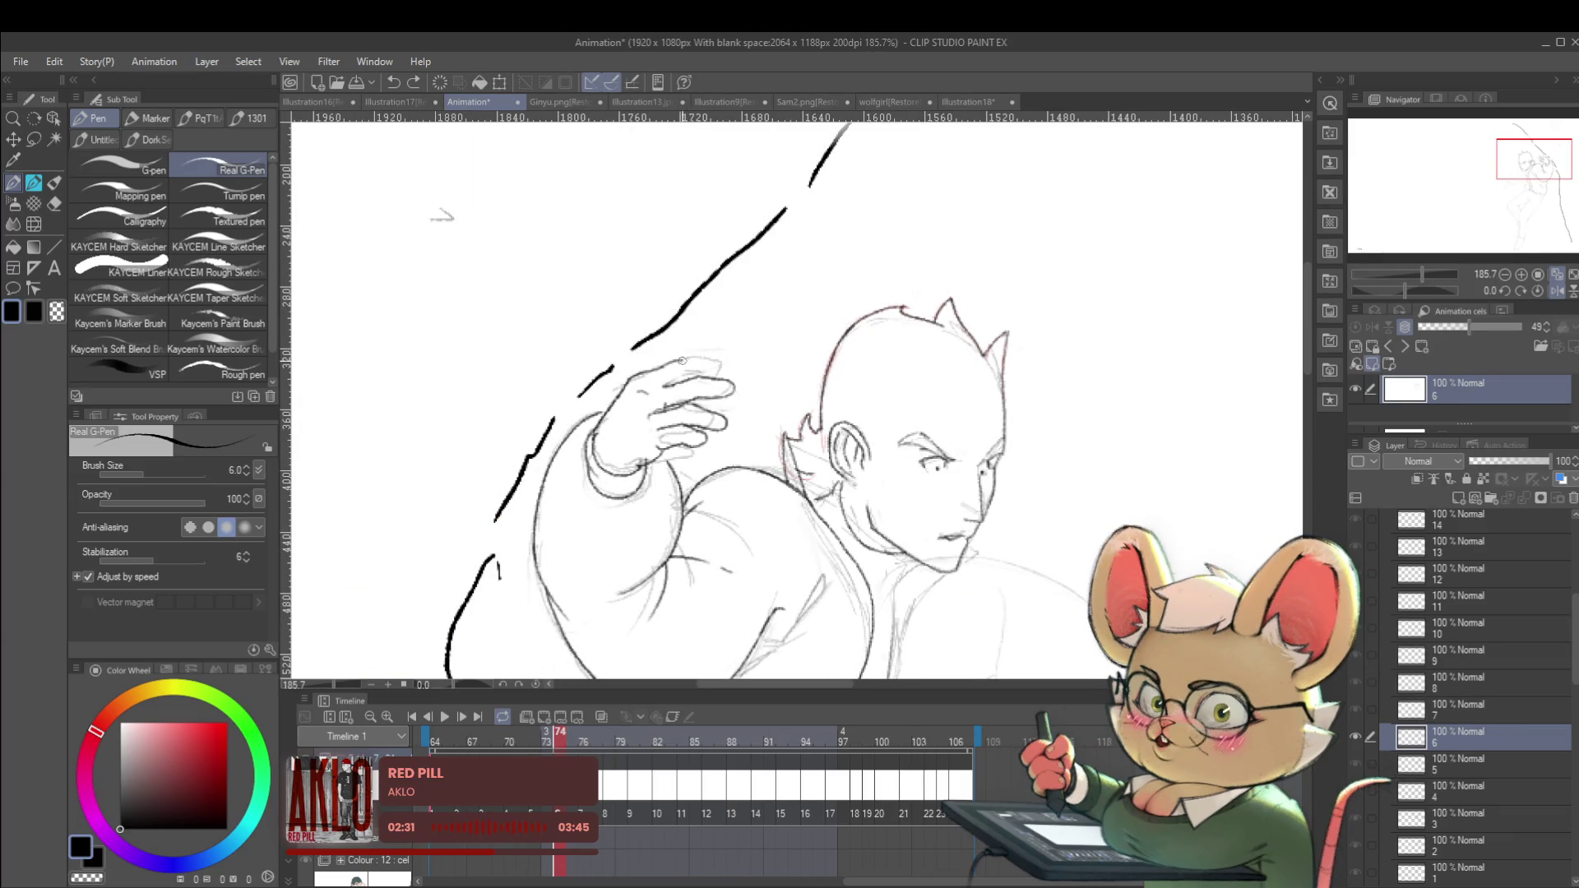
Ink the top finger of the raised hand and unmirror the canvas to check it.
drag(678, 359, 735, 360)
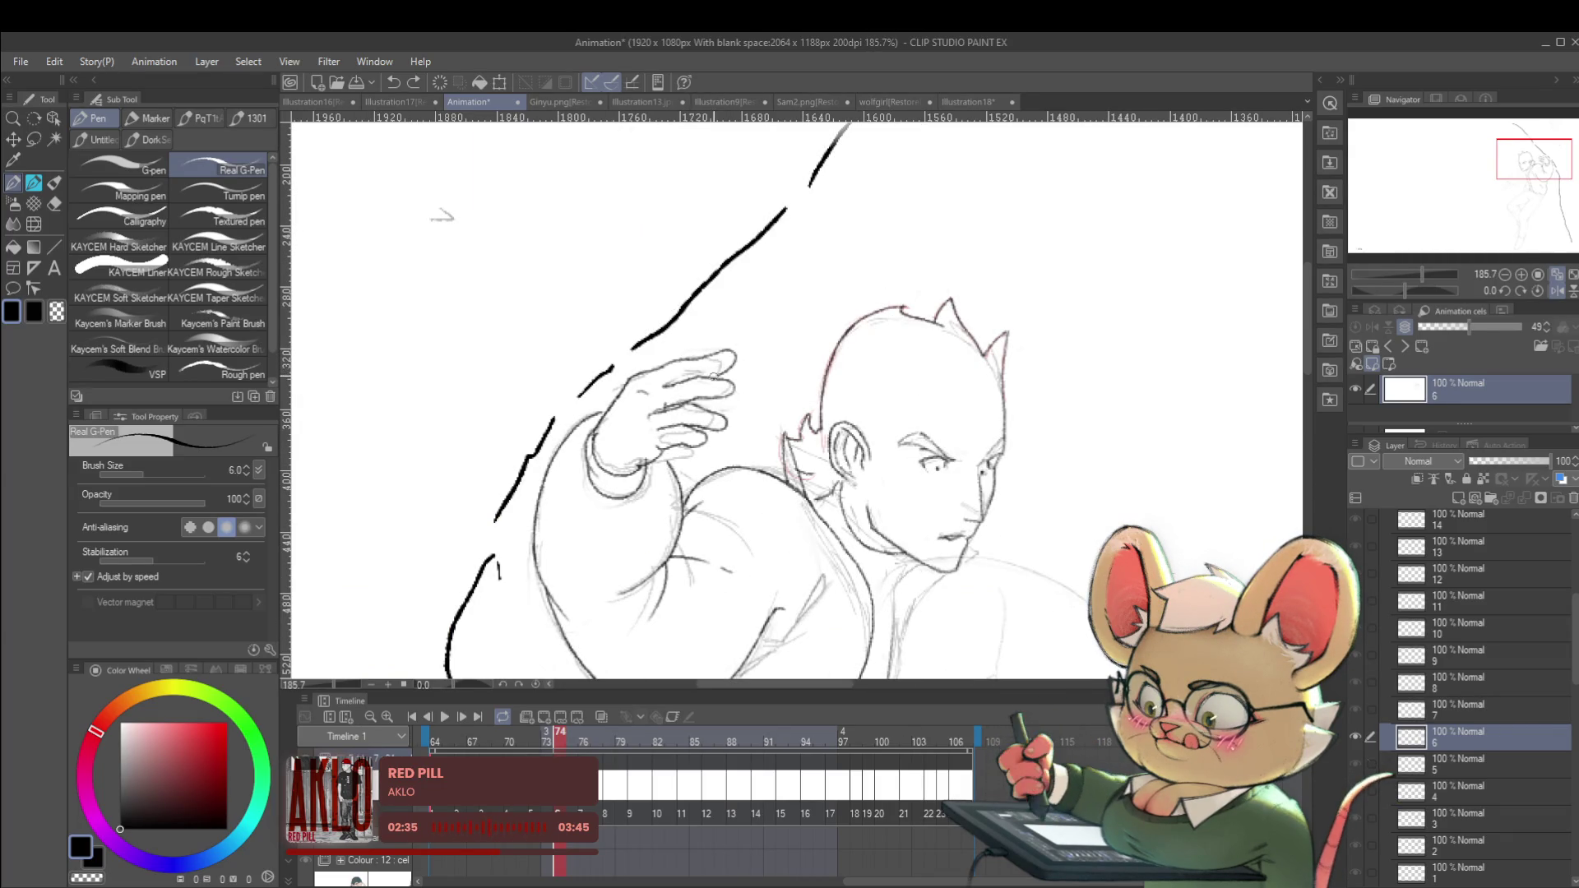
scroll(744, 355, down, 5)
click(1563, 290)
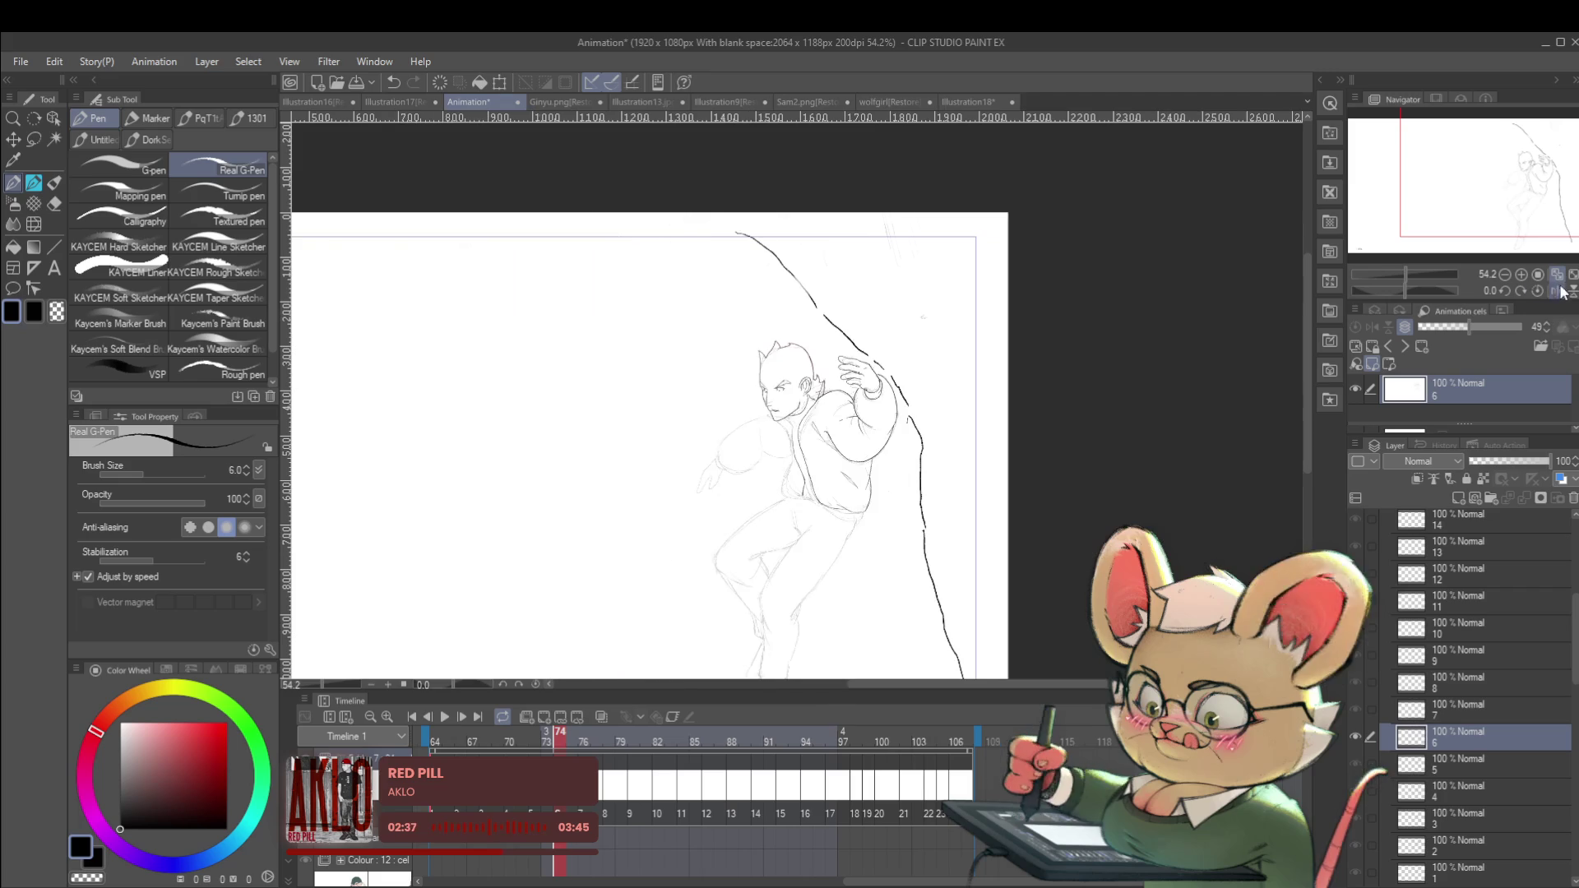
scroll(907, 366, up, 2)
Flip between frames 73 and 74 to compare the hand, ending on frame 74.
key(Left)
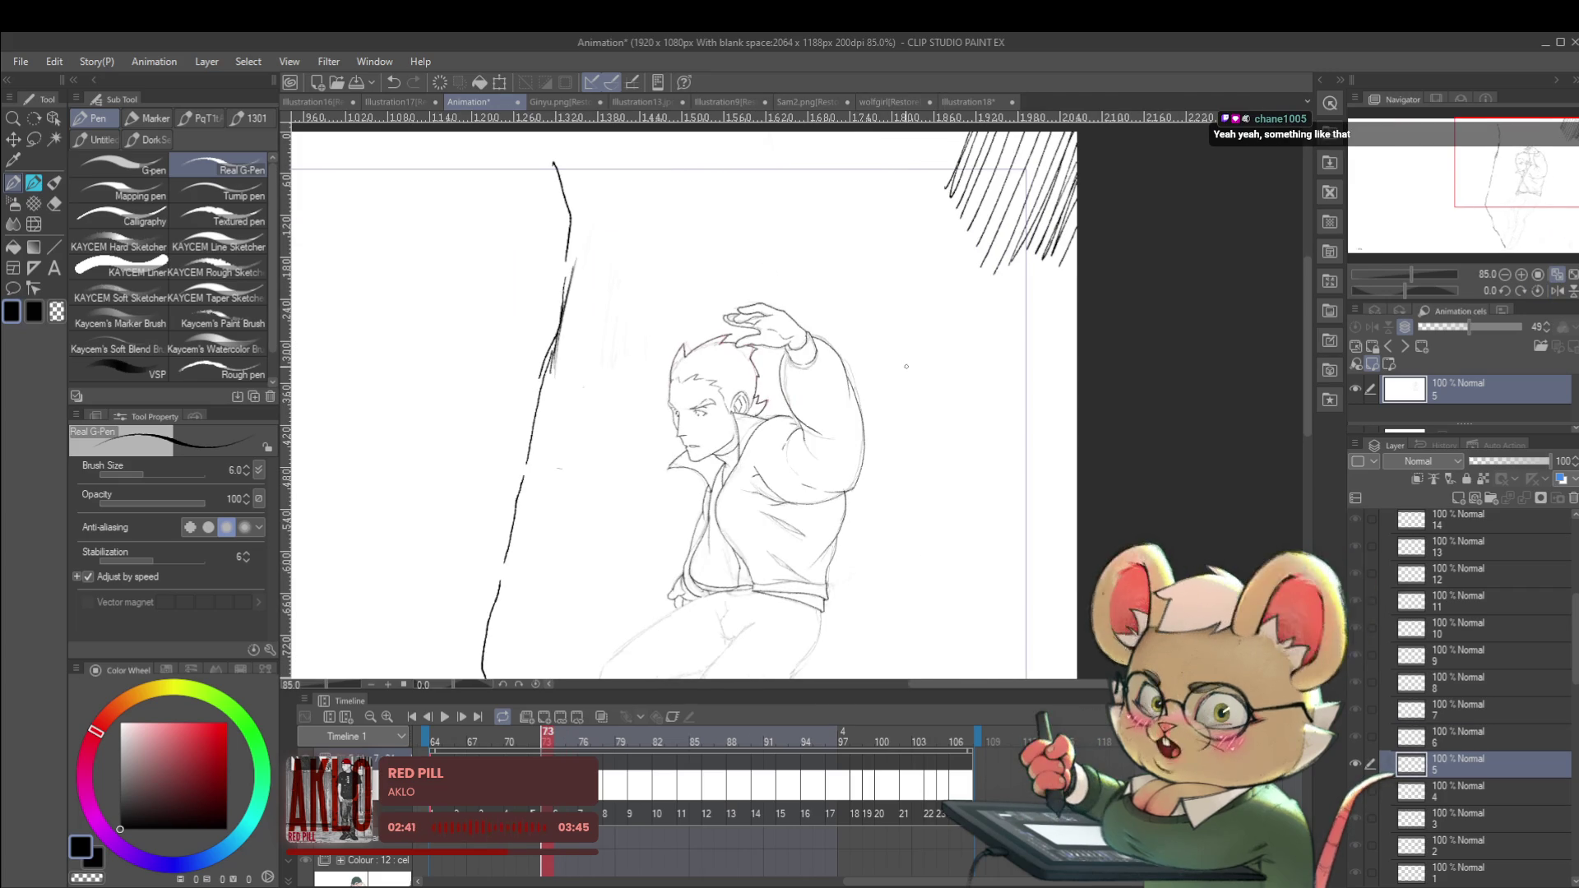
key(Right)
key(Left)
key(Right)
key(Left)
key(Right)
key(Left)
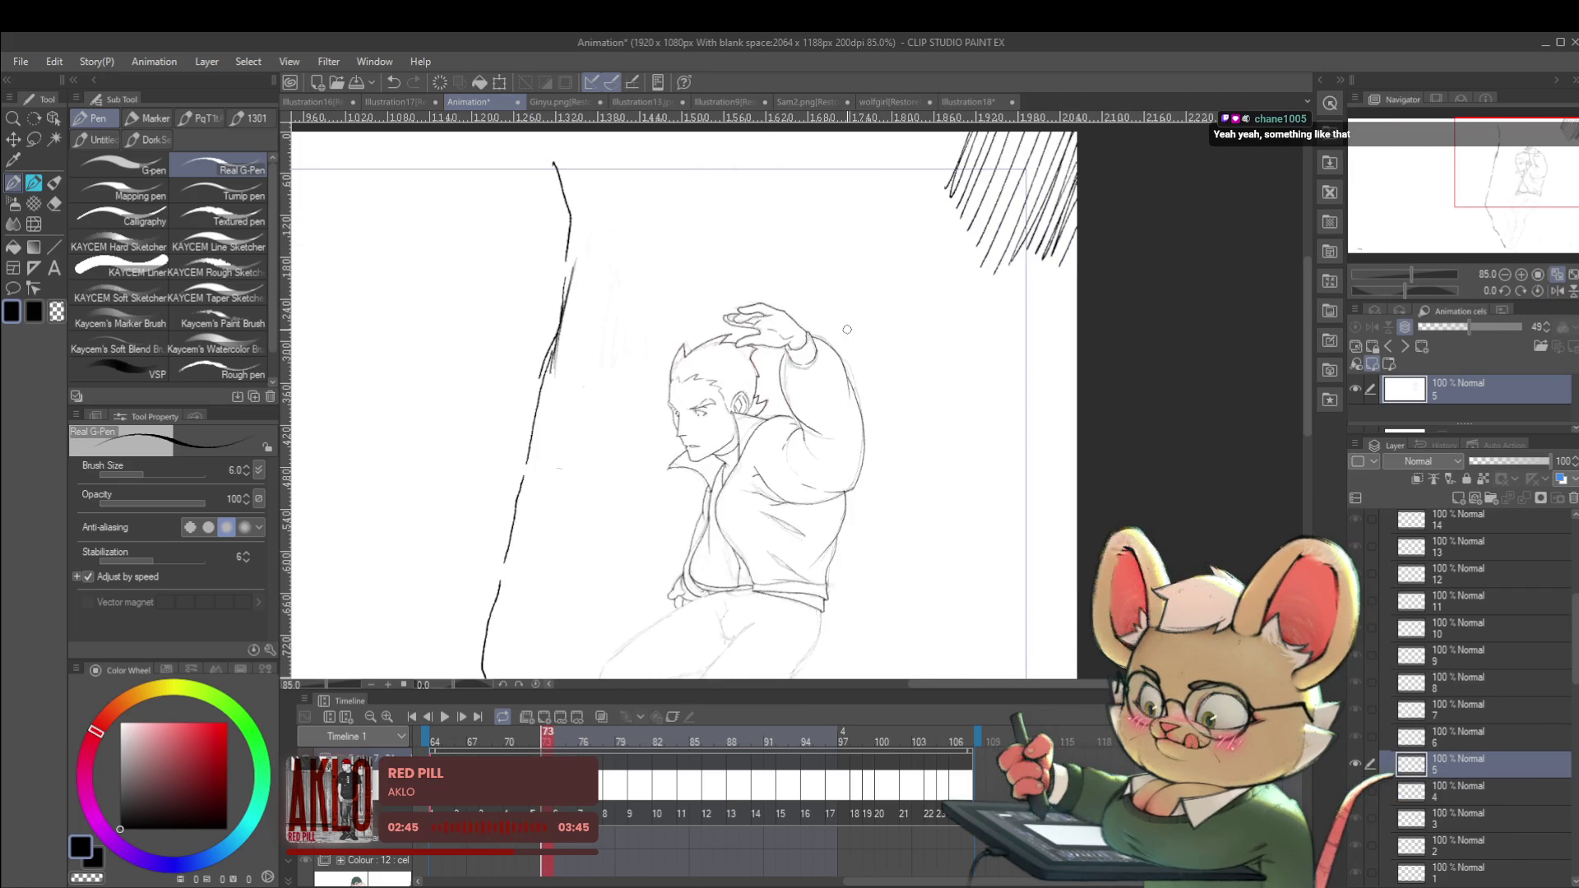
key(Right)
Mirror the canvas to check the finger's proportions at several zoom levels.
scroll(824, 358, up, 3)
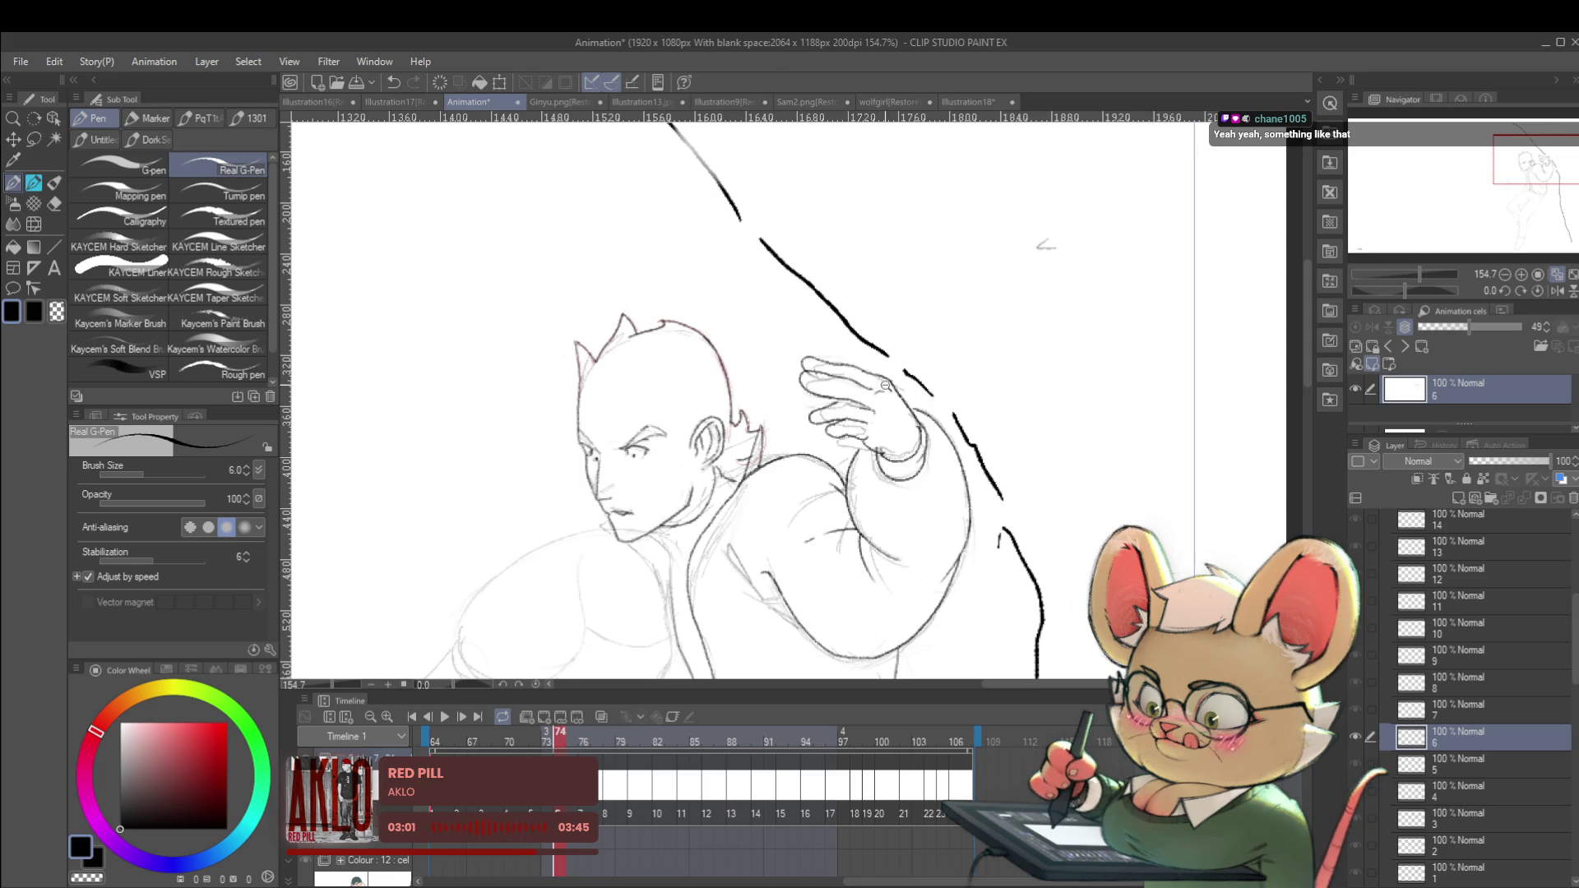
scroll(887, 386, down, 5)
scroll(836, 356, up, 6)
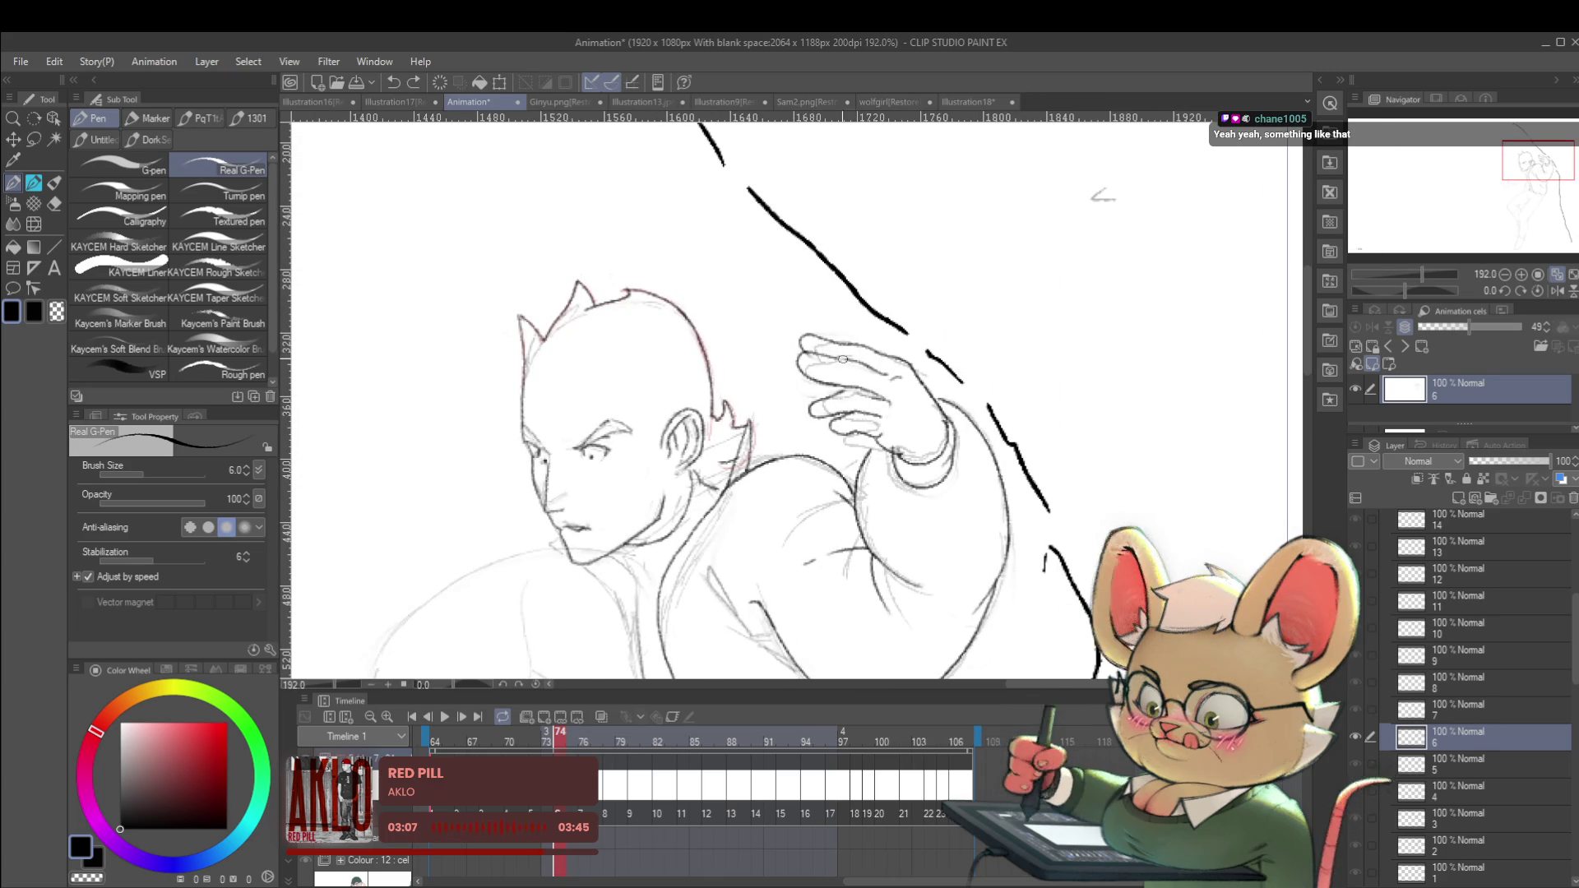
scroll(879, 359, down, 7)
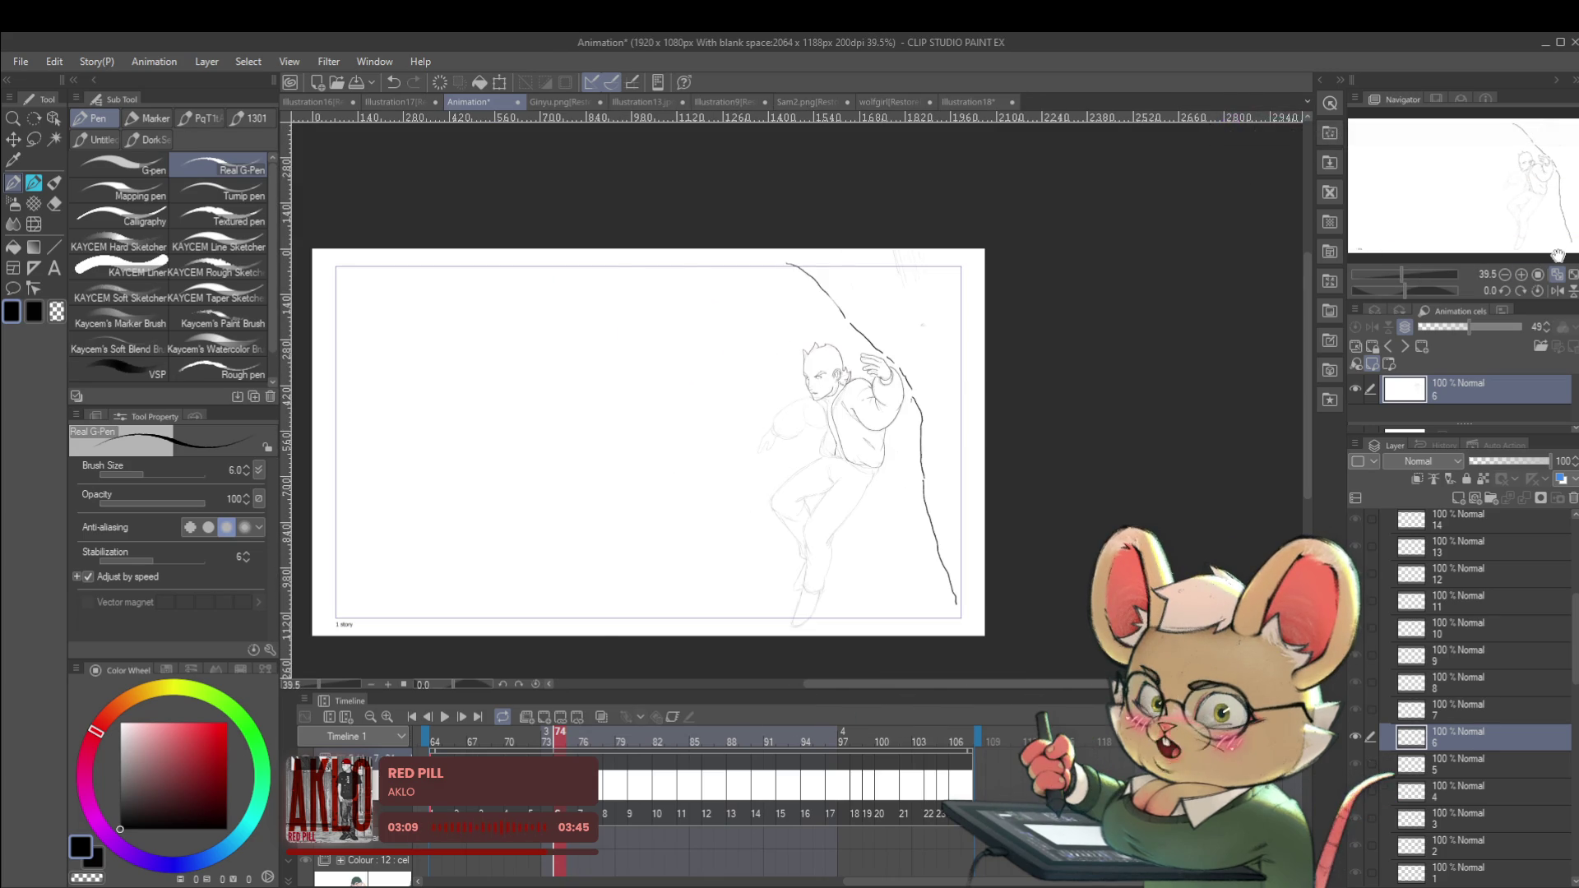
click(1557, 292)
scroll(727, 378, up, 5)
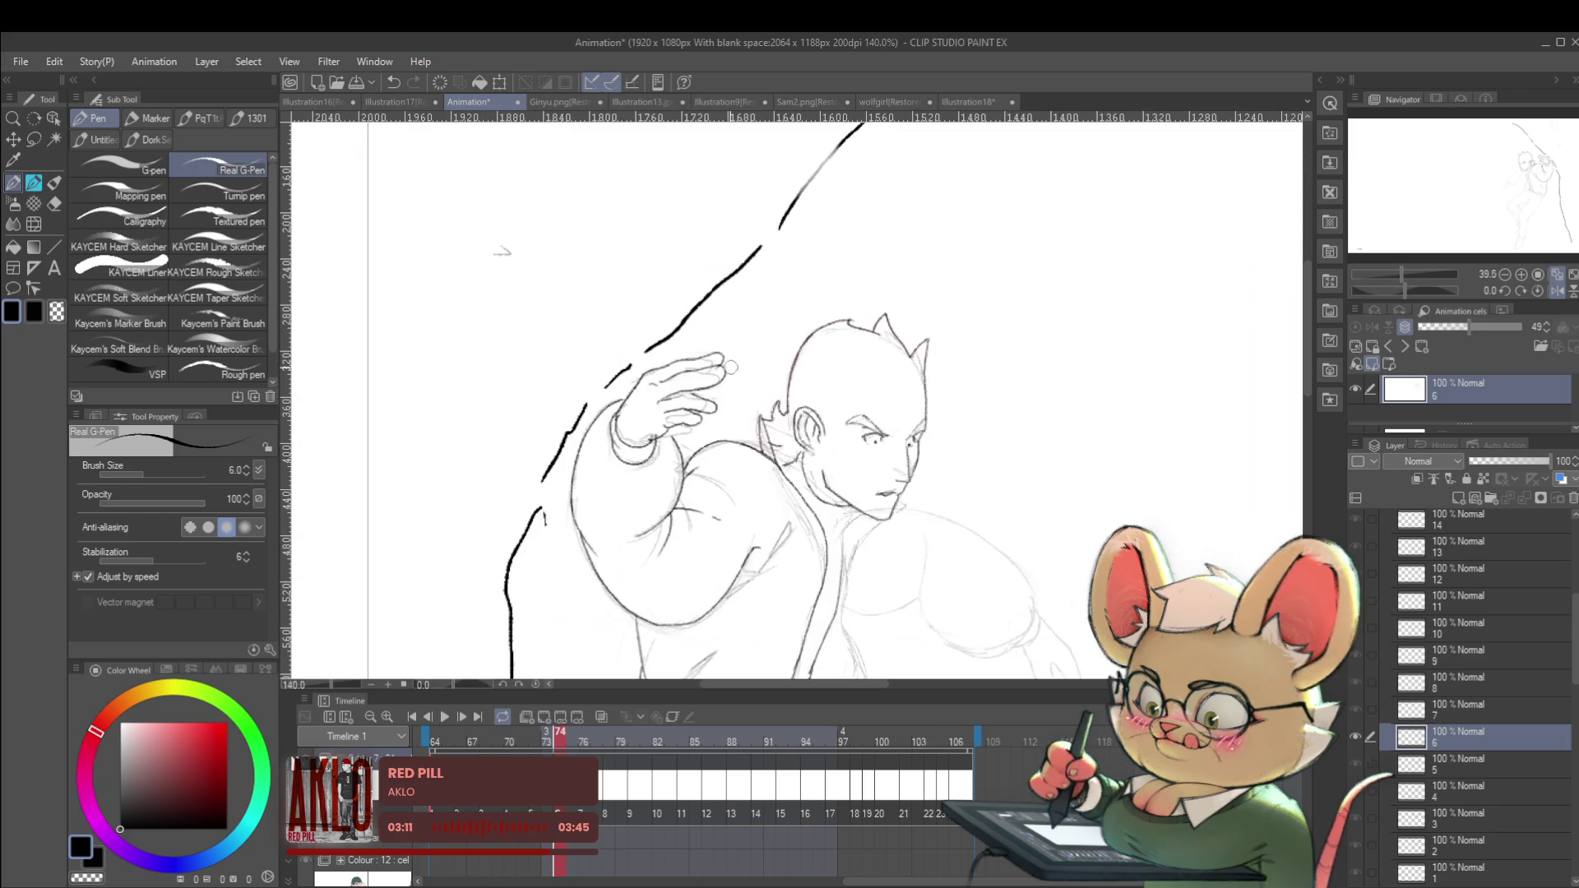
scroll(727, 378, up, 2)
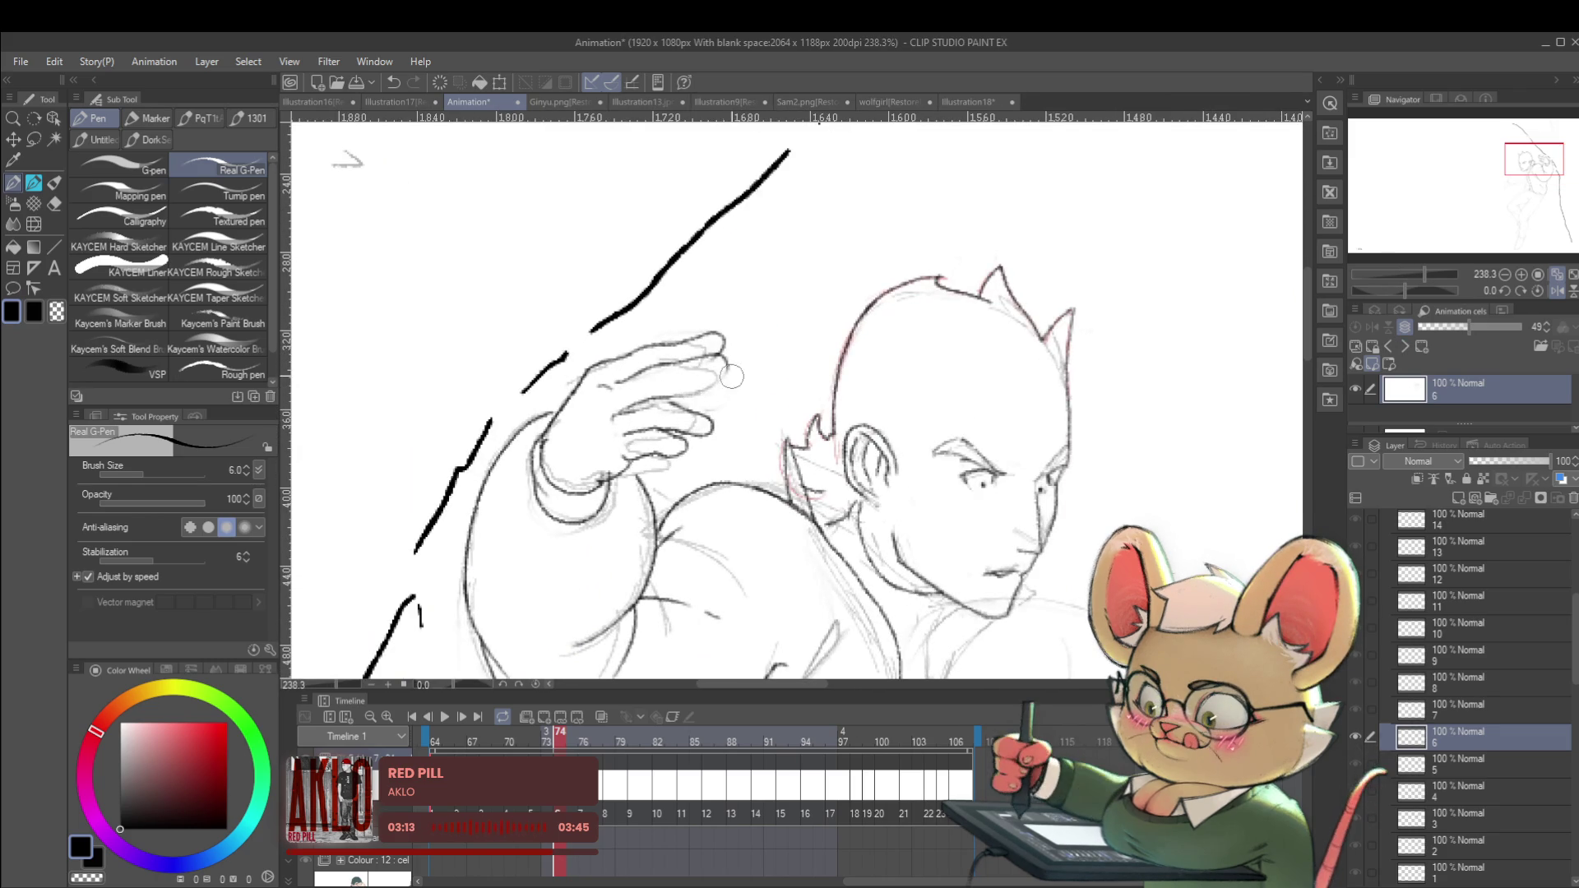
Flip the canvas view back to normal and review the inked finger.
click(1557, 291)
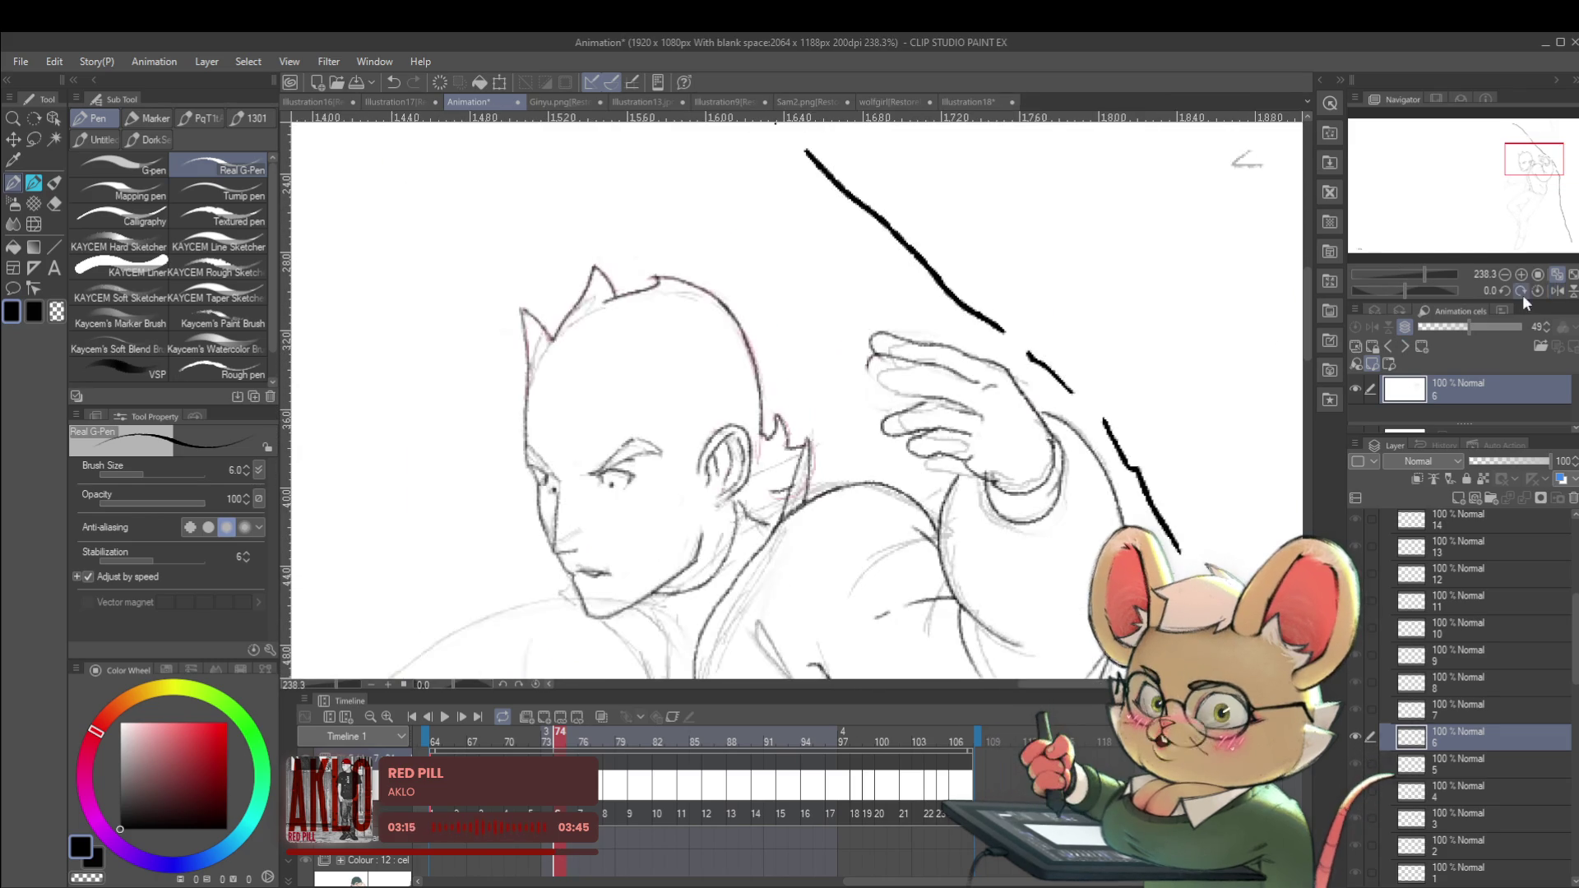
scroll(748, 388, up, 2)
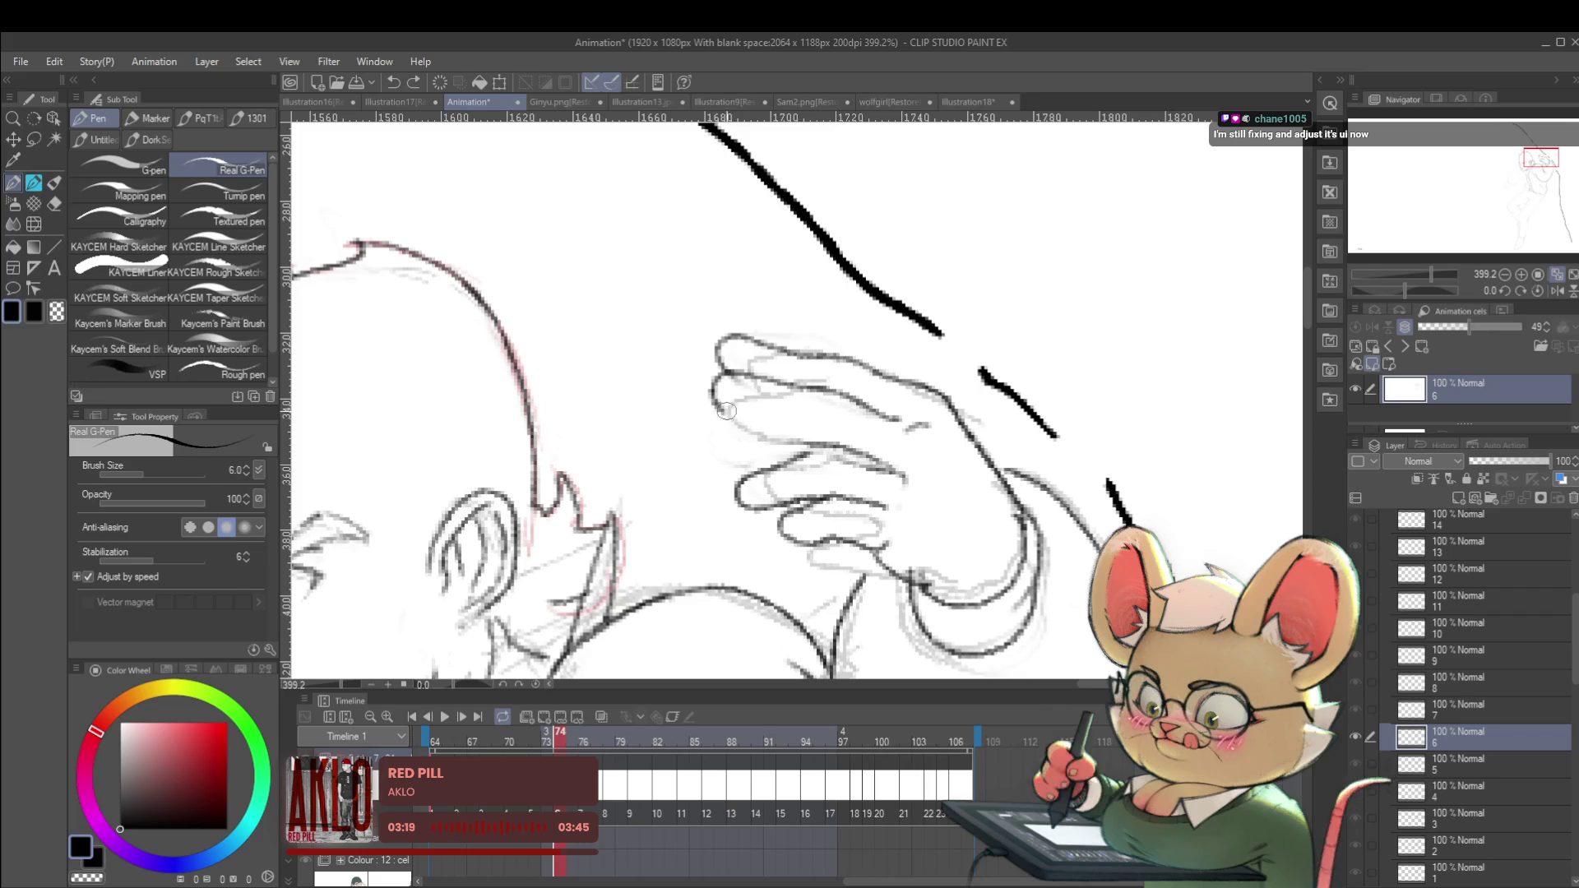
scroll(822, 403, down, 8)
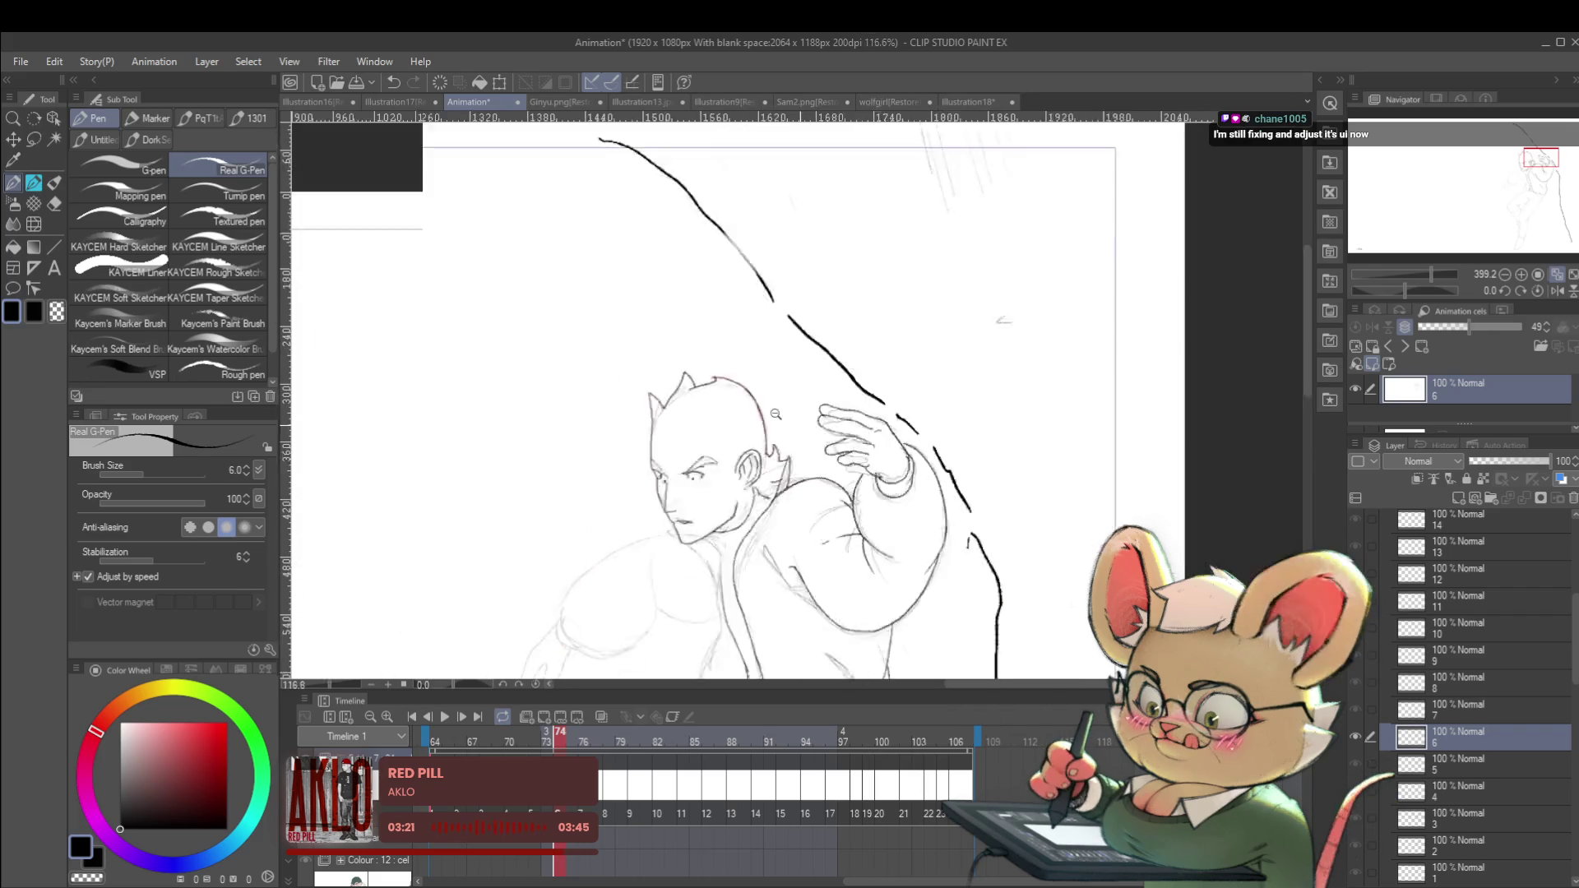
scroll(828, 395, down, 2)
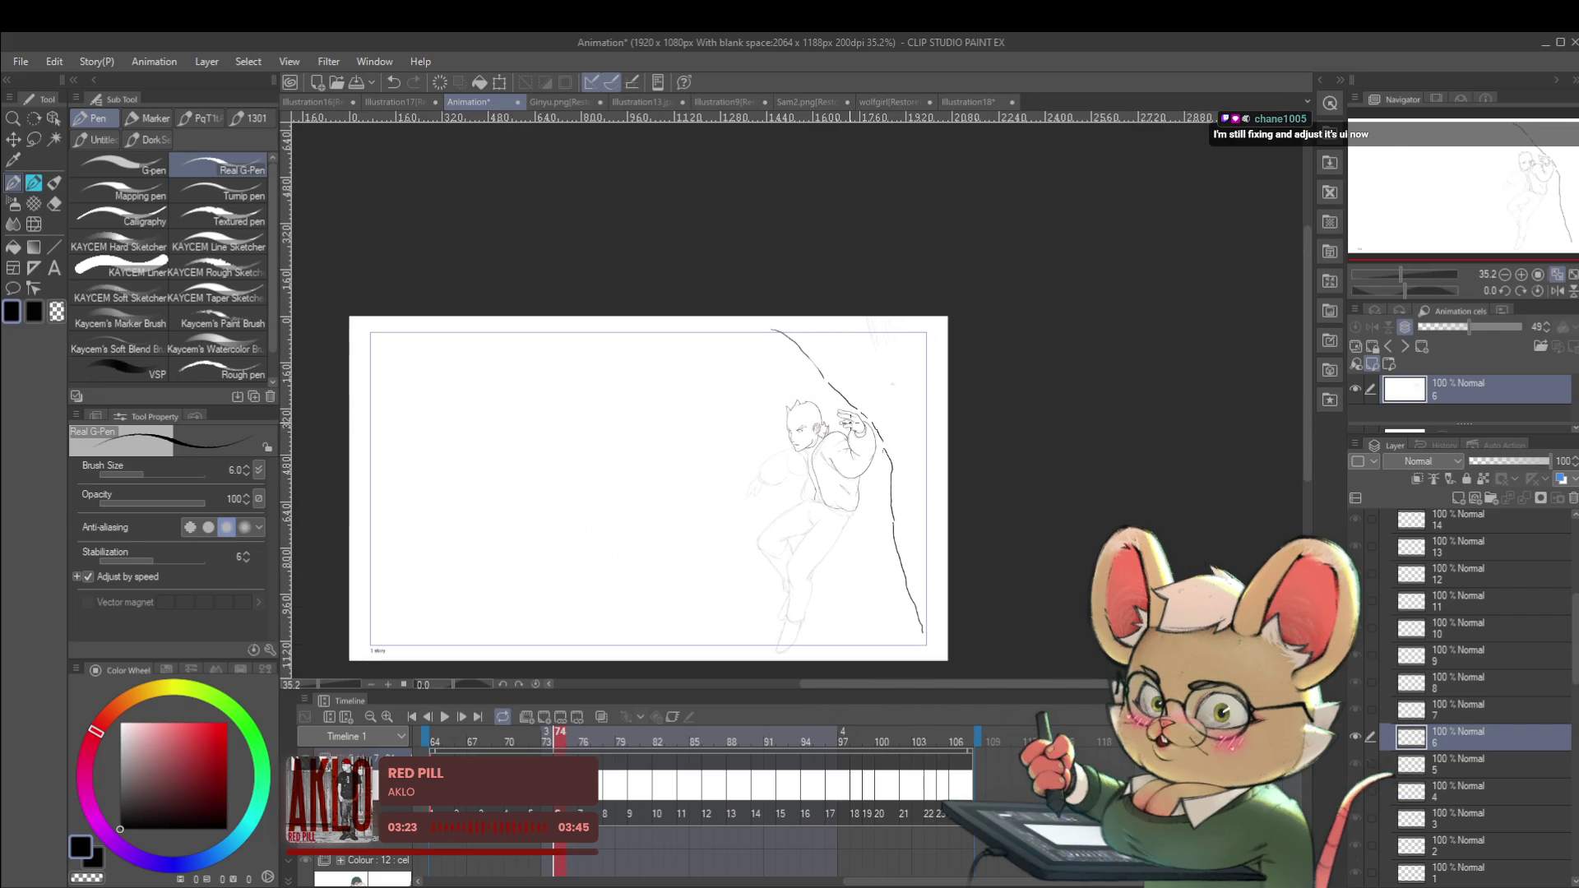
scroll(851, 421, up, 8)
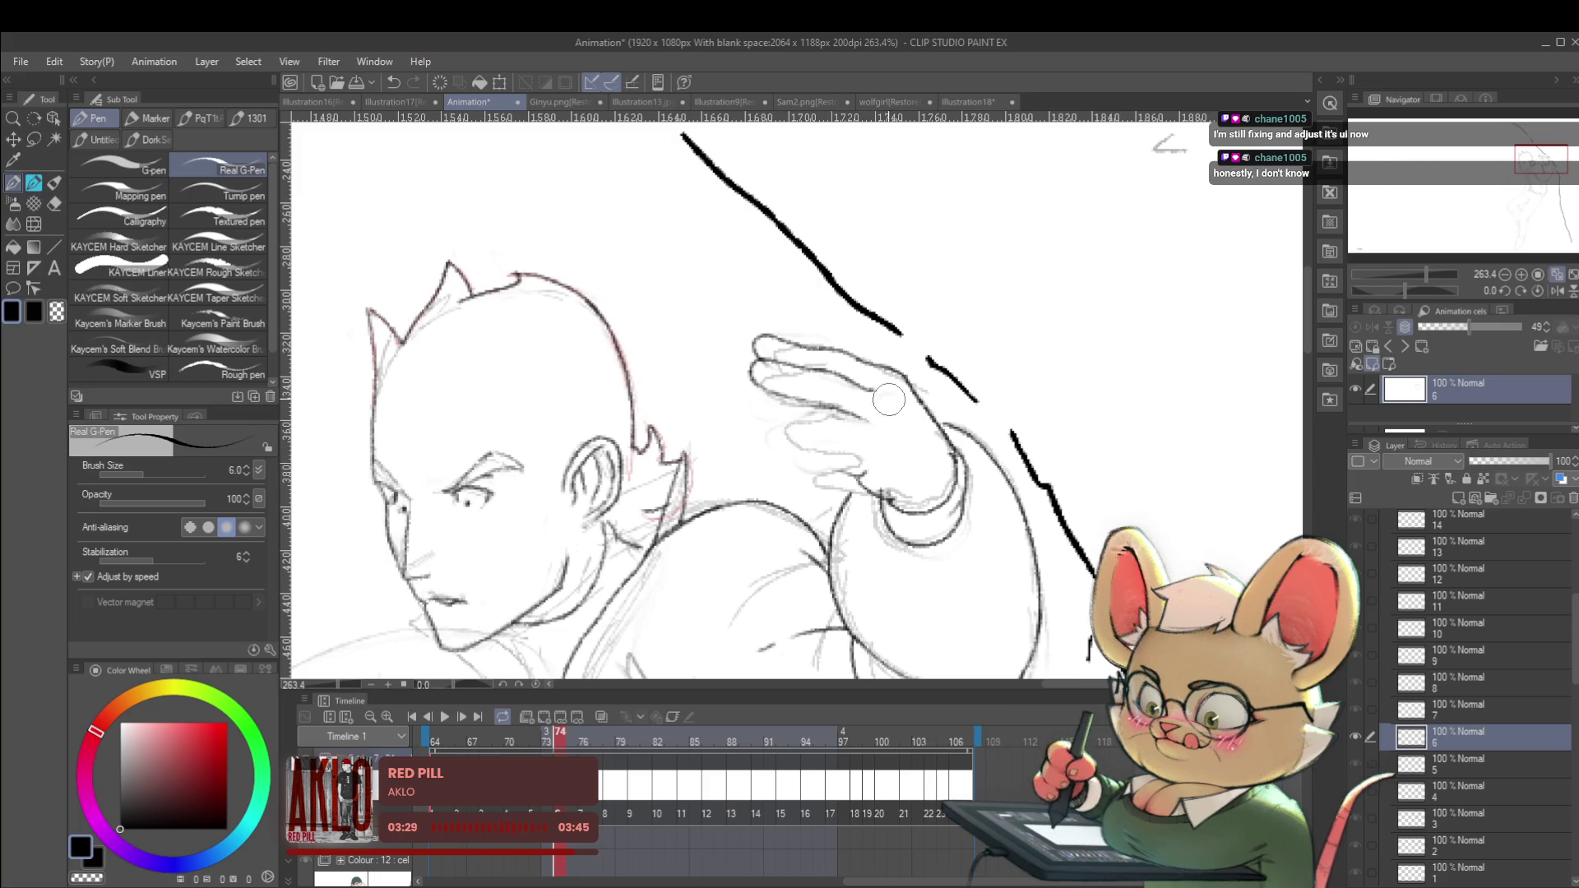
scroll(898, 419, up, 3)
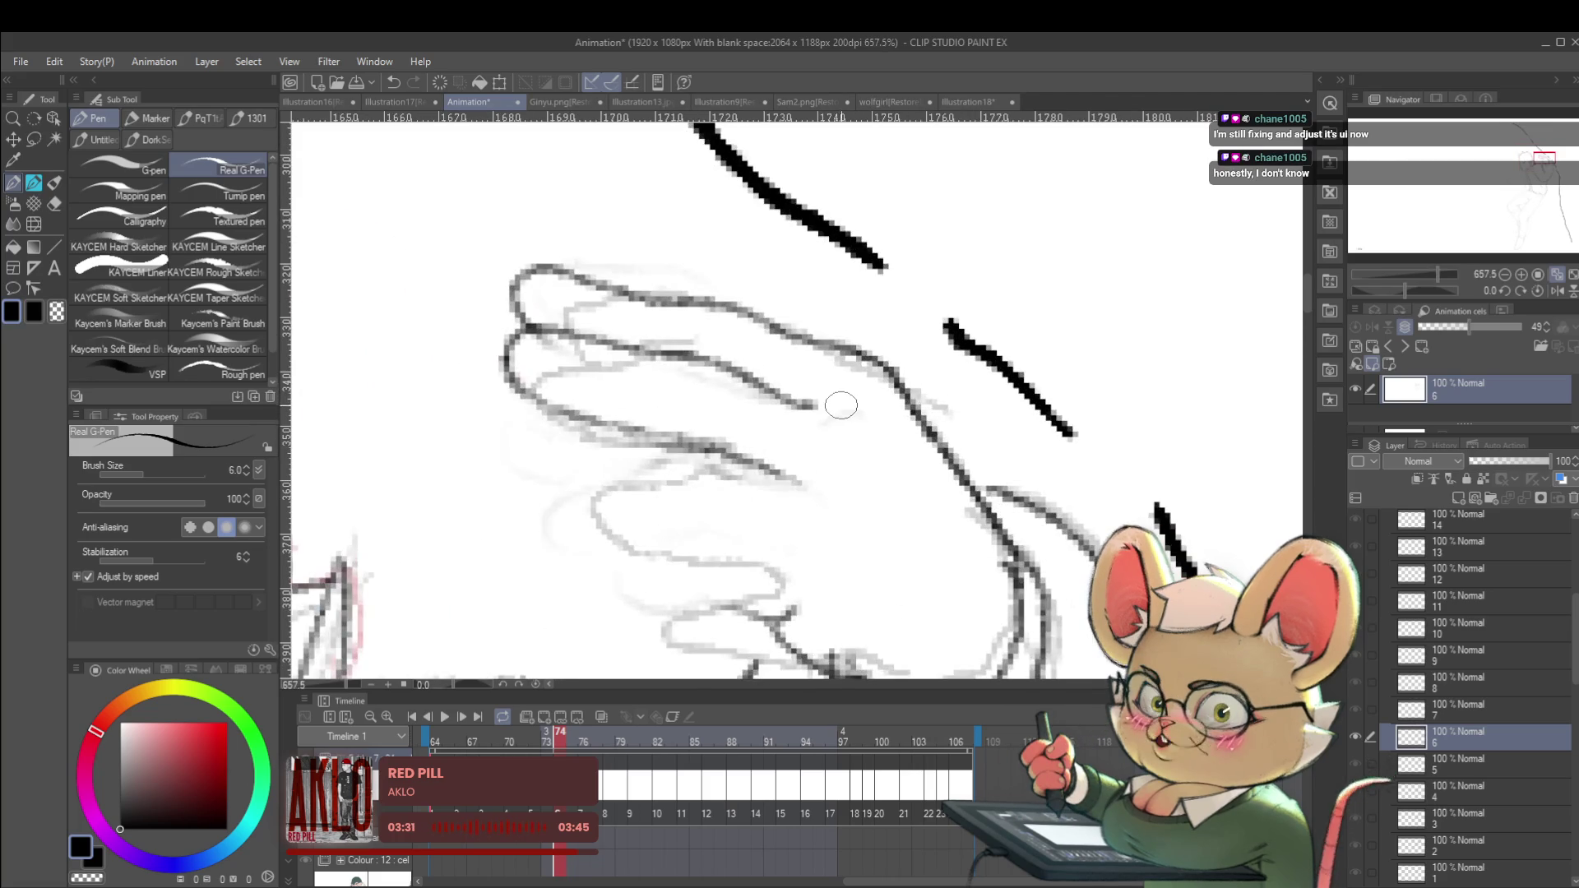
scroll(872, 422, down, 8)
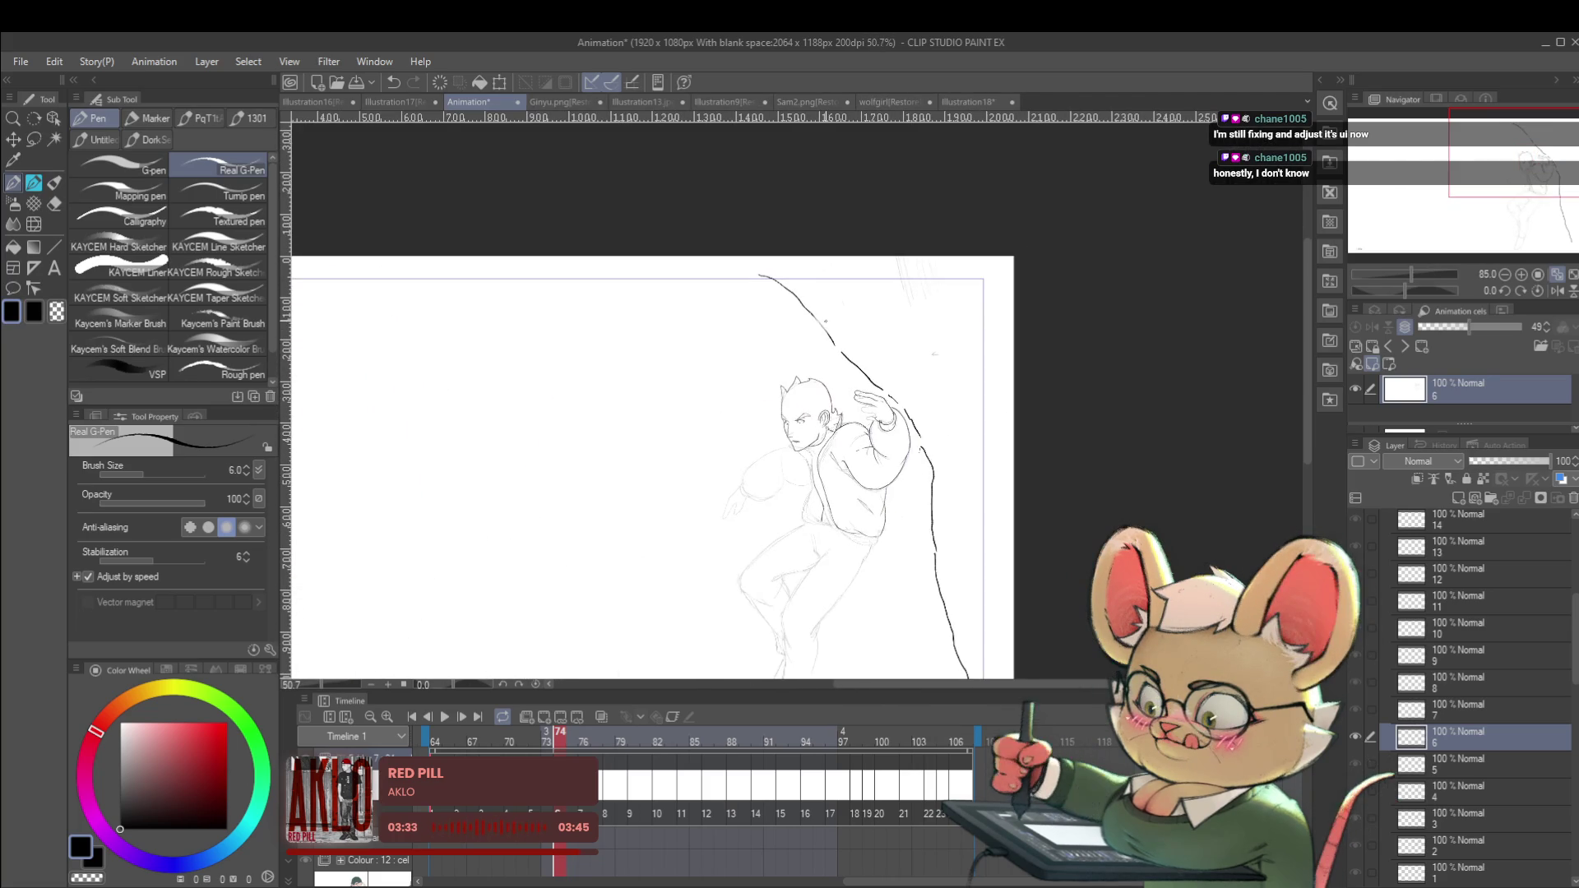
Mirror the canvas view and zoom in on the figure.
click(1557, 290)
click(1521, 274)
click(1521, 274)
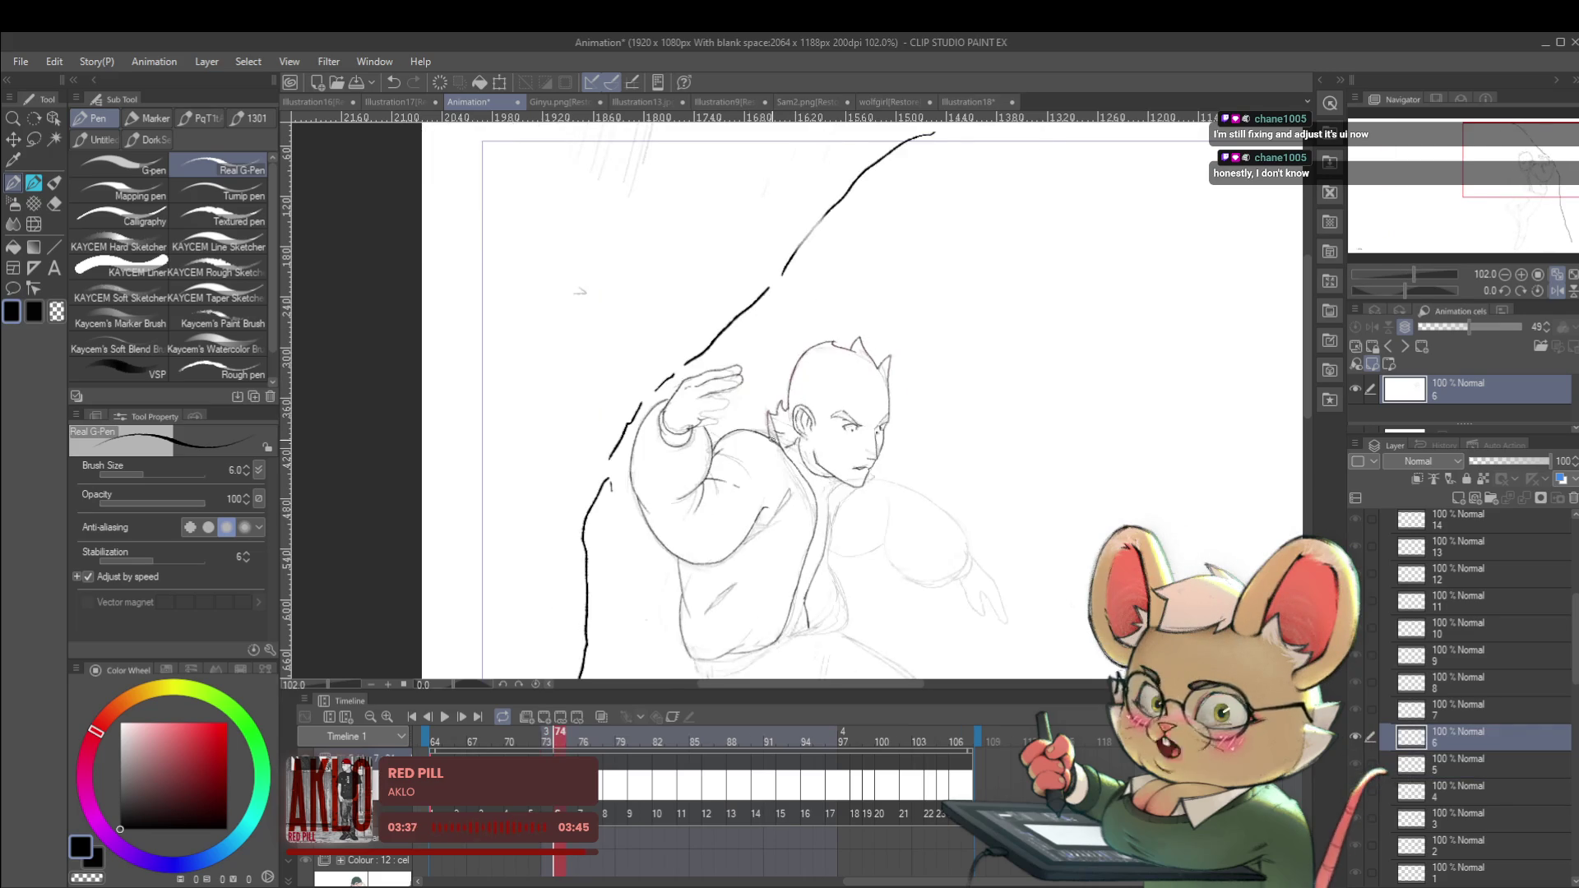
scroll(721, 372, up, 2)
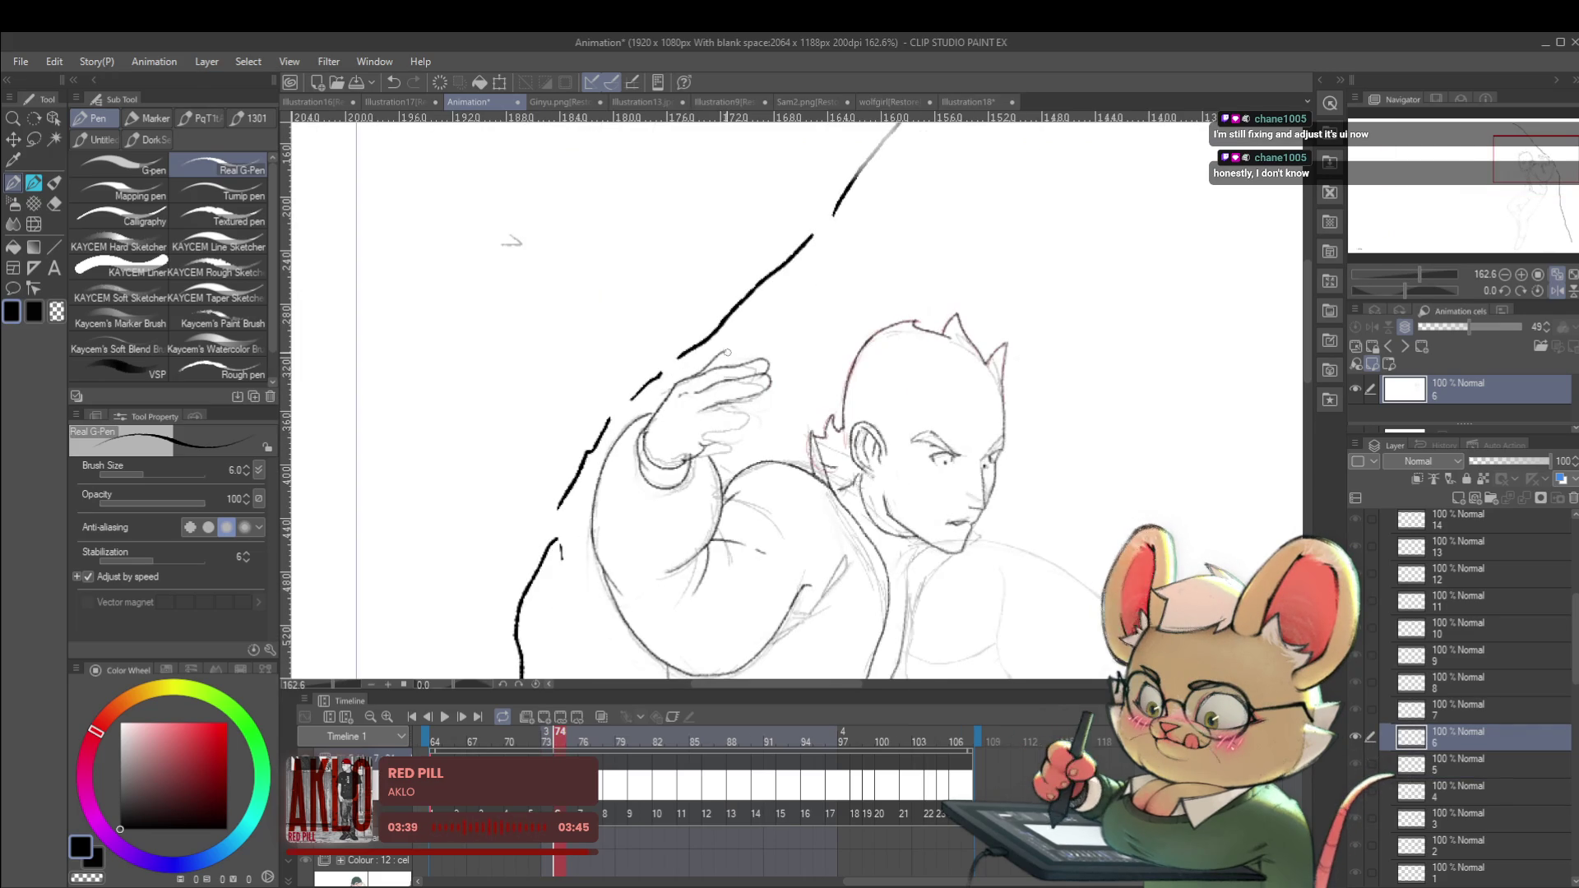
scroll(923, 306, down, 6)
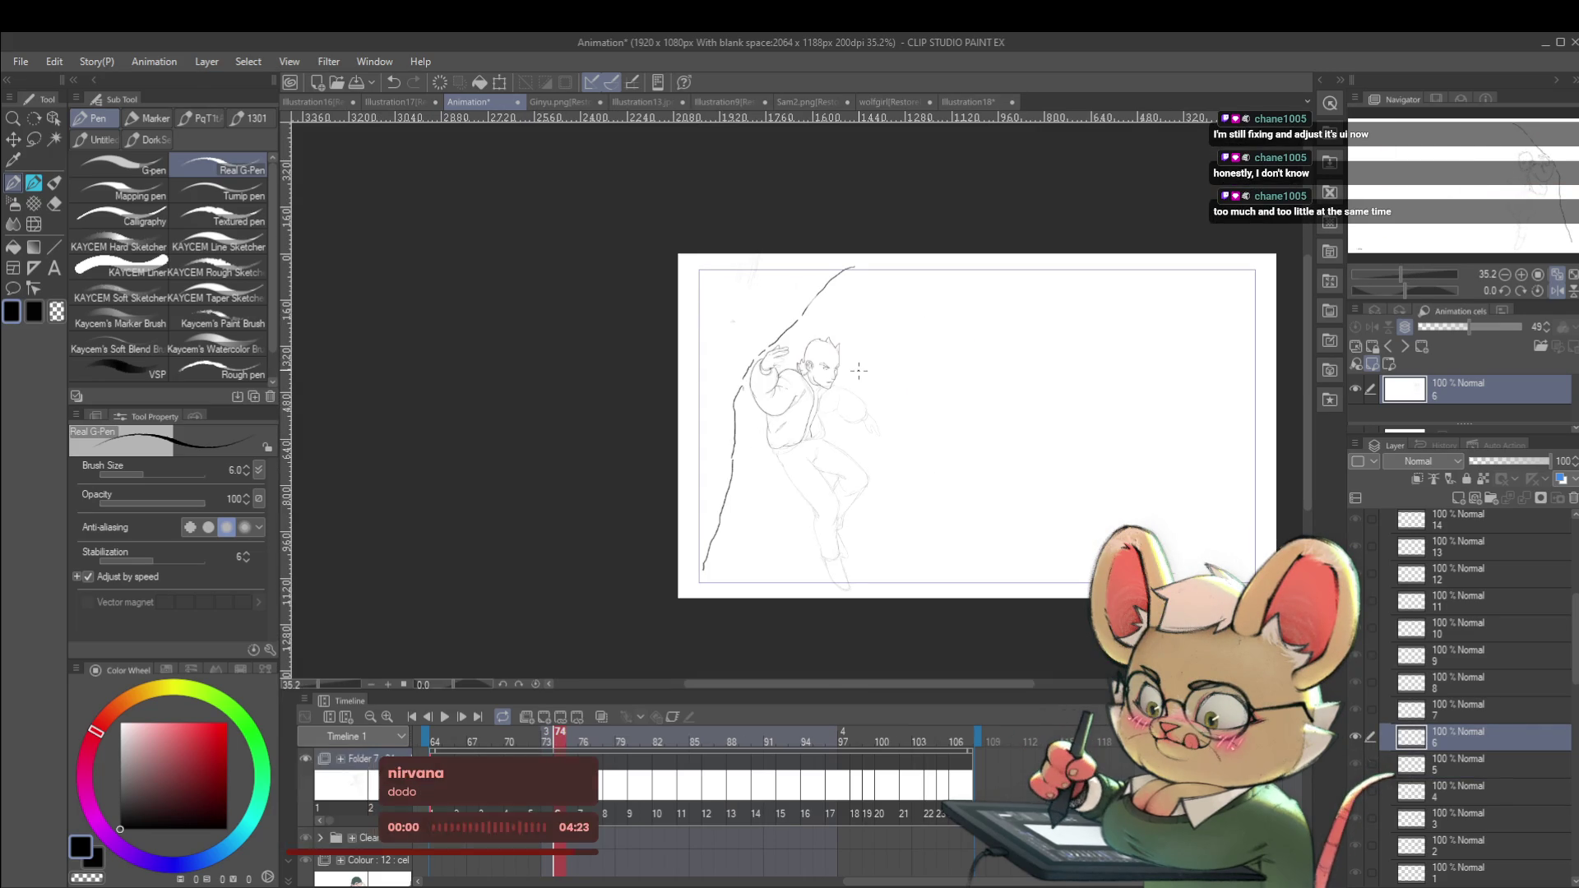
scroll(773, 378, up, 8)
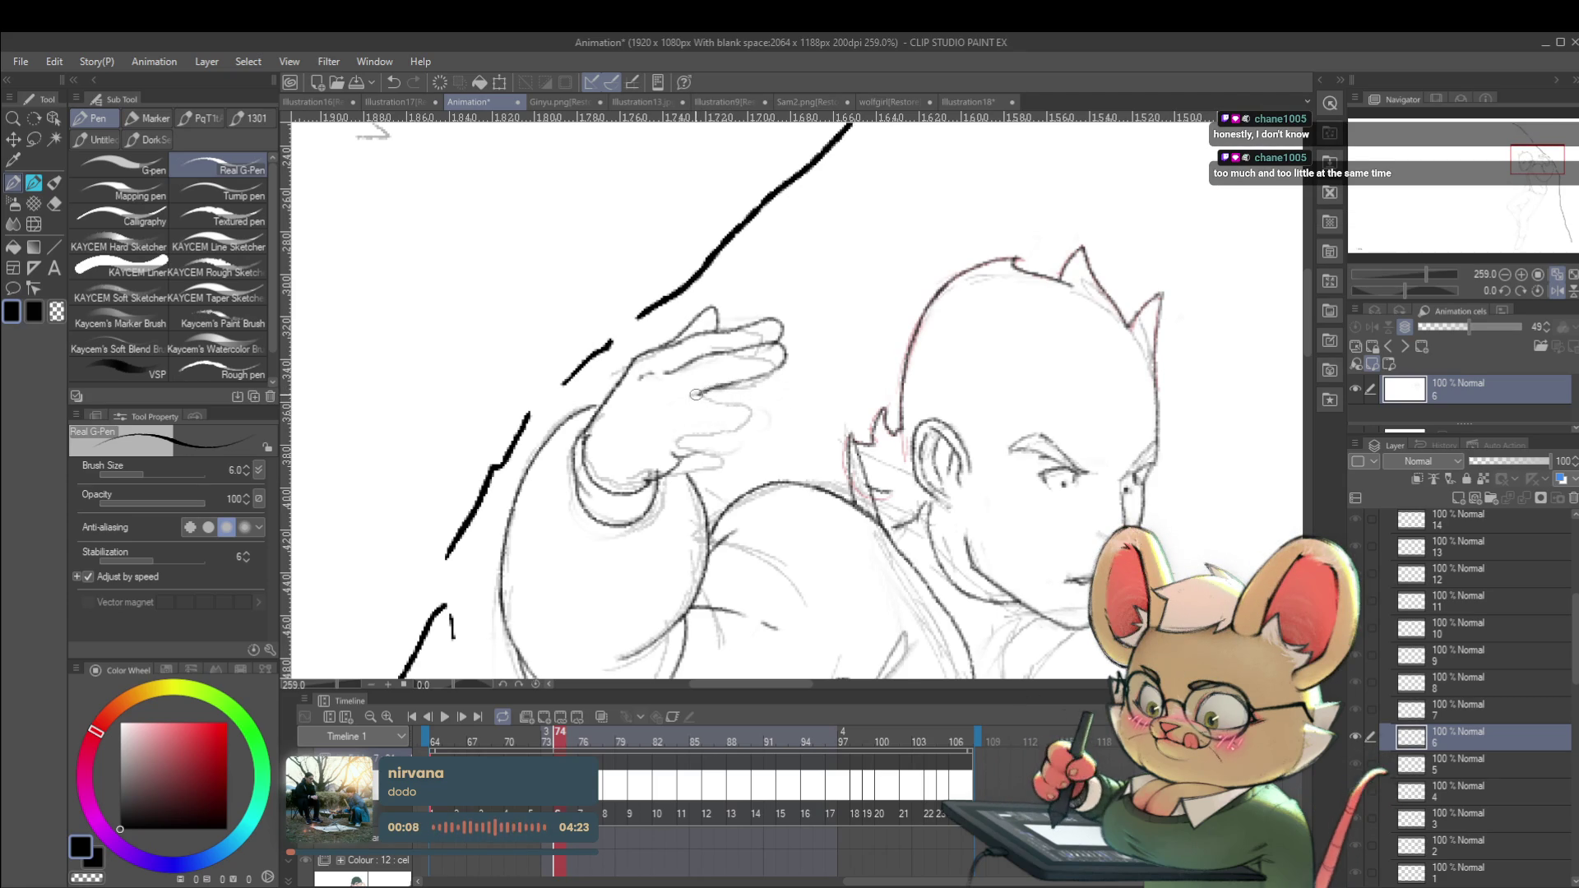
scroll(697, 394, down, 5)
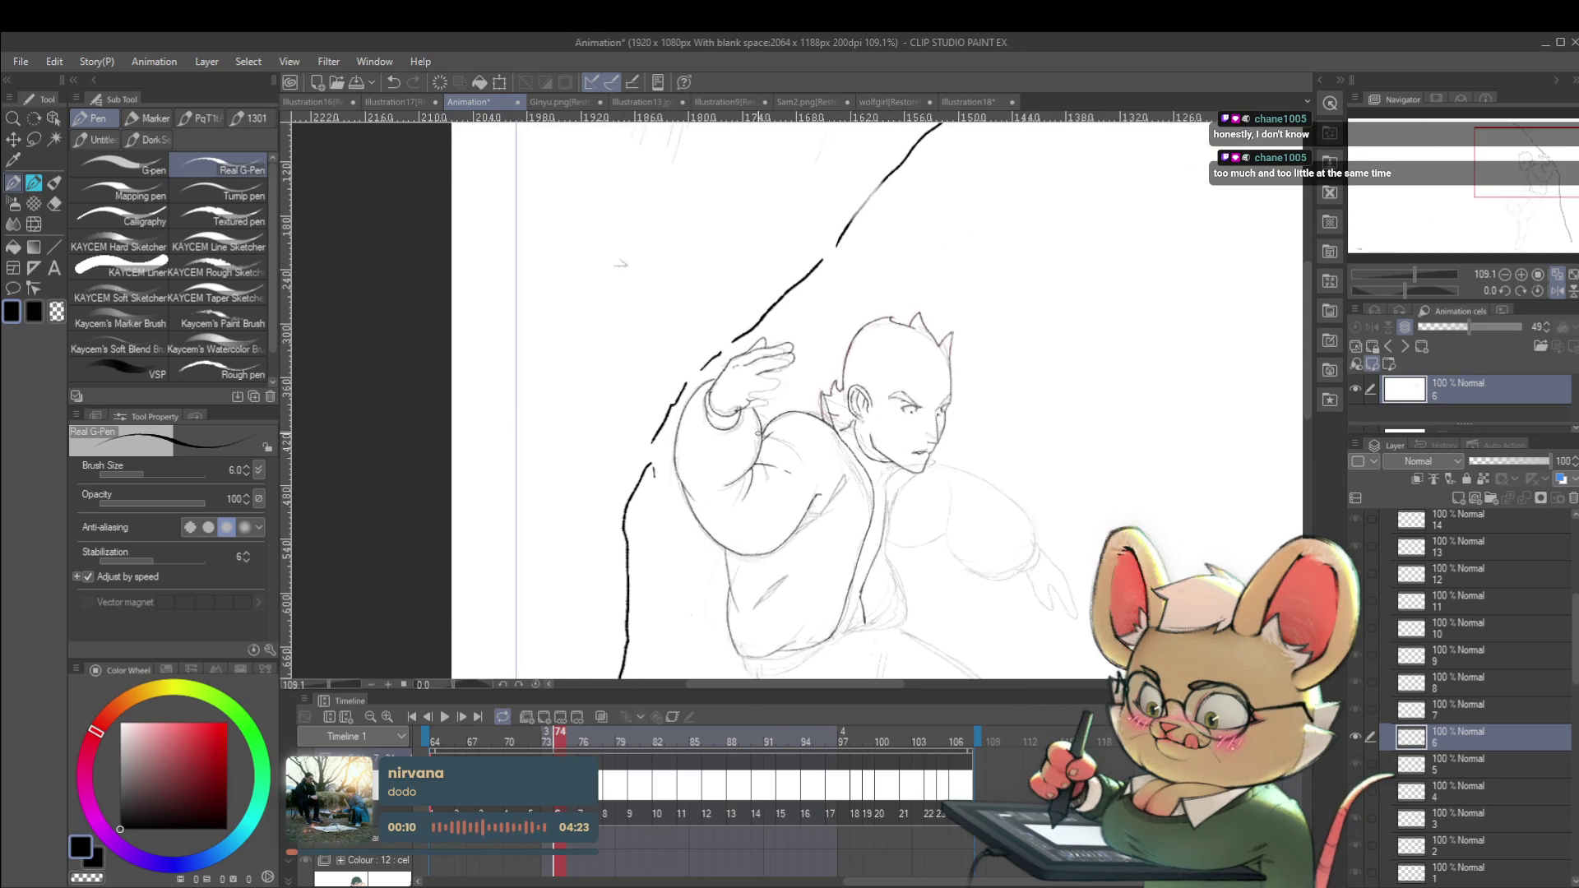
scroll(805, 405, up, 3)
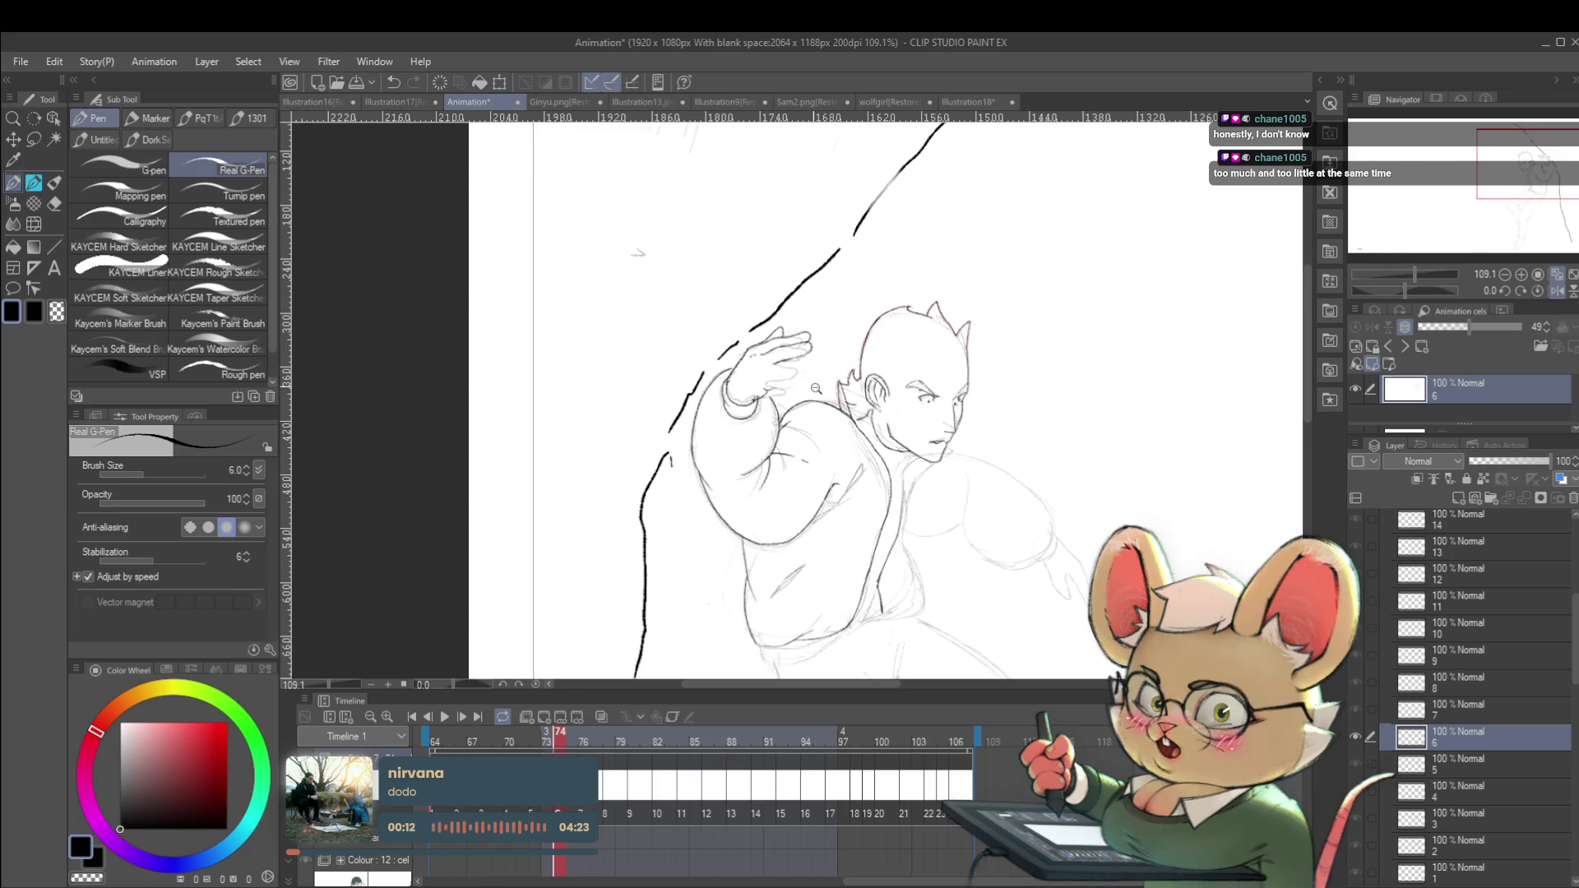
scroll(754, 355, down, 3)
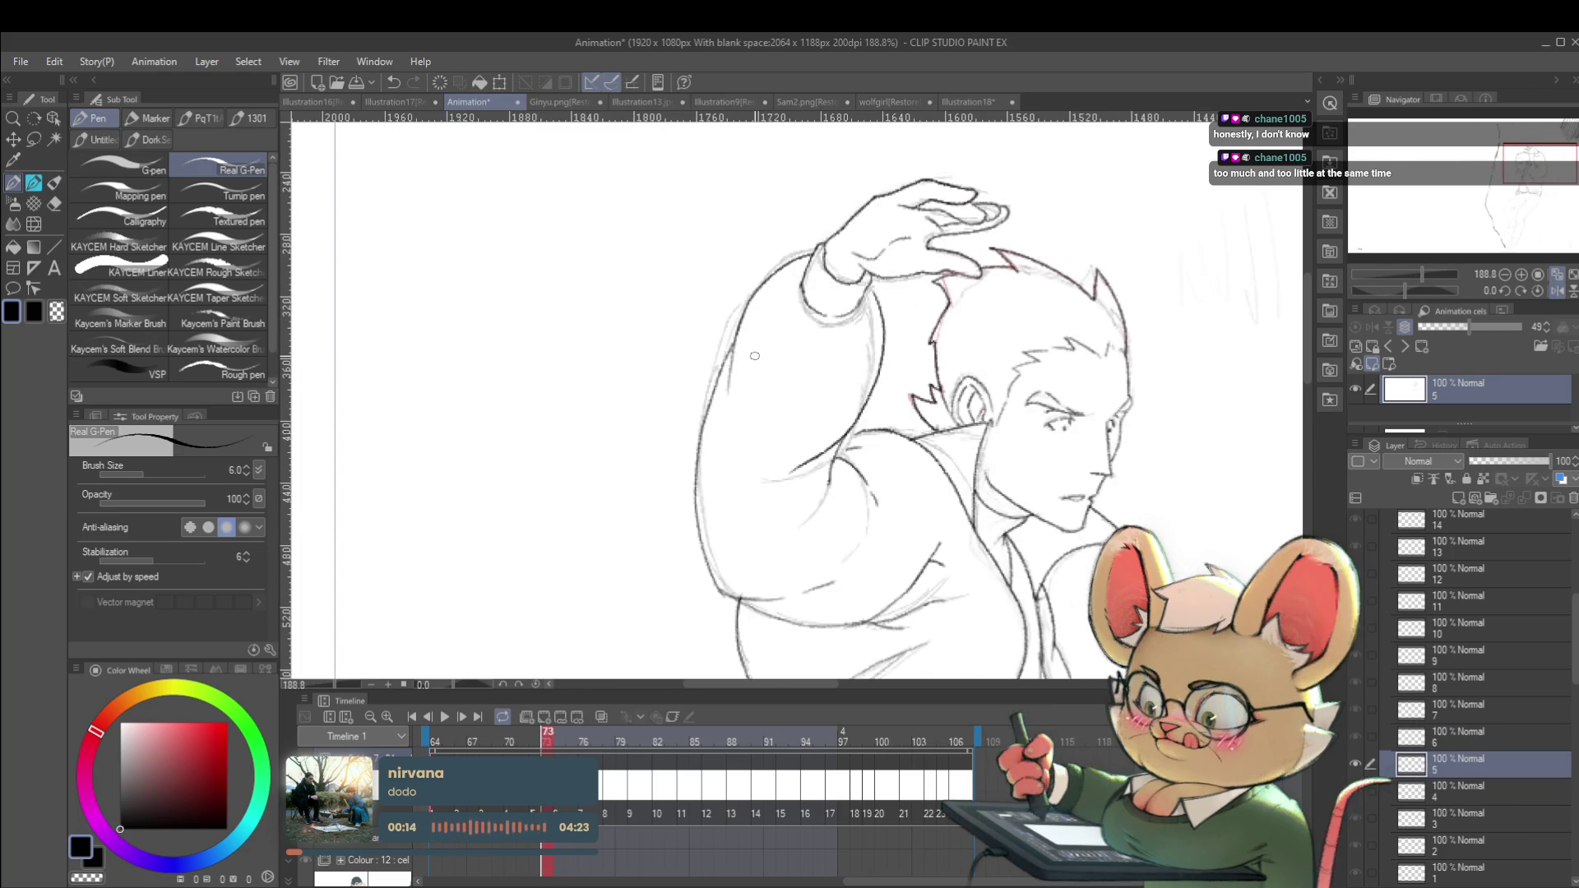
scroll(777, 355, up, 3)
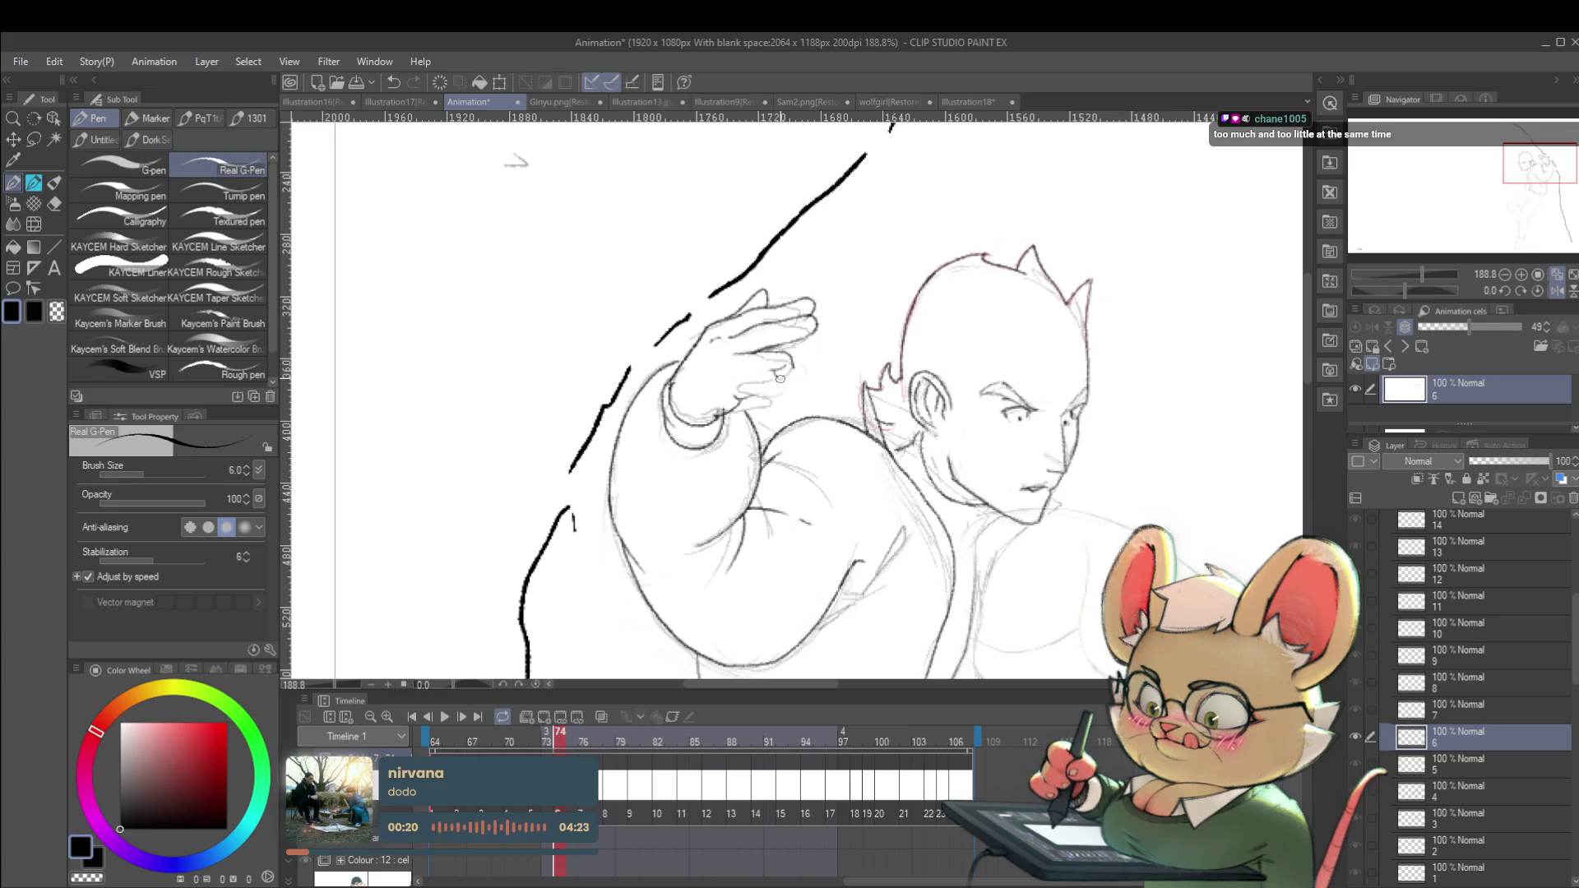
scroll(798, 344, down, 5)
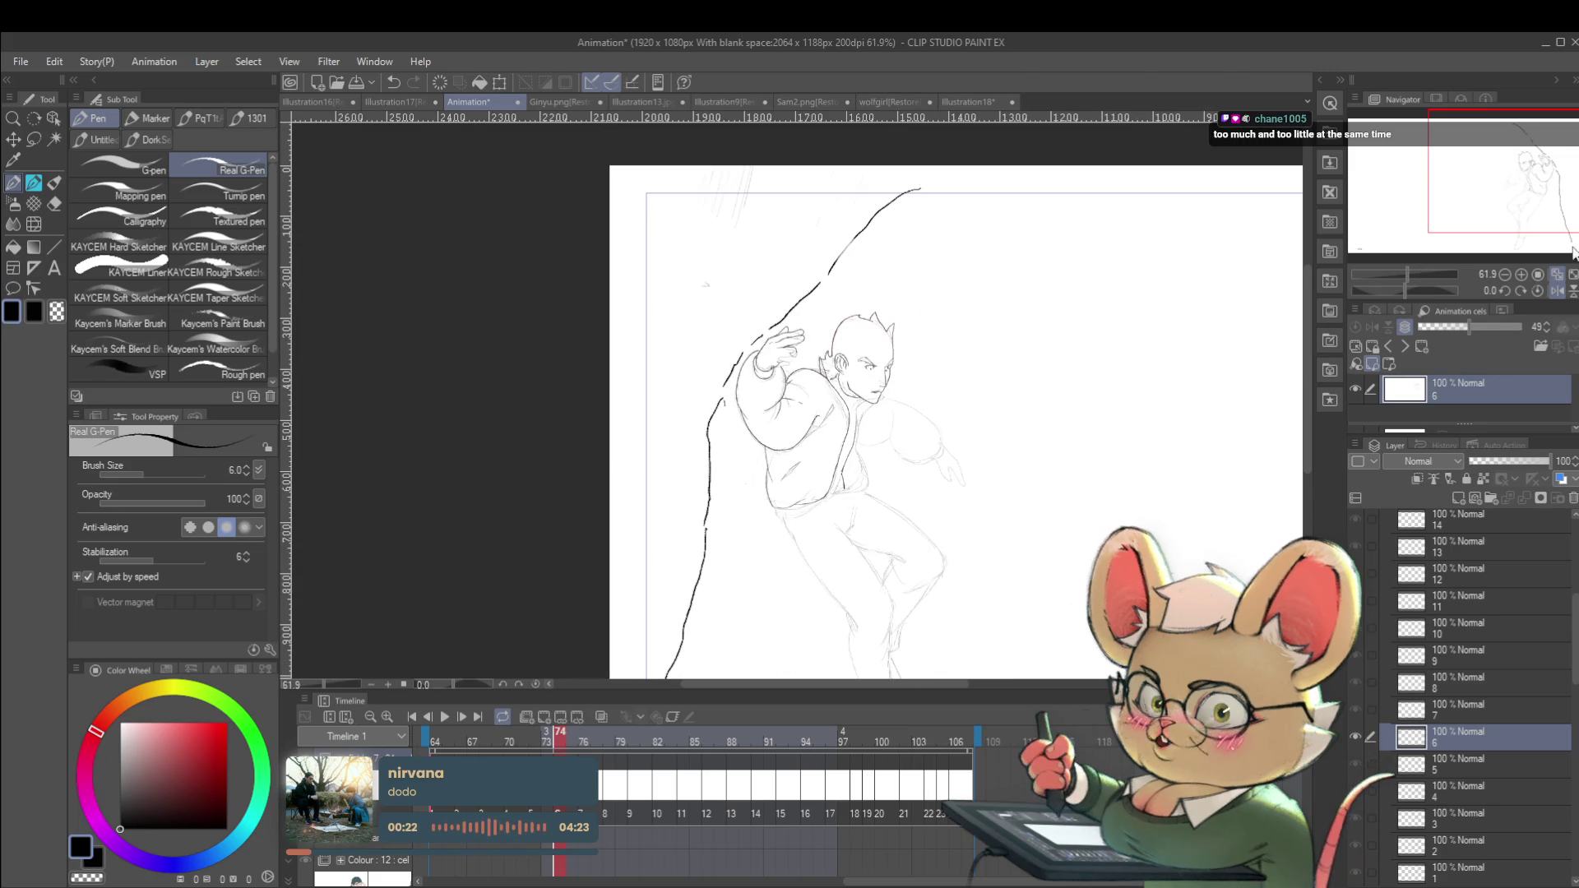
Unmirror the canvas and ink three strokes along the undersides of the lower fingers.
click(1546, 290)
scroll(830, 349, up, 5)
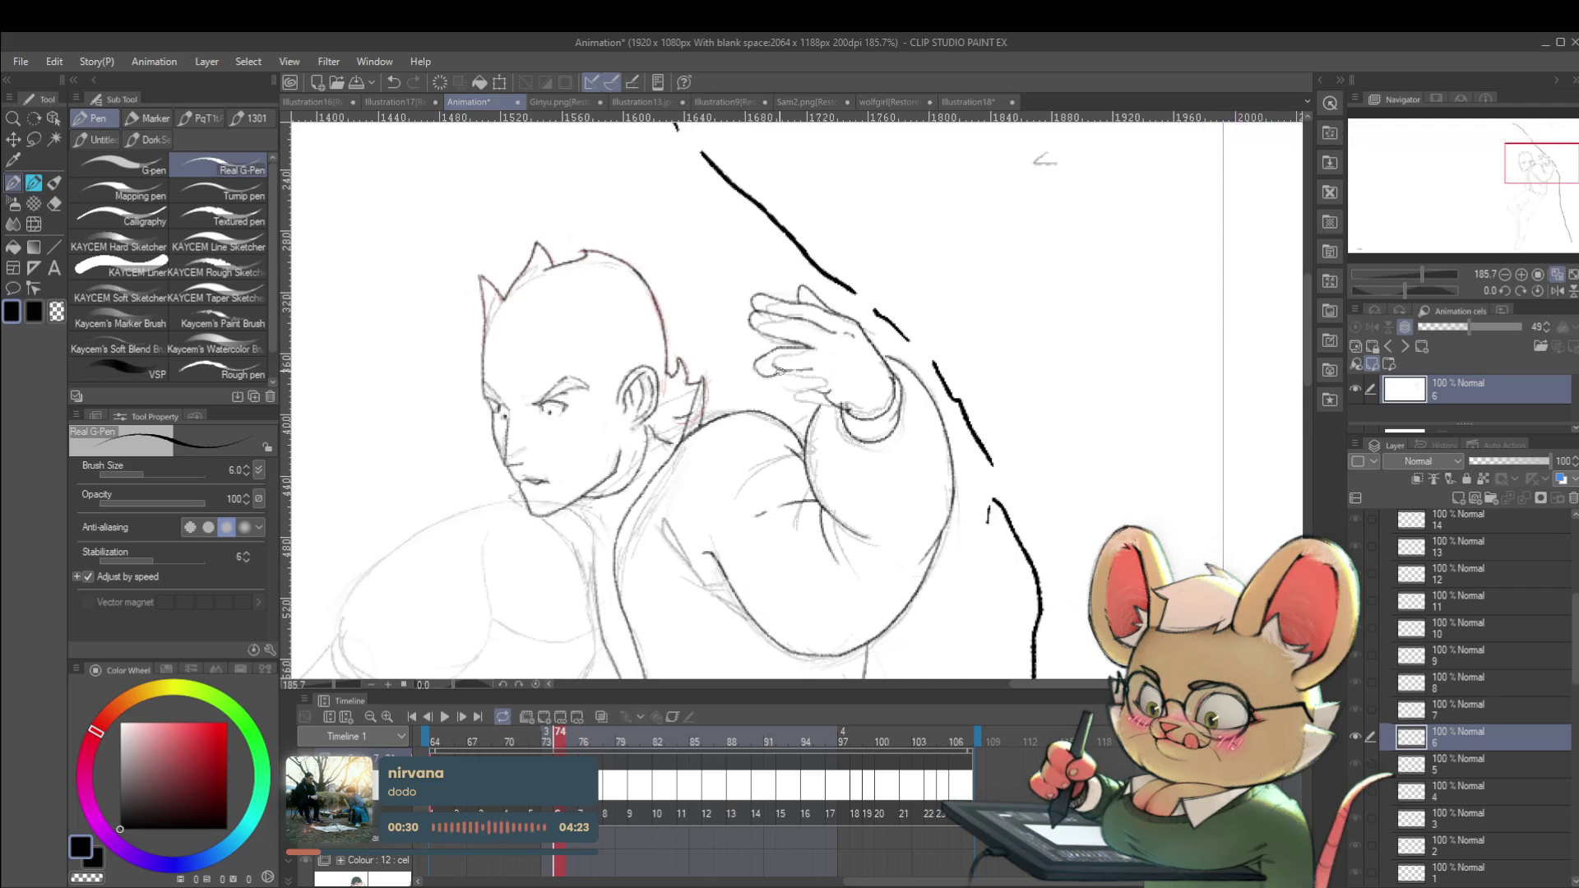
drag(752, 366, 778, 366)
scroll(781, 365, down, 5)
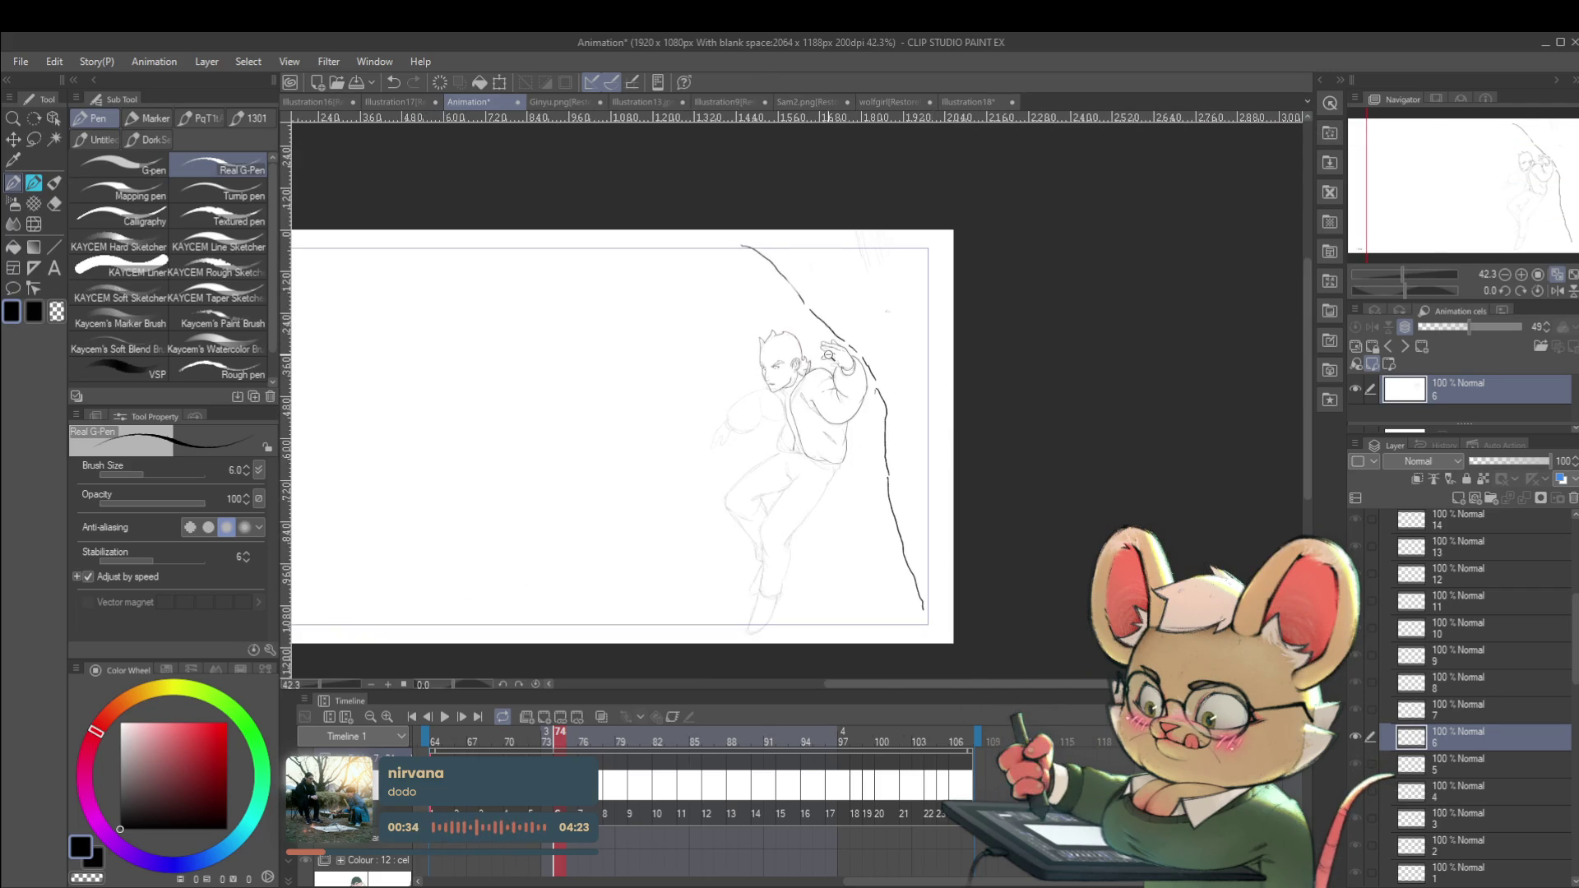
scroll(825, 352, up, 6)
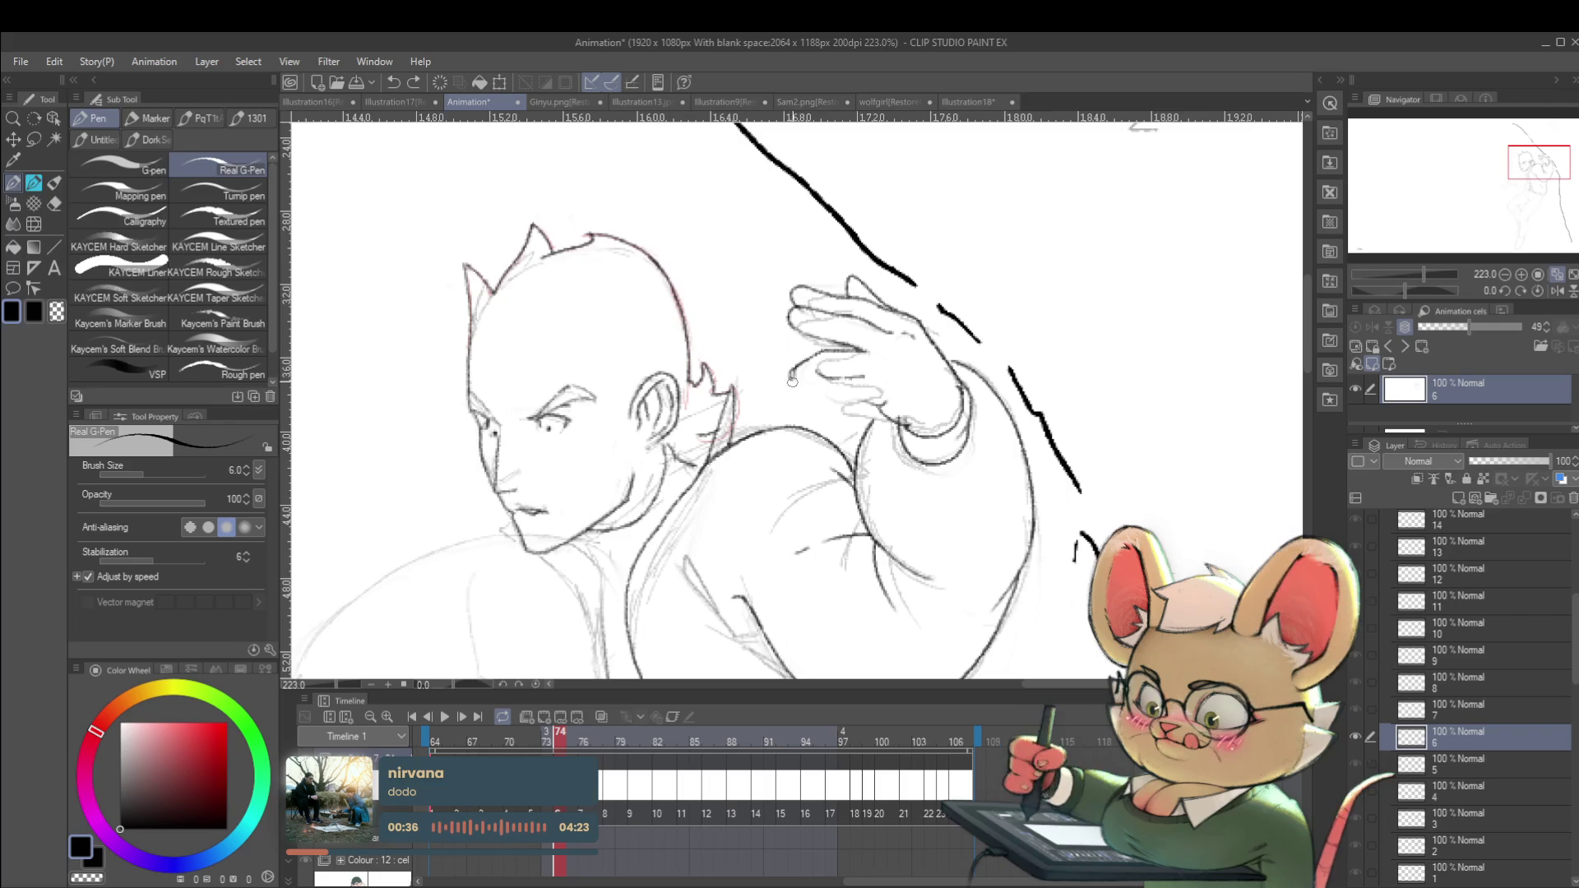
drag(789, 375, 827, 380)
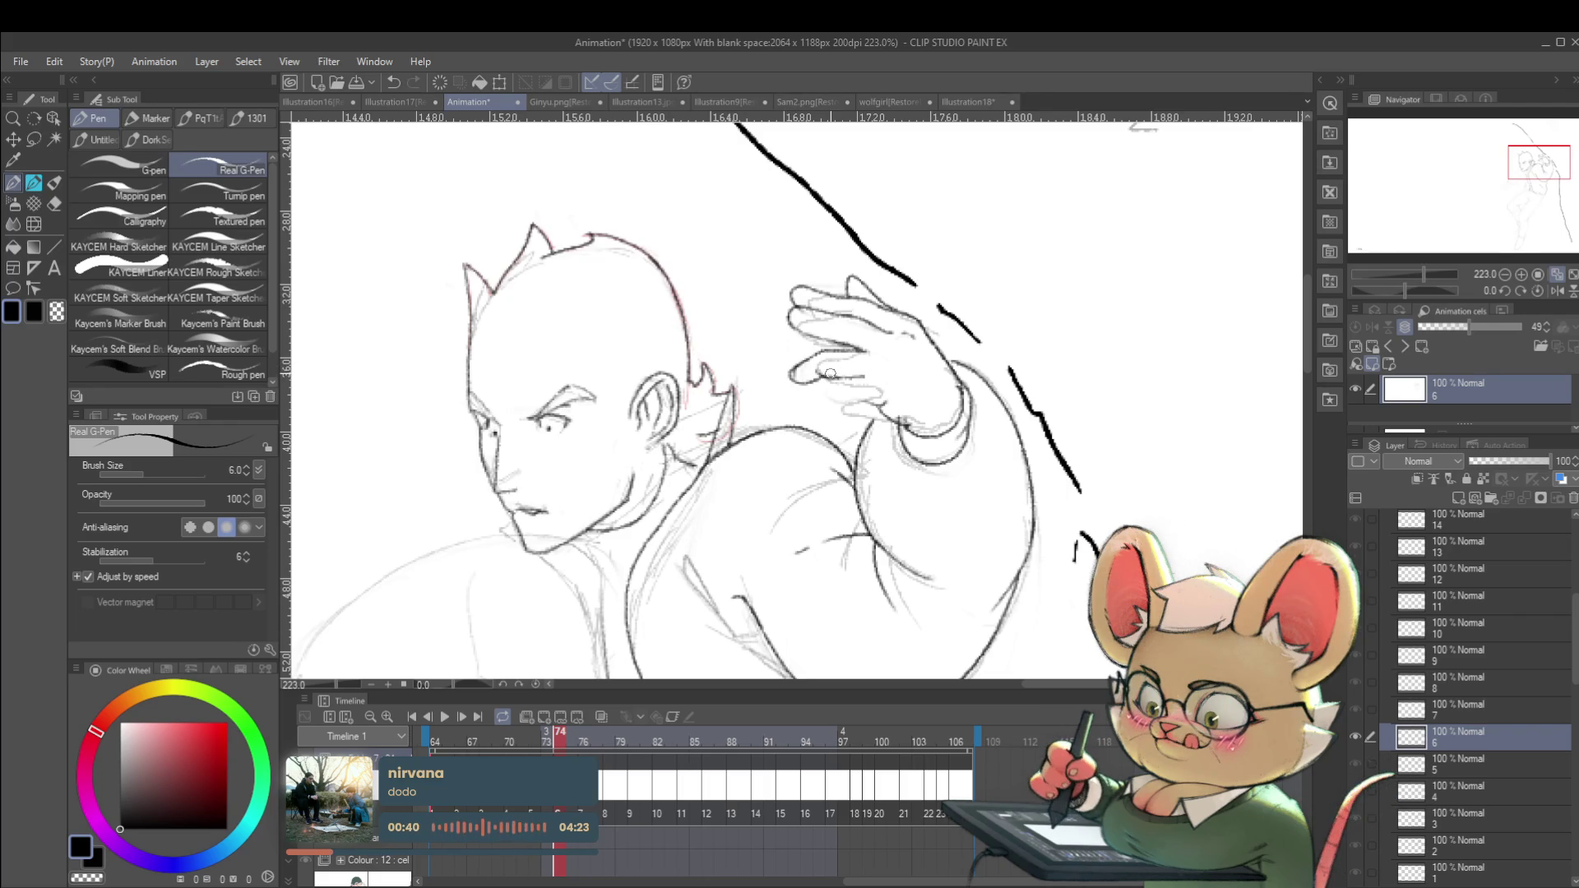
mouse_move(827, 376)
mouse_down()
mouse_move(810, 402)
mouse_move(848, 398)
mouse_up()
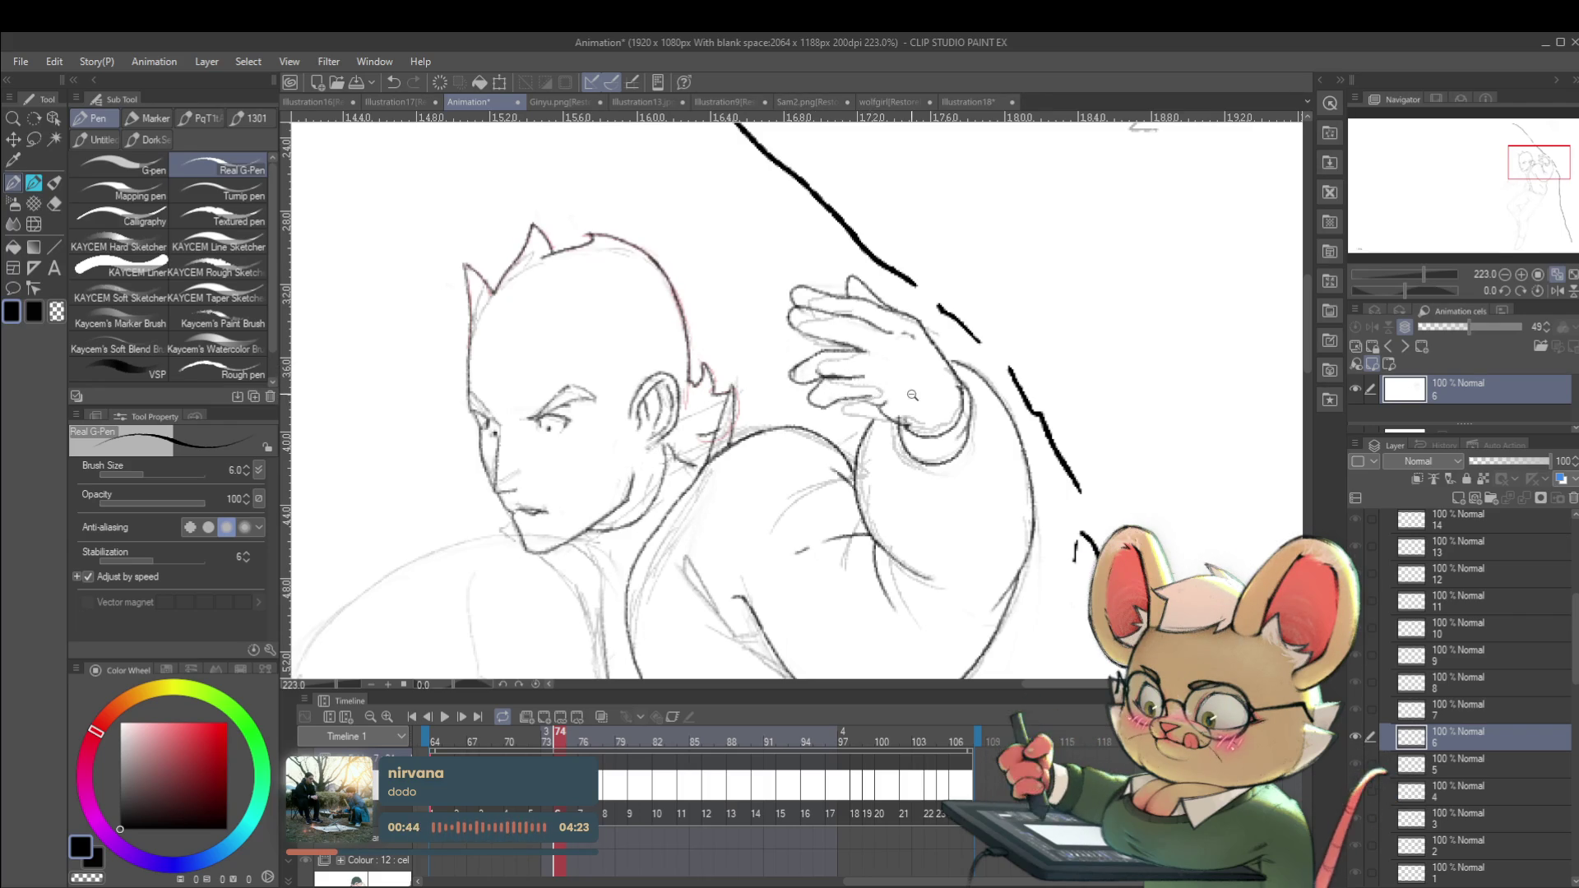
Mirror the view horizontally to check the new finger lines.
scroll(904, 385, down, 8)
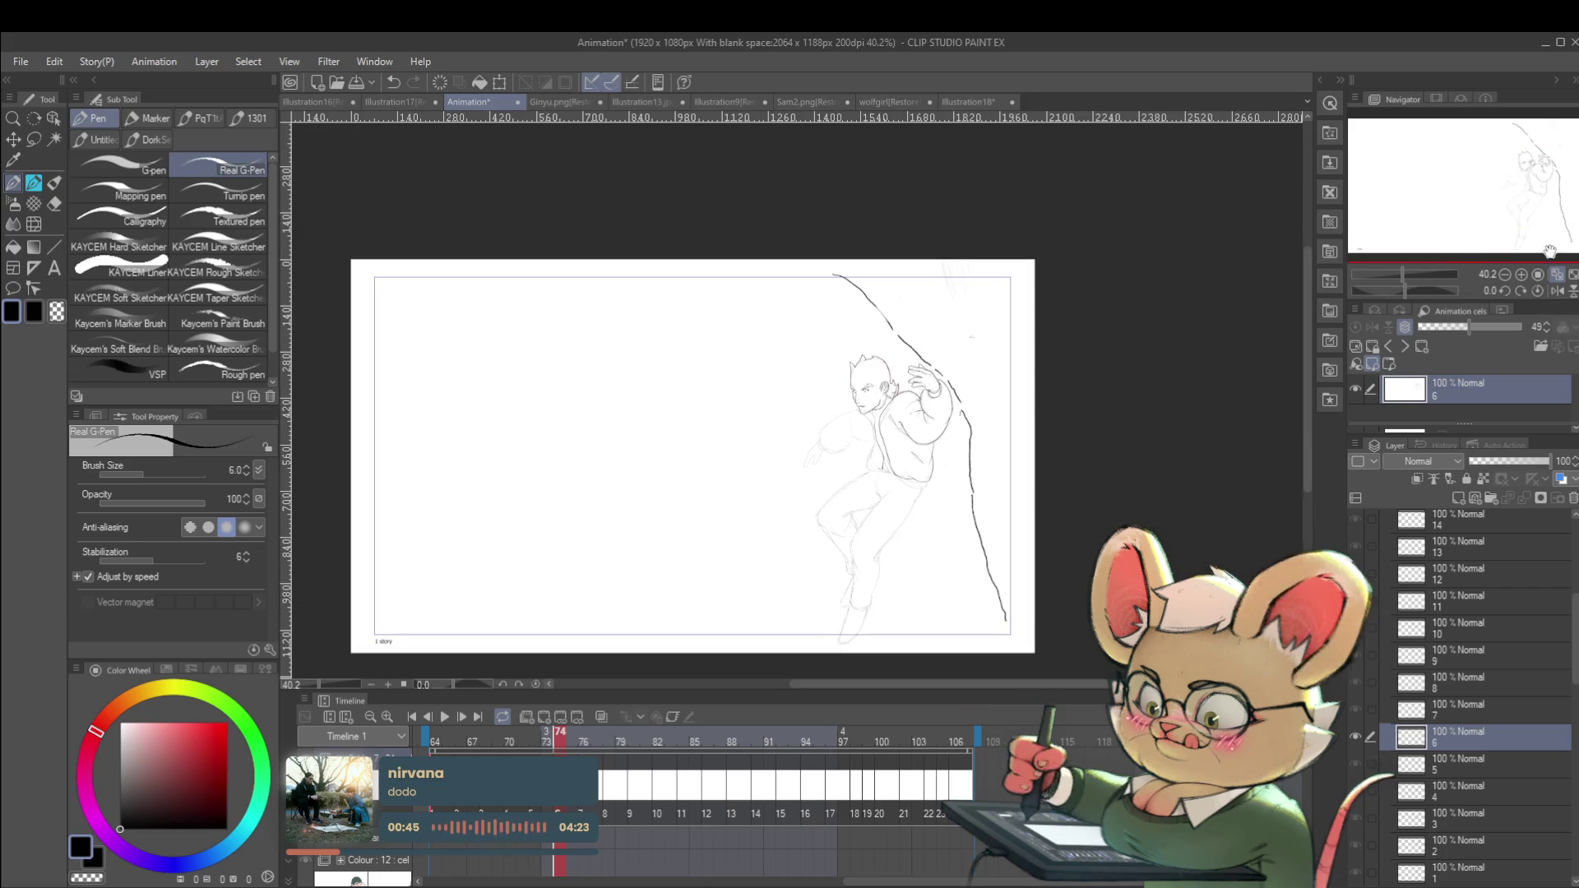
click(1557, 290)
scroll(680, 370, up, 8)
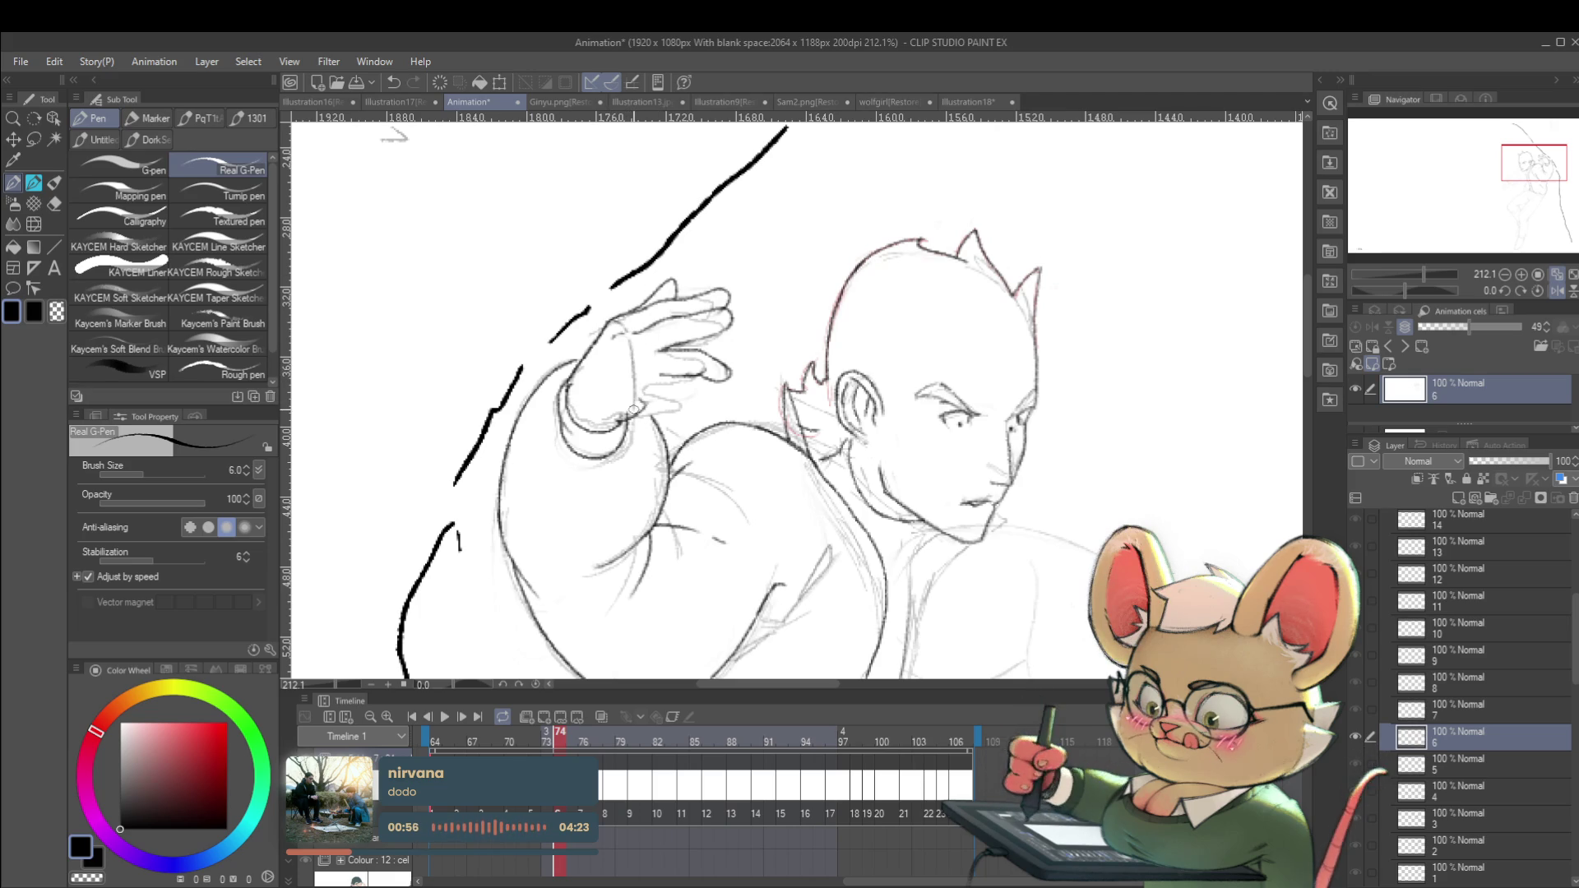
key(m)
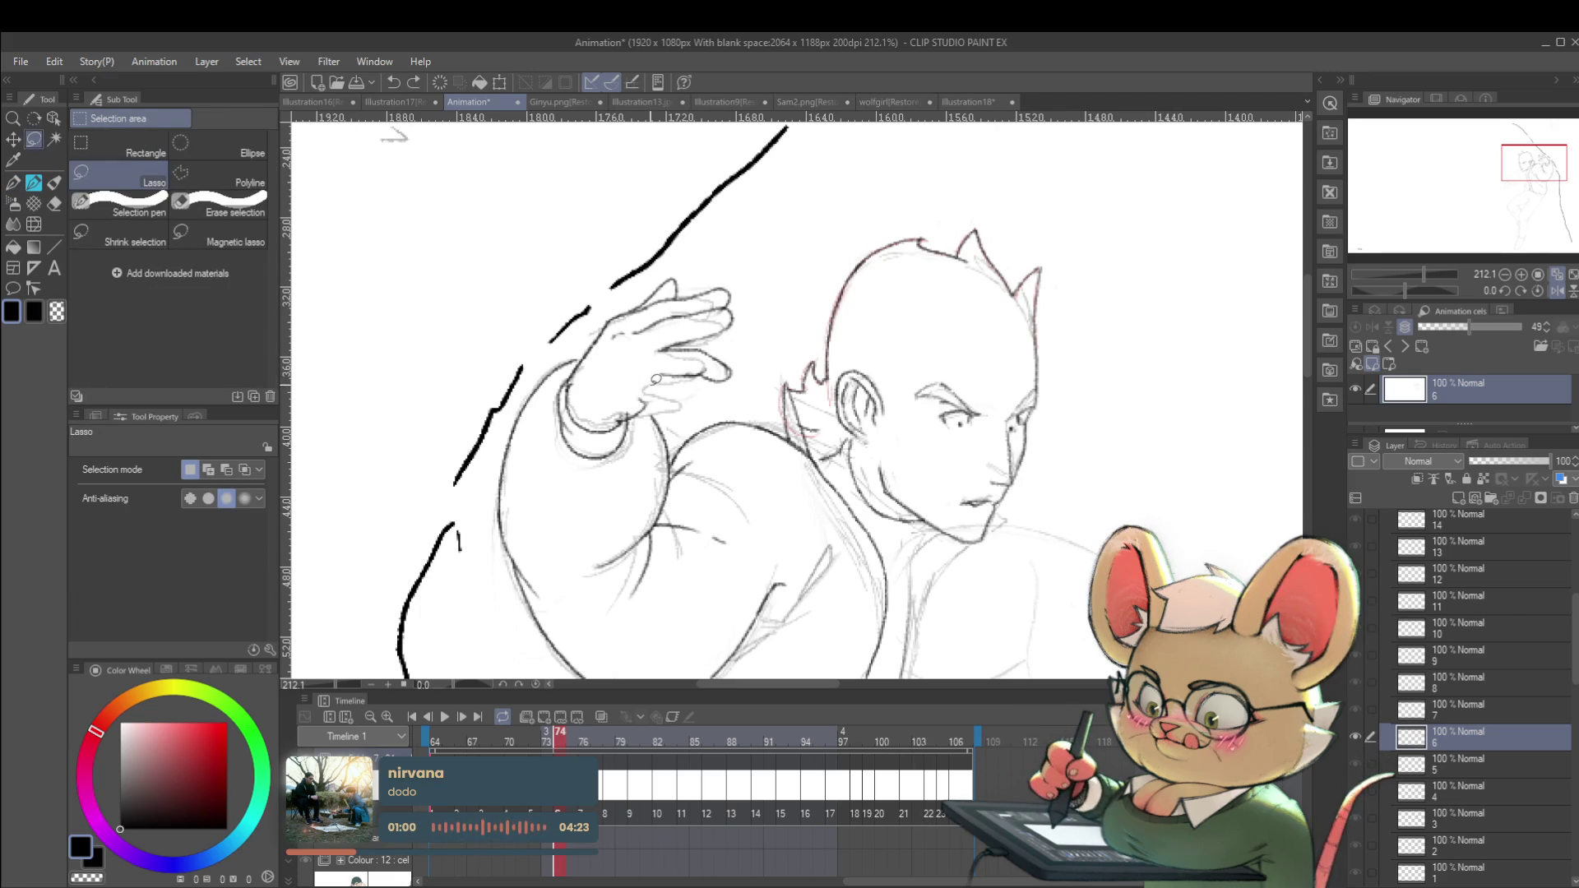
Lasso the inked fingers, transform them with Ctrl+T and confirm, then unflip the canvas view.
mouse_move(643, 384)
mouse_down()
mouse_move(670, 347)
mouse_move(748, 352)
mouse_up()
key(ctrl+t)
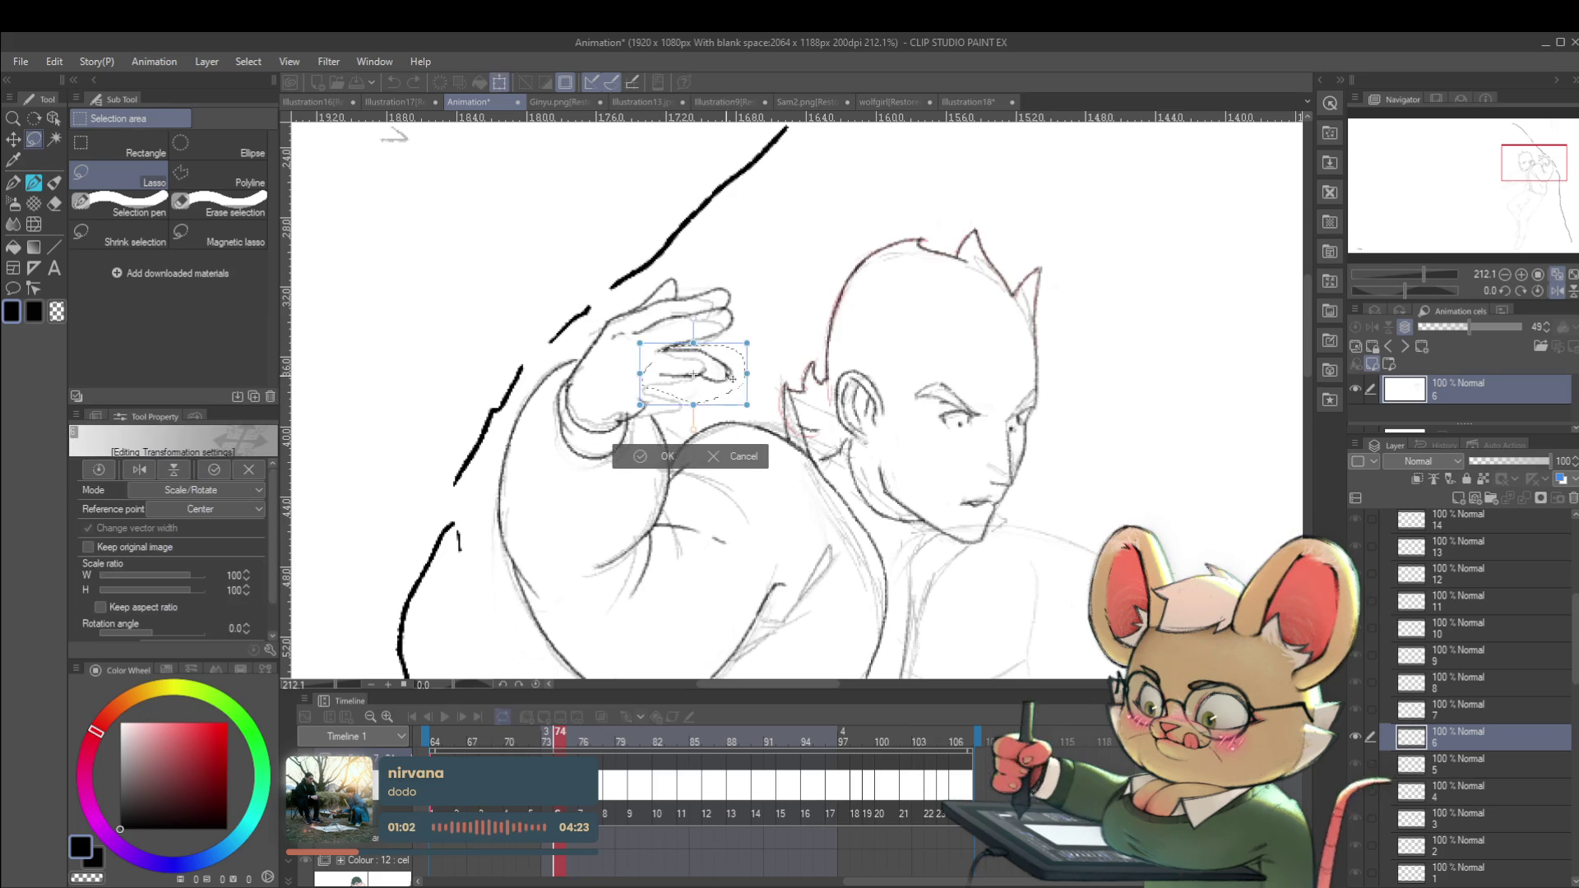
scroll(731, 366, down, 5)
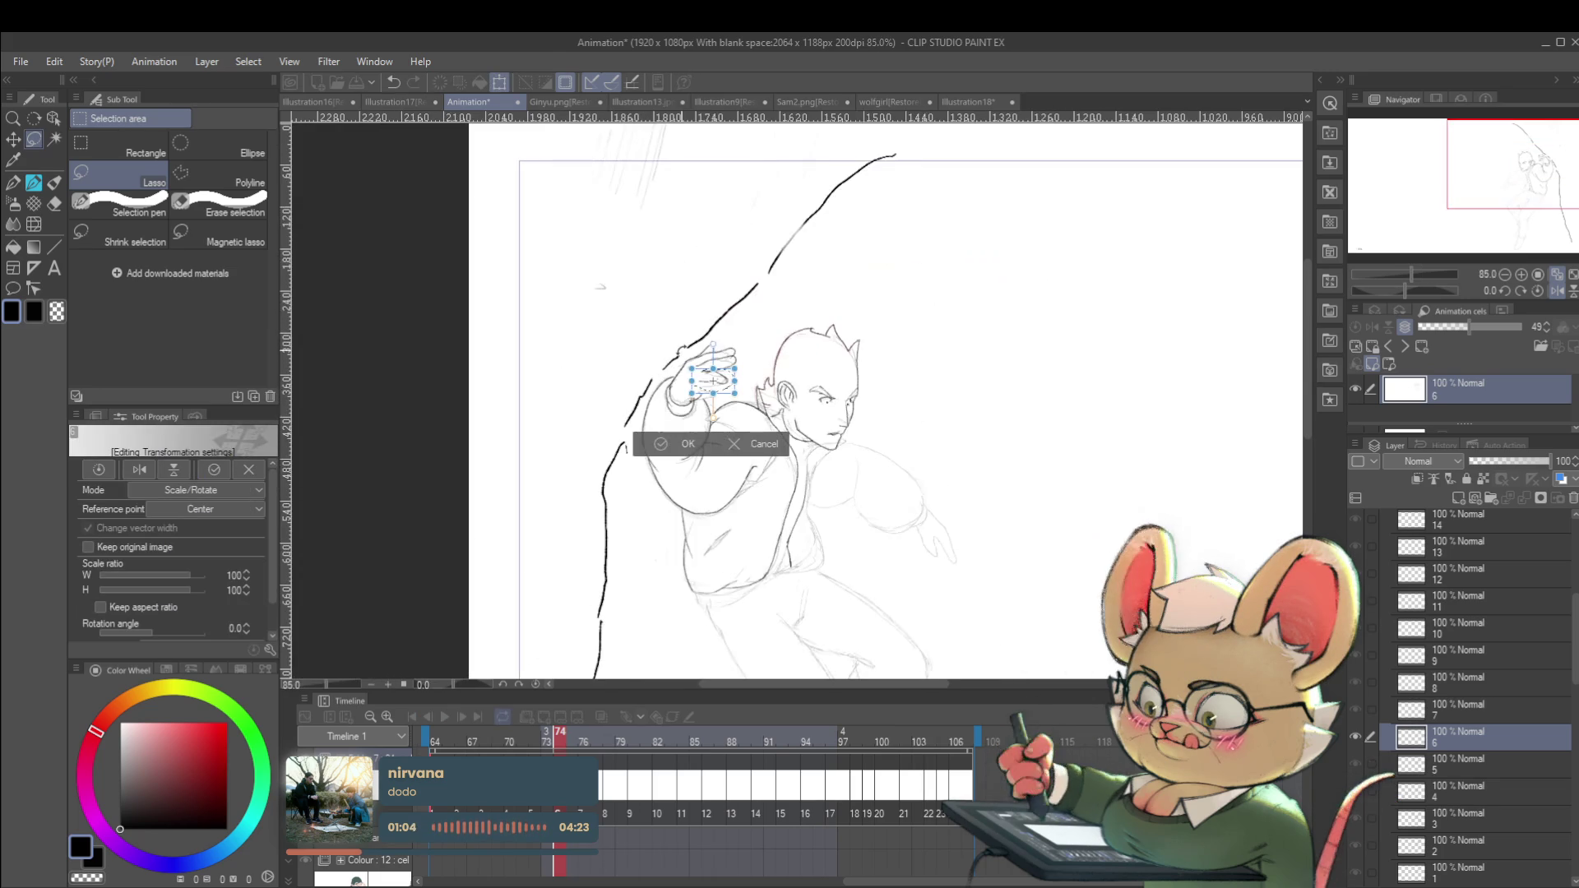
key(Return)
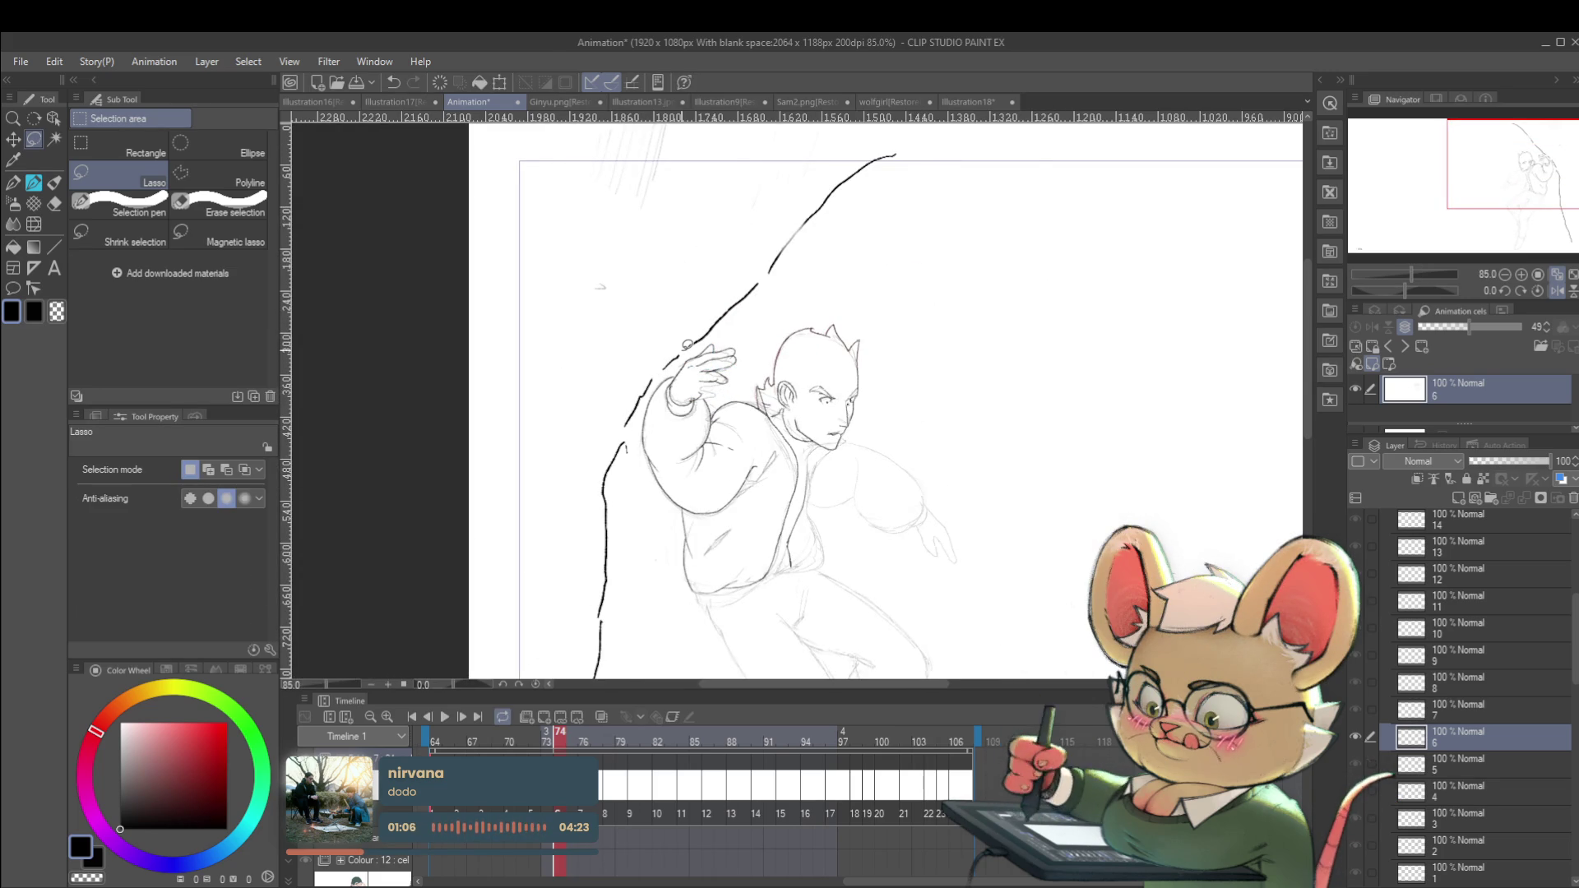
click(1558, 292)
scroll(881, 365, up, 5)
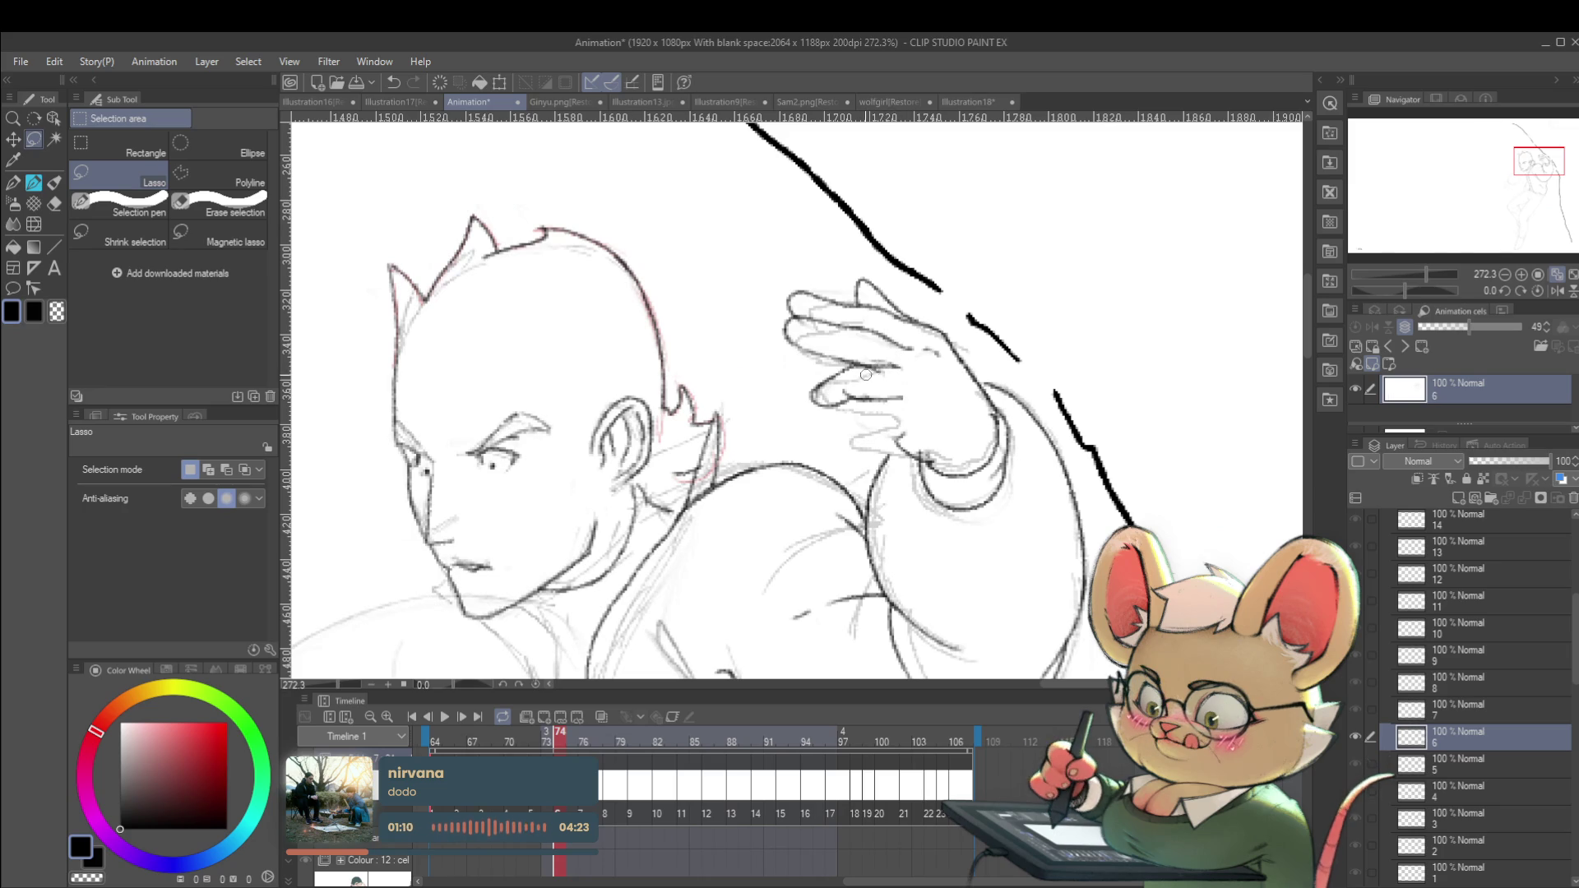
Zoom around the raised hand and toggle between the pencil and the inking pen.
scroll(878, 374, down, 7)
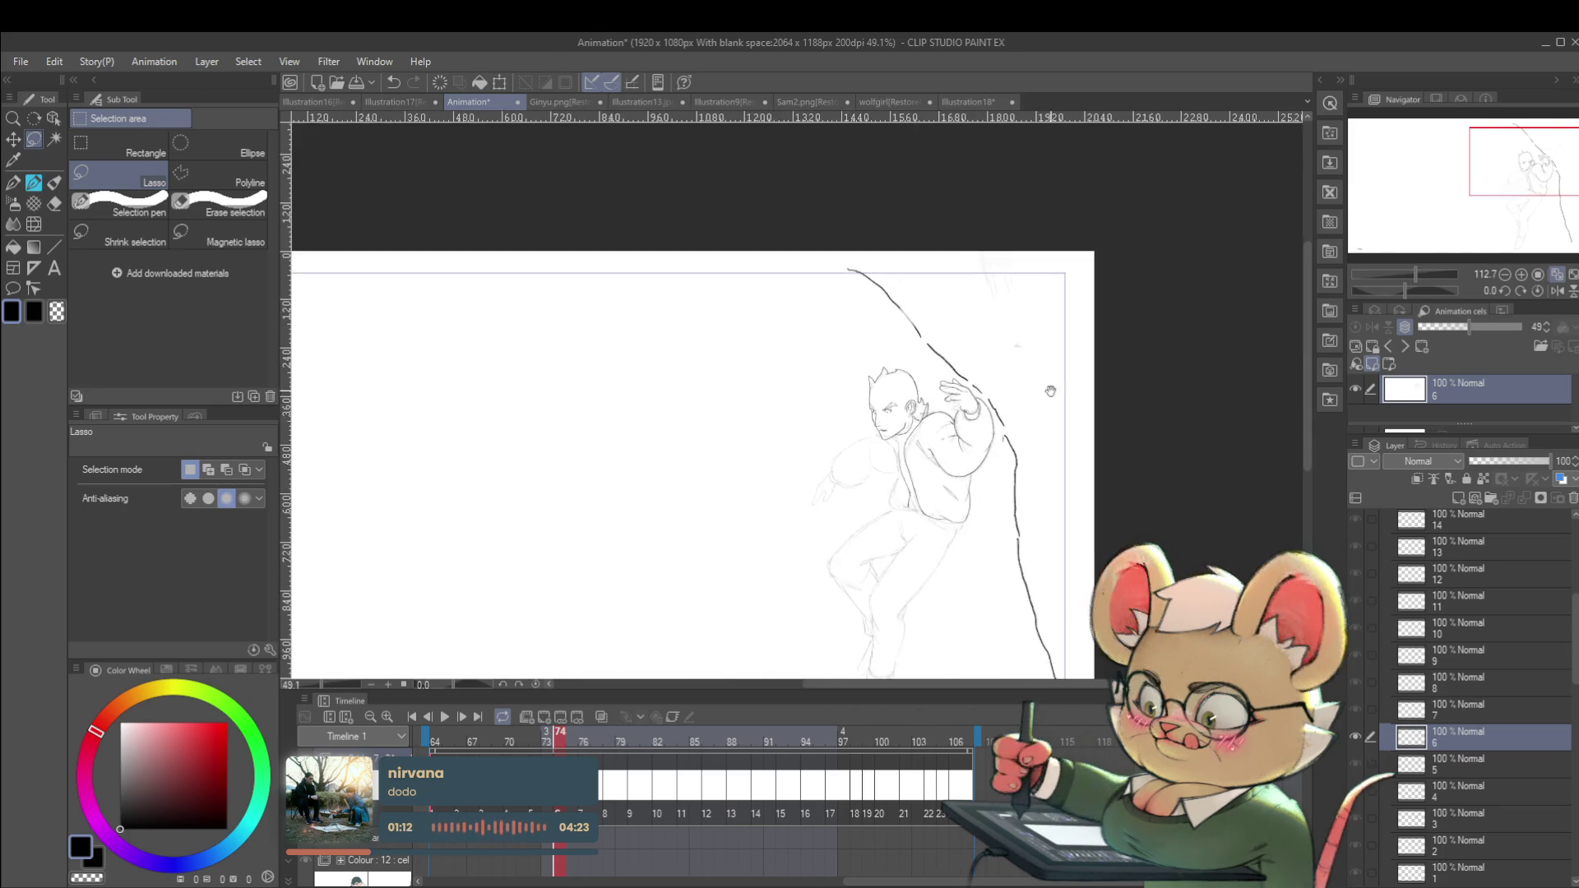
scroll(886, 296, up, 5)
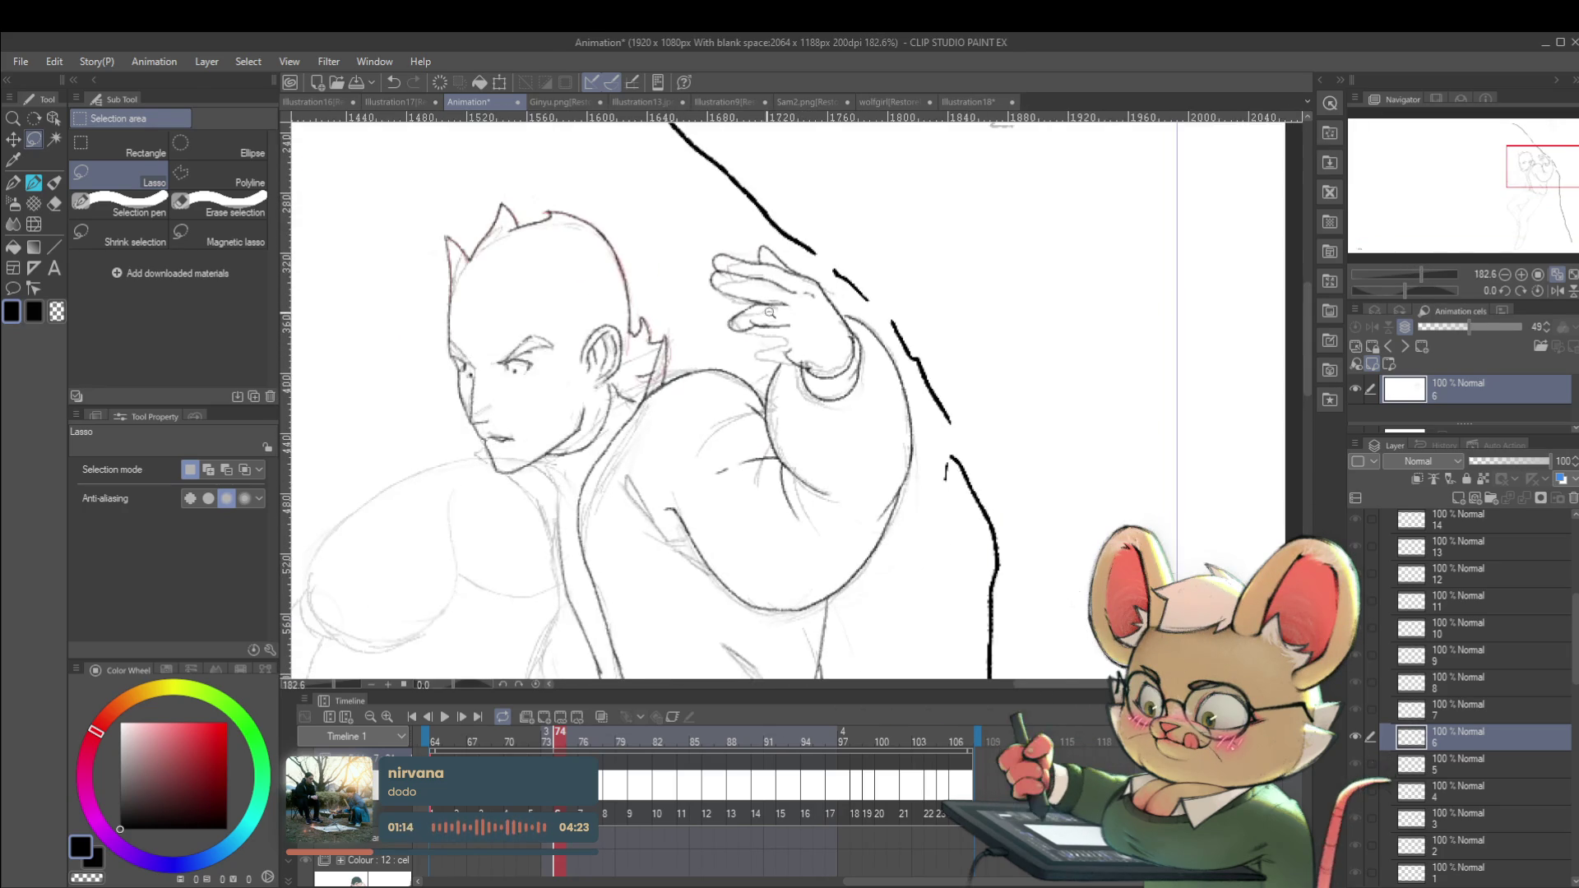
scroll(766, 314, up, 2)
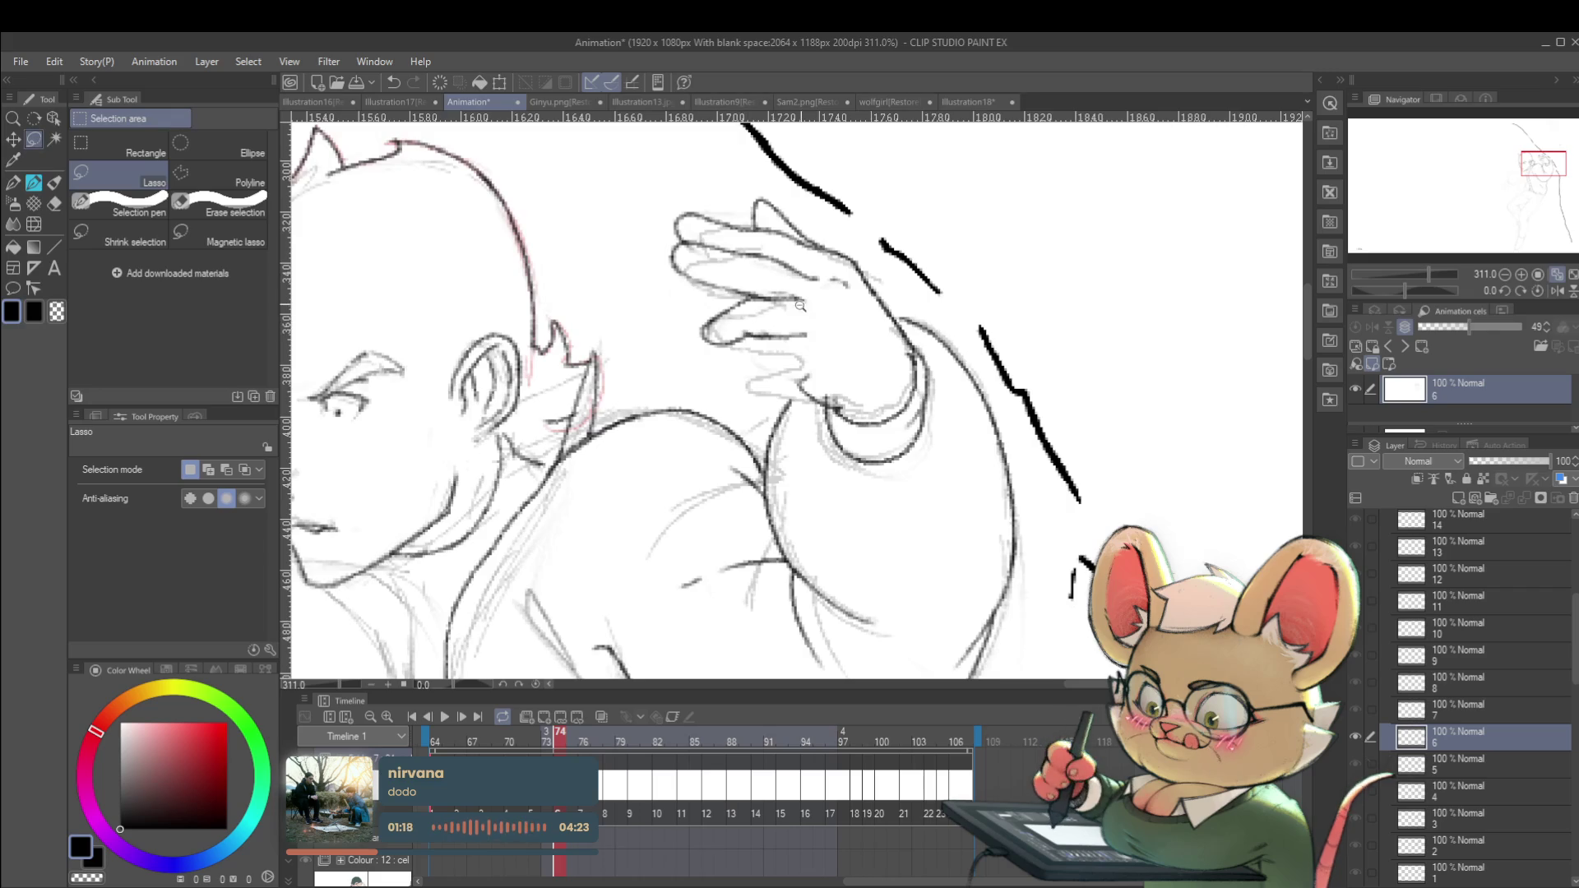
scroll(800, 297, down, 4)
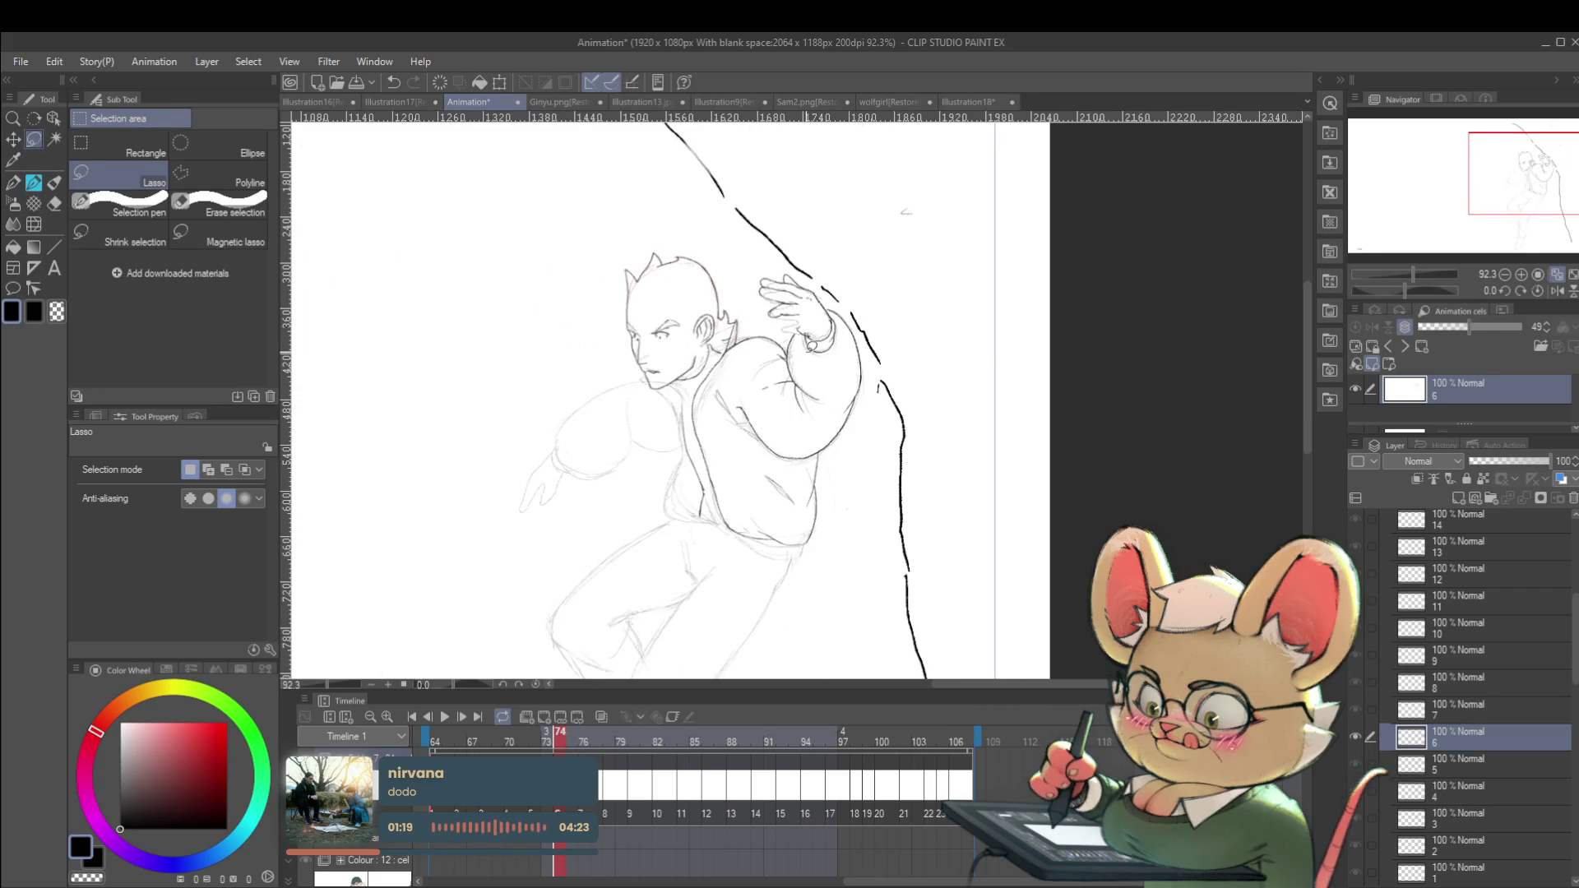
scroll(801, 294, up, 3)
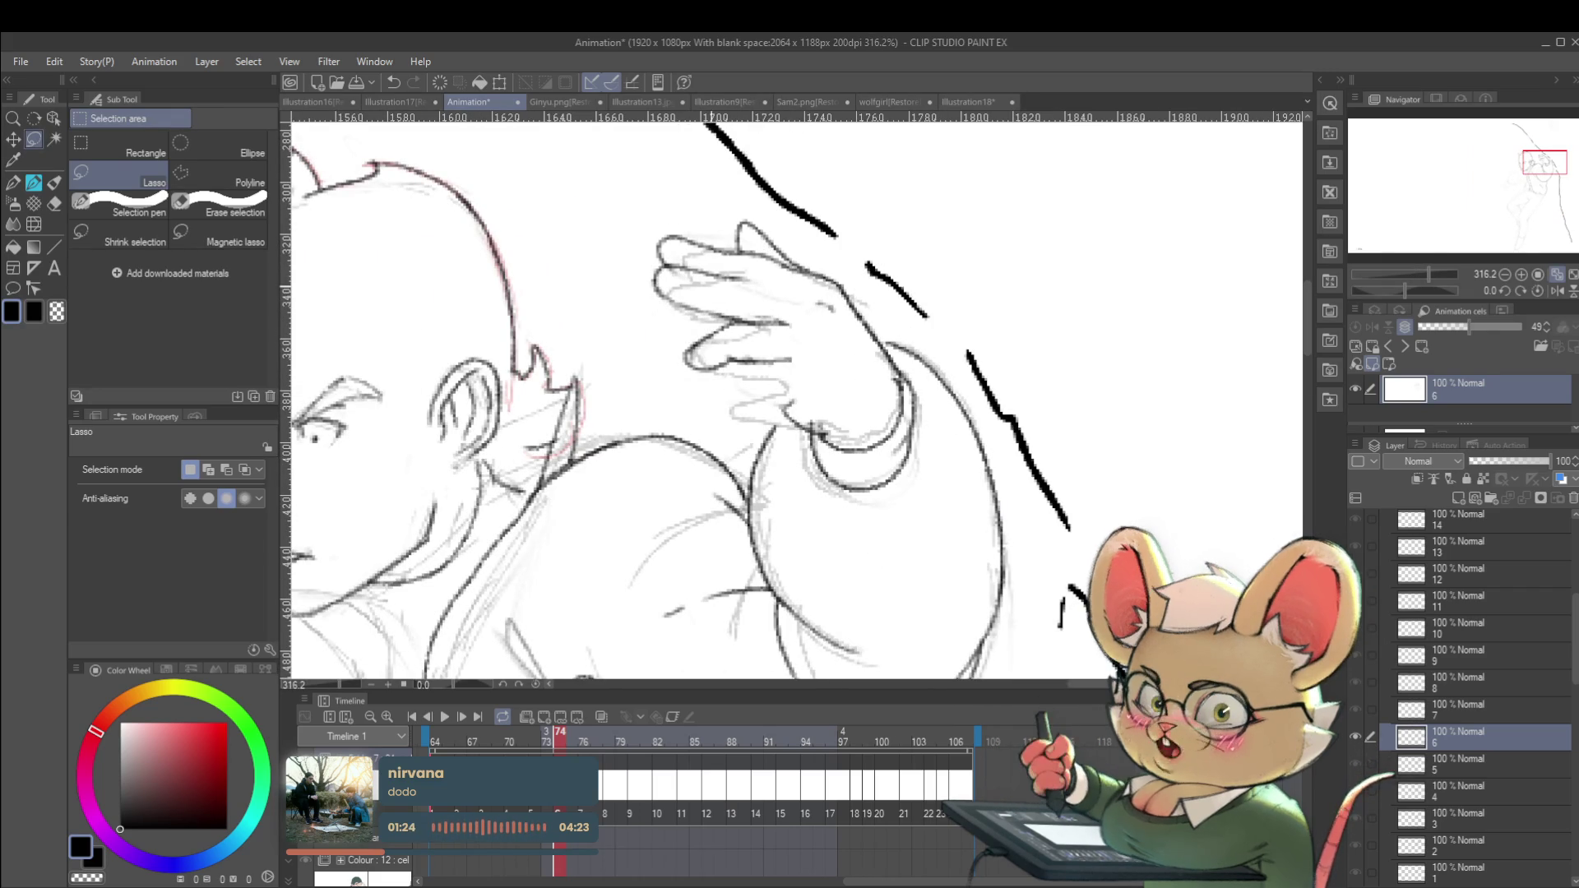
key(p)
scroll(786, 295, down, 5)
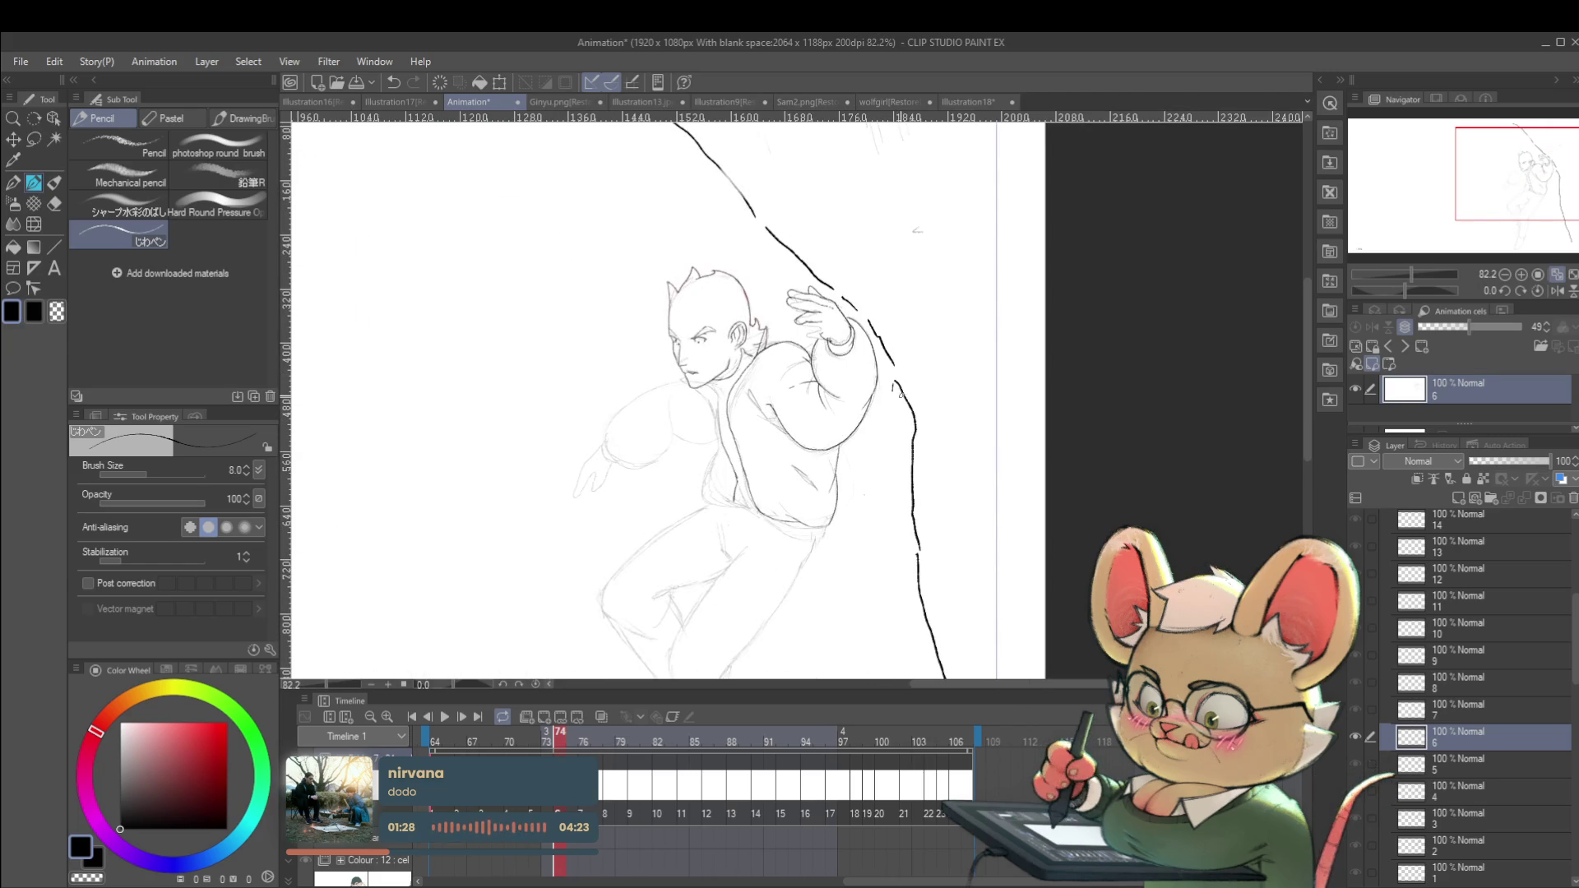
key(p)
scroll(834, 358, up, 3)
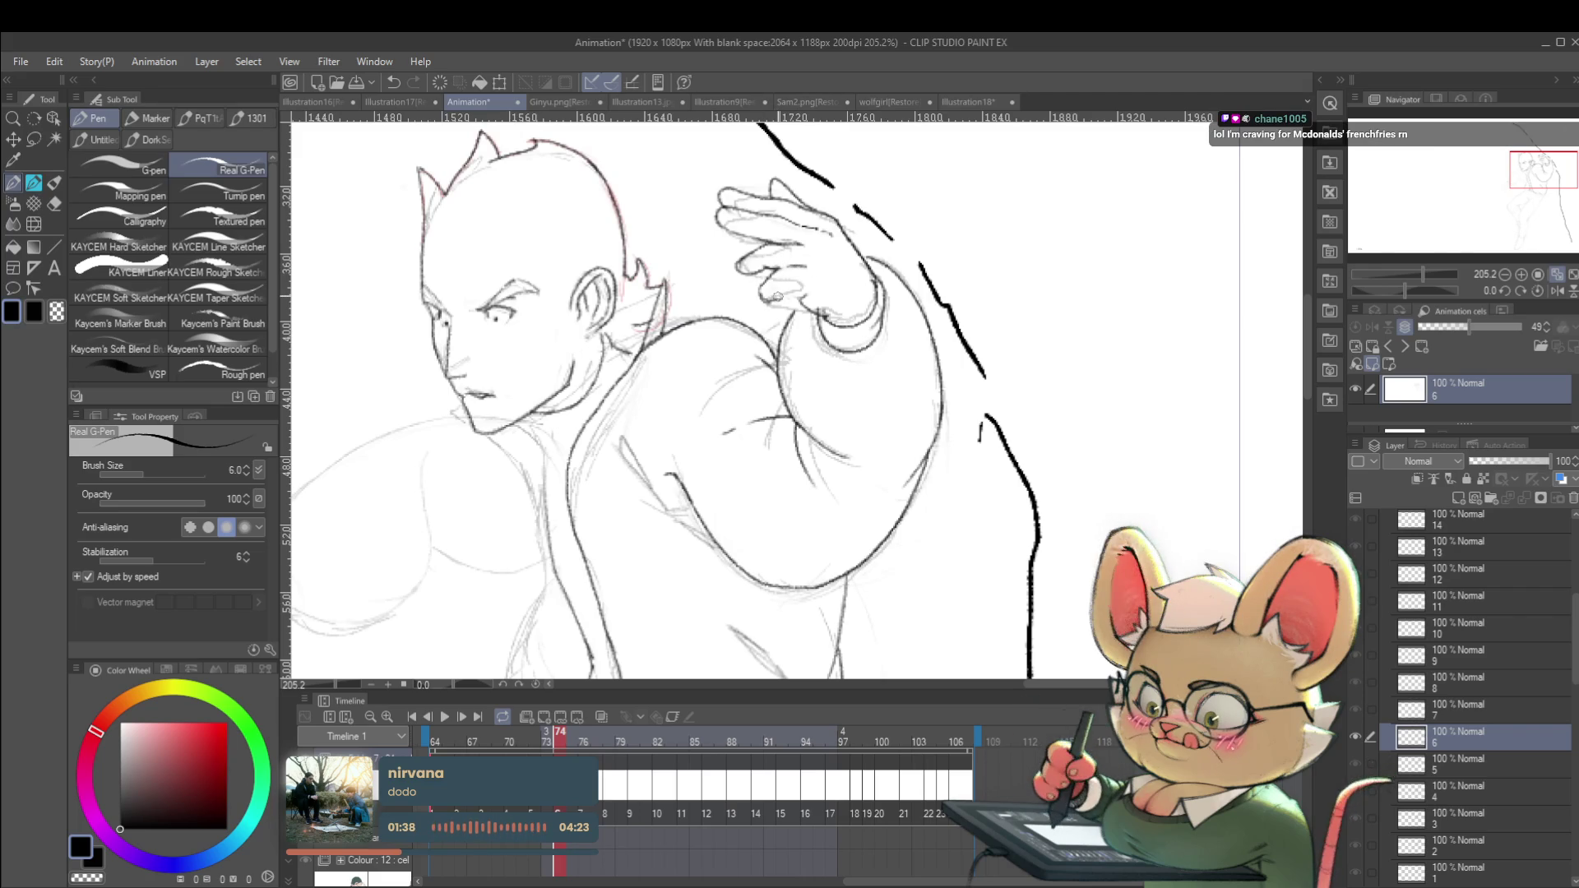
Reframe the view, zooming in on the raised hand, then out to fit the whole page.
drag(778, 277, 825, 318)
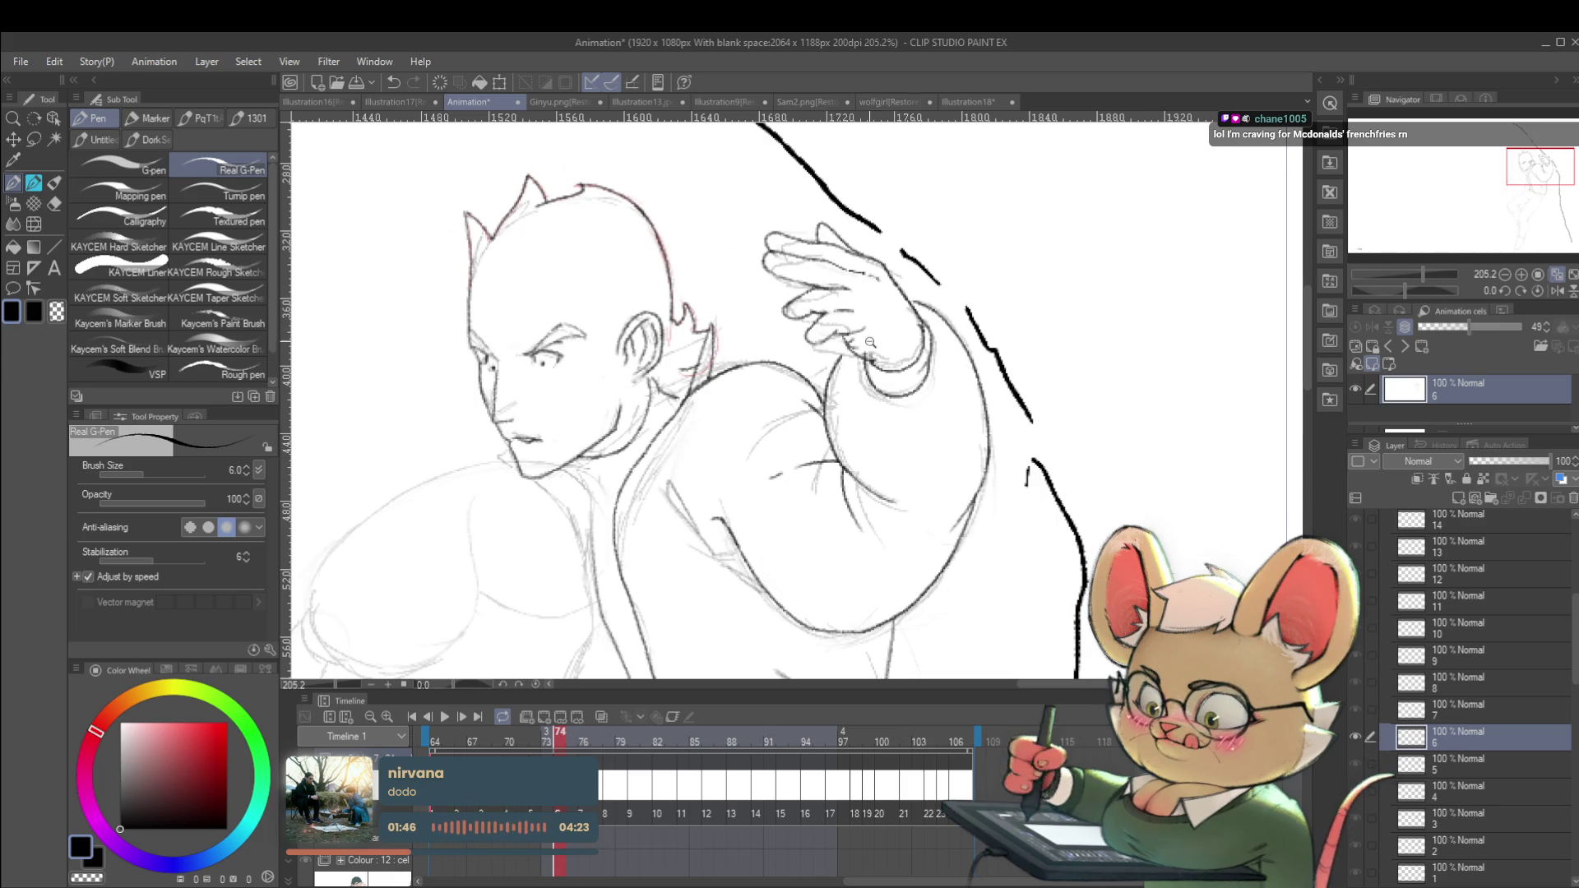
drag(883, 350, 791, 287)
drag(883, 339, 846, 381)
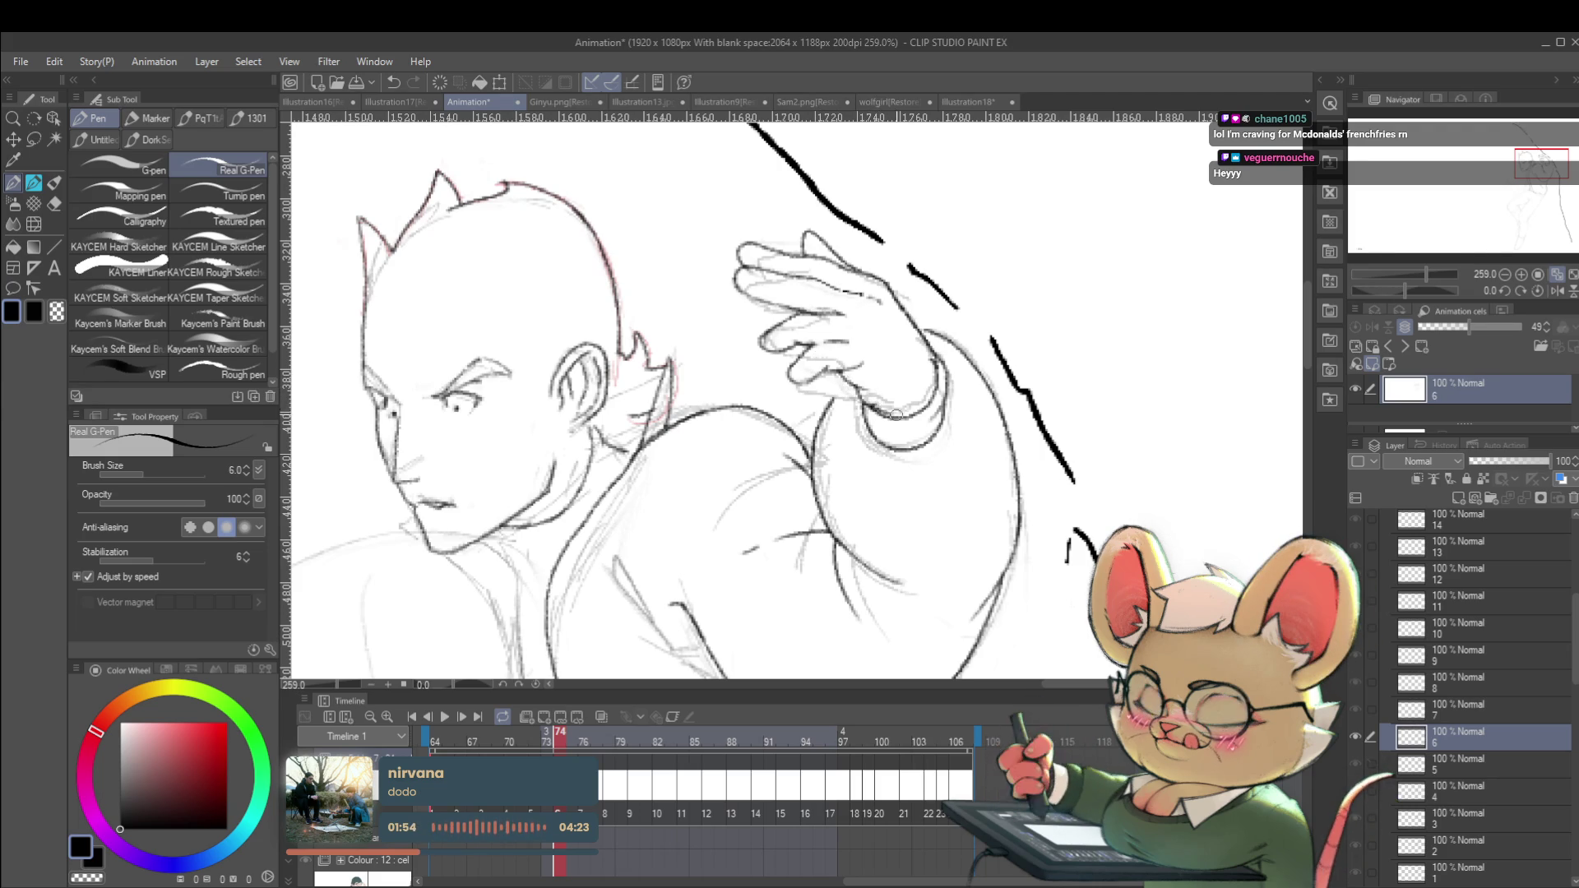
drag(891, 413, 839, 336)
key(ctrl+minus)
key(ctrl+minus)
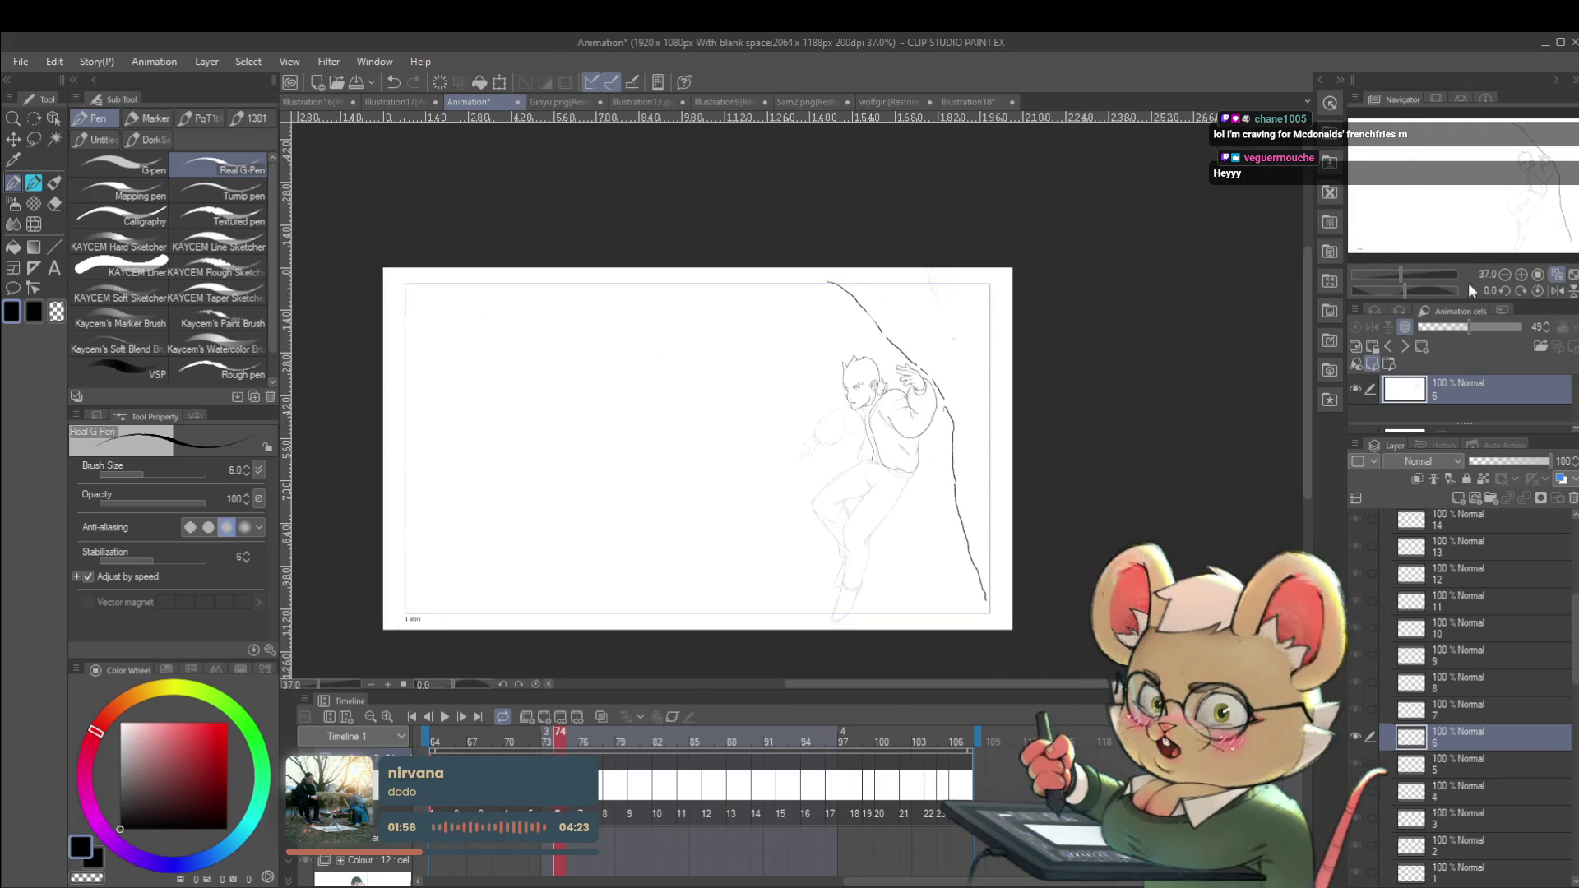
Mirror the canvas to check the drawing, then flip it back to normal.
click(1557, 290)
scroll(759, 389, up, 5)
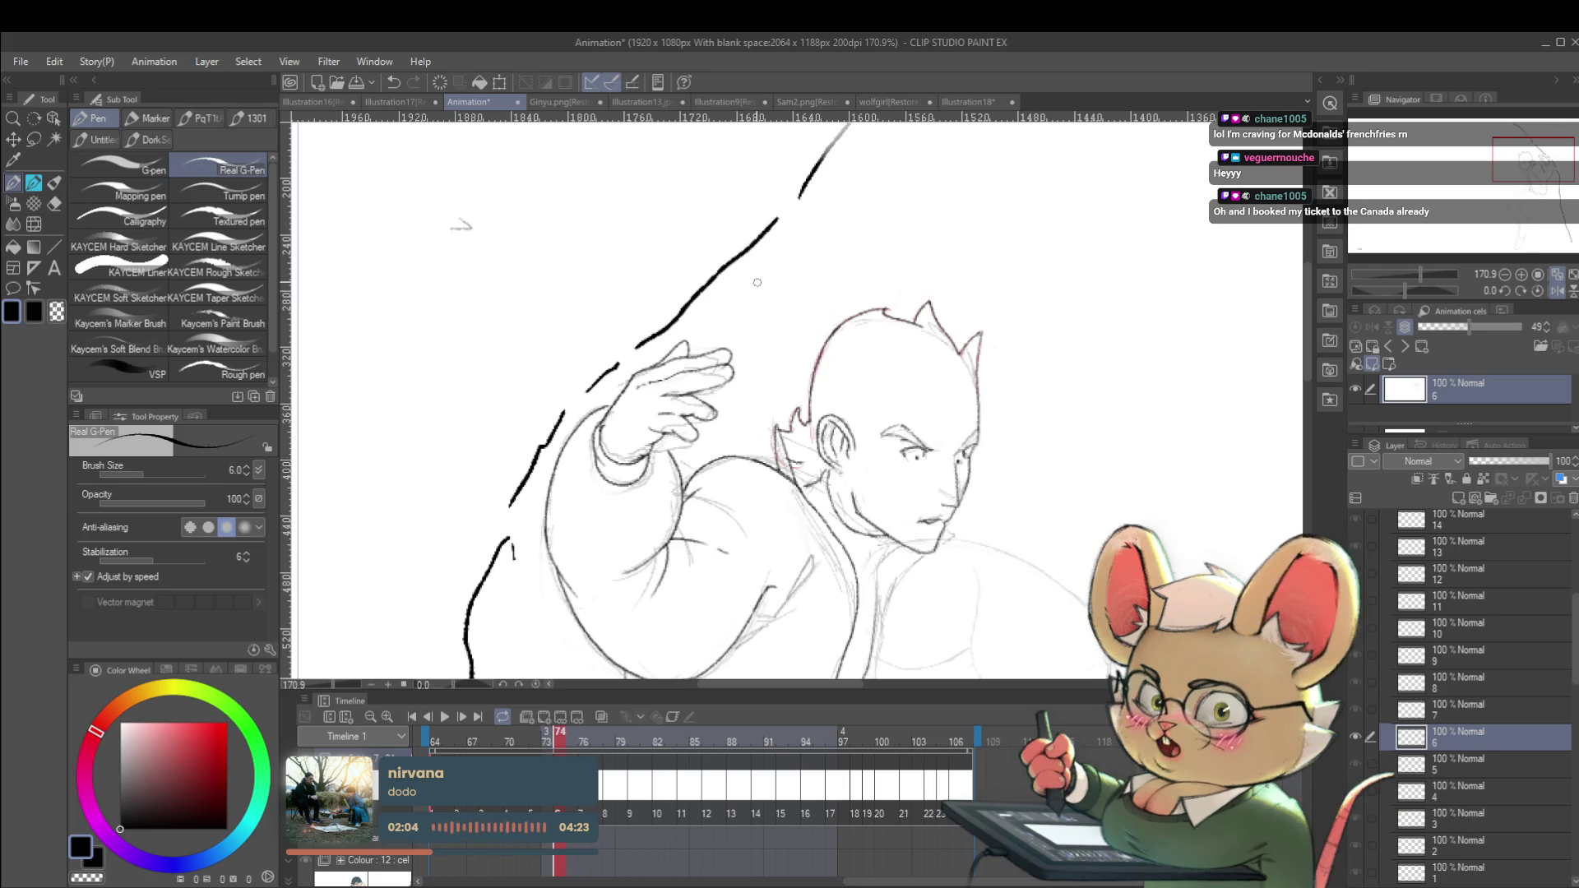
click(1556, 290)
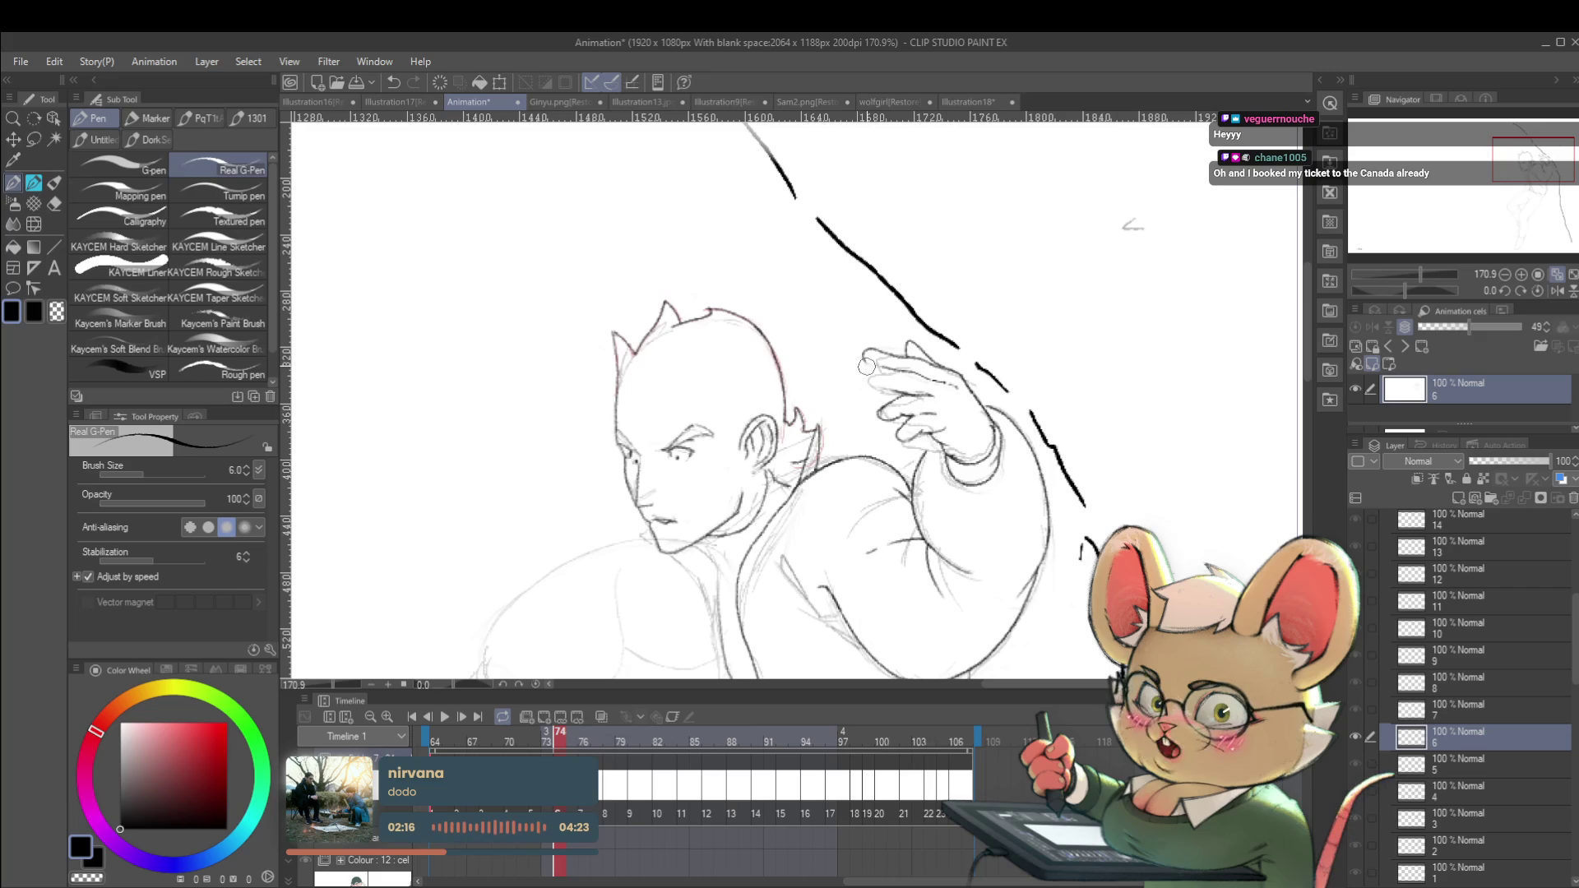
scroll(877, 381, up, 3)
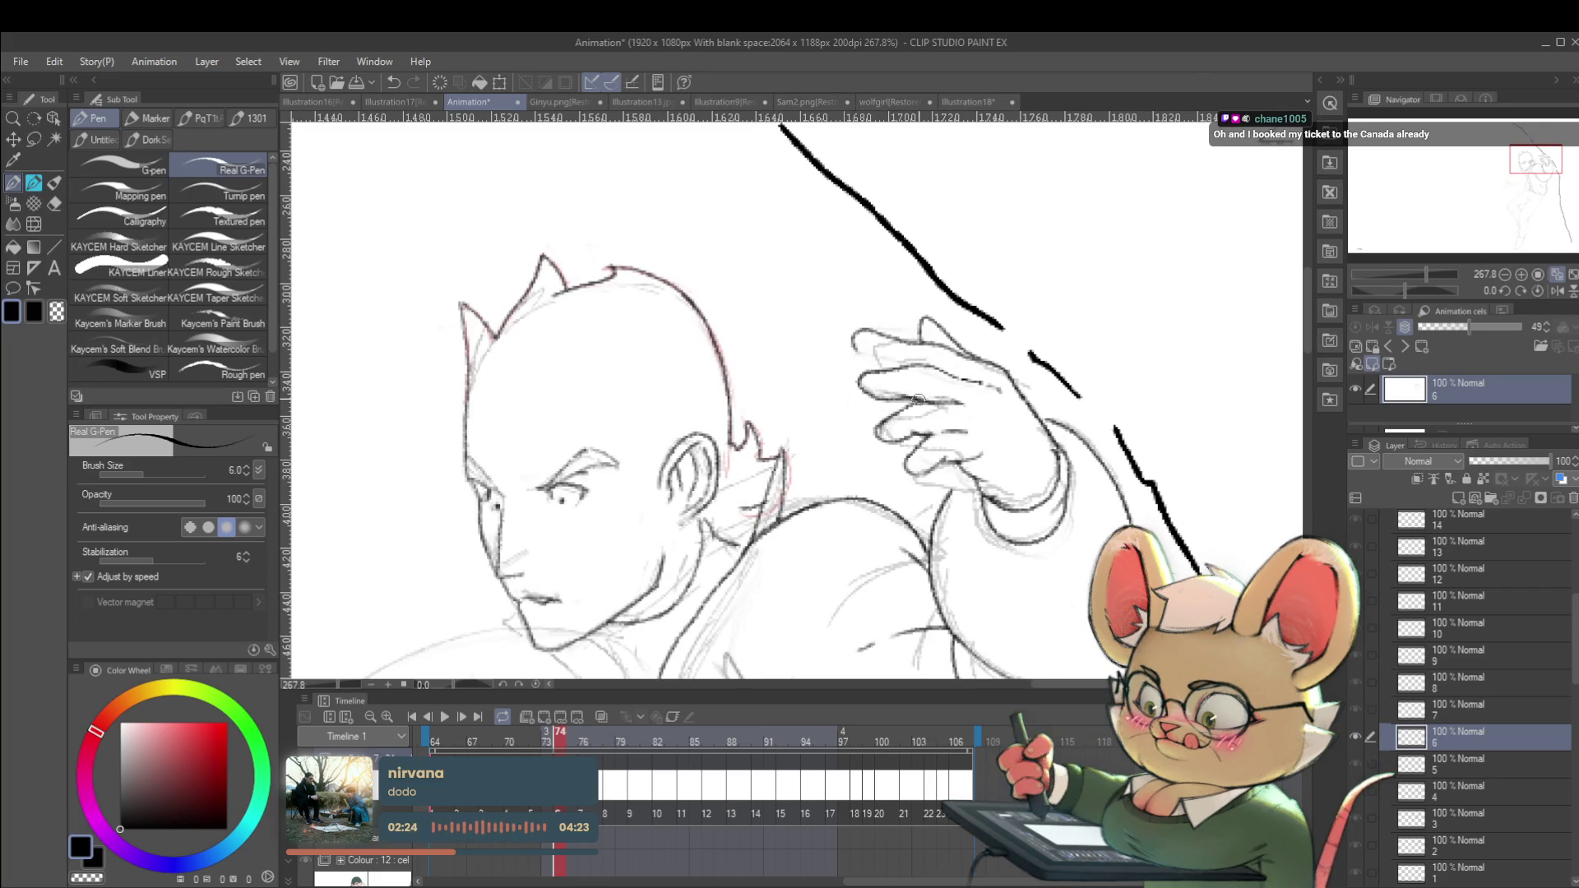
scroll(917, 398, down, 6)
scroll(1112, 467, up, 5)
scroll(1112, 468, up, 5)
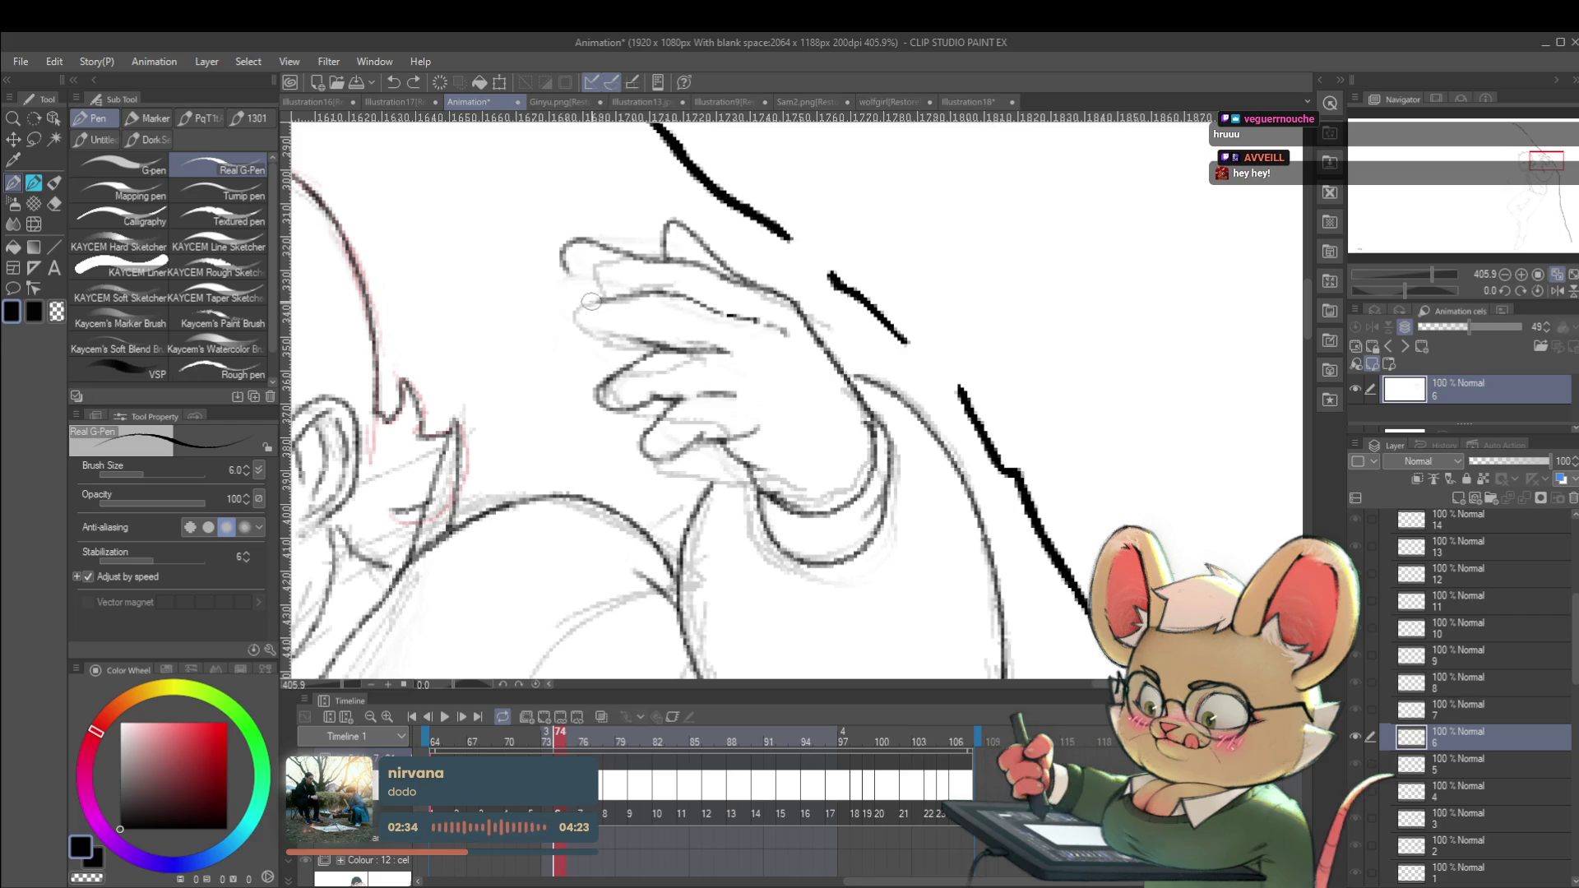
Ink the lower edge of a finger and zoom in and out to inspect it.
drag(584, 332, 673, 343)
scroll(708, 352, down, 5)
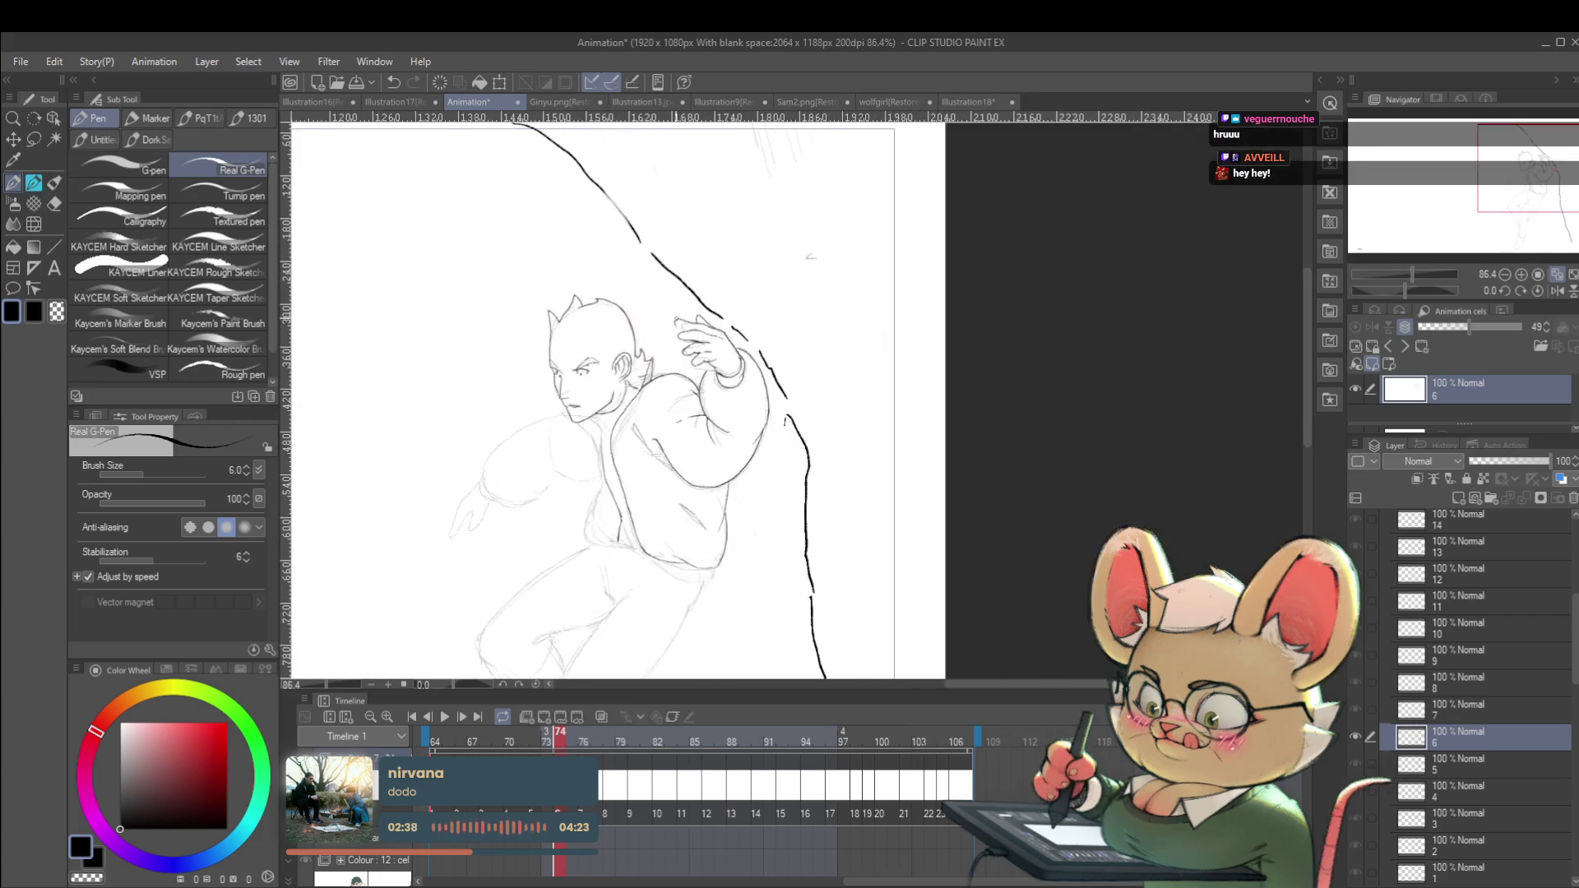
scroll(693, 323, up, 5)
scroll(699, 310, down, 5)
scroll(695, 340, up, 5)
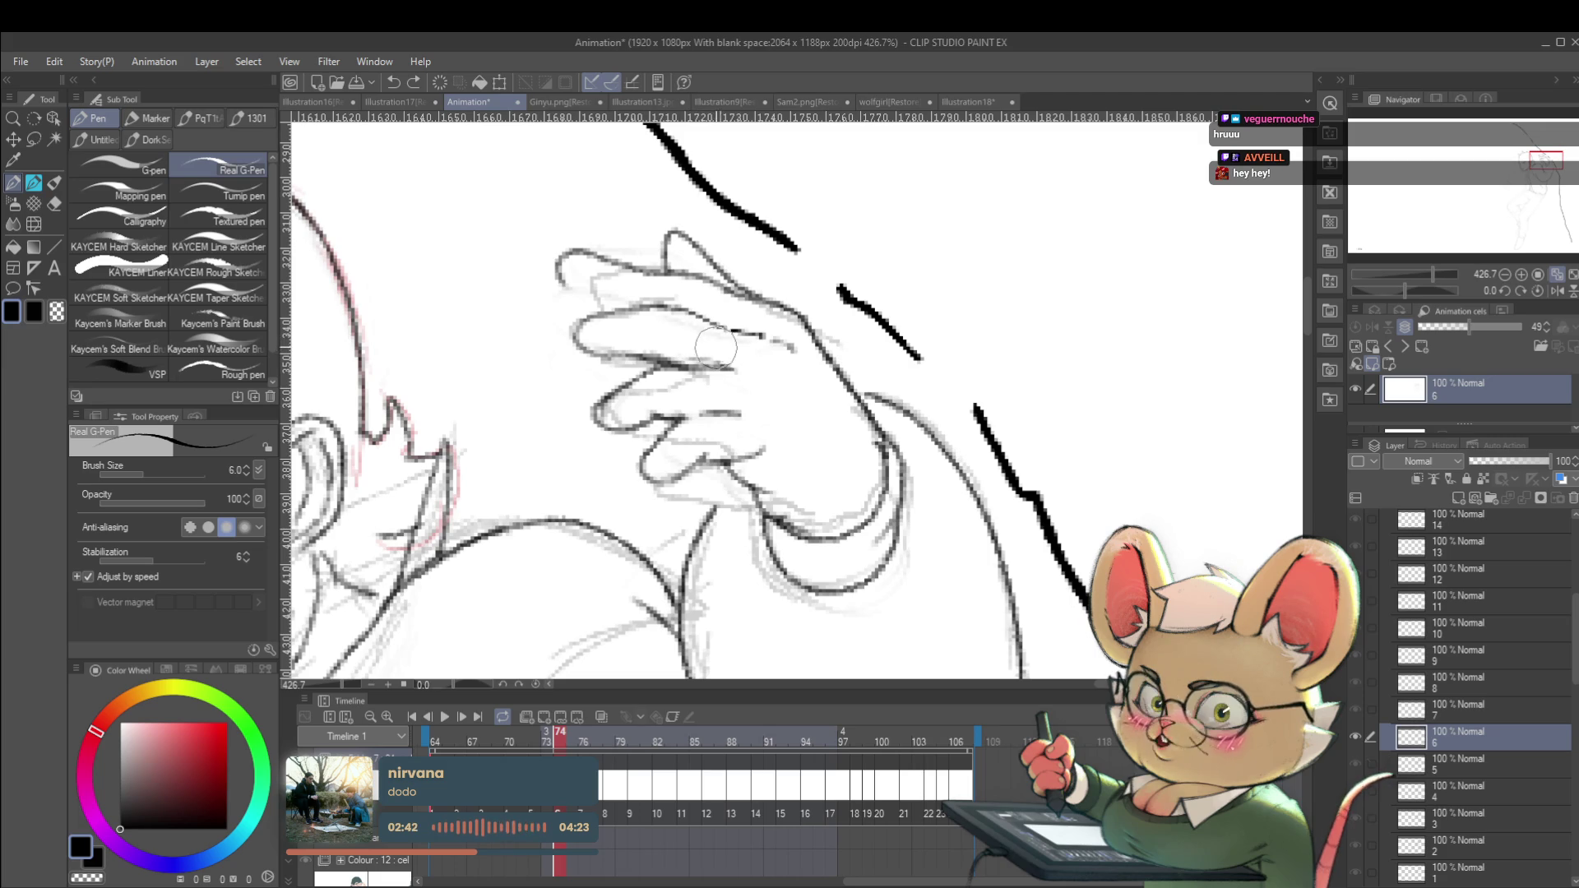
scroll(725, 354, down, 5)
scroll(689, 342, up, 5)
scroll(676, 349, down, 5)
scroll(691, 332, up, 5)
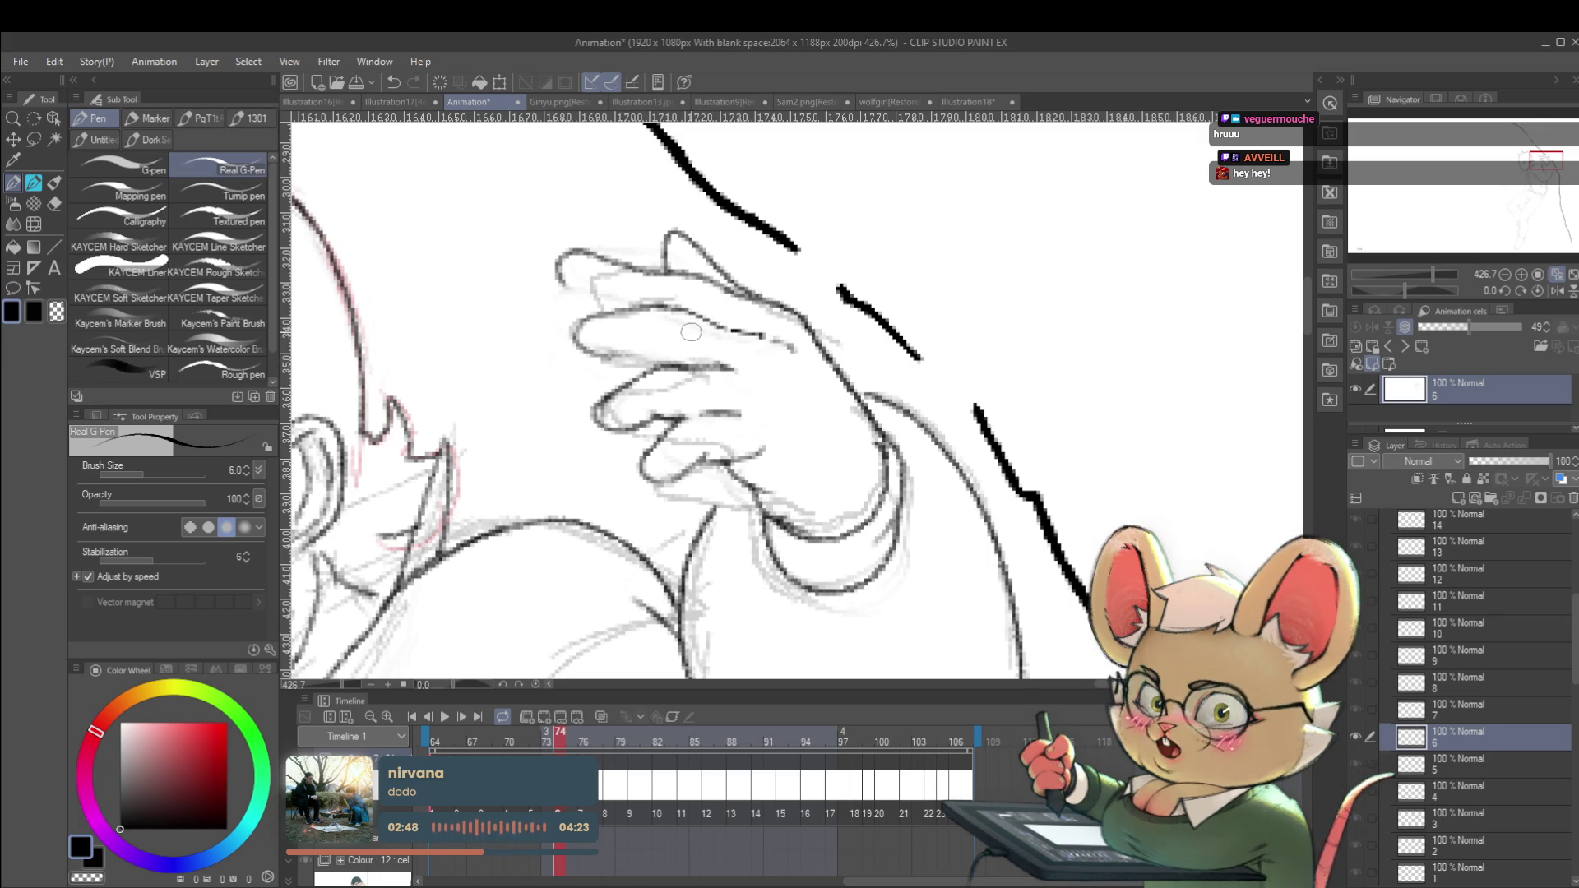
Review the finger linework at several zoom levels, then mirror the canvas to check it.
scroll(611, 354, down, 5)
scroll(662, 350, up, 5)
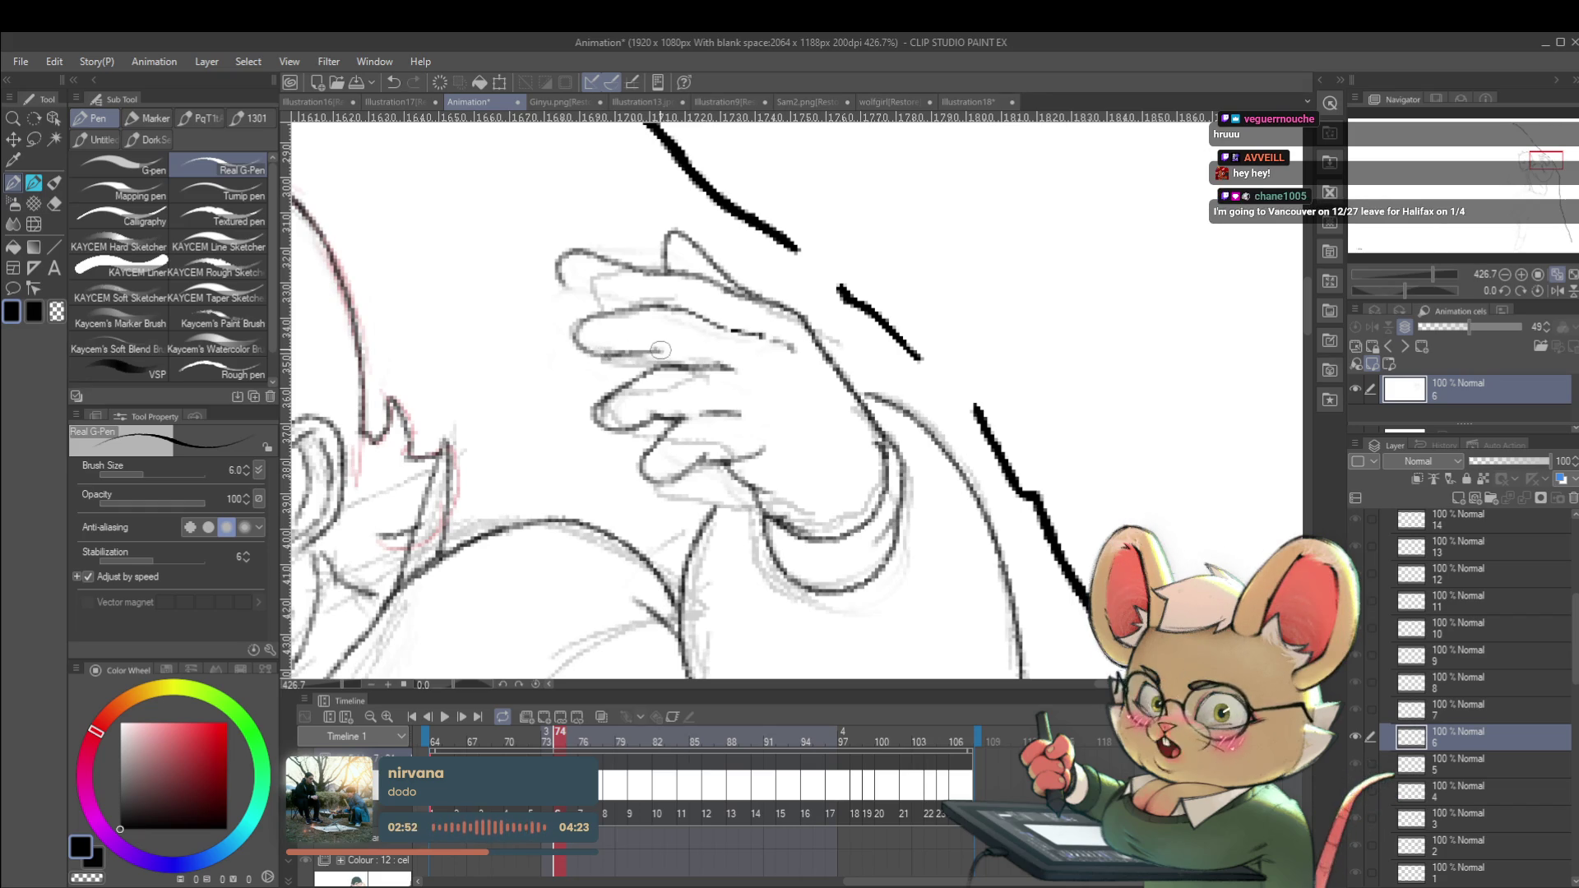
scroll(662, 350, down, 5)
scroll(692, 355, up, 8)
scroll(692, 355, down, 8)
scroll(665, 331, up, 7)
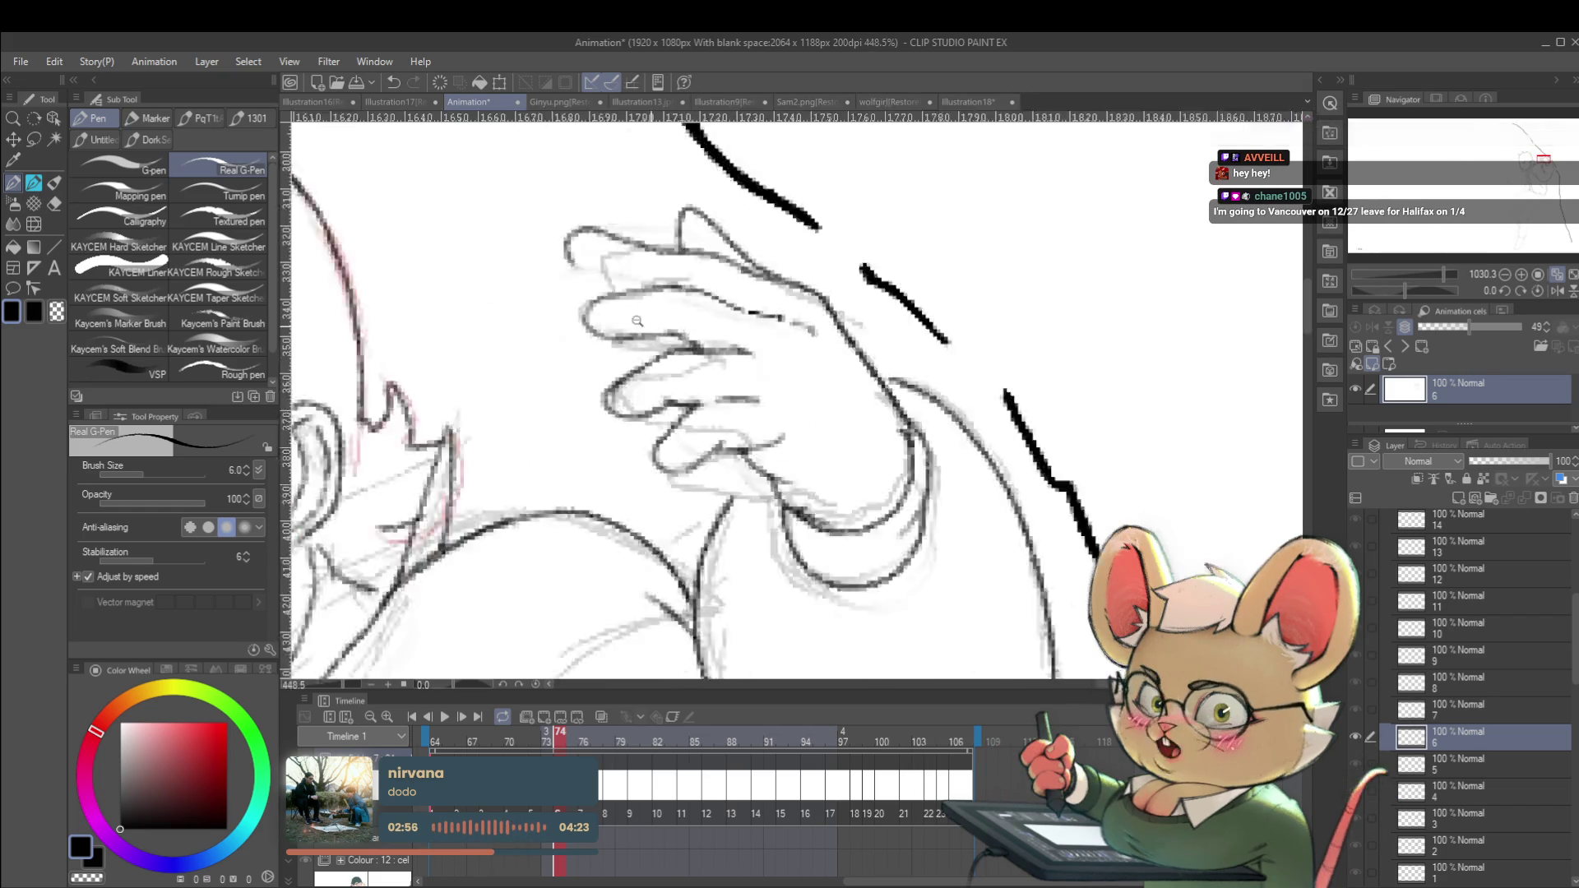
scroll(664, 331, down, 10)
scroll(913, 357, down, 2)
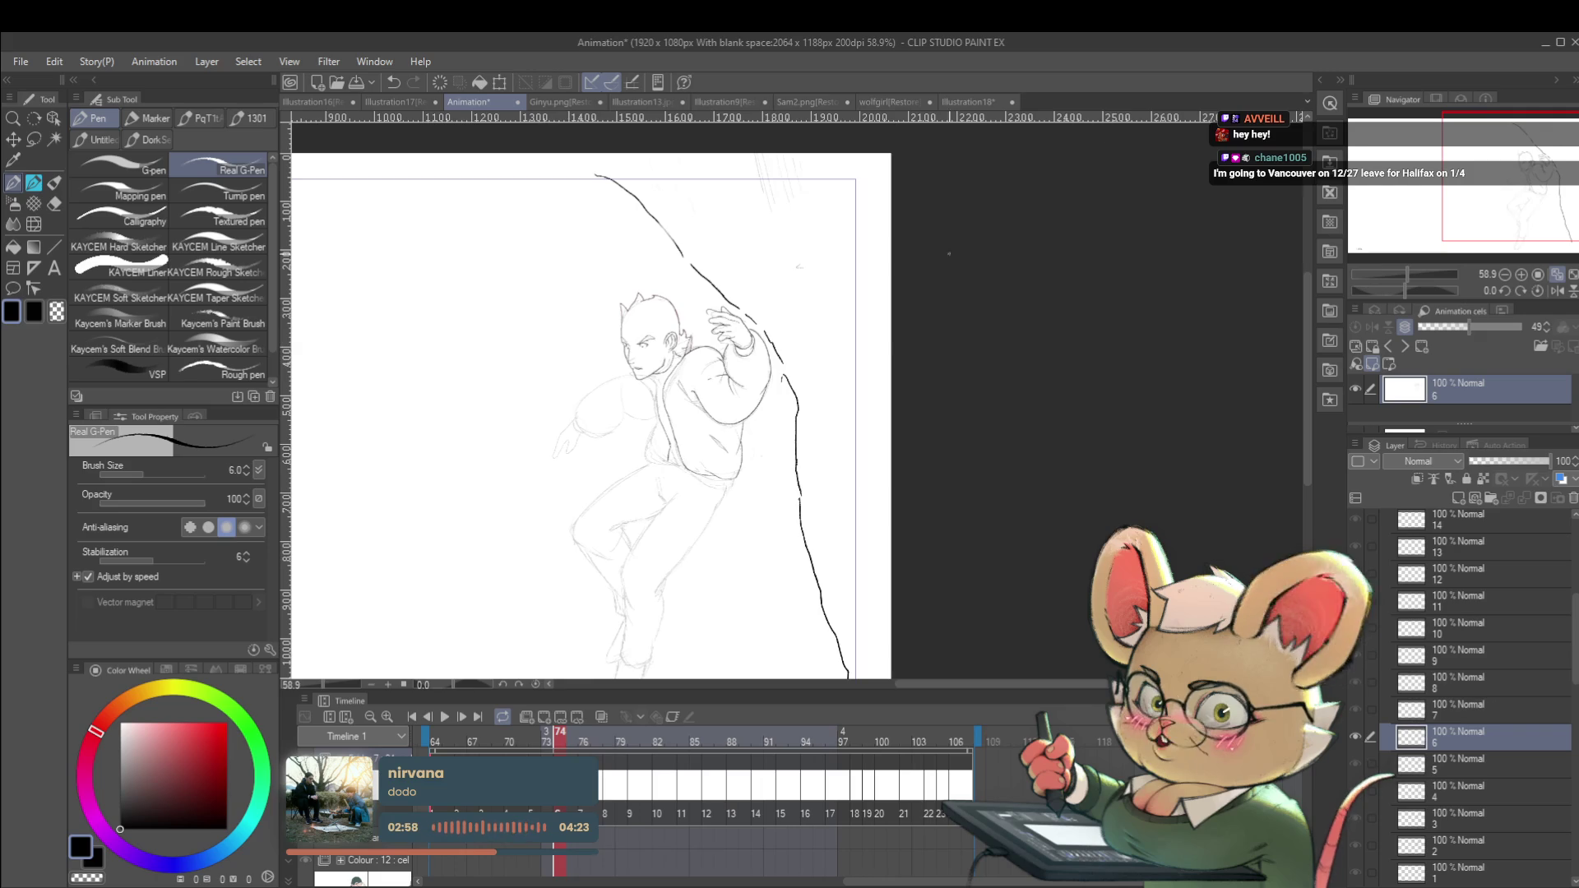
scroll(717, 241, up, 7)
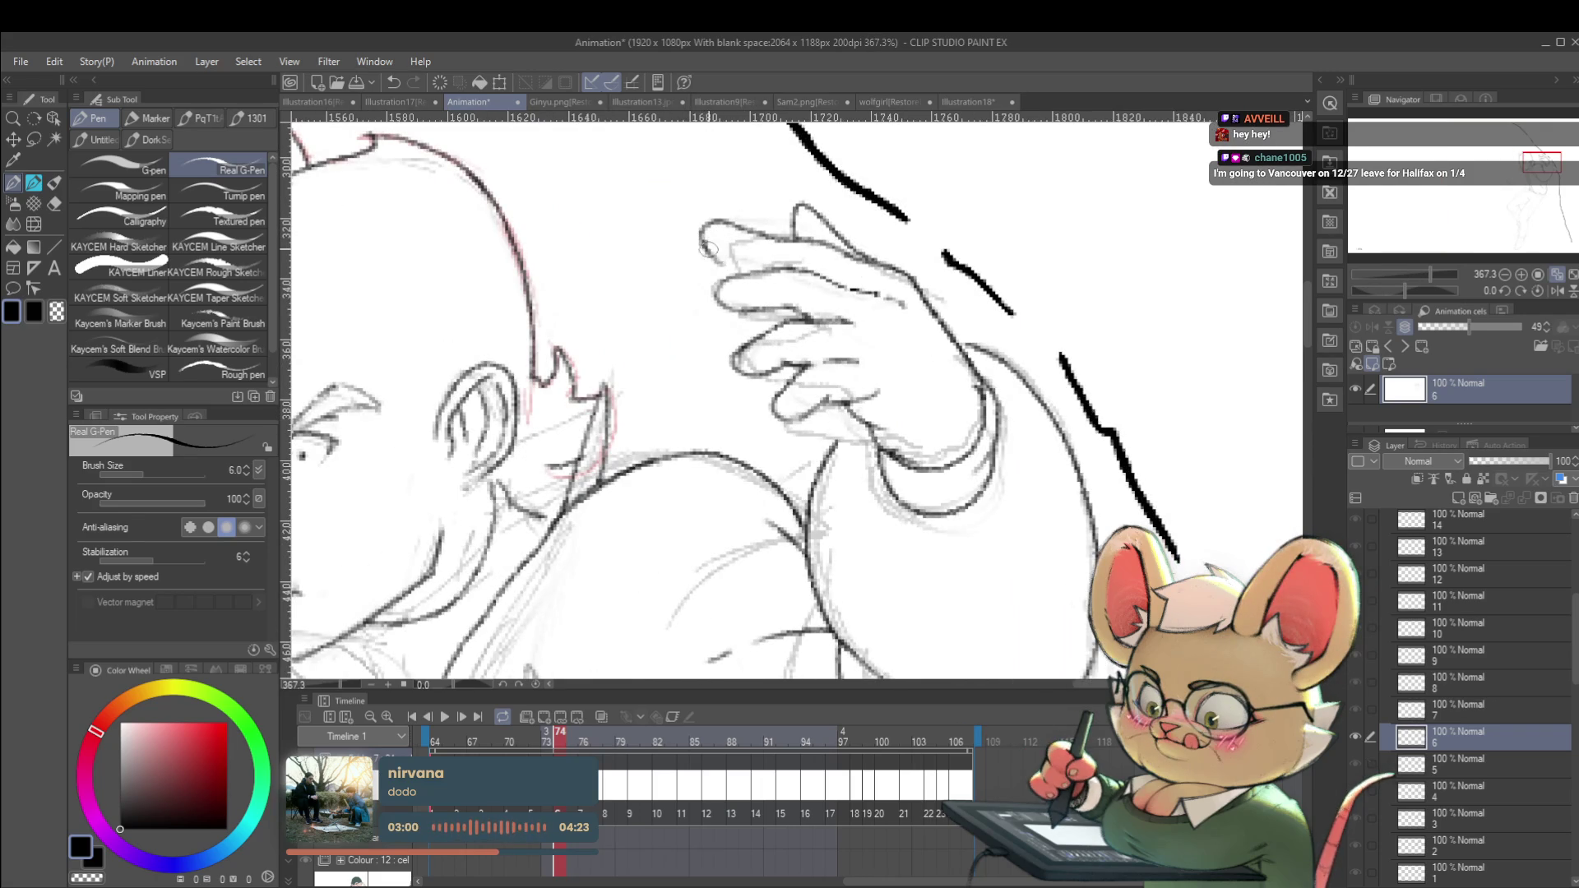
scroll(718, 253, down, 7)
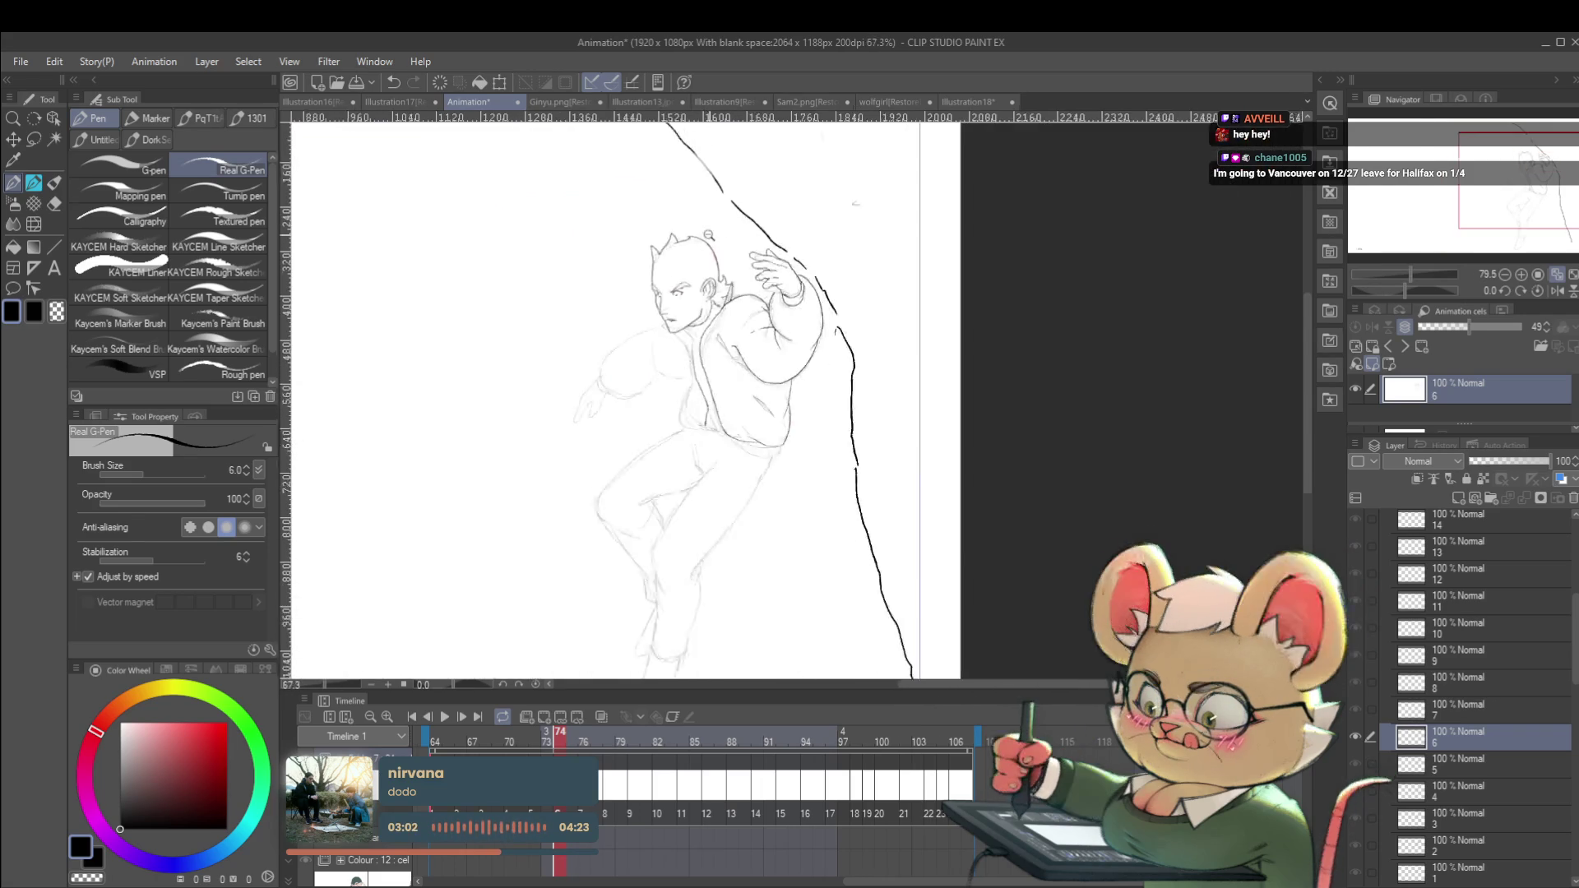
click(1554, 291)
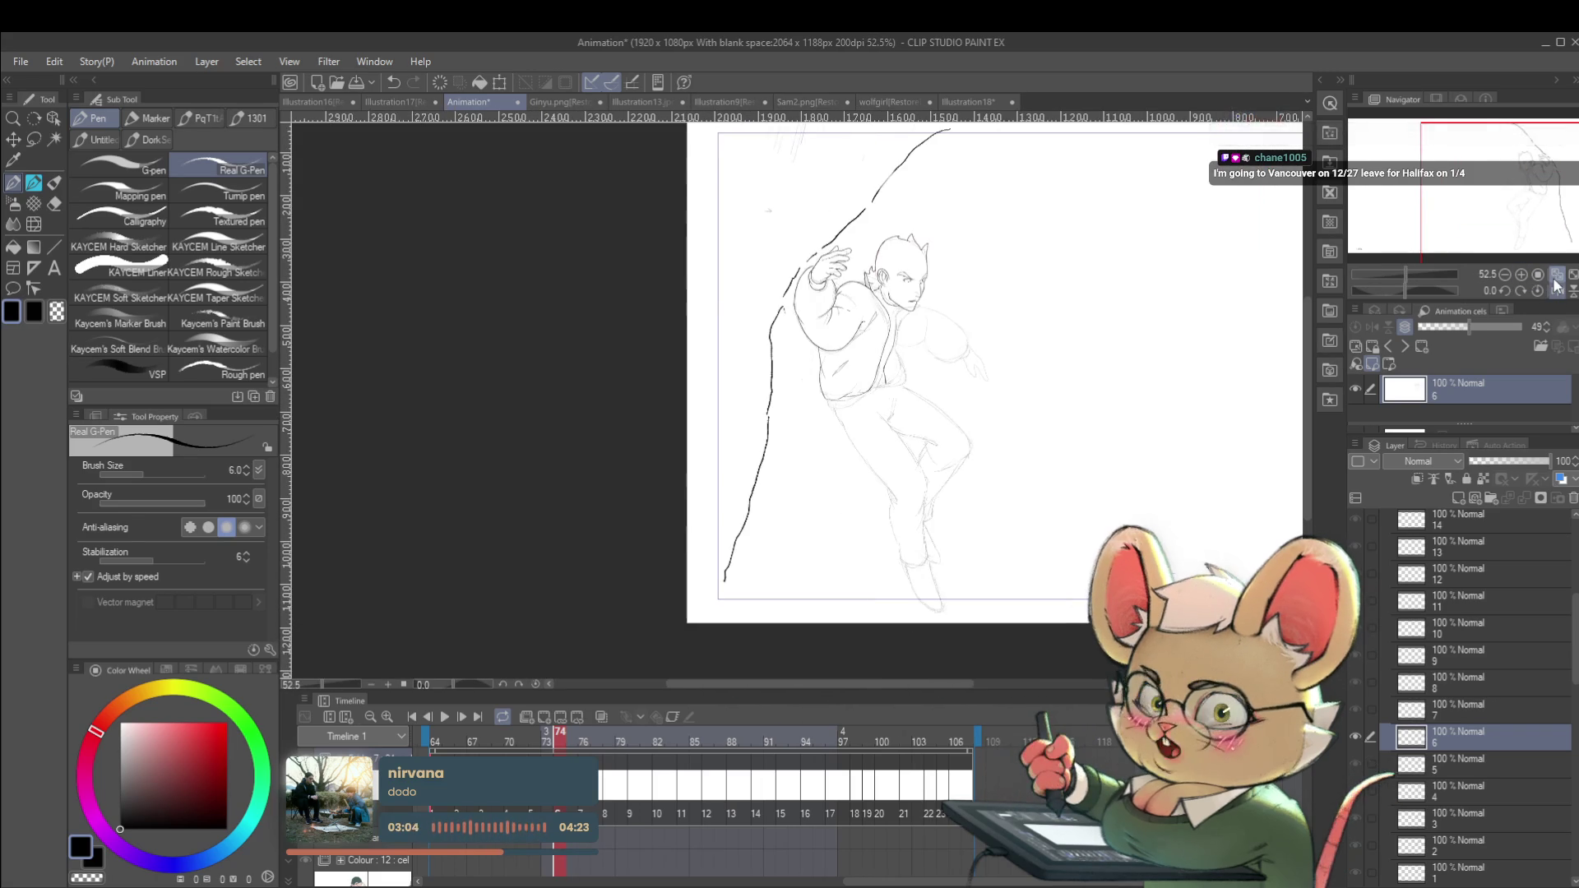
Draw three trial ink strokes inside the ball sketch, then undo them all.
scroll(798, 286, up, 5)
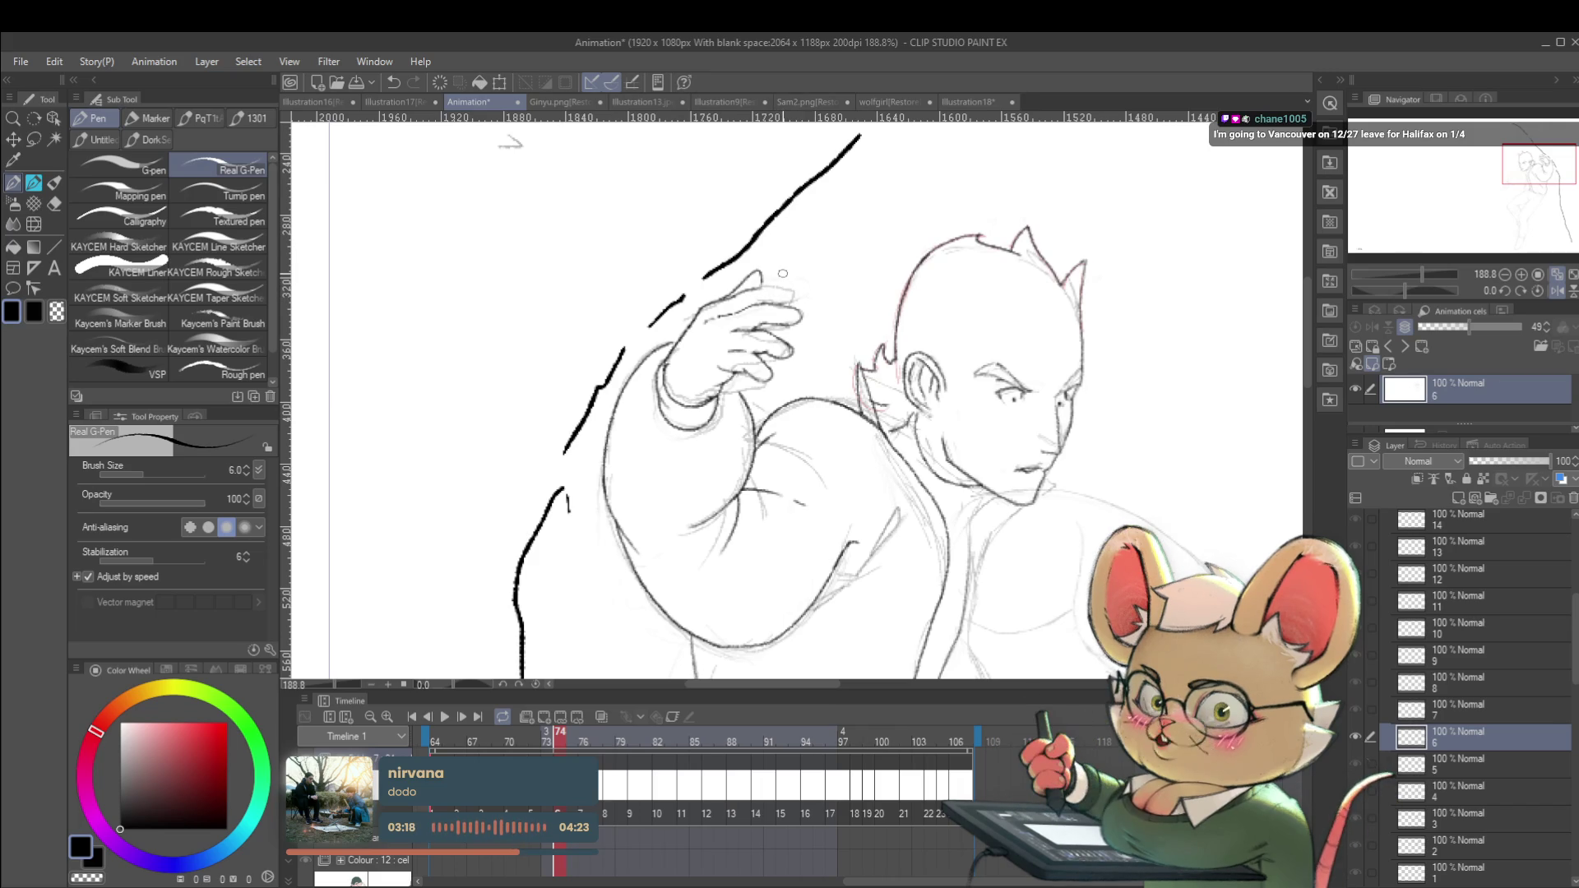
scroll(783, 273, up, 2)
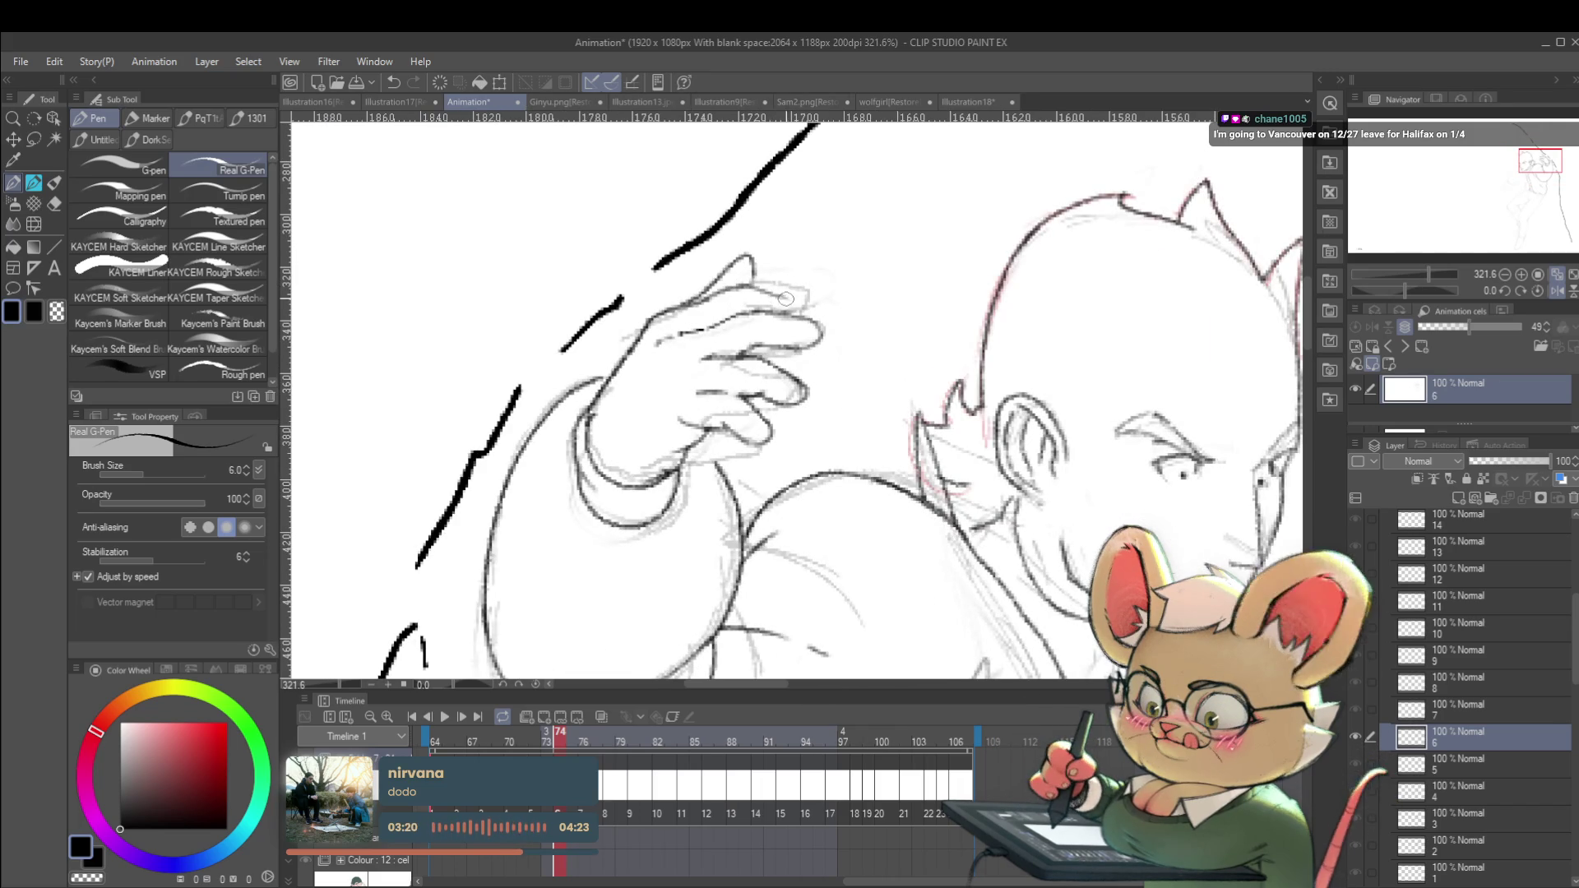
scroll(806, 300, down, 5)
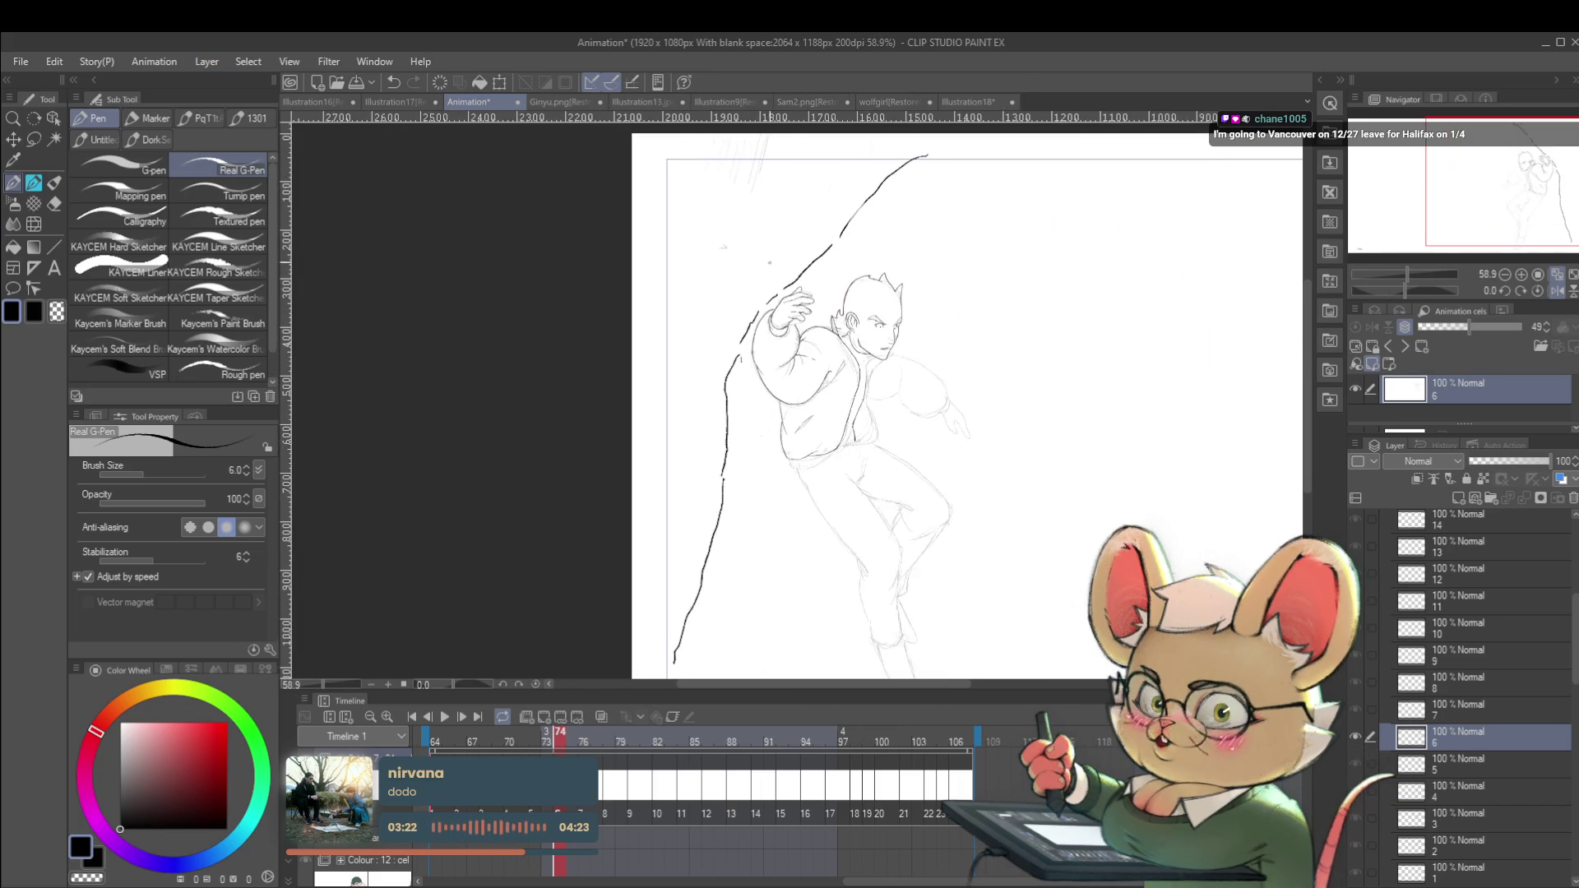
scroll(818, 300, up, 4)
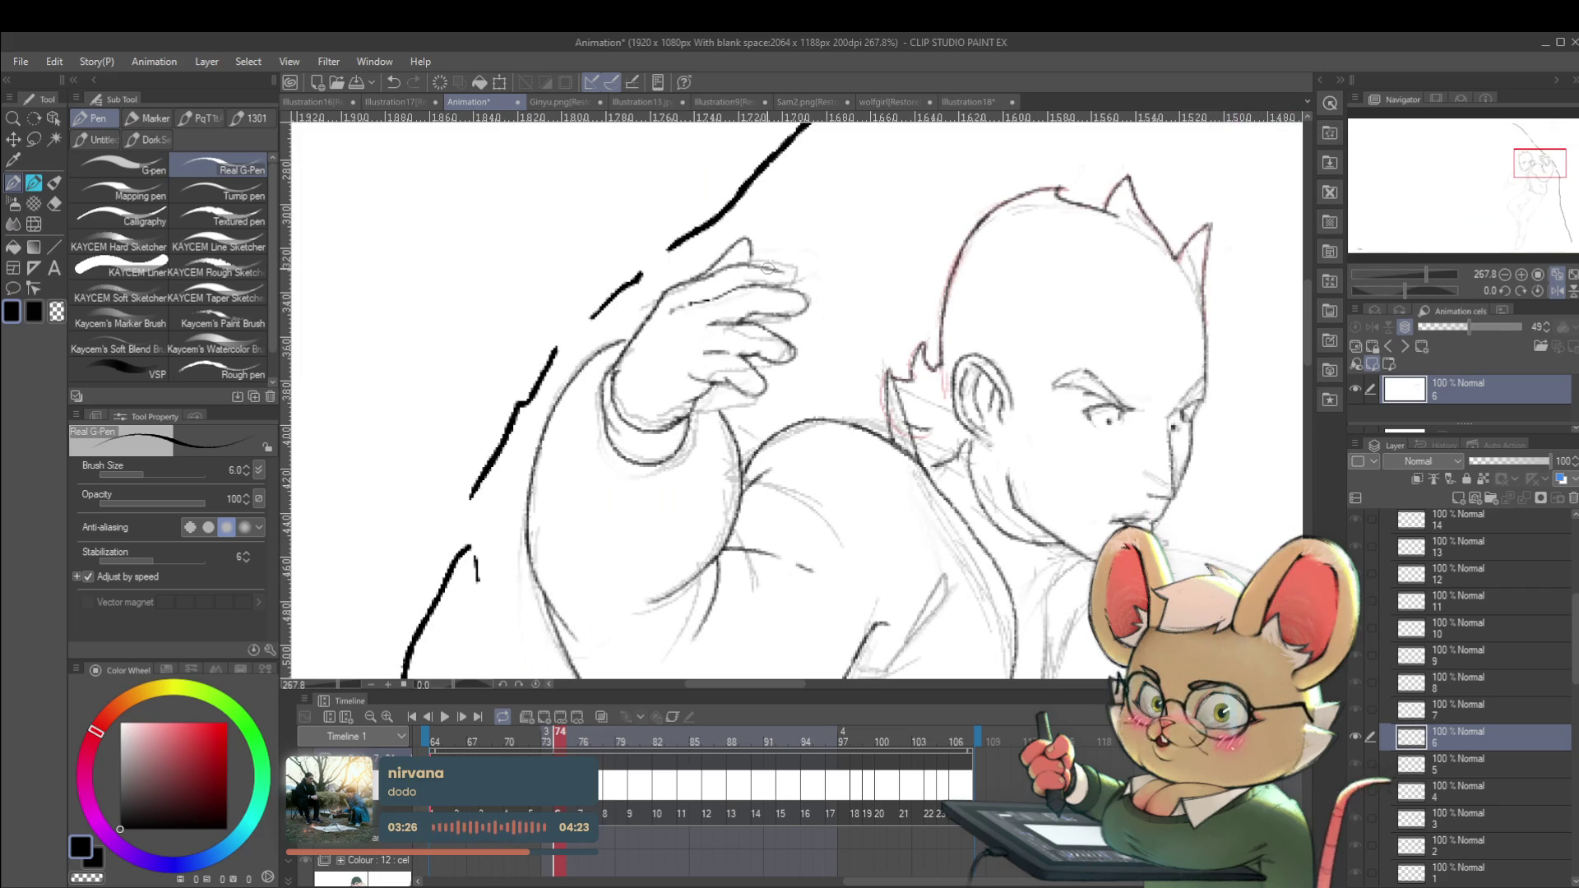
scroll(789, 274, down, 4)
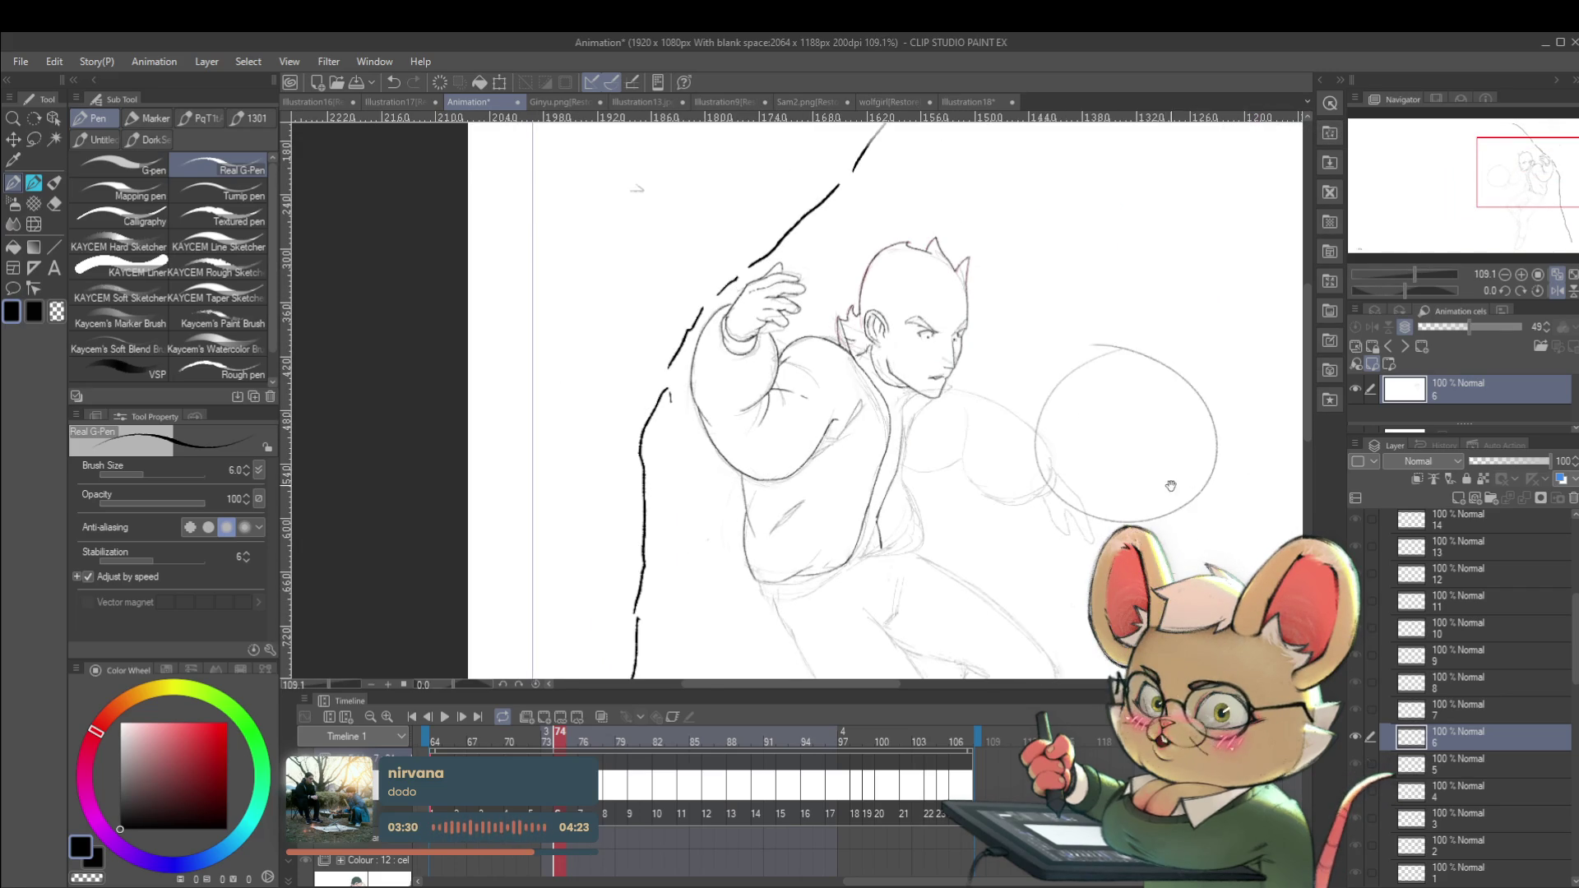
drag(1193, 479, 1056, 466)
mouse_move(1038, 360)
mouse_down()
mouse_move(1027, 411)
mouse_move(1074, 411)
mouse_up()
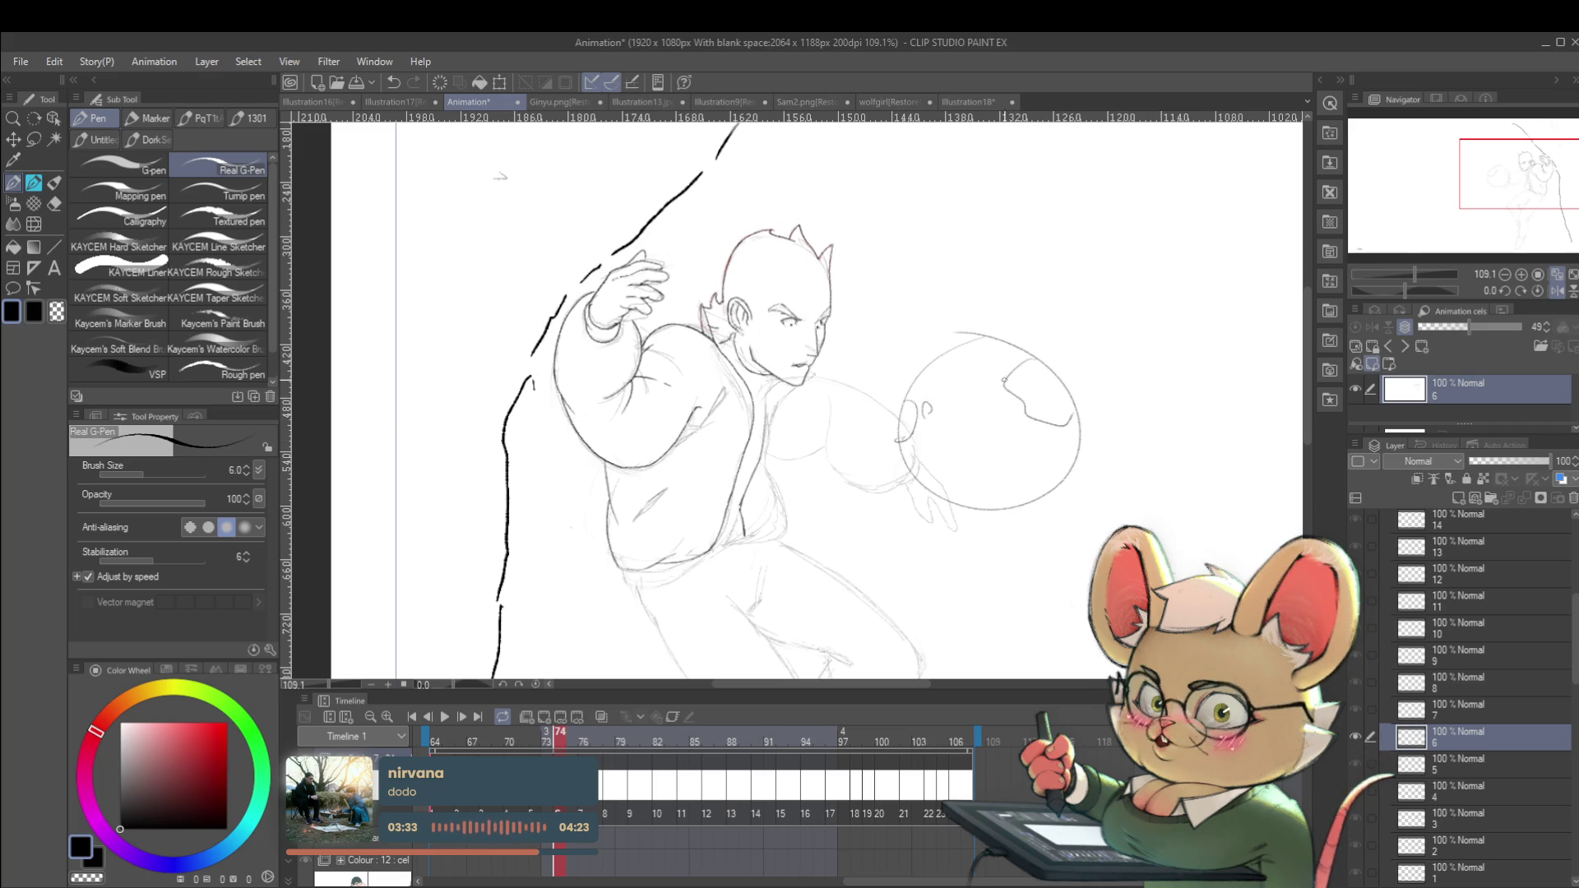
drag(924, 408, 1008, 378)
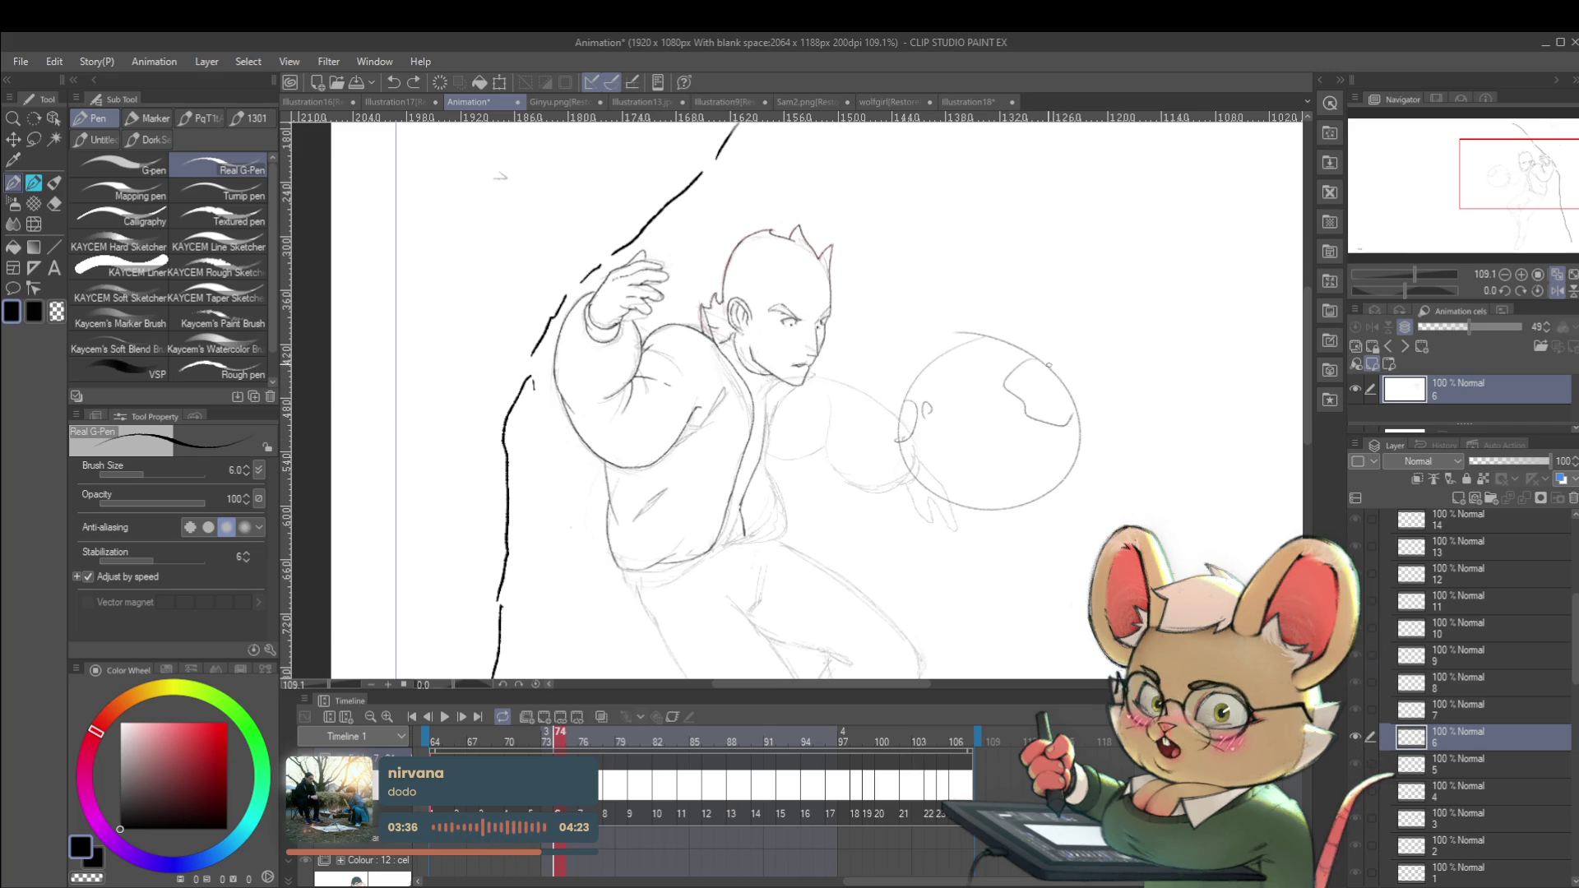
drag(917, 403, 913, 413)
key(ctrl+z)
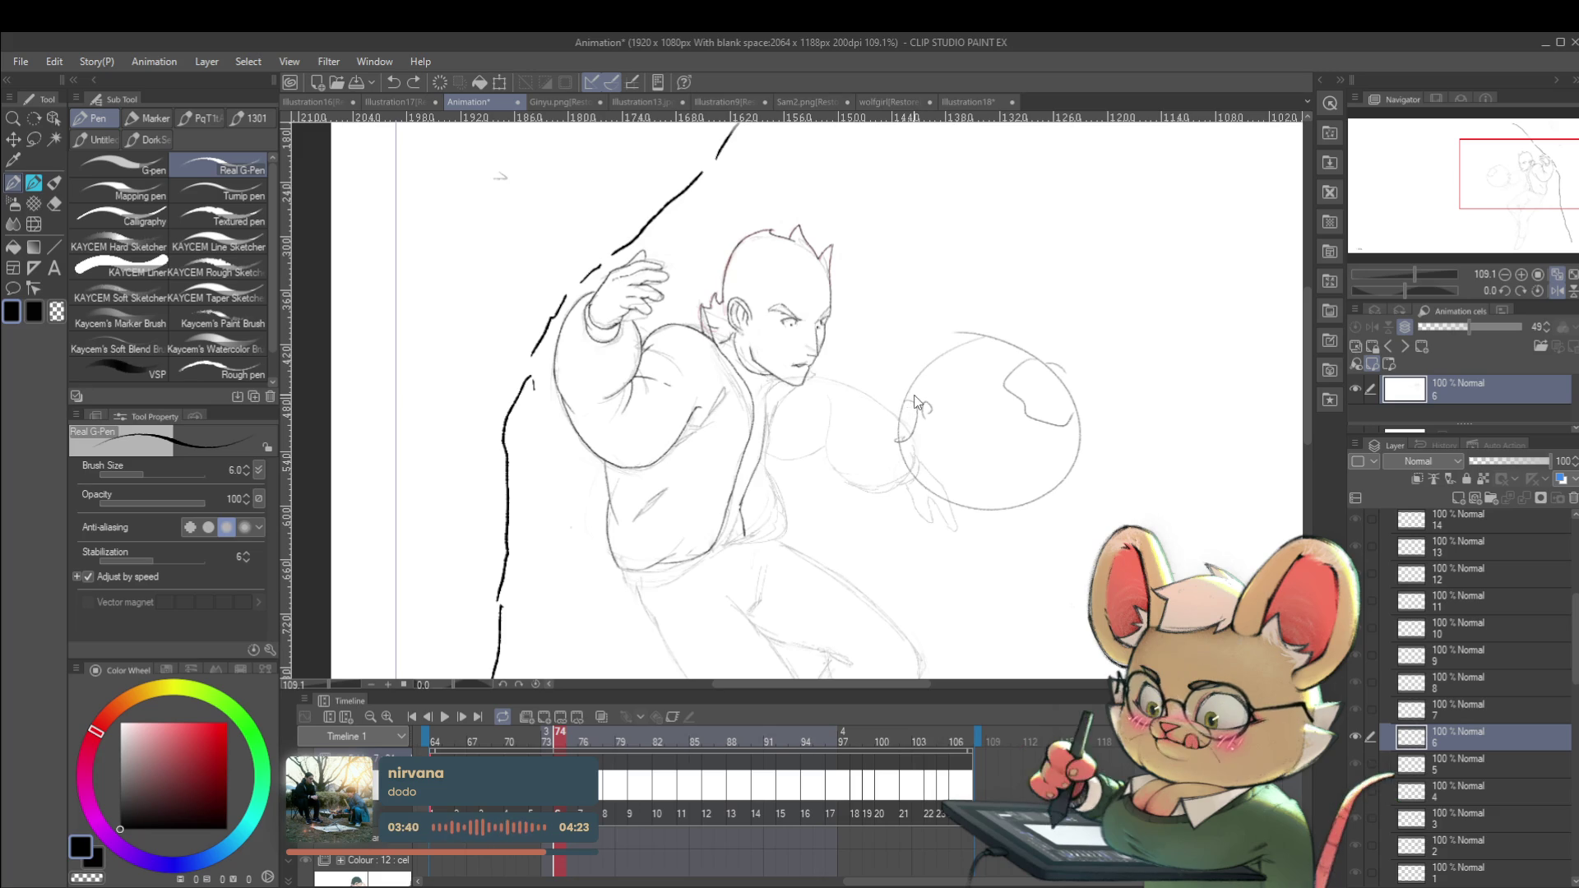
key(ctrl+z)
key(ctrl+z)
key(ctrl+z)
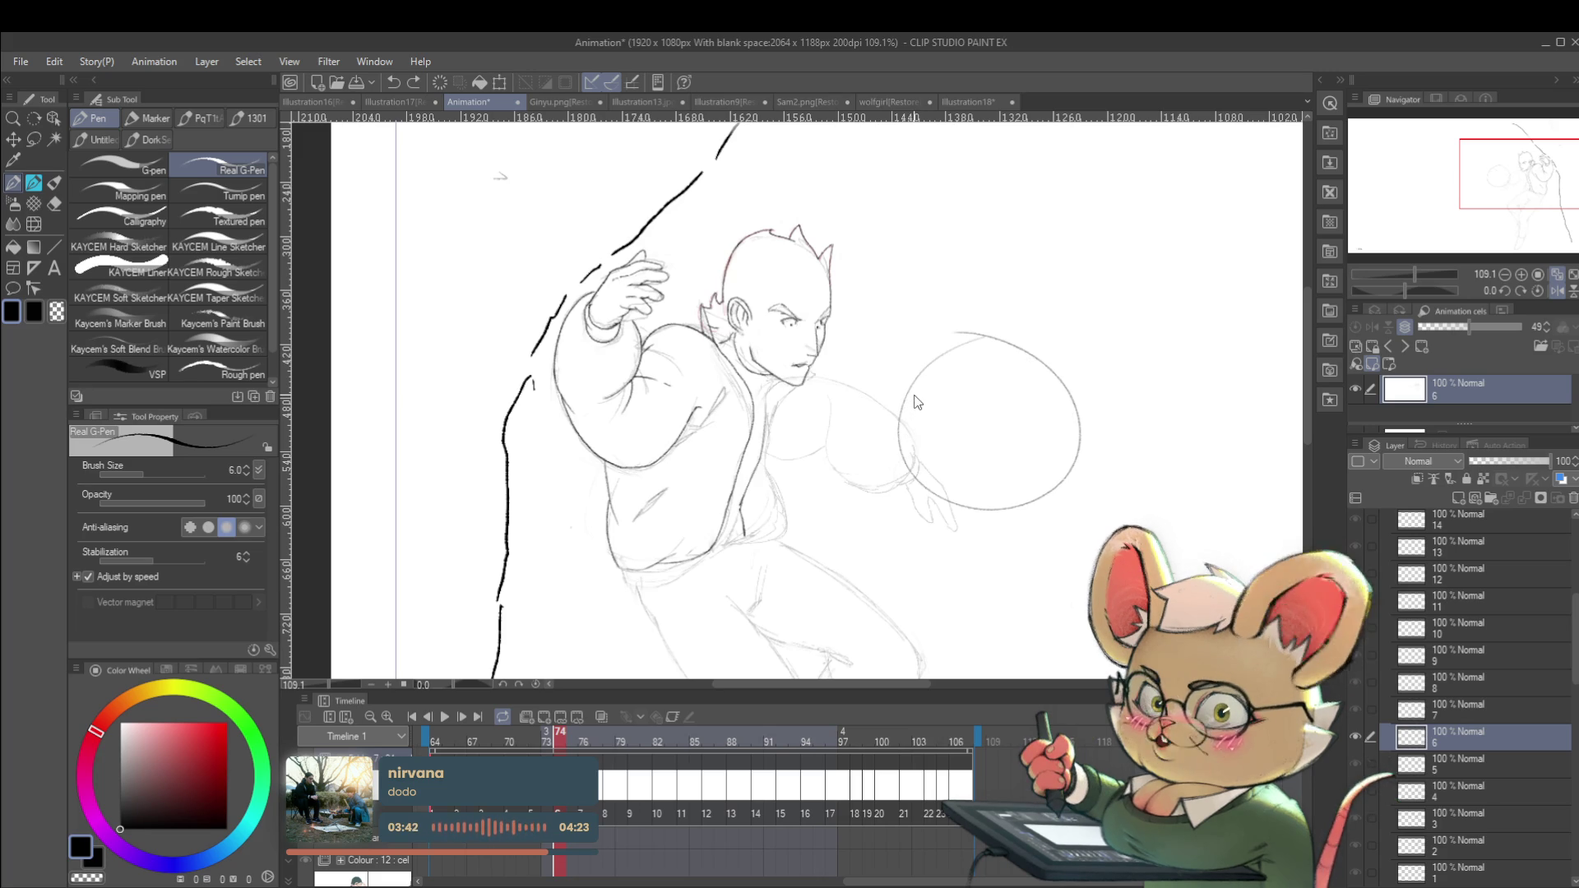
Ink a short line along the top of the raised hand and briefly mirror the view to check it.
scroll(673, 196, up, 3)
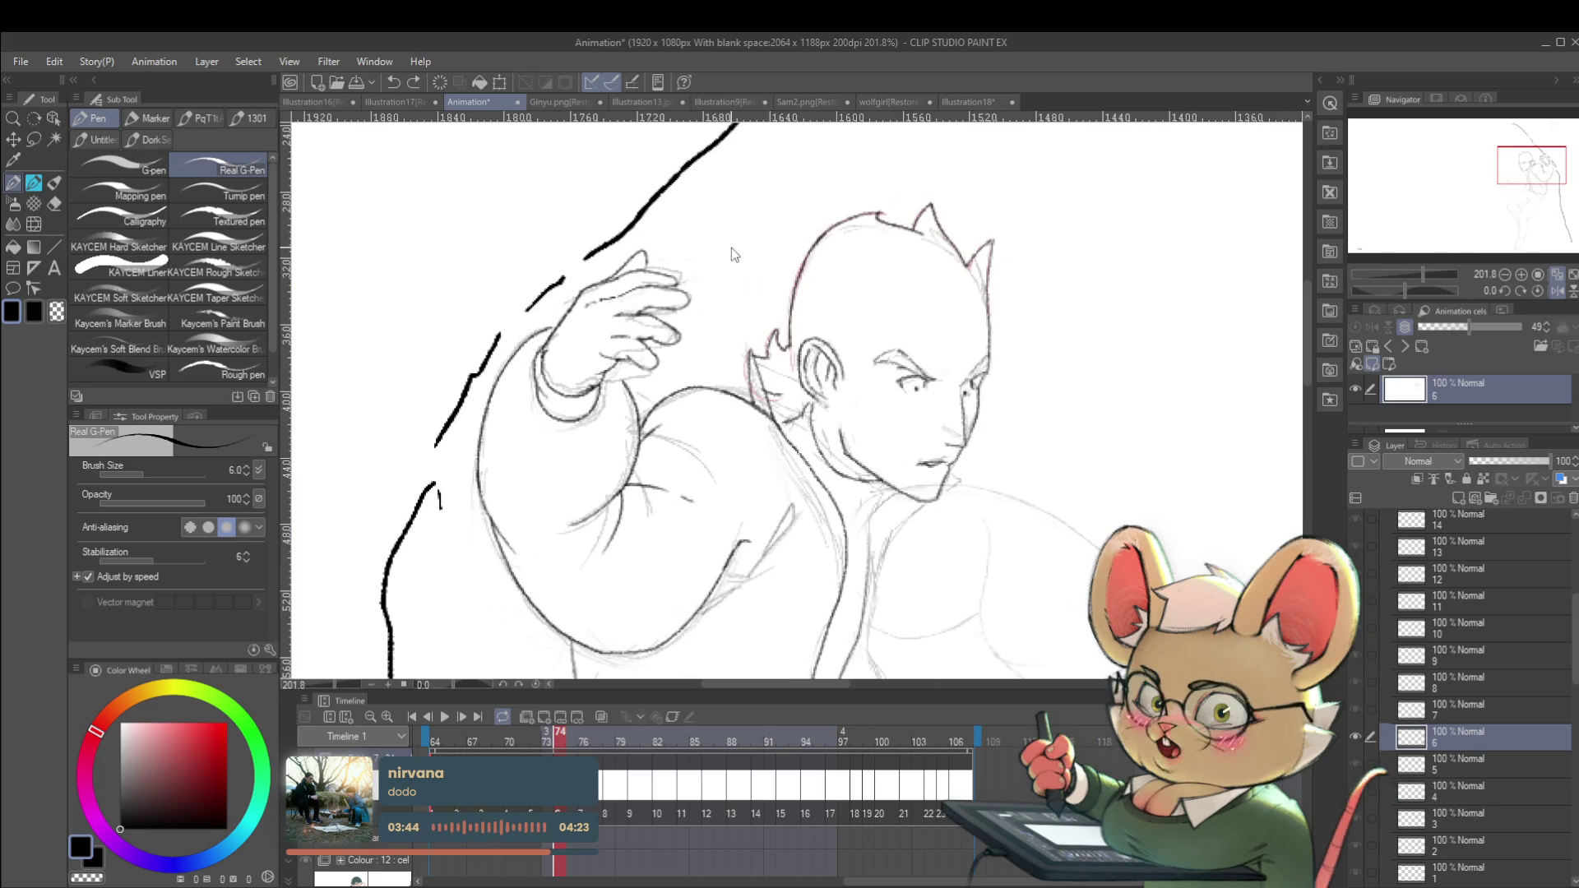
drag(648, 269, 676, 271)
scroll(641, 246, down, 8)
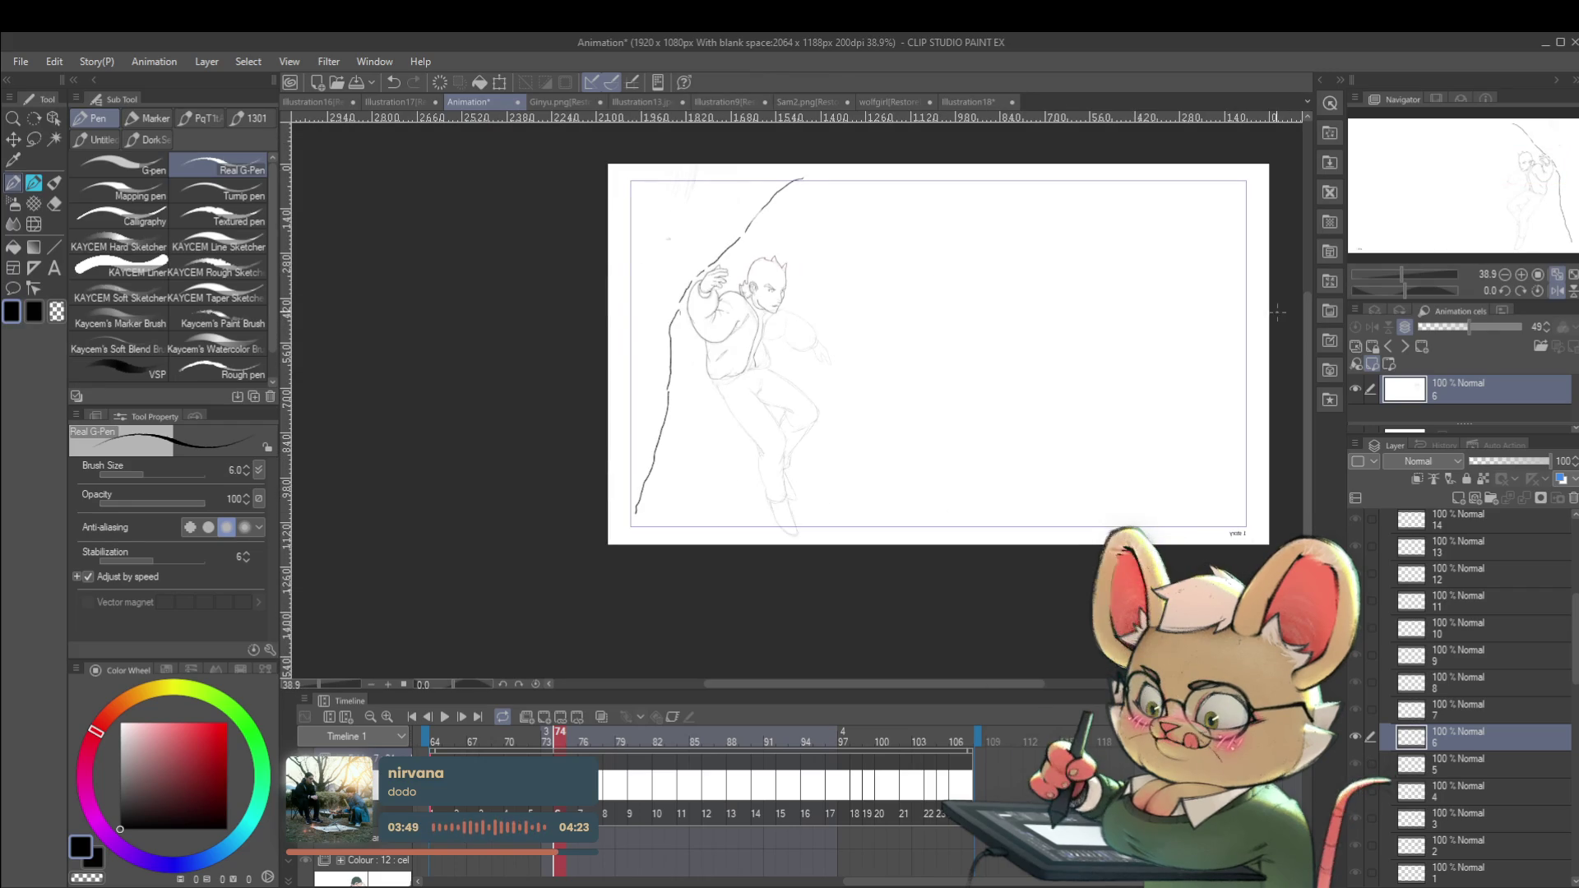
scroll(714, 283, up, 9)
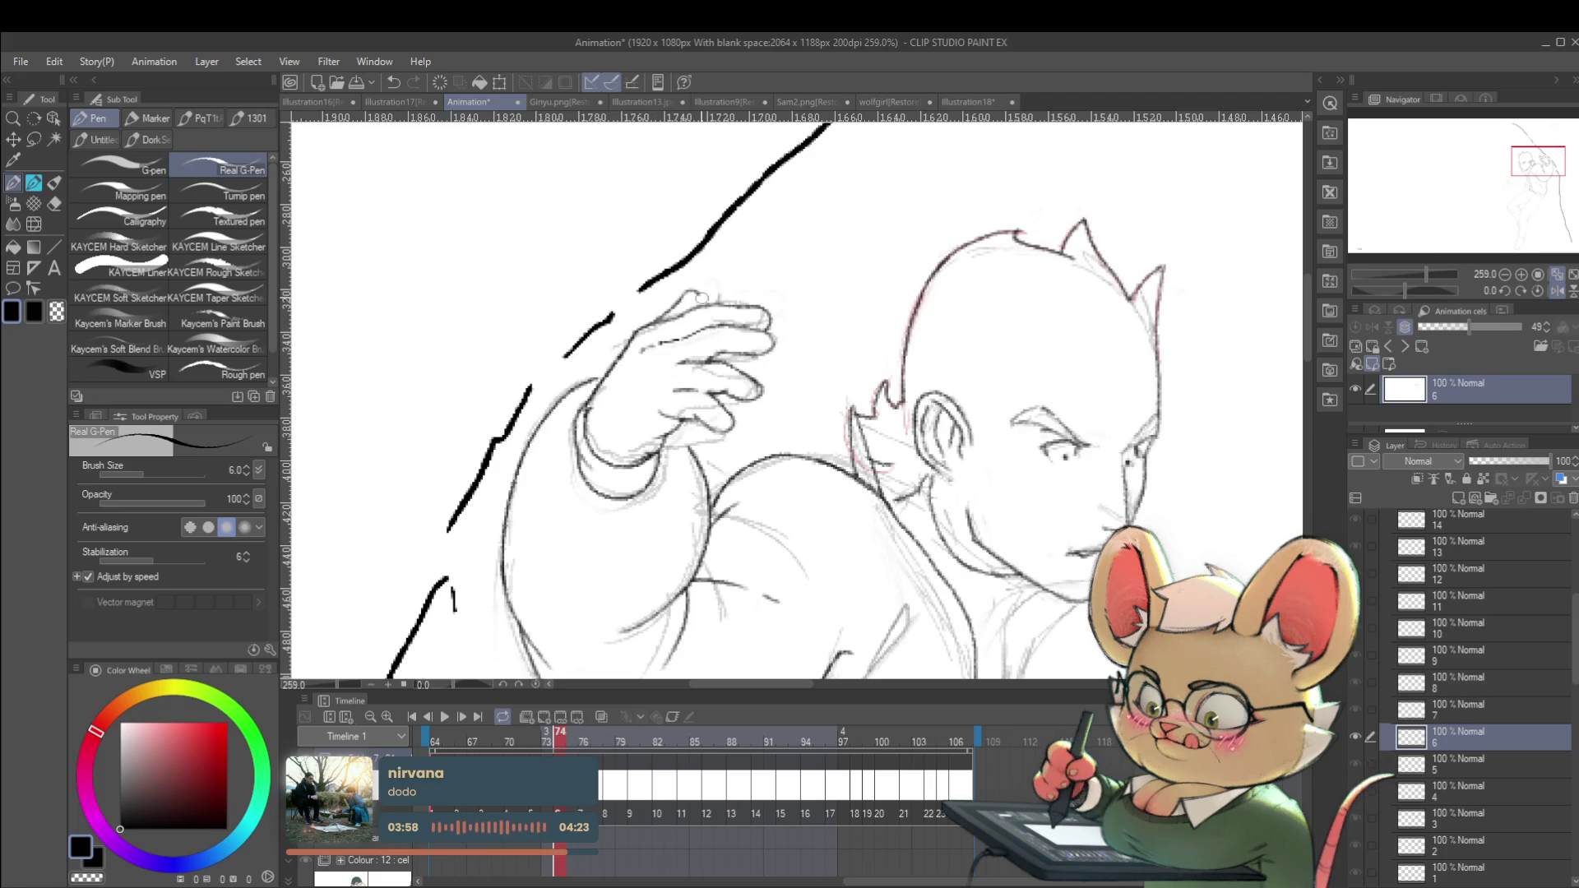
scroll(758, 282, down, 8)
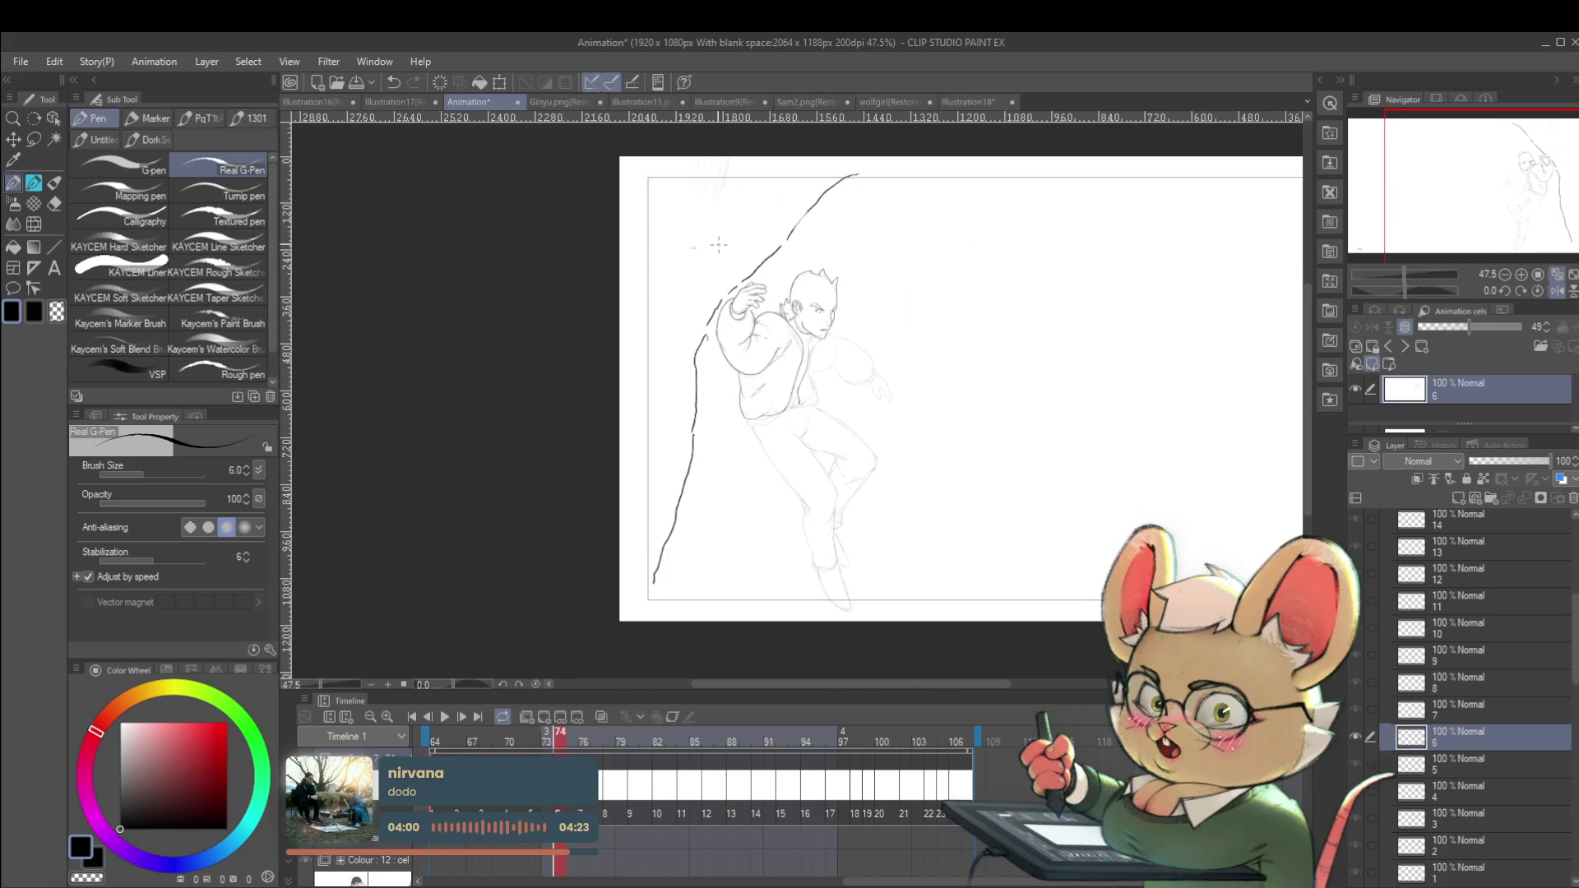
key(h)
key(h)
key(h)
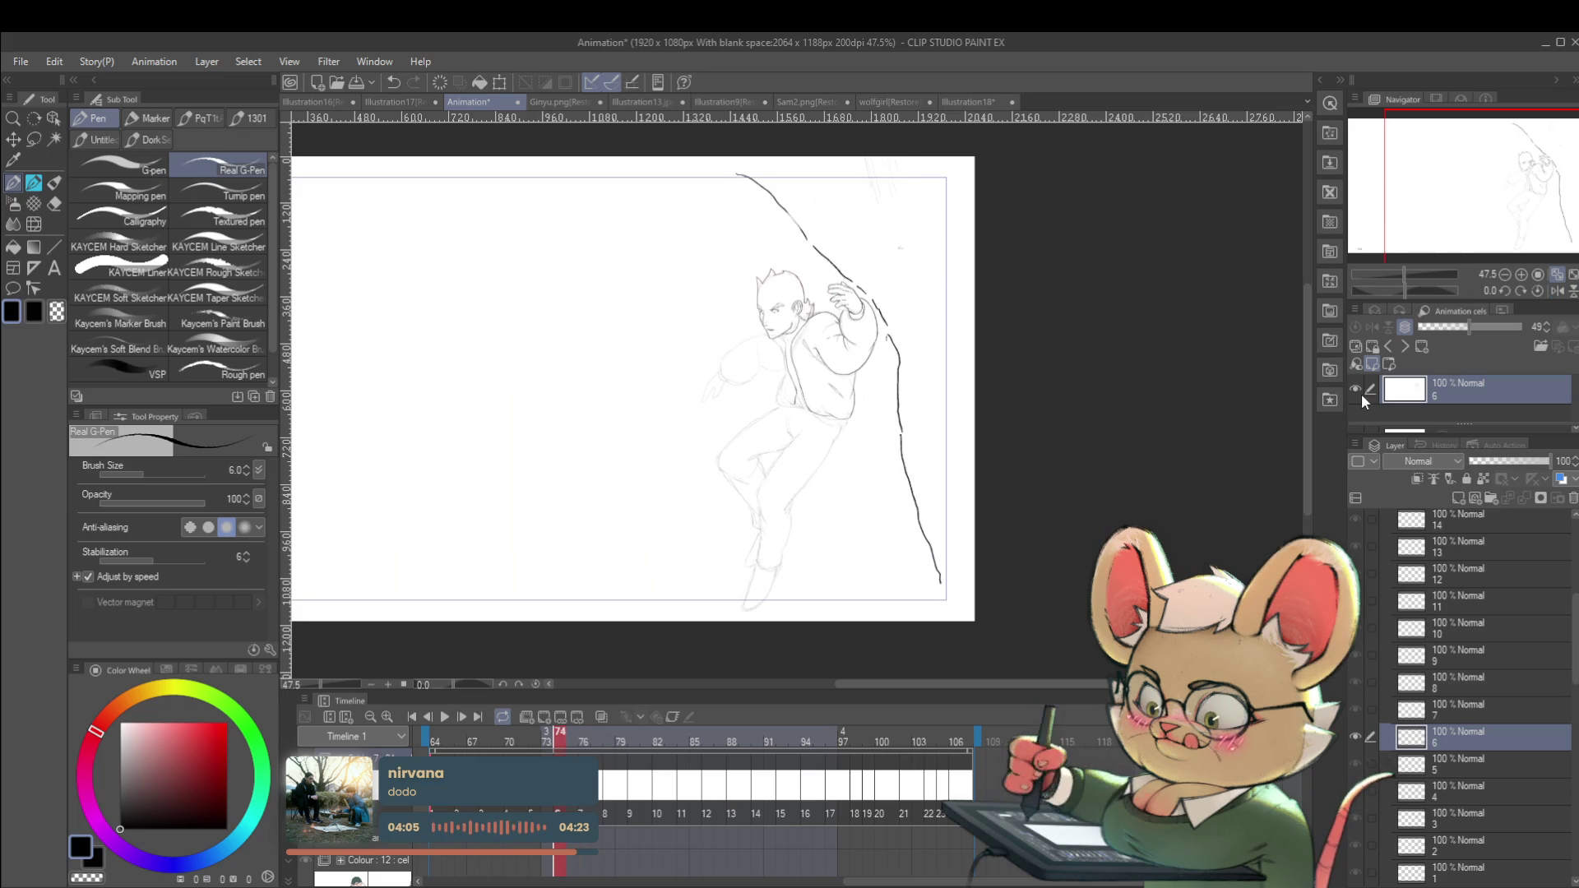
scroll(891, 323, up, 5)
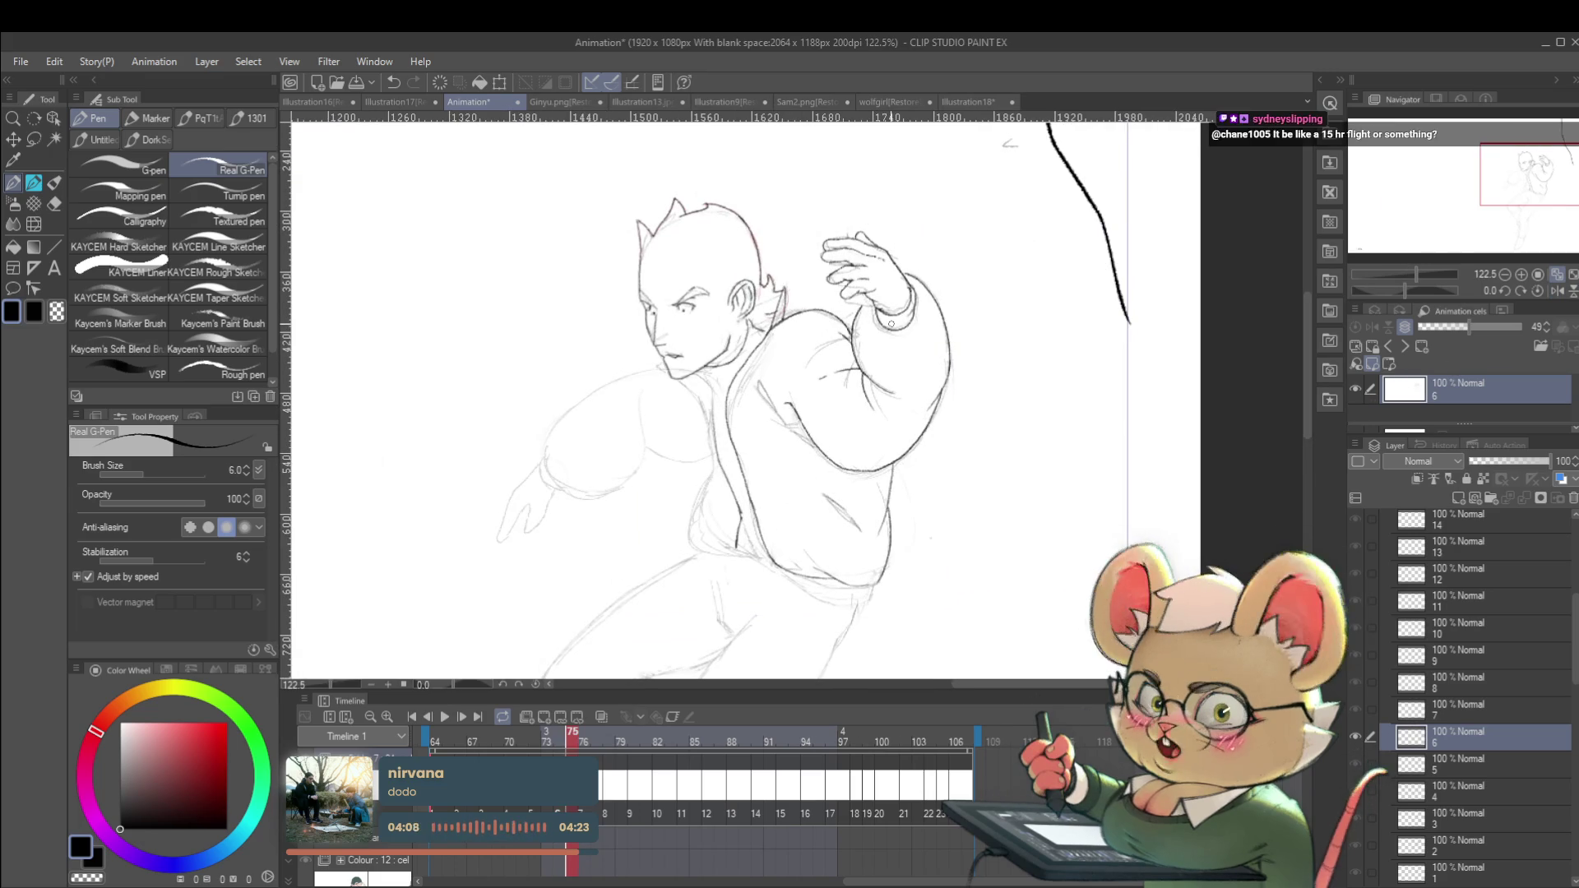
Step to frame 75 and flip between it and frame 74 to compare.
drag(856, 343, 837, 331)
key(Right)
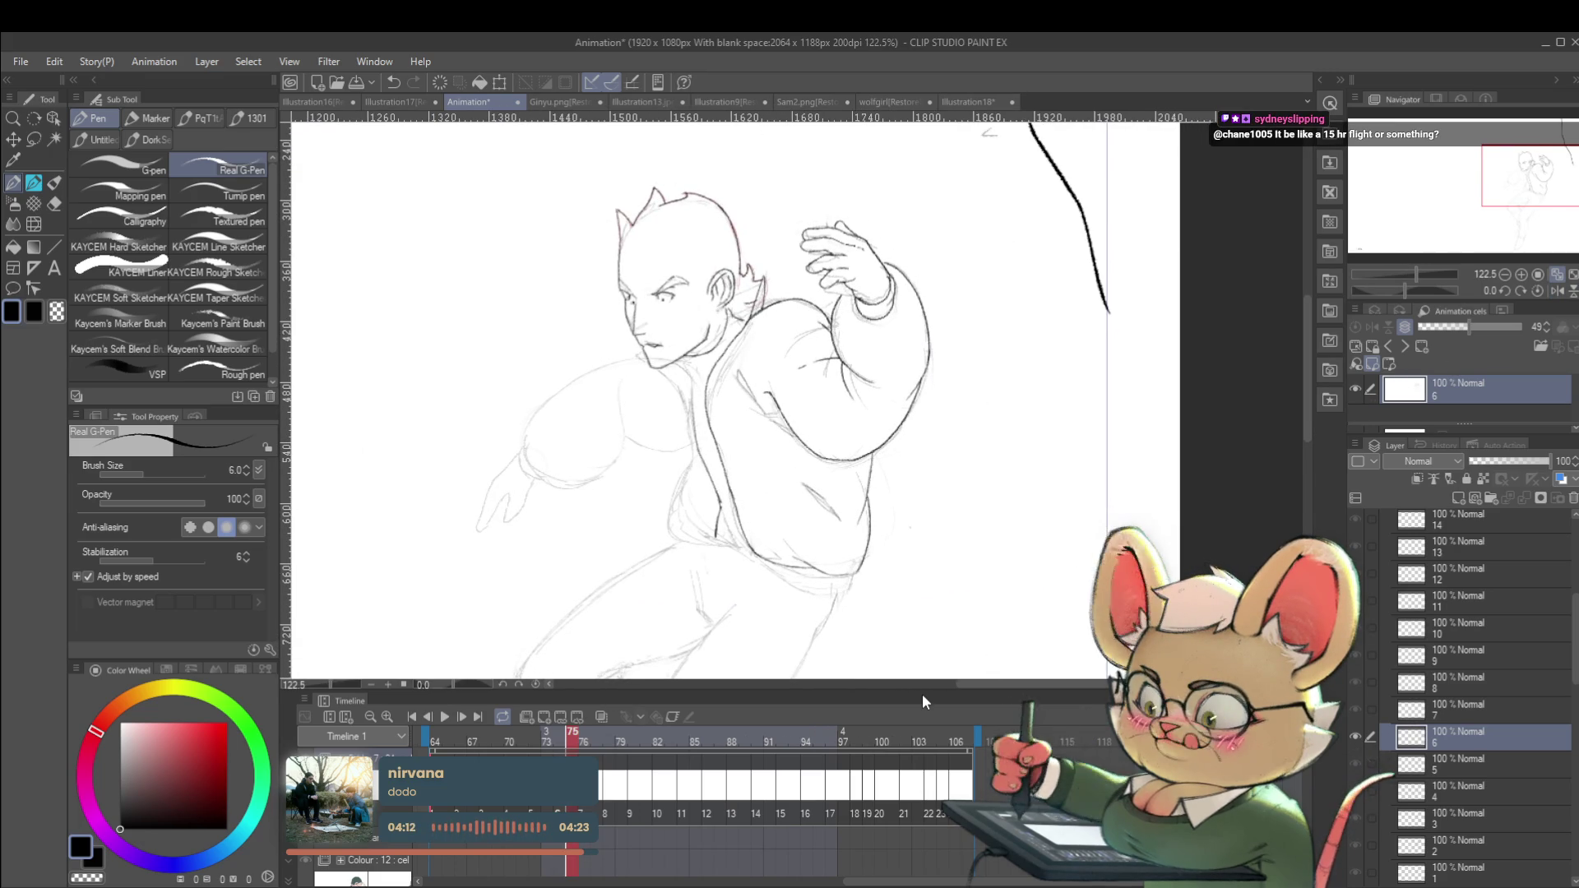
key(Left)
key(Right)
key(Left)
key(Right)
Ink the two parallel diagonal strap lines across the torso and a short line at the chin.
drag(719, 457, 775, 405)
mouse_move(725, 468)
mouse_down()
mouse_move(780, 417)
mouse_move(724, 430)
mouse_up()
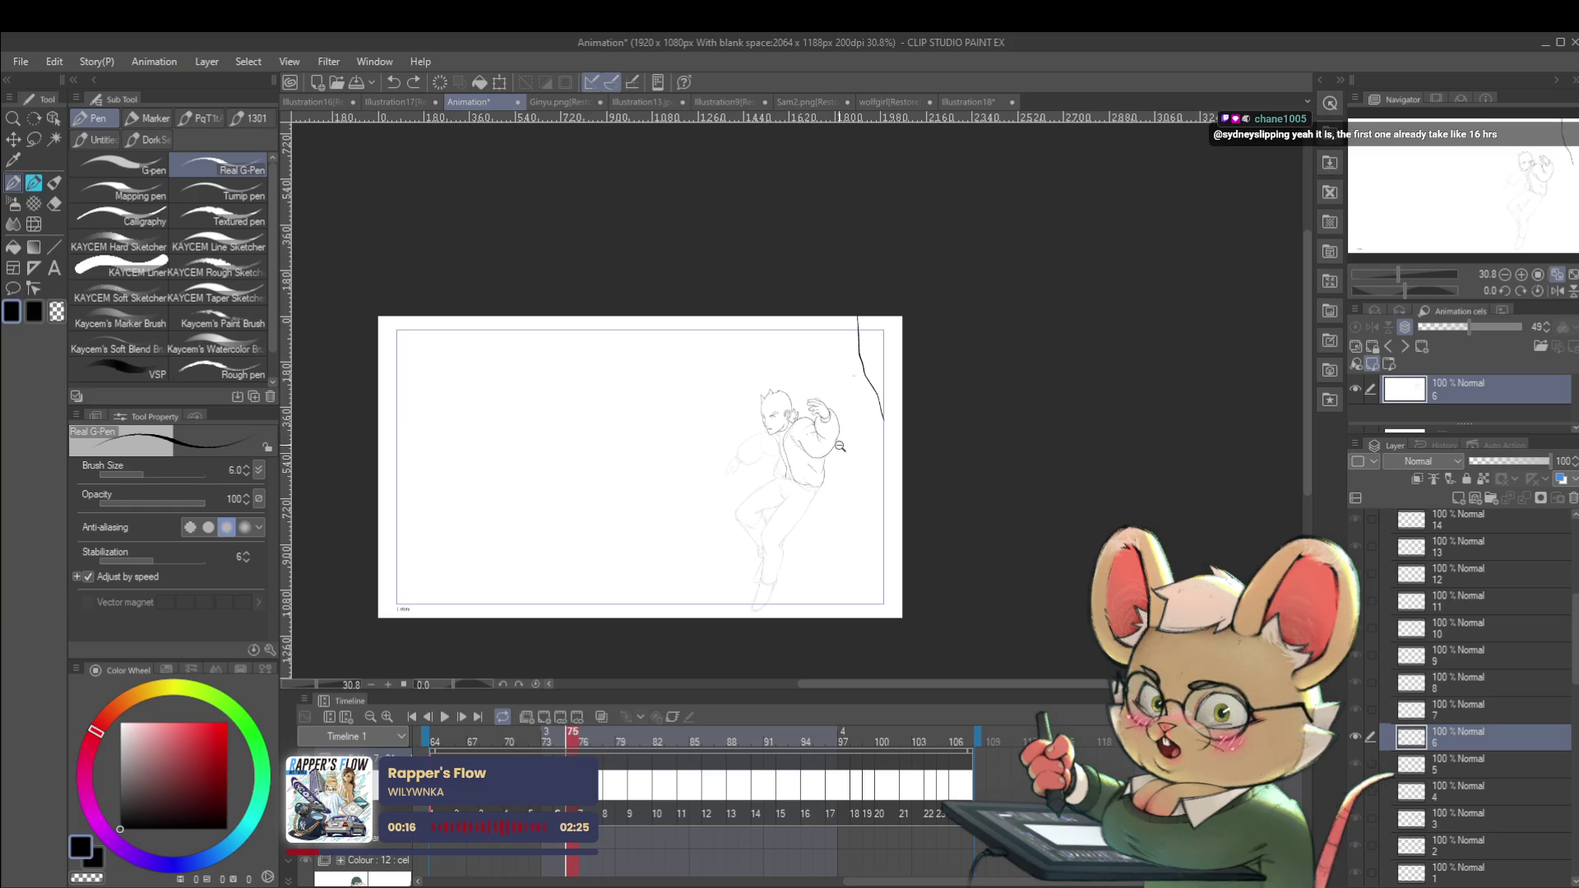
scroll(826, 381, up, 5)
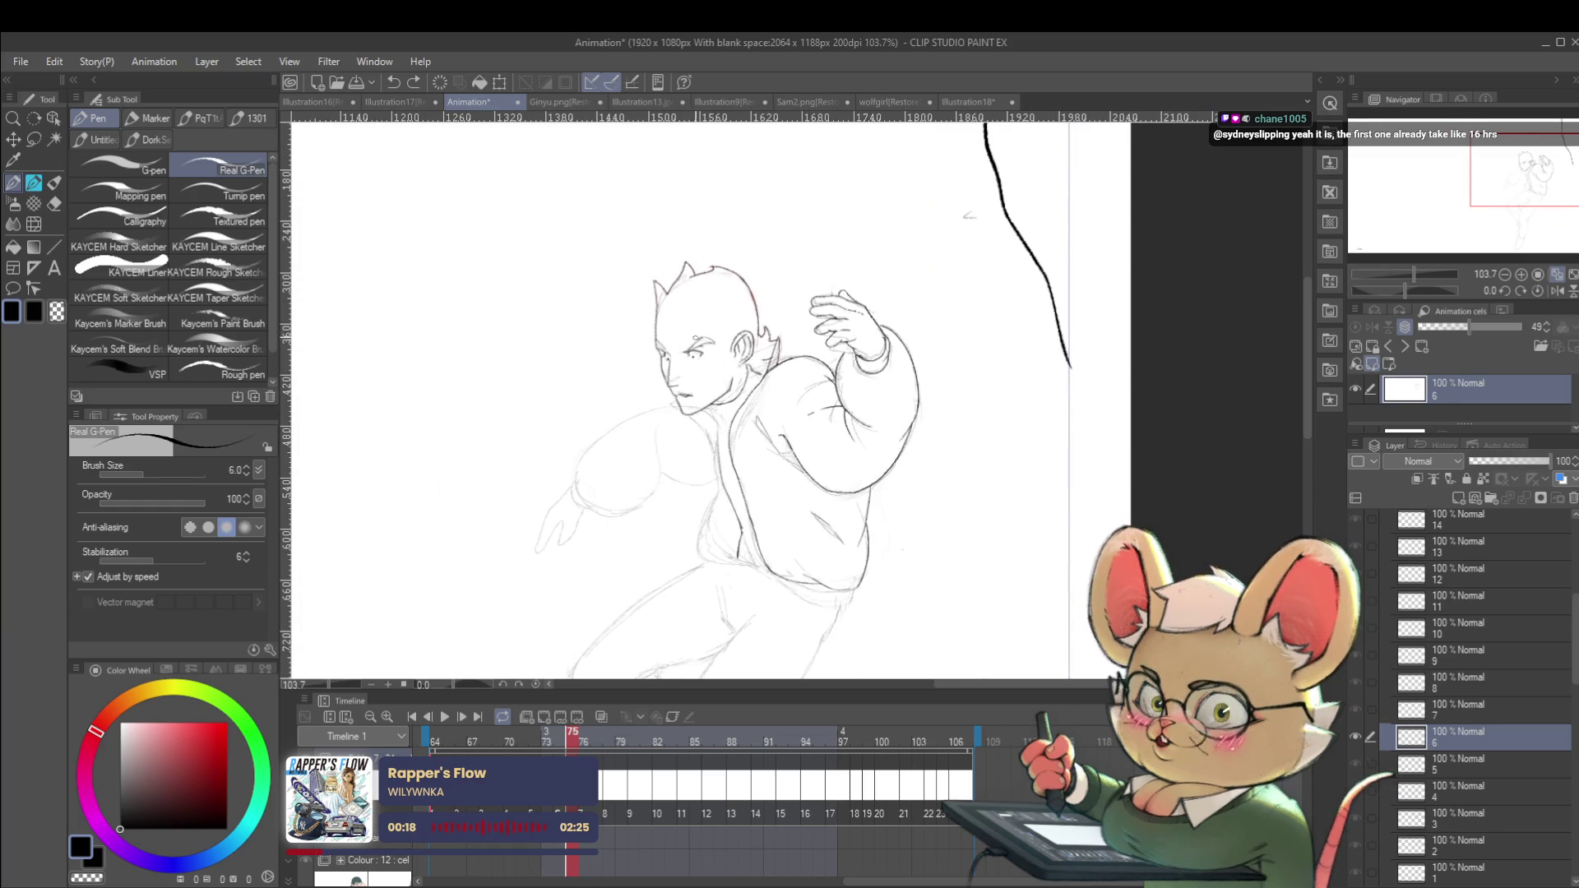
scroll(693, 337, up, 3)
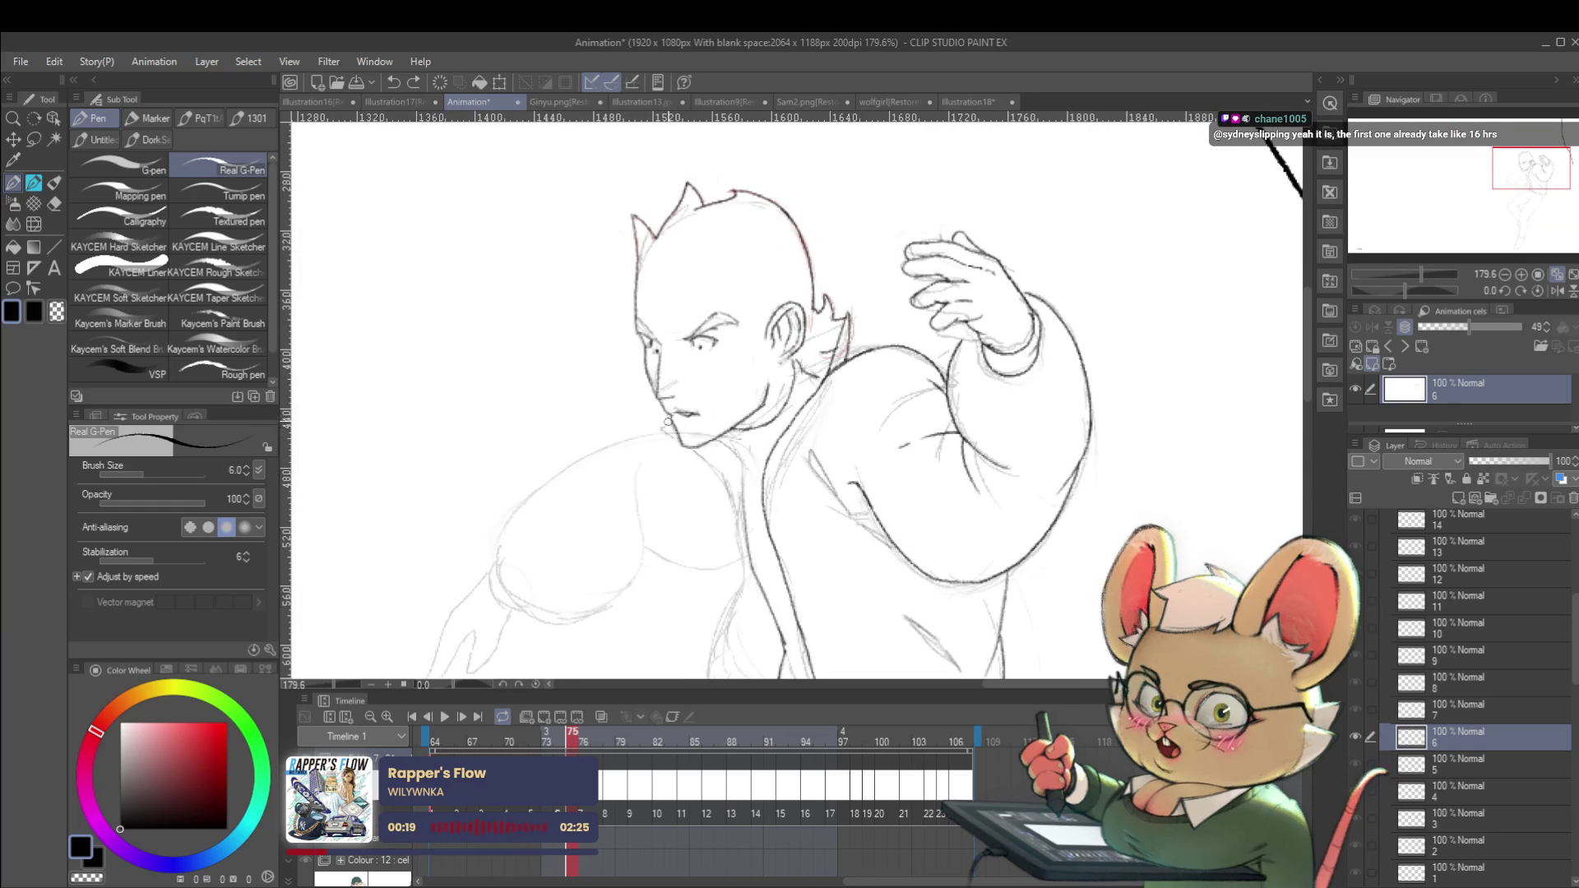
mouse_move(658, 428)
mouse_down()
mouse_move(732, 494)
mouse_move(748, 575)
mouse_move(725, 608)
mouse_up()
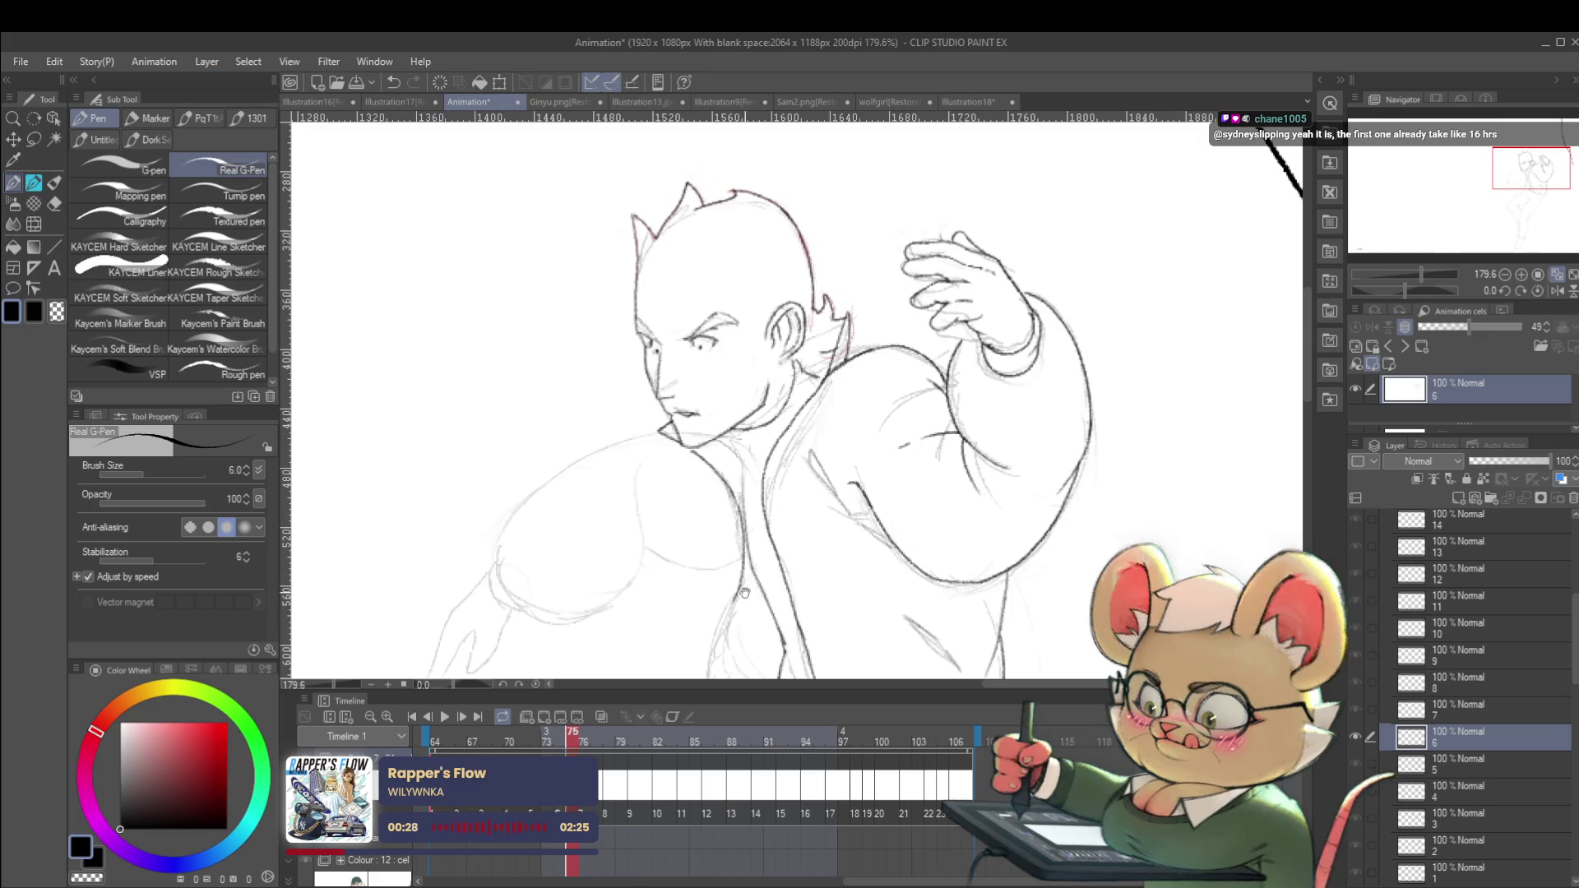
scroll(753, 453, down, 3)
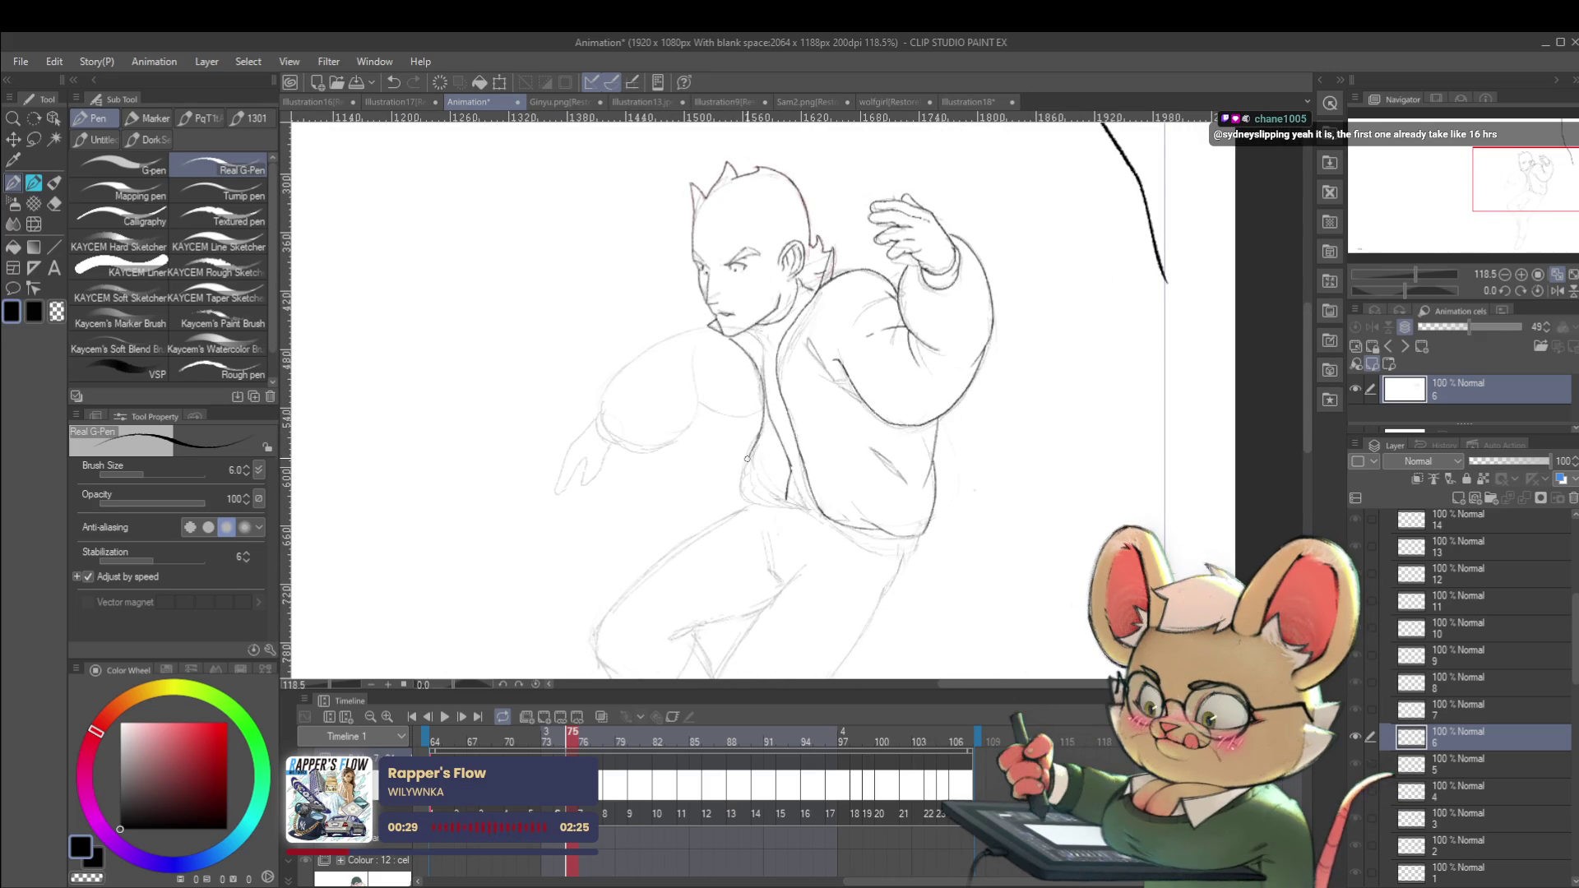
Ink the chest contour, redrawing the lower chest curve and adding a short thin stroke.
scroll(745, 460, up, 3)
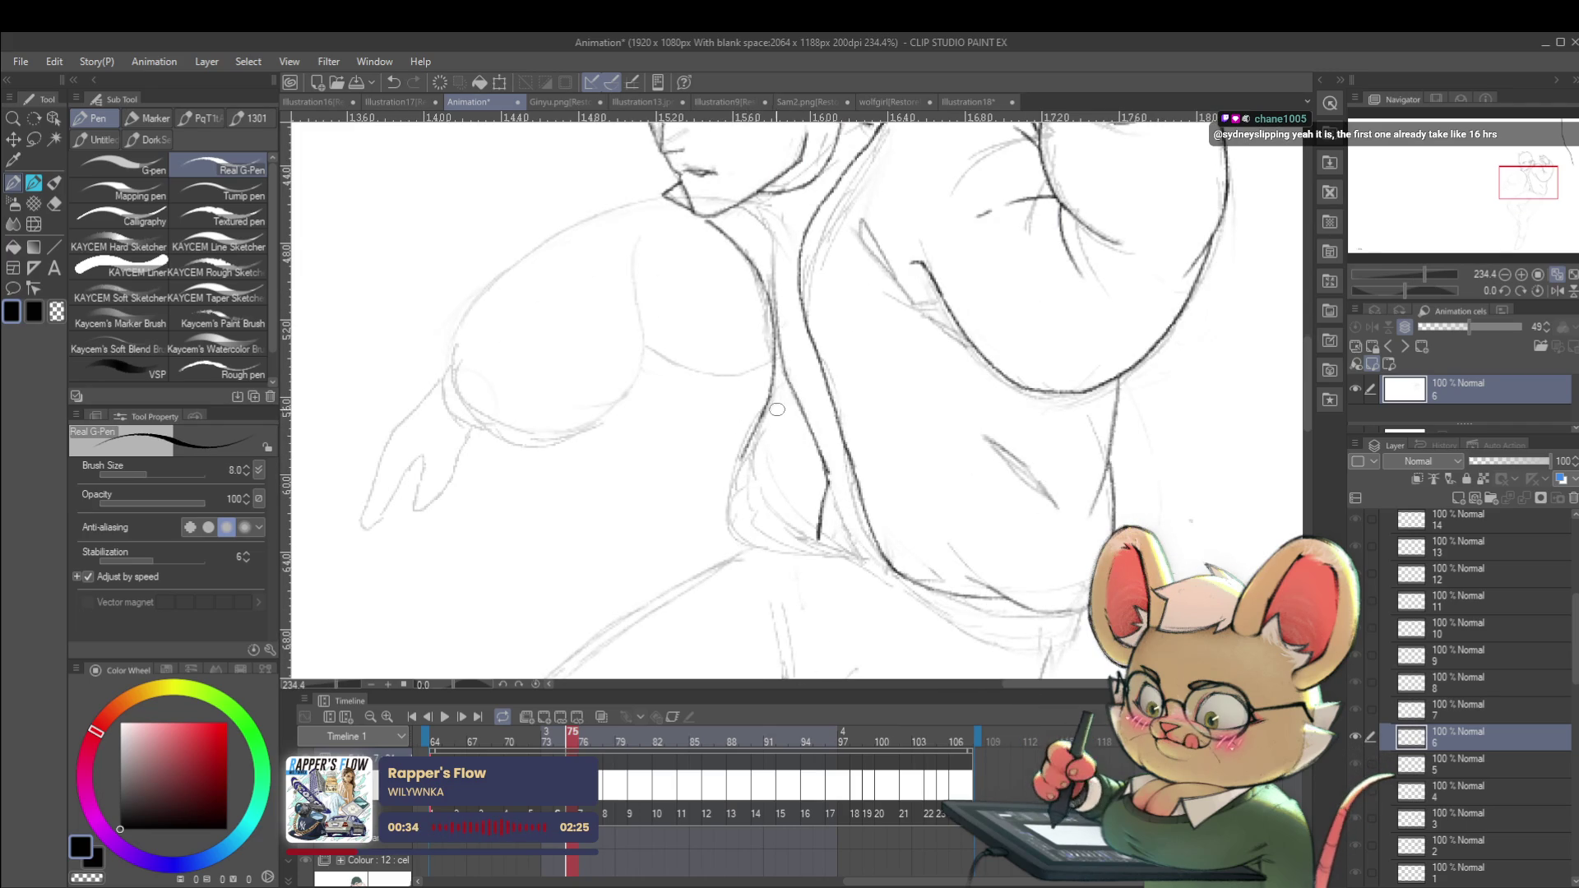
mouse_move(770, 408)
mouse_down()
mouse_move(729, 486)
mouse_move(750, 543)
mouse_move(825, 549)
mouse_up()
key(ctrl+z)
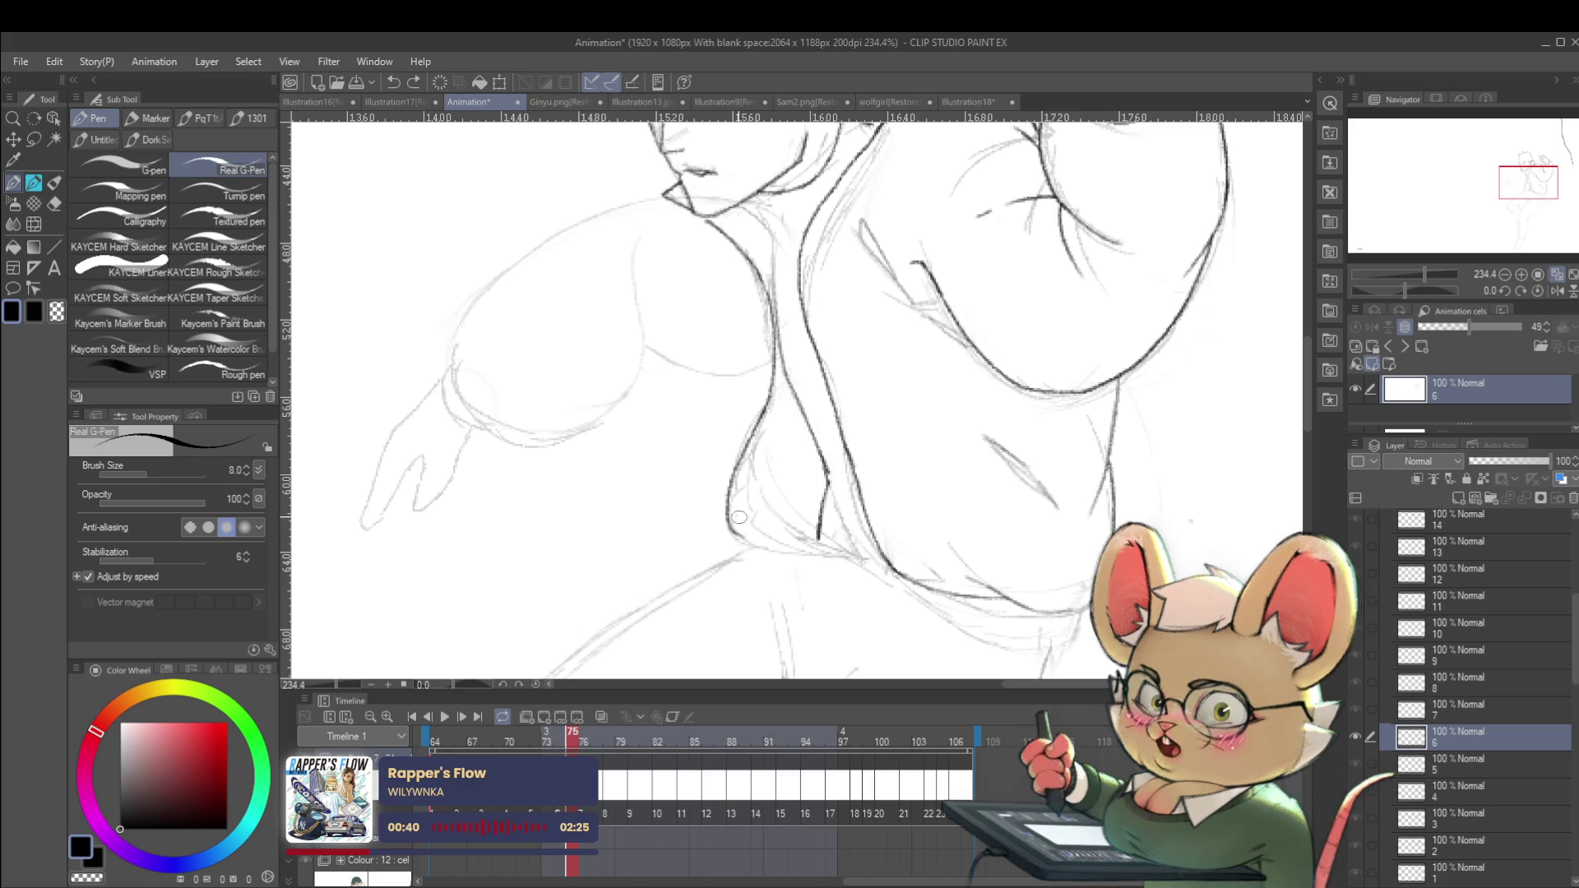
drag(827, 556, 887, 555)
scroll(859, 460, down, 6)
scroll(860, 460, up, 6)
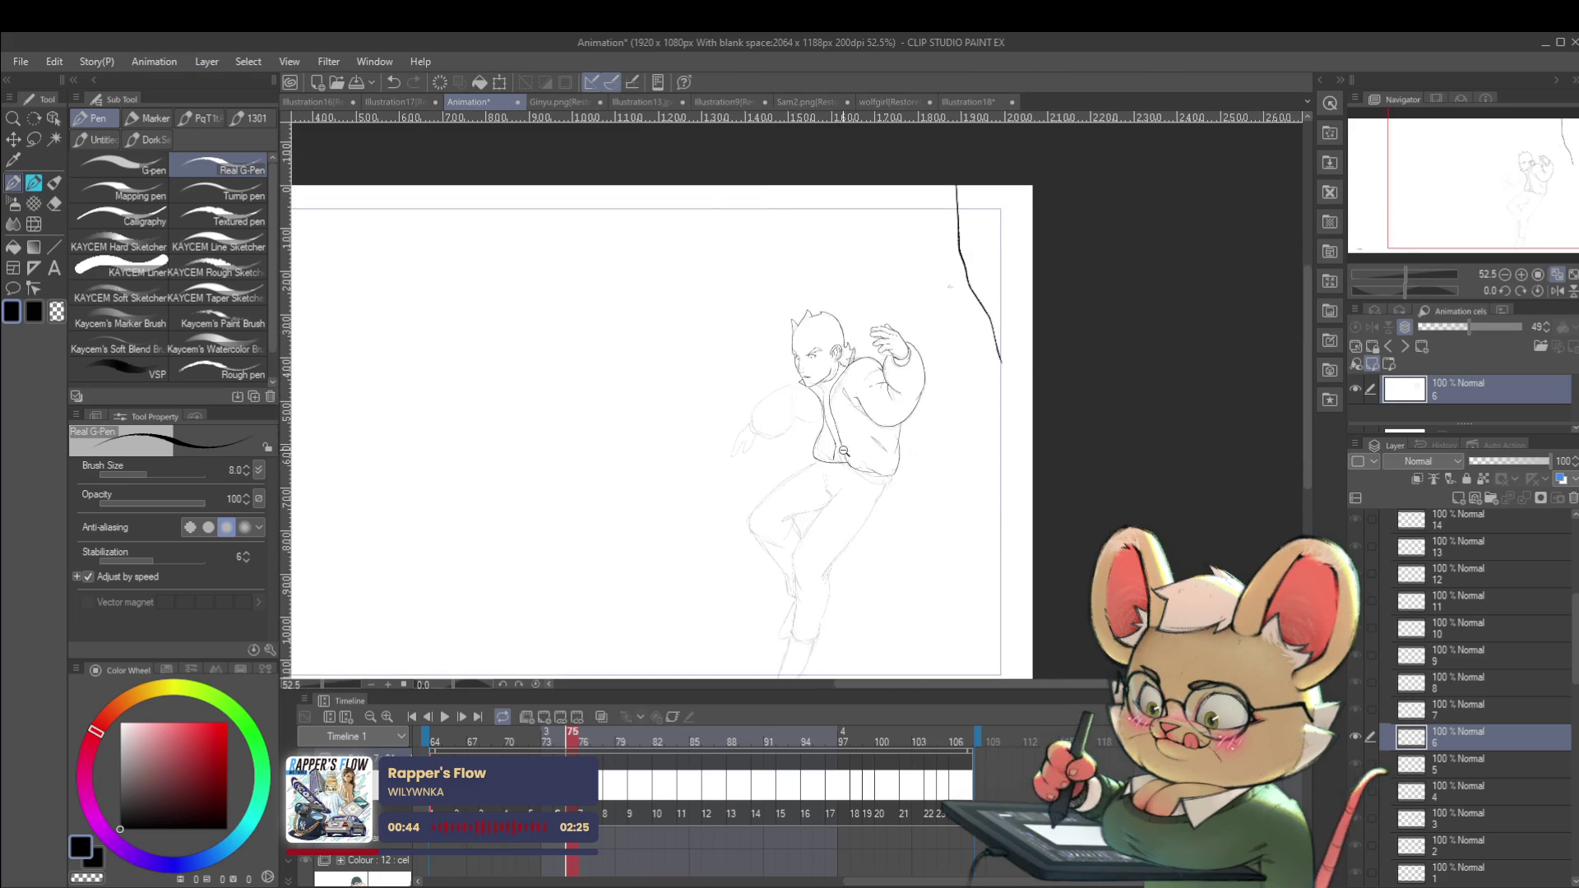
mouse_move(751, 410)
mouse_down()
mouse_move(802, 475)
mouse_move(867, 487)
mouse_up()
scroll(868, 486, down, 8)
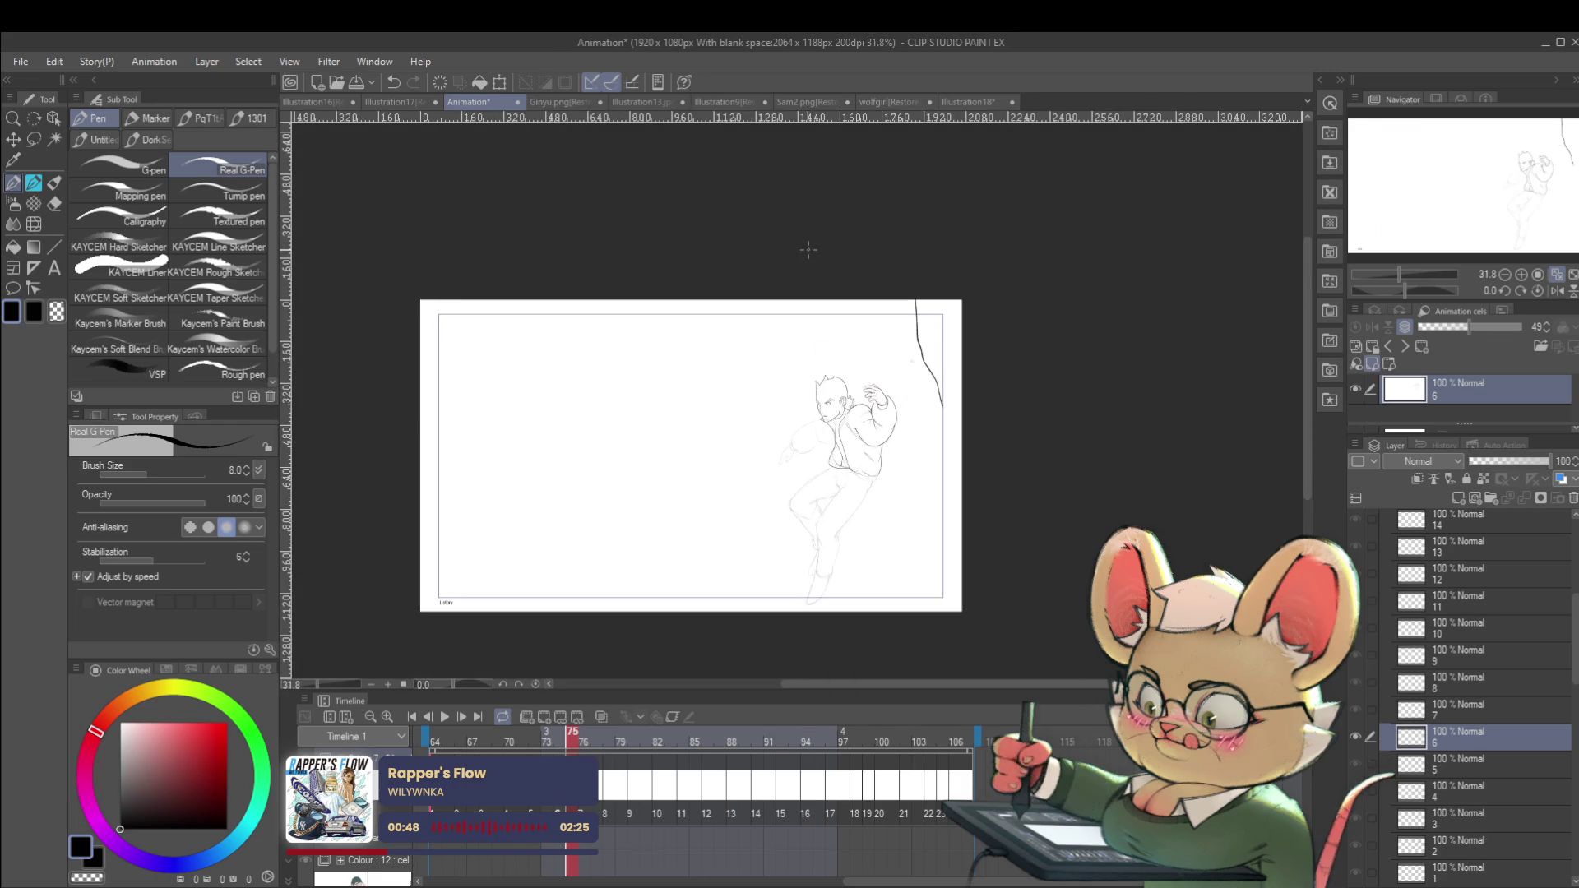
scroll(844, 417, up, 5)
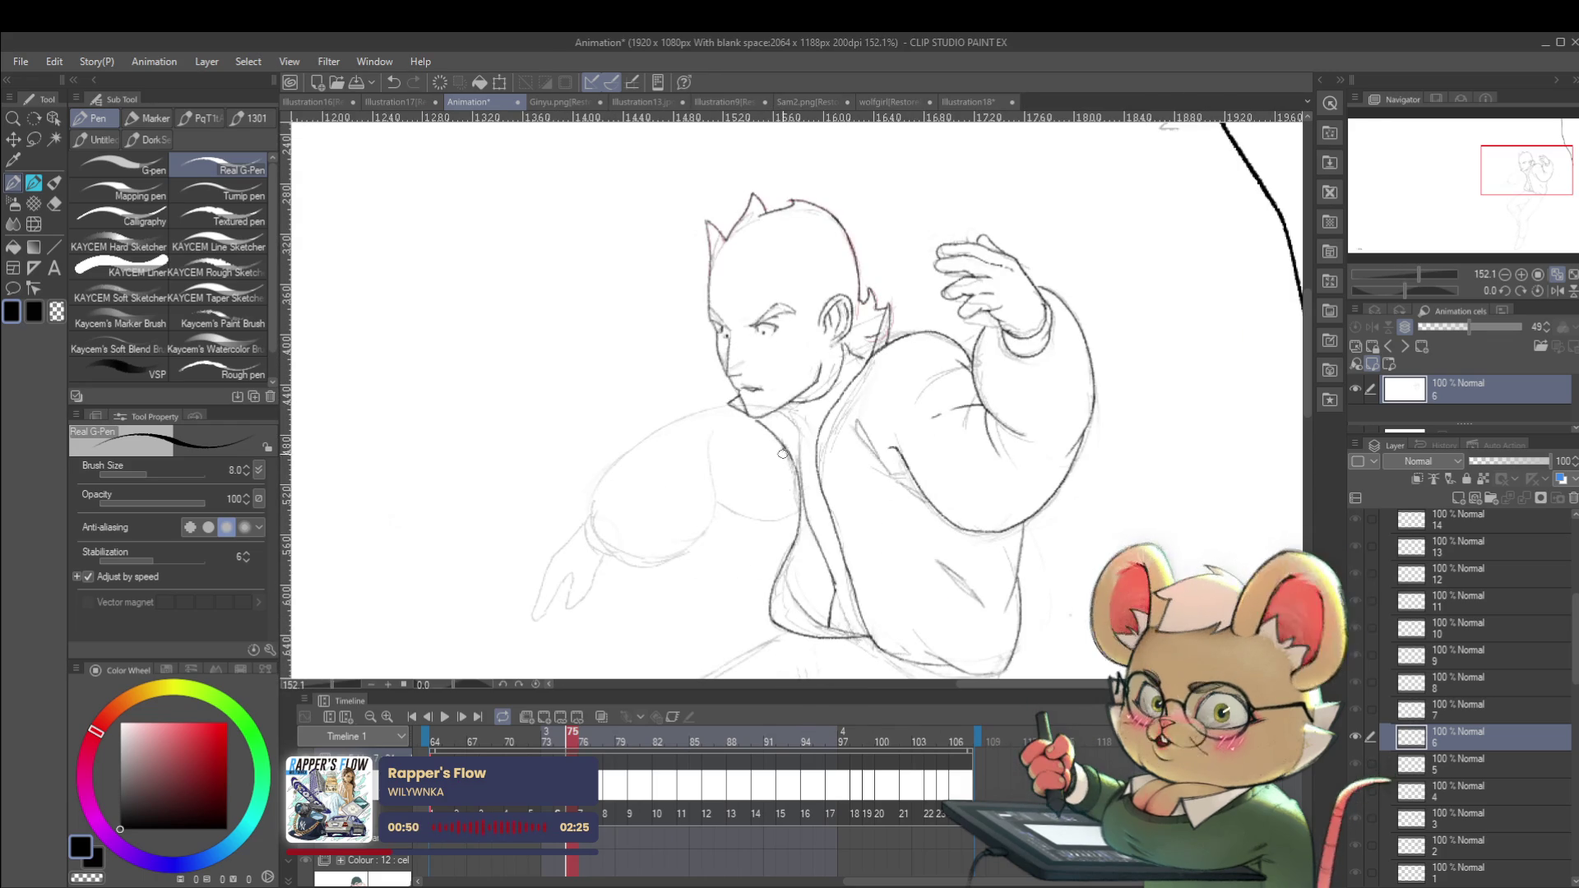
drag(782, 448, 788, 506)
Ink the shoulder outline in the mirrored view, then unmirror and extend the arm's top edge down-left.
scroll(787, 473, down, 6)
scroll(806, 434, up, 5)
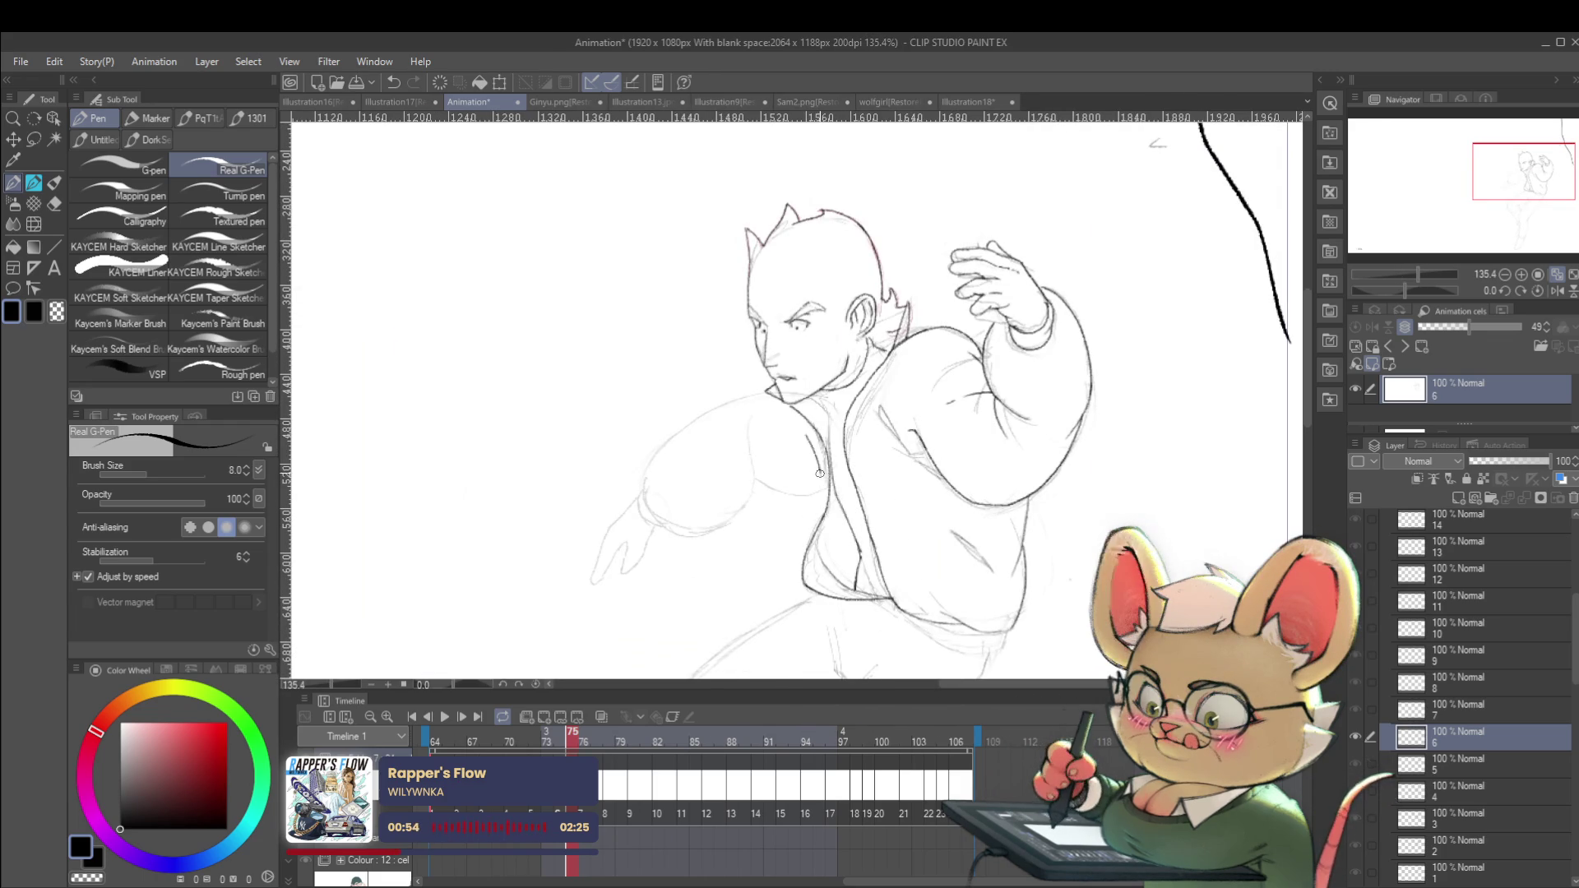
scroll(792, 510, down, 2)
scroll(793, 511, down, 2)
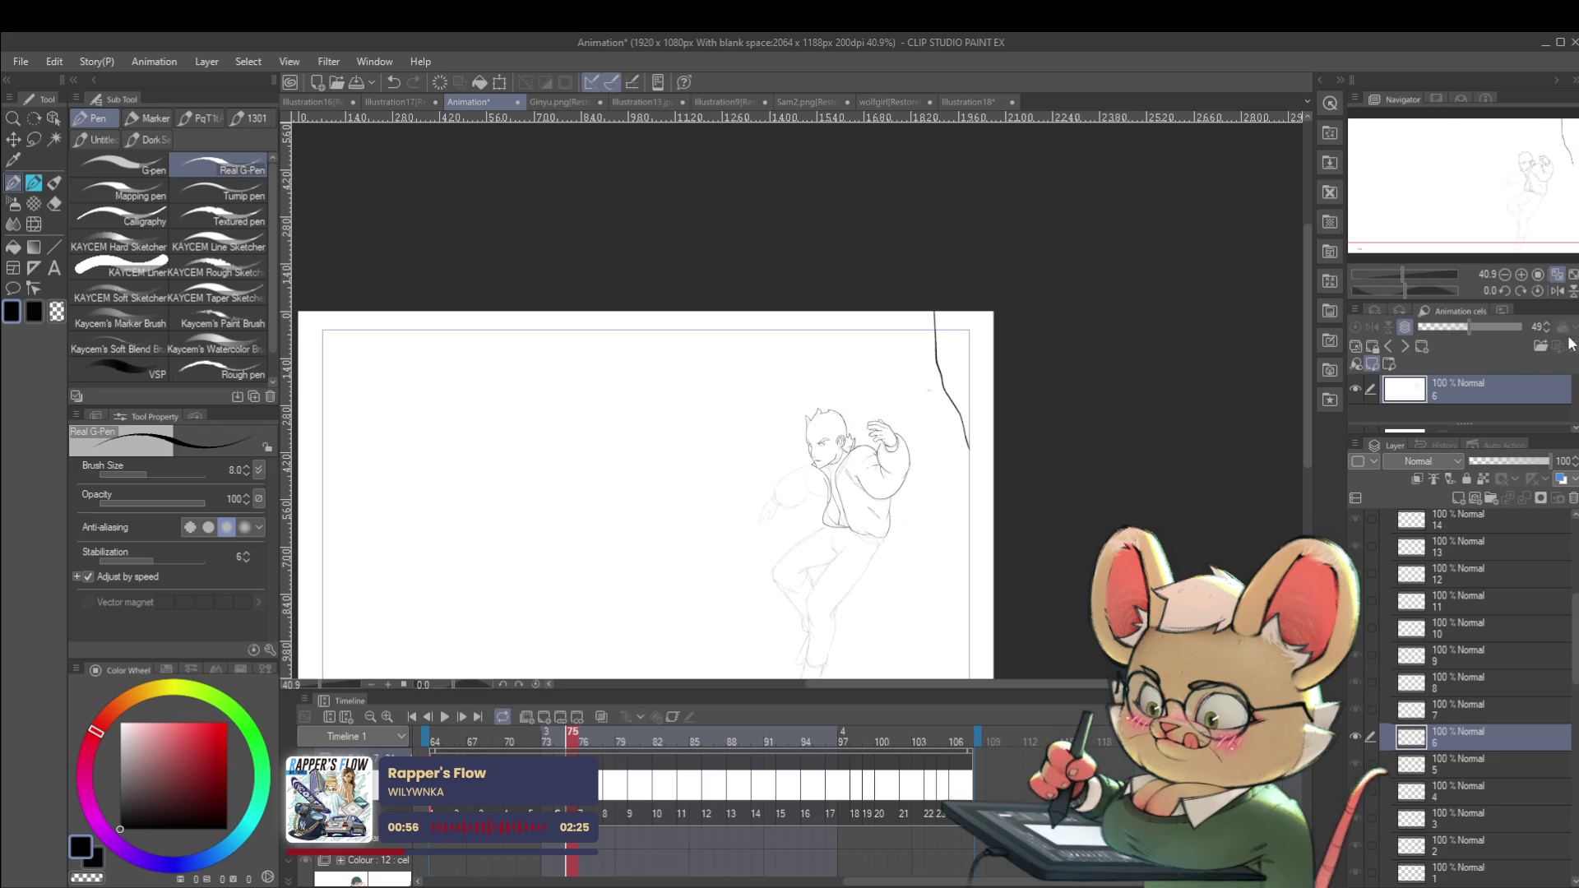
click(1557, 290)
scroll(849, 504, up, 2)
scroll(849, 503, up, 3)
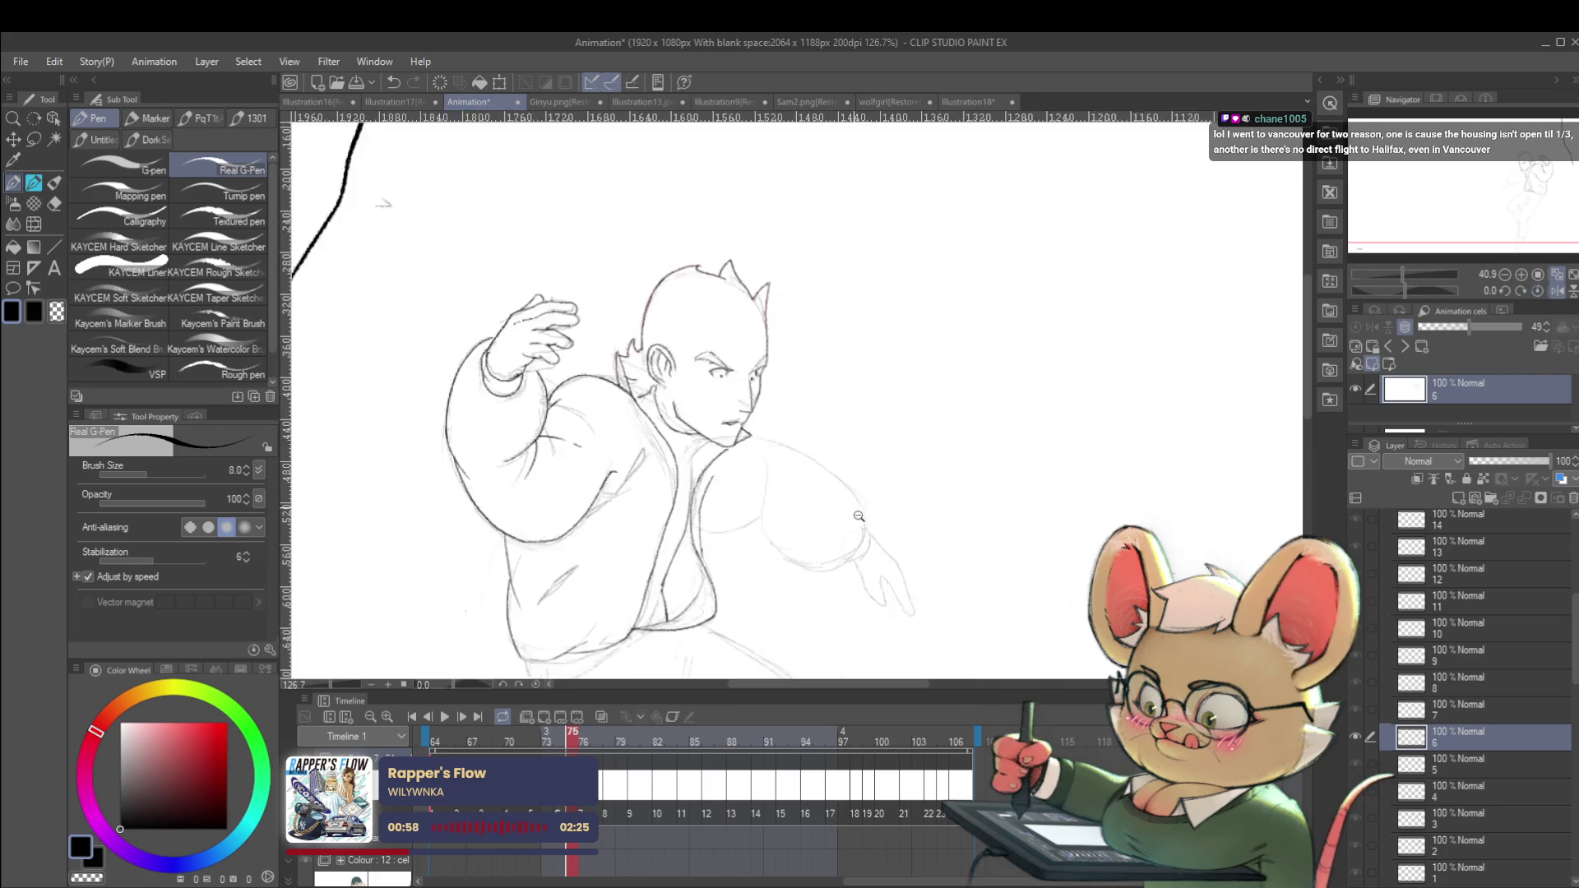
mouse_move(778, 440)
mouse_down()
mouse_move(853, 471)
mouse_move(838, 409)
mouse_move(809, 387)
mouse_up()
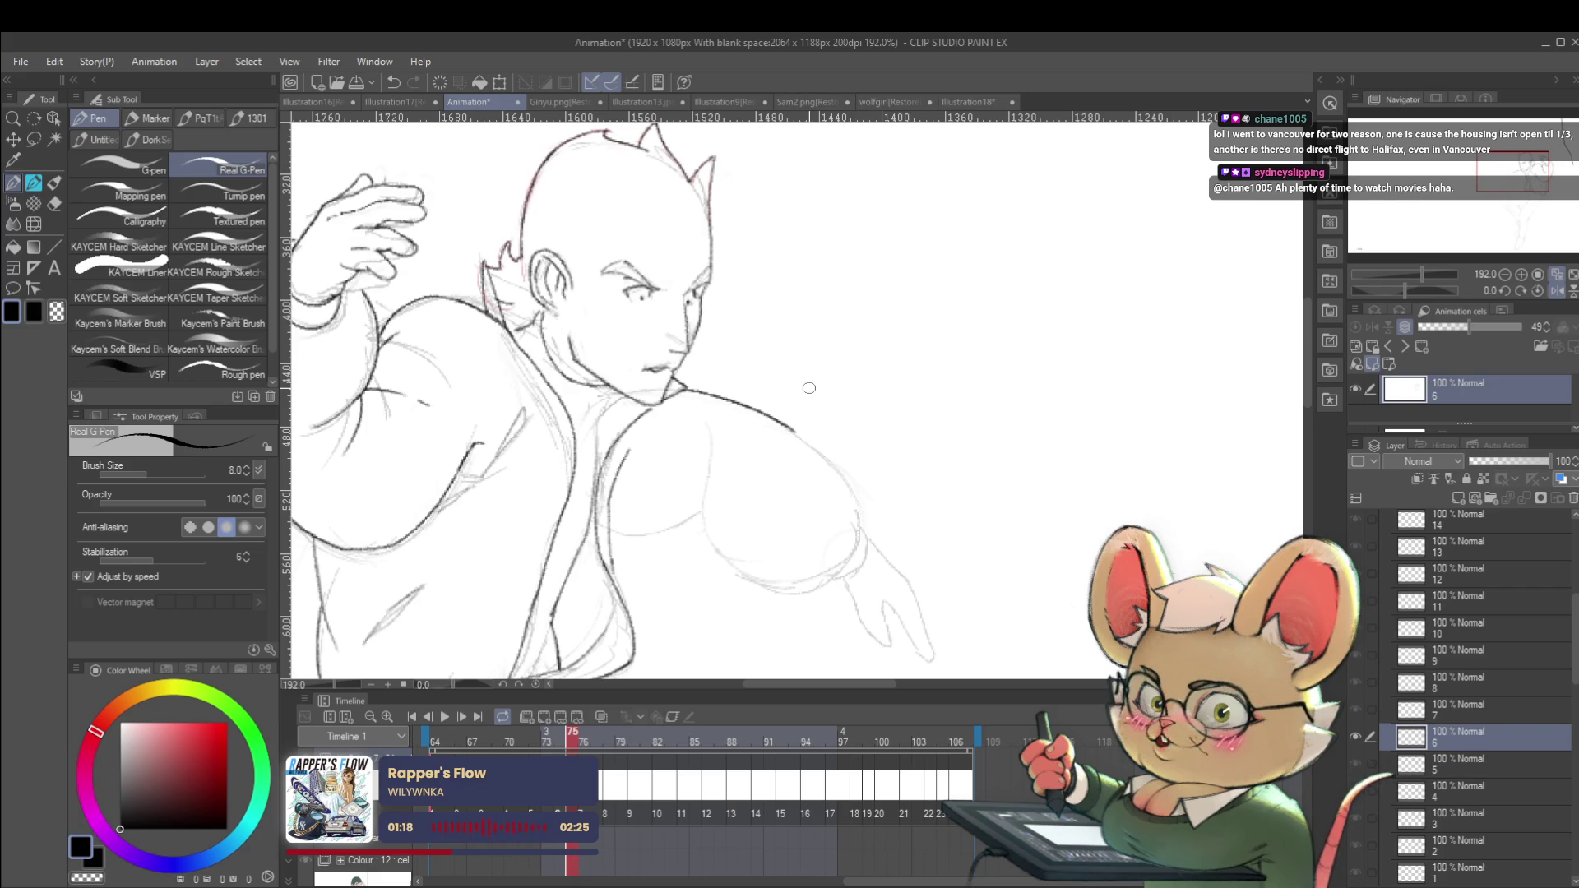
click(1559, 290)
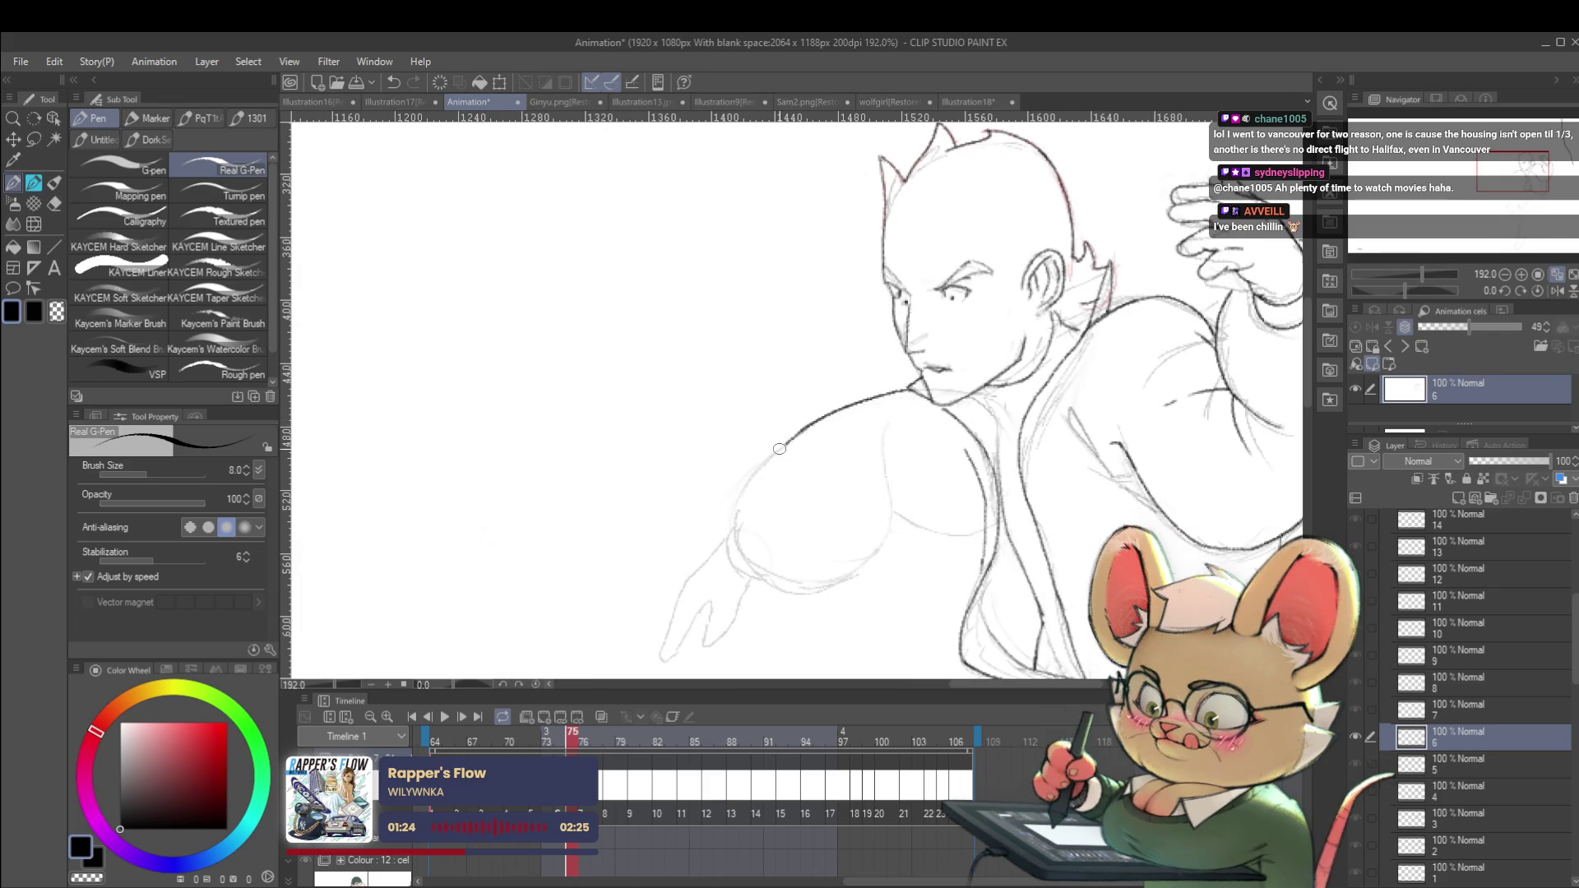
drag(808, 426, 748, 480)
Mirror the canvas view and step between neighbouring frames to compare the pose.
scroll(736, 501, up, 4)
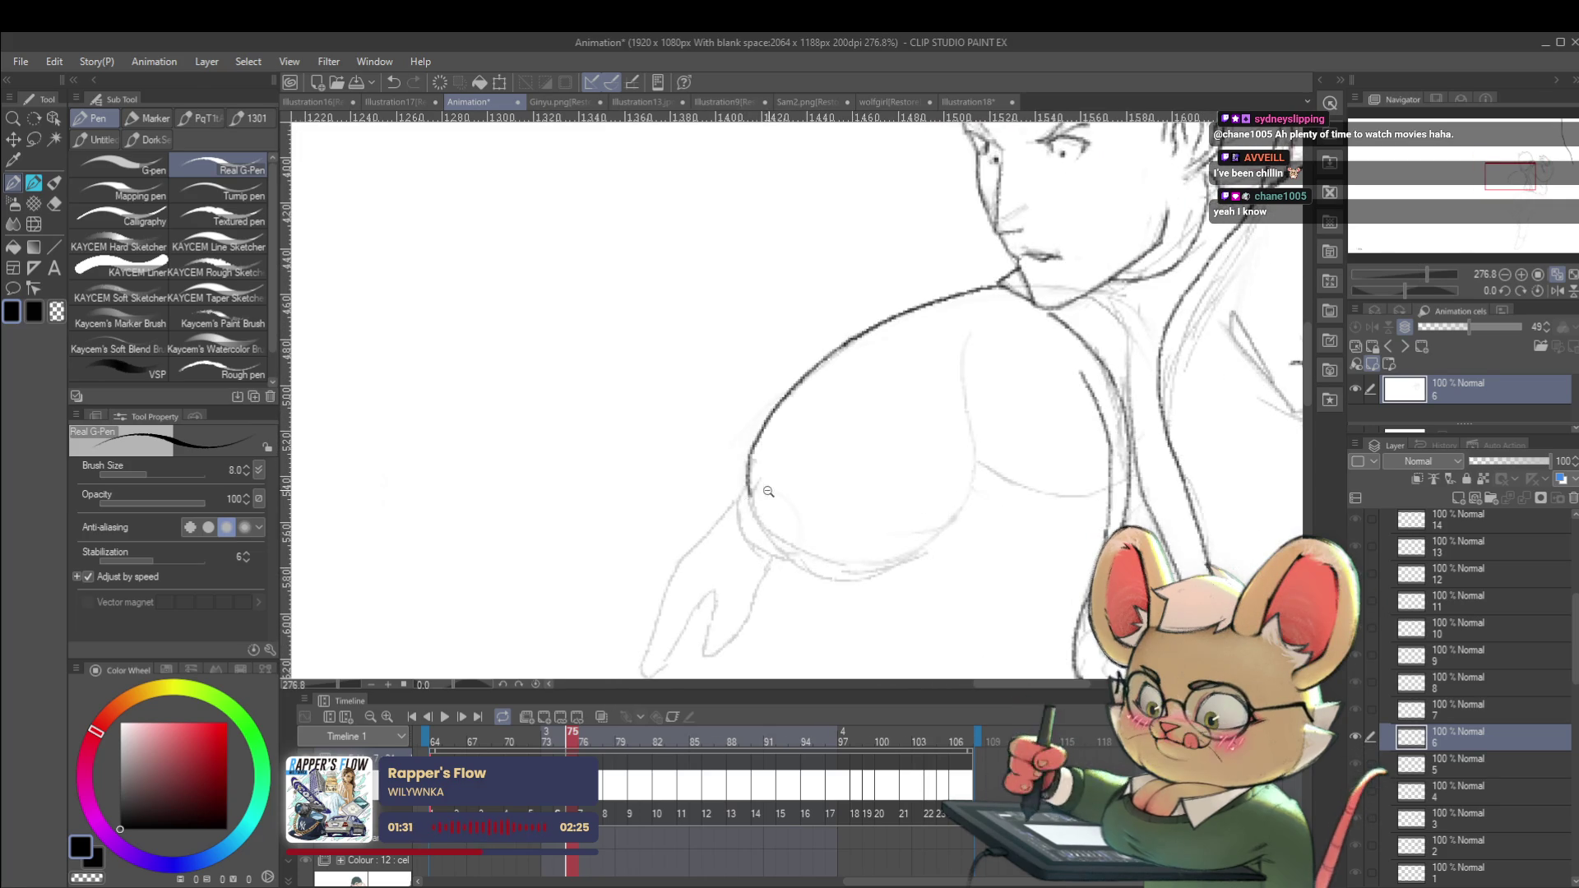
scroll(777, 491, down, 5)
click(1557, 291)
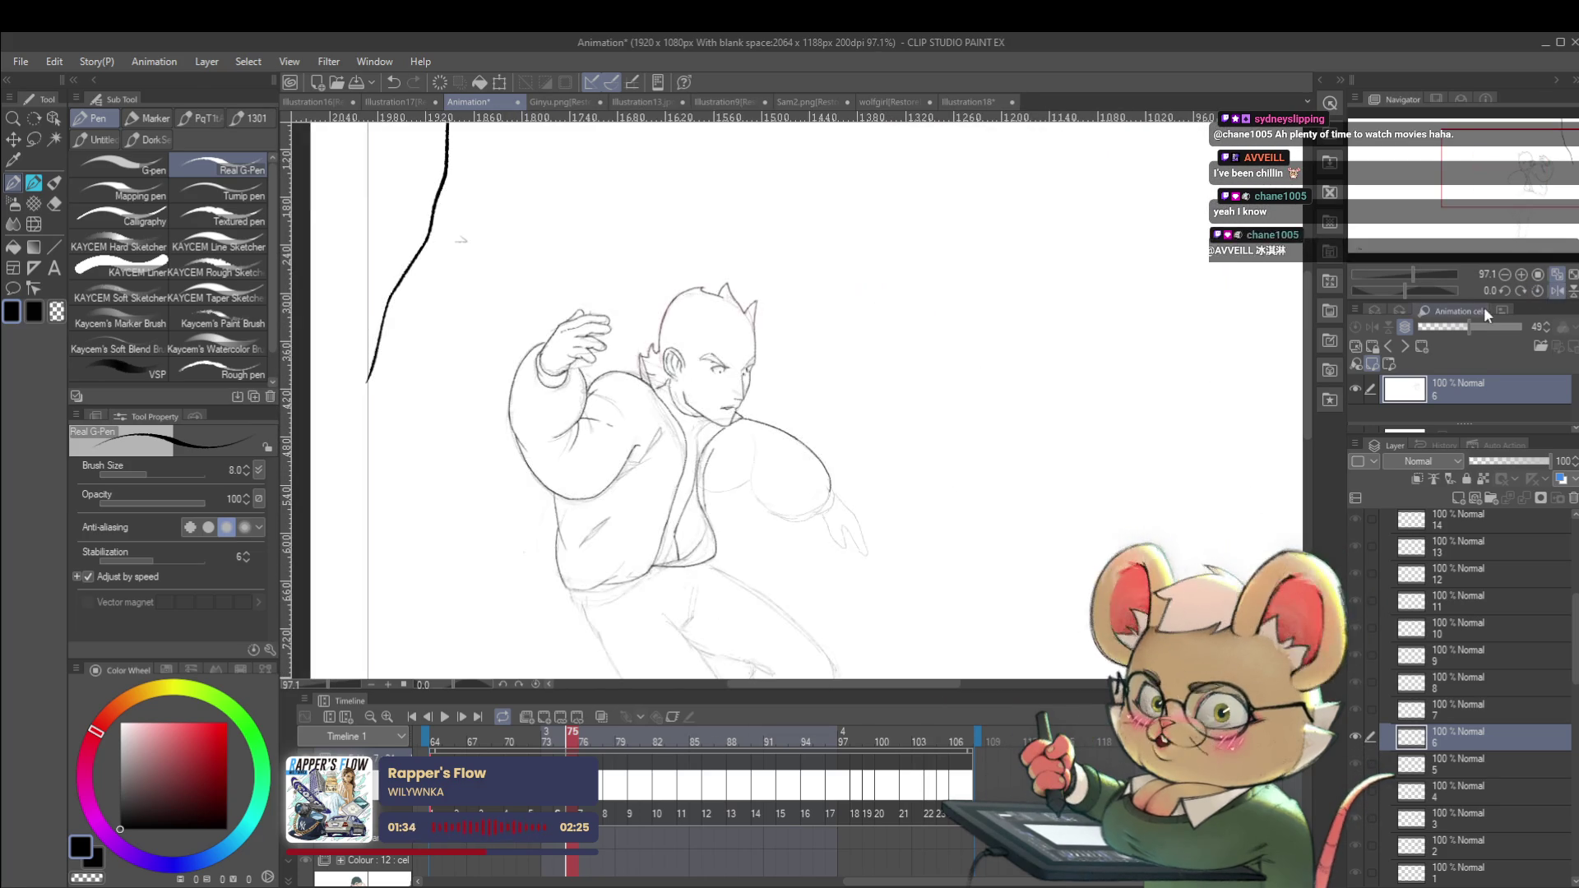
key(Right)
key(Left)
key(h)
key(h)
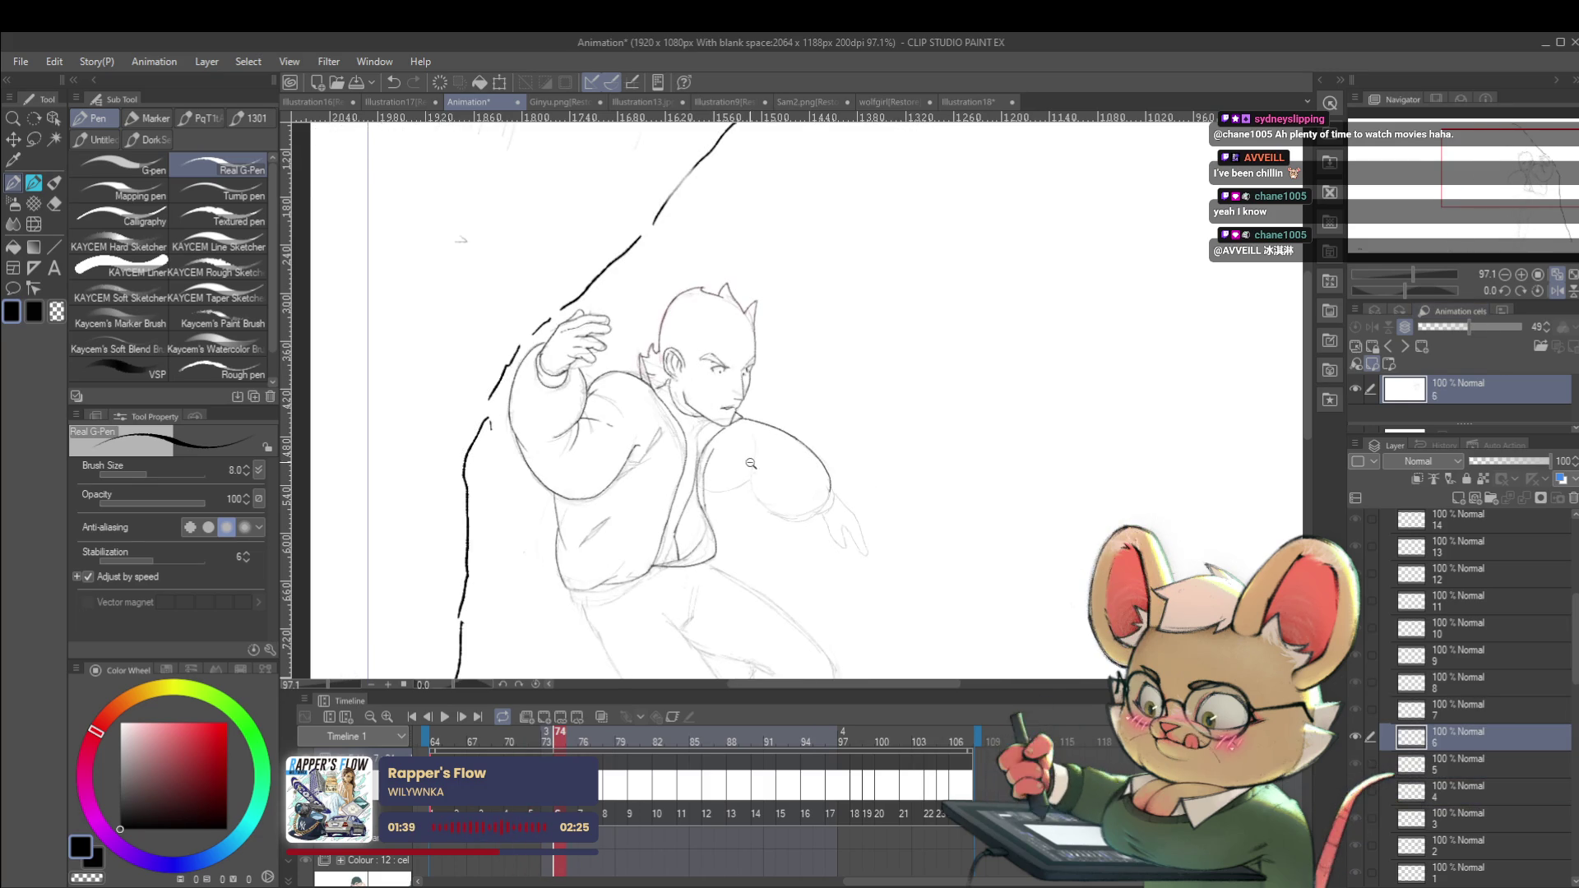
Ink a curved stroke along the forward arm's outline, undoing a short stray stroke.
scroll(696, 476, up, 2)
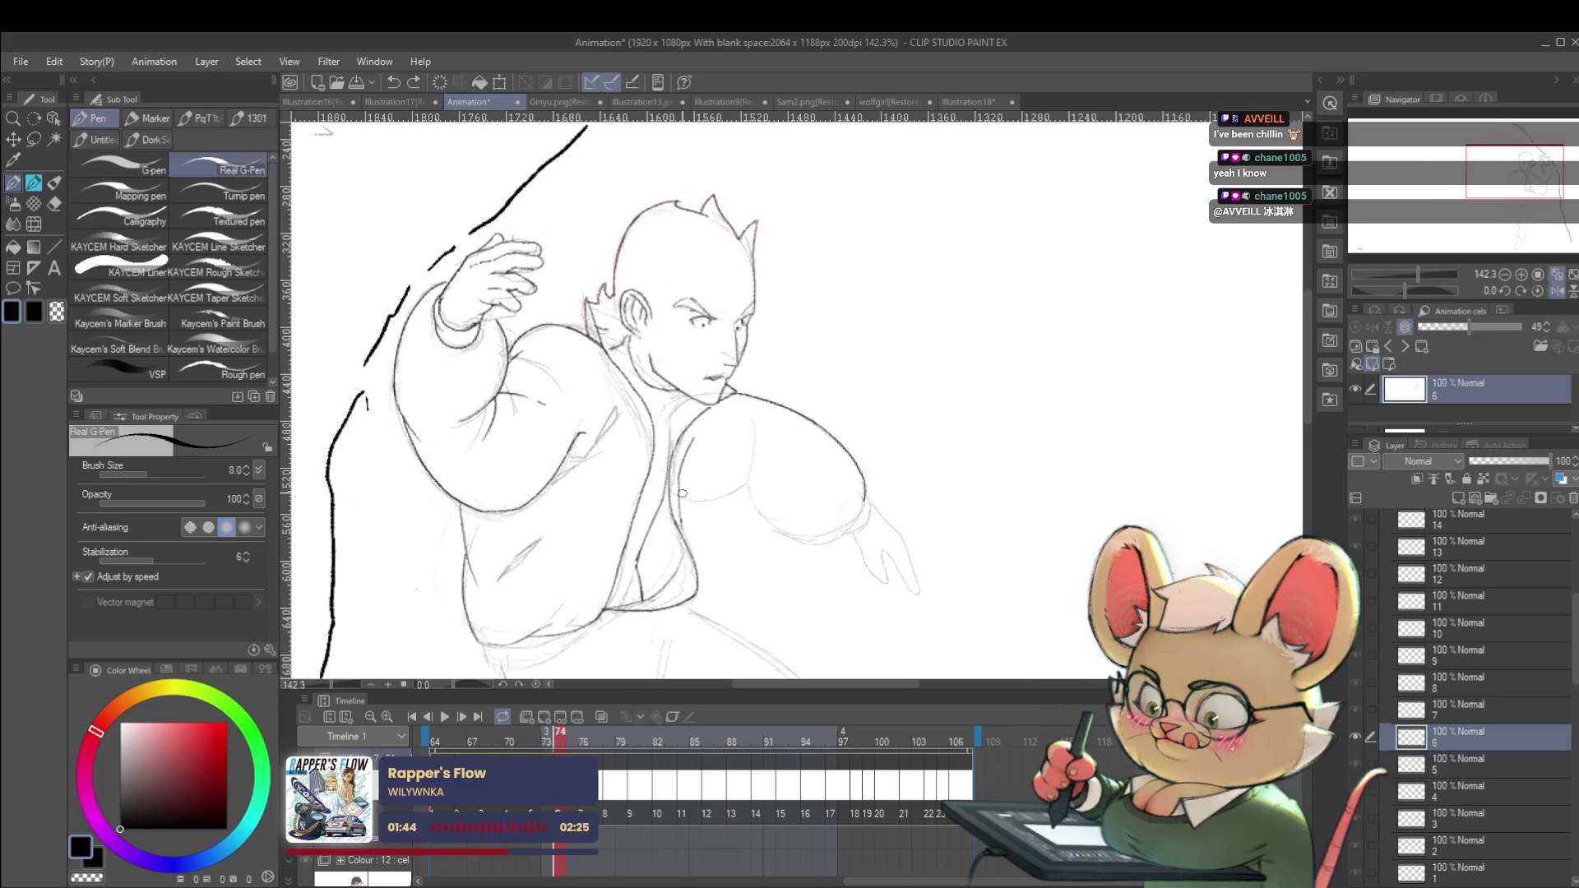
mouse_move(682, 494)
mouse_down()
mouse_move(772, 459)
mouse_move(753, 490)
mouse_move(837, 531)
mouse_up()
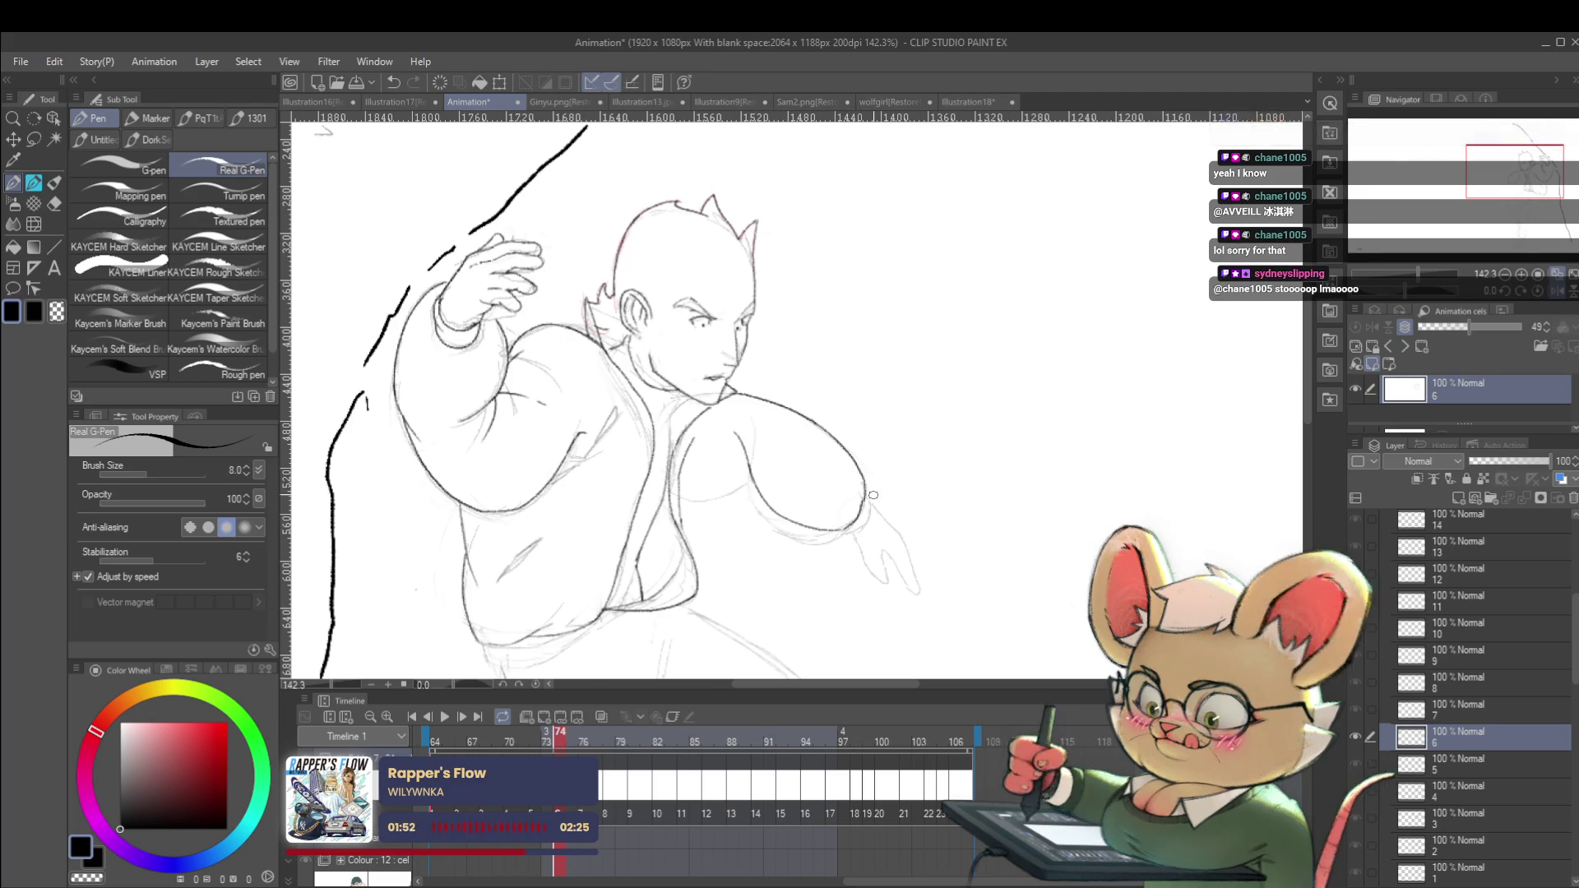
scroll(845, 528, down, 5)
scroll(827, 521, up, 4)
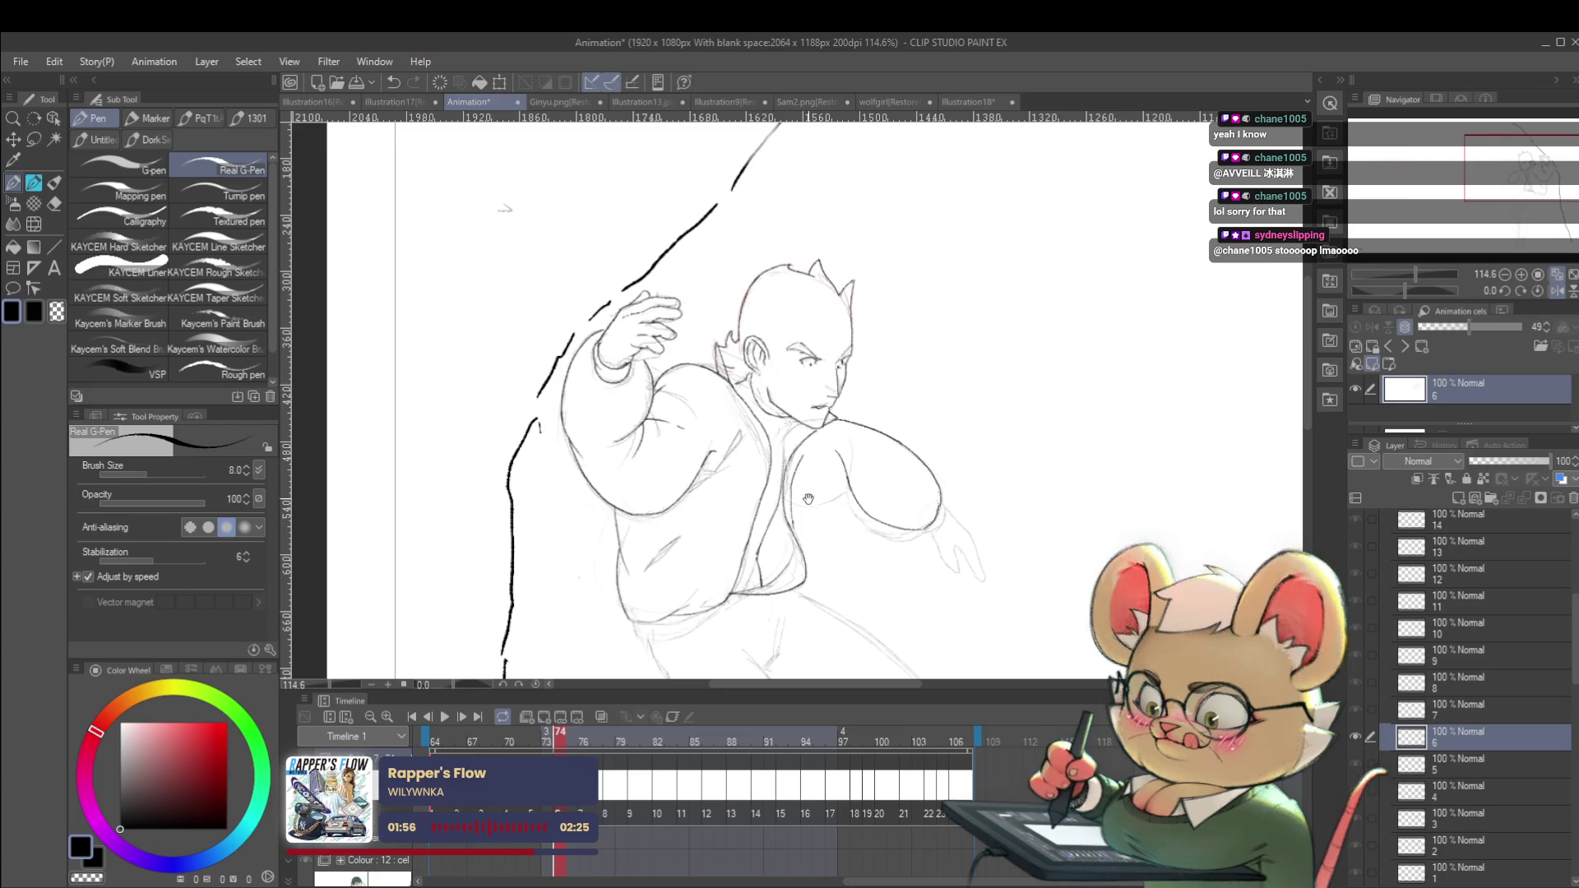
drag(786, 492, 830, 506)
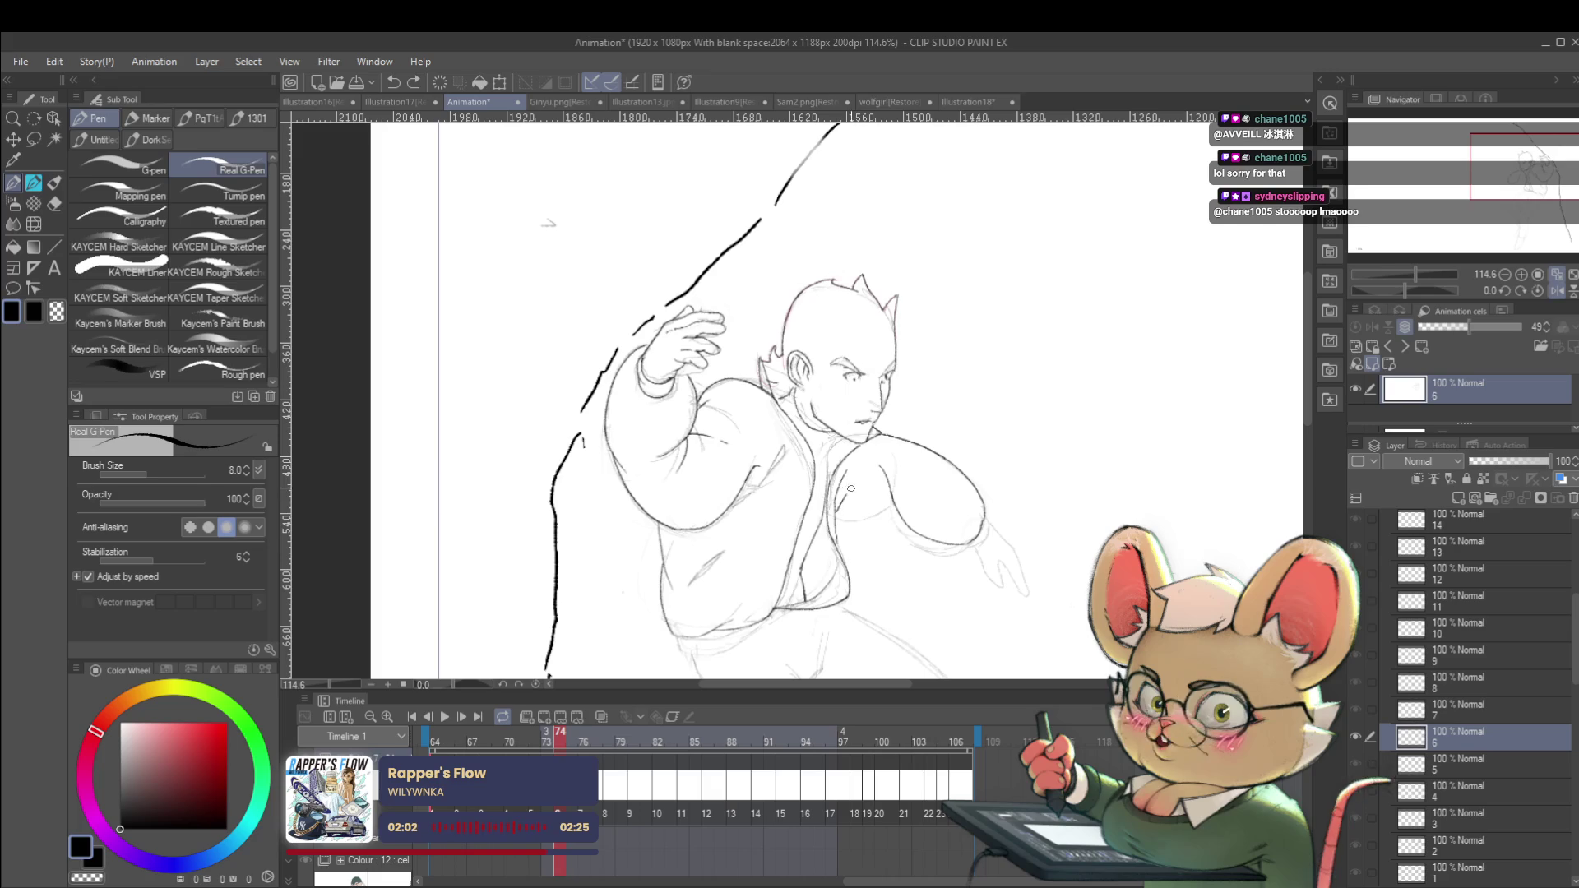
drag(836, 512, 882, 503)
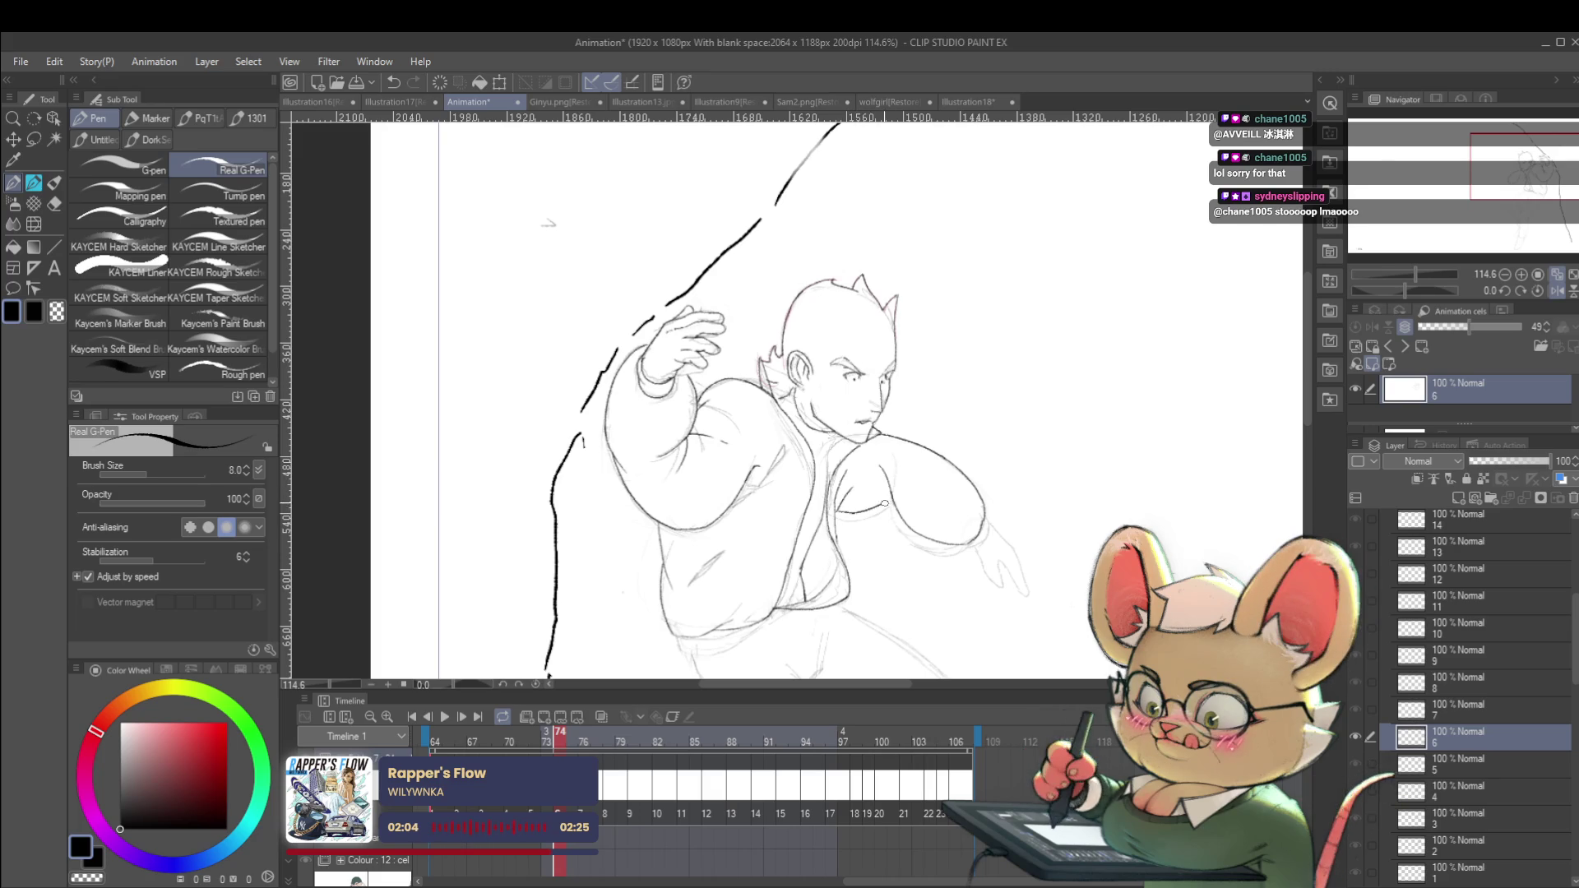
key(ctrl+z)
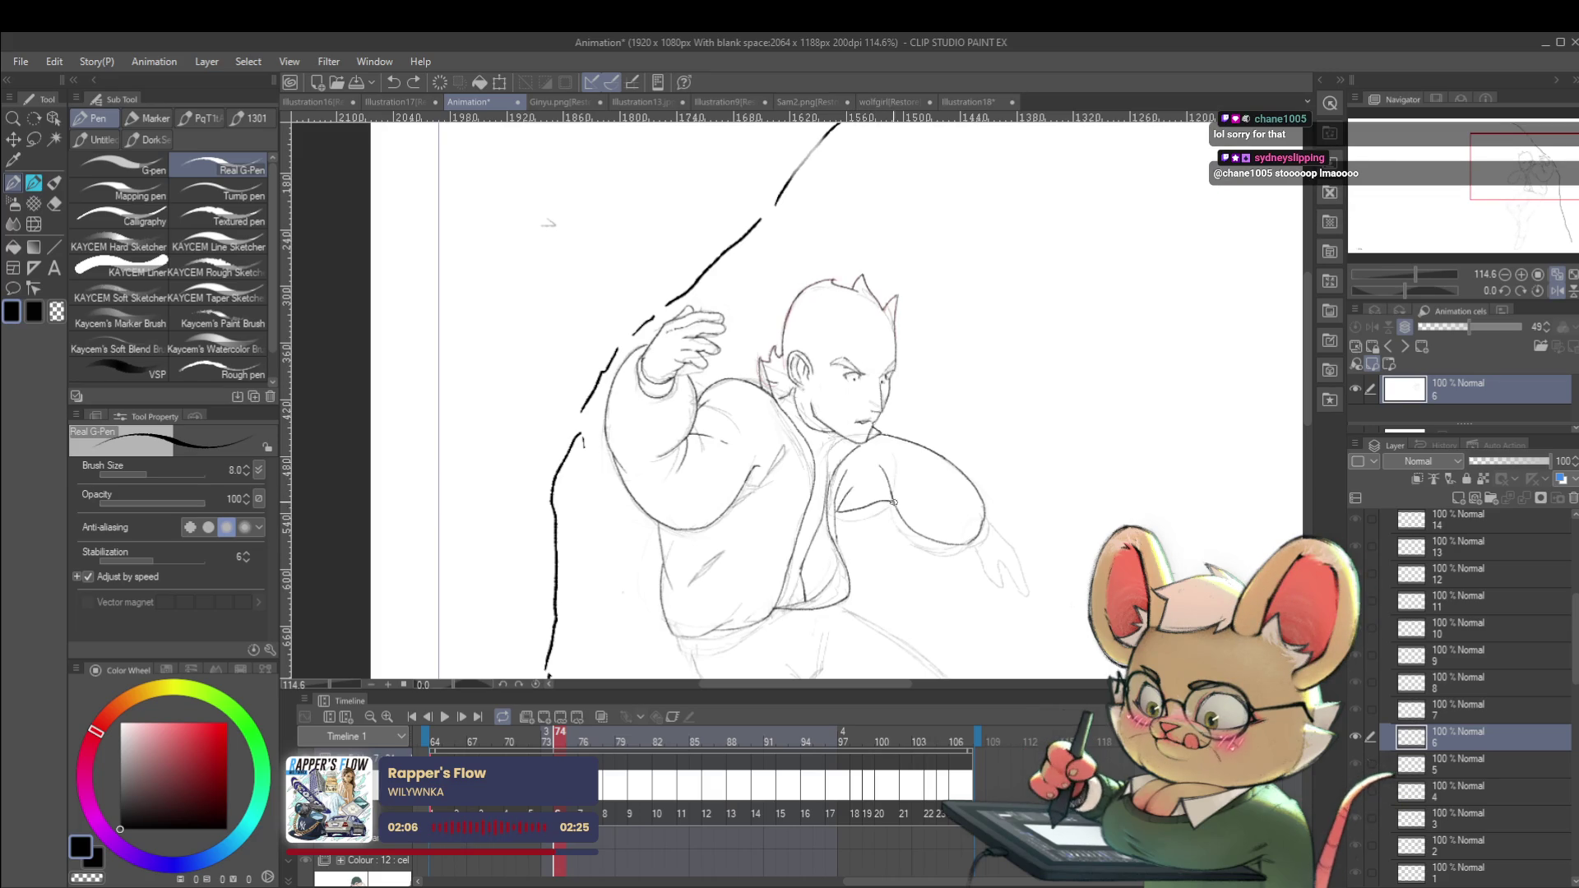
scroll(893, 501, down, 5)
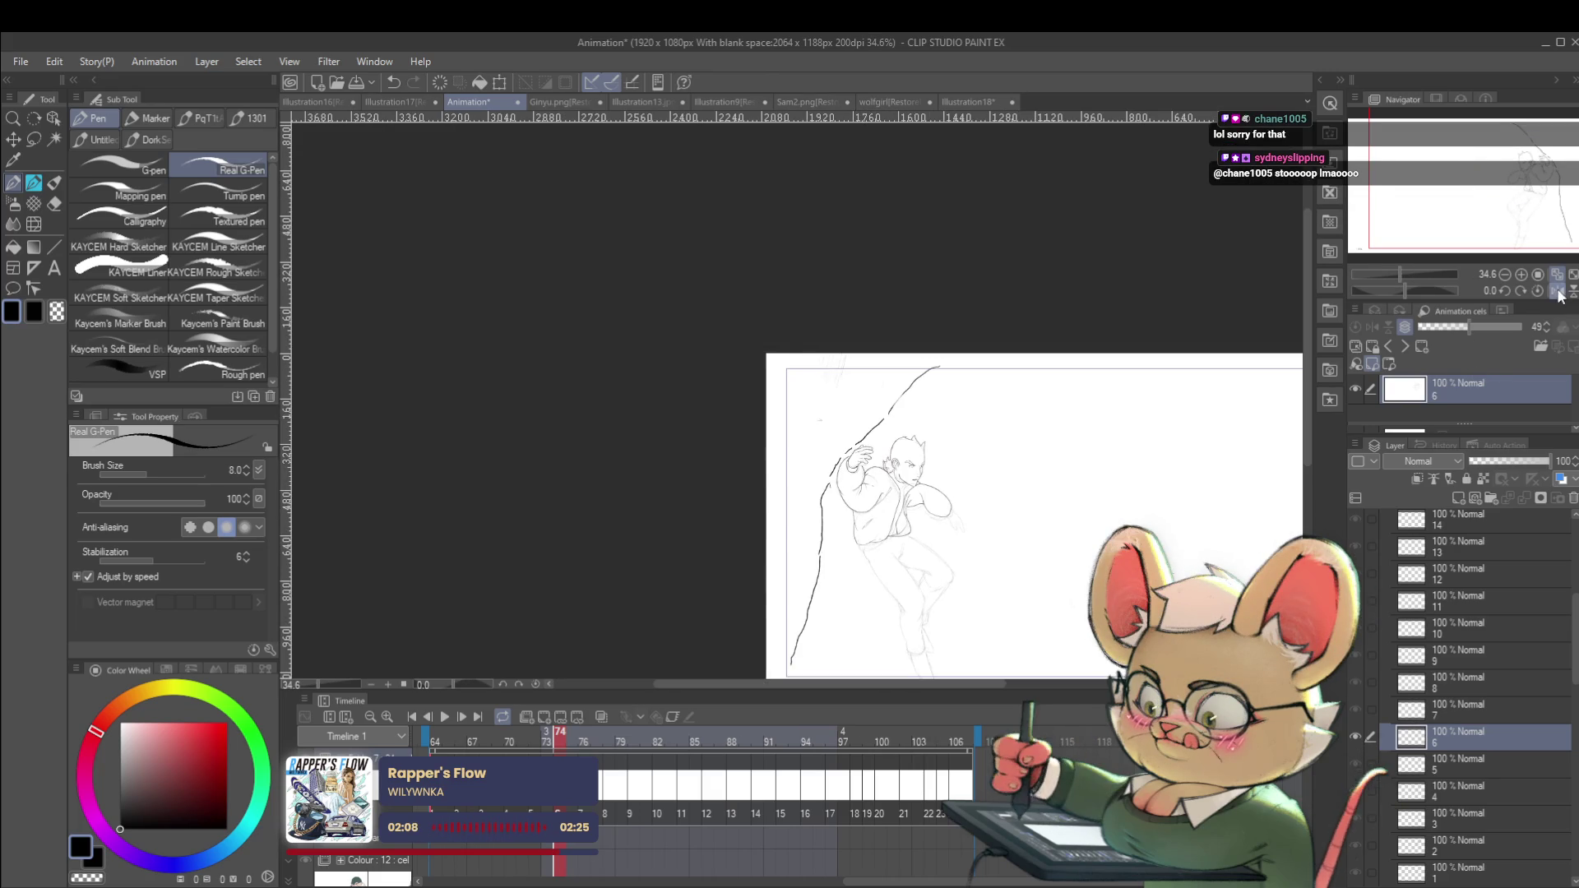
click(1558, 292)
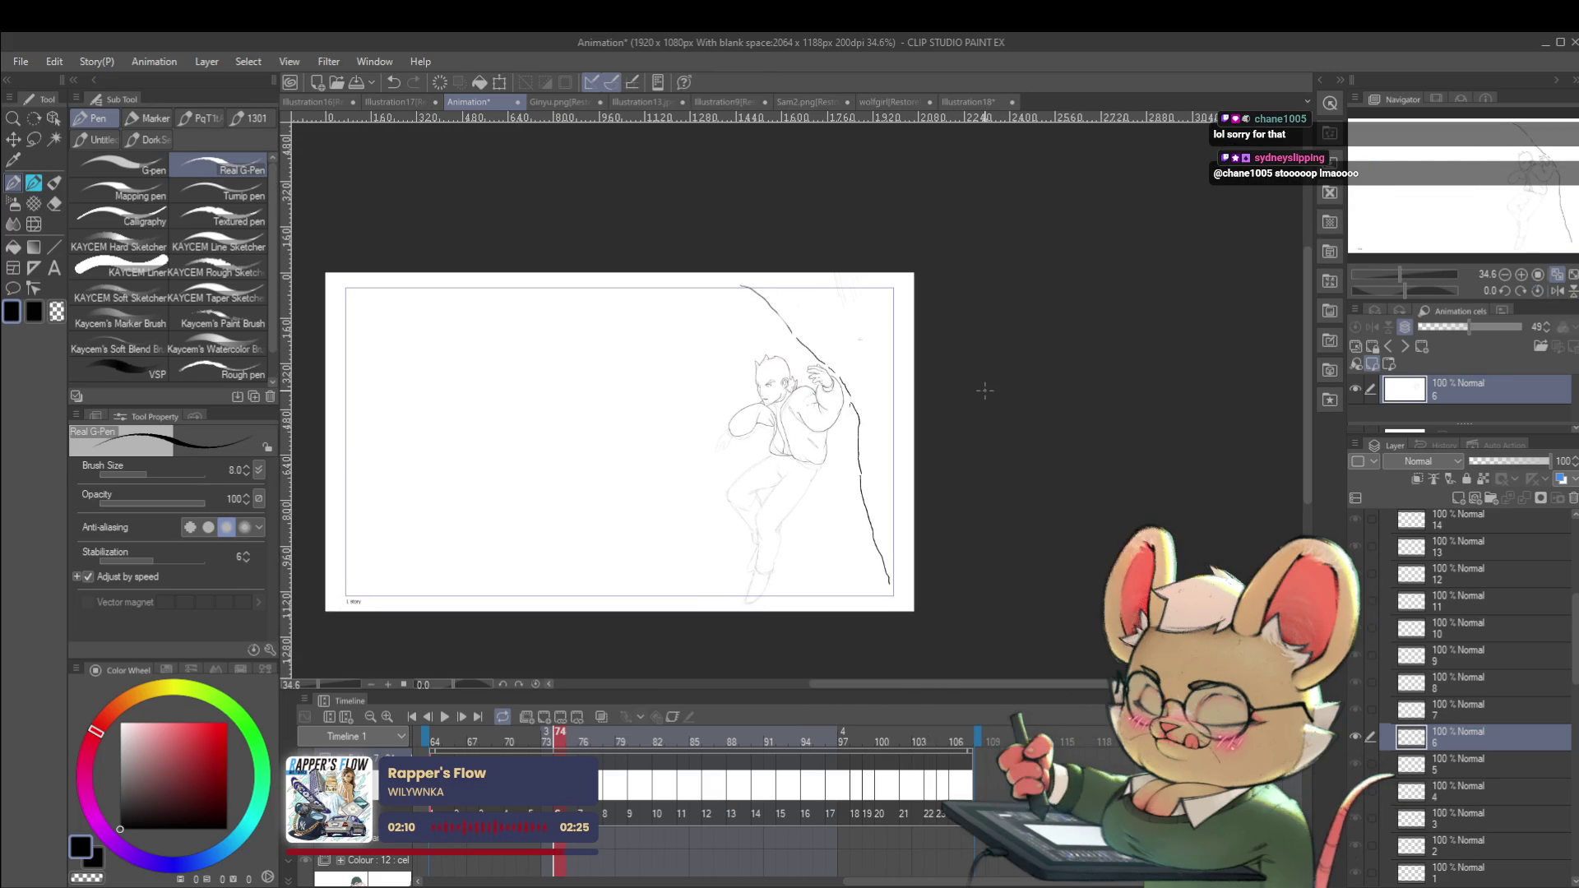
scroll(771, 392, up, 5)
mouse_move(809, 409)
mouse_down()
mouse_move(750, 411)
mouse_move(799, 421)
mouse_up()
key(ctrl+z)
key(ctrl+z)
scroll(799, 421, down, 5)
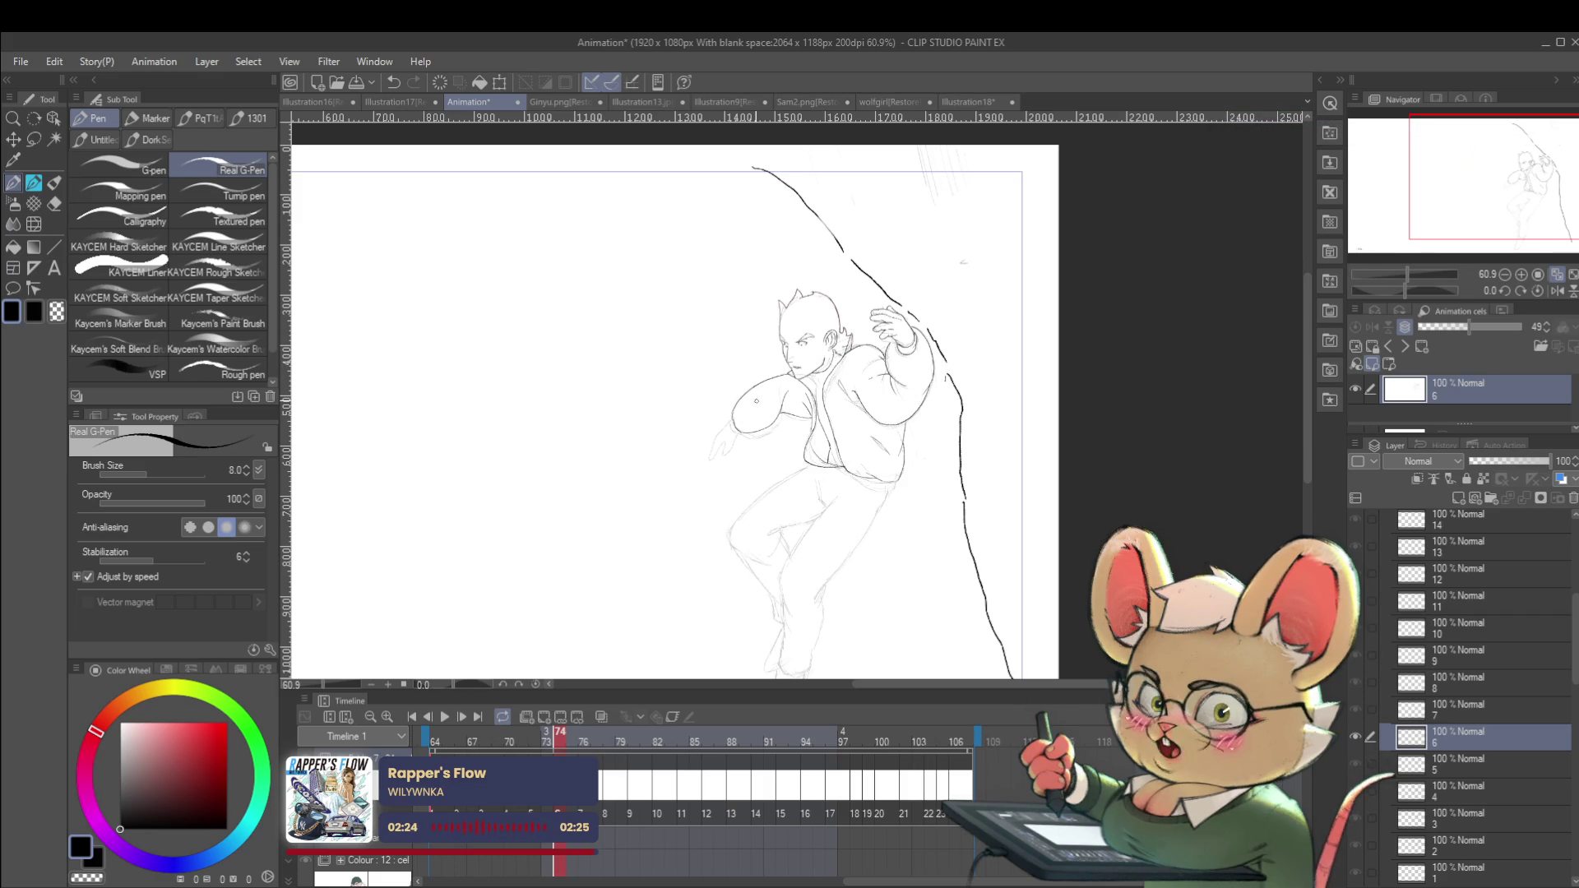
click(1555, 292)
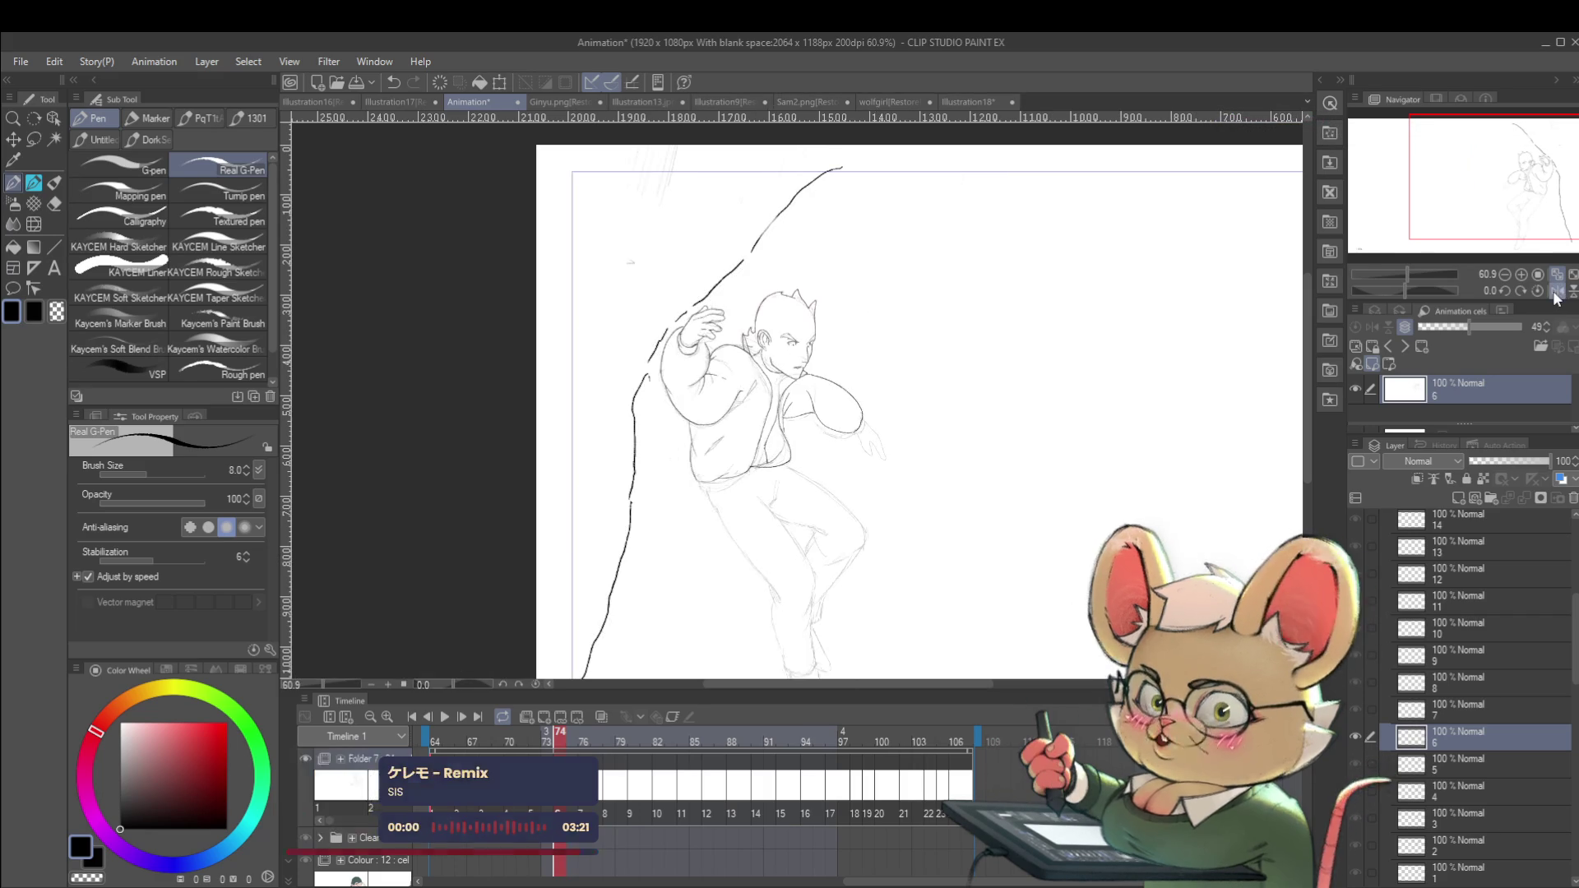
scroll(788, 447, up, 5)
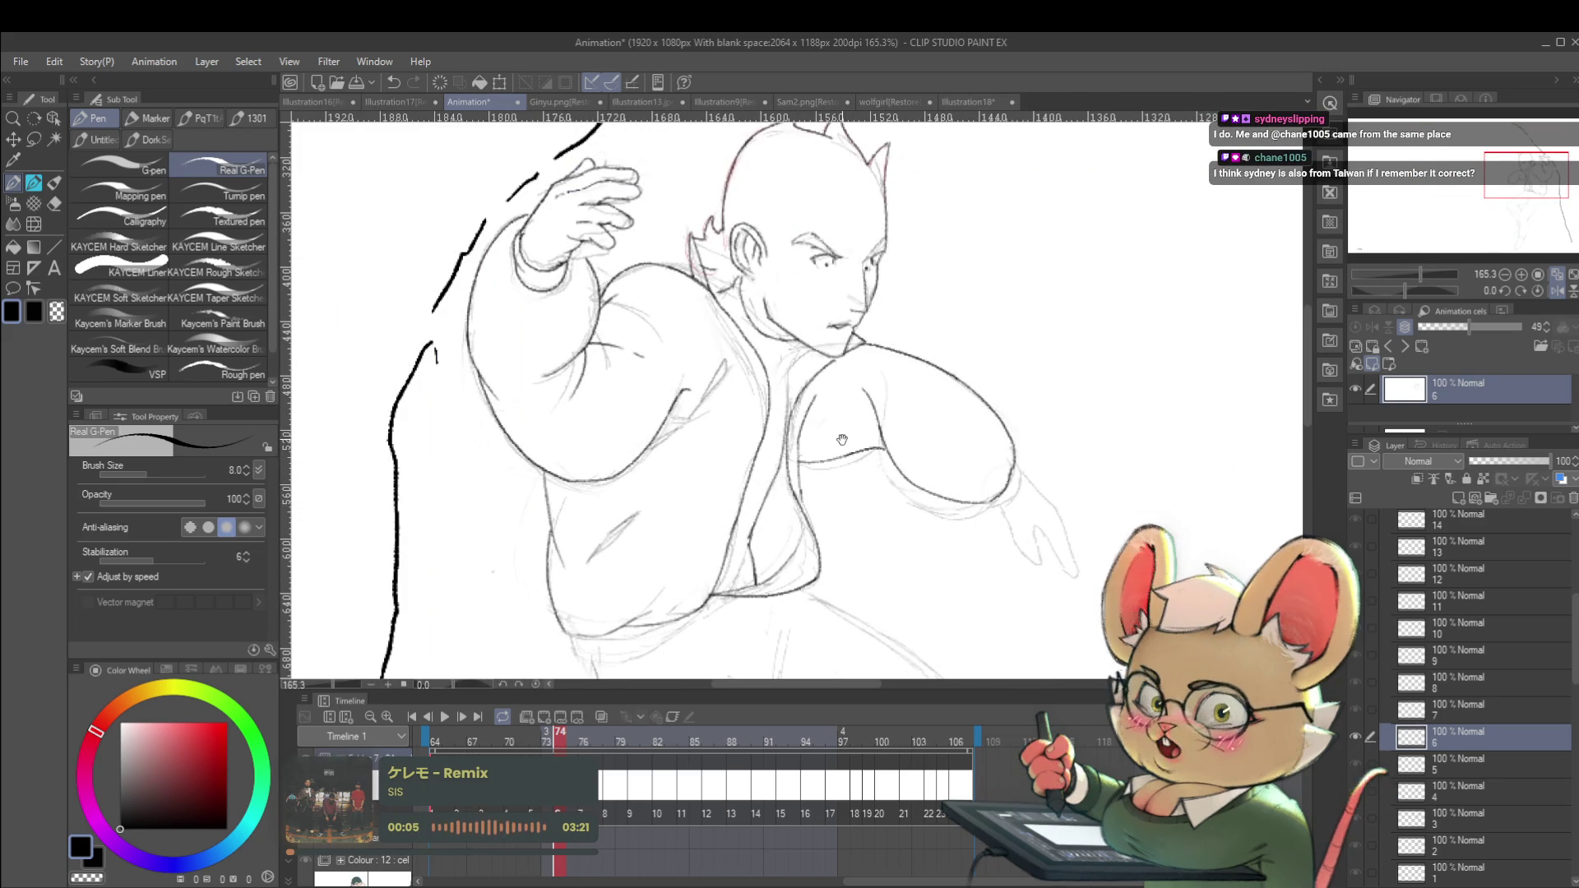
Unmirror the canvas view and step between neighbouring frames to check the motion.
drag(854, 378, 880, 430)
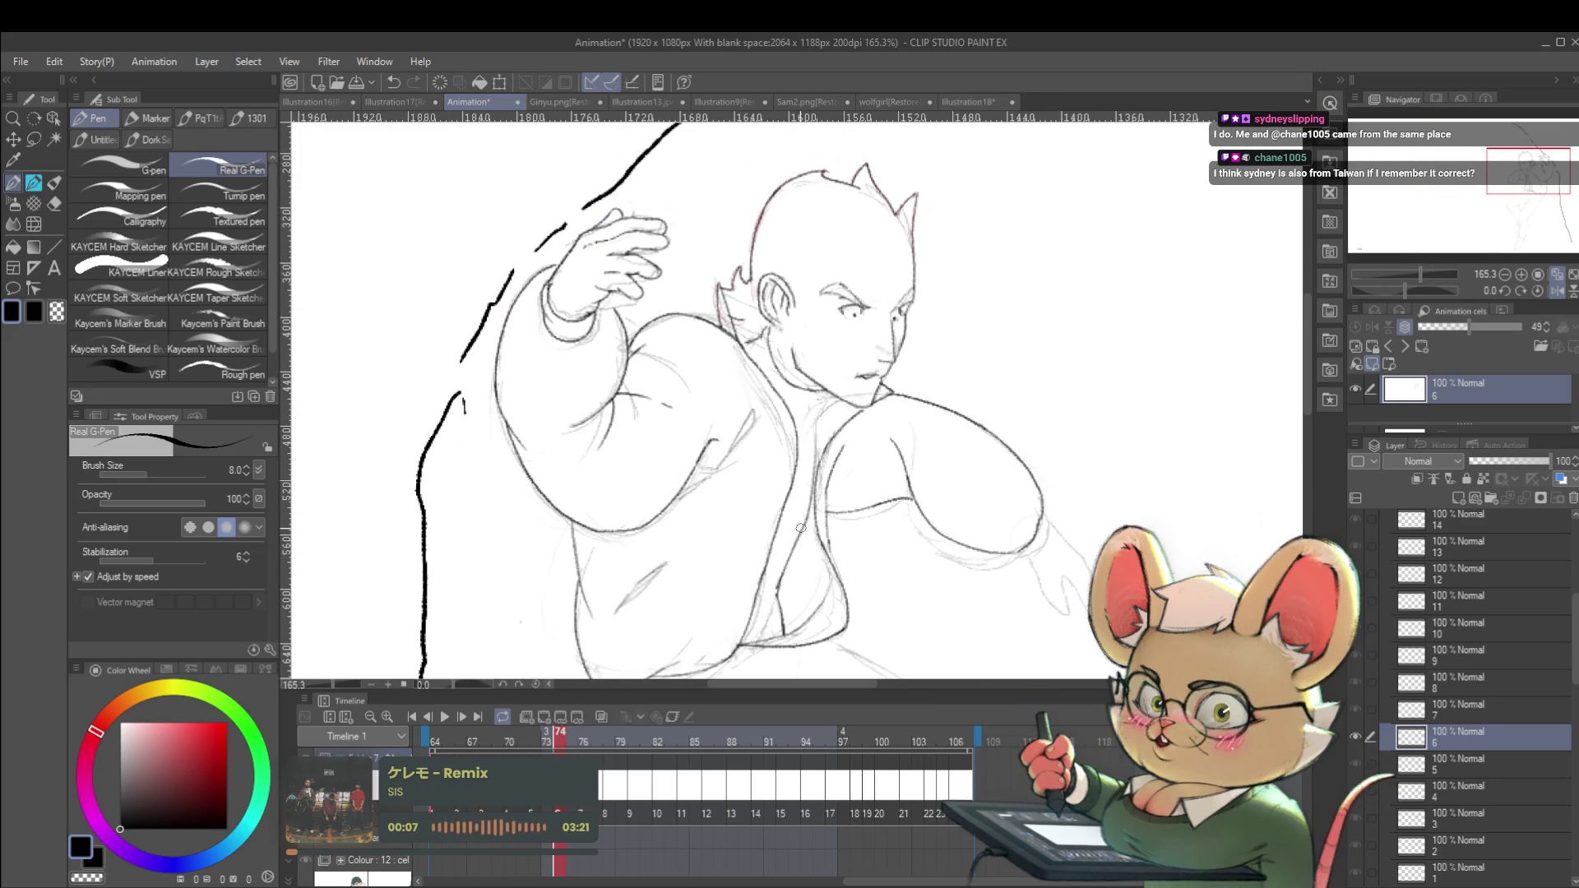
scroll(801, 527, up, 3)
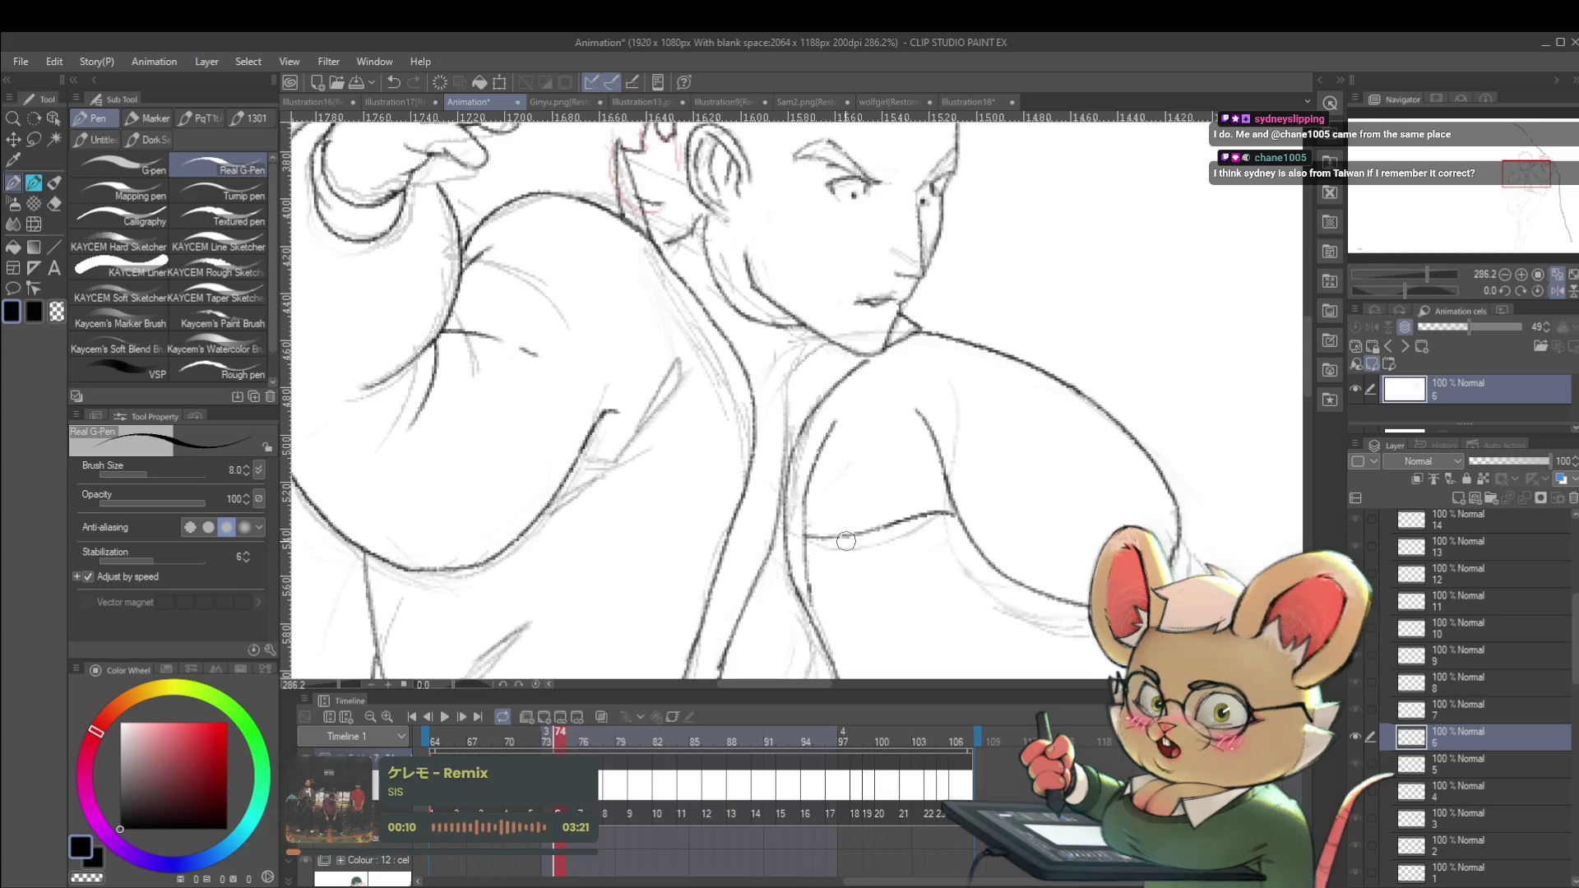
scroll(787, 468, down, 8)
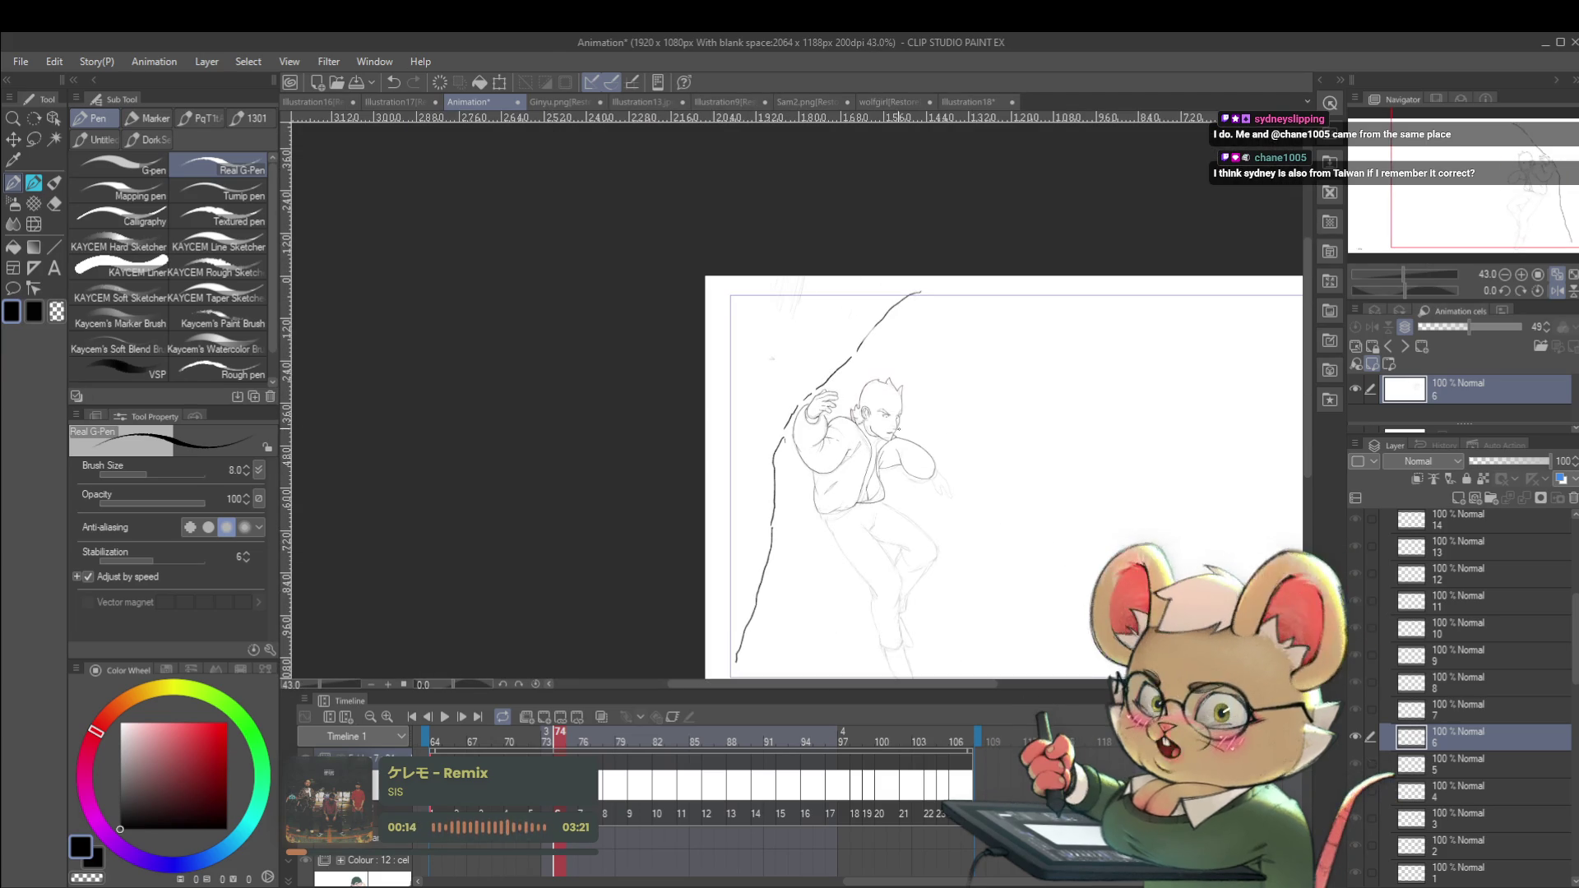
scroll(893, 438, up, 5)
click(1555, 291)
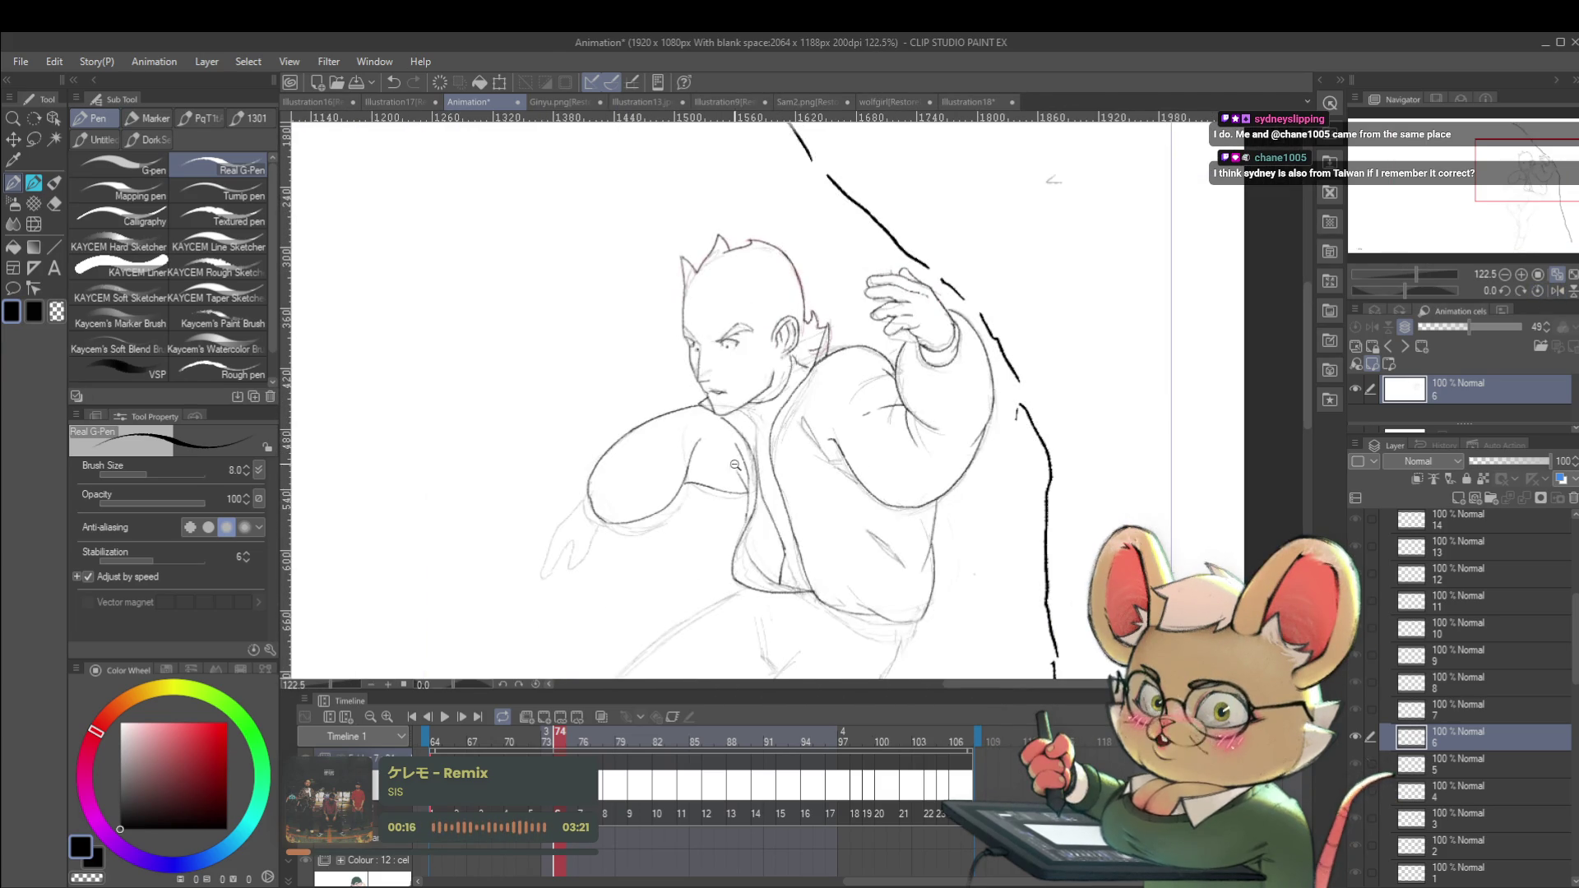
scroll(753, 473, up, 3)
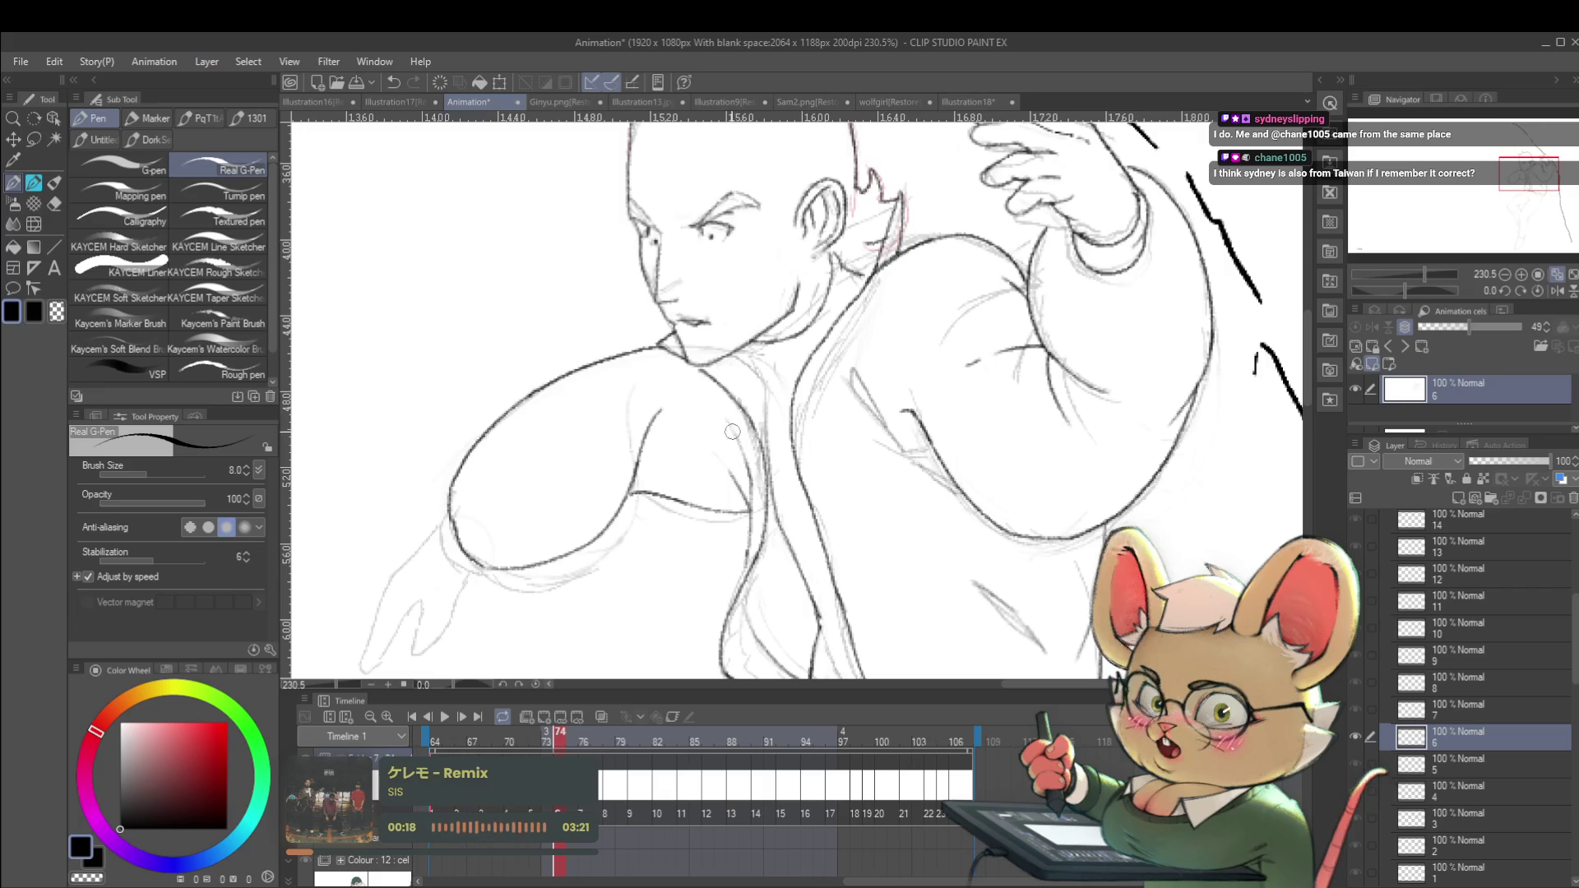
scroll(749, 442, down, 4)
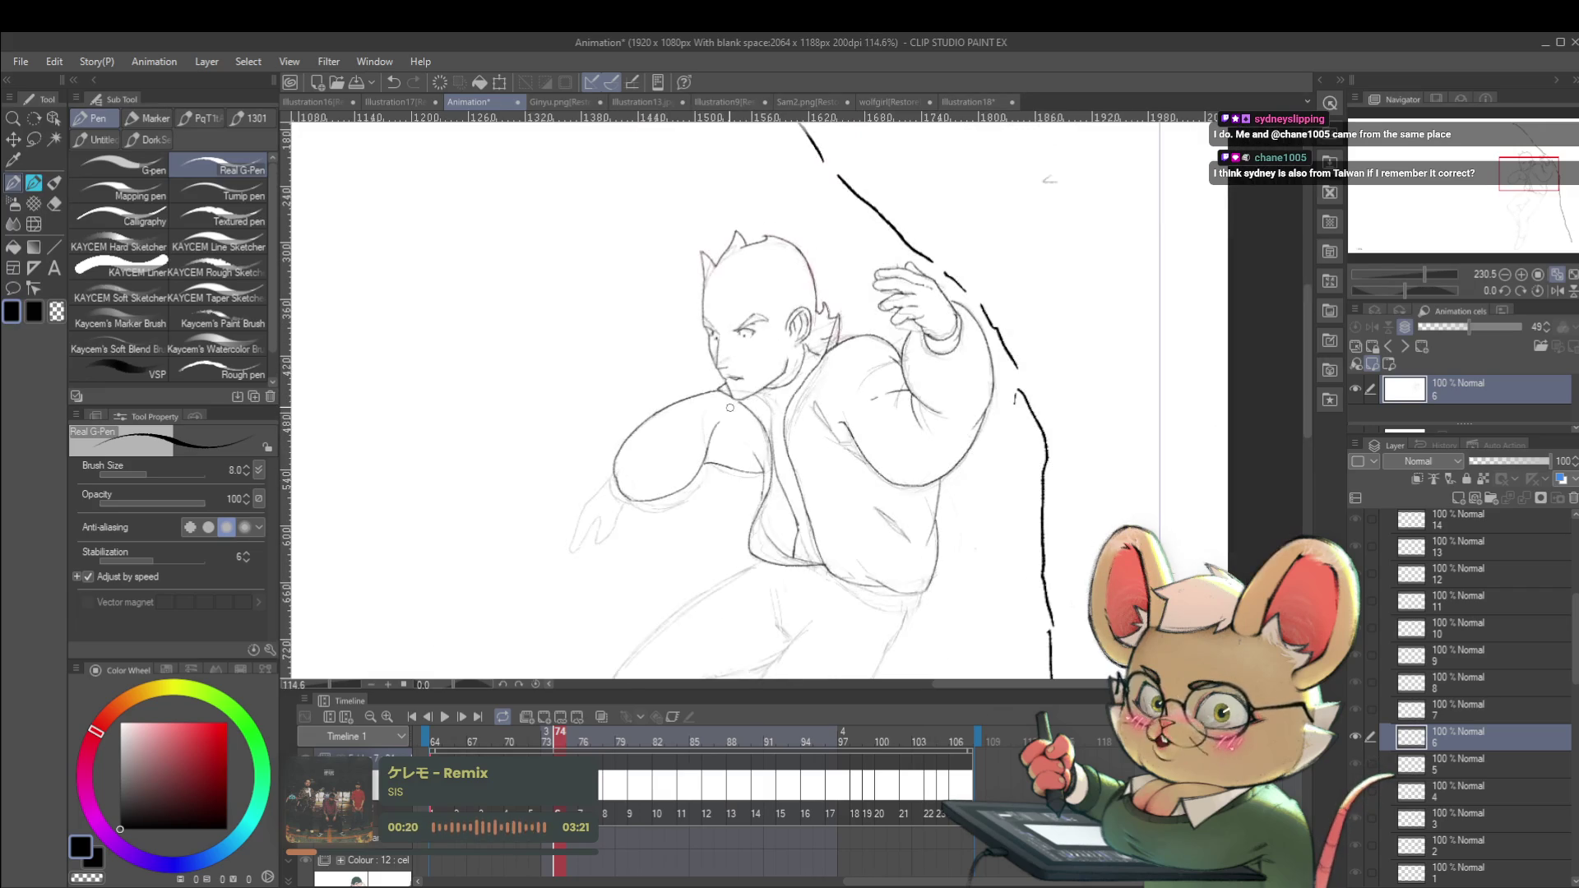
scroll(760, 473, up, 4)
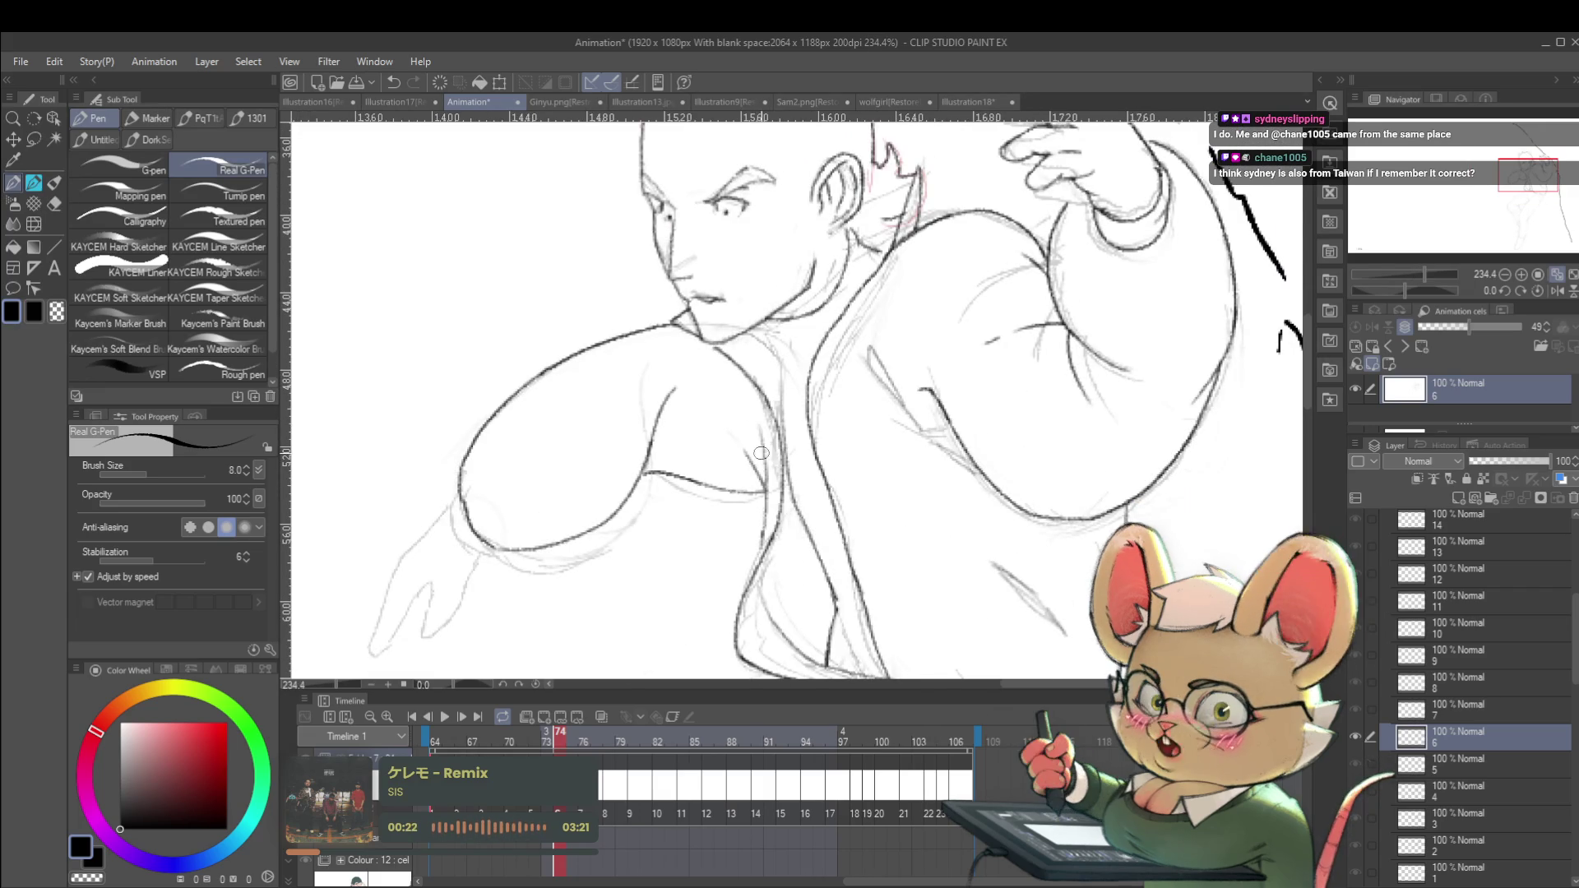
scroll(765, 484, down, 5)
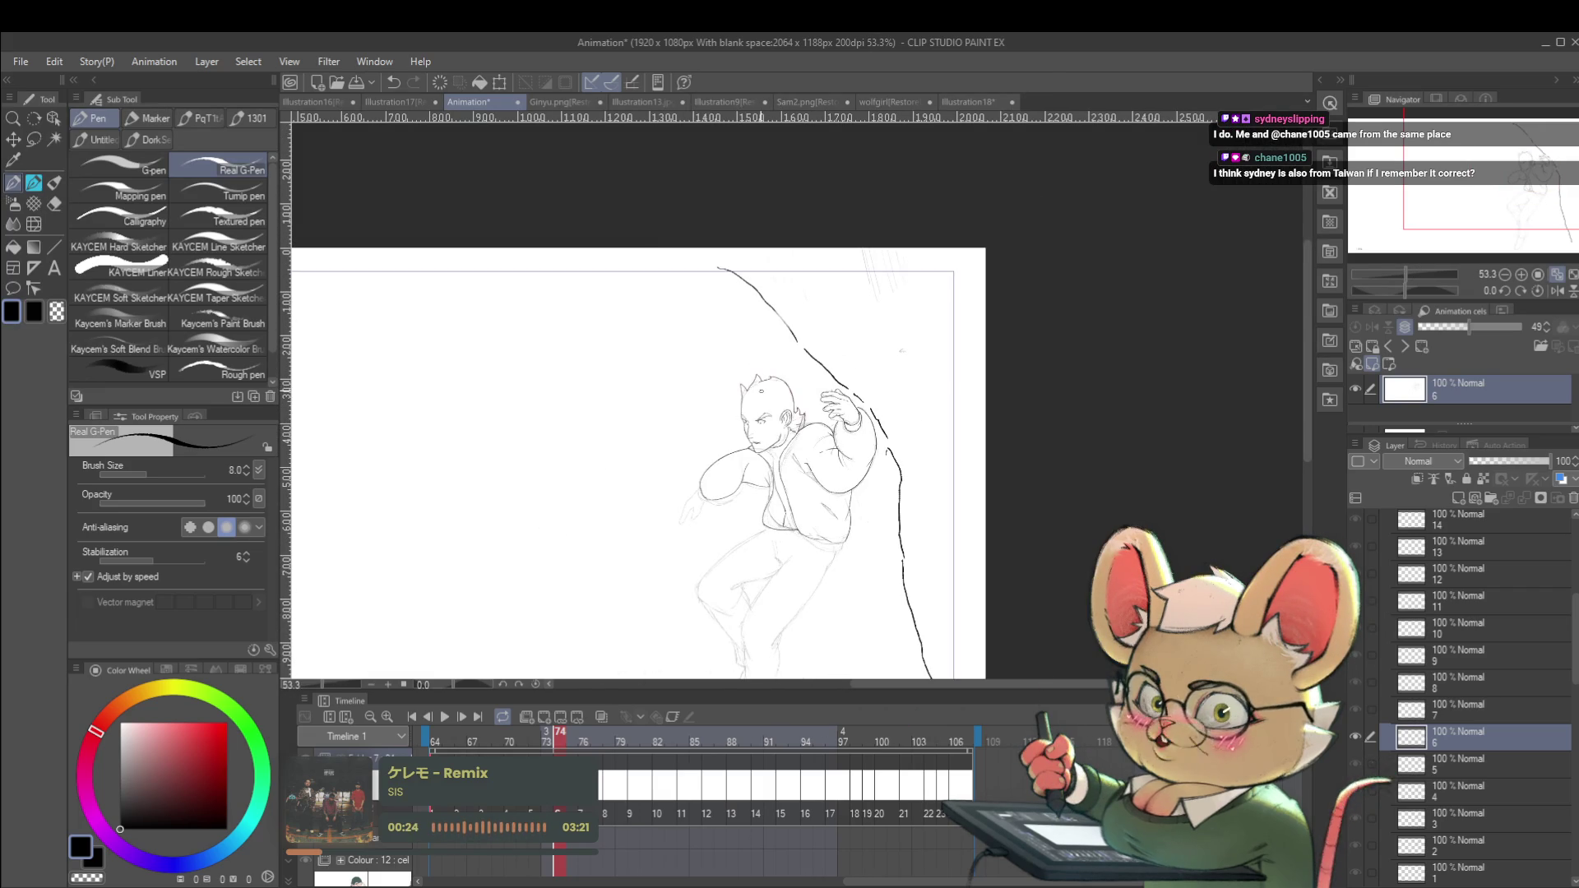
scroll(742, 459, up, 3)
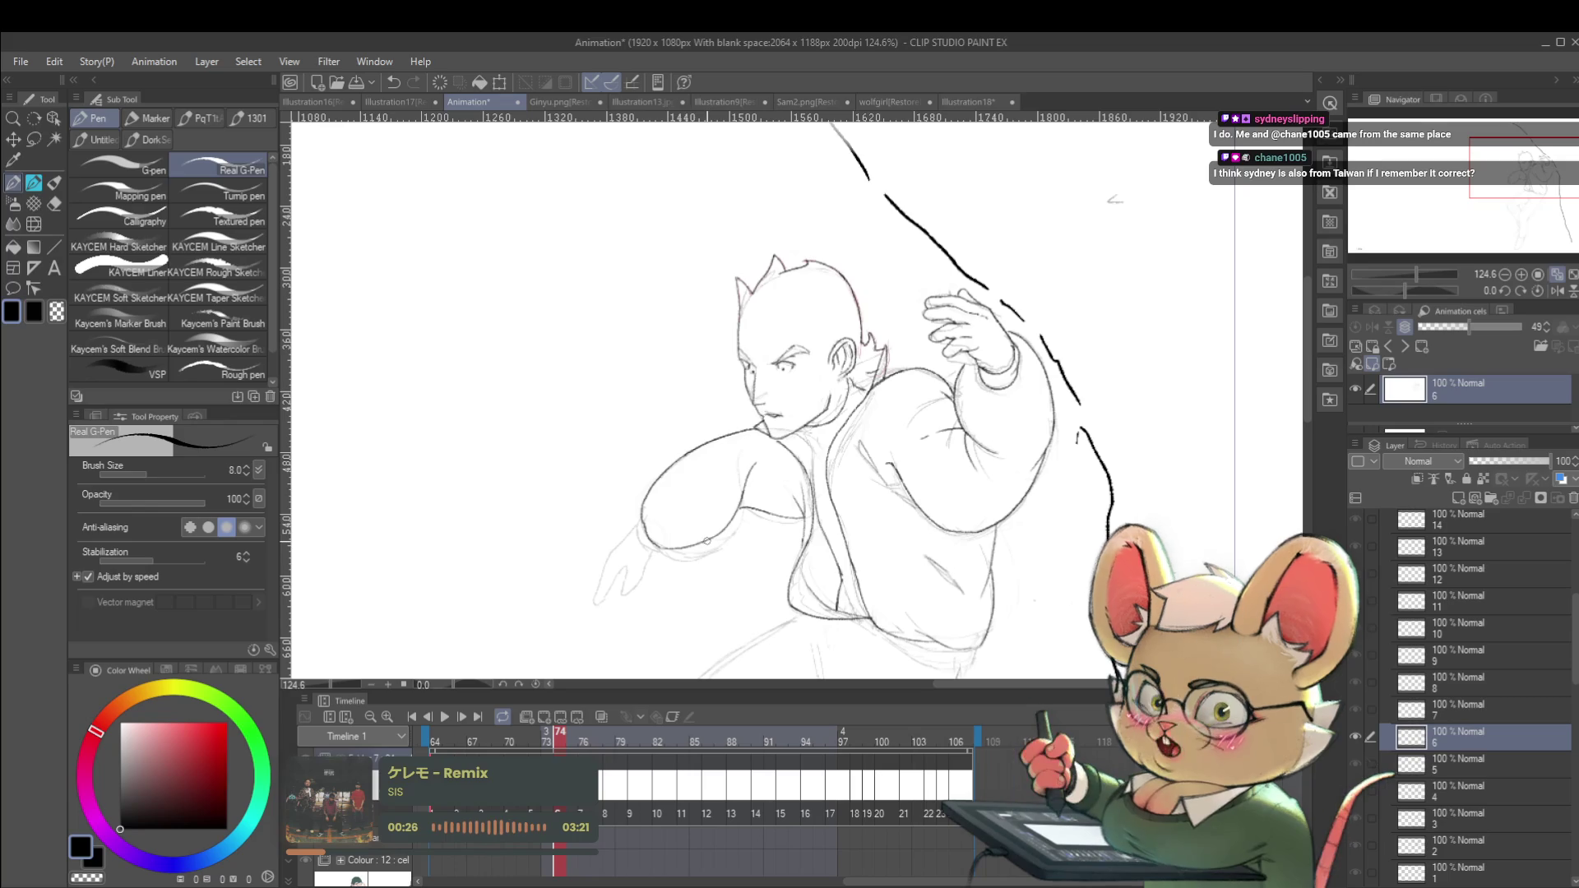
key(Left)
key(Left)
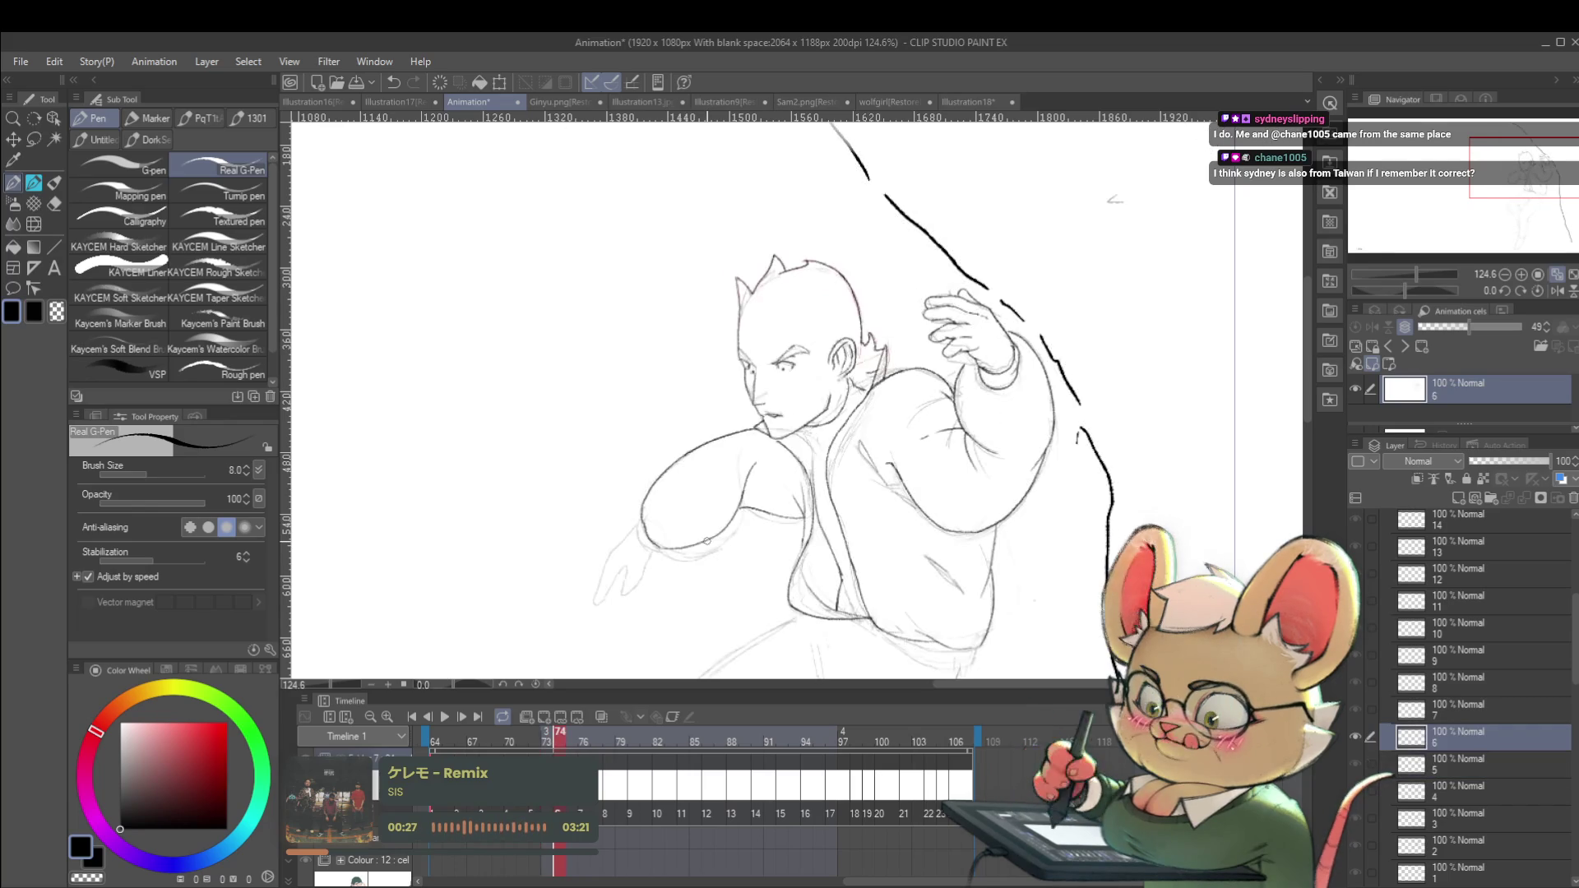
key(Right)
key(Right)
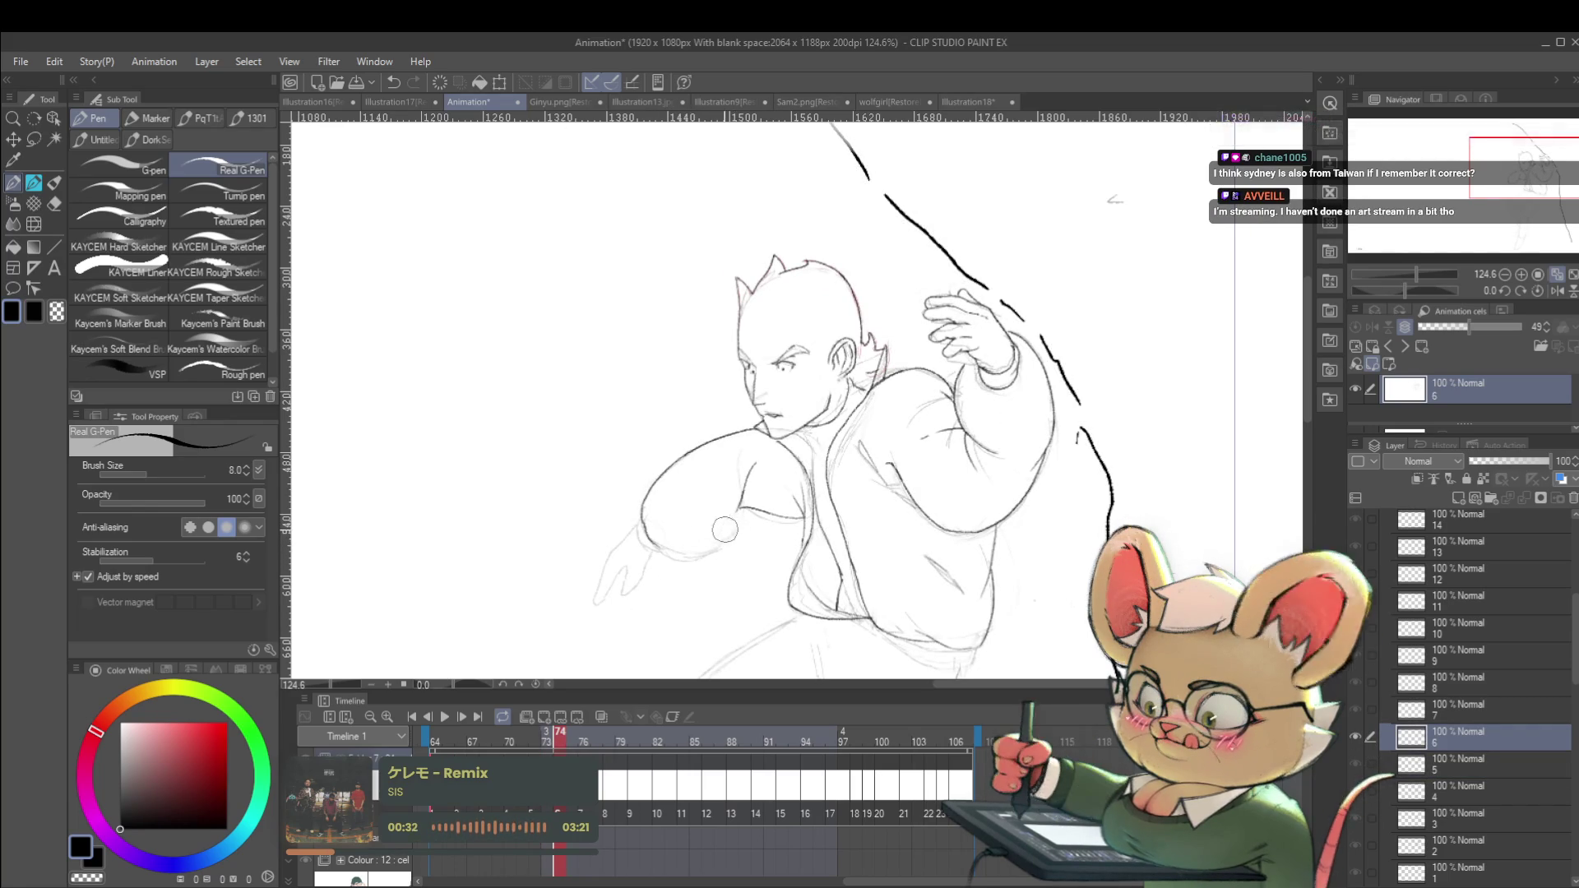
Ink the outstretched arm's outer edge and the outlines of its fingertips.
drag(716, 497, 670, 483)
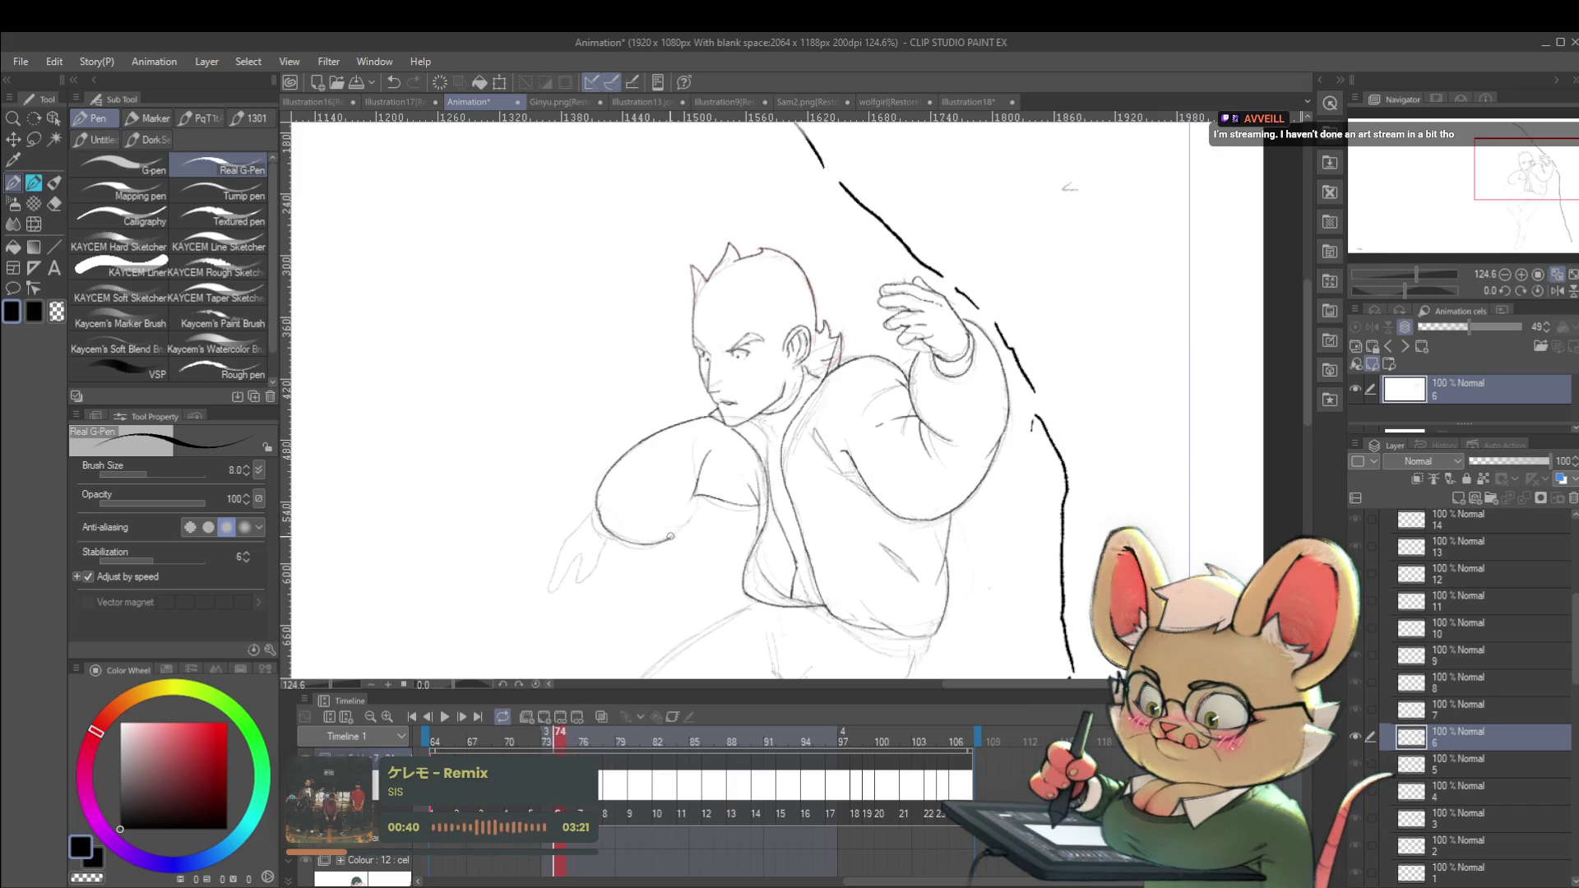
mouse_move(732, 493)
mouse_down()
mouse_move(650, 464)
mouse_move(683, 496)
mouse_up()
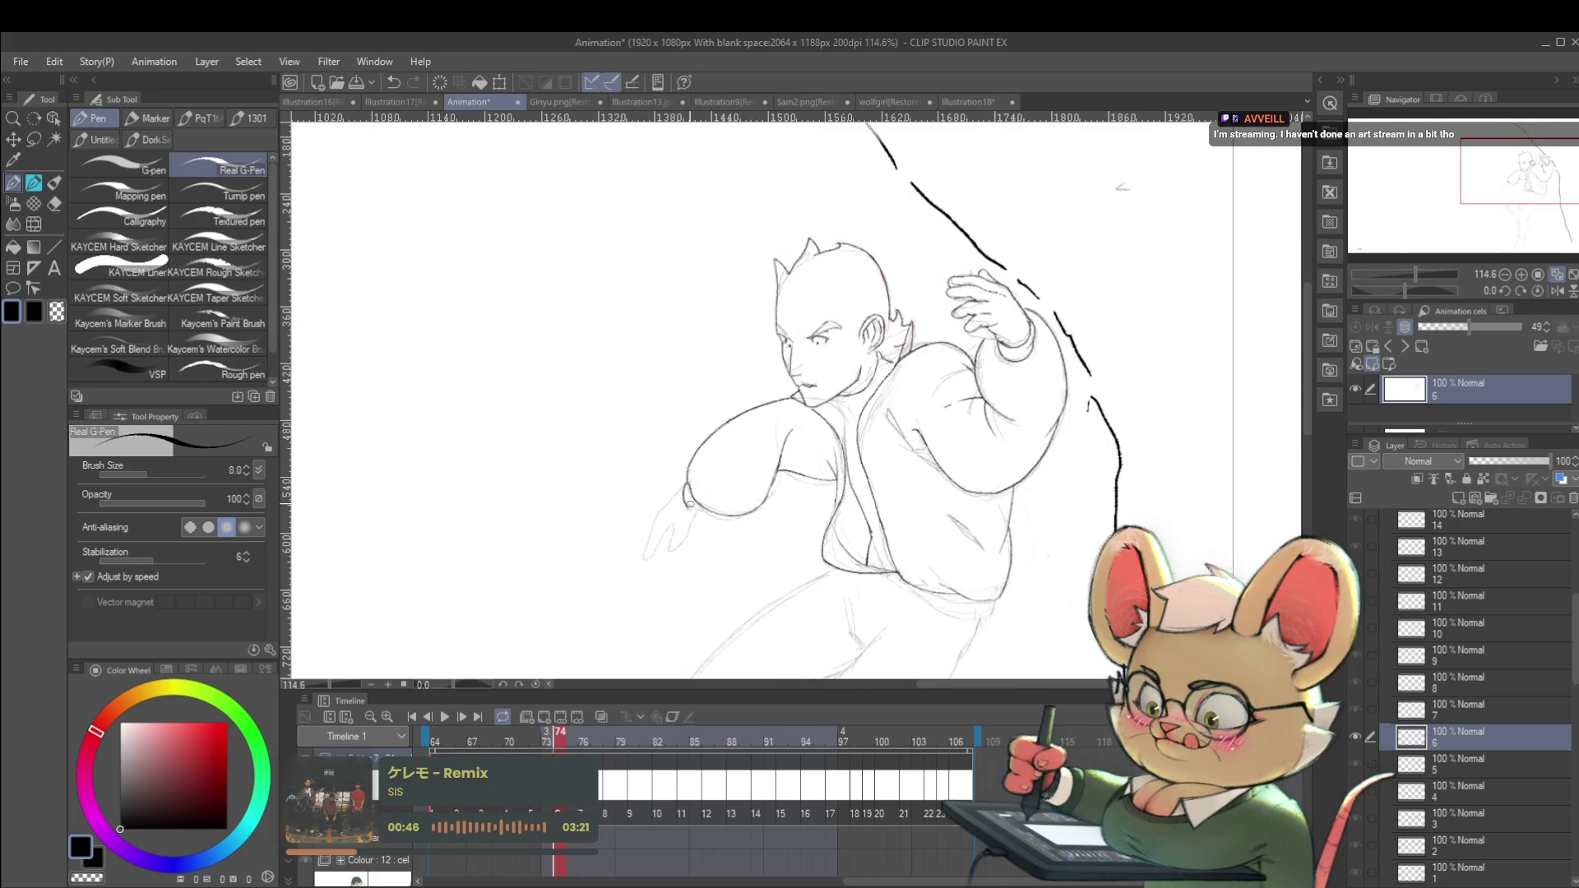
mouse_move(764, 491)
mouse_down()
mouse_move(716, 481)
mouse_move(794, 432)
mouse_up()
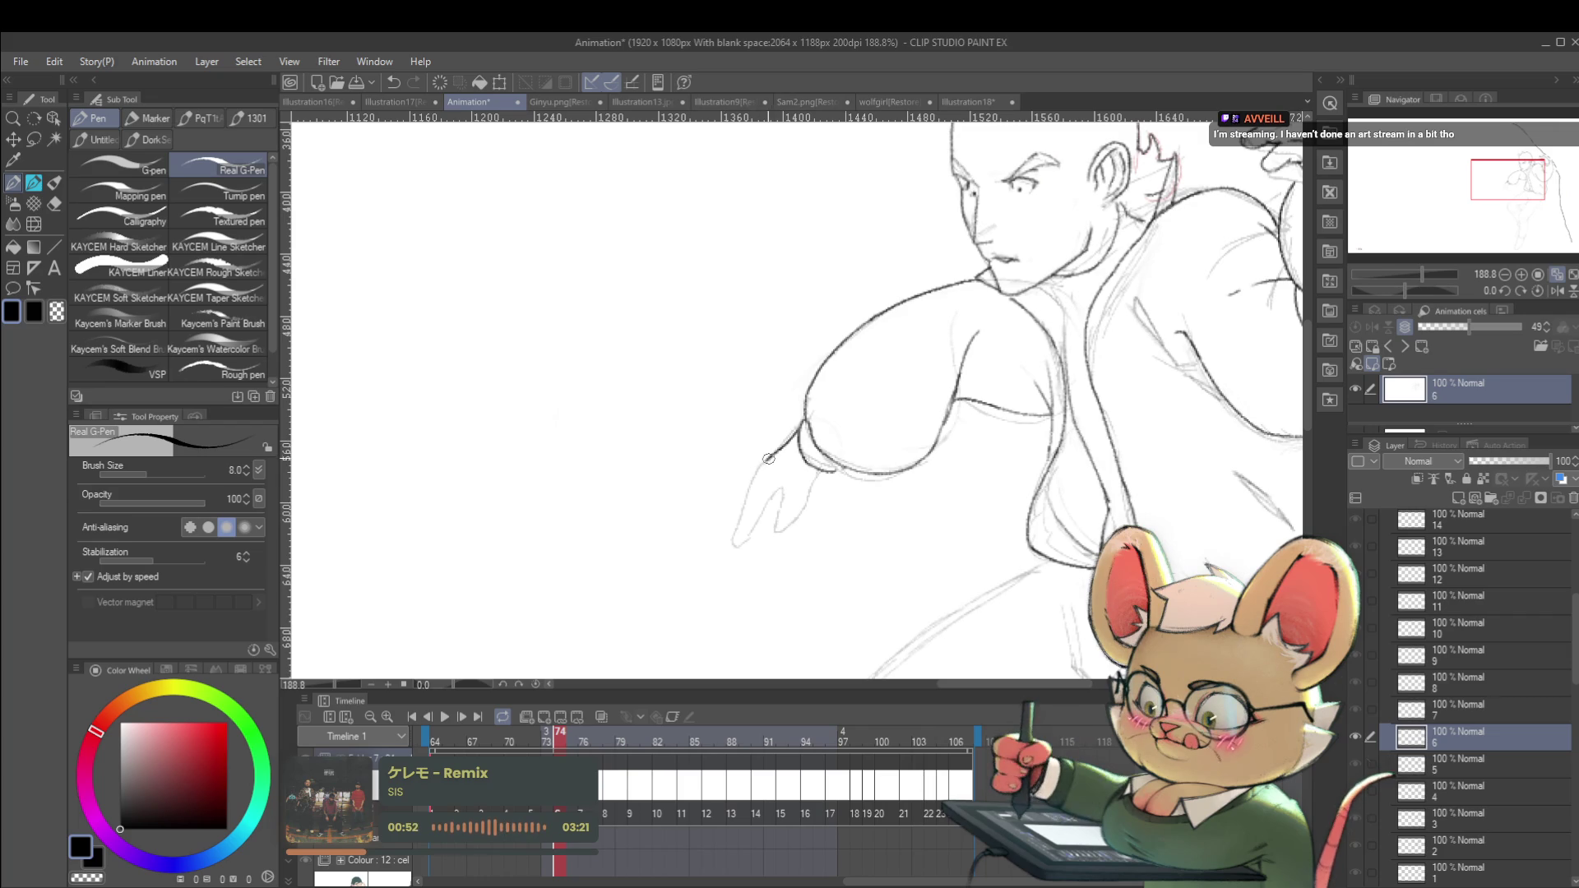
drag(751, 478, 744, 545)
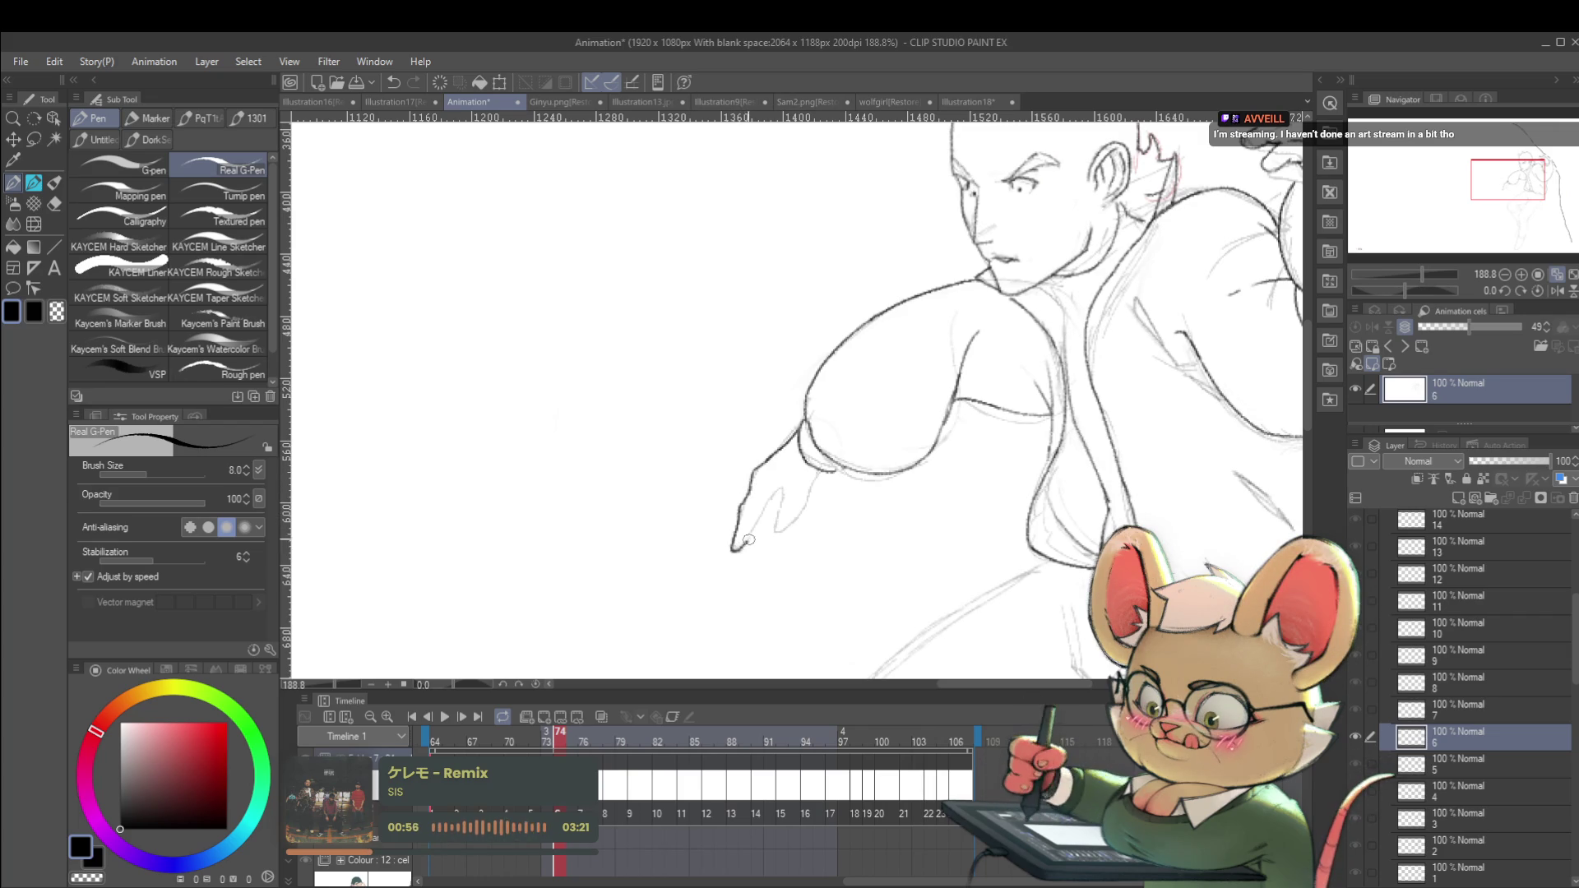
drag(780, 490, 773, 496)
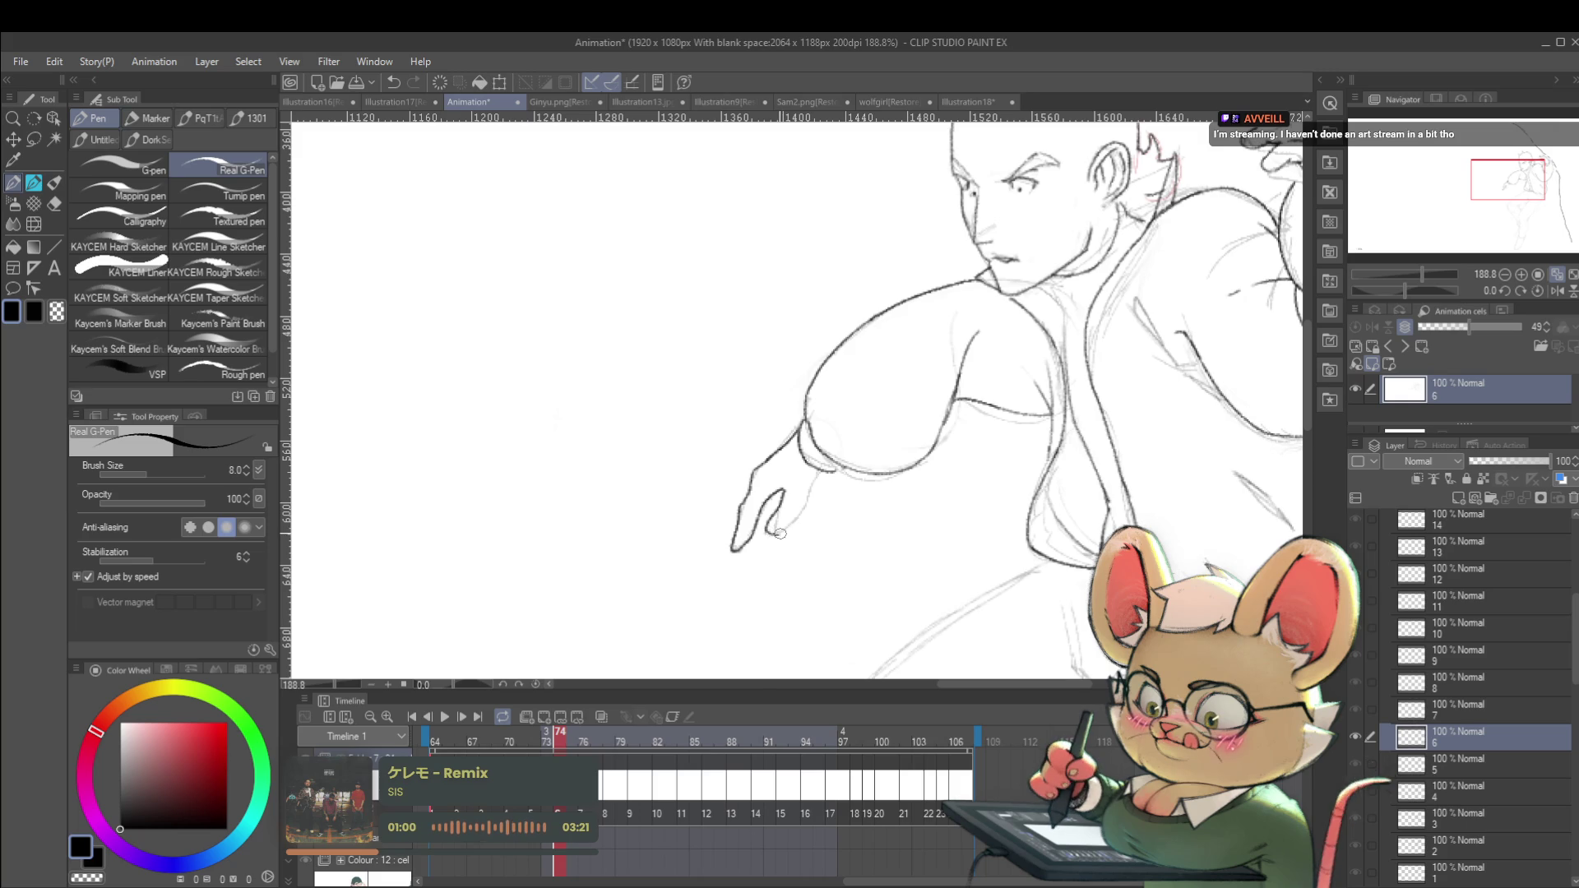
drag(765, 527, 775, 537)
scroll(810, 485, down, 6)
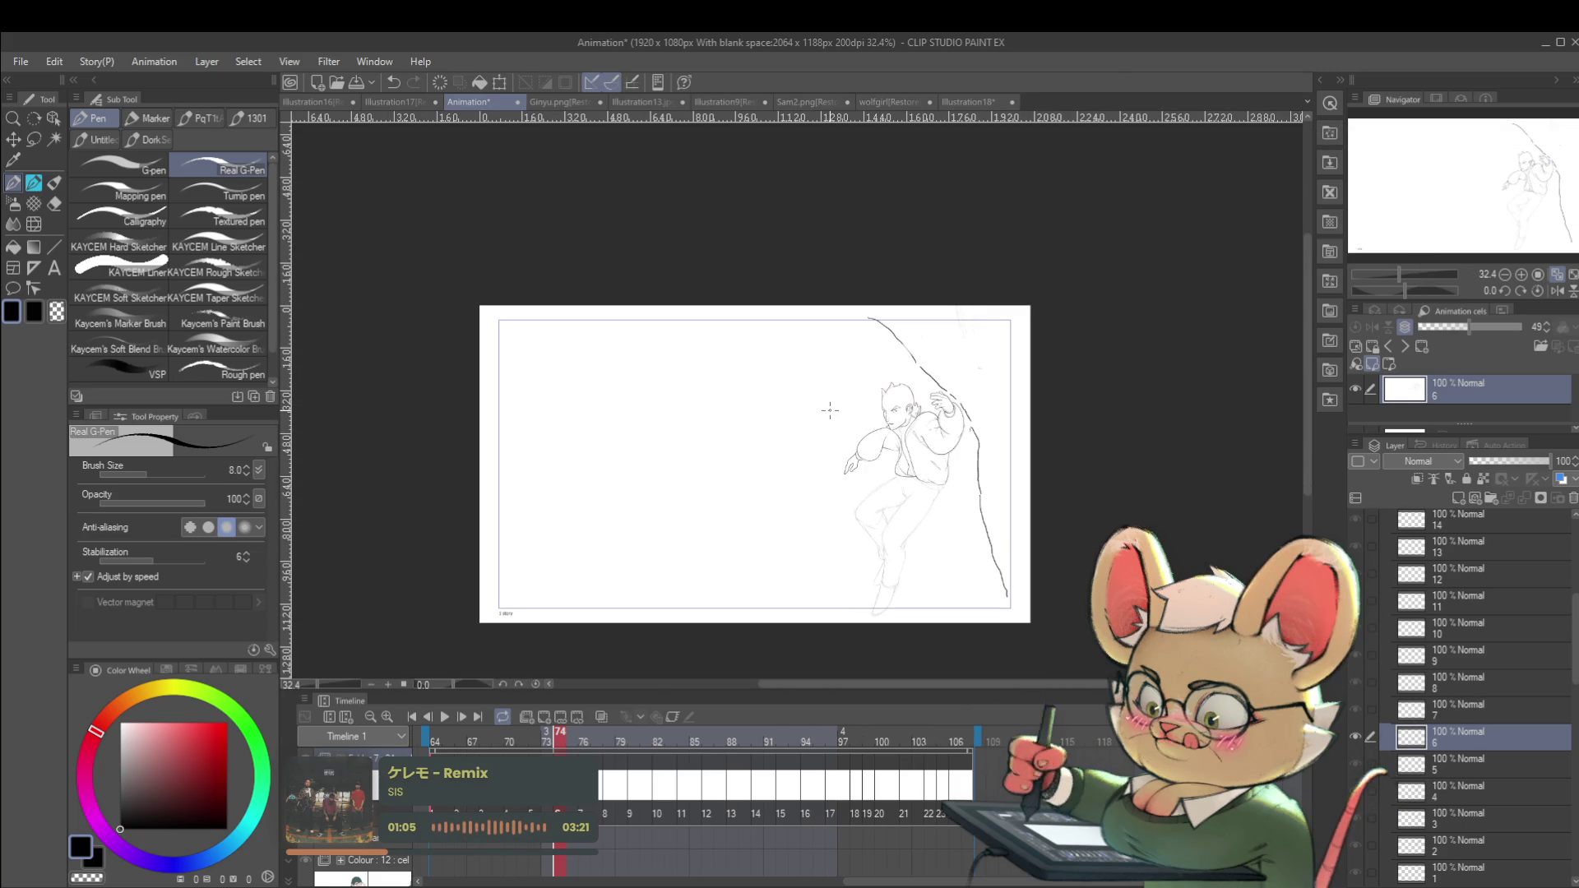
Toggle the mirrored canvas view on and off to check the drawing.
key(h)
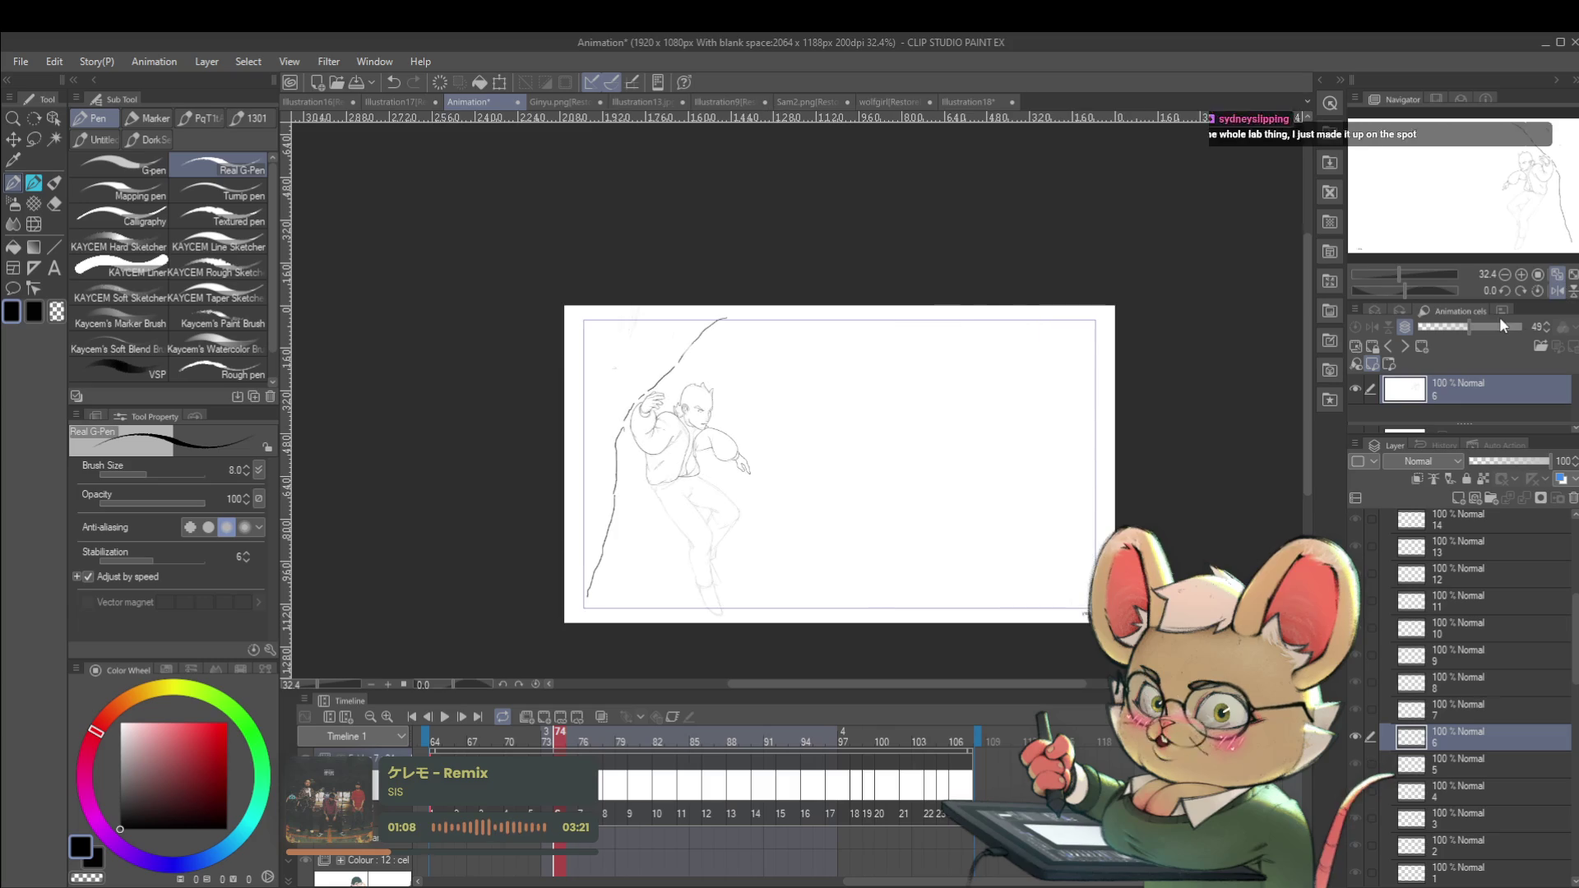
scroll(792, 503, up, 5)
key(h)
key(h)
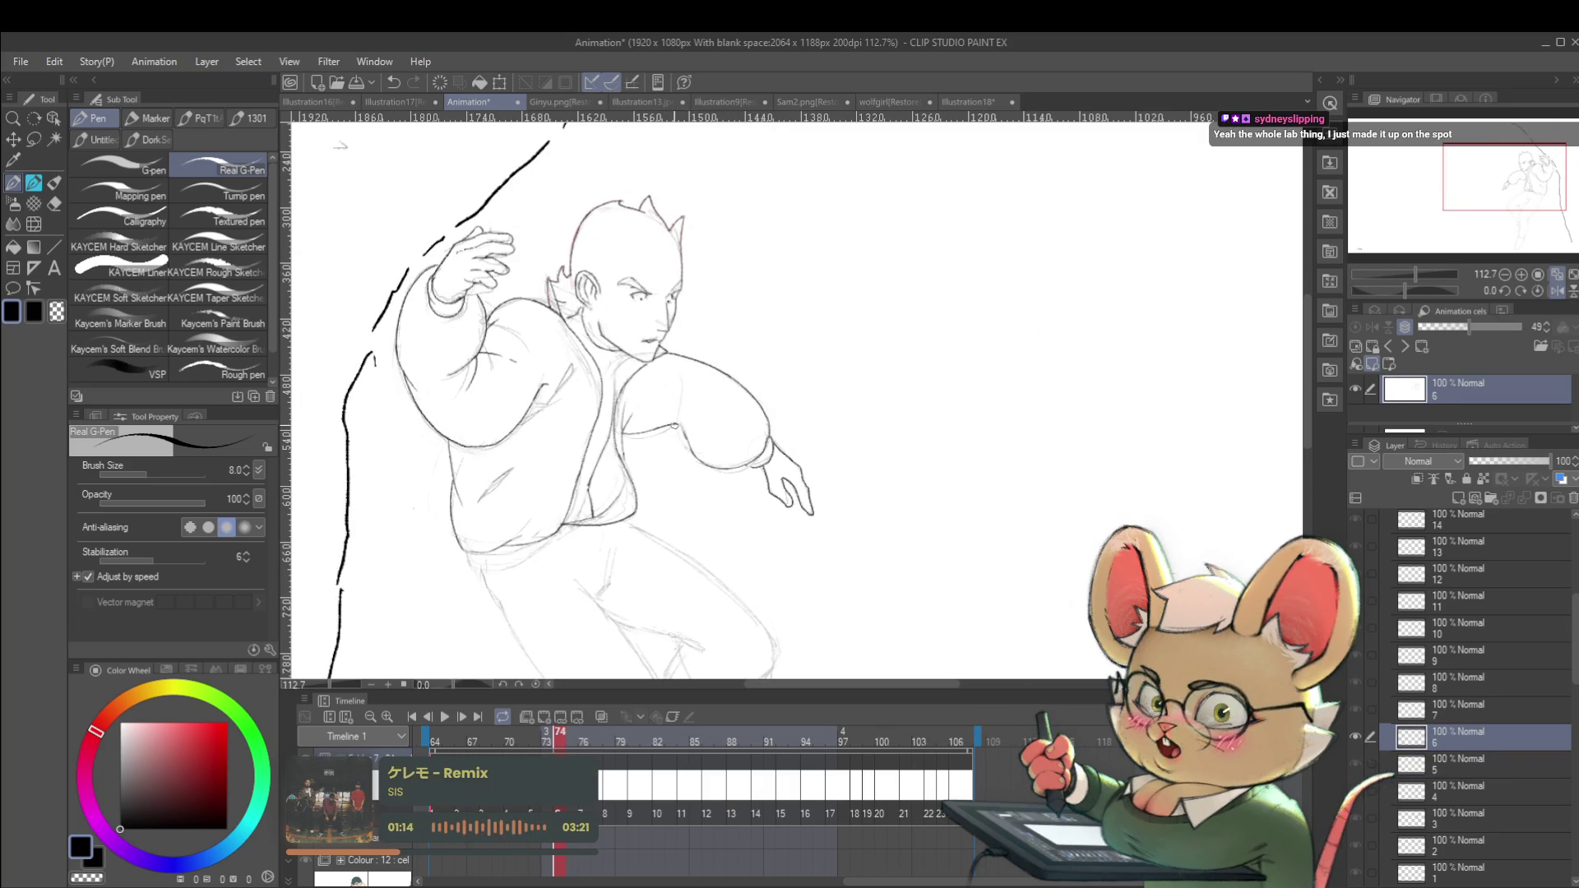
scroll(695, 430, down, 4)
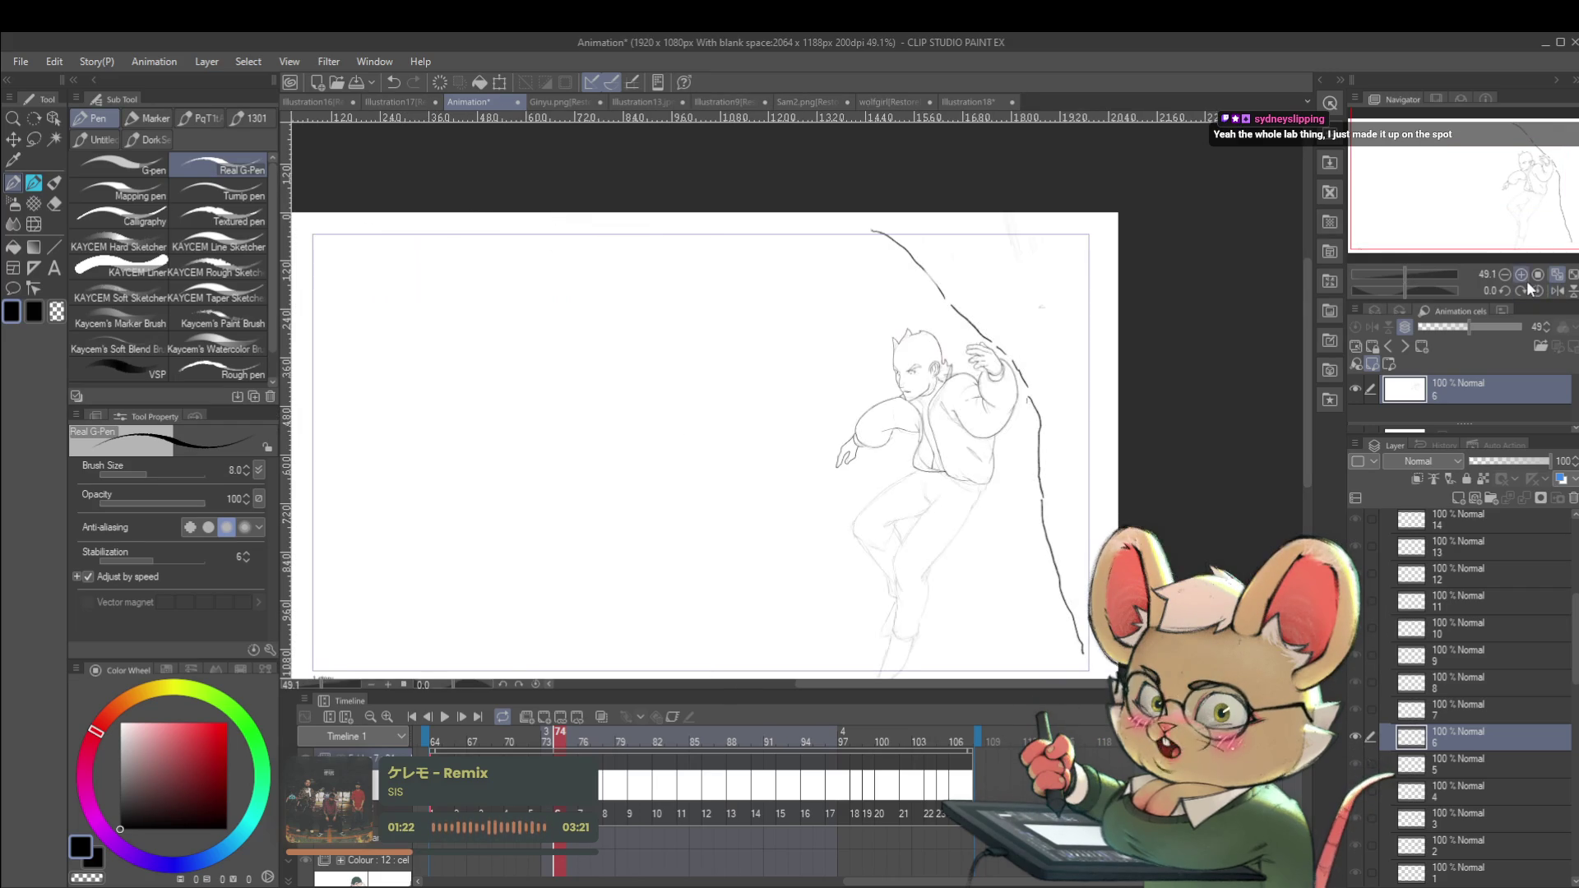
scroll(854, 492, up, 5)
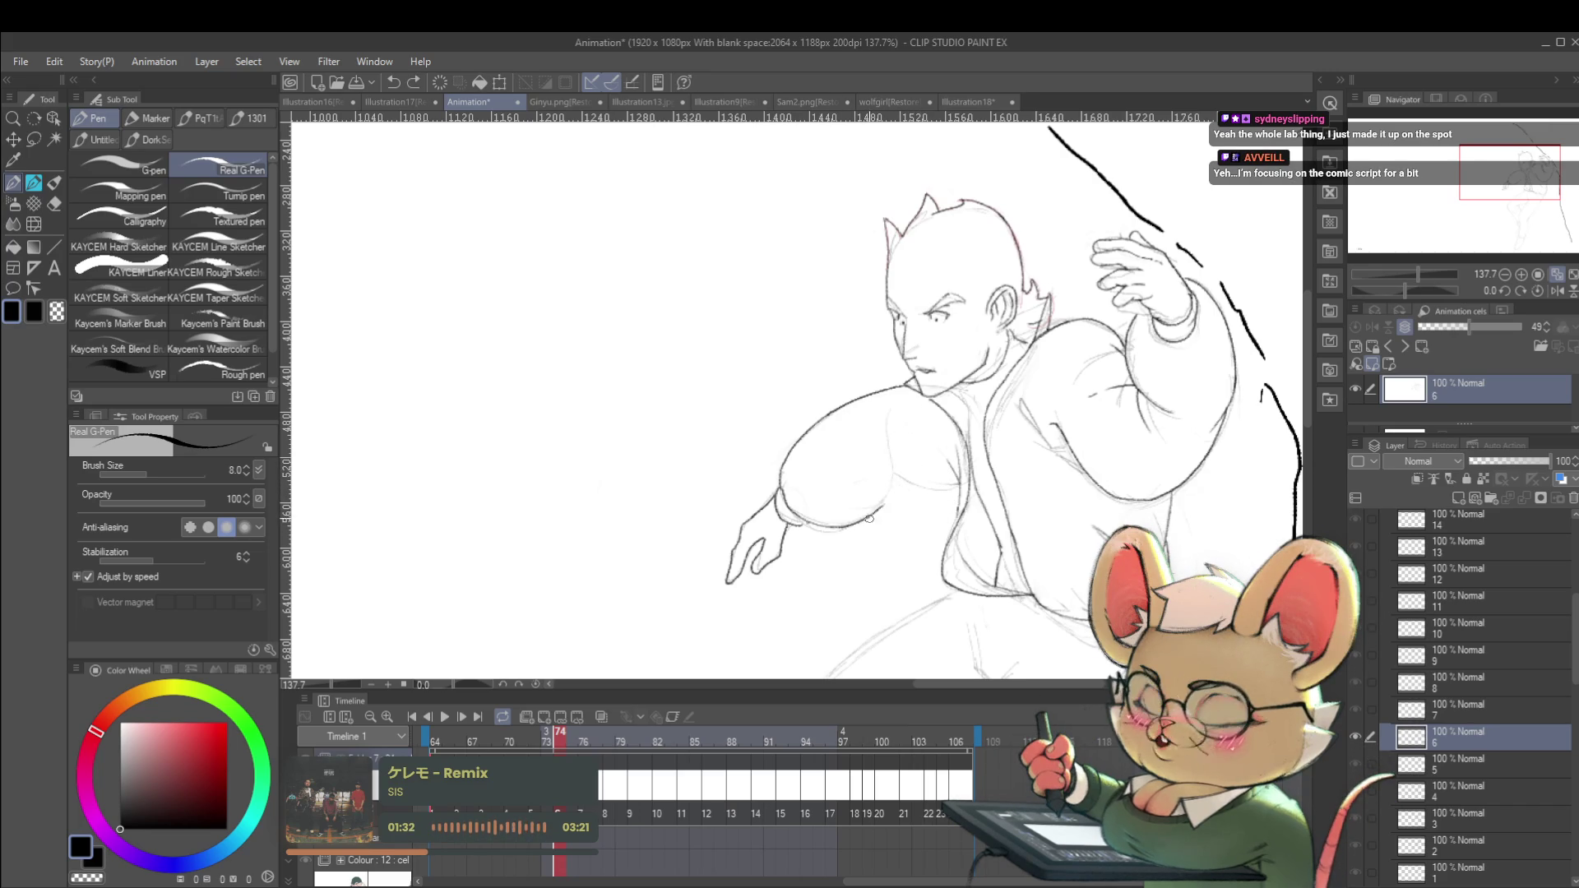
Add a short line at the arm's sleeve, then view the canvas mirrored again.
drag(859, 478, 906, 481)
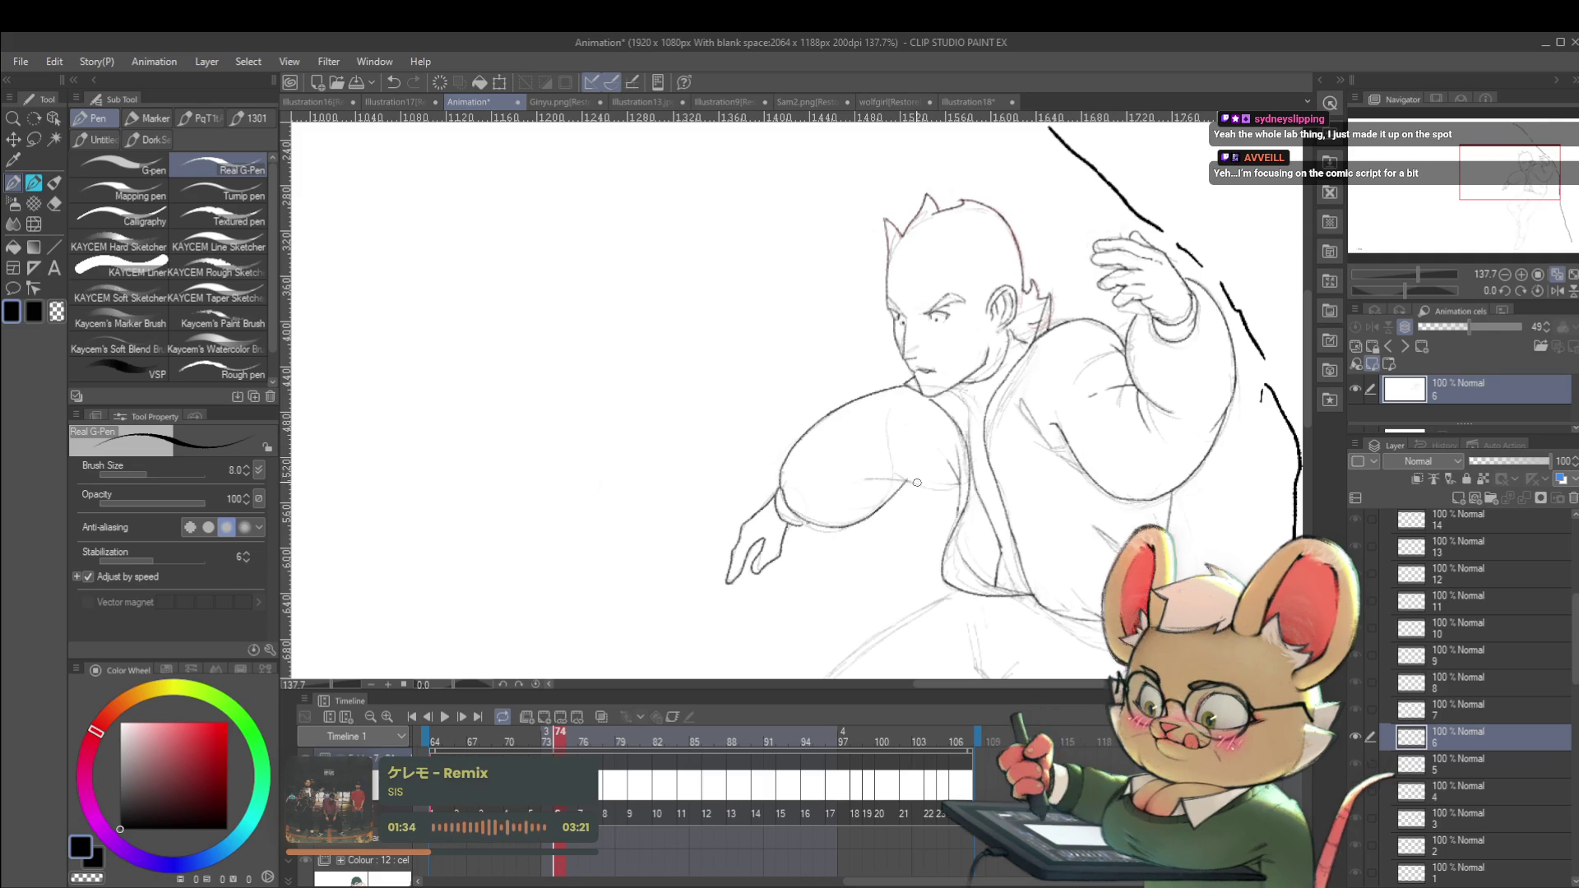
scroll(962, 483, down, 6)
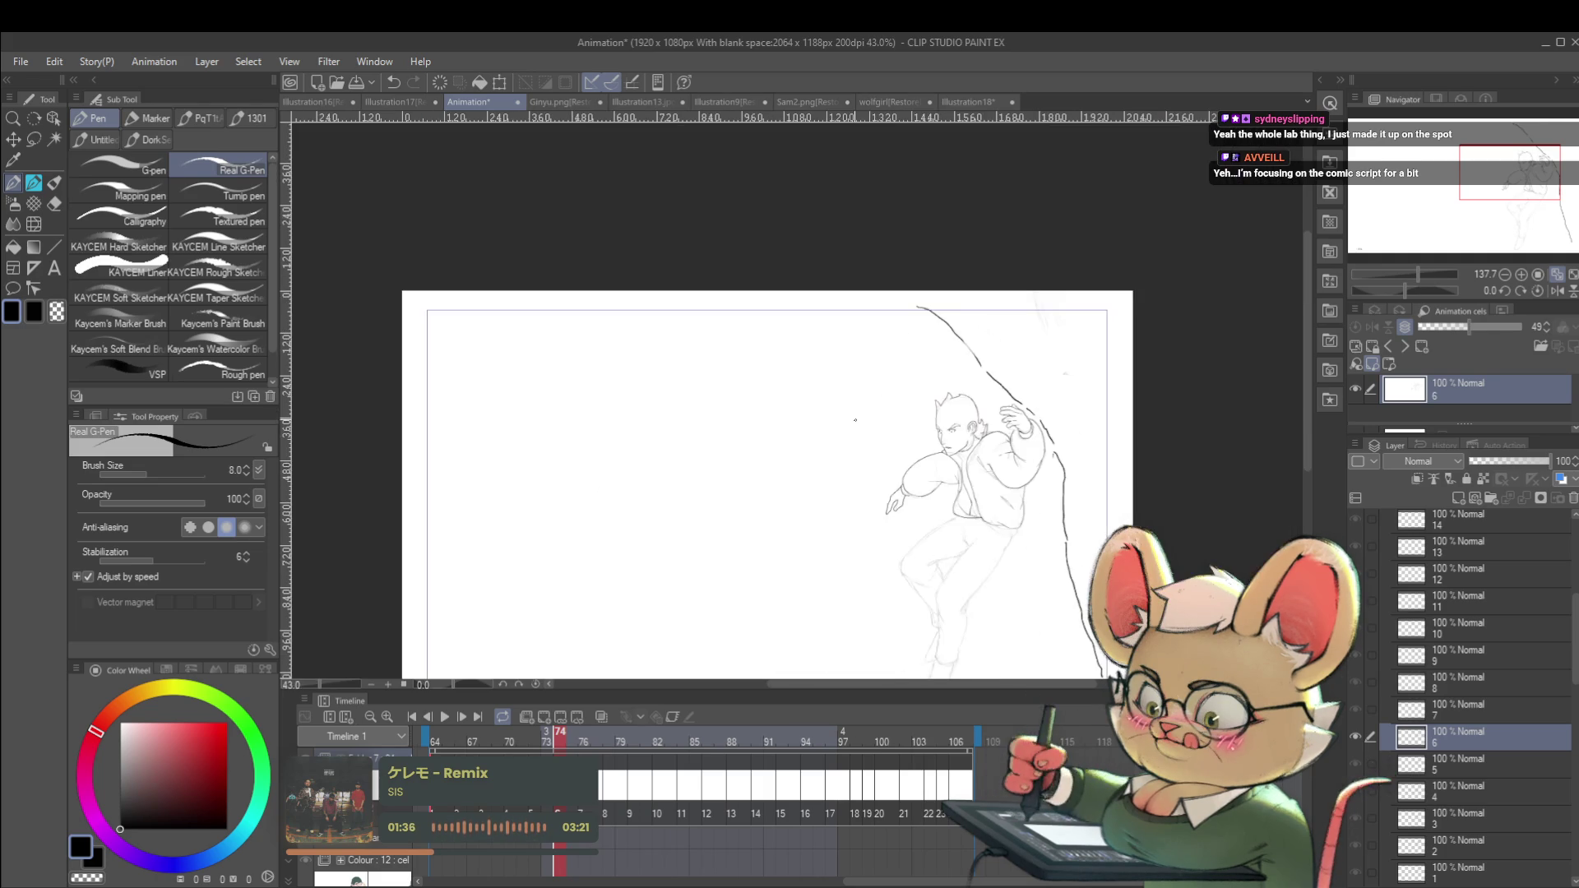
scroll(1079, 408, down, 1)
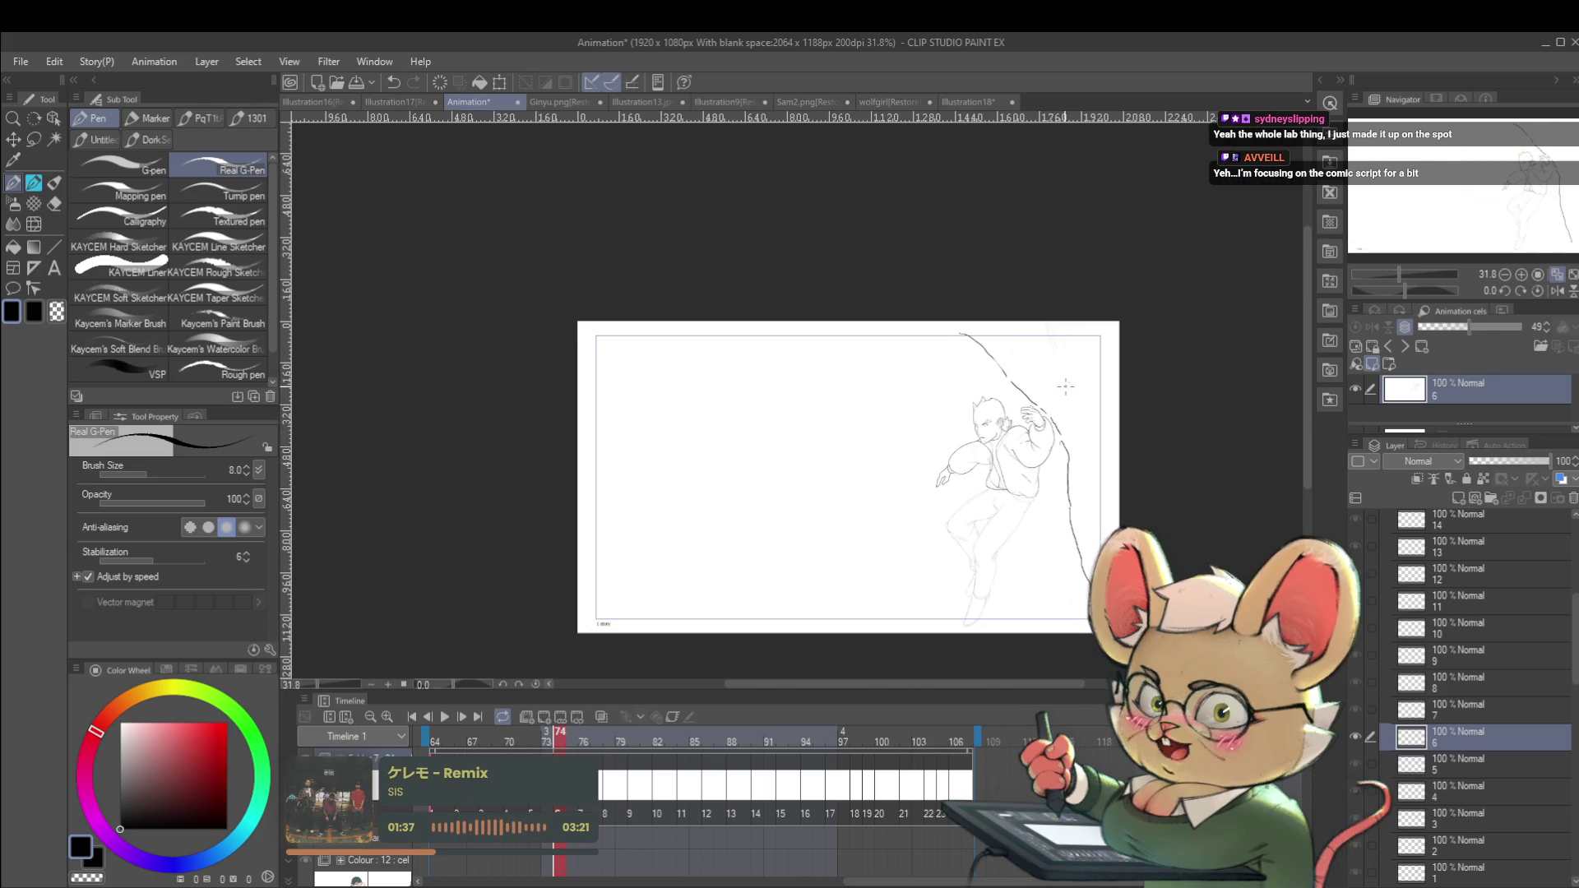
click(1542, 290)
scroll(709, 507, up, 1)
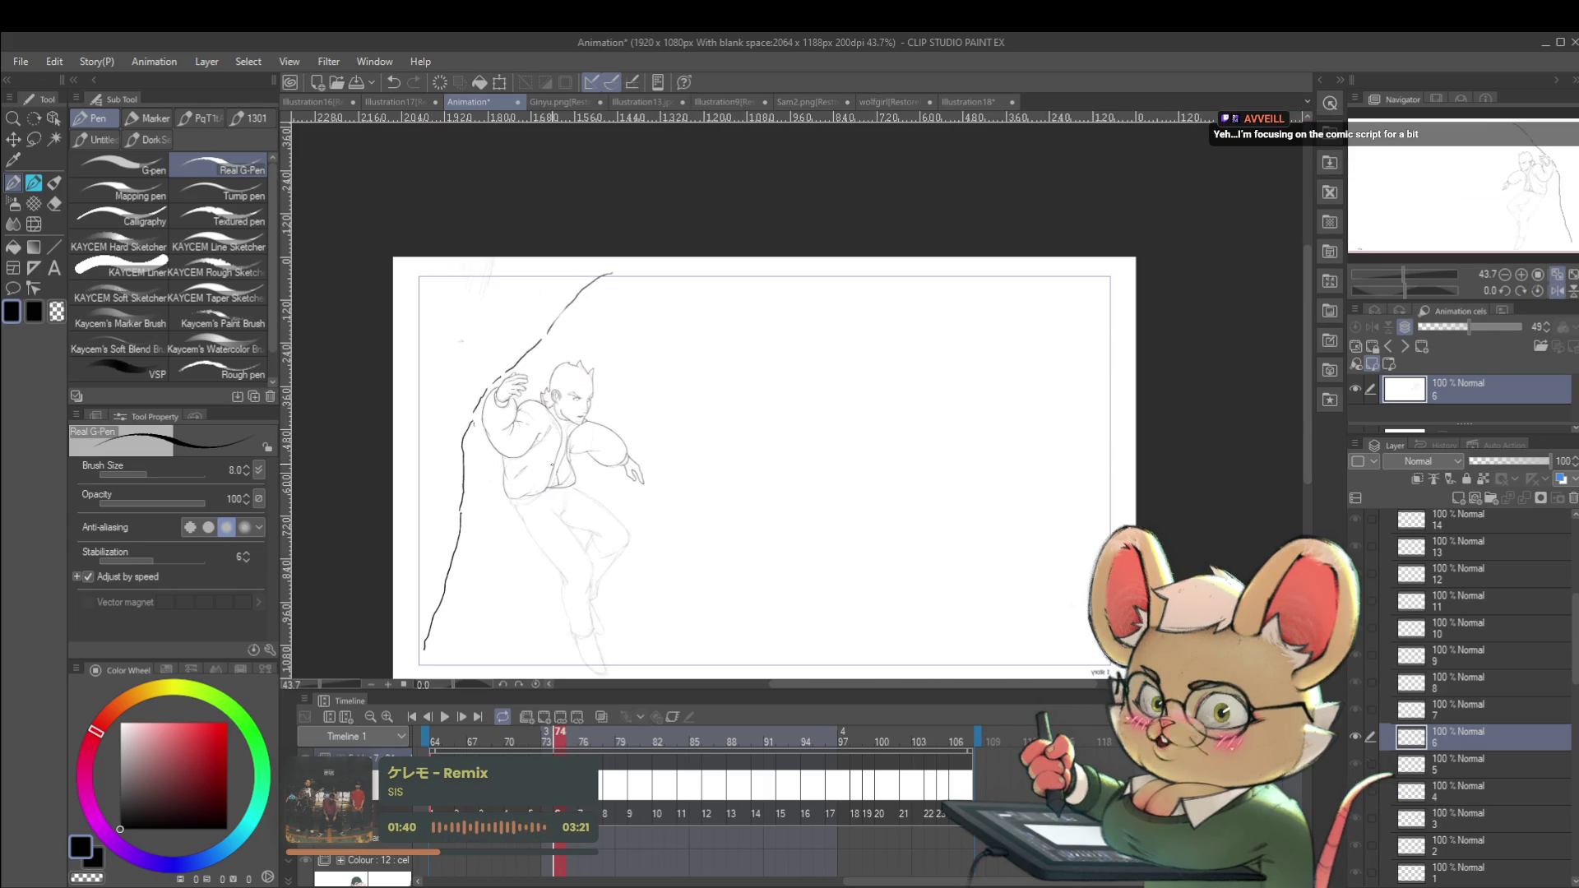
scroll(525, 482, up, 3)
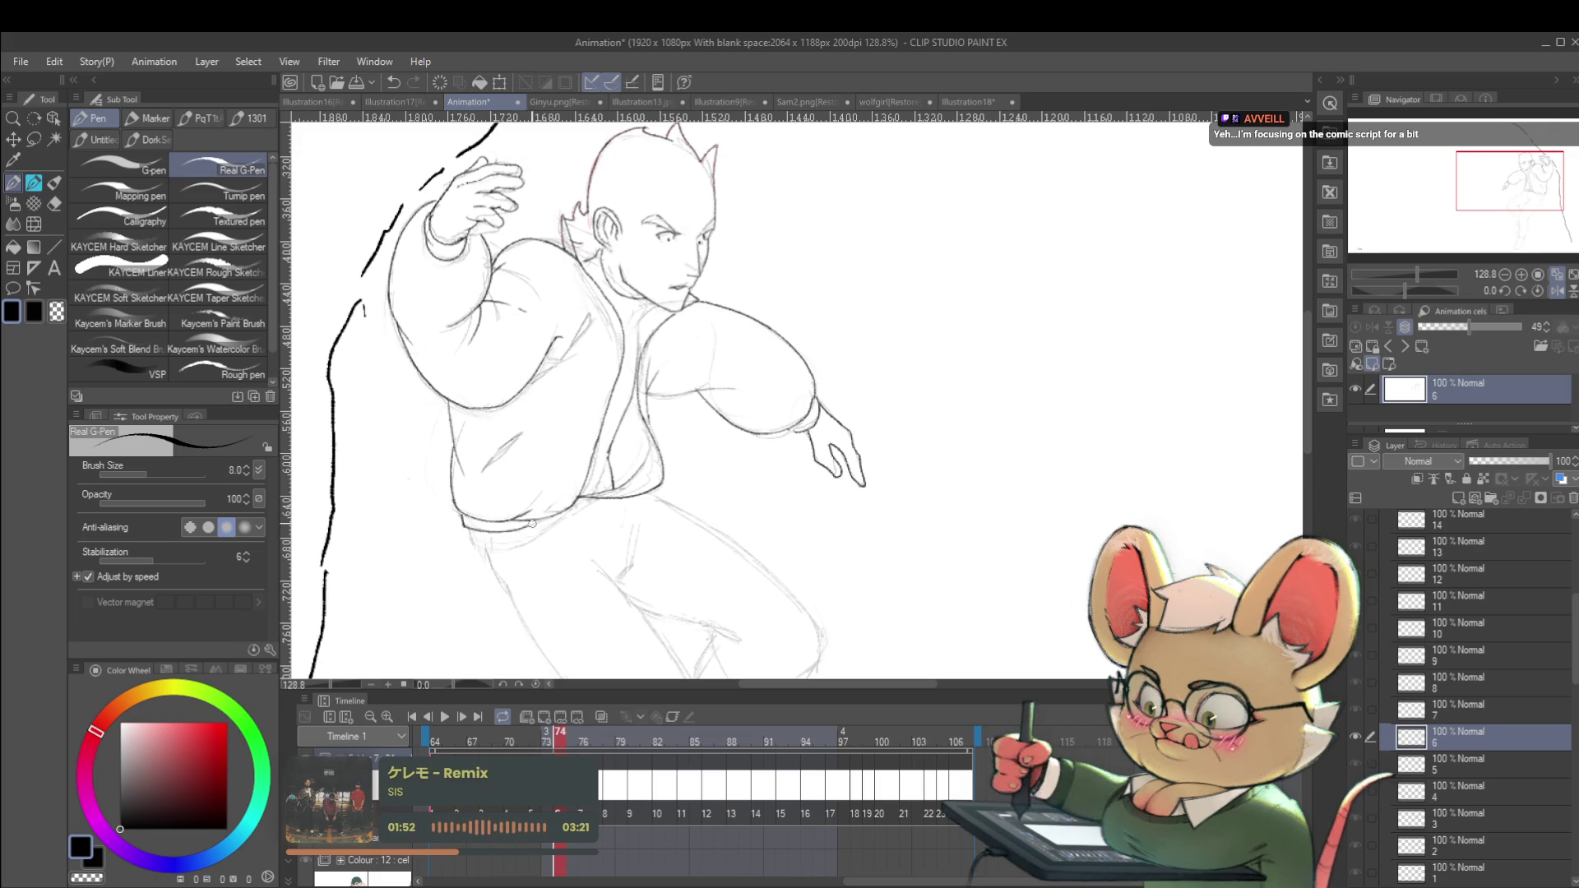
Ink the jacket's lower hem line near the waist at about 259% zoom.
scroll(529, 523, down, 5)
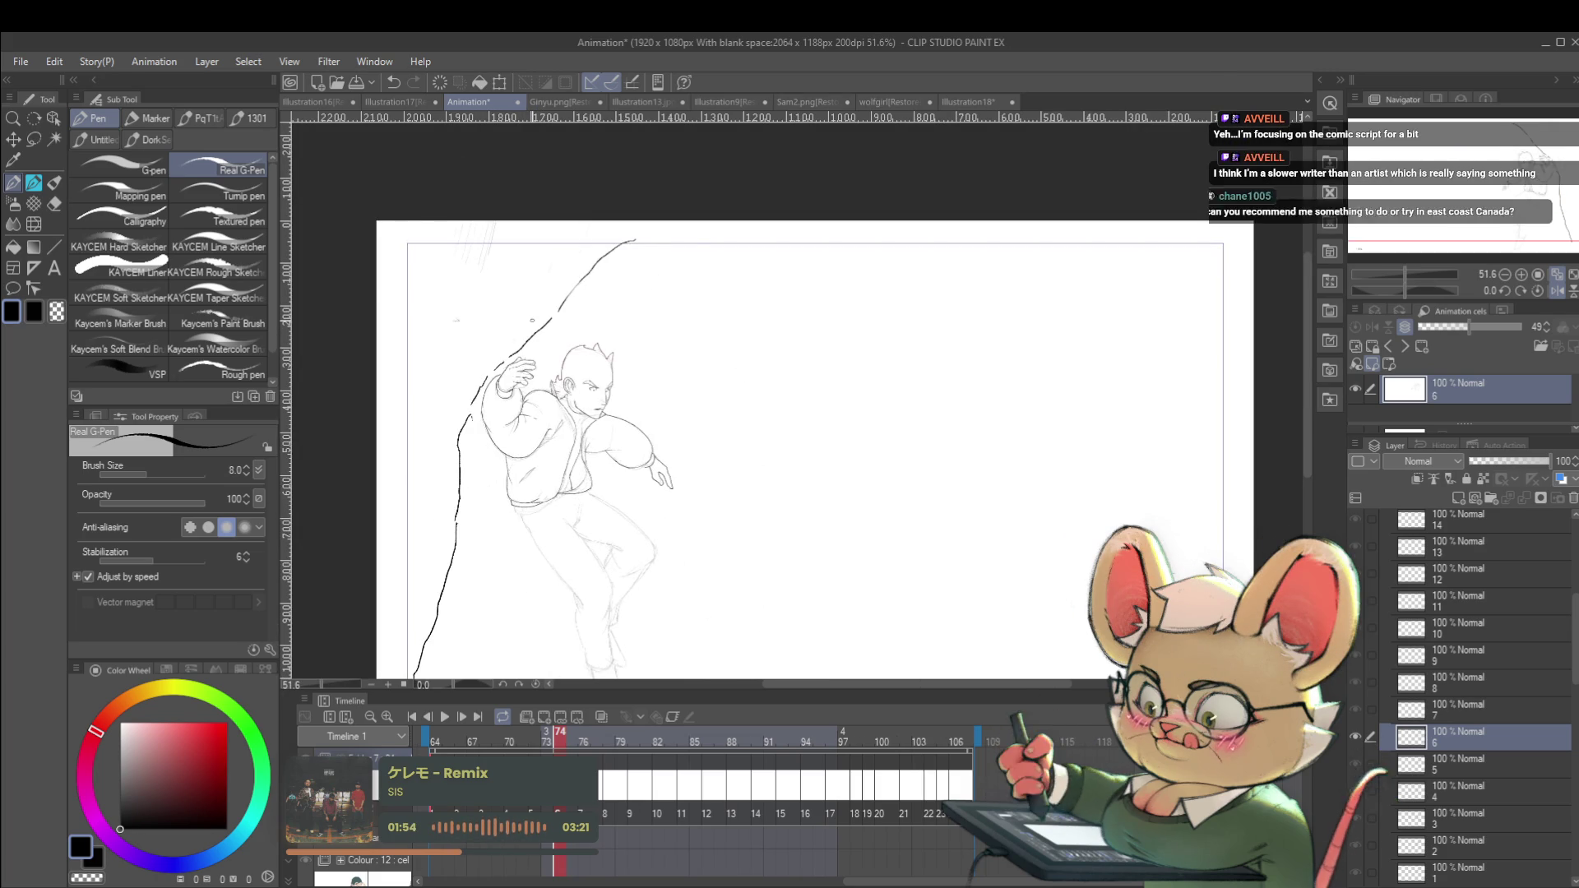
scroll(527, 507, up, 7)
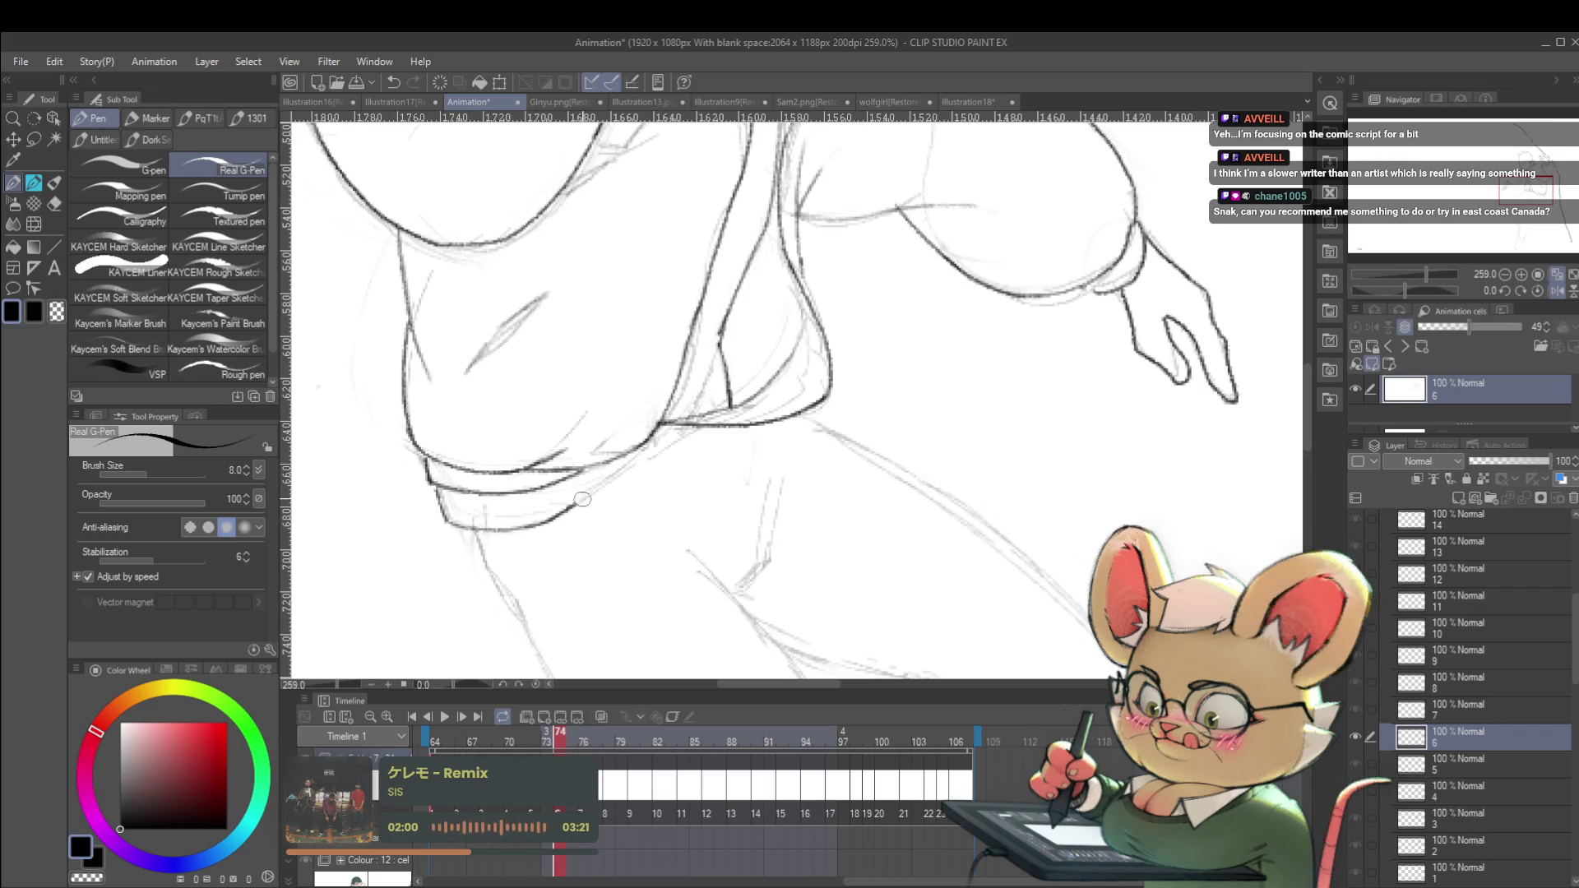
drag(554, 514, 663, 428)
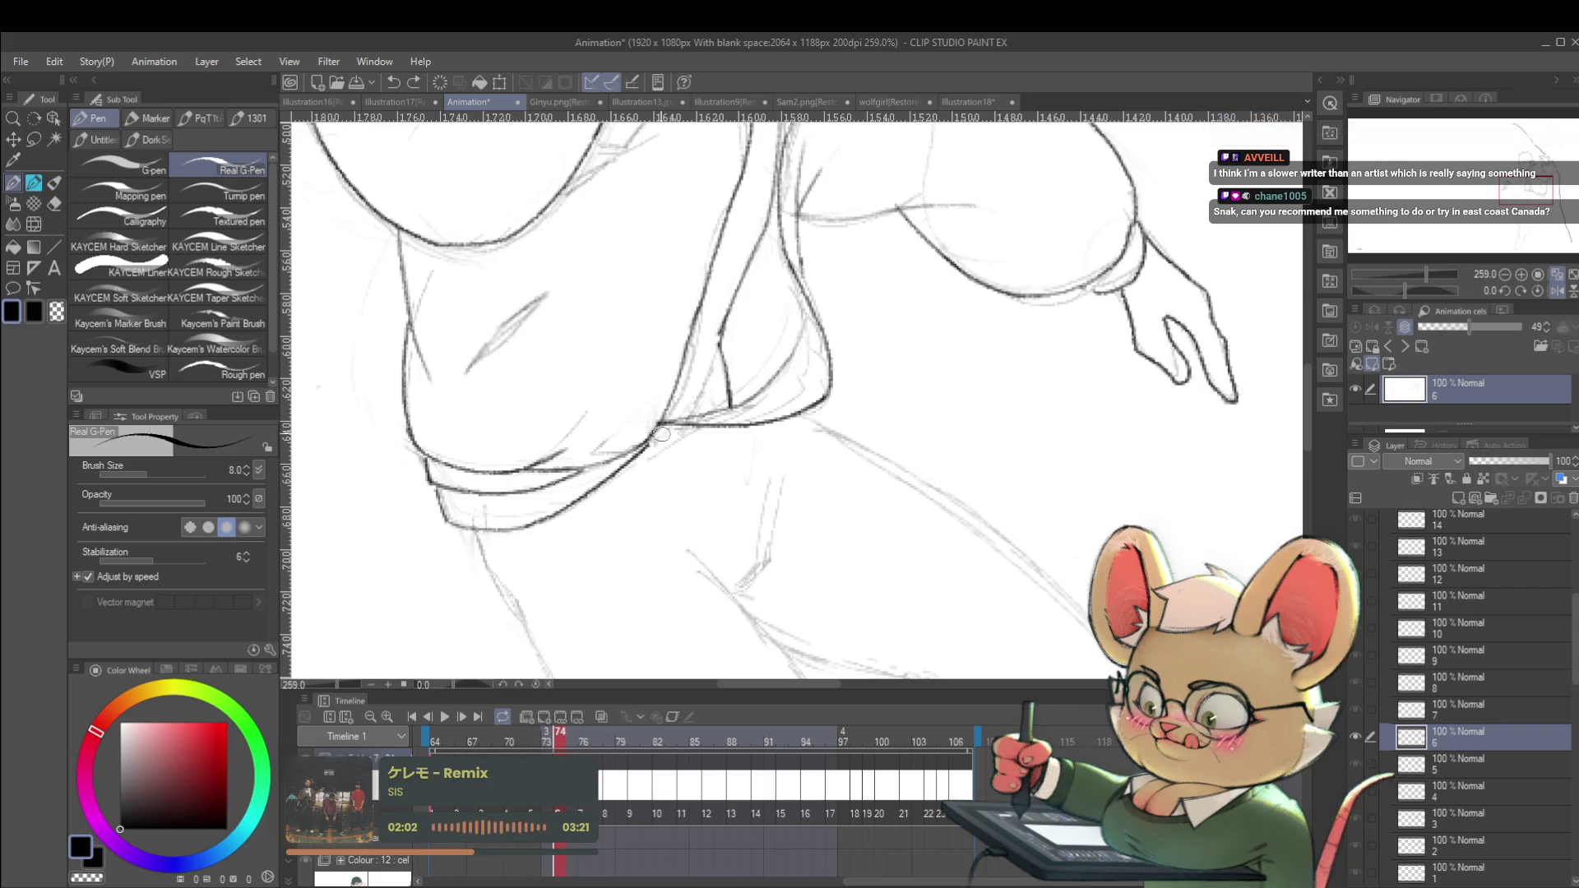
scroll(682, 425, down, 8)
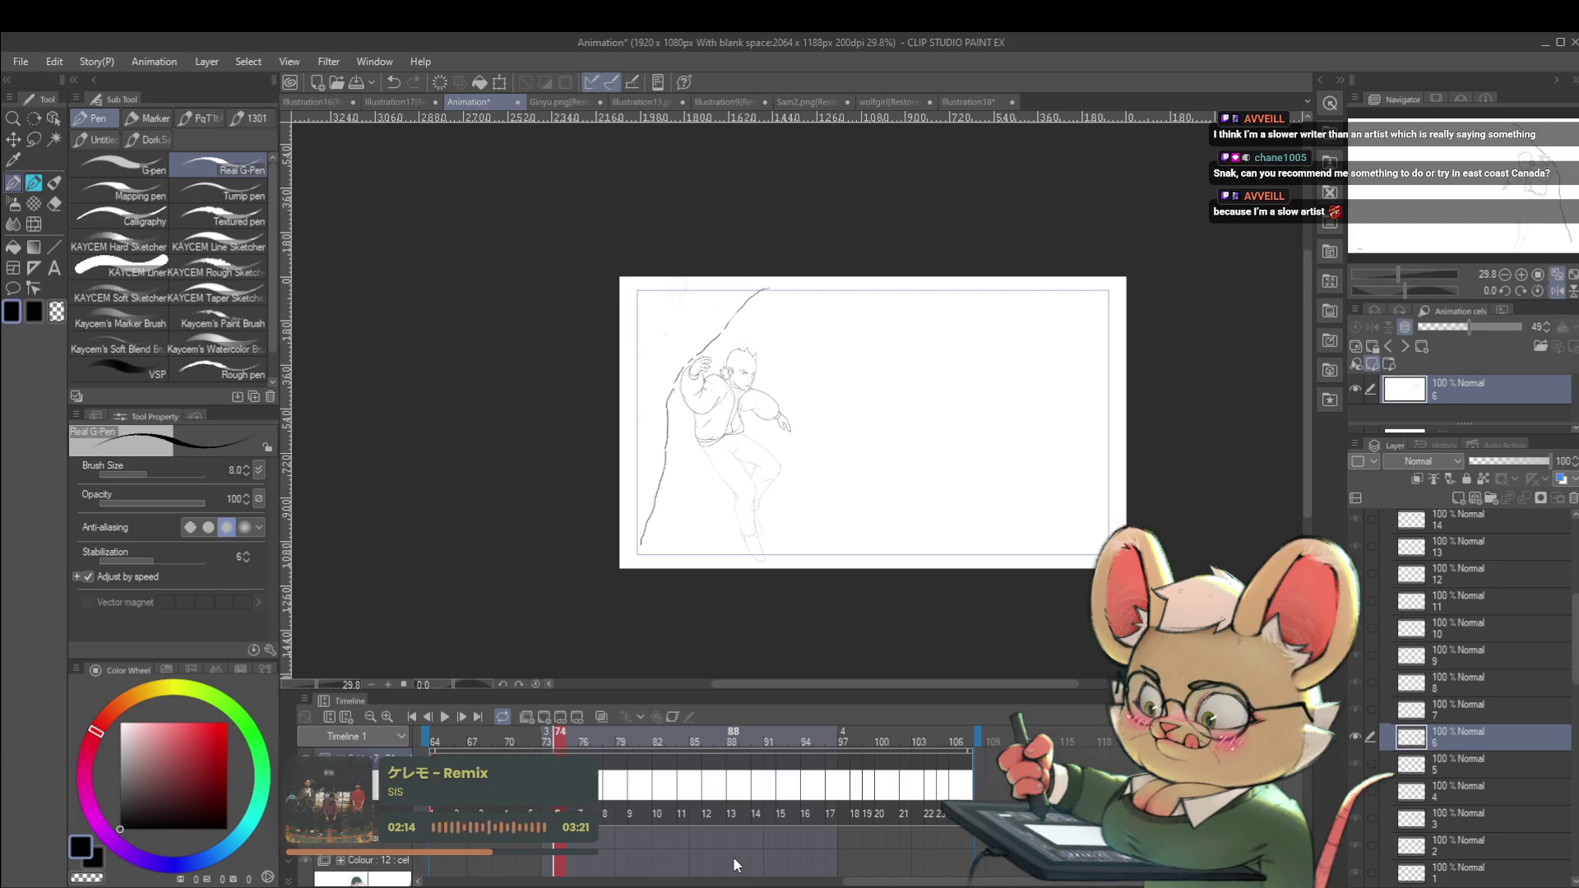
Unflip the canvas and zoom into the blank area left of the figure.
click(1540, 292)
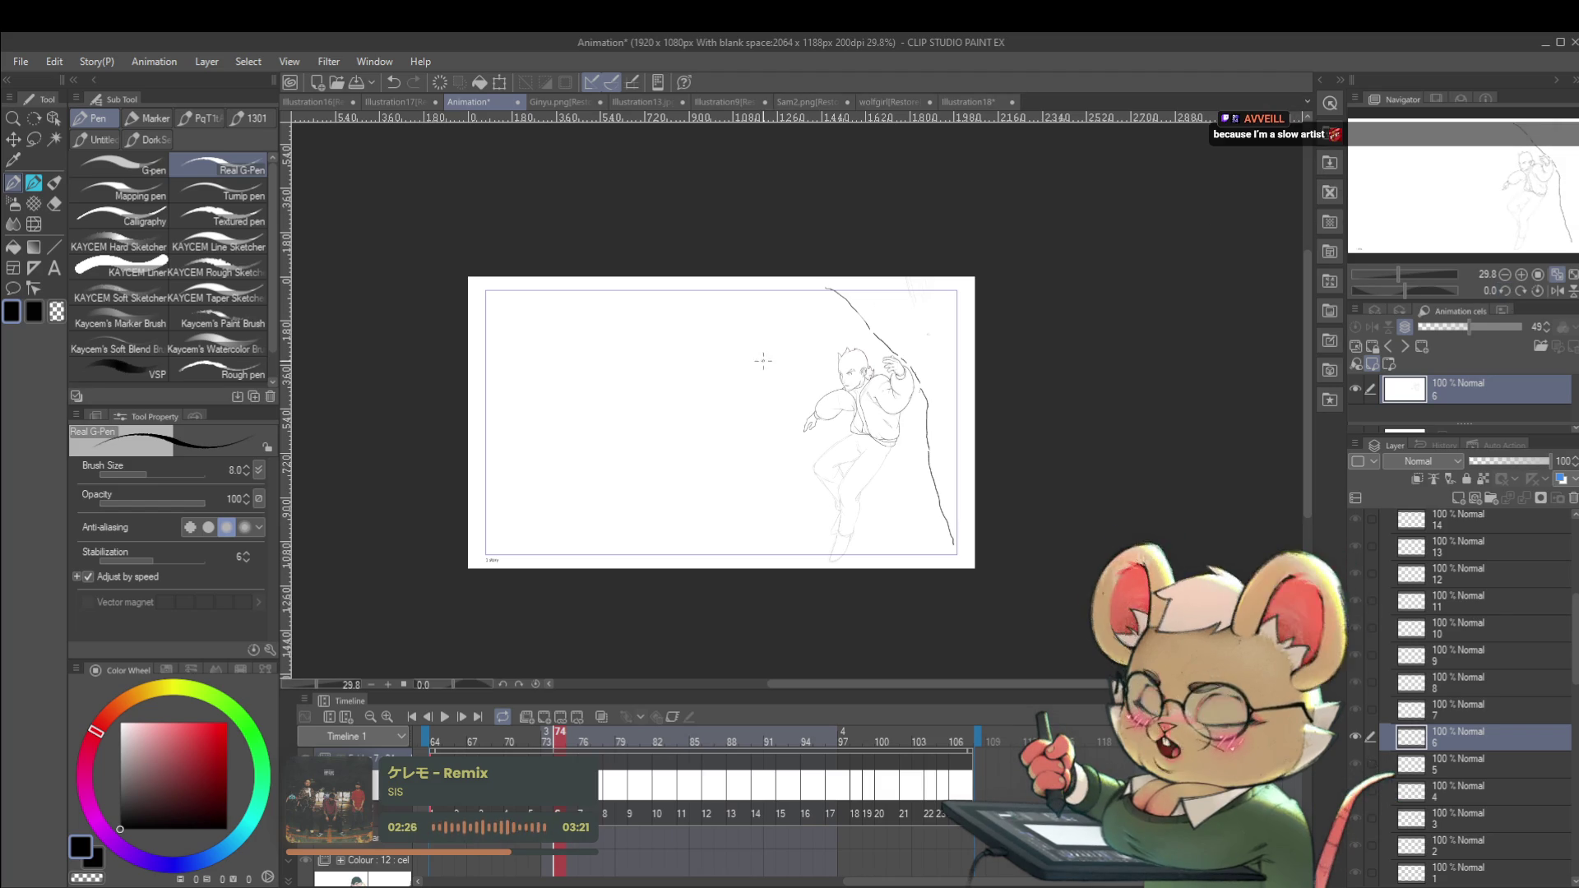
scroll(773, 301, up, 4)
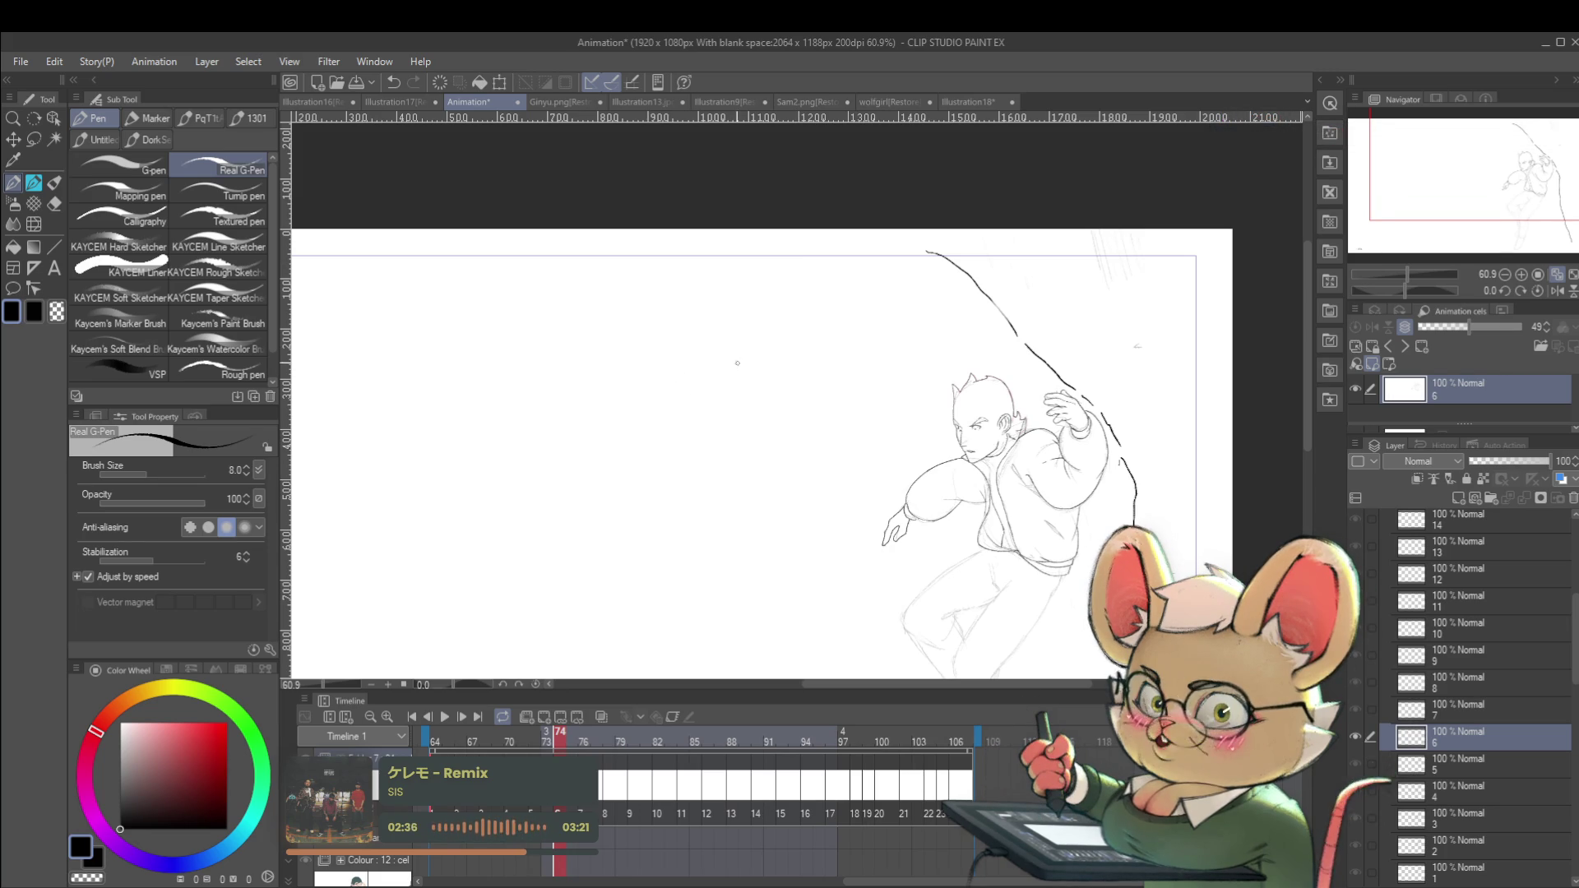
scroll(715, 395, up, 3)
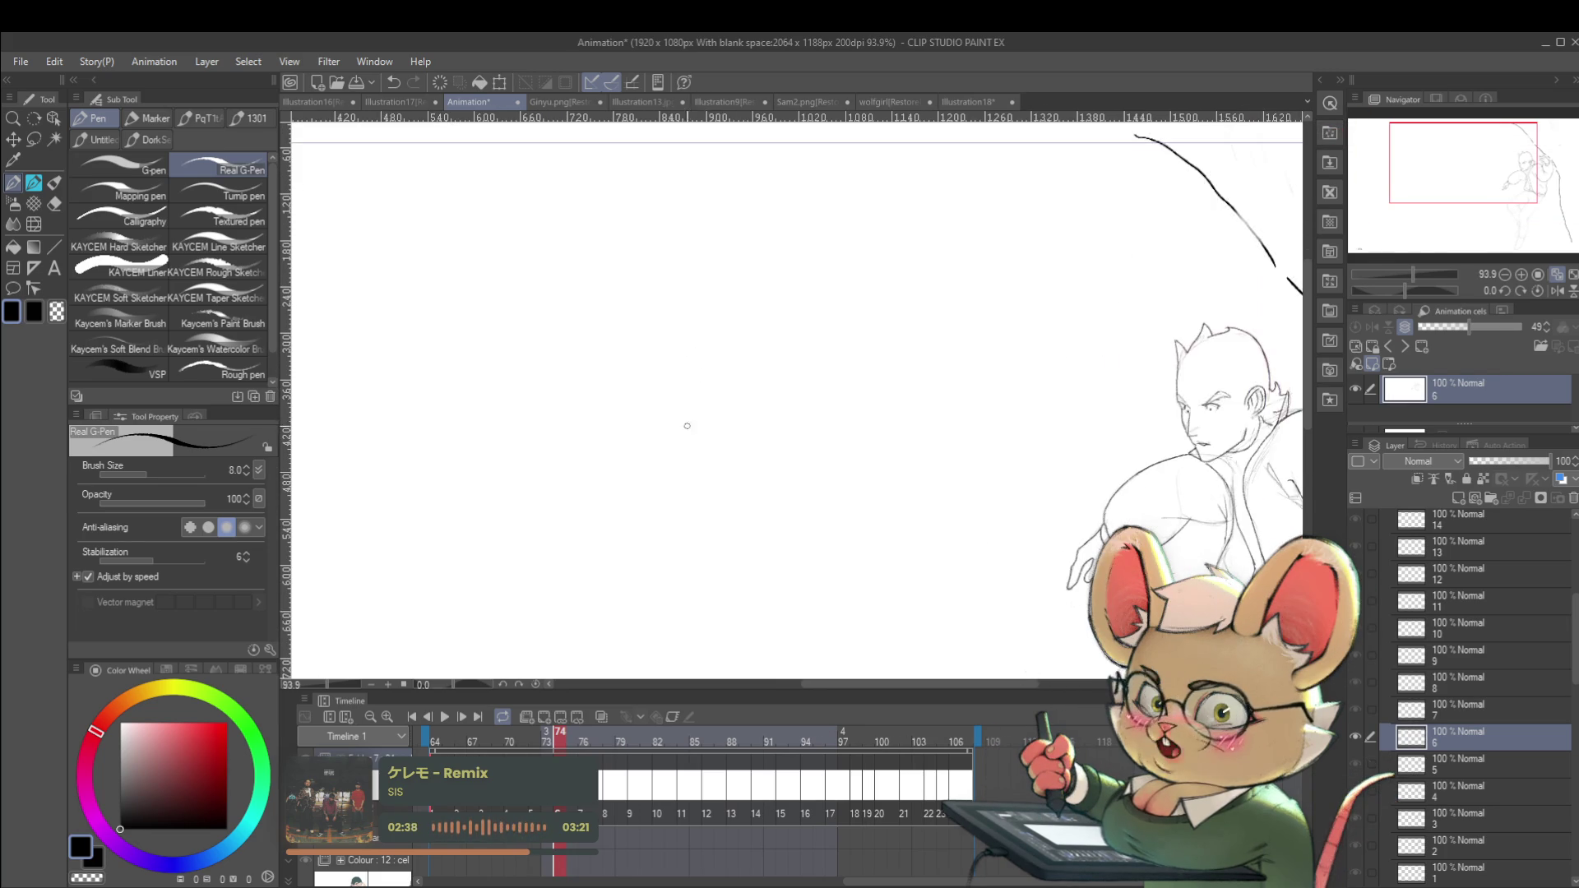
Doodle a popsicle outline in the blank area, then erase it.
mouse_move(650, 449)
mouse_down()
mouse_move(760, 422)
mouse_move(764, 379)
mouse_move(743, 382)
mouse_move(864, 353)
mouse_up()
key(ctrl+z)
drag(734, 412, 838, 352)
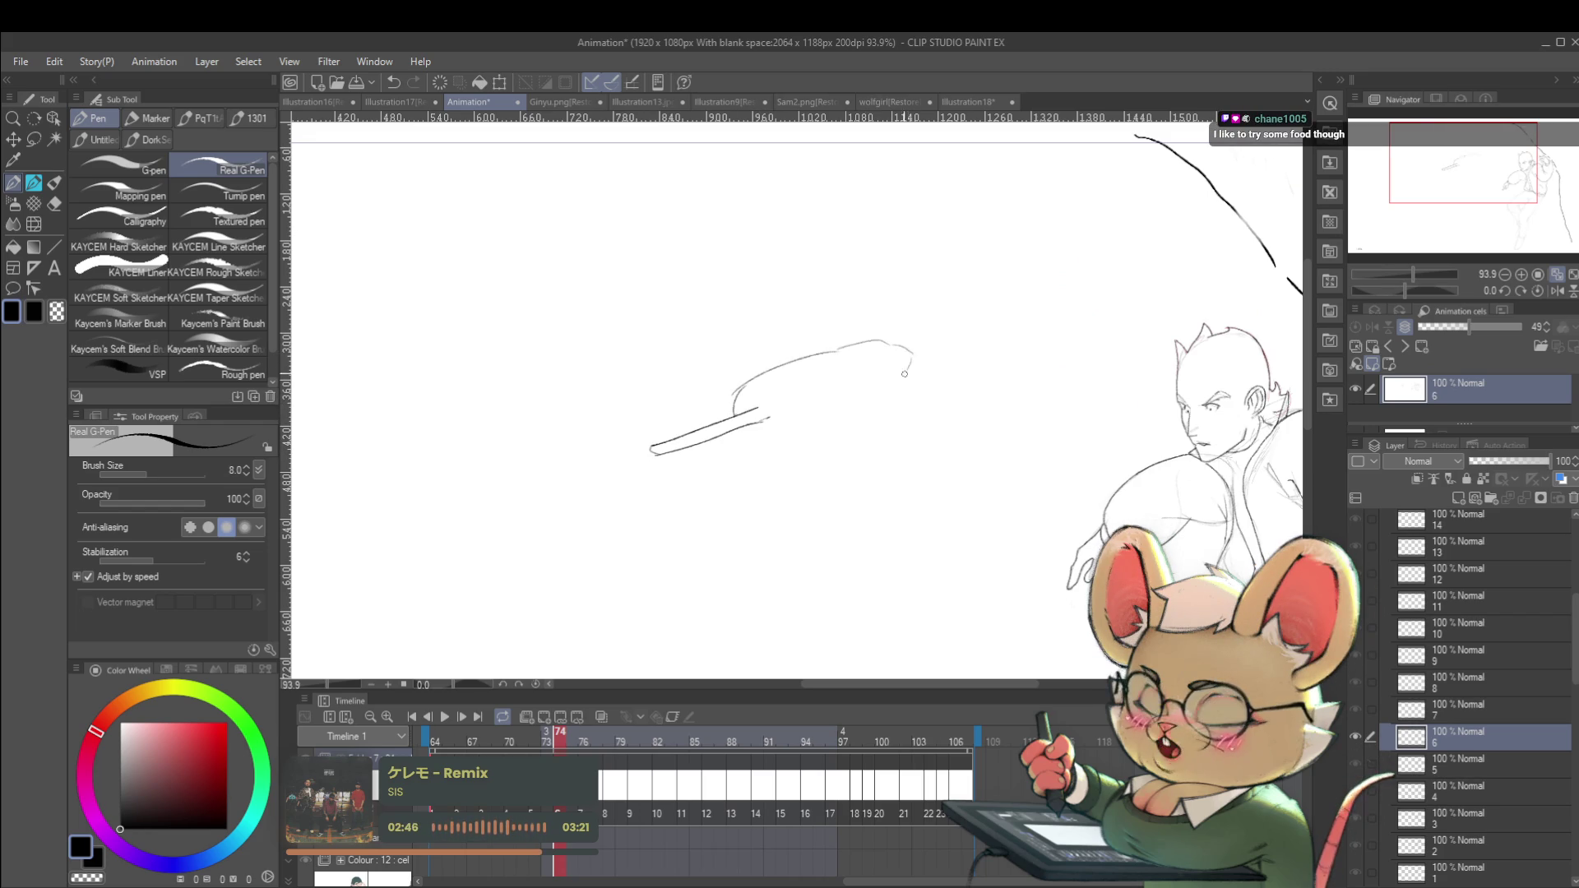
drag(842, 414, 911, 367)
scroll(822, 386, up, 2)
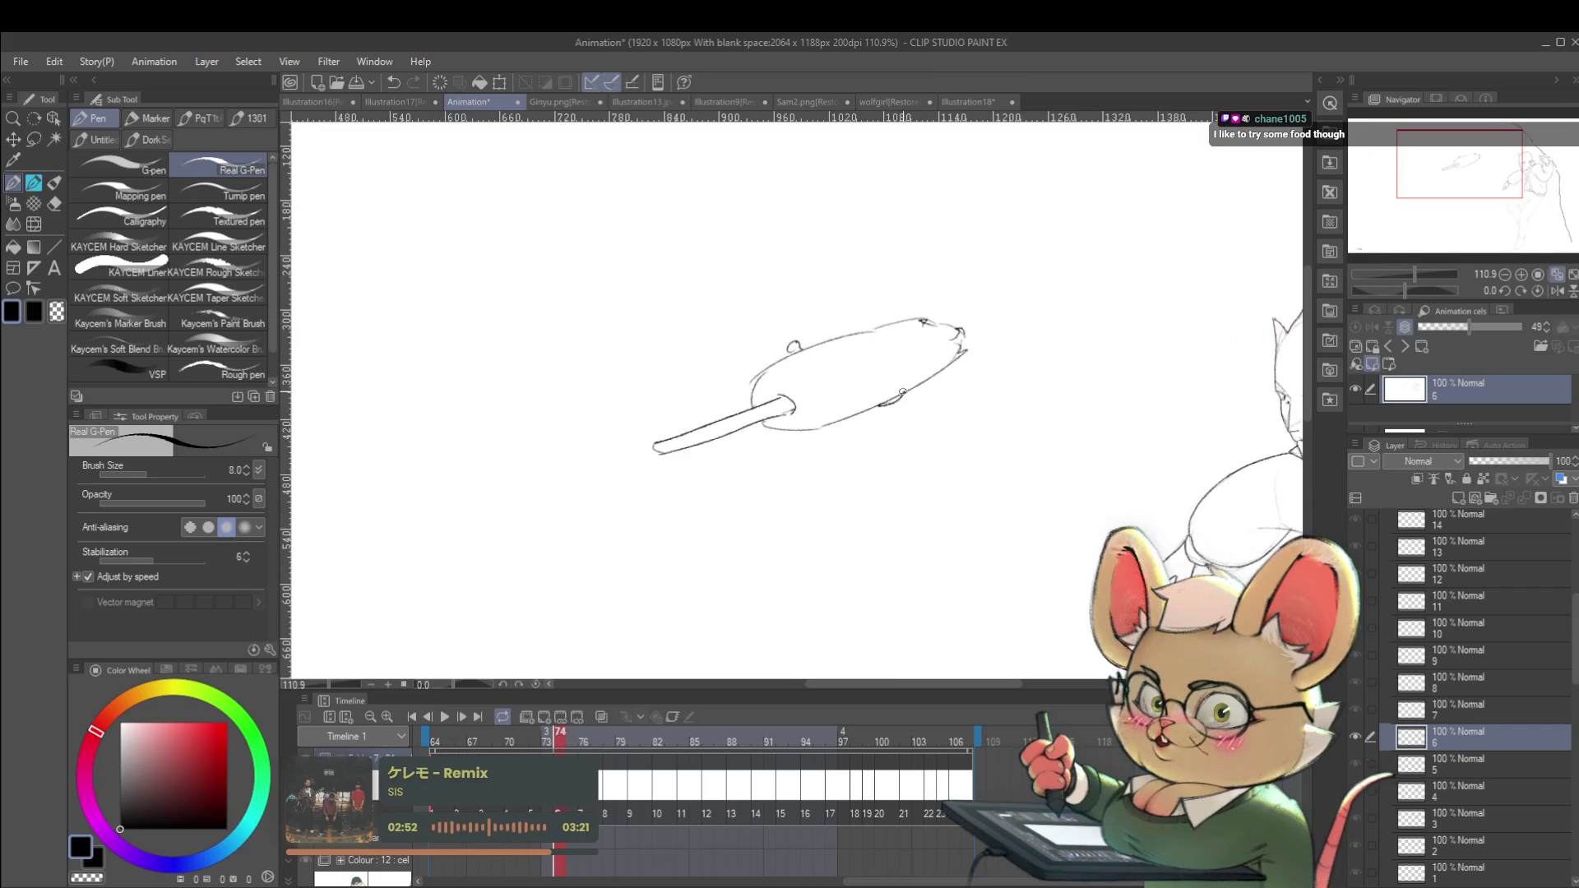
scroll(941, 399, down, 5)
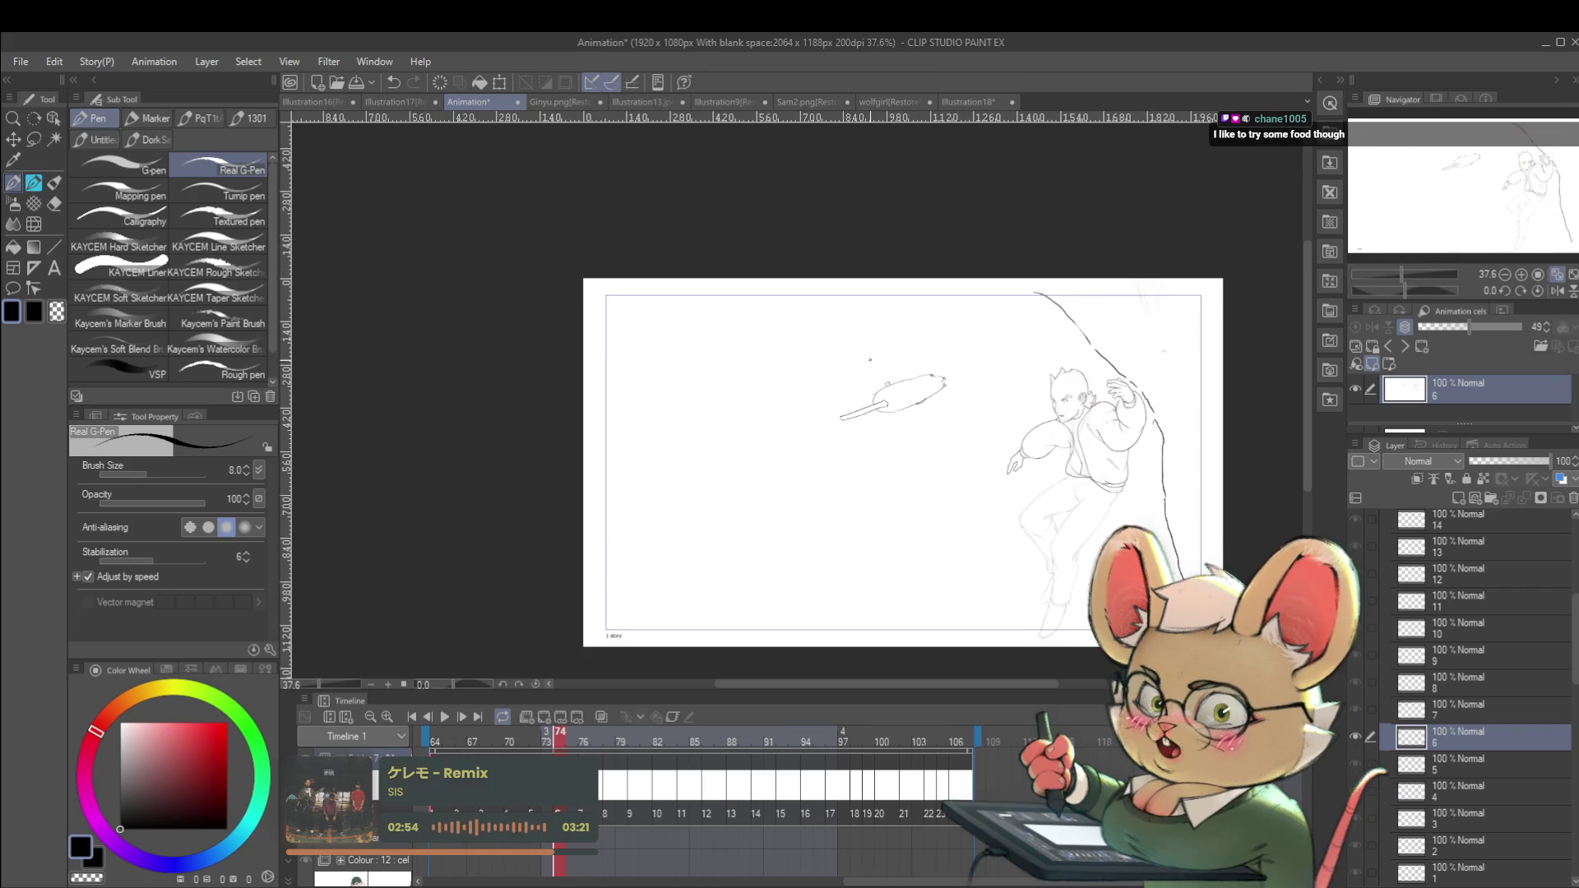
scroll(896, 481, up, 2)
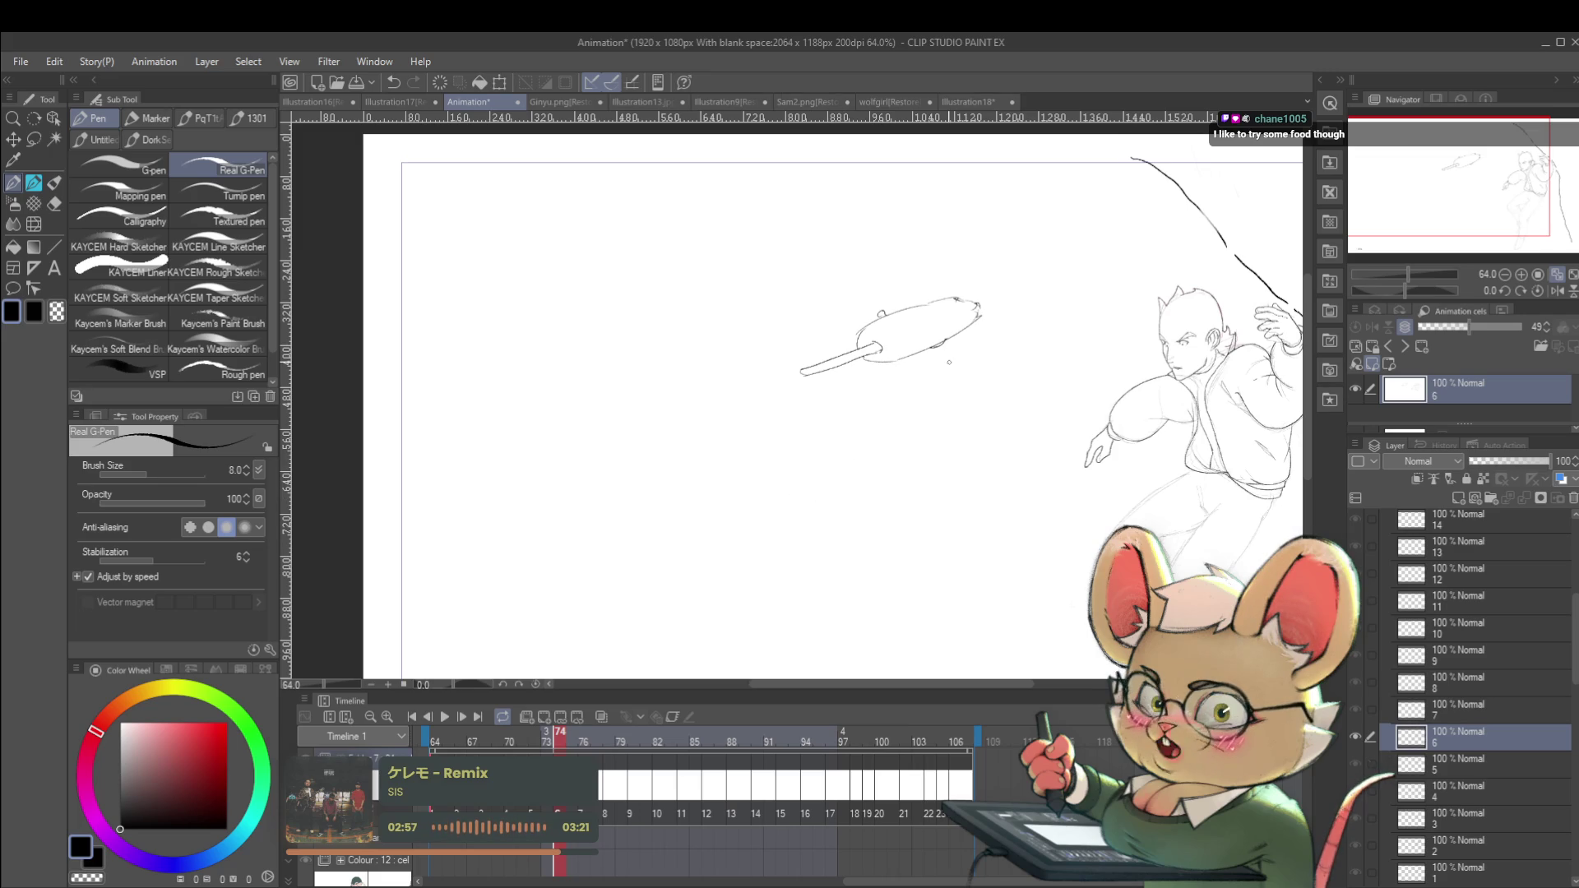
key(h)
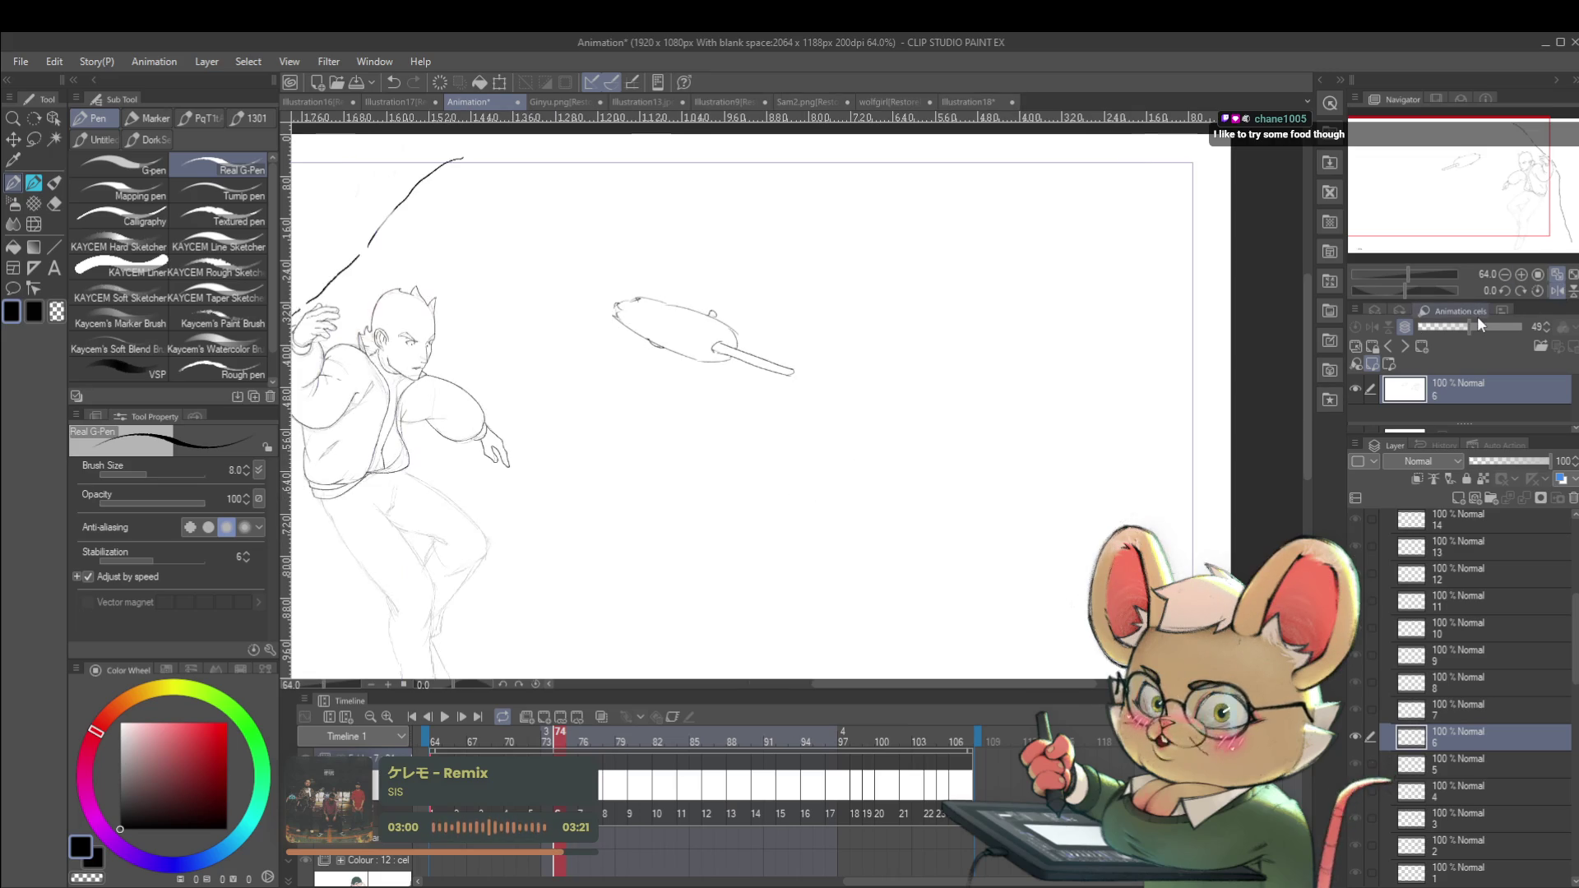
mouse_move(793, 370)
mouse_down()
mouse_move(790, 282)
mouse_move(716, 389)
mouse_move(681, 254)
mouse_move(634, 381)
mouse_up()
scroll(677, 381, down, 3)
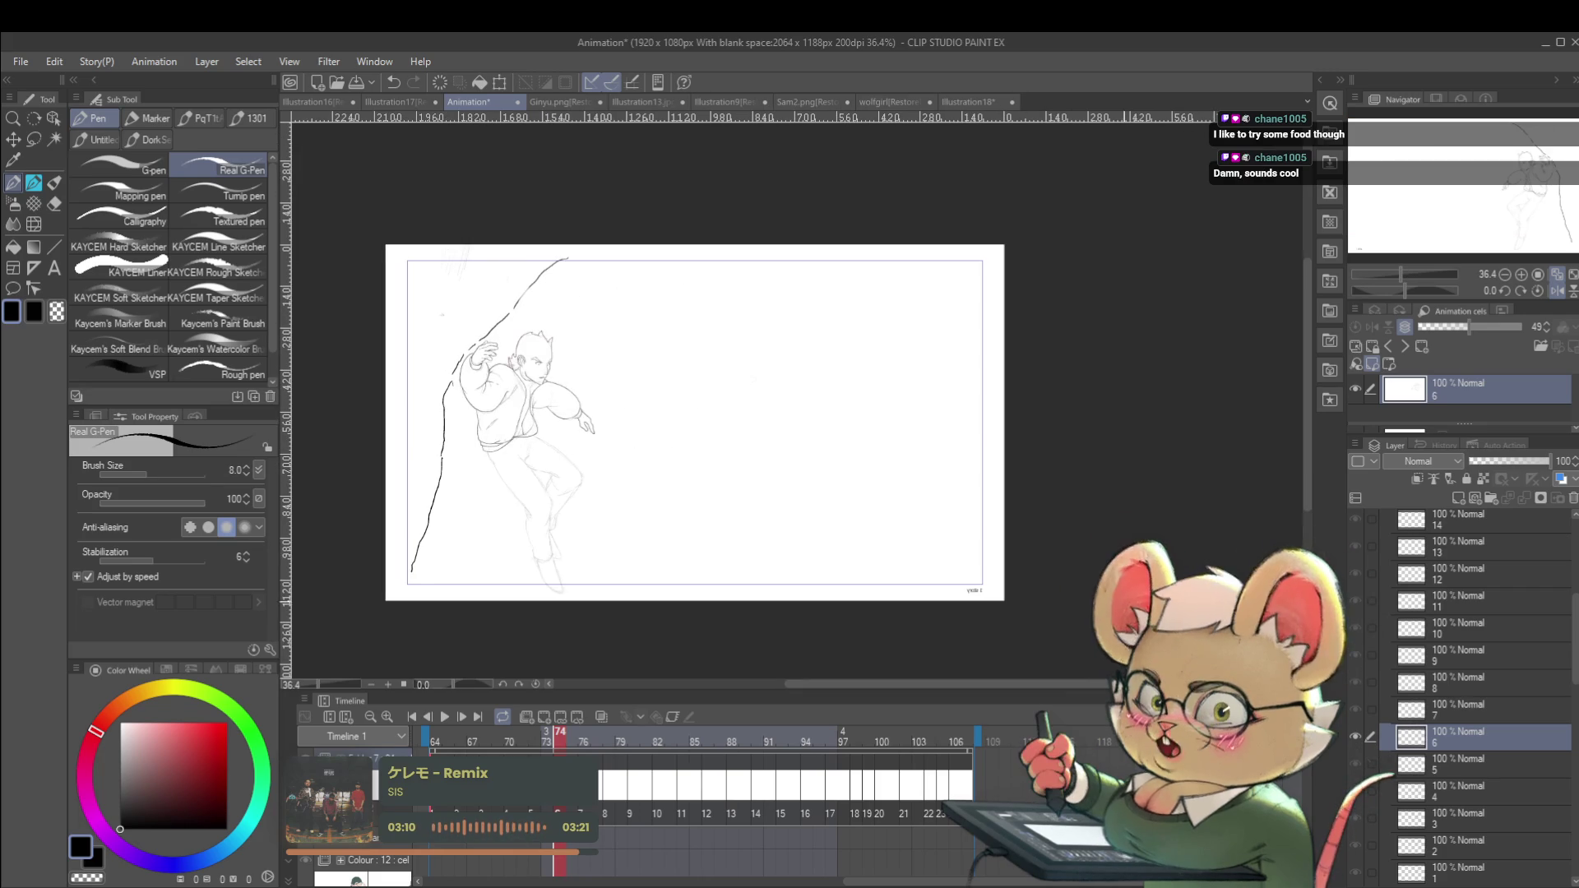
scroll(658, 329, up, 3)
Handwrite 'Poutine' in the blank area, undoing an underline and an arrow.
mouse_move(675, 329)
mouse_down()
mouse_move(677, 372)
mouse_move(676, 352)
mouse_move(731, 349)
mouse_move(765, 316)
mouse_up()
mouse_move(753, 331)
mouse_down()
mouse_move(775, 326)
mouse_move(779, 344)
mouse_move(806, 325)
mouse_up()
mouse_move(683, 388)
mouse_down()
mouse_move(831, 332)
mouse_move(822, 385)
mouse_up()
key(ctrl+z)
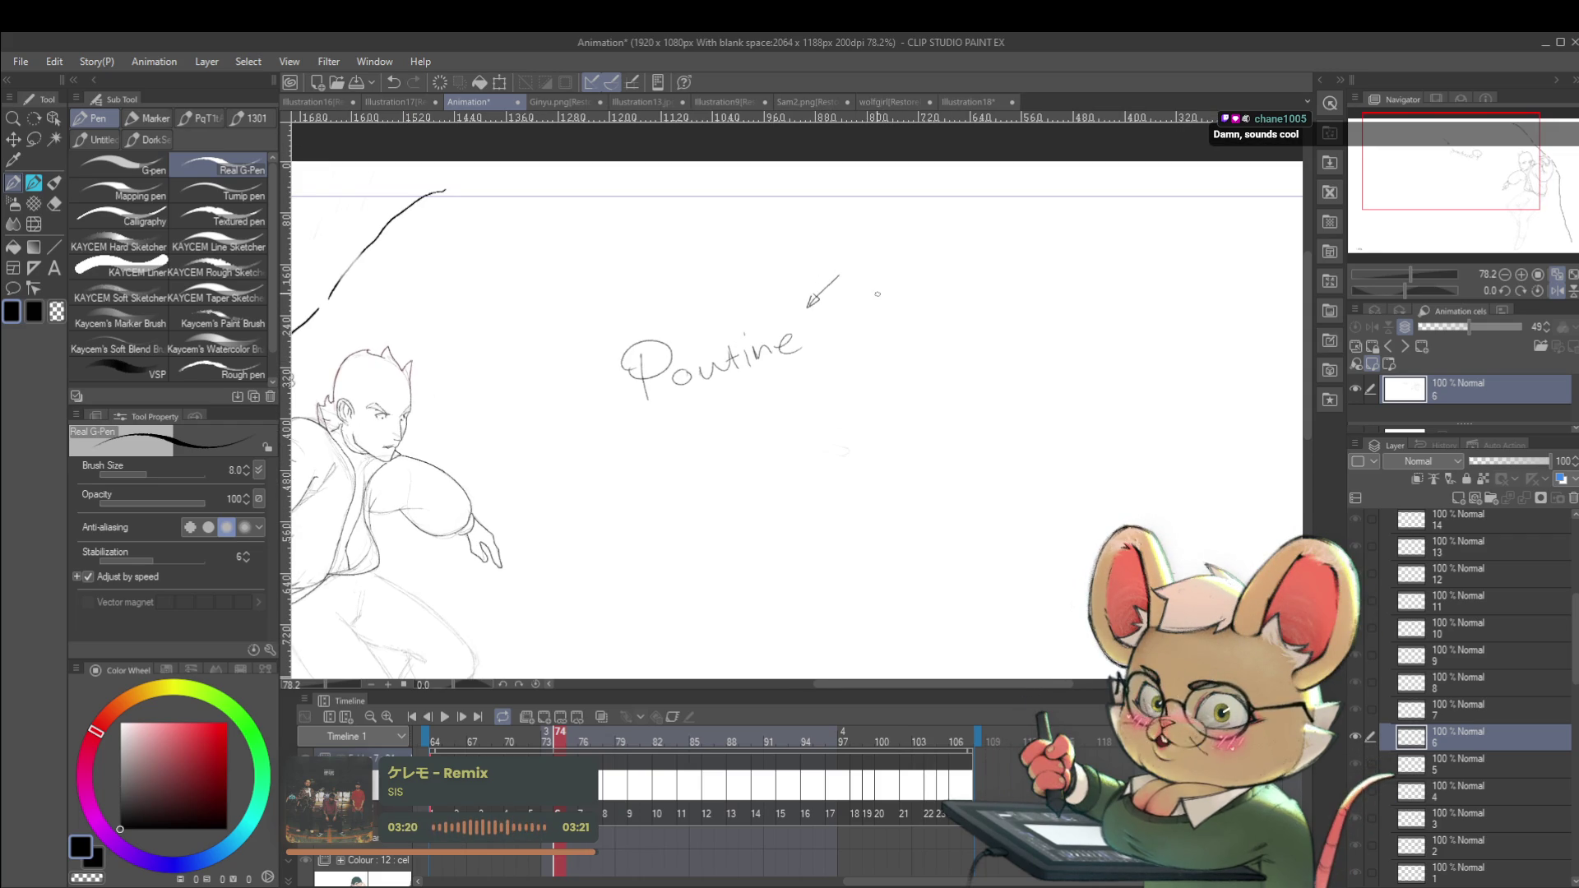
key(ctrl+z)
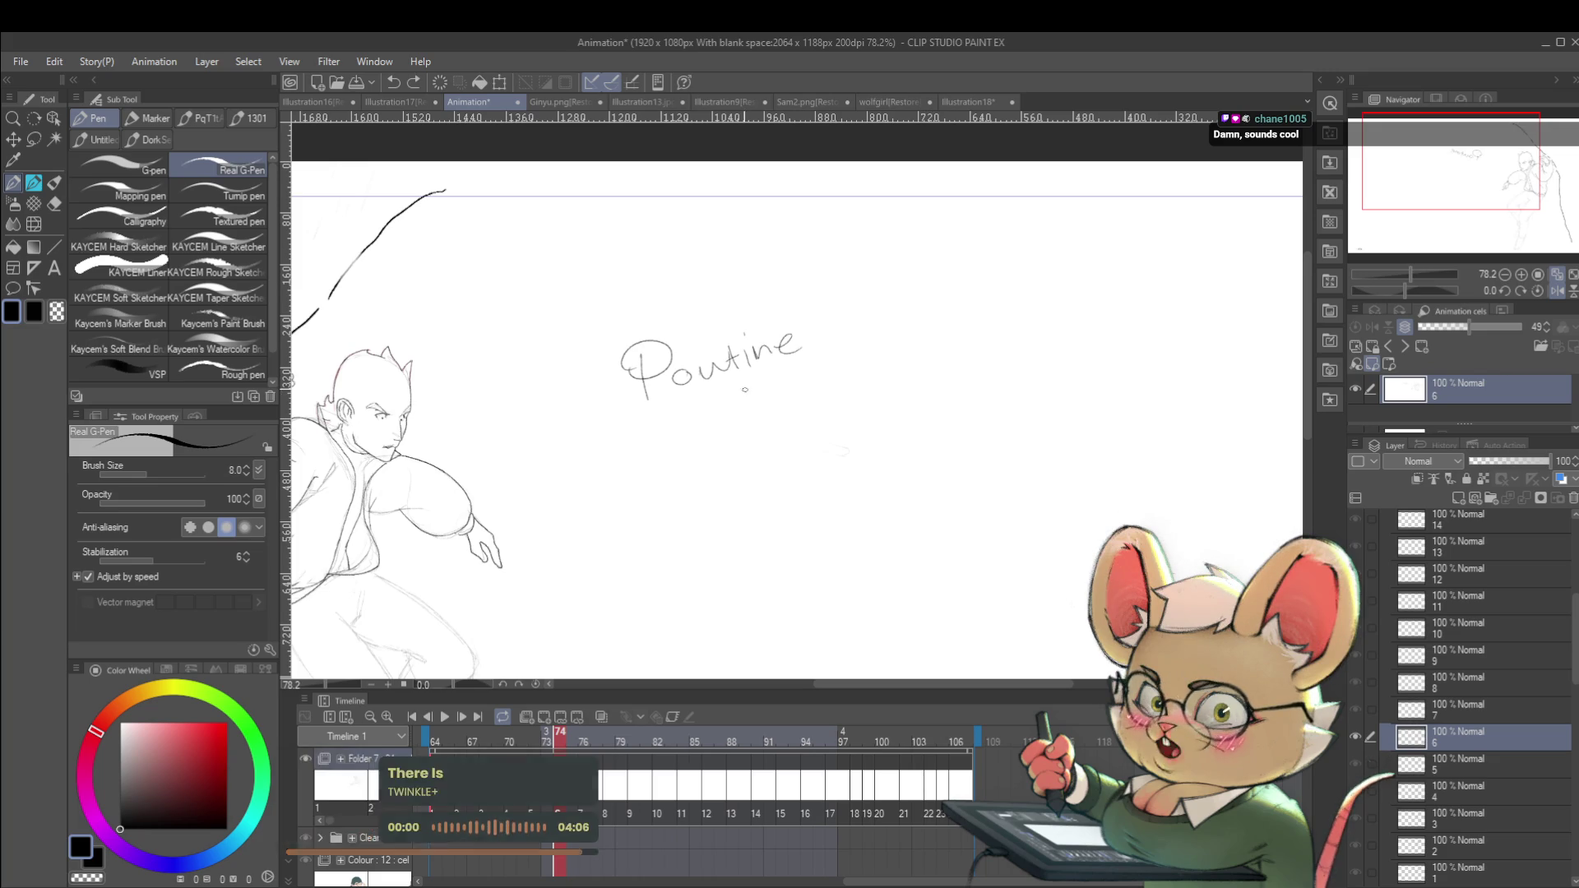
Draw arrows from 'Poutine' and write 'fries' and 'gravy', undoing the last down arrow.
mouse_move(695, 409)
mouse_down()
mouse_move(686, 449)
mouse_move(623, 488)
mouse_move(654, 479)
mouse_up()
drag(736, 393, 771, 414)
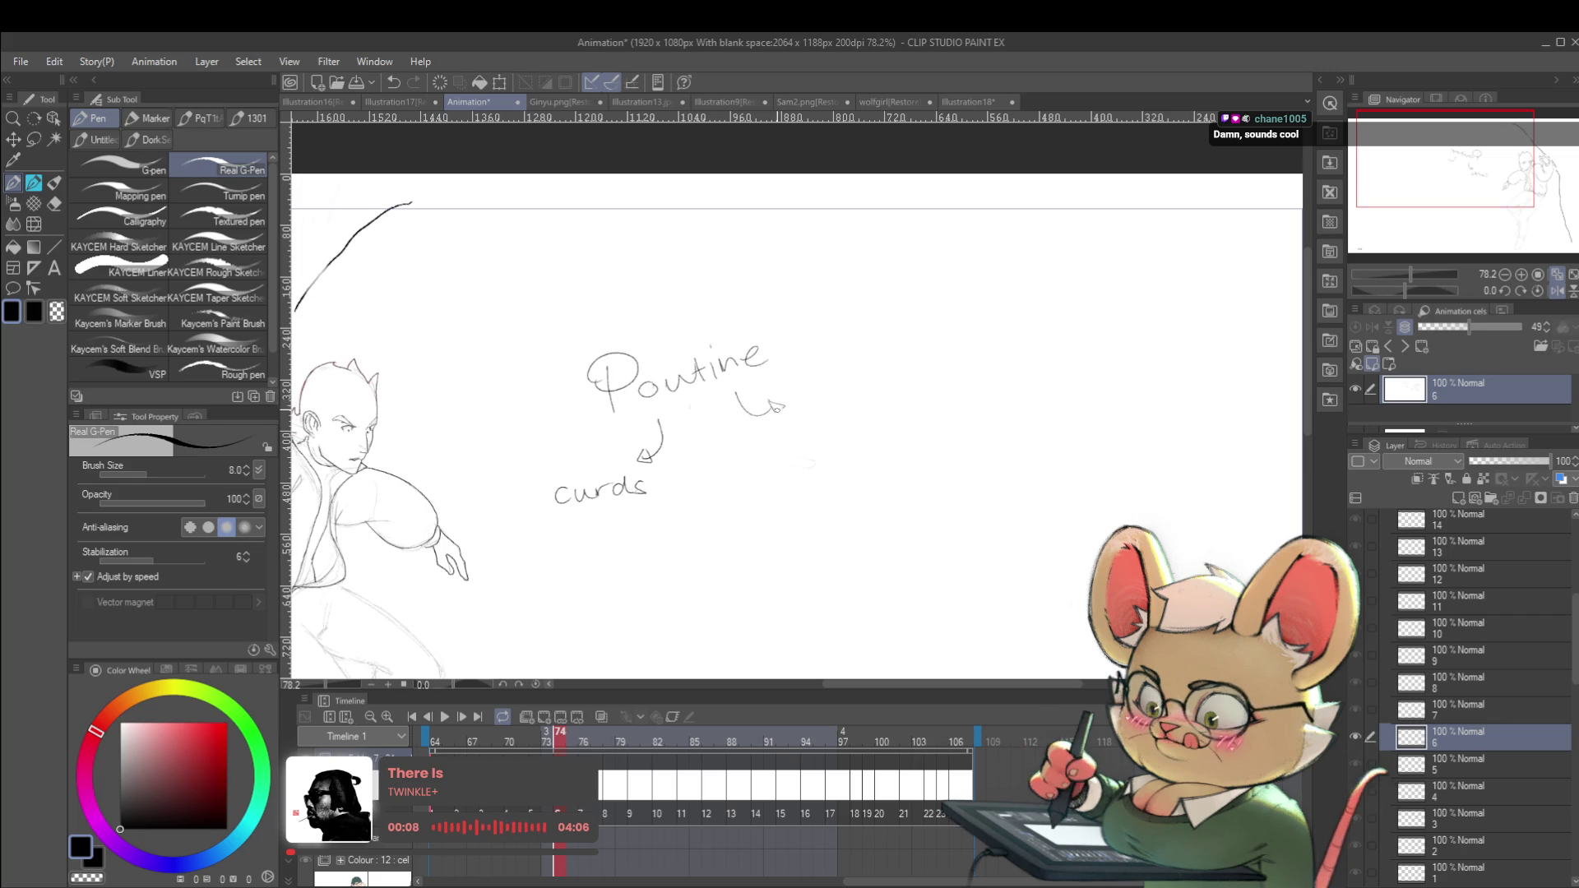
drag(797, 394, 867, 397)
drag(701, 441, 718, 442)
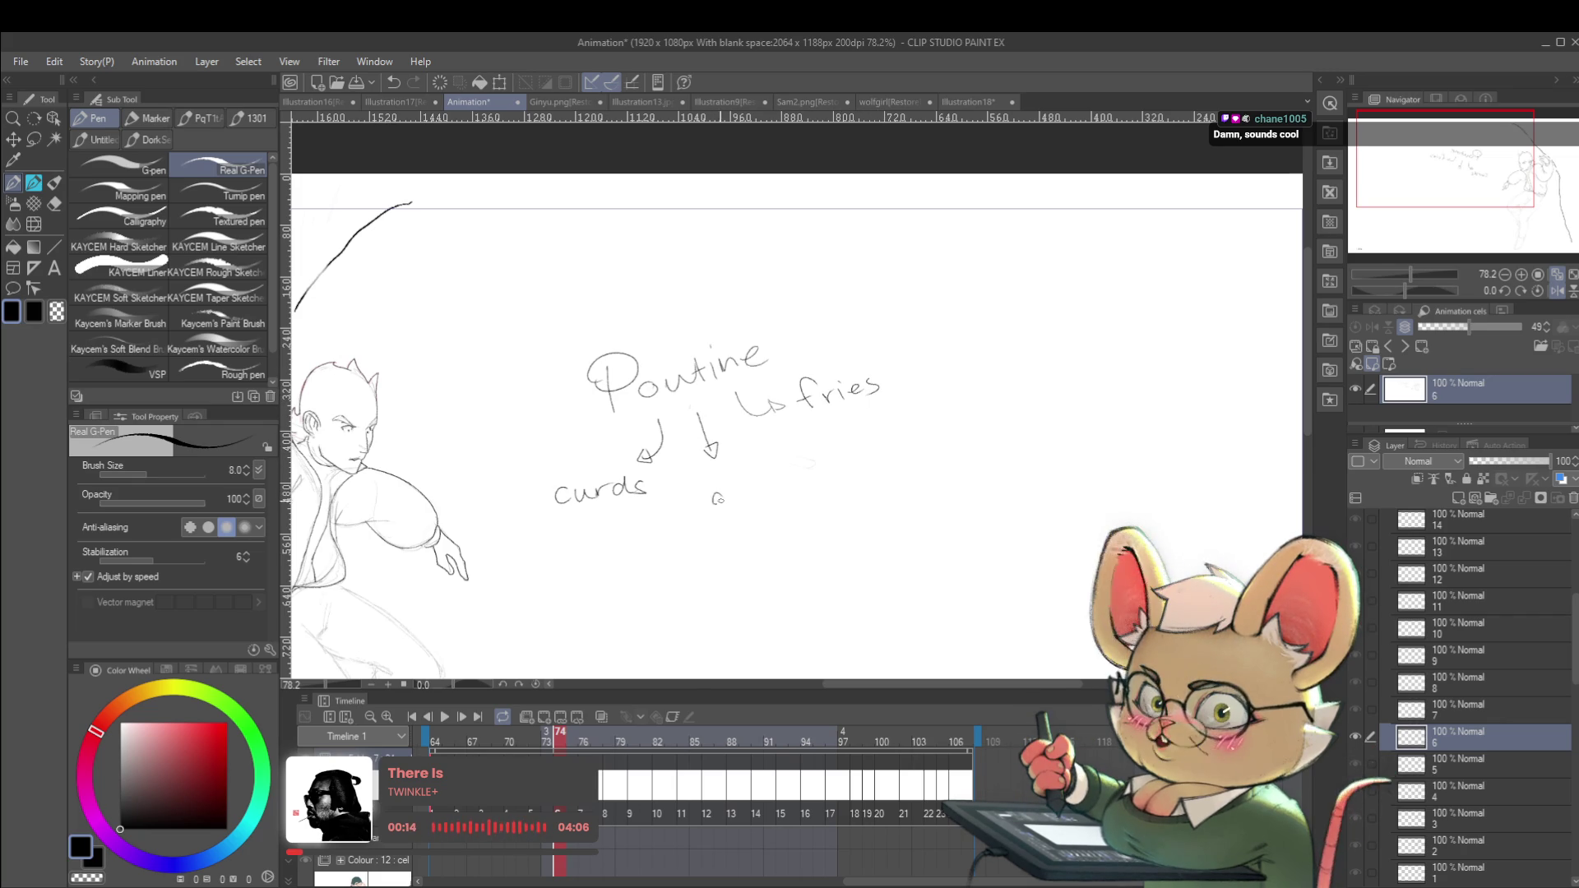
mouse_move(776, 484)
mouse_down()
mouse_move(788, 467)
mouse_move(790, 503)
mouse_move(772, 448)
mouse_up()
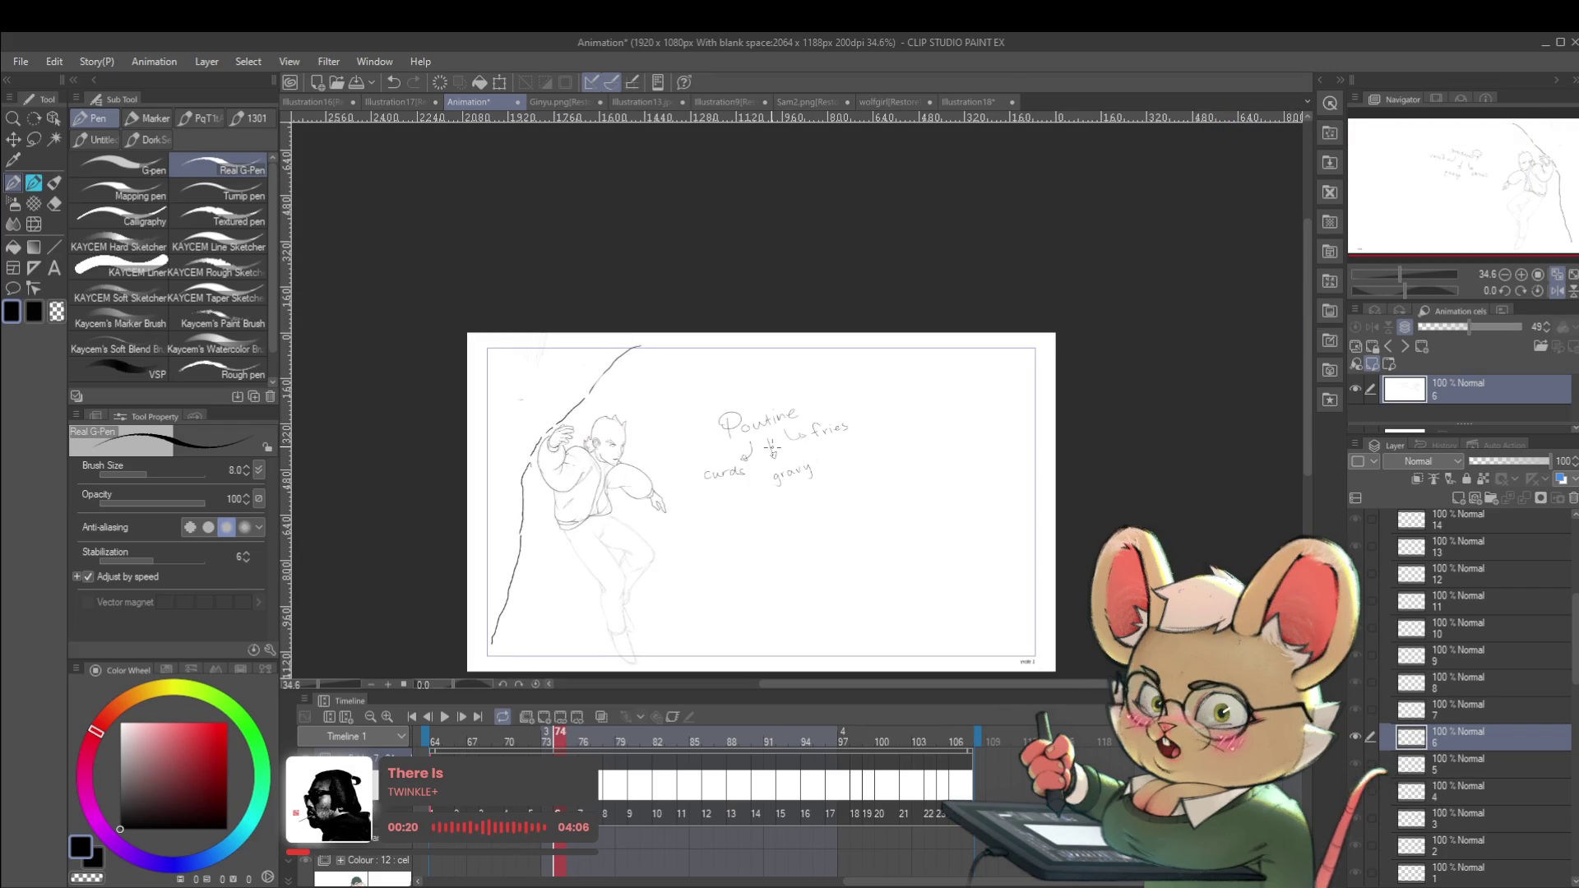
mouse_move(740, 535)
mouse_down()
mouse_move(789, 349)
mouse_move(728, 533)
mouse_up()
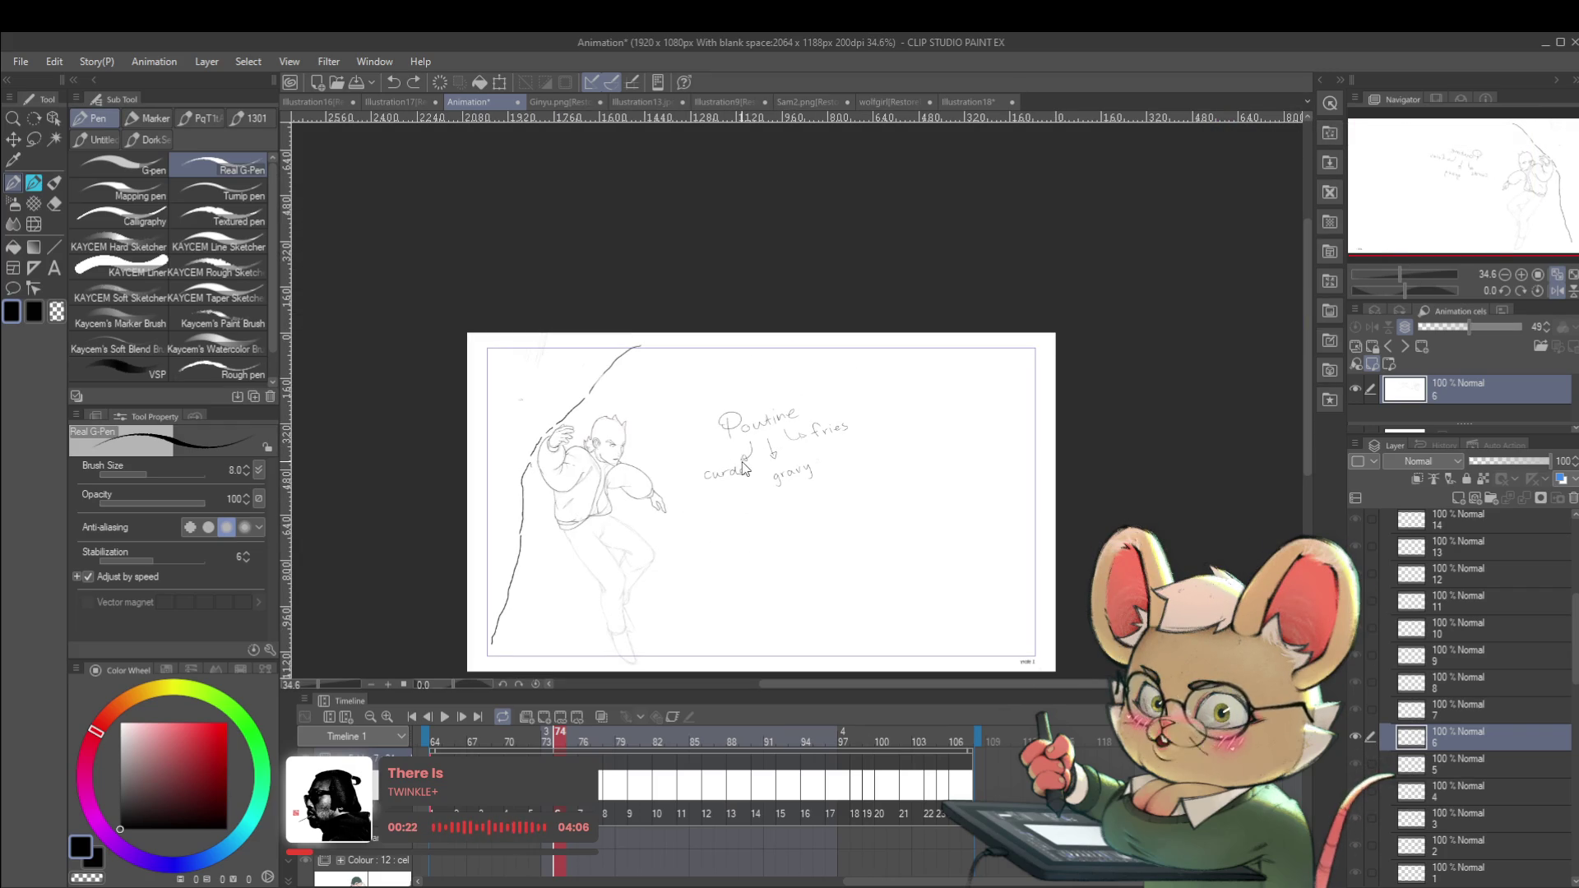
key(ctrl+z)
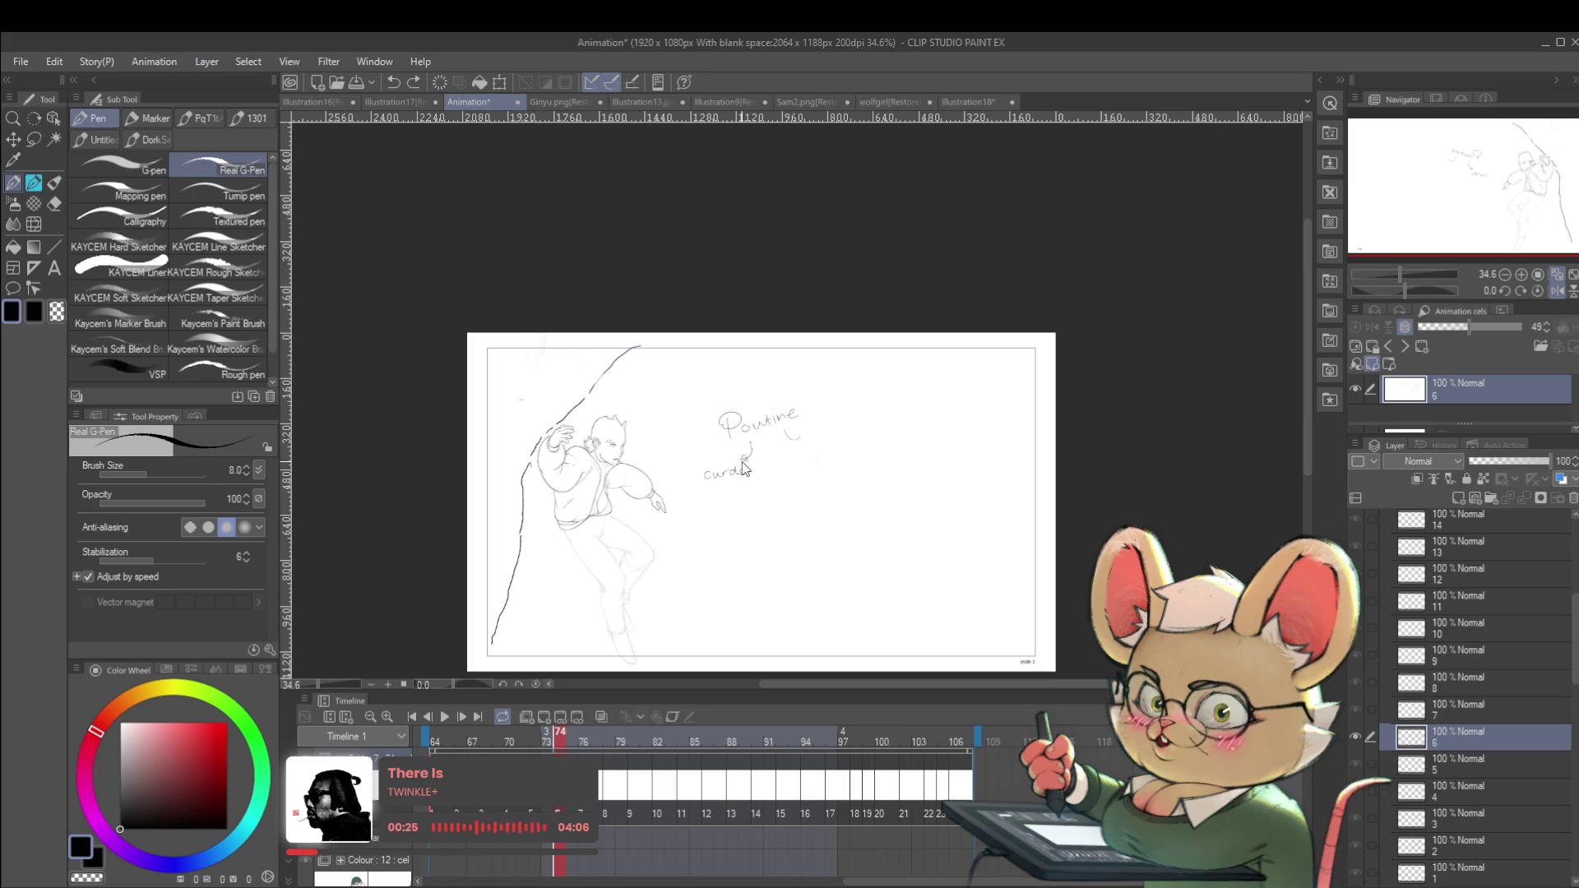
Undo the remaining note strokes, including Poutine's last letter, and zoom in on the head.
key(ctrl+z)
key(ctrl+z)
key(ctrl+z)
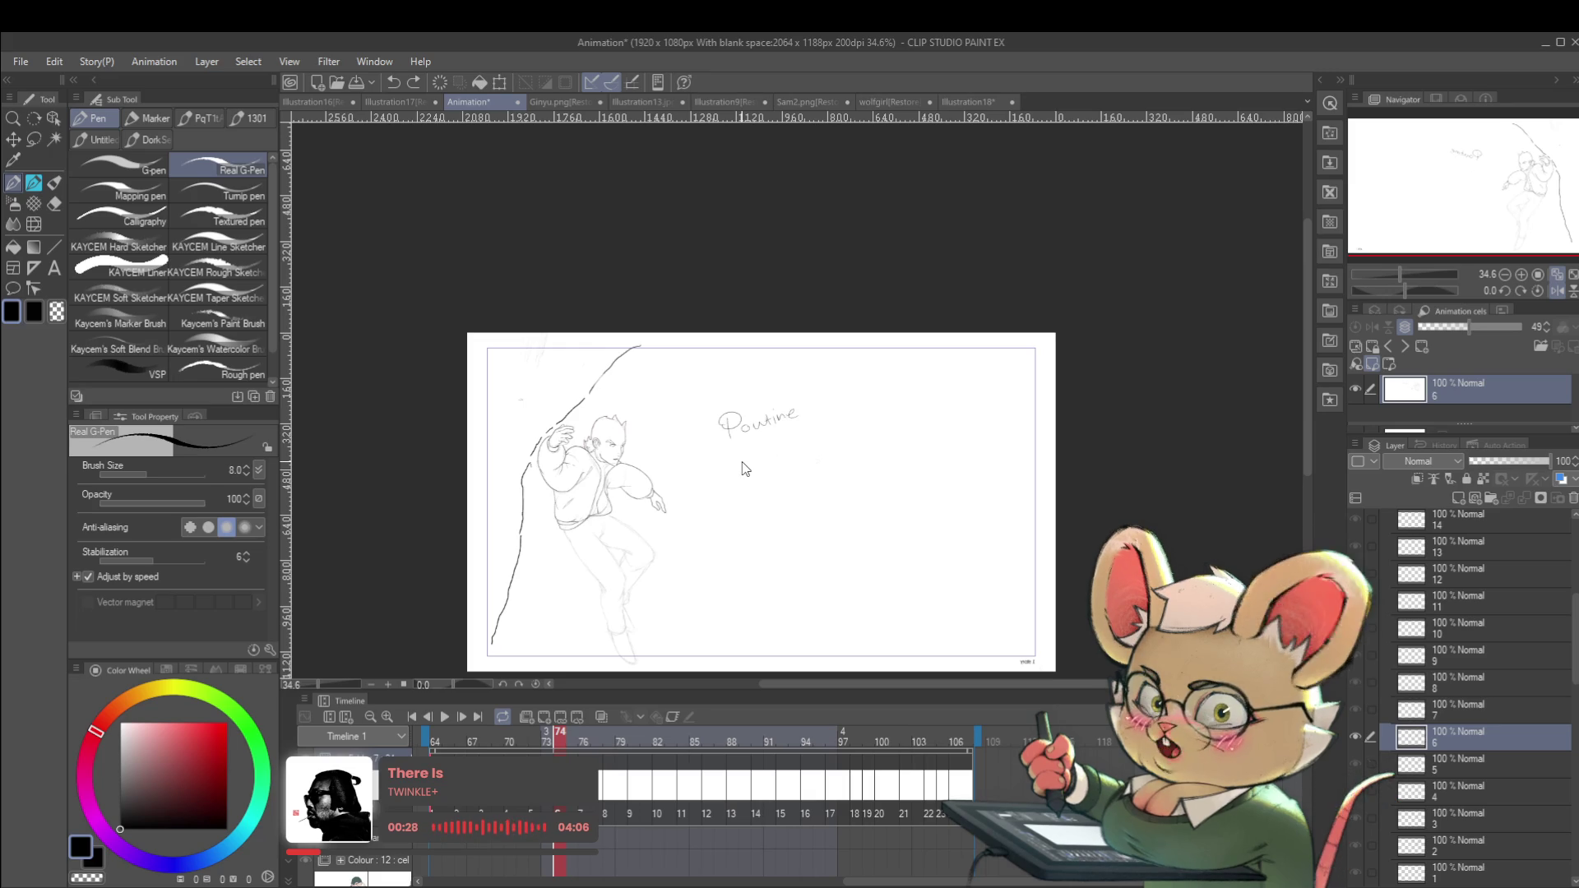
key(ctrl+z)
key(ctrl+z)
key(ctrl+z)
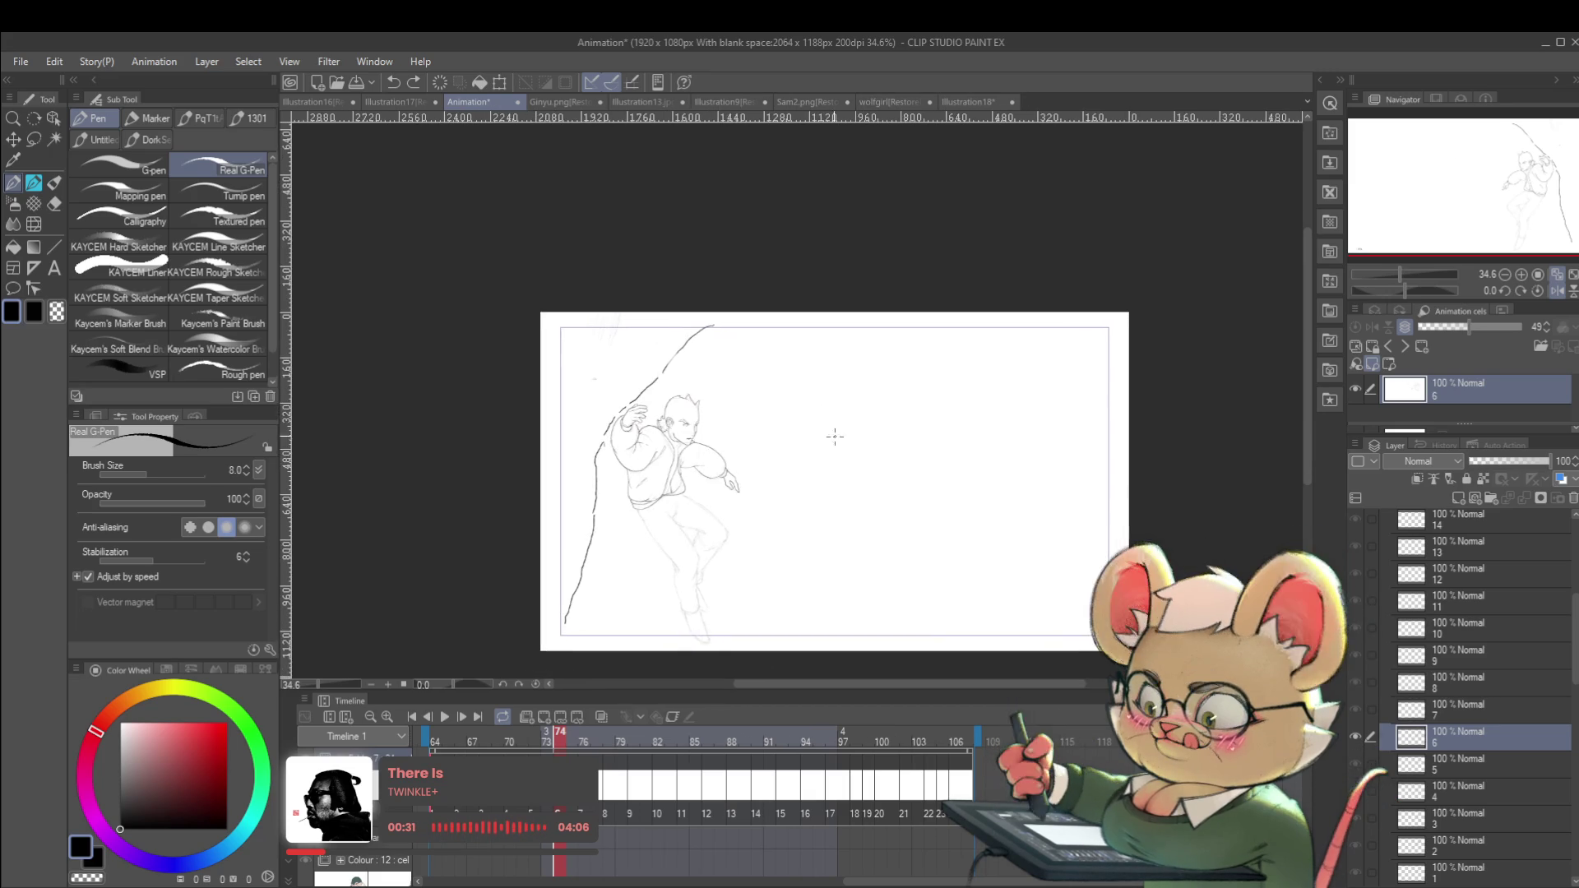
scroll(847, 434, up, 5)
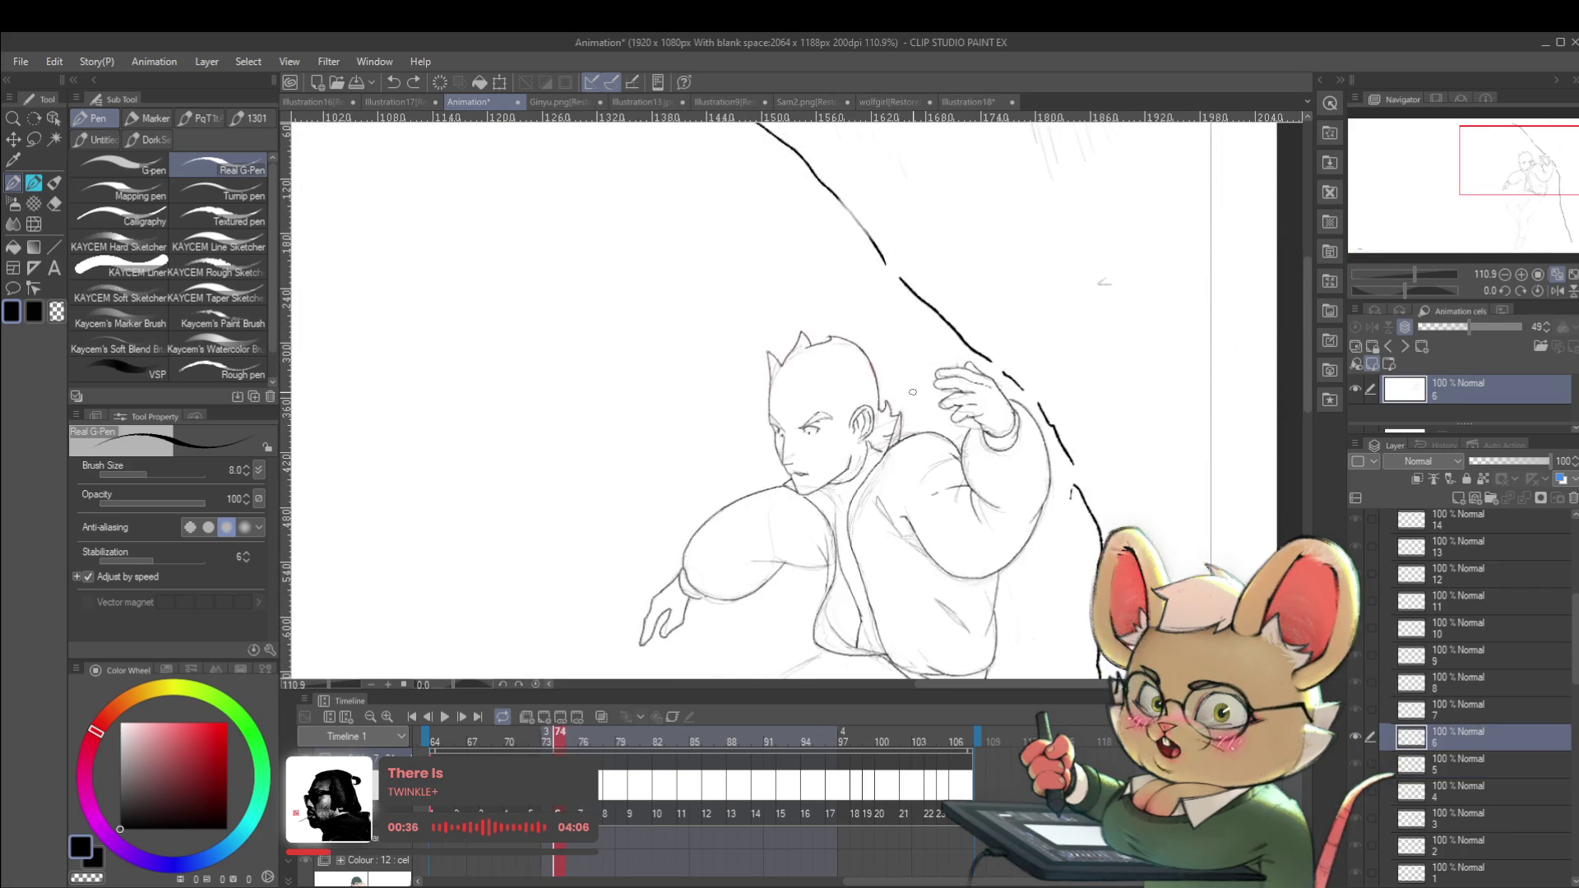
scroll(846, 398, up, 2)
scroll(846, 398, up, 1)
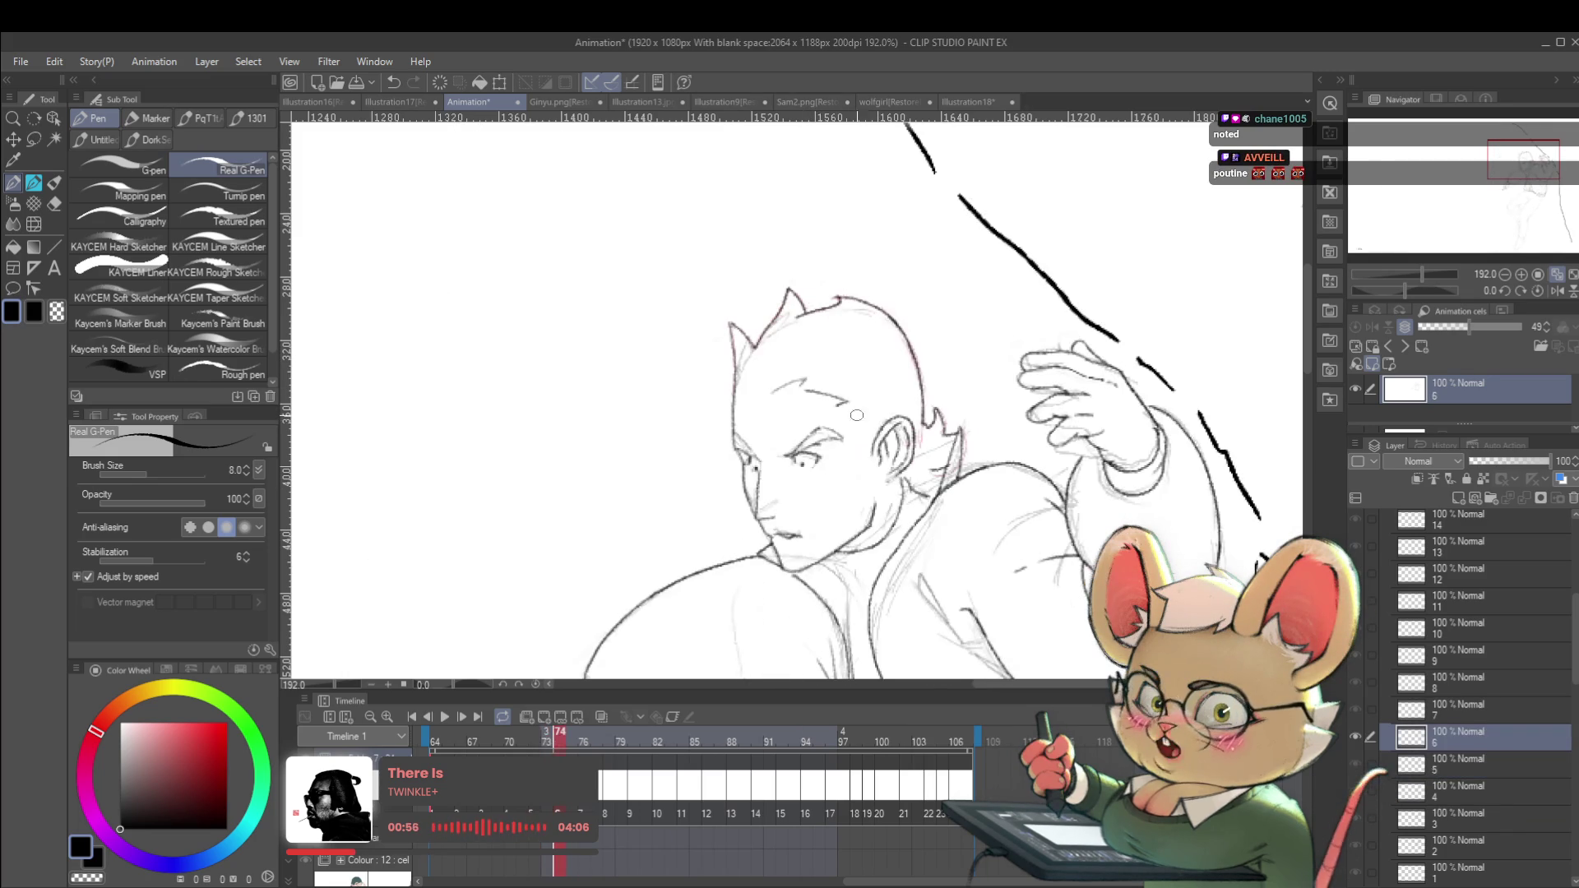
Extend the eyebrow line, then compare it against the neighbouring frame in a mirrored view.
drag(809, 391, 860, 414)
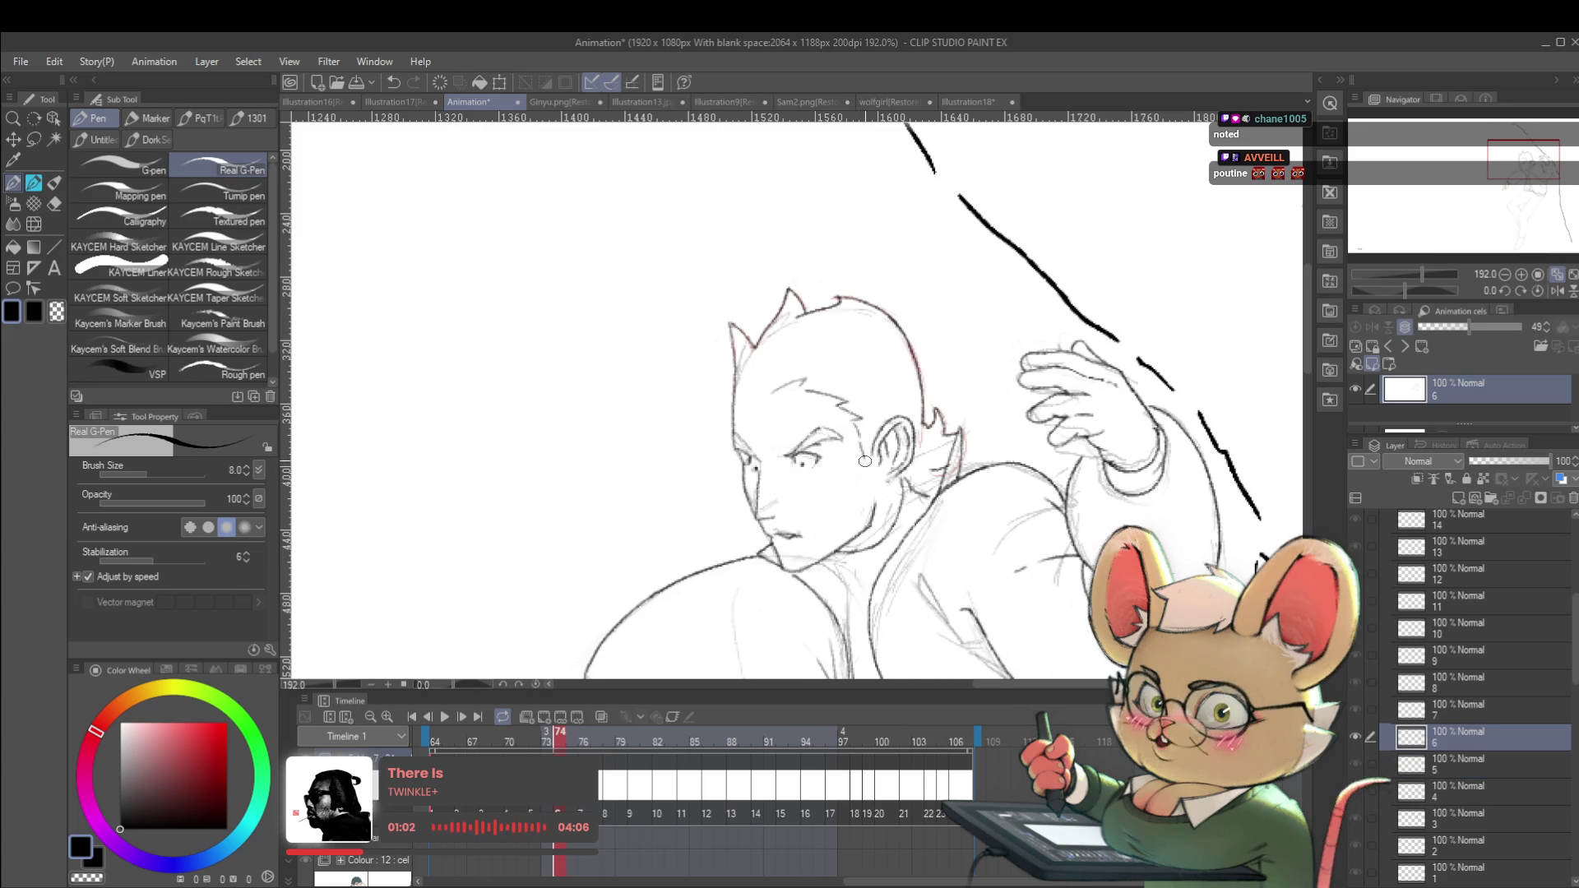
scroll(909, 449, down, 5)
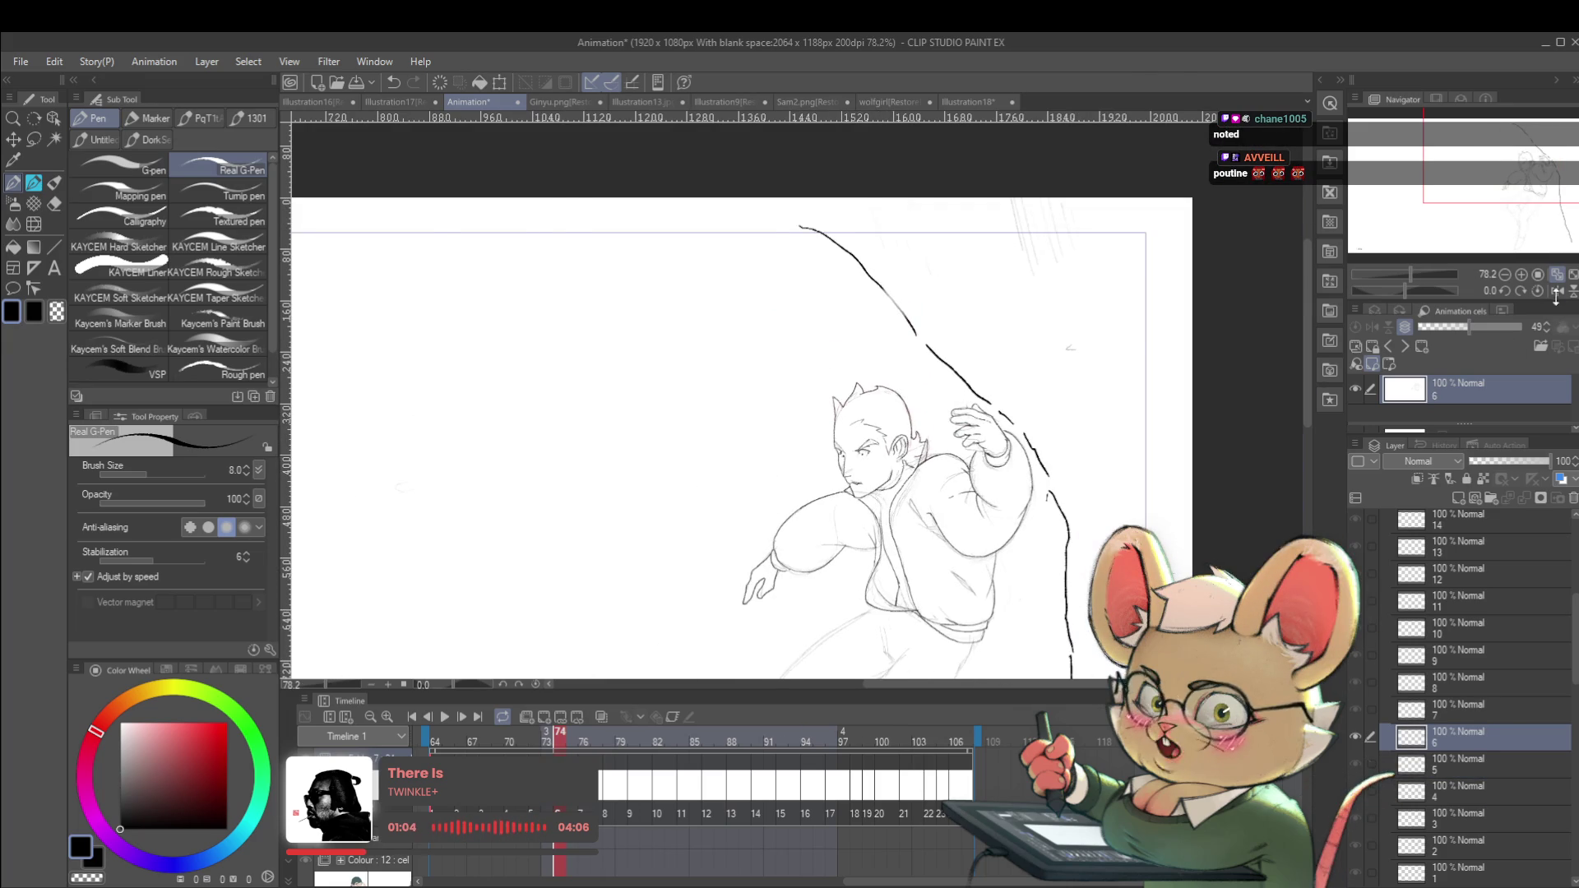
click(1557, 292)
scroll(834, 426, up, 5)
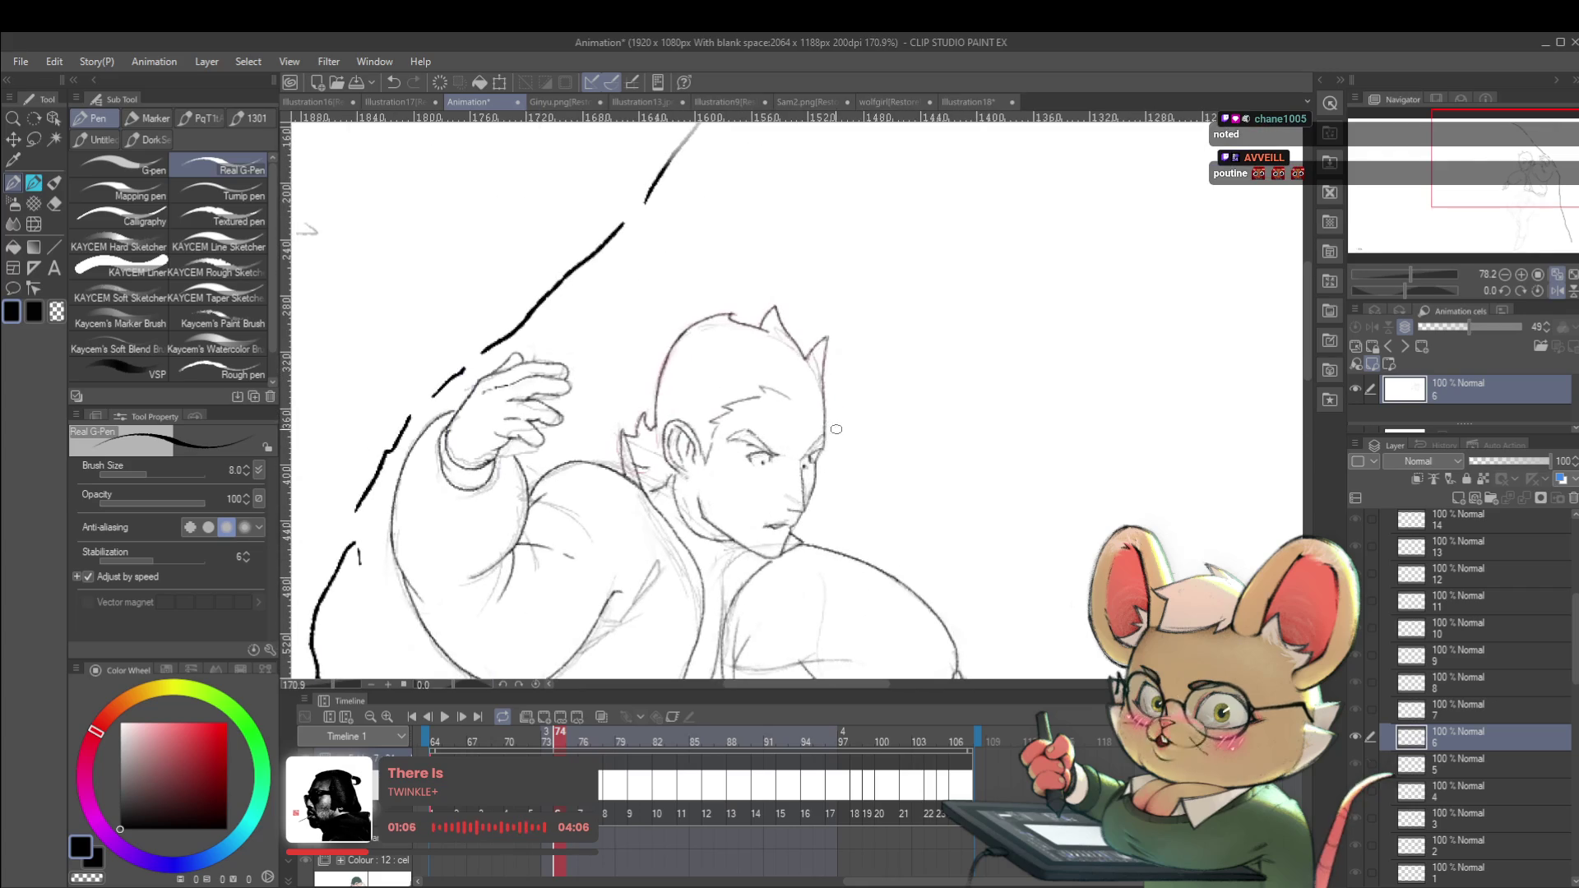
key(Left)
key(Right)
key(Left)
key(Right)
key(Left)
key(Right)
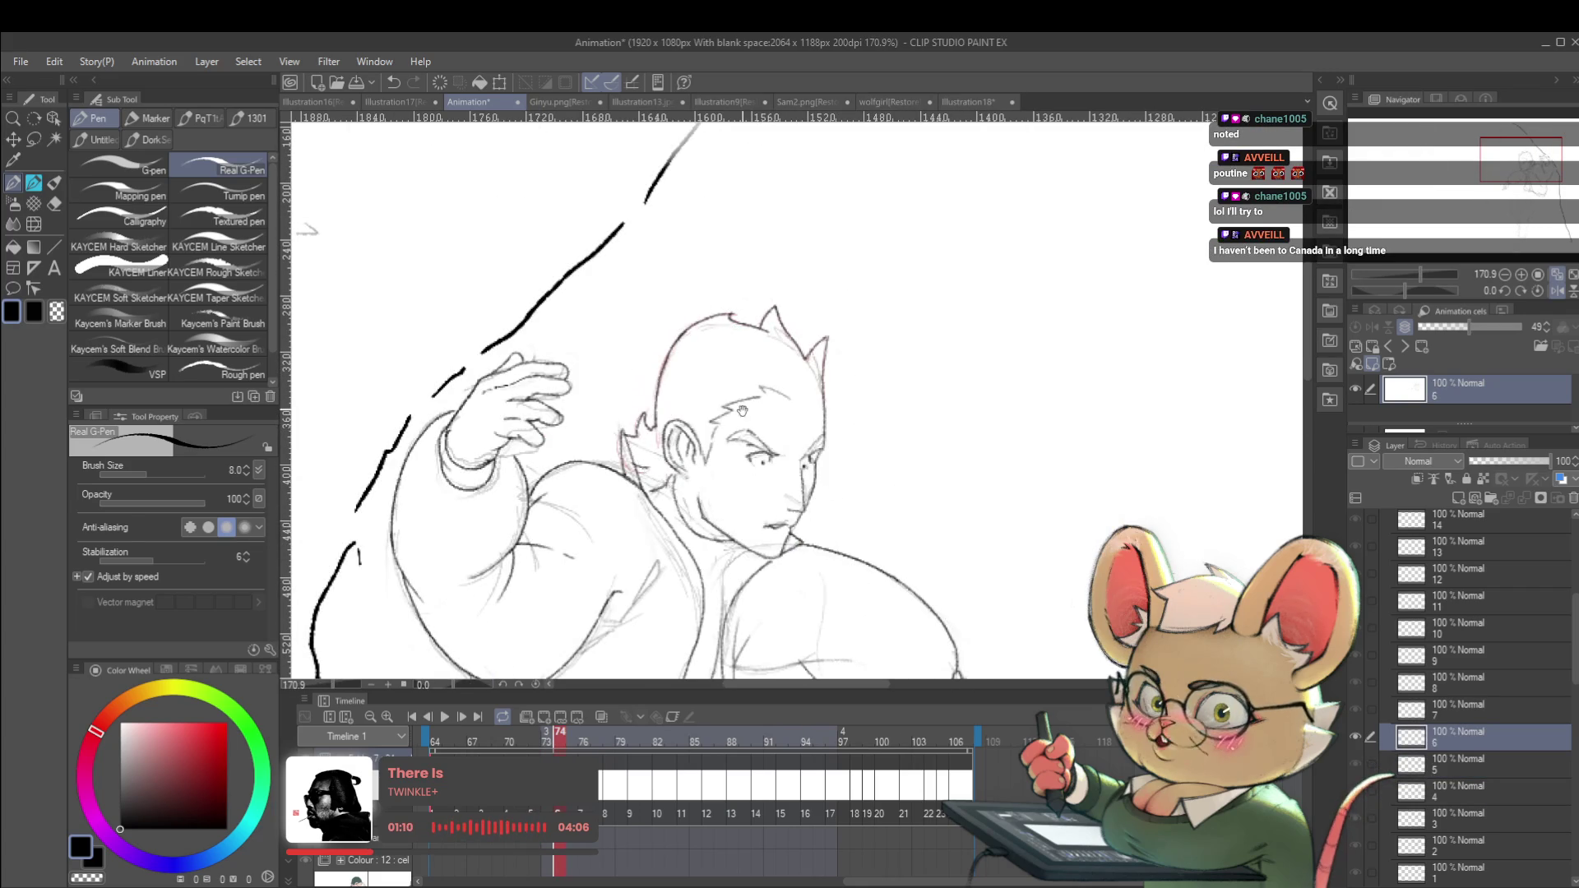
Toggle between frame 74 and the raised-arm frame 73 to compare the drawings.
scroll(749, 408, up, 1)
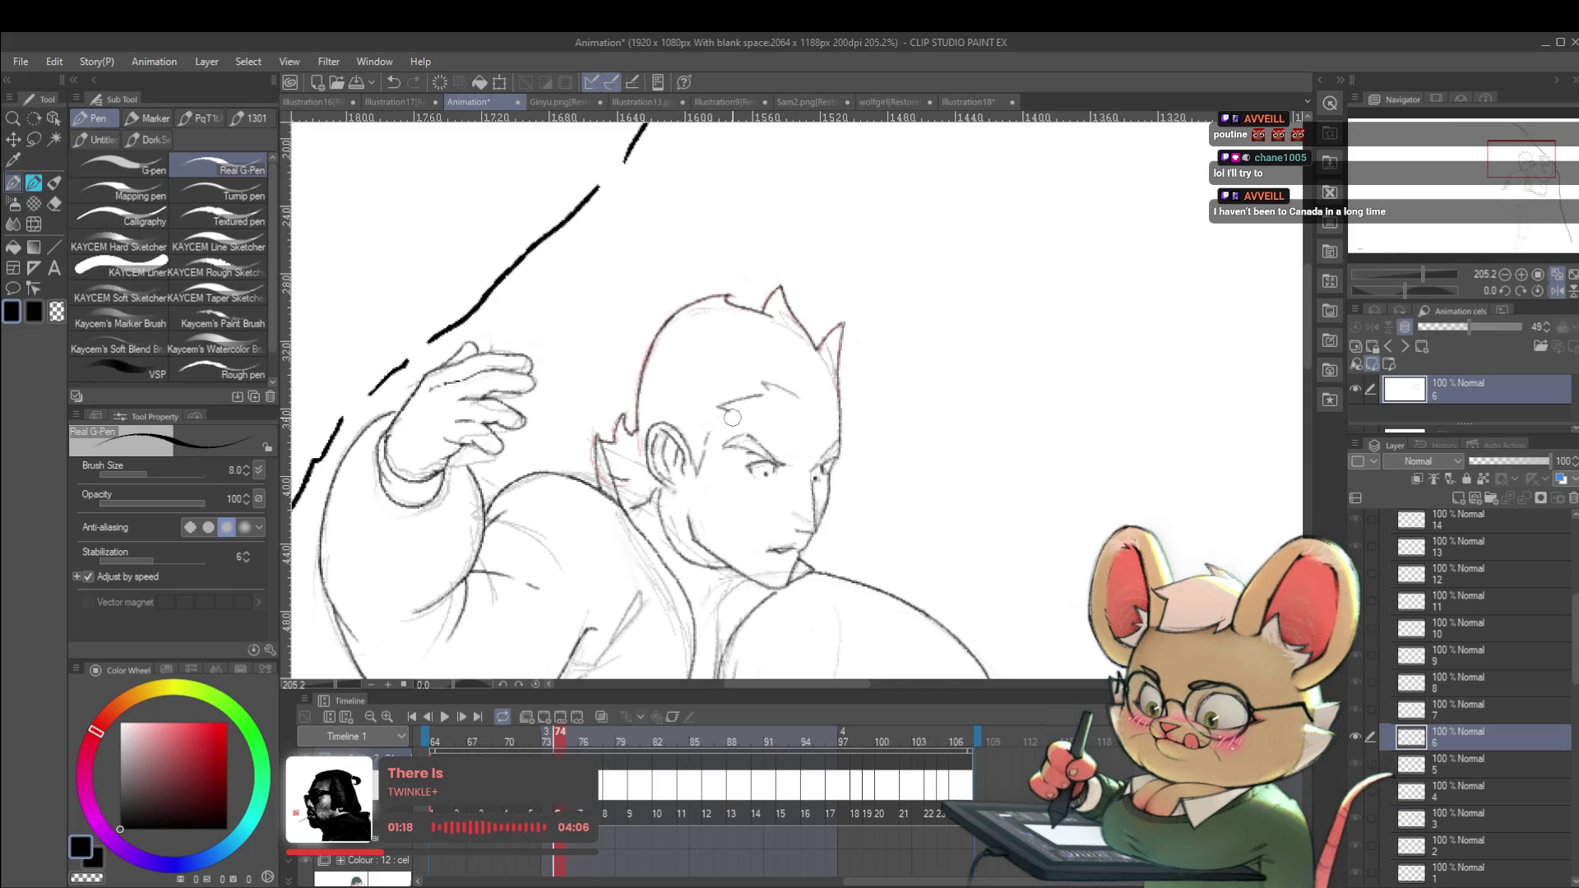
key(Left)
key(Right)
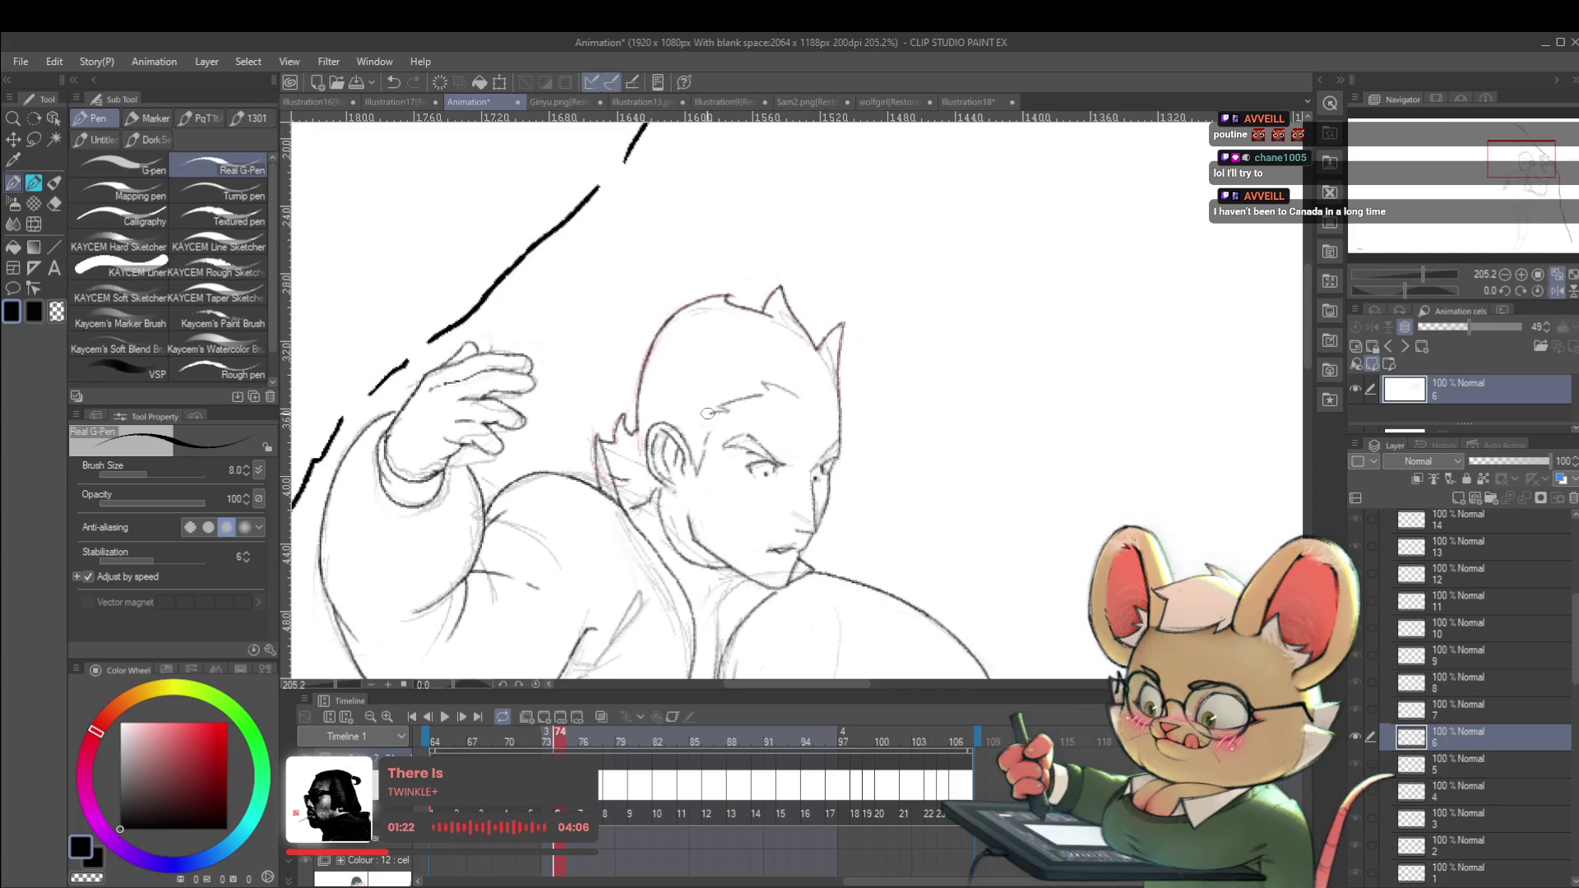
key(Left)
key(Right)
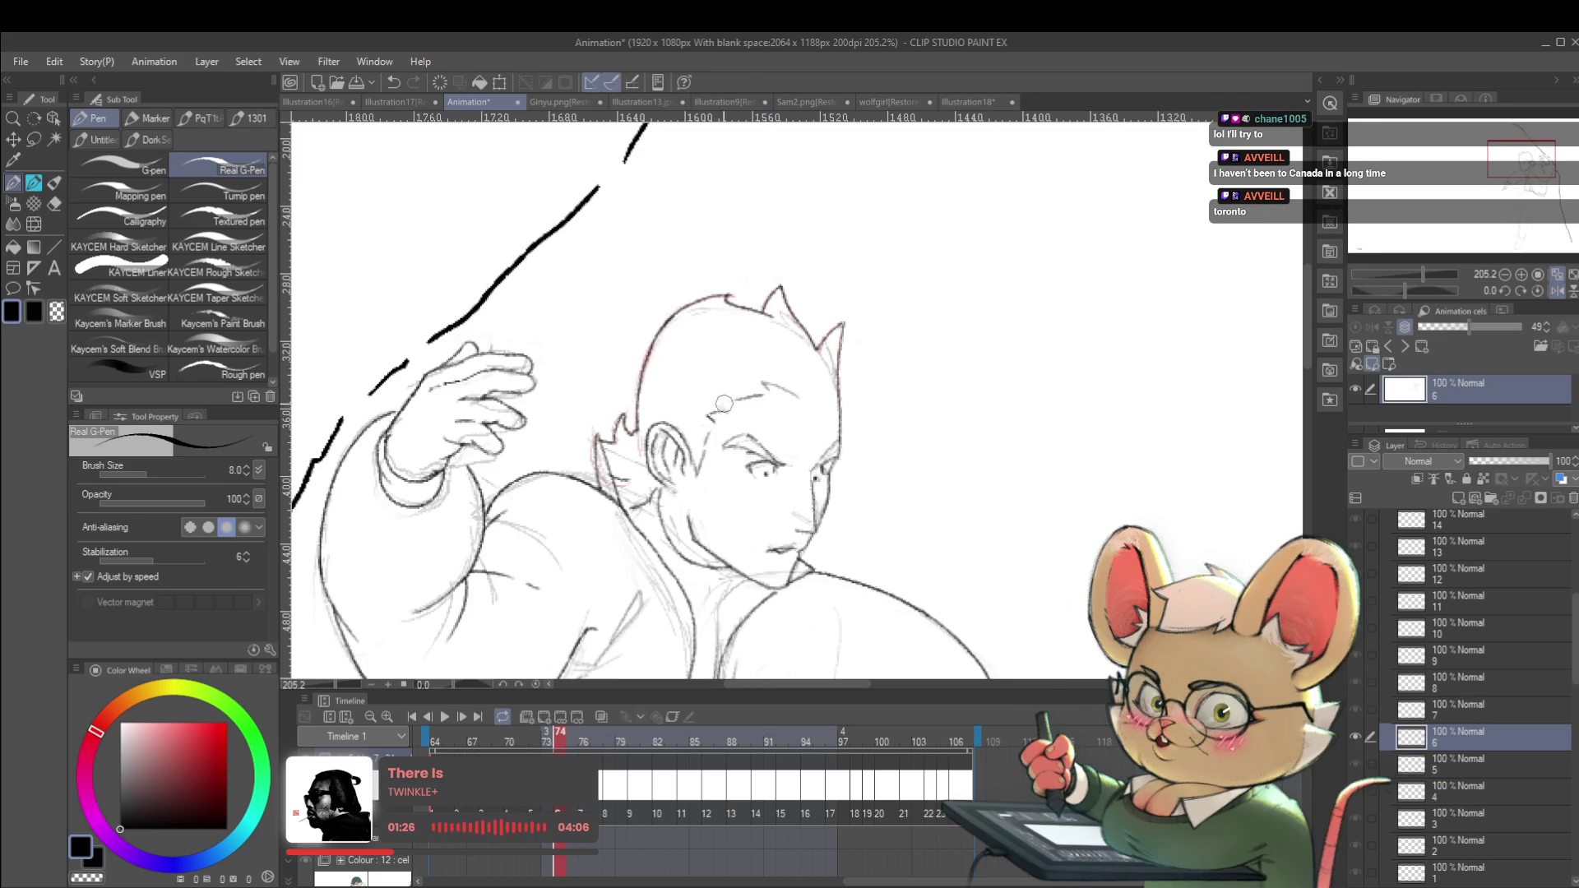
key(Left)
key(Right)
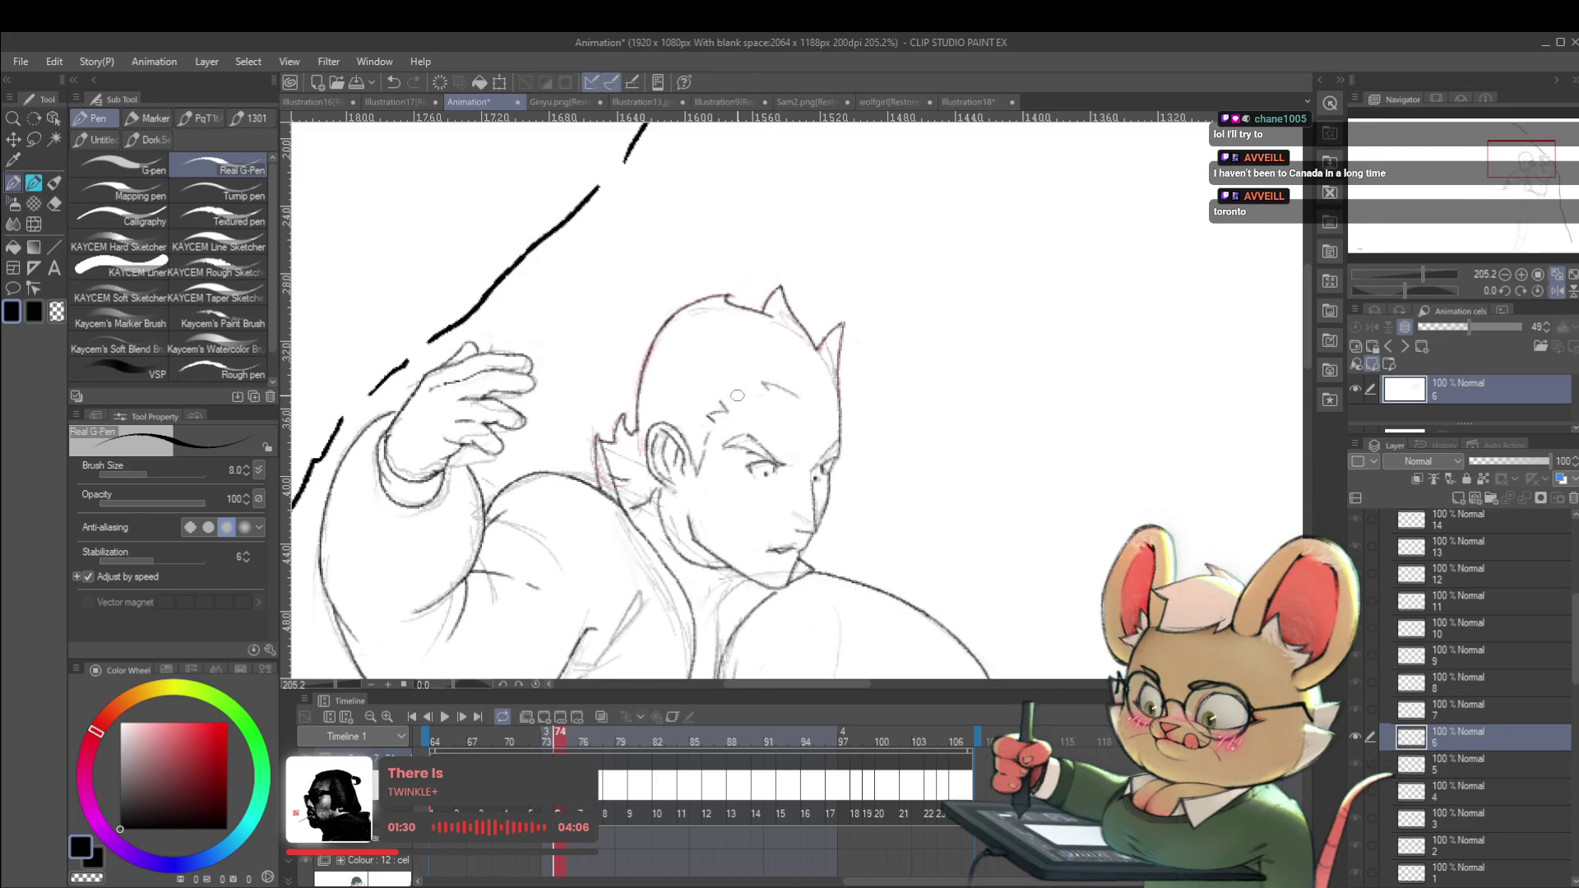
key(Left)
key(Right)
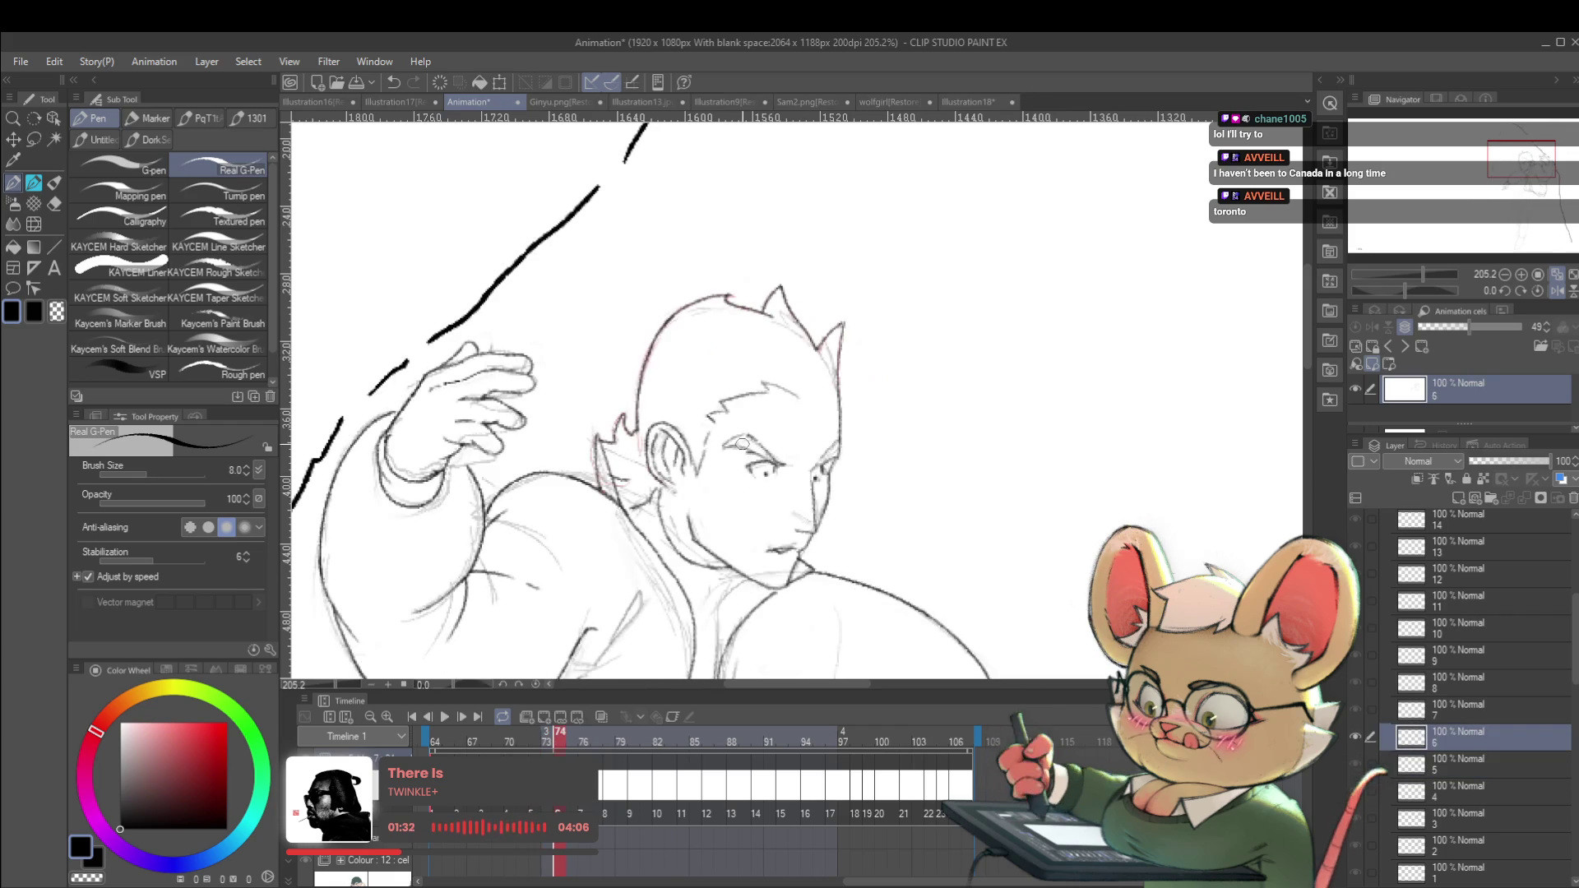
Turn off the mirrored view and compare frames 73 and 74 again.
click(1557, 292)
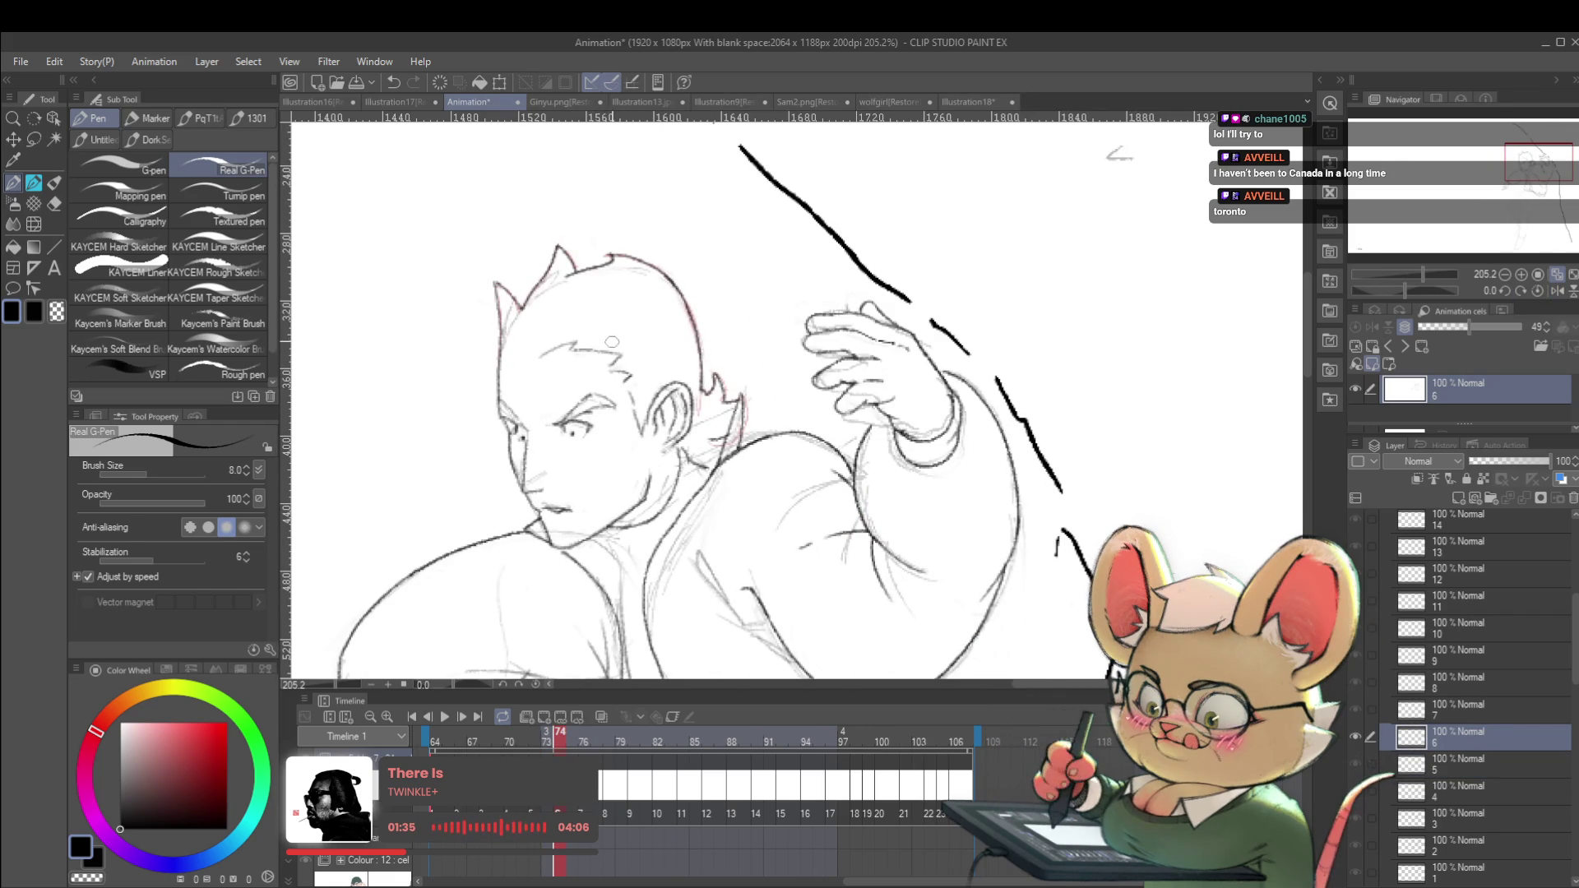
key(Left)
key(Right)
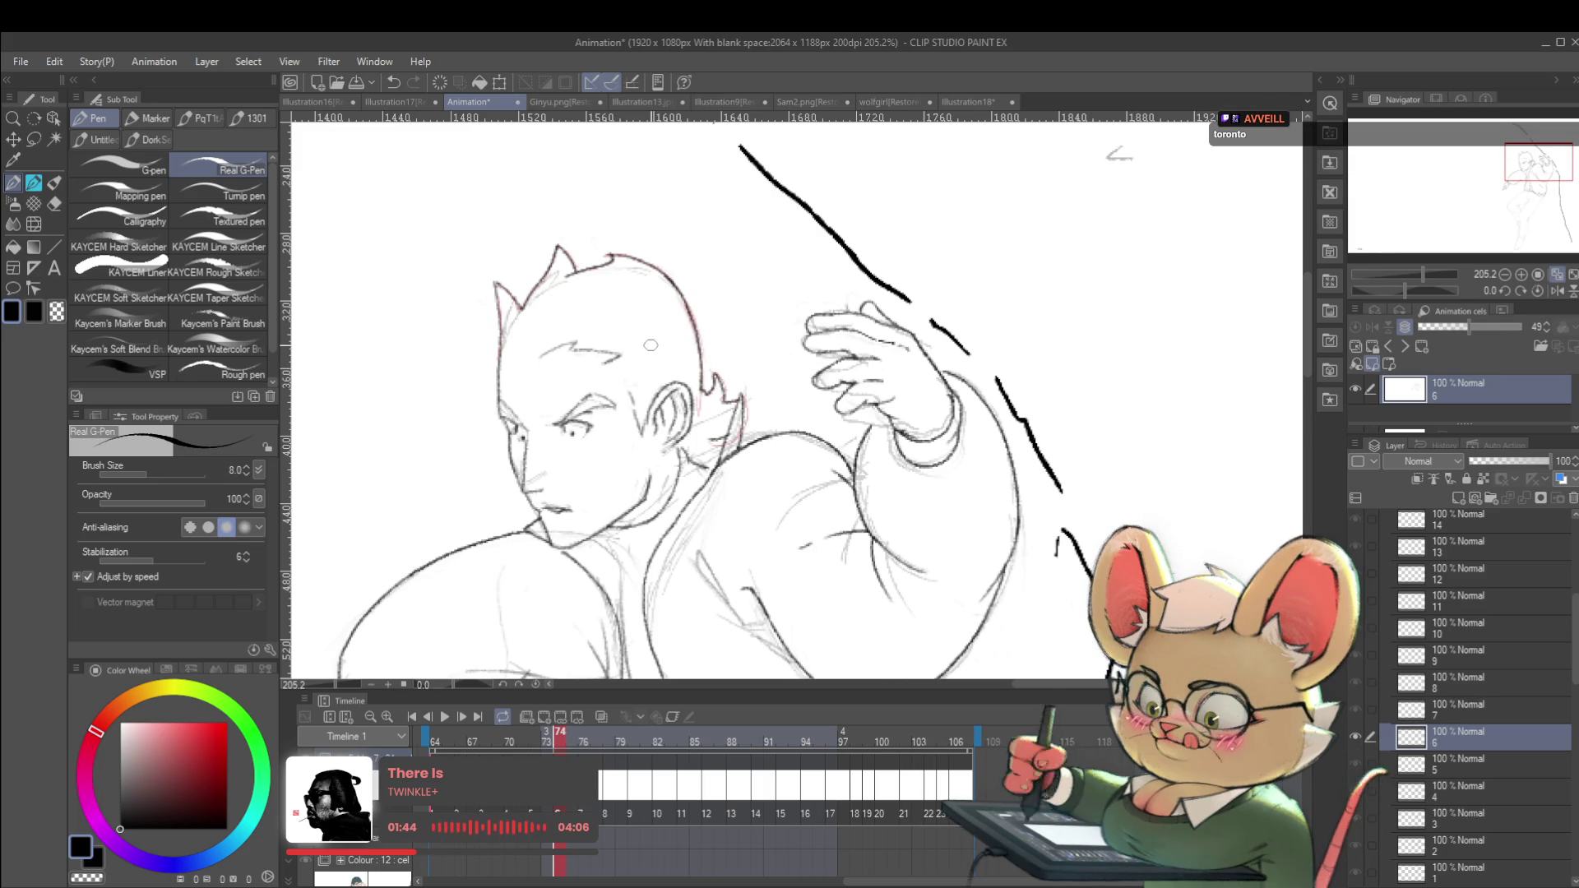
key(Left)
key(Right)
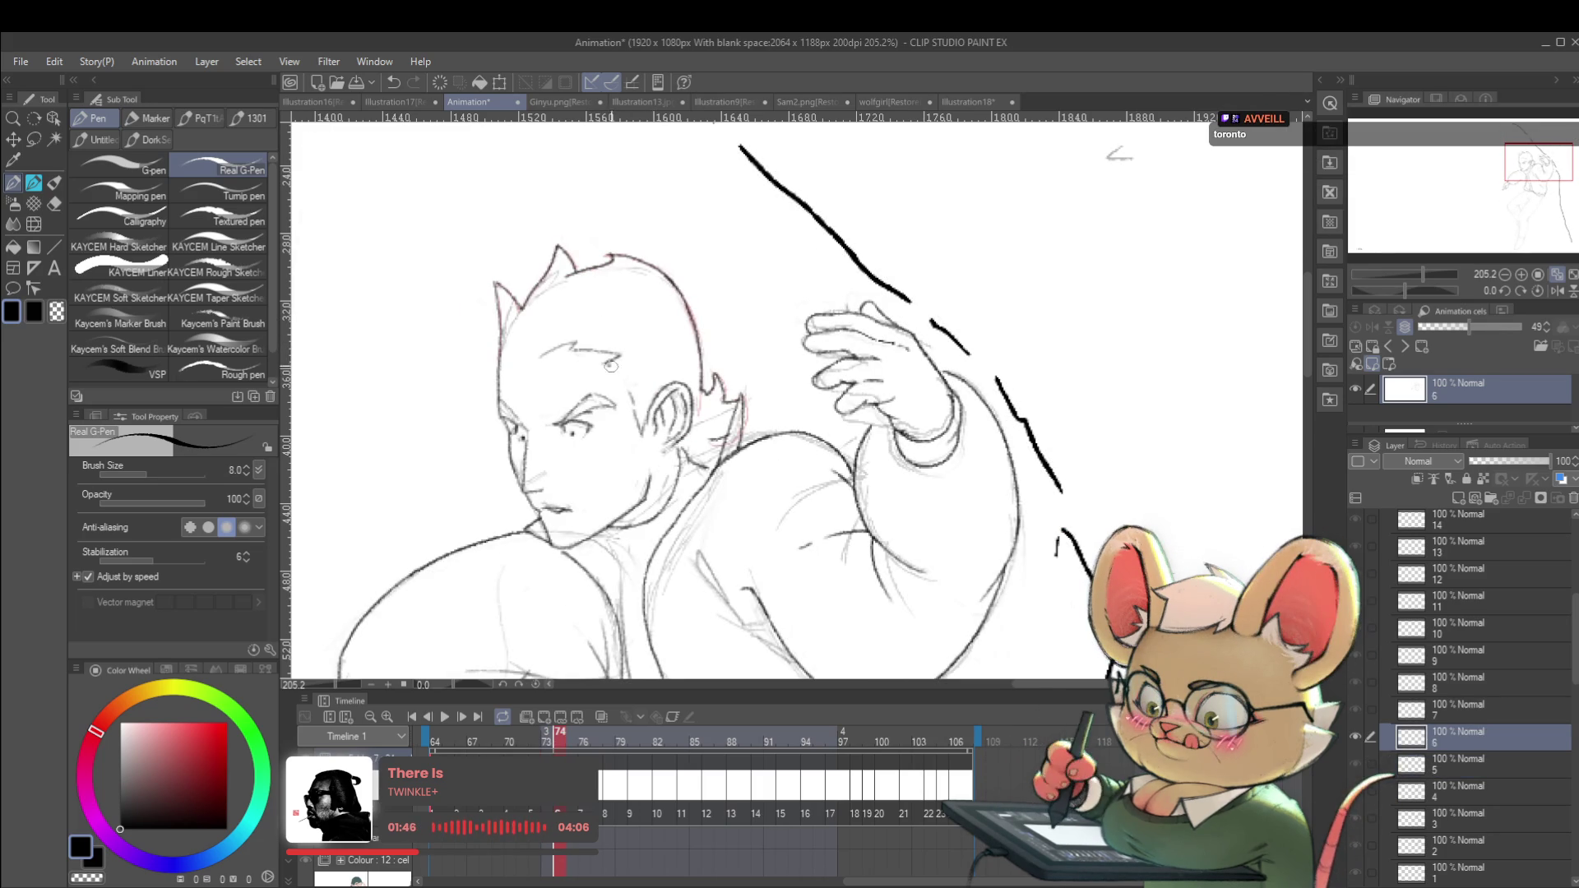
key(Left)
key(Right)
key(Left)
key(Right)
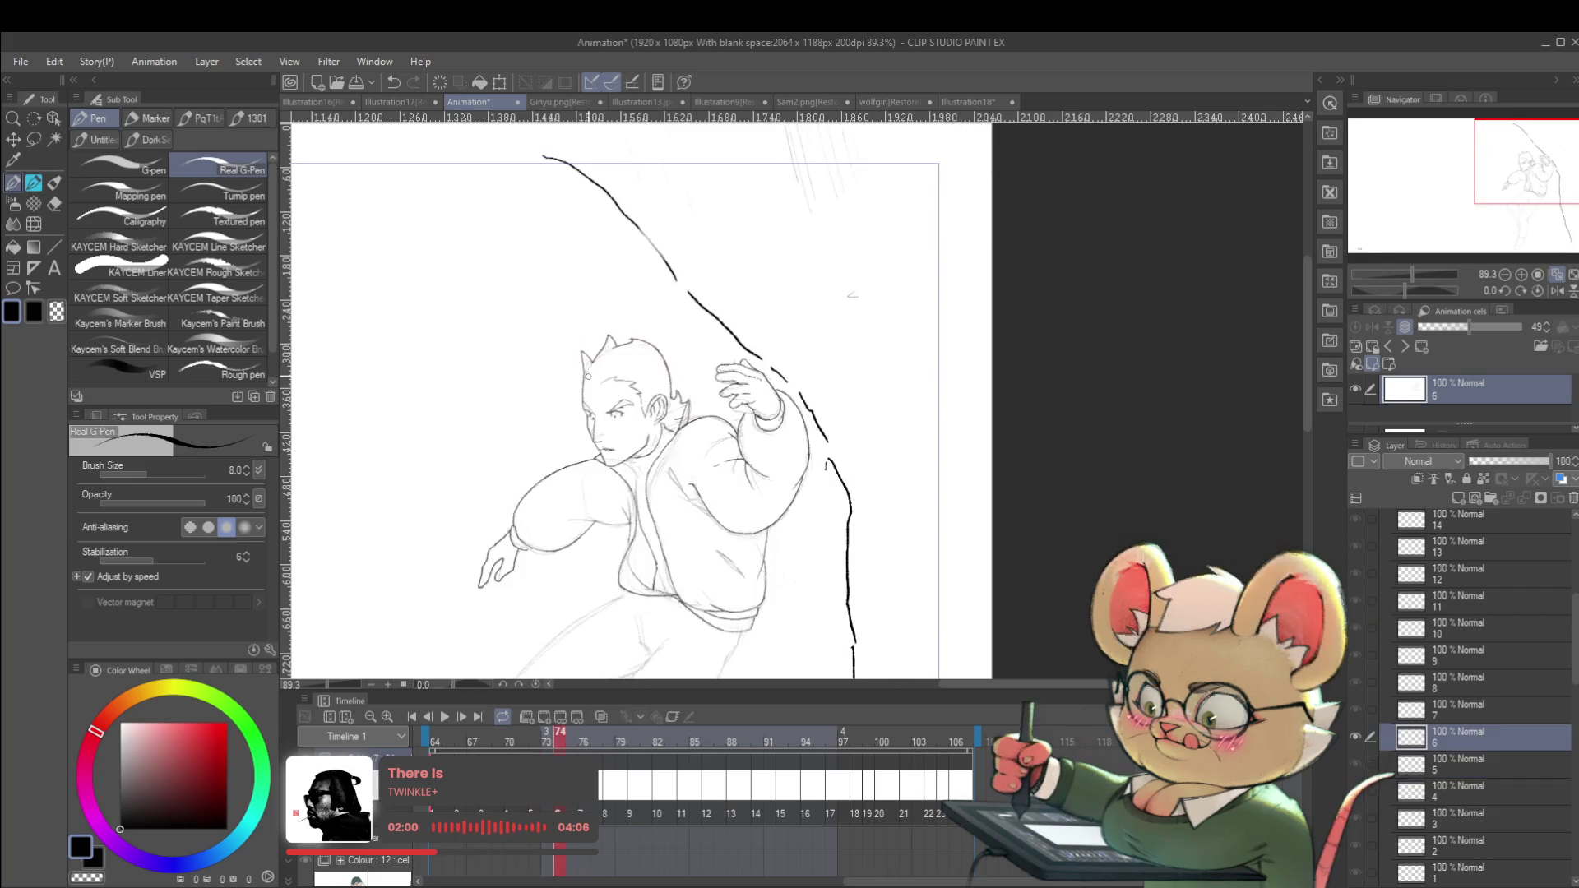
Zoom in and flip between frames 73 and 74 to compare the head.
scroll(588, 376, up, 5)
scroll(554, 334, up, 1)
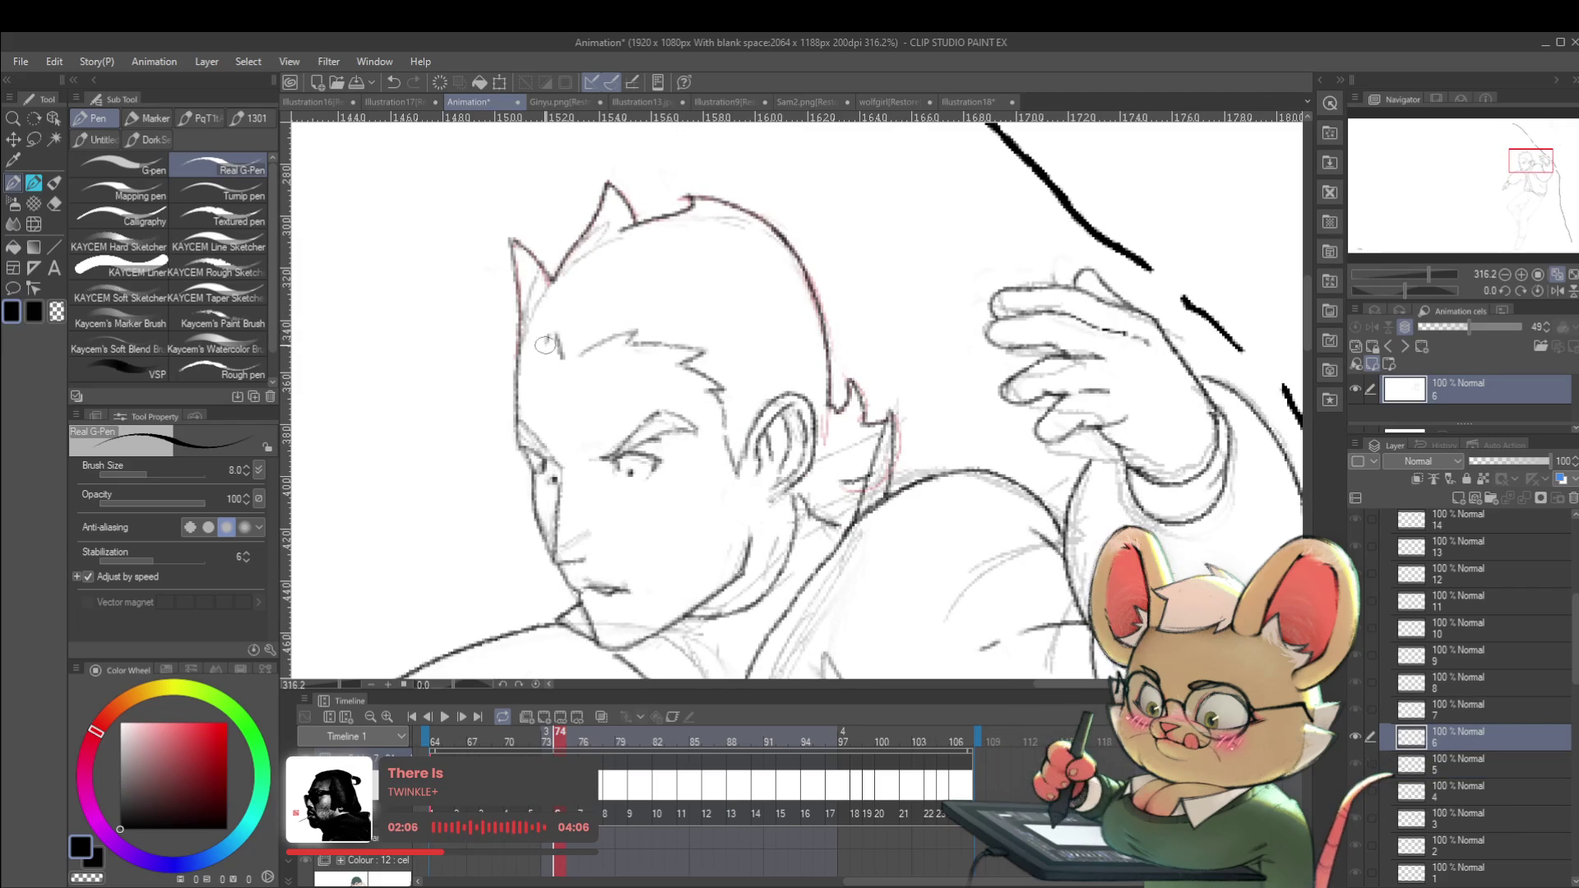
key(Left)
key(Right)
key(Left)
key(Right)
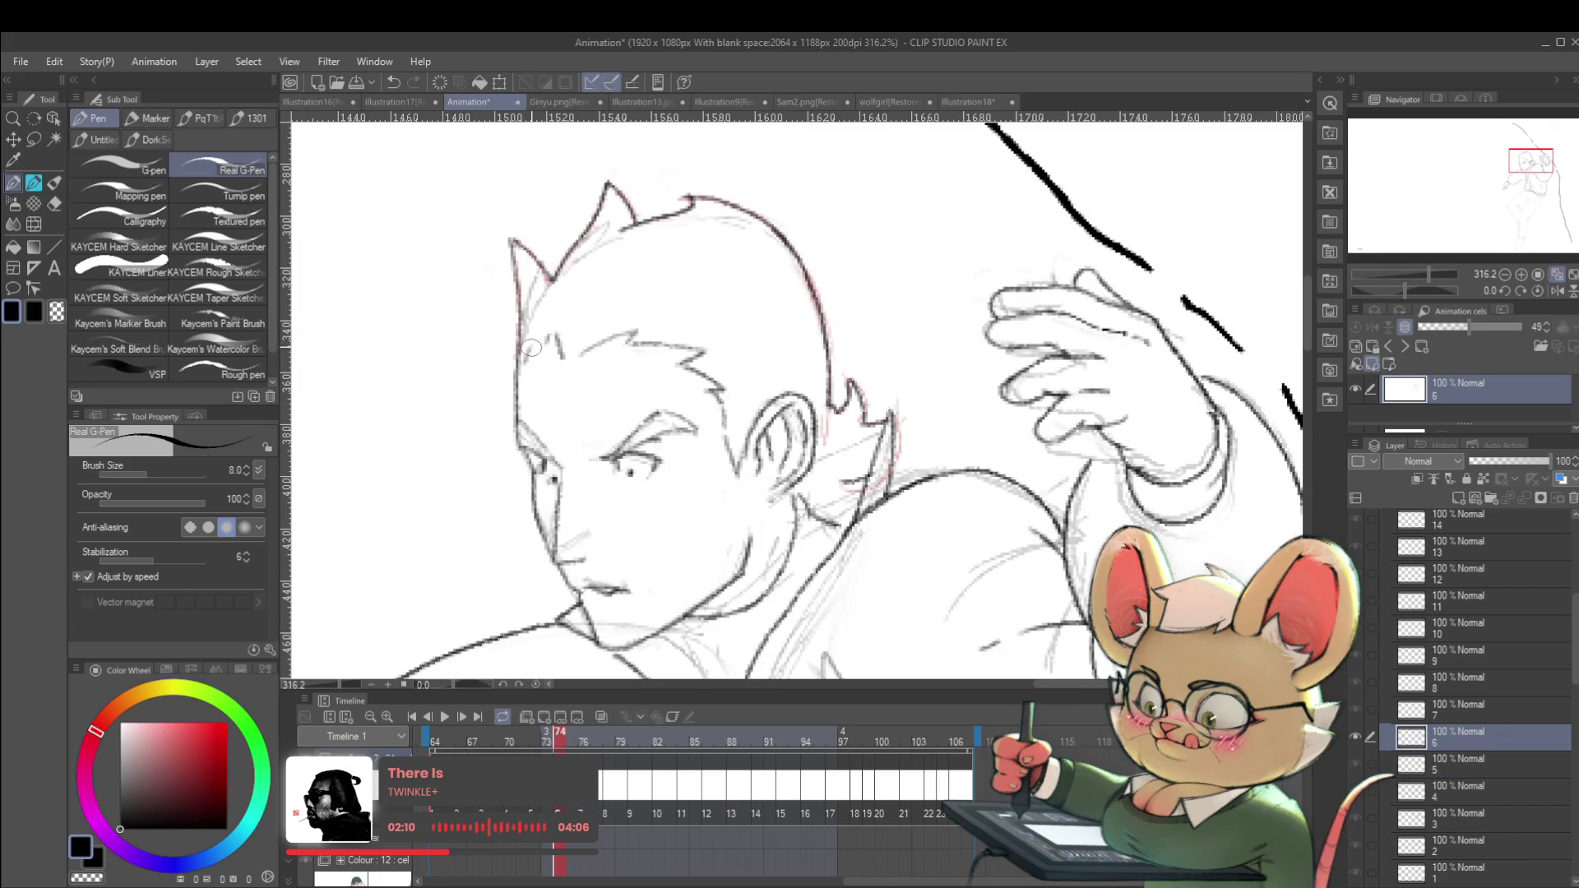
key(Left)
scroll(518, 312, down, 10)
Toggle frames 73/74 again, zoom in on the head, and switch to freehand Lasso selection.
key(Right)
key(Left)
key(Right)
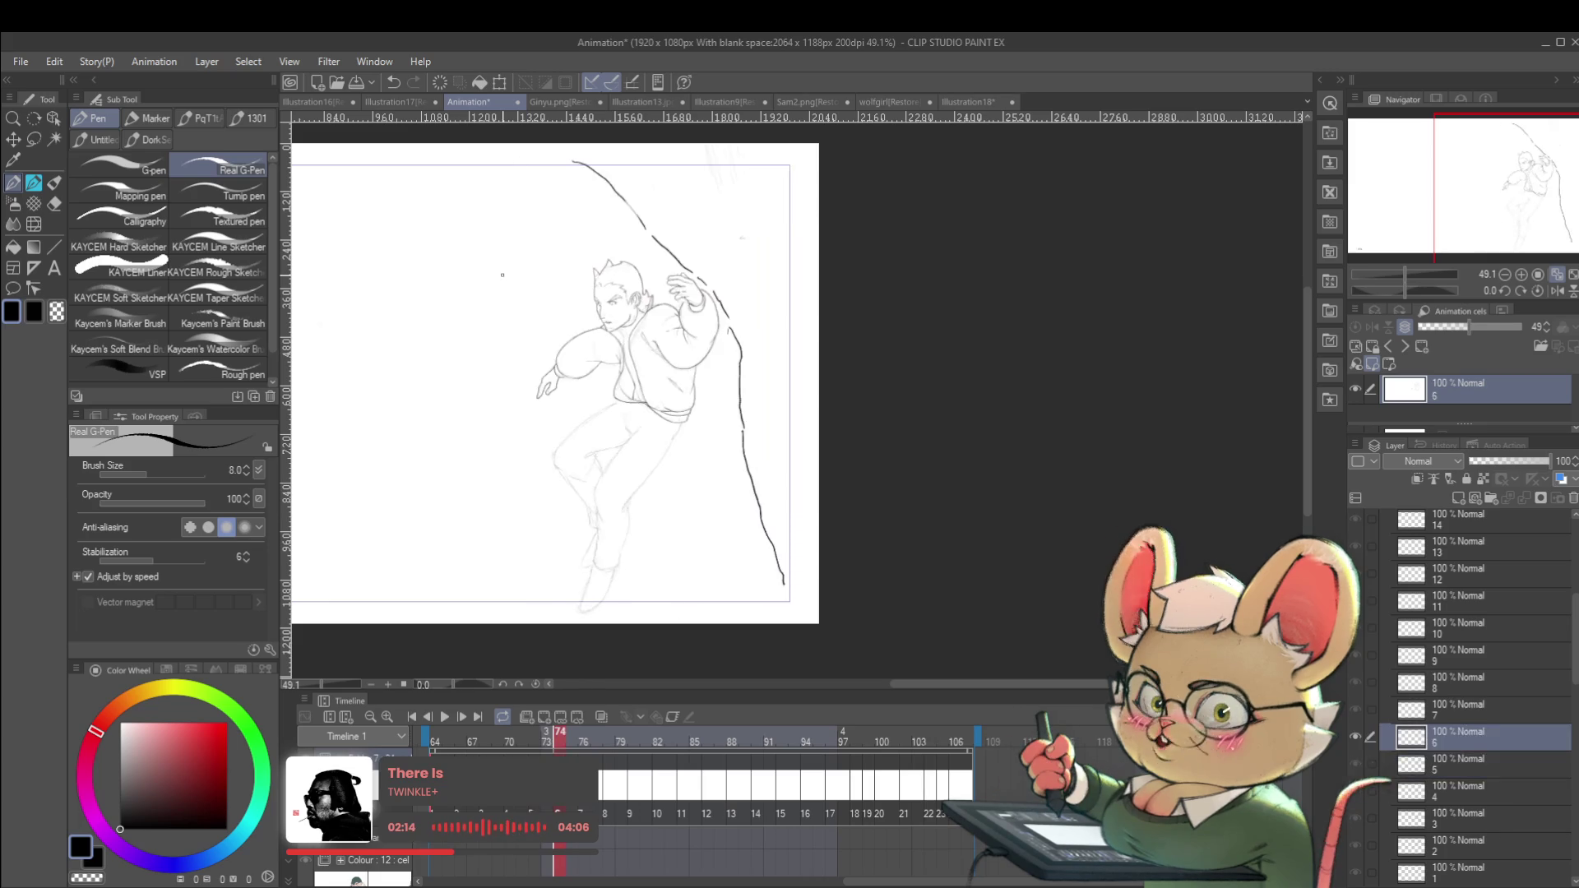
key(Right)
key(Left)
key(Left)
key(Left)
key(Right)
key(Left)
key(Right)
key(Right)
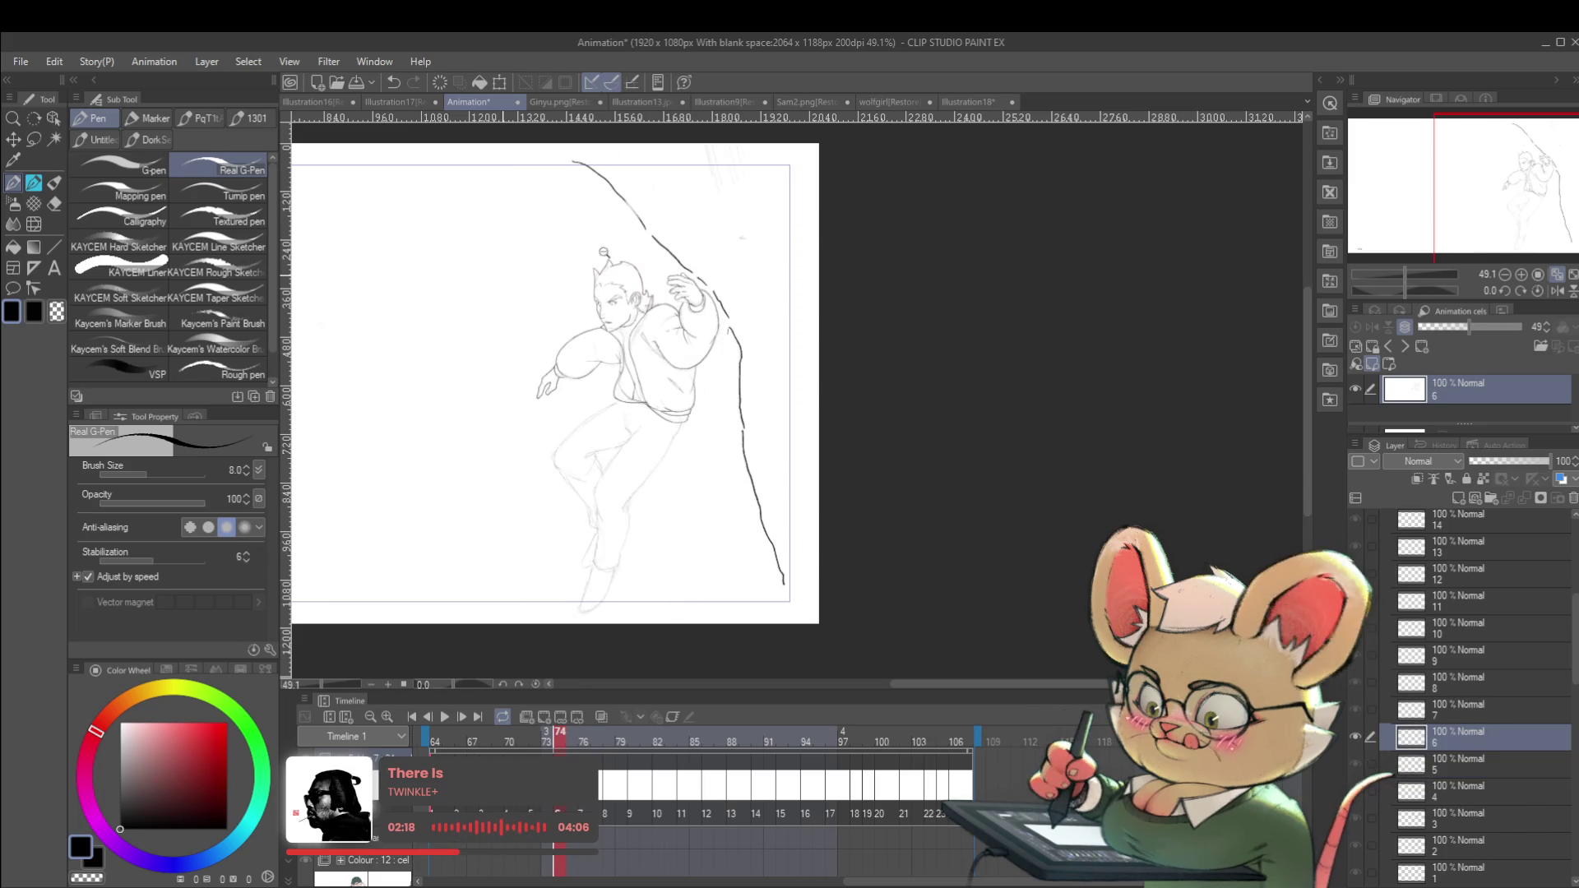
drag(504, 276, 608, 272)
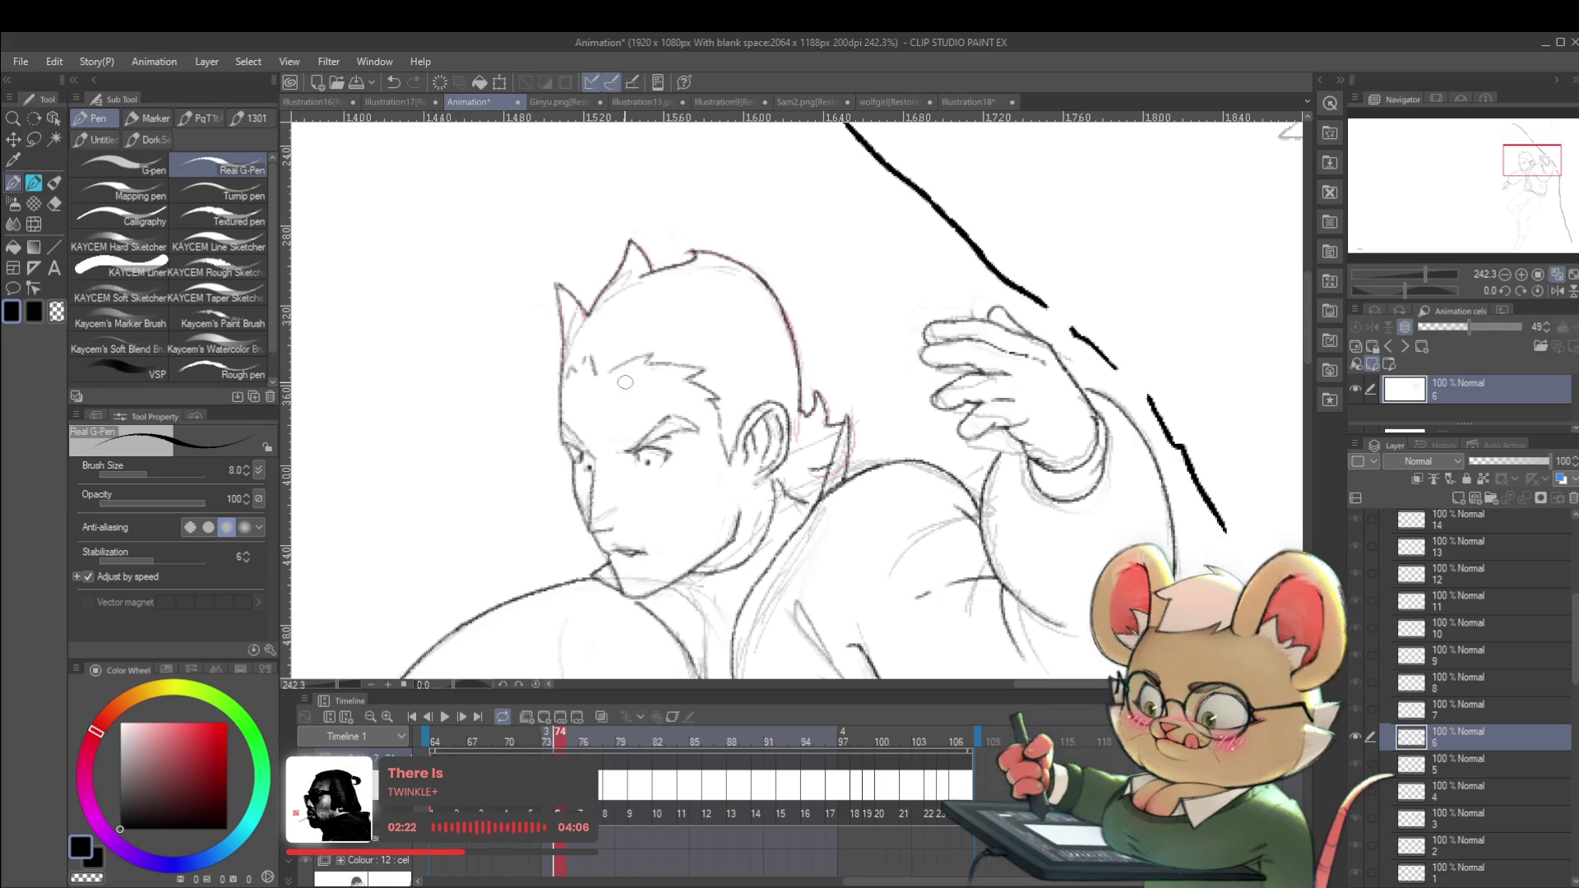
key(m)
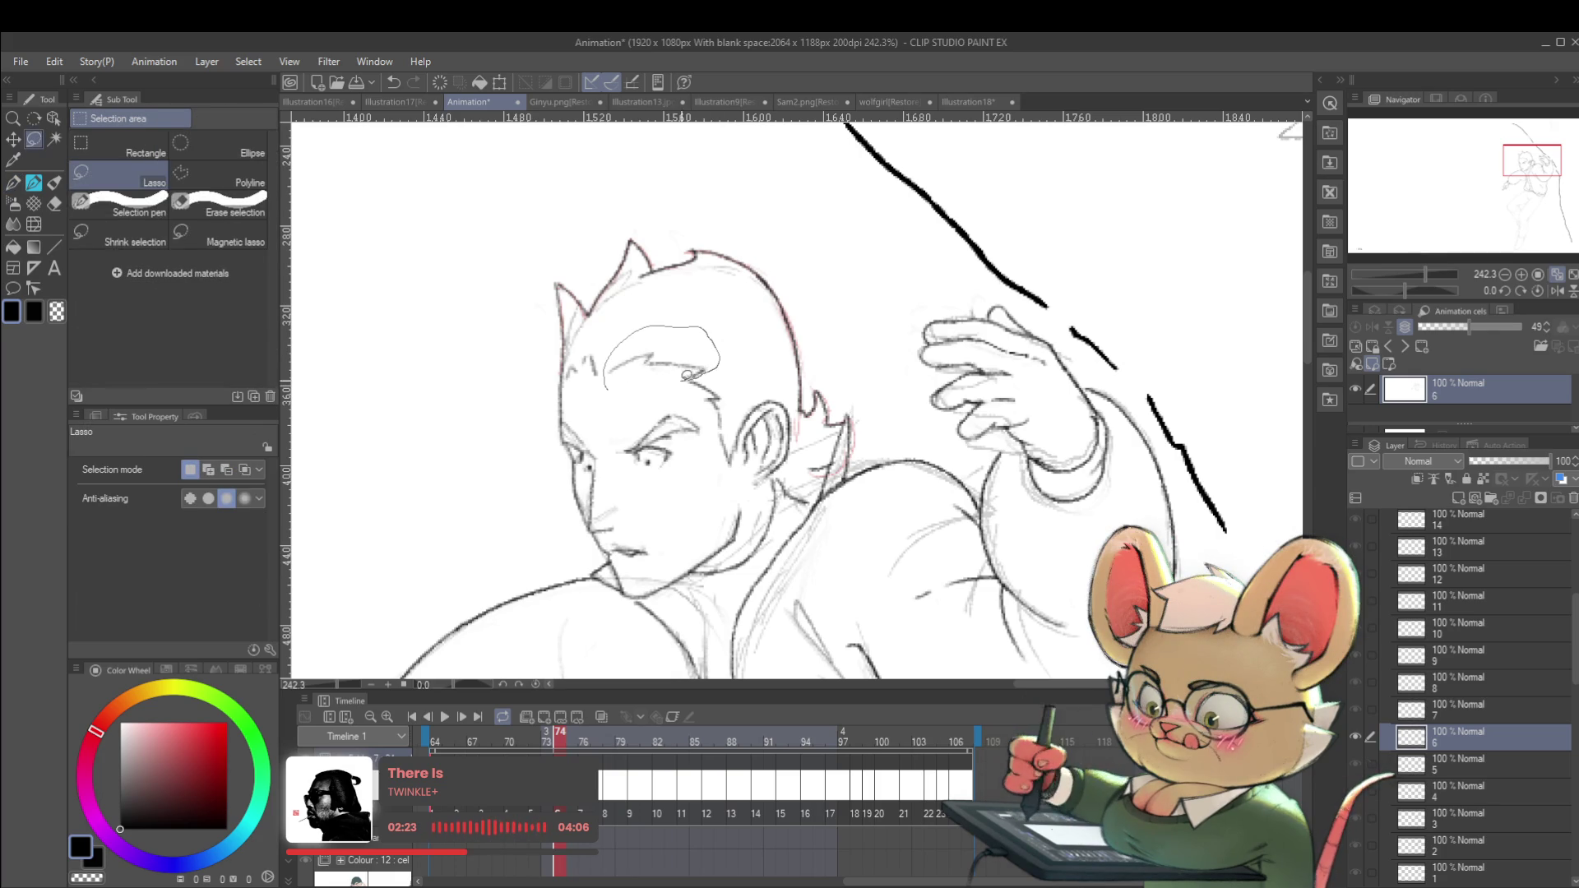
Rotate the lassoed forehead lines on frame 74 and compare them against frame 73.
key(ctrl+t)
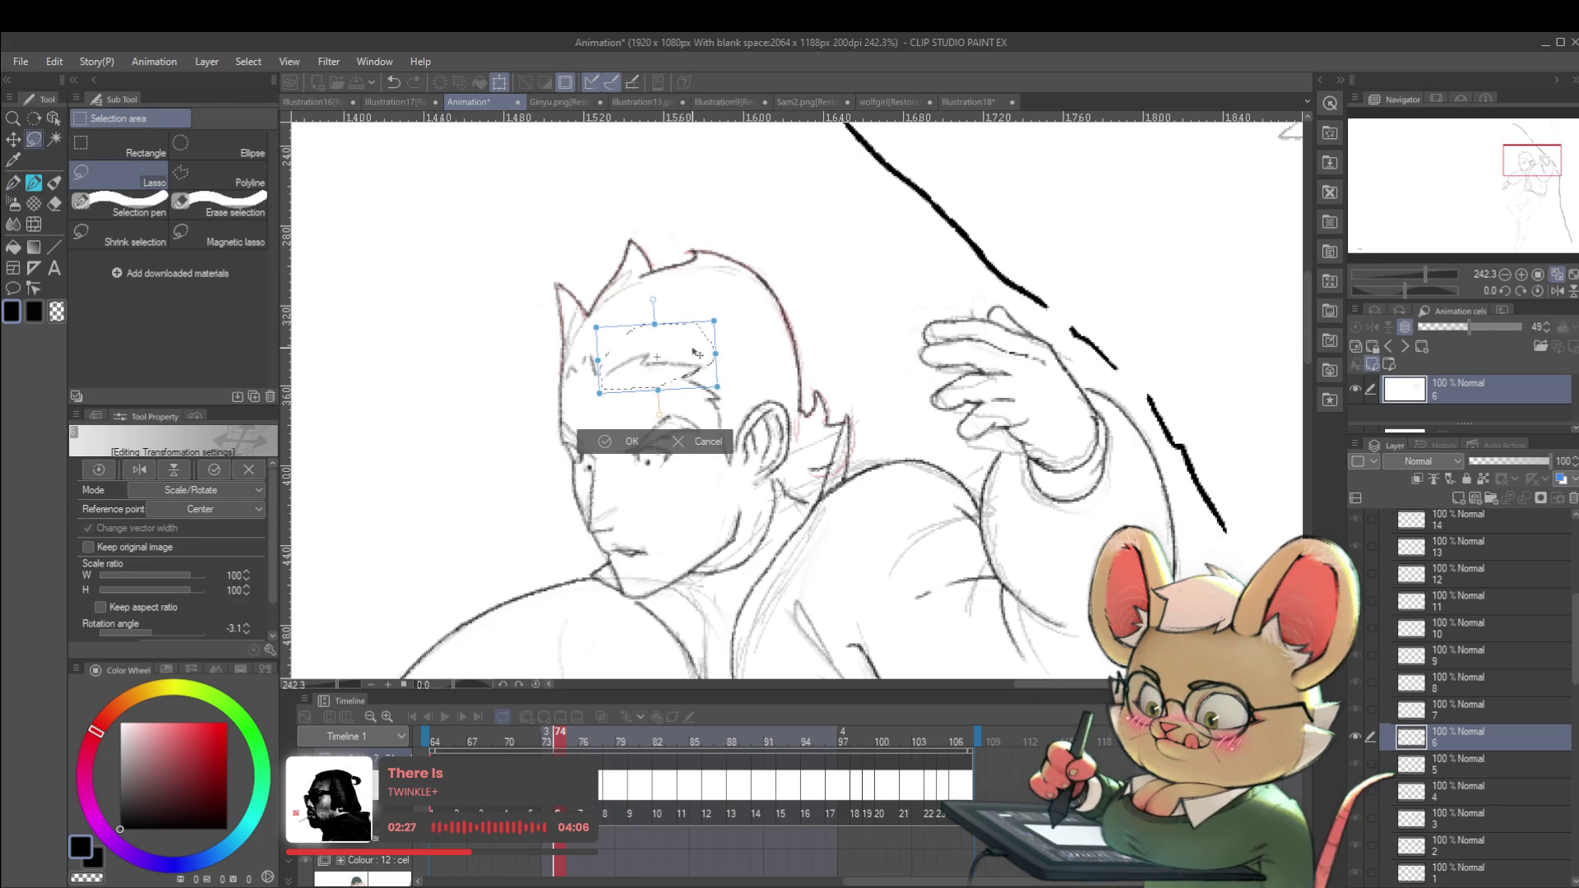
key(Return)
key(Left)
key(Right)
key(Left)
key(Right)
key(Left)
key(Right)
key(Left)
key(Right)
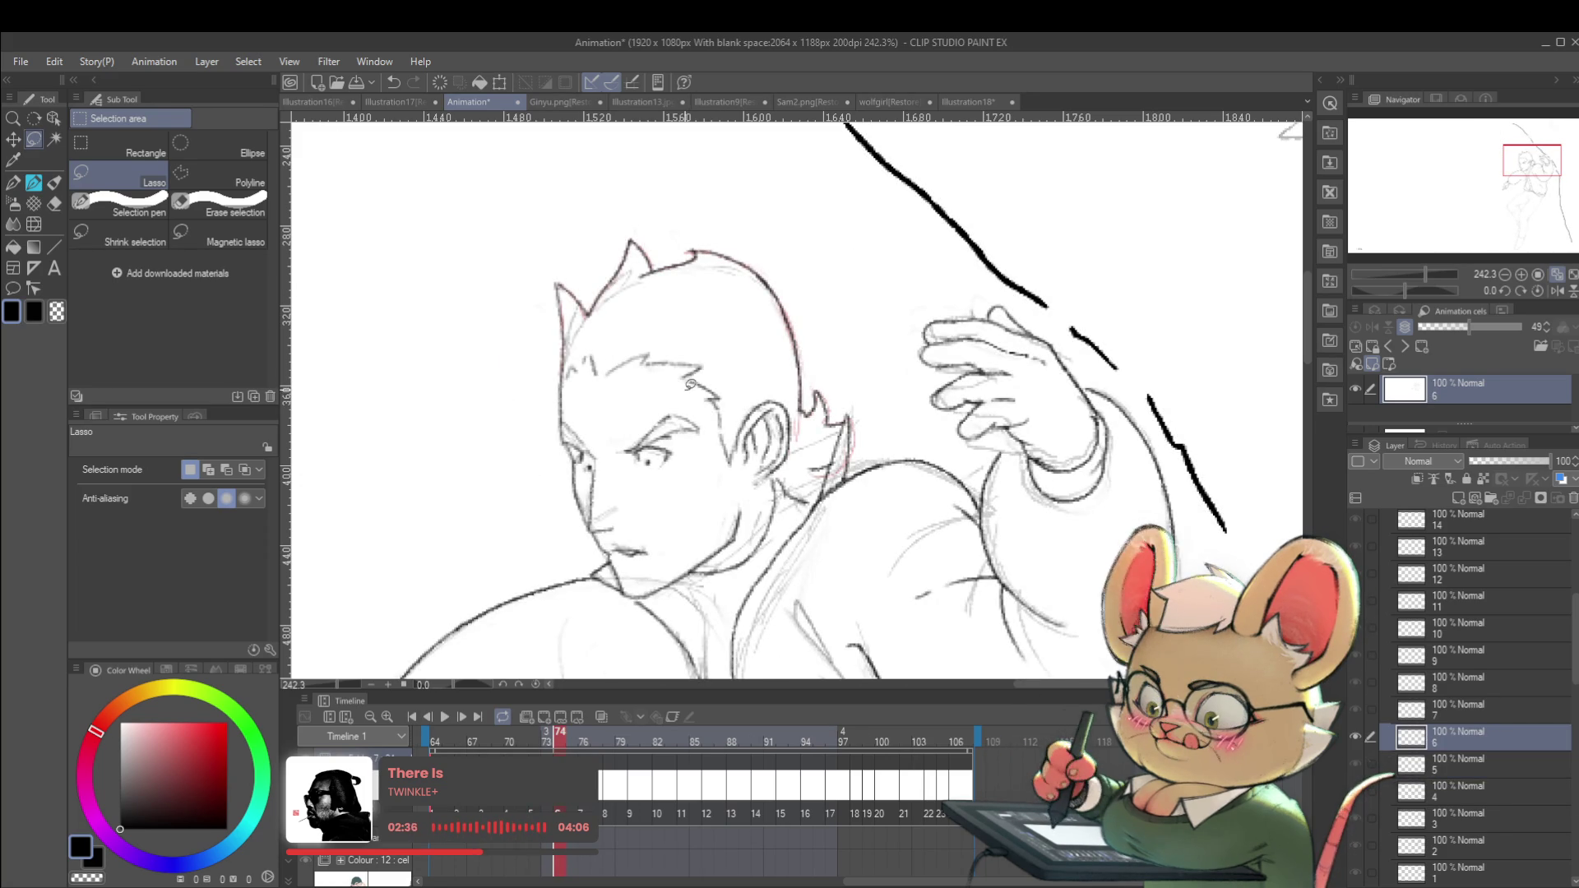
Lasso and rotate the lines above the right eyebrow, then mirror the view horizontally.
mouse_move(681, 384)
mouse_down()
mouse_move(744, 372)
mouse_move(732, 385)
mouse_up()
key(ctrl+t)
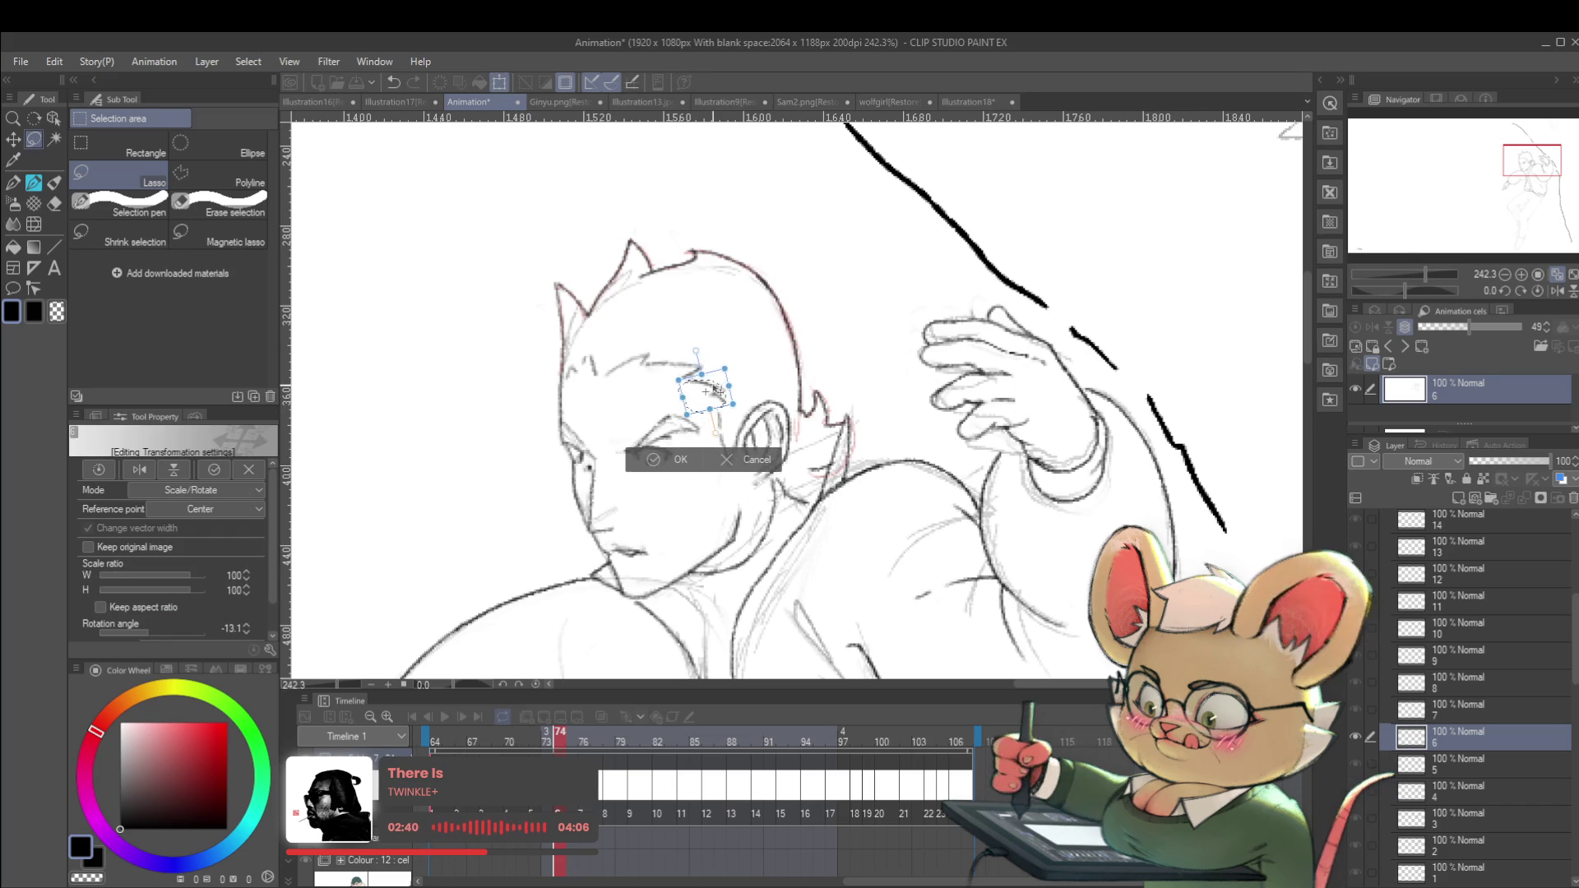
key(Return)
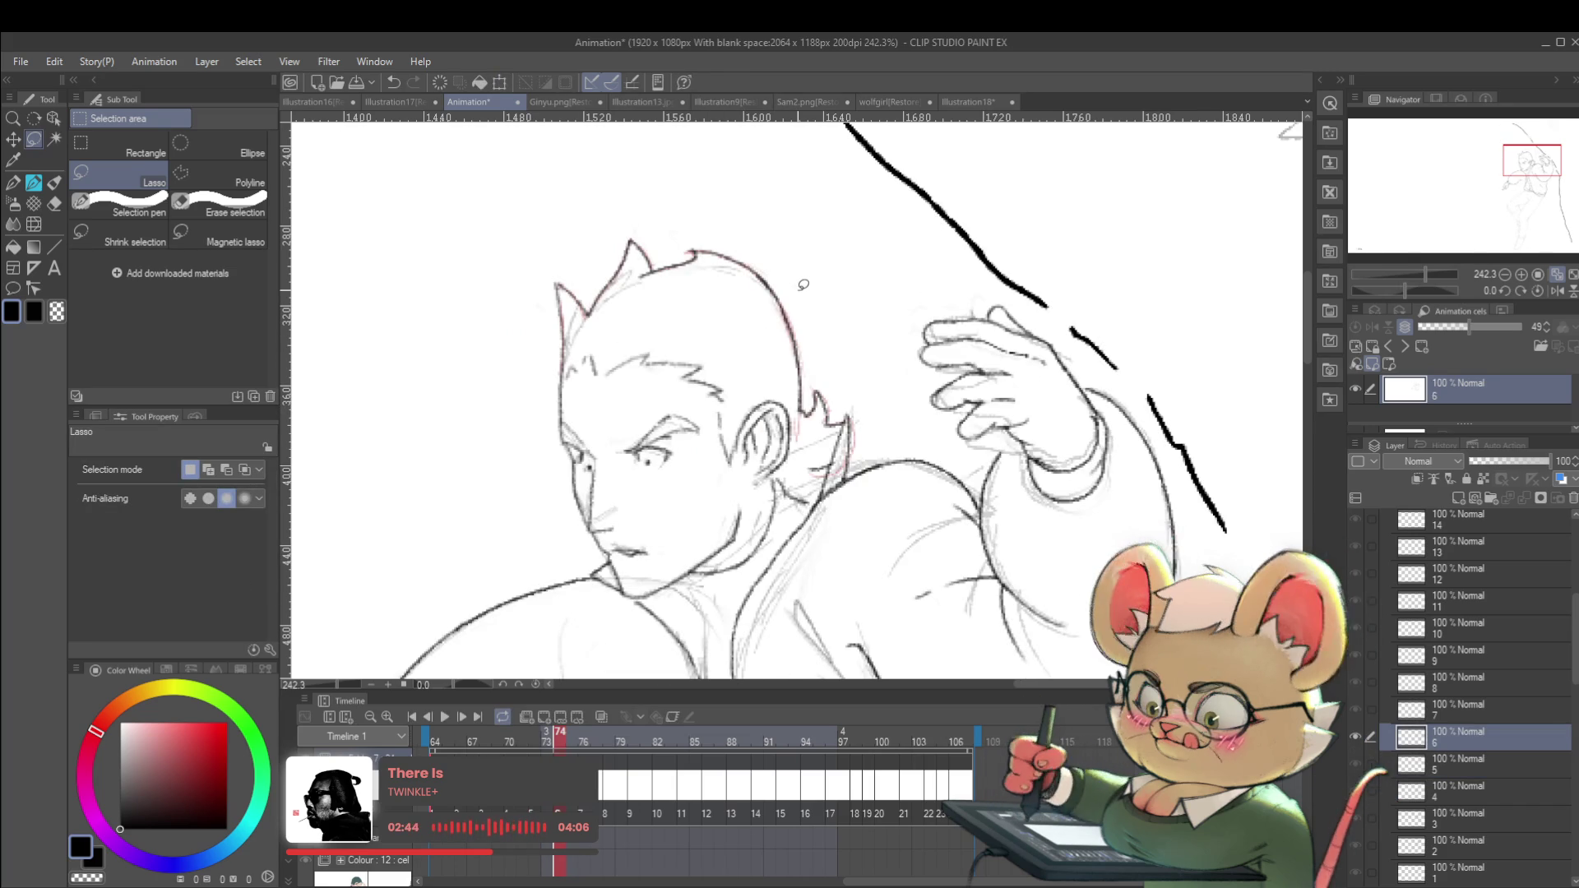
scroll(803, 285, down, 5)
click(1557, 290)
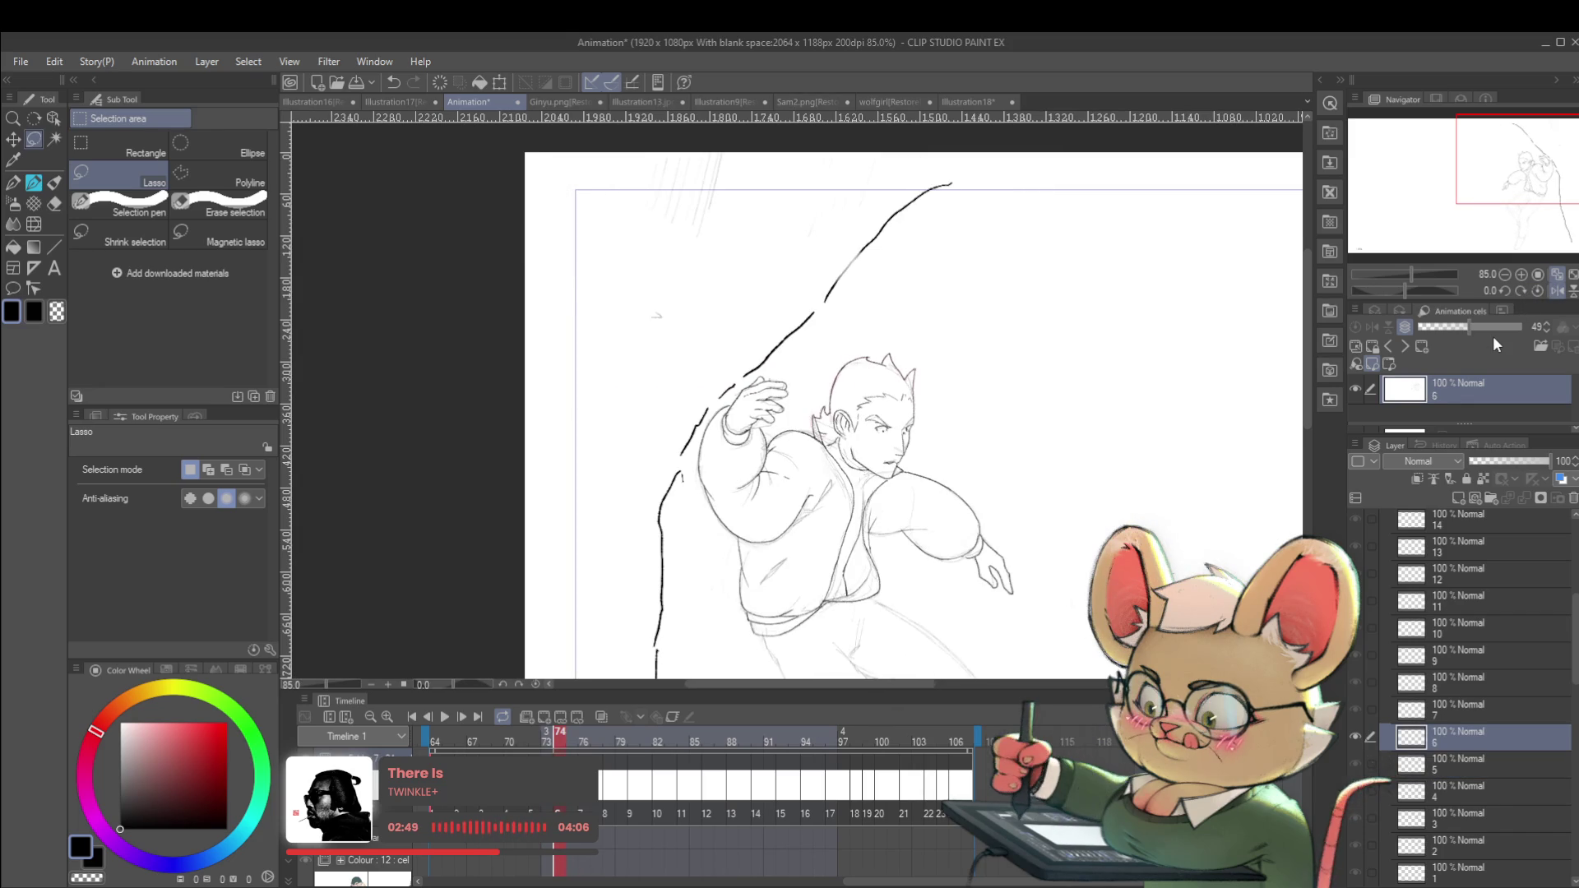
Switch from the pencil to the Real G-Pen inking pen.
scroll(847, 403, up, 5)
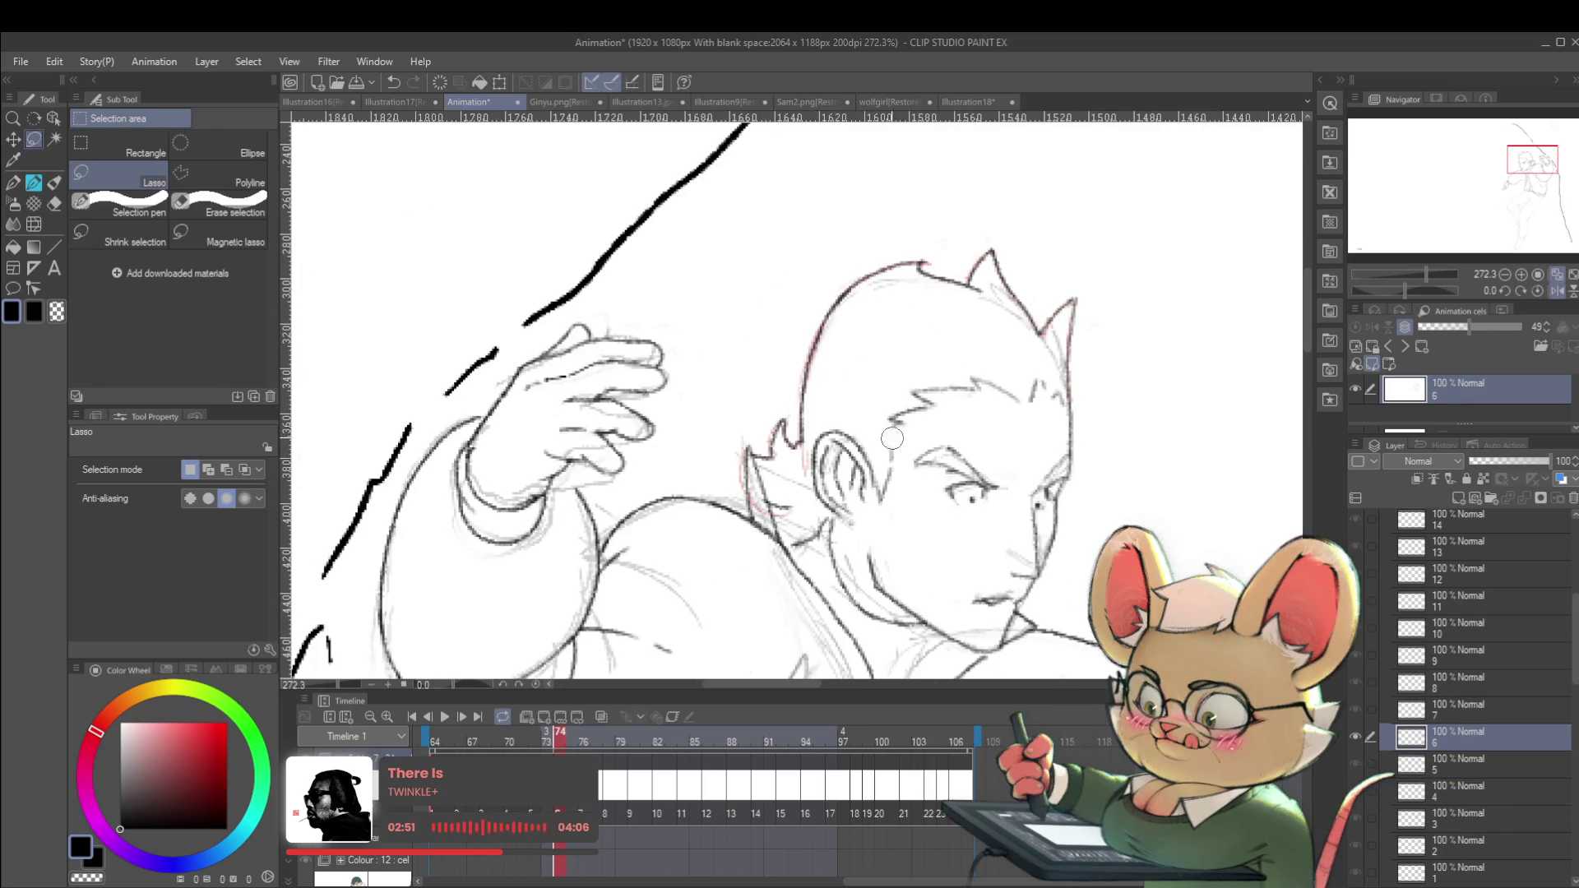
key(p)
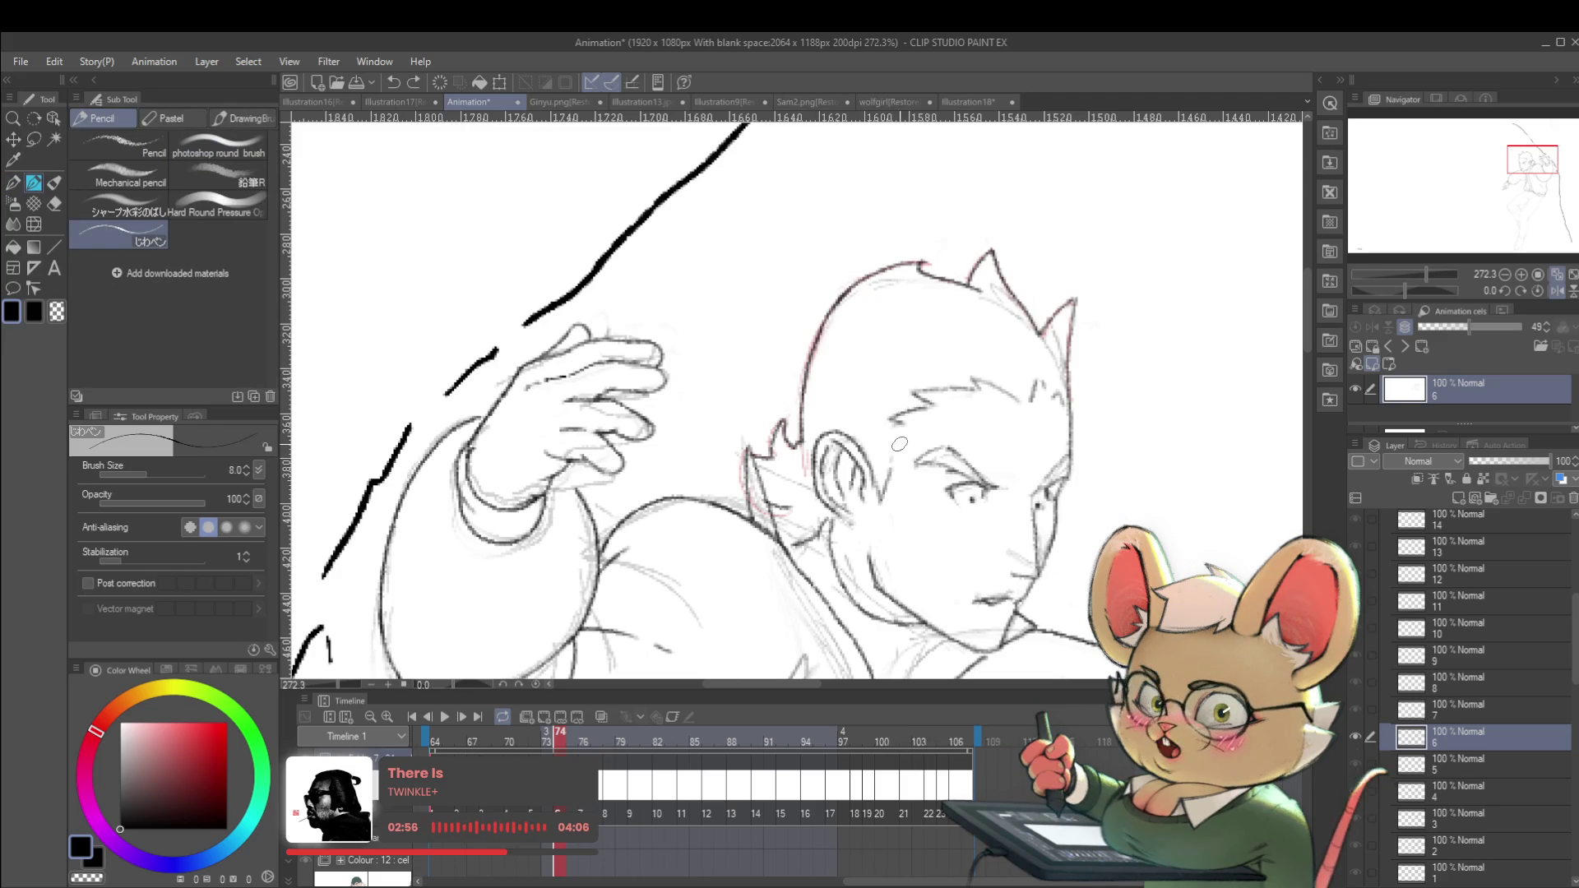
key(p)
scroll(891, 435, down, 5)
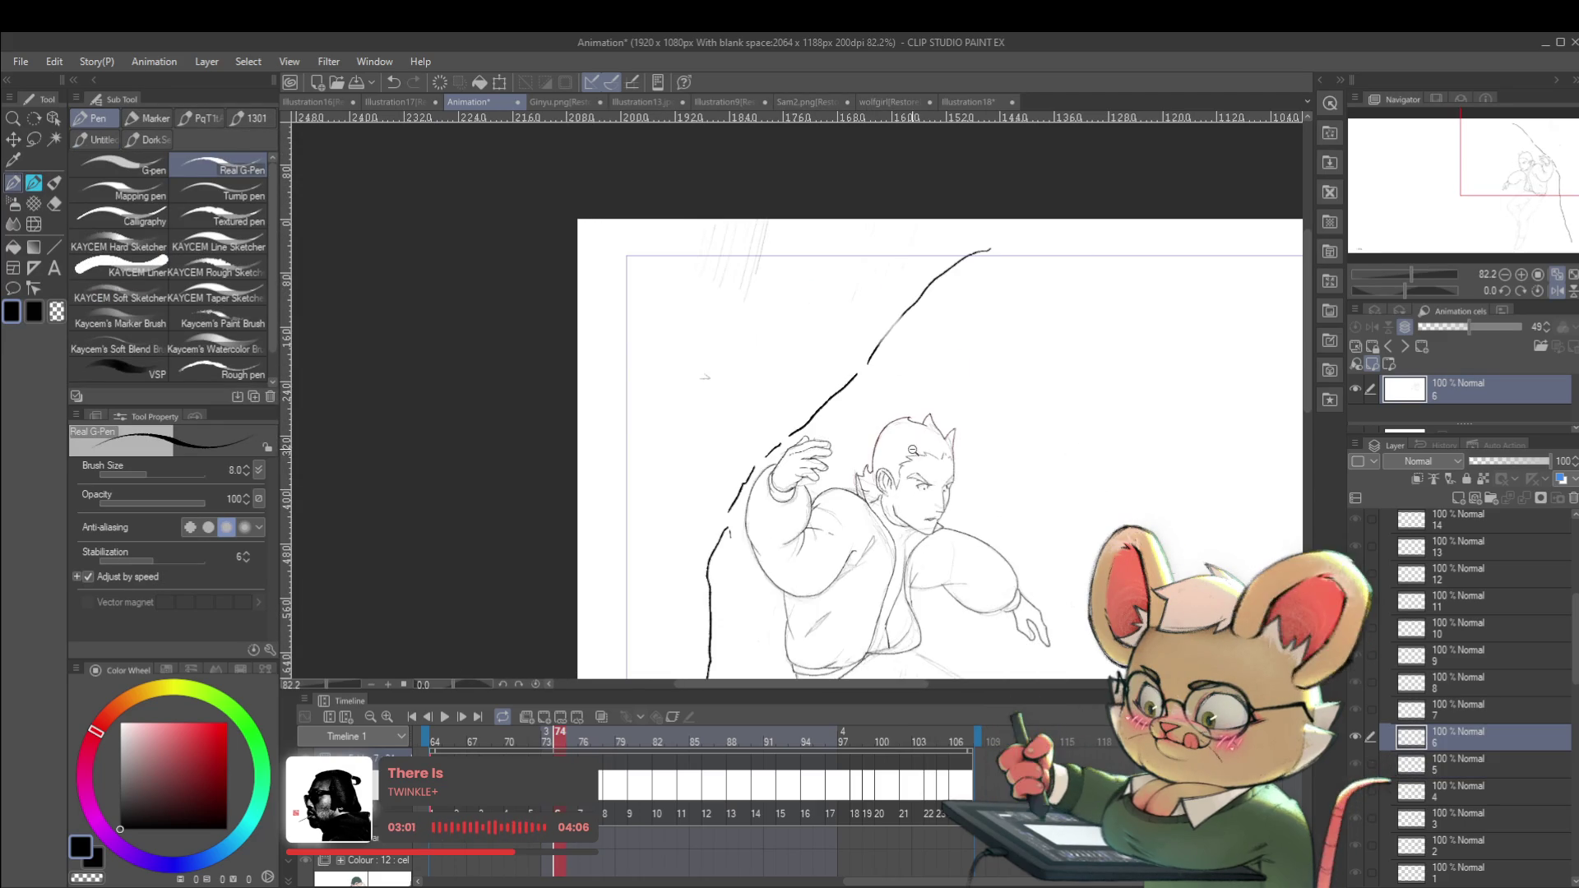
scroll(896, 468, up, 5)
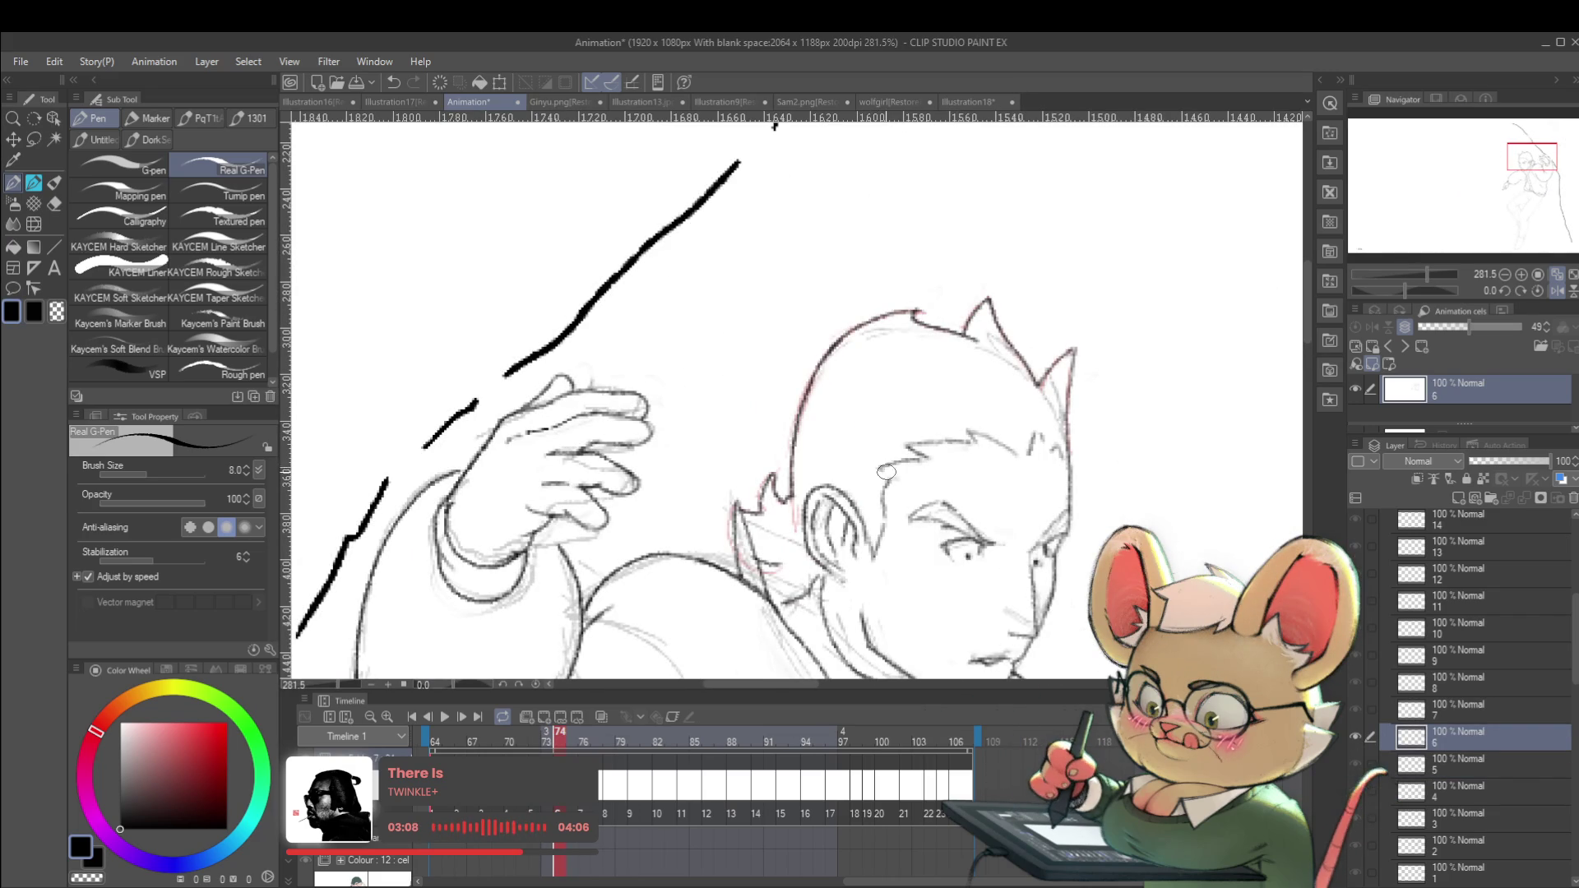
scroll(966, 474, down, 8)
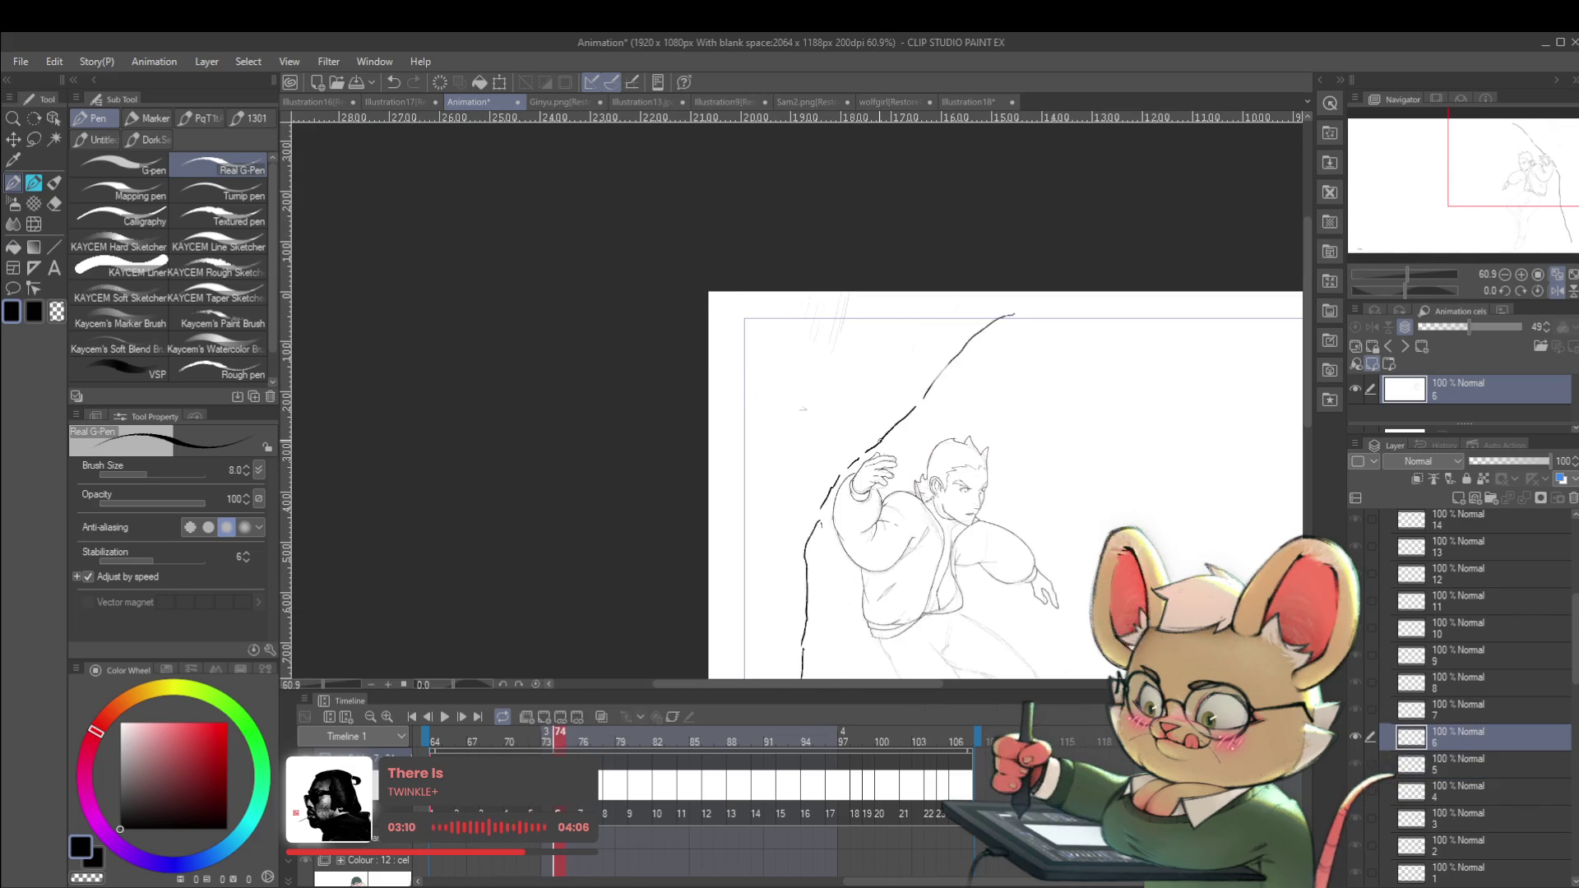
scroll(880, 440, up, 6)
Return to frame 74 and flip between frames 73 and 74 to check the motion.
key(Right)
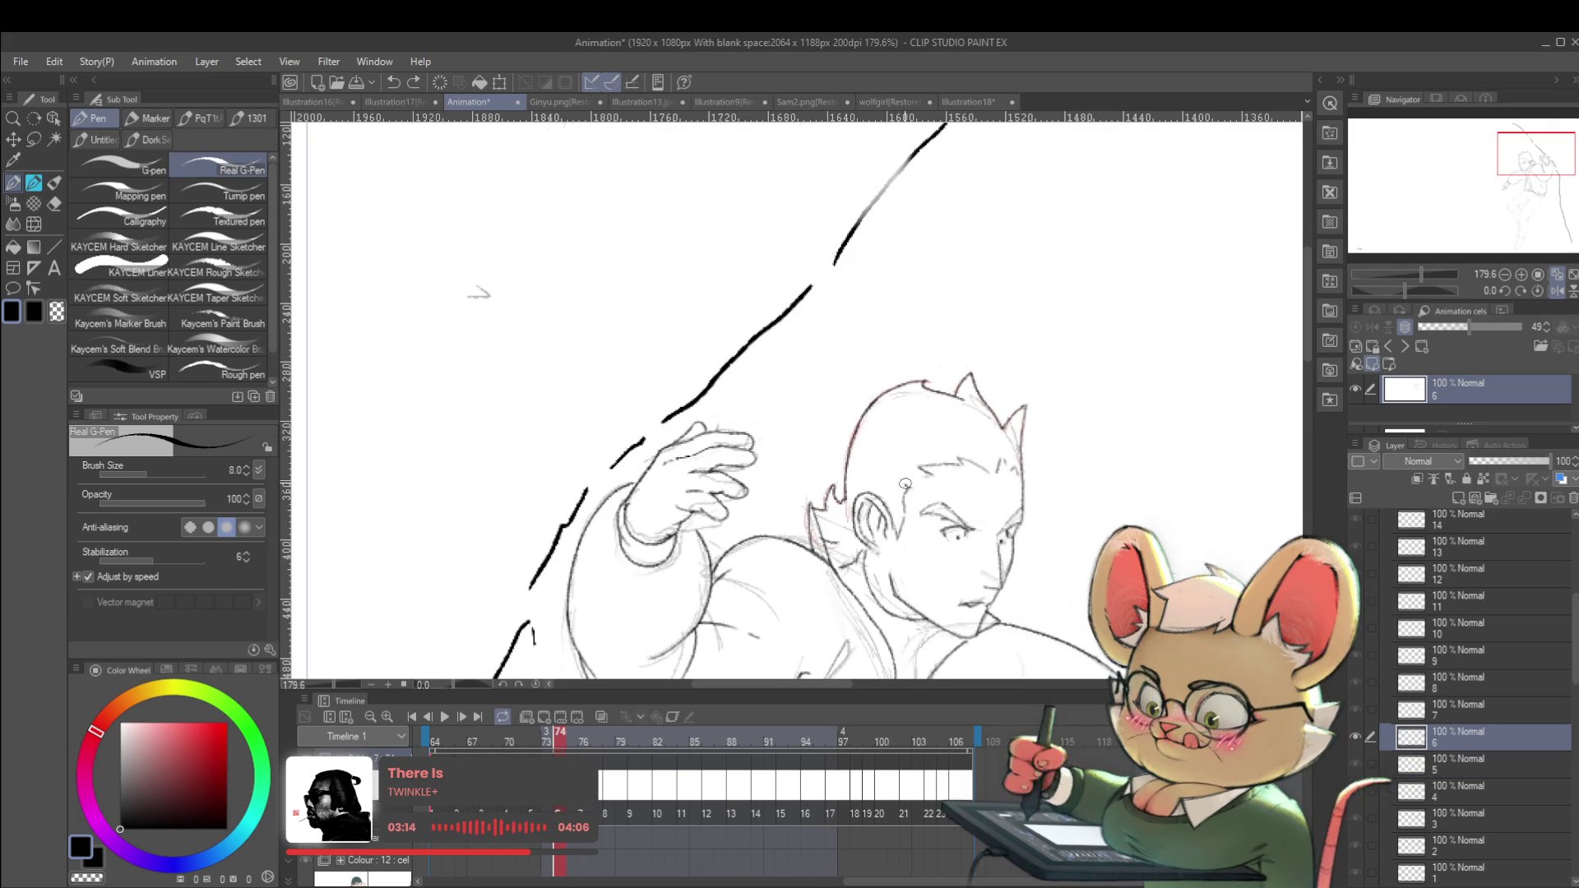
key(Left)
key(Right)
key(Left)
key(Right)
scroll(1008, 475, down, 5)
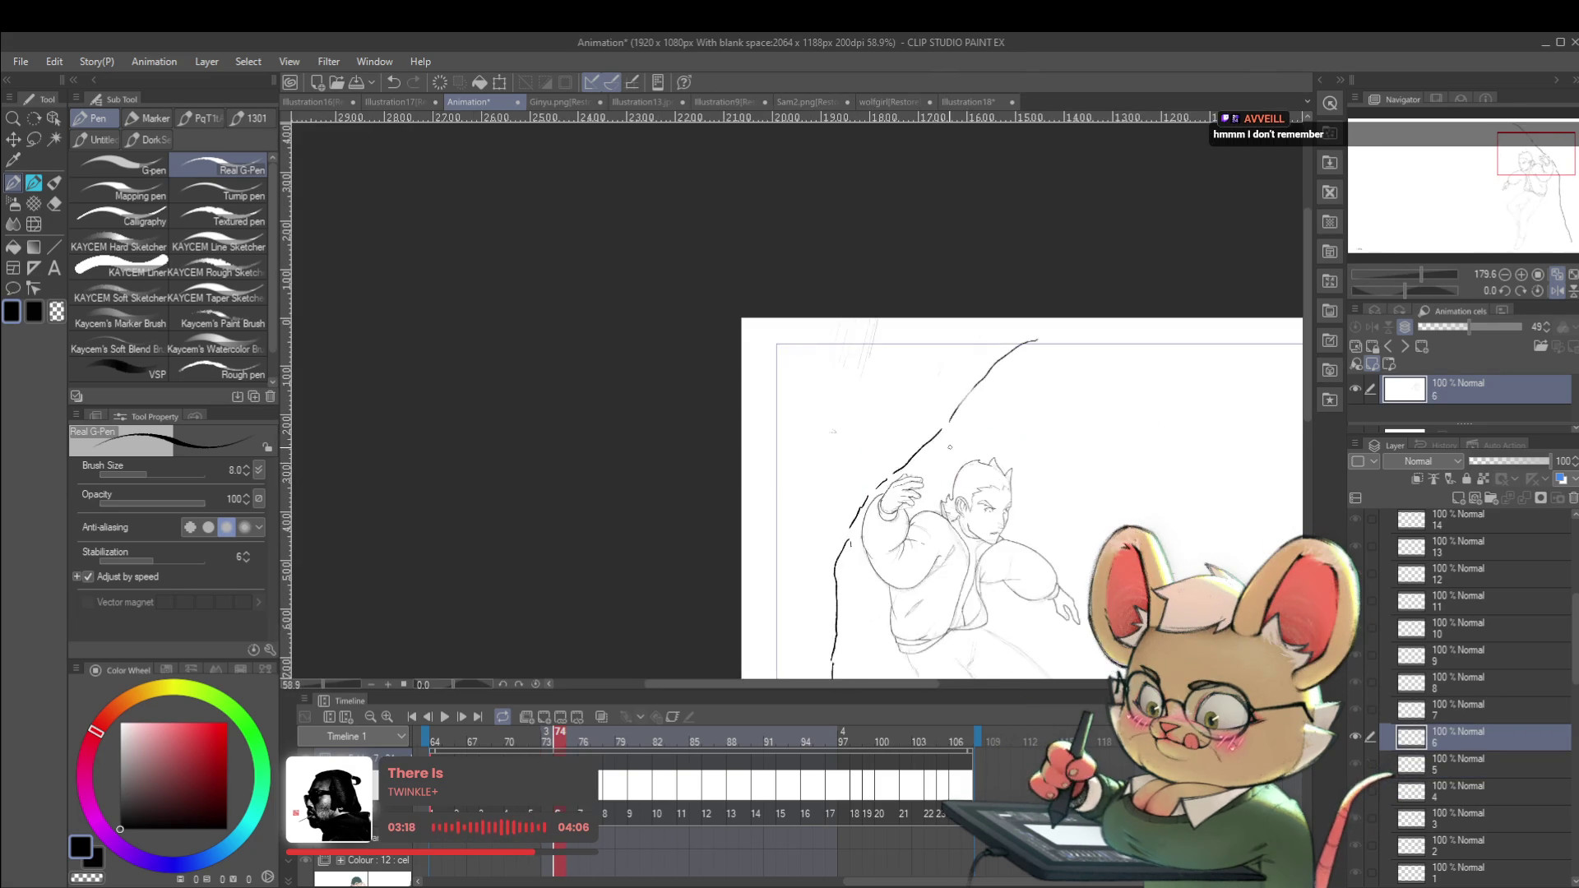
Pan to show the whole figure and keep toggling frames 73/74, ending on frame 73.
drag(1008, 475, 1050, 310)
key(Left)
key(Right)
key(Left)
key(Right)
key(Left)
key(Right)
key(Left)
key(Right)
key(Left)
key(Right)
key(Left)
key(Right)
key(Left)
key(Right)
key(Left)
key(Right)
key(Left)
key(Right)
scroll(982, 448, up, 5)
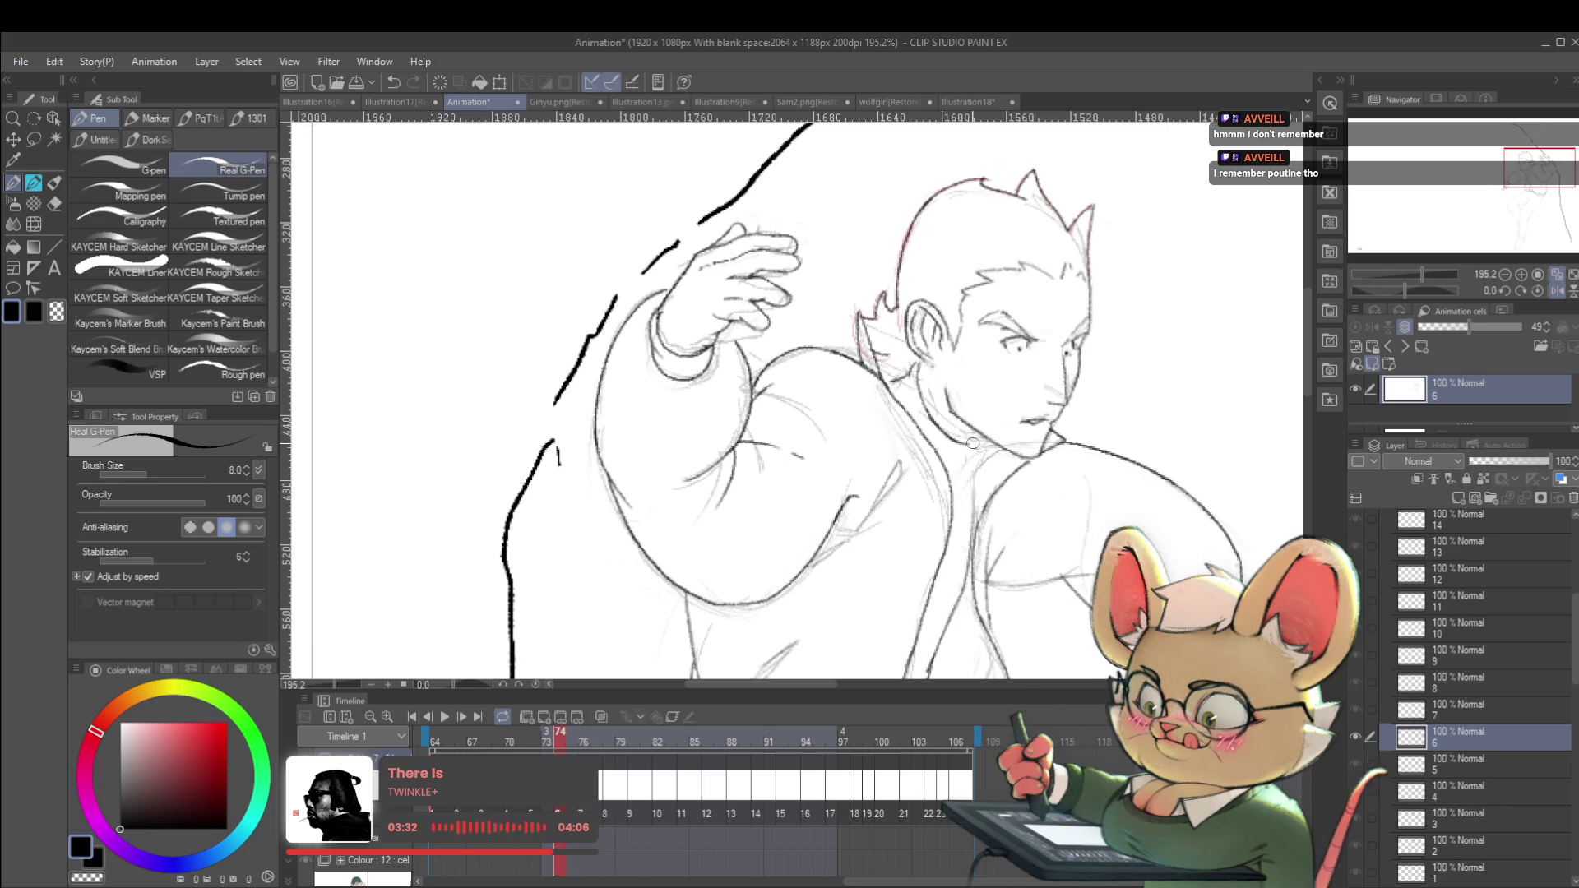
scroll(1000, 427, down, 6)
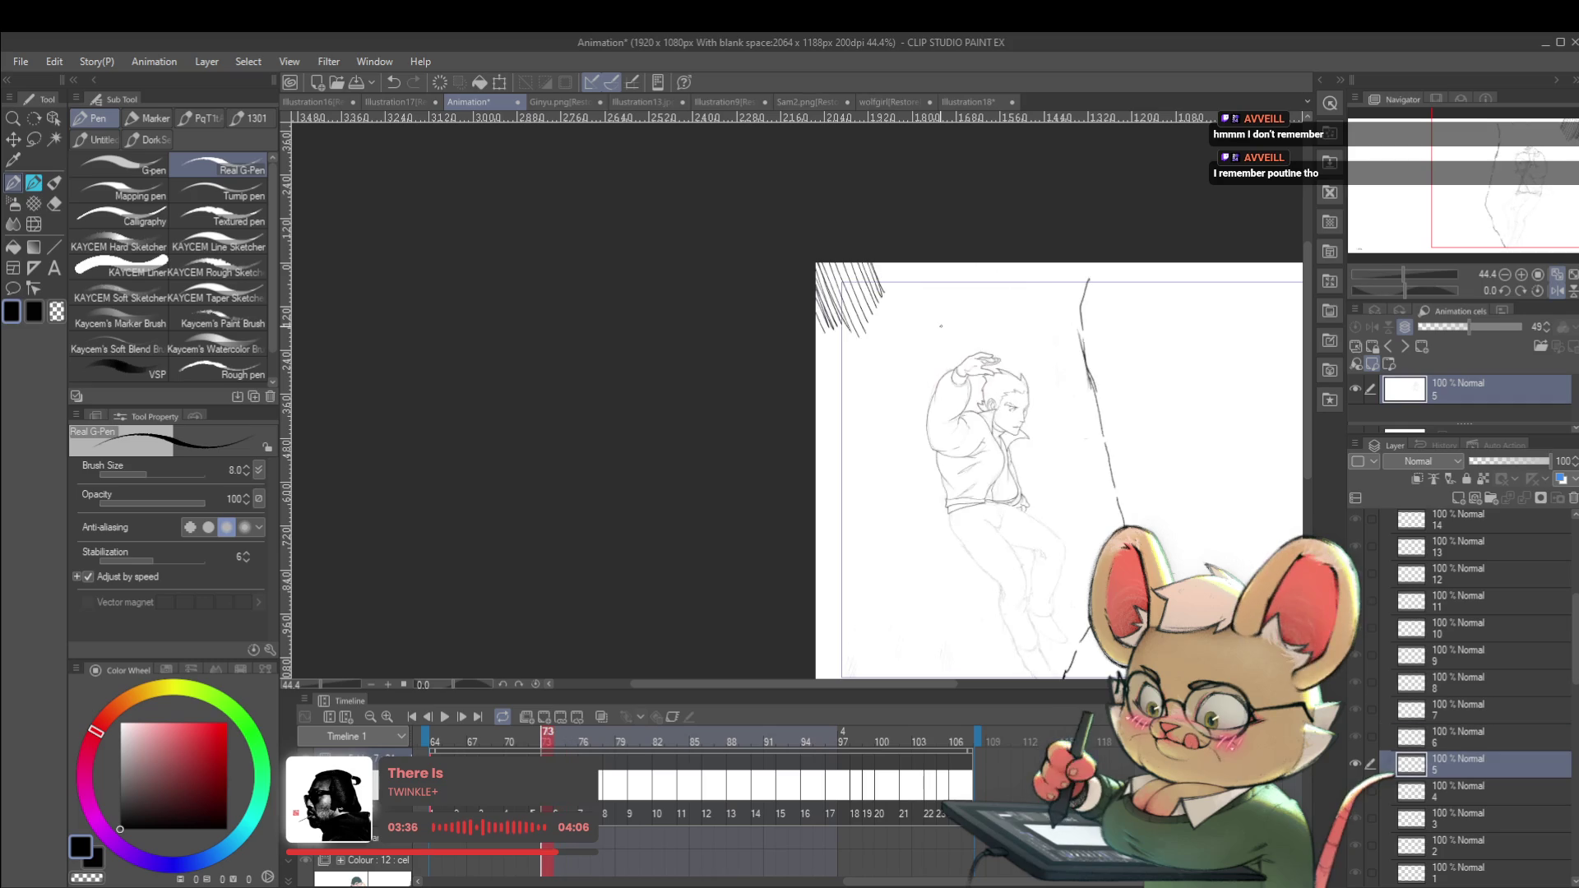
Restore the unmirrored view and preview the arm-raised neighbouring frame a few times.
click(1557, 292)
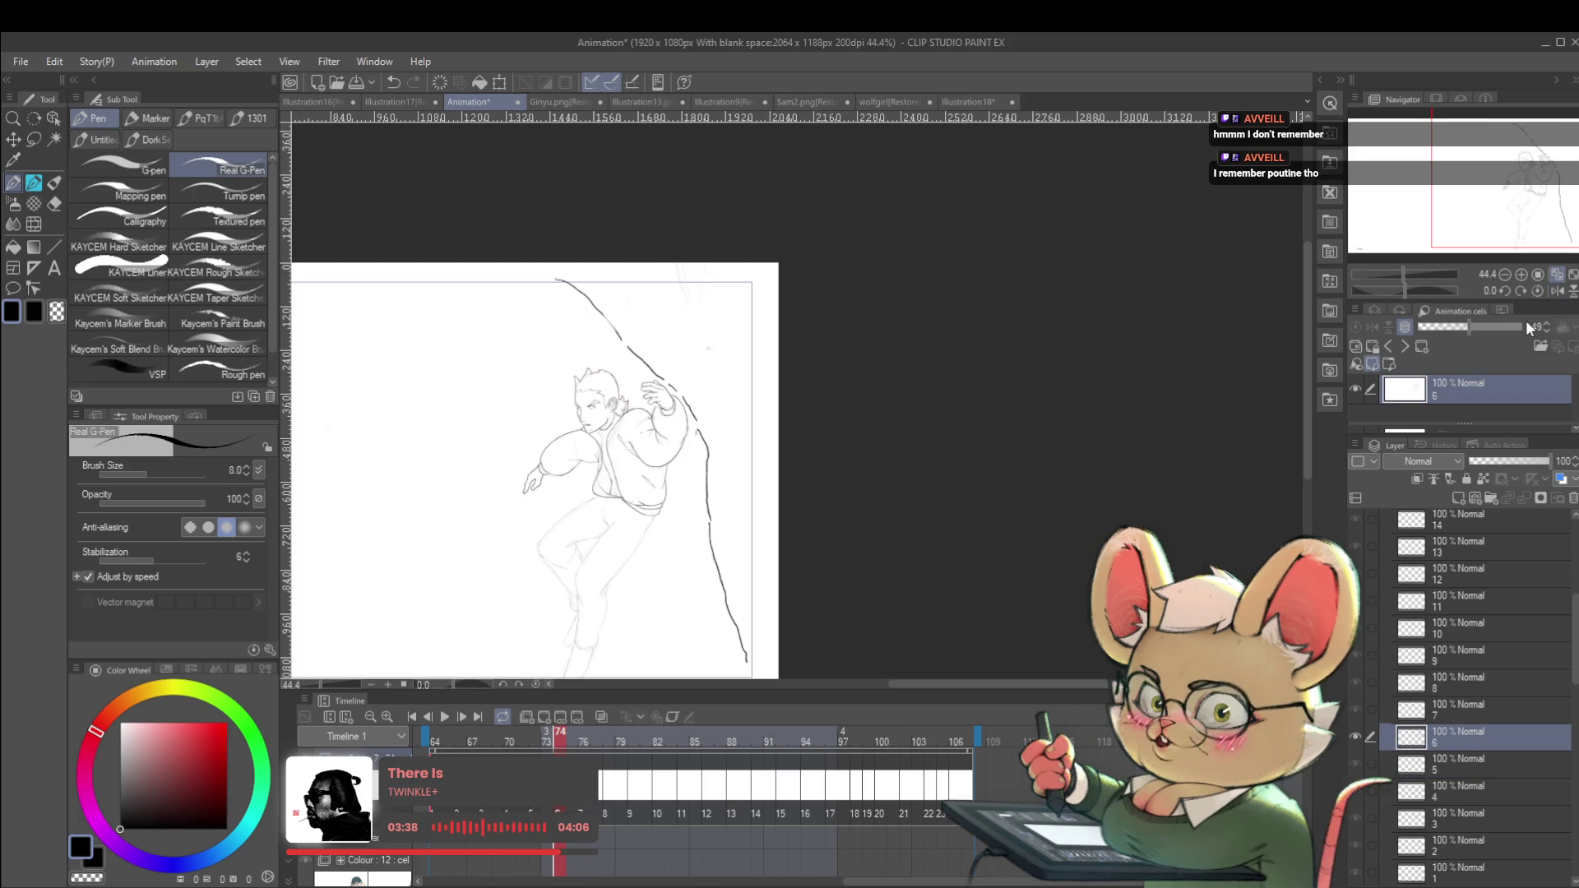
scroll(671, 426, up, 6)
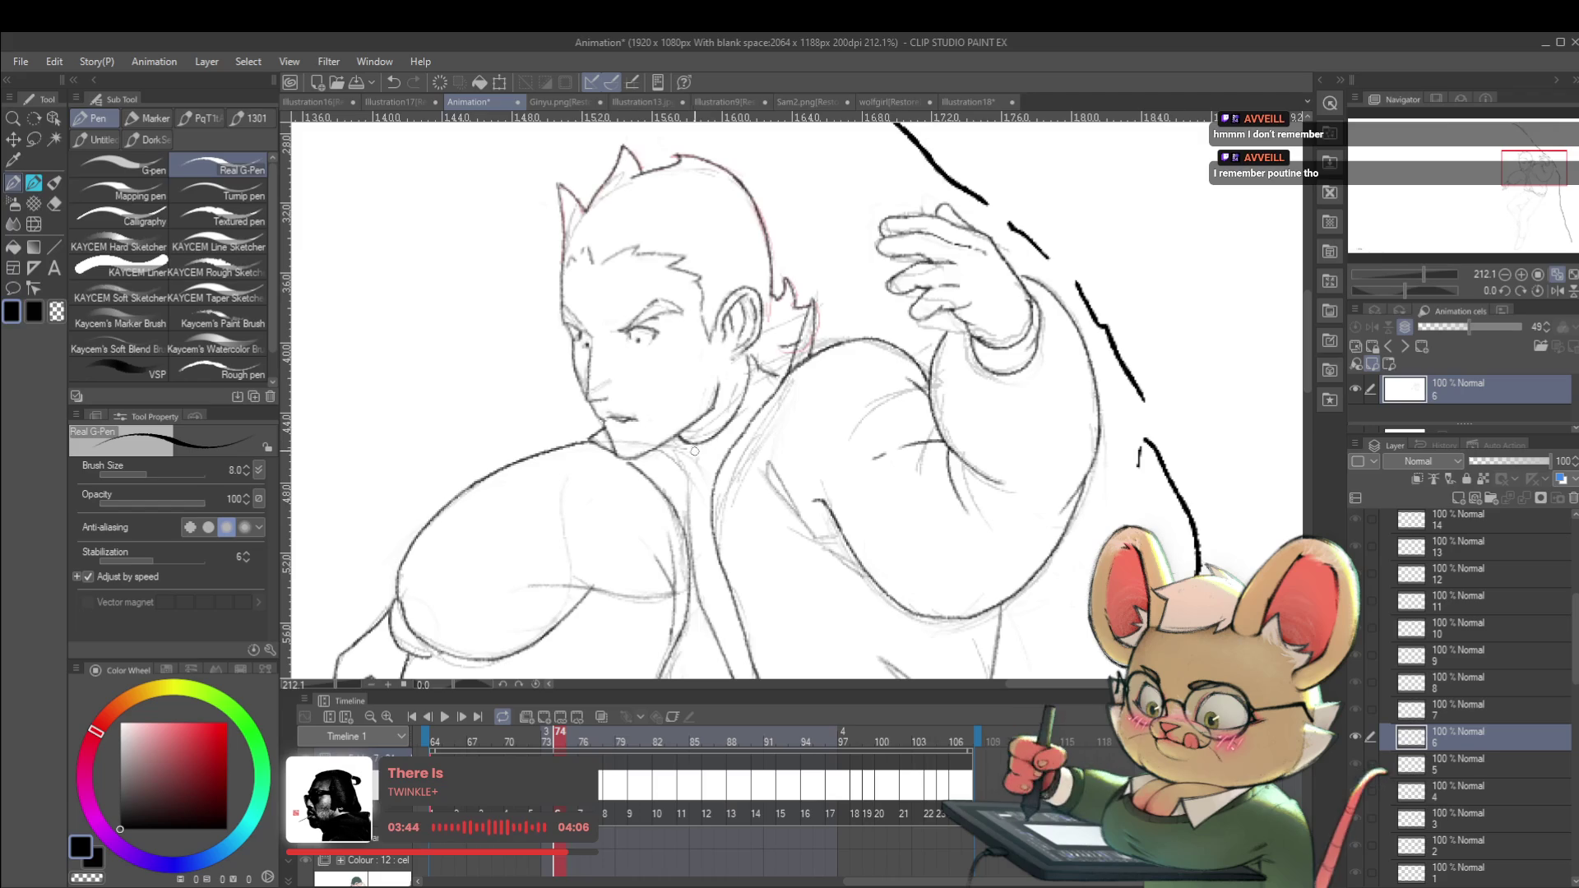
scroll(659, 427, down, 4)
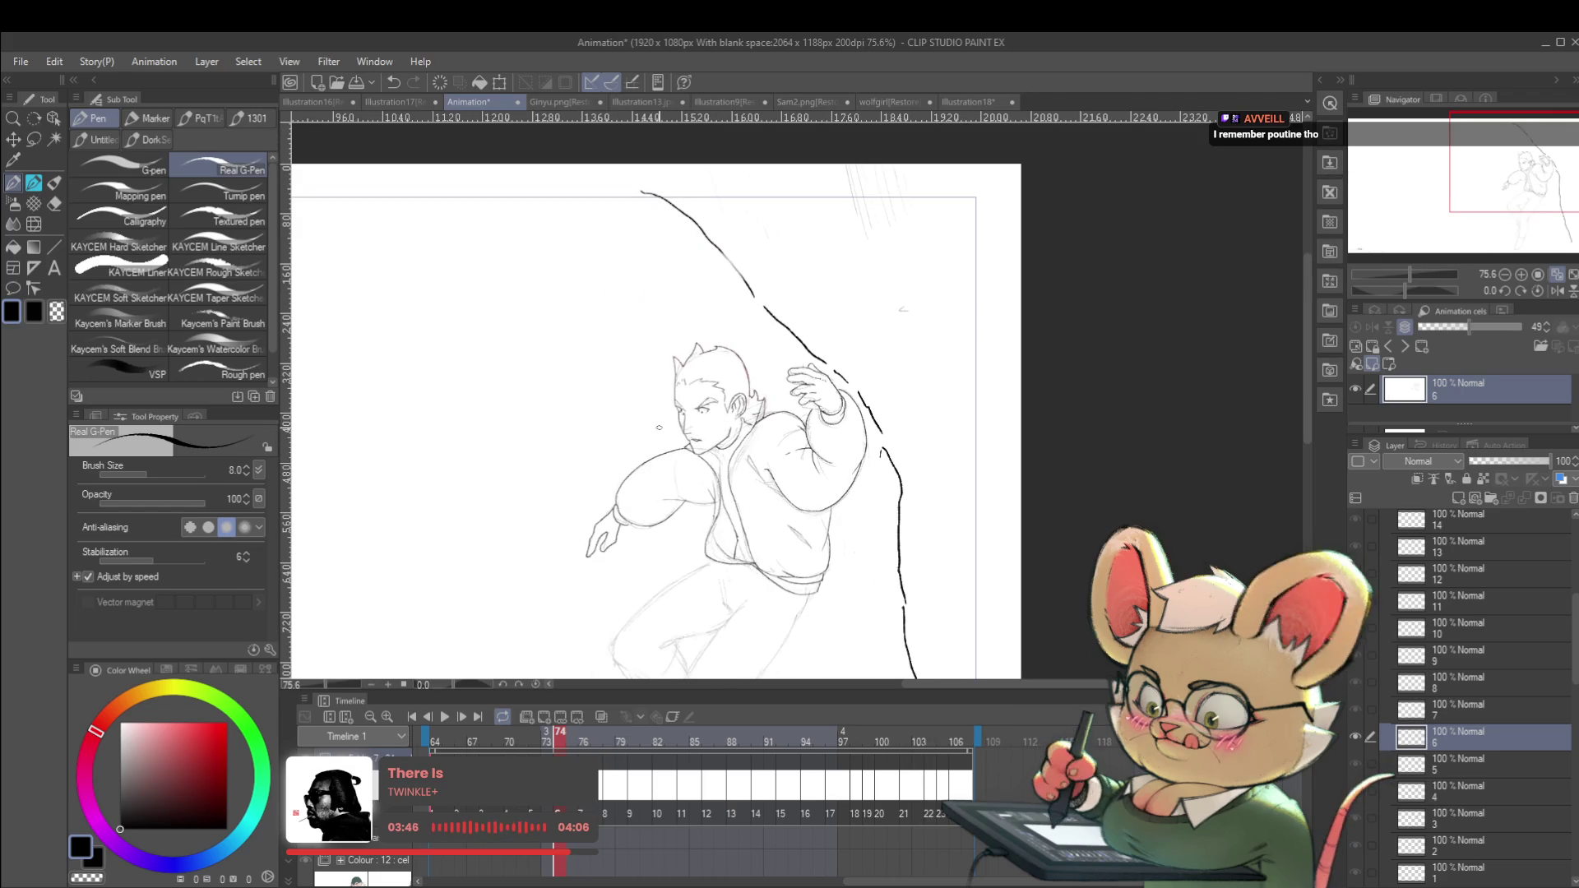
scroll(742, 331, up, 3)
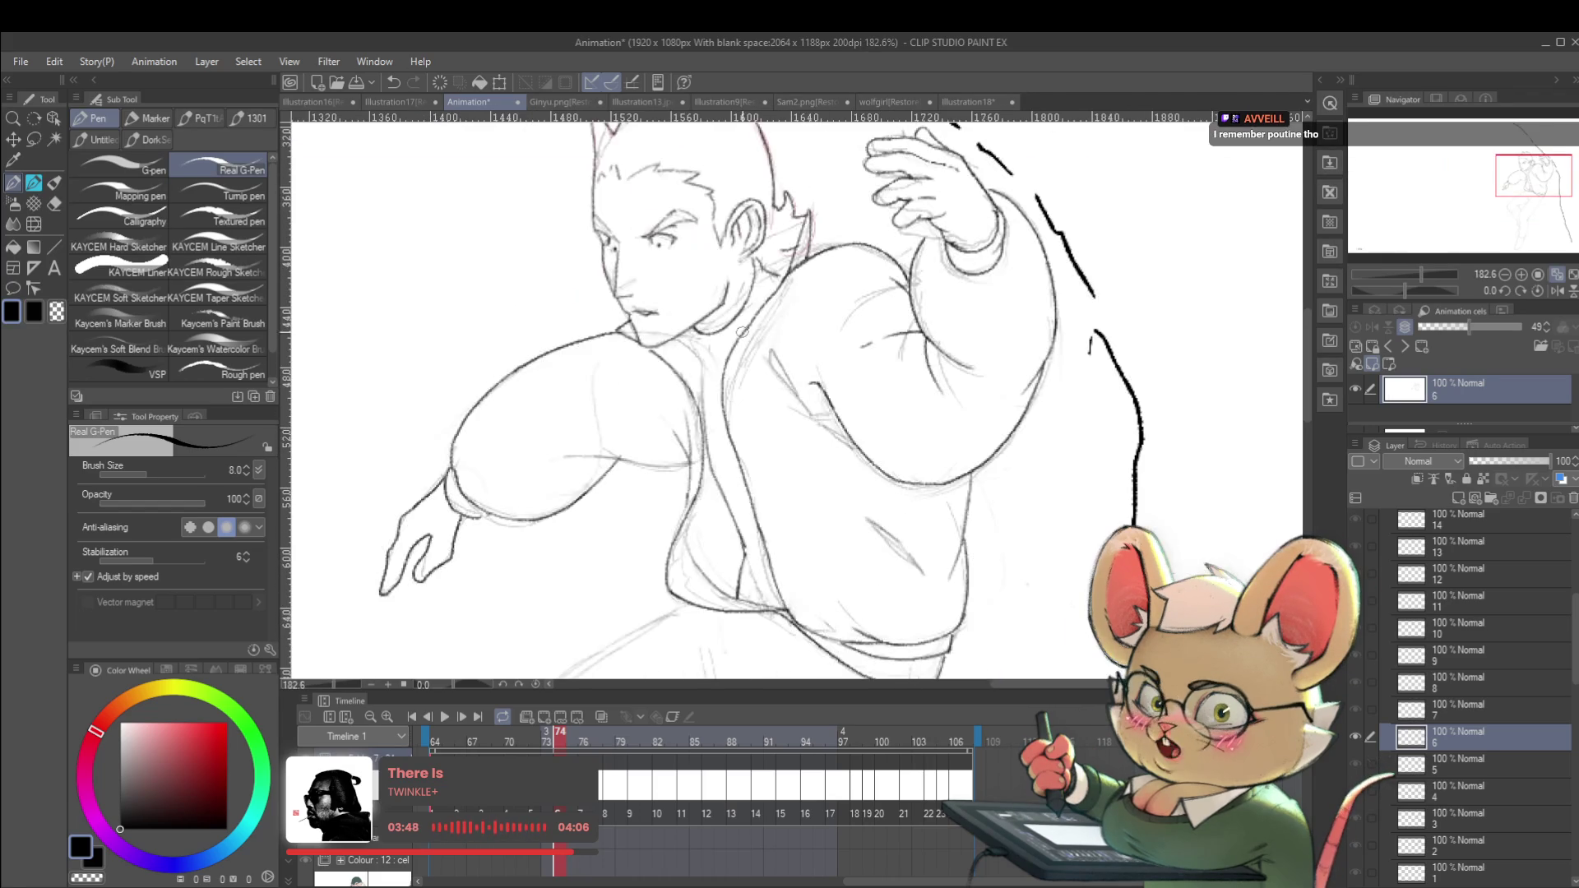
key(Left)
key(Right)
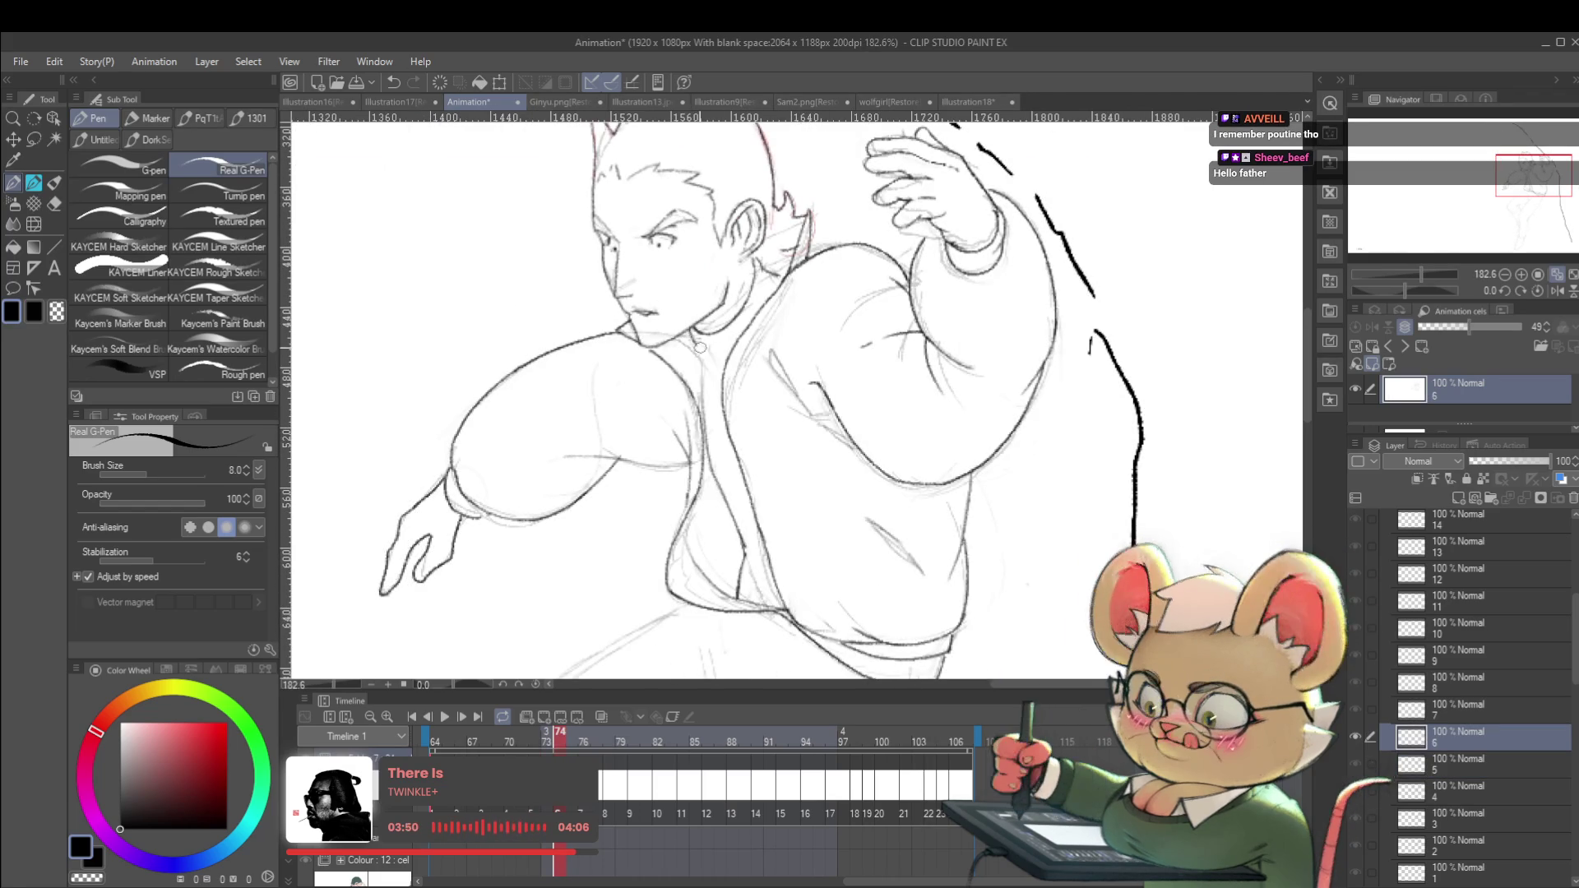
key(Left)
key(Right)
key(Left)
key(Right)
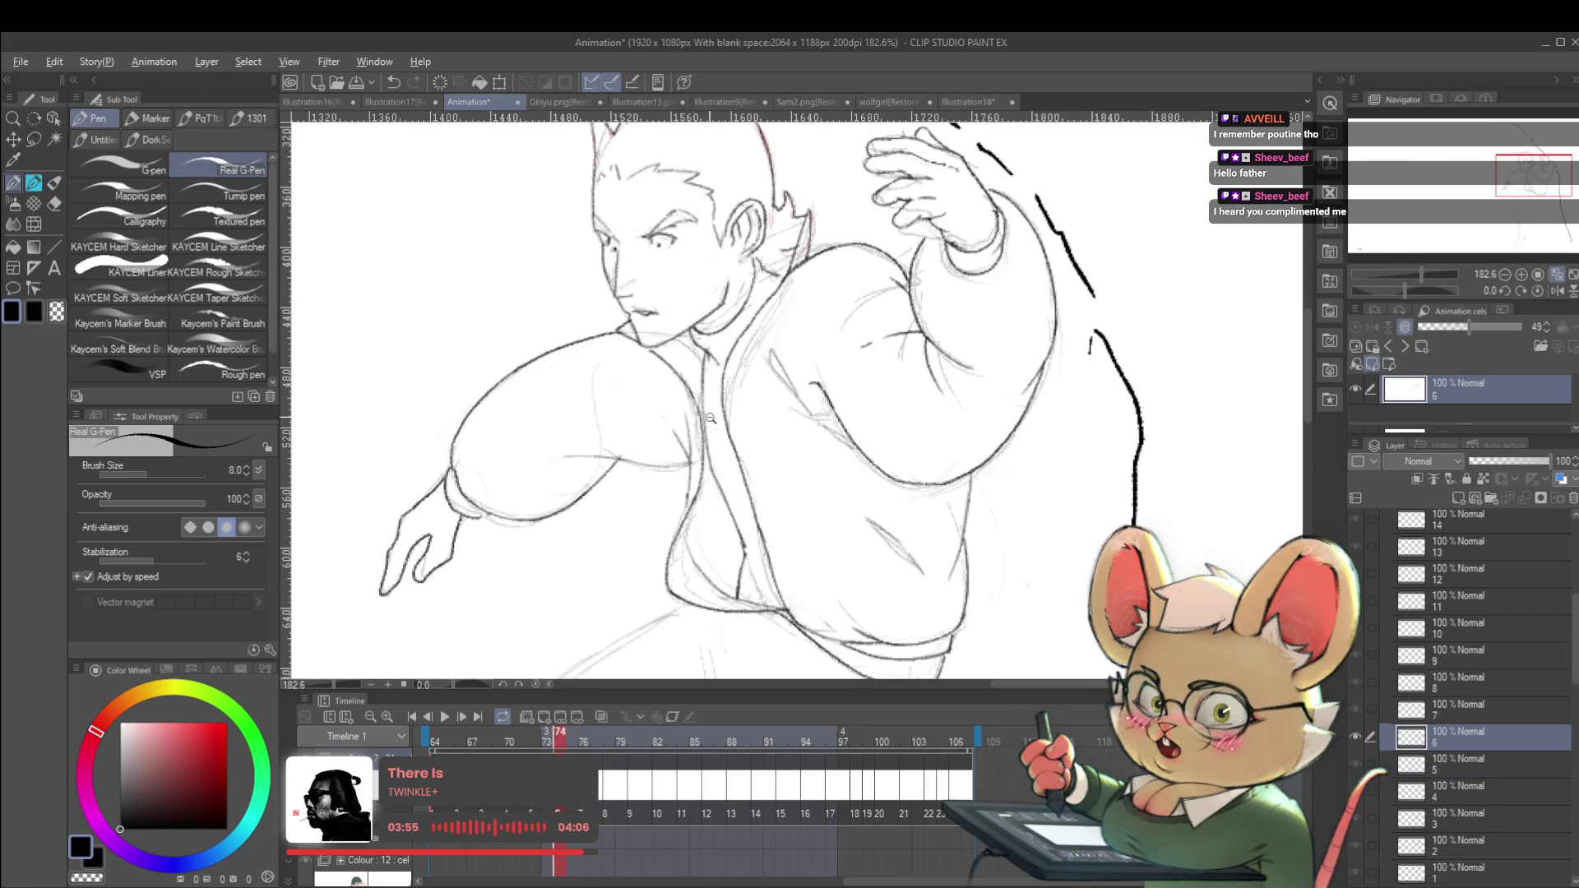
scroll(704, 422, down, 6)
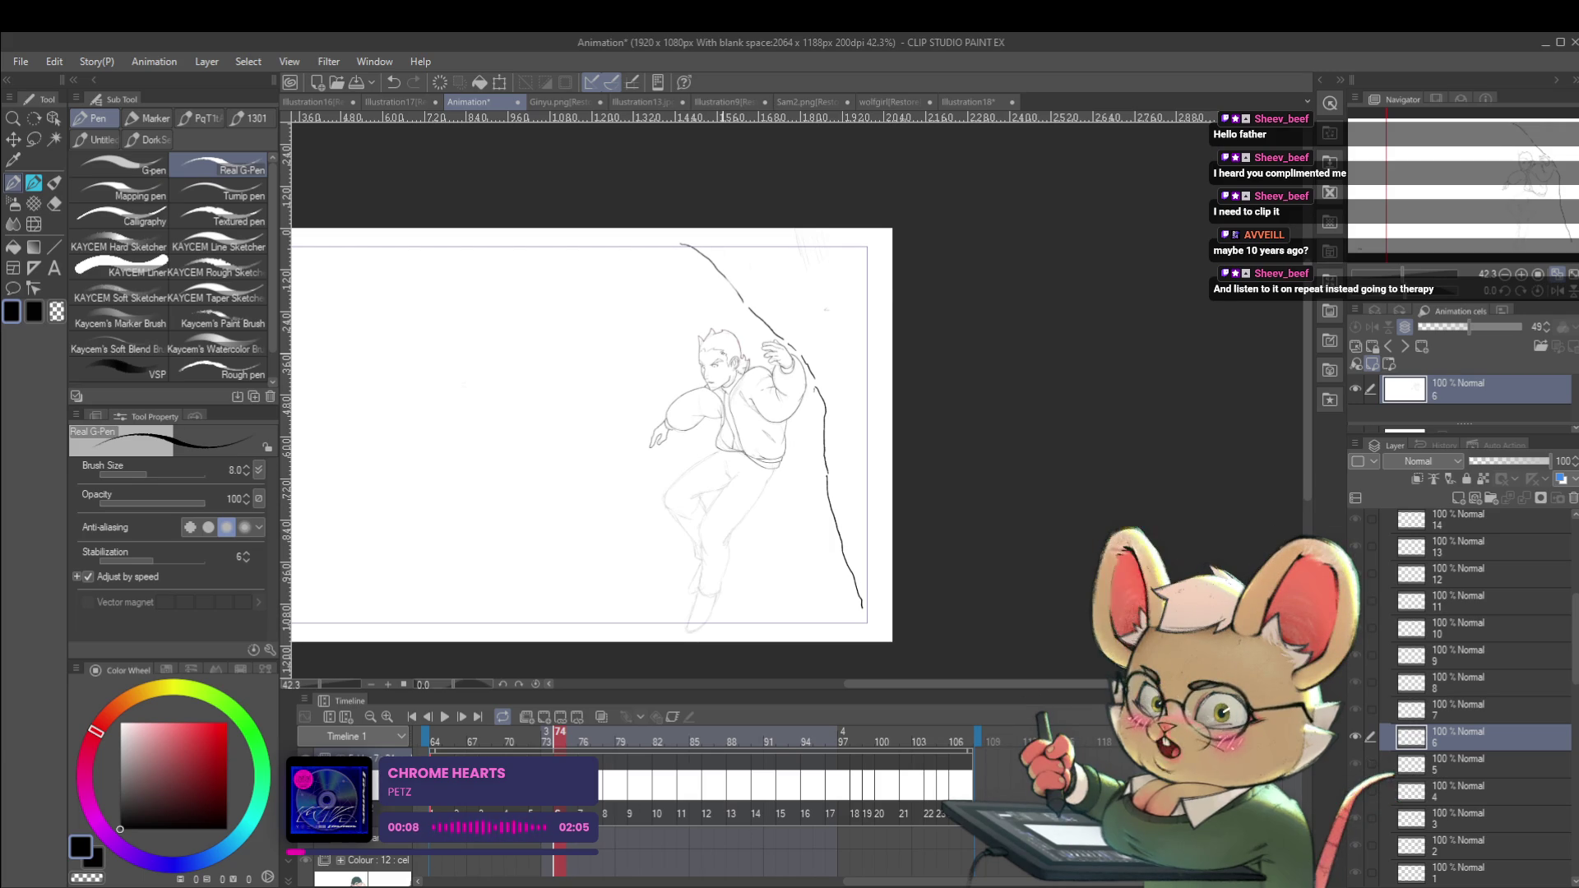
Mirror the canvas, centre the figure, and toggle between frames 73 and 74.
key(Left)
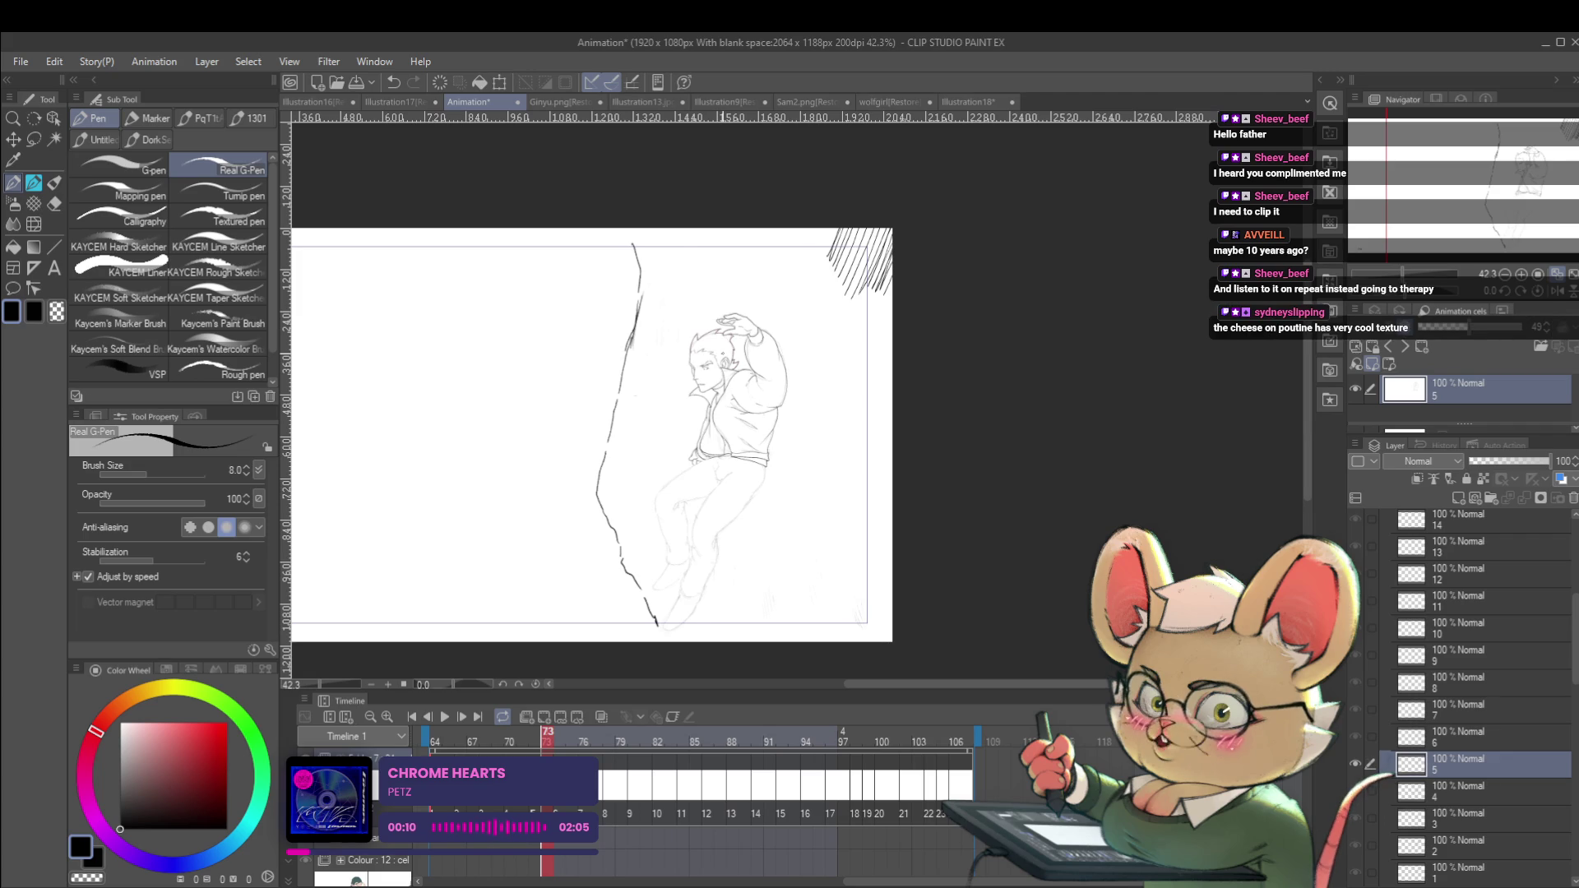
key(Right)
click(1557, 290)
key(Left)
key(Right)
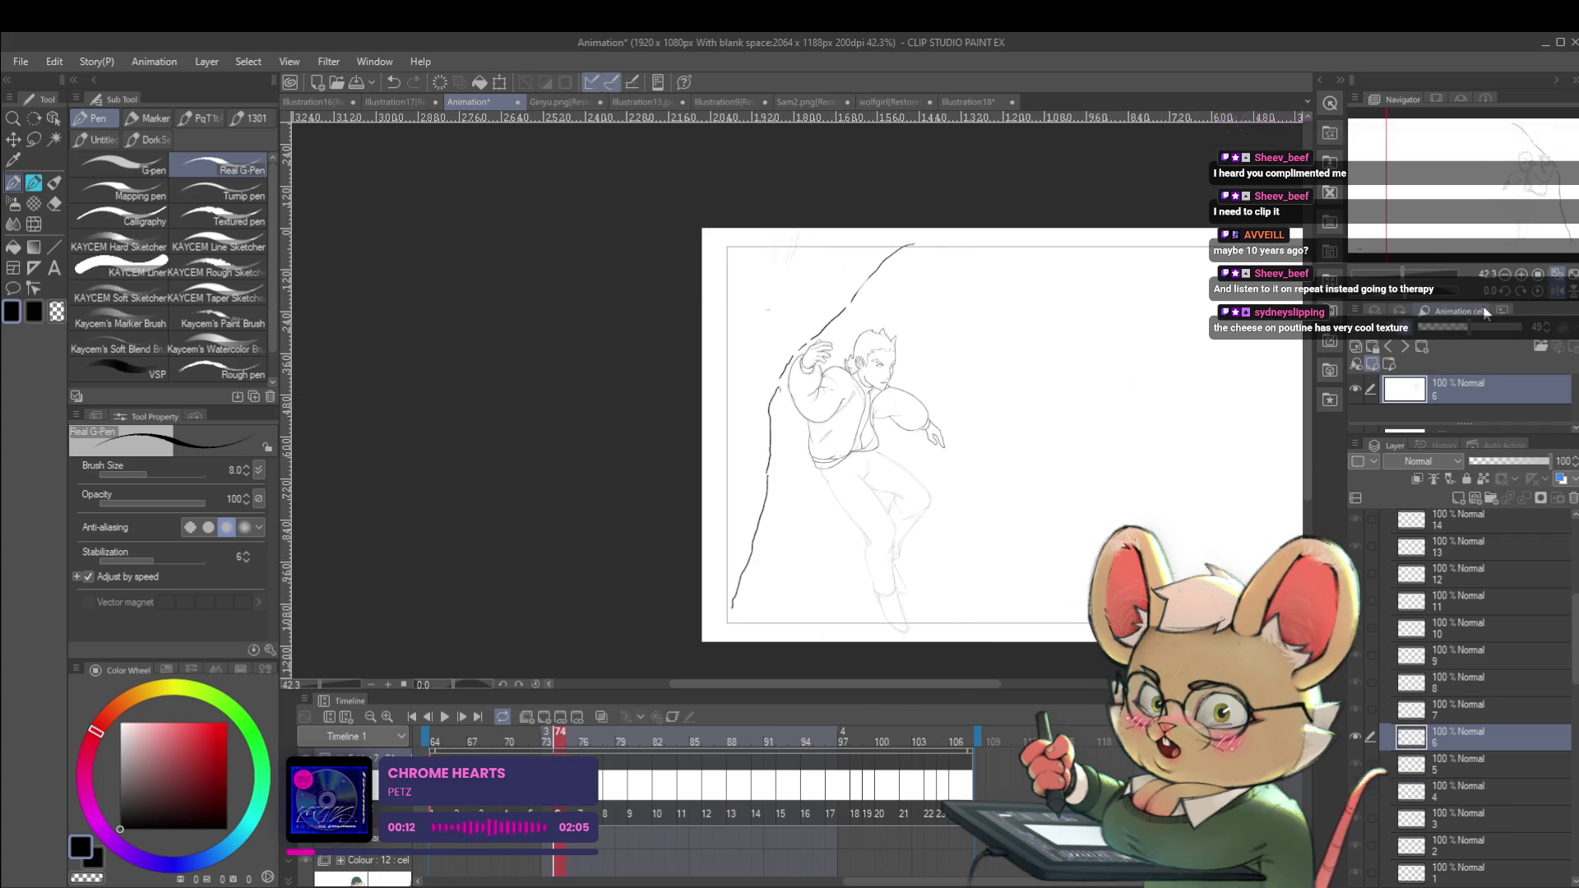
scroll(944, 370, up, 3)
key(Left)
key(Right)
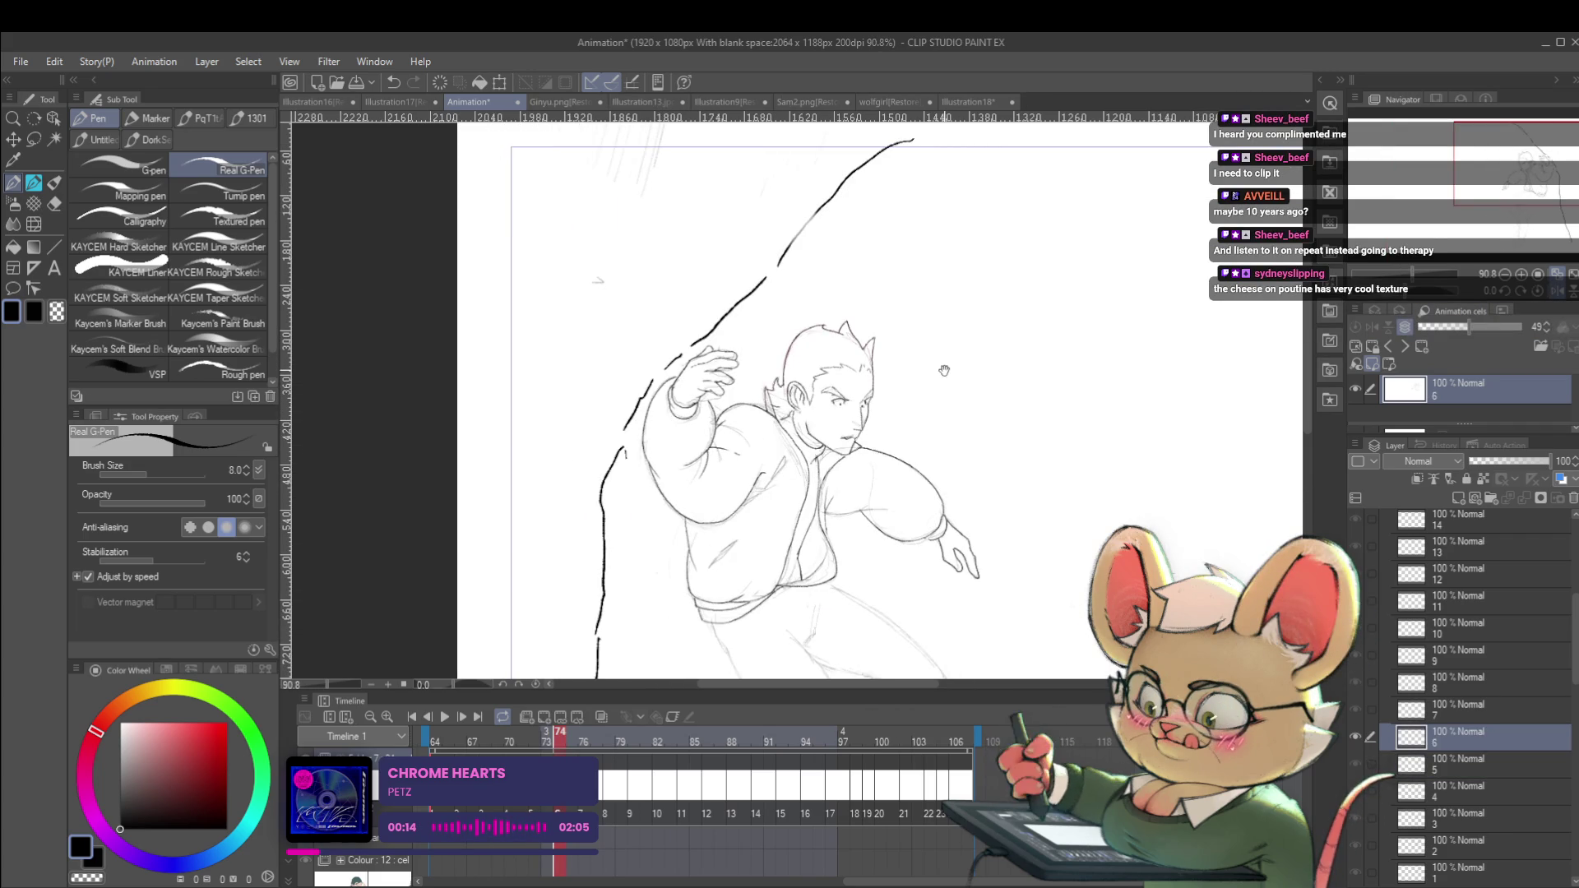
drag(944, 370, 988, 280)
key(Left)
key(Right)
key(Left)
key(Right)
scroll(899, 400, up, 3)
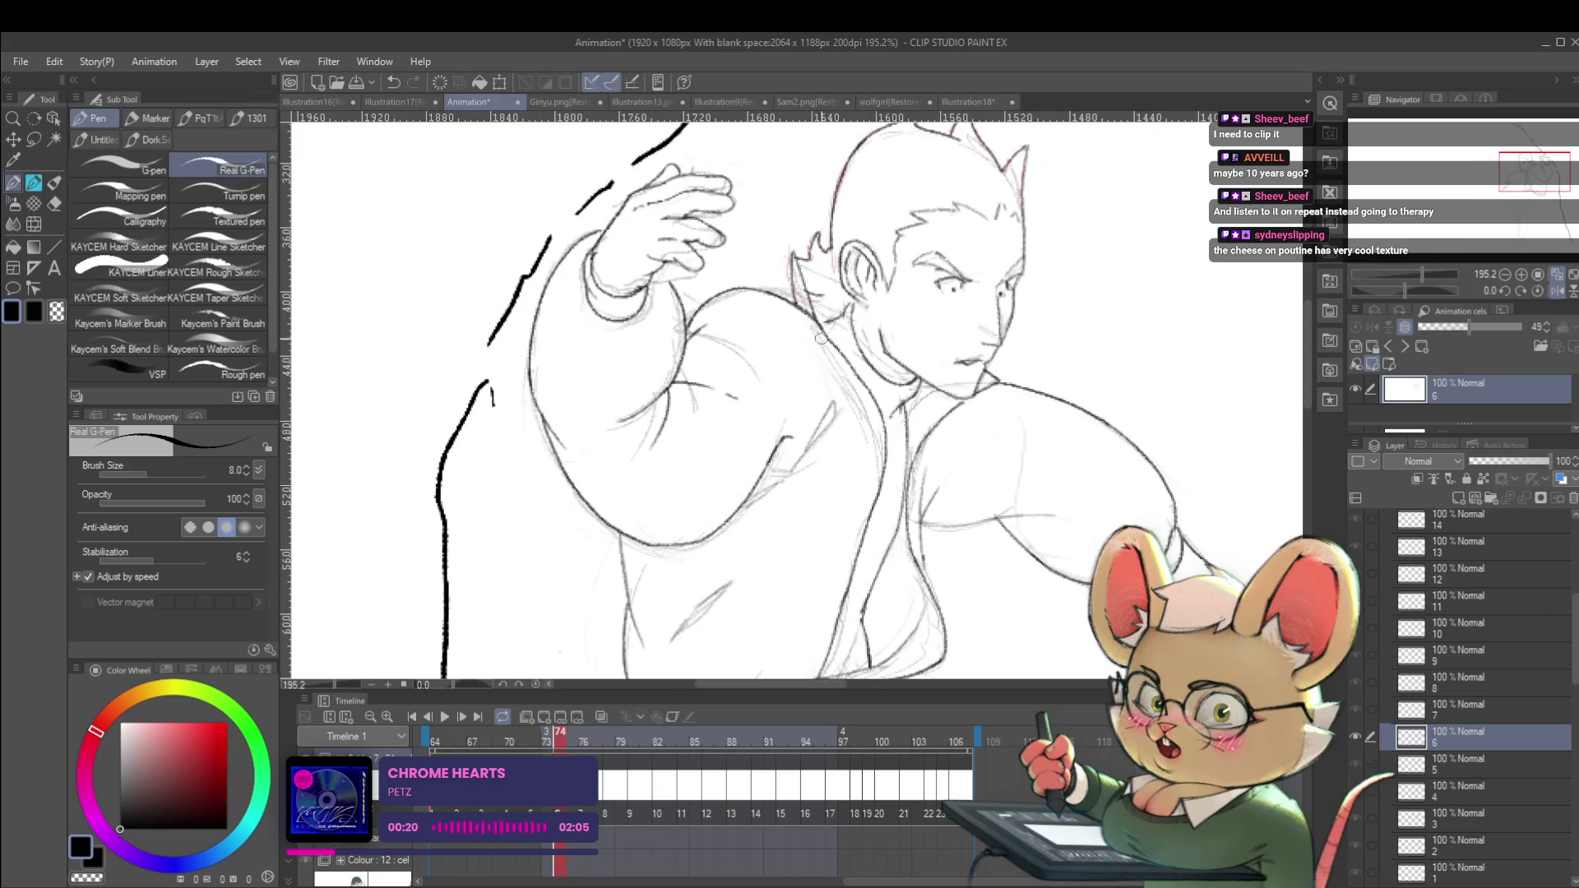
scroll(829, 360, down, 3)
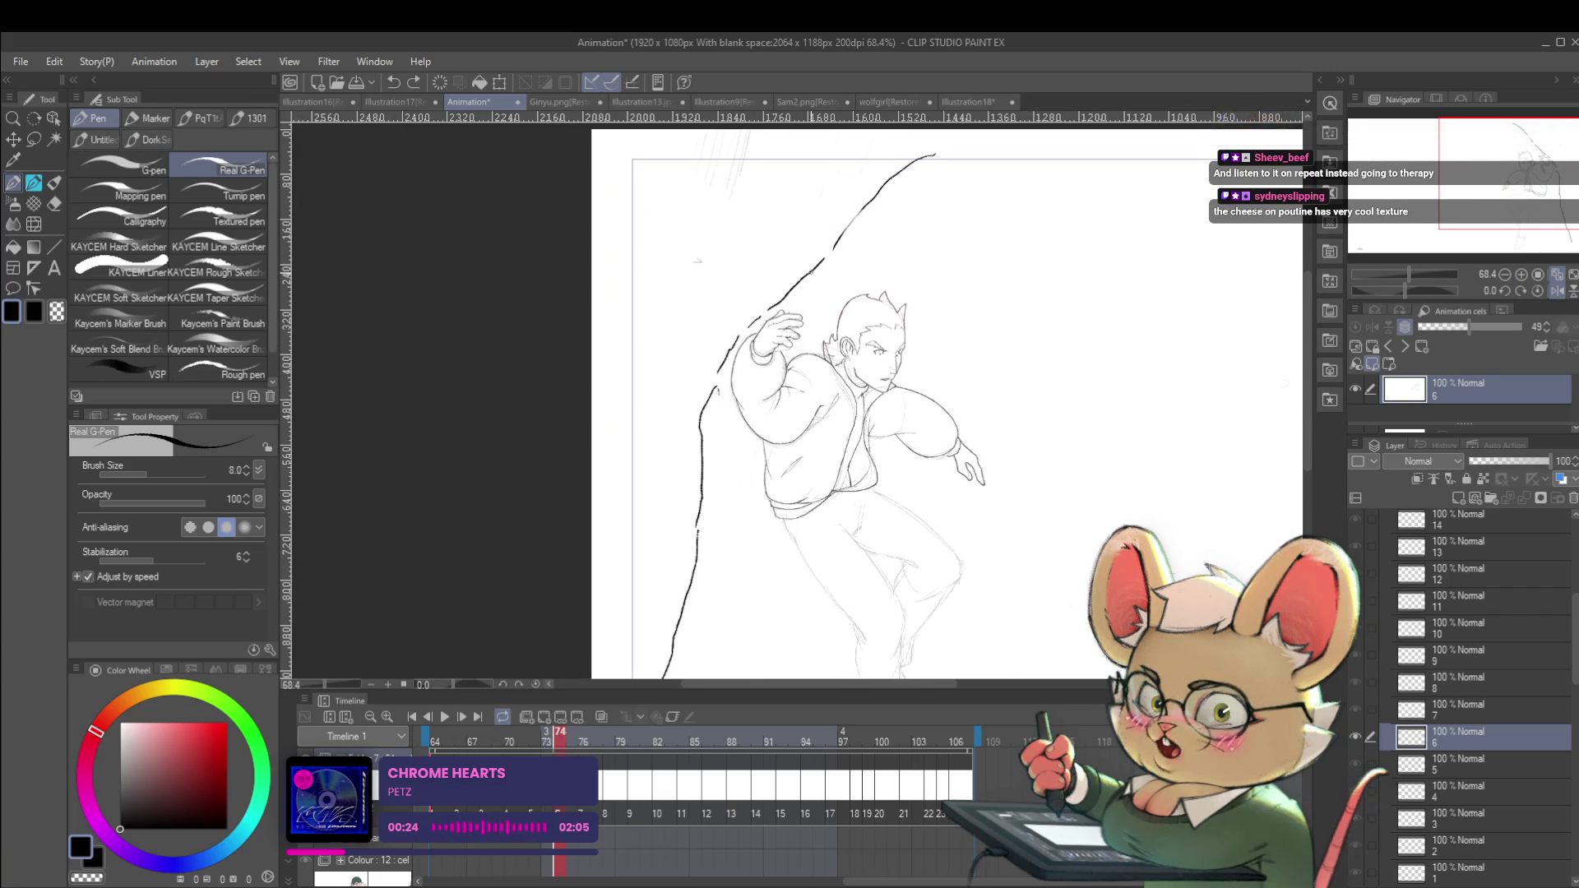
Shift the drawing left and zoom closer on the torso, briefly mirroring to check proportions.
key(h)
key(h)
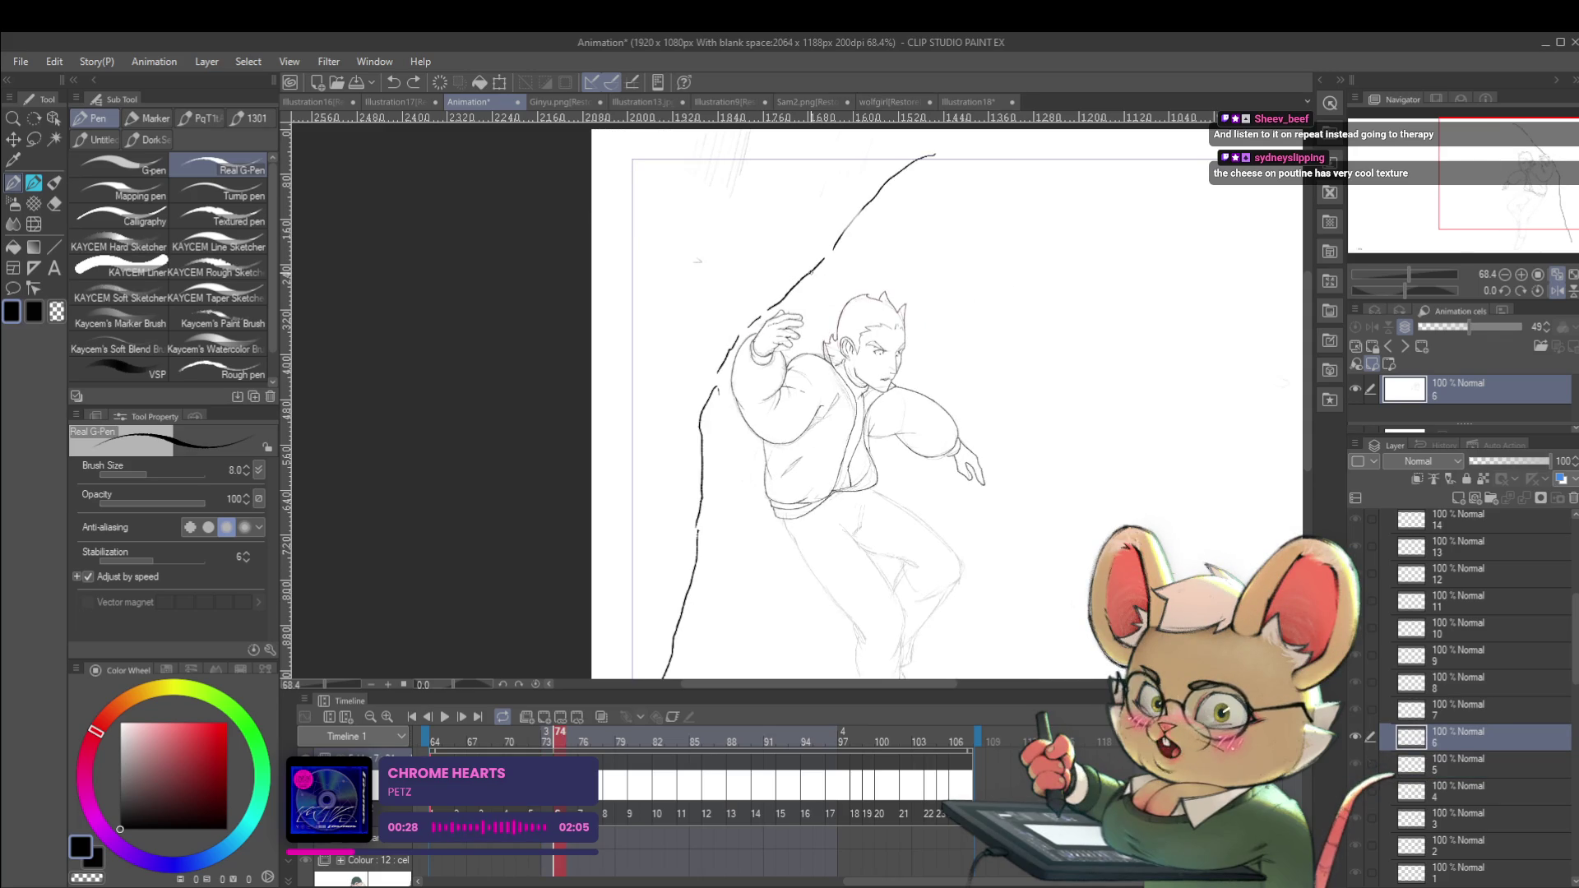
drag(1142, 427, 1110, 430)
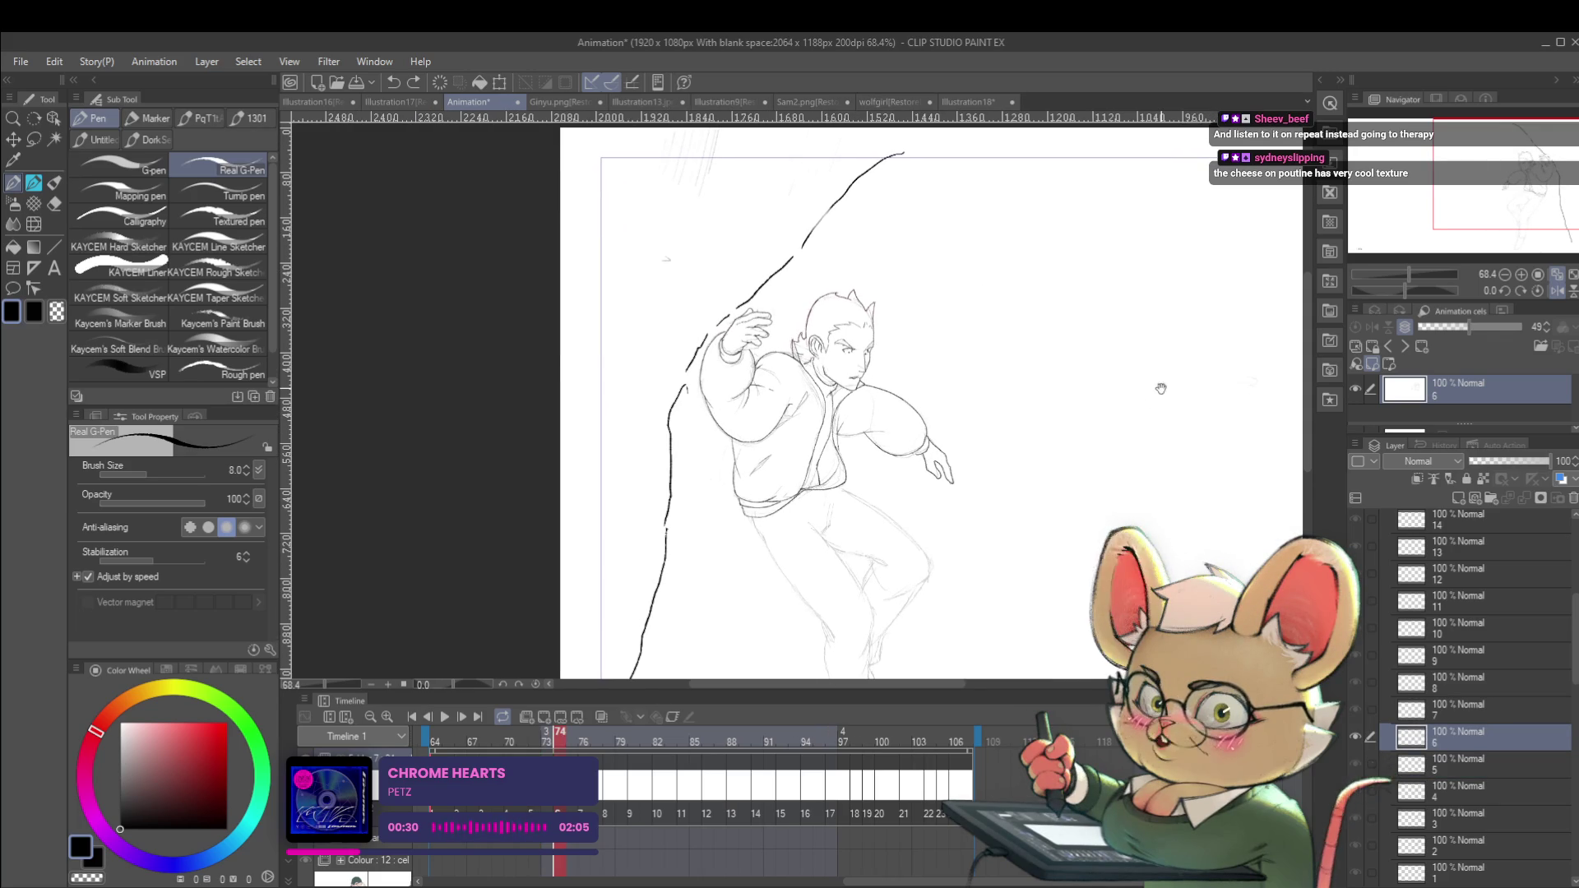
scroll(1160, 389, up, 3)
key(h)
key(h)
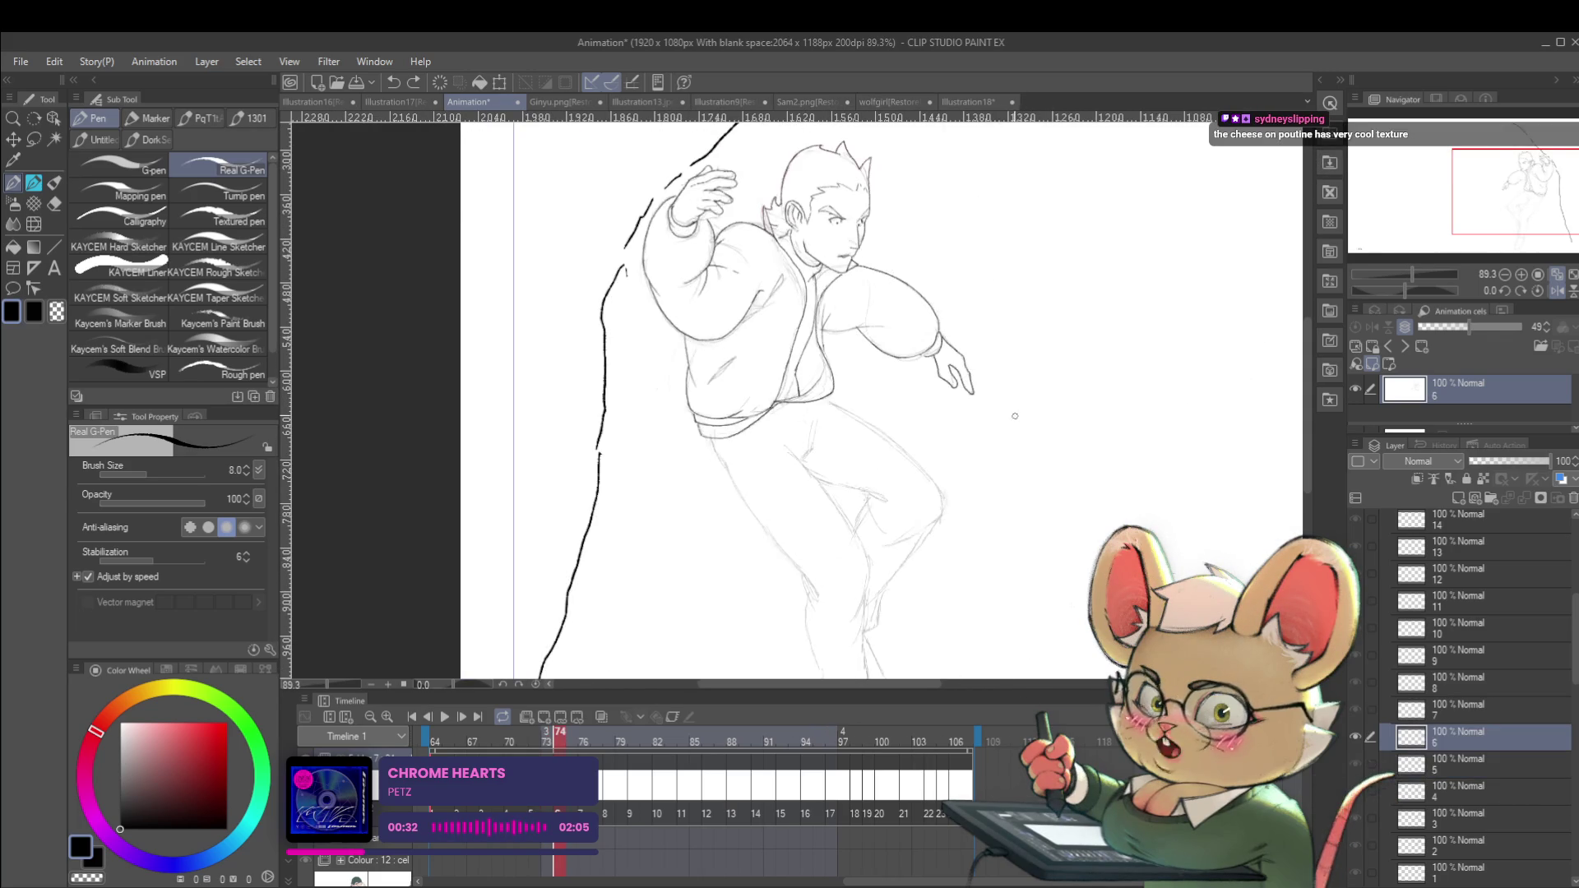
key(h)
key(h)
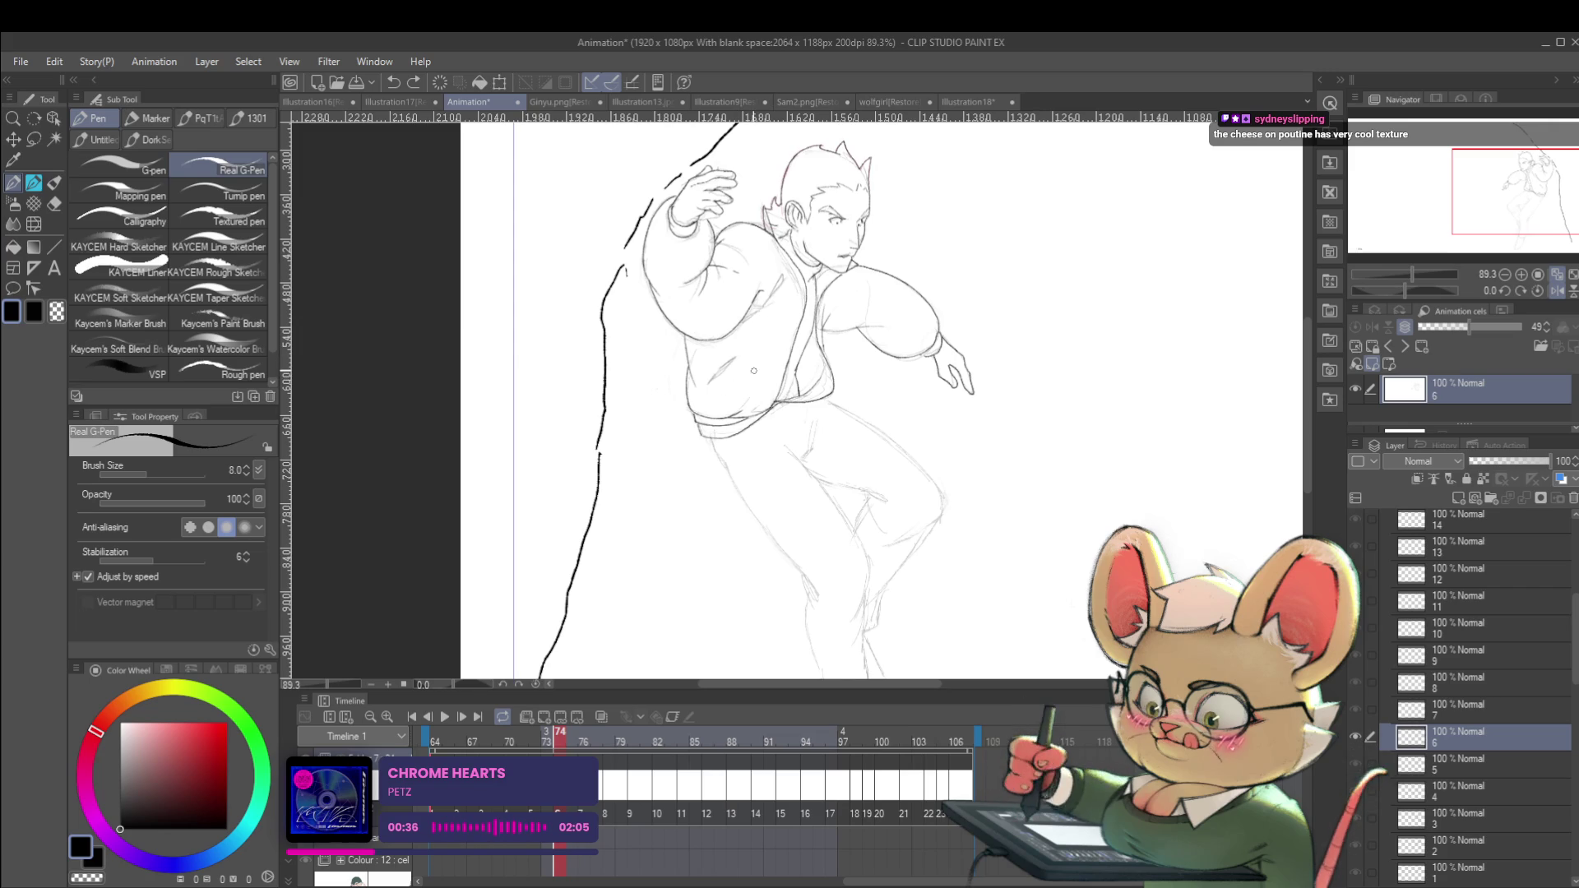
Lasso the small jacket detail, transform it into place, and compare with the previous frame.
key(m)
drag(706, 384, 733, 381)
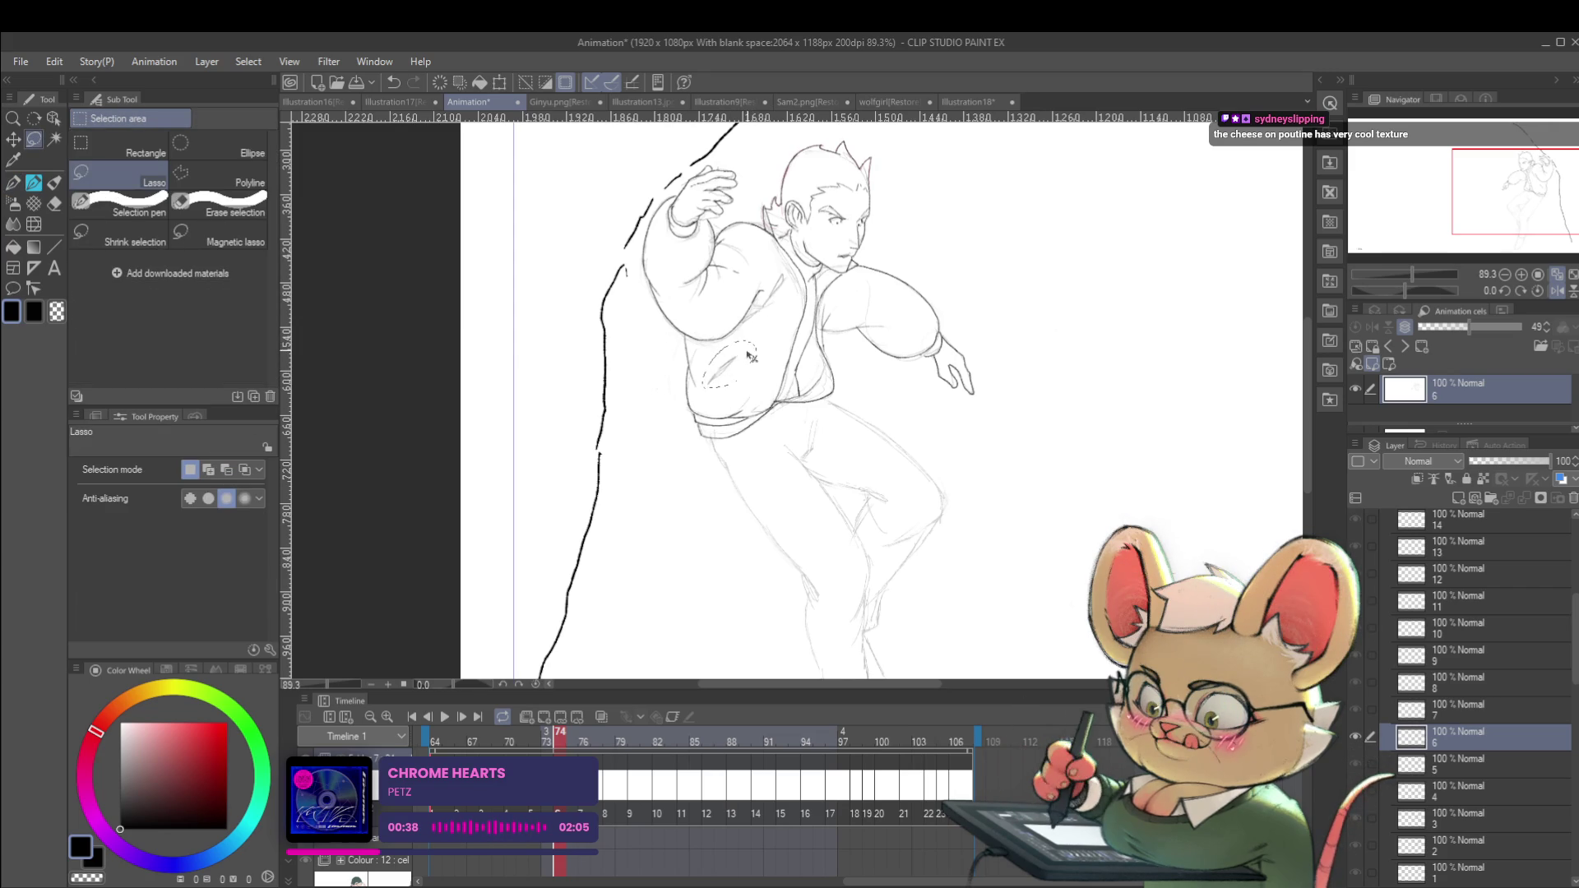
key(ctrl+t)
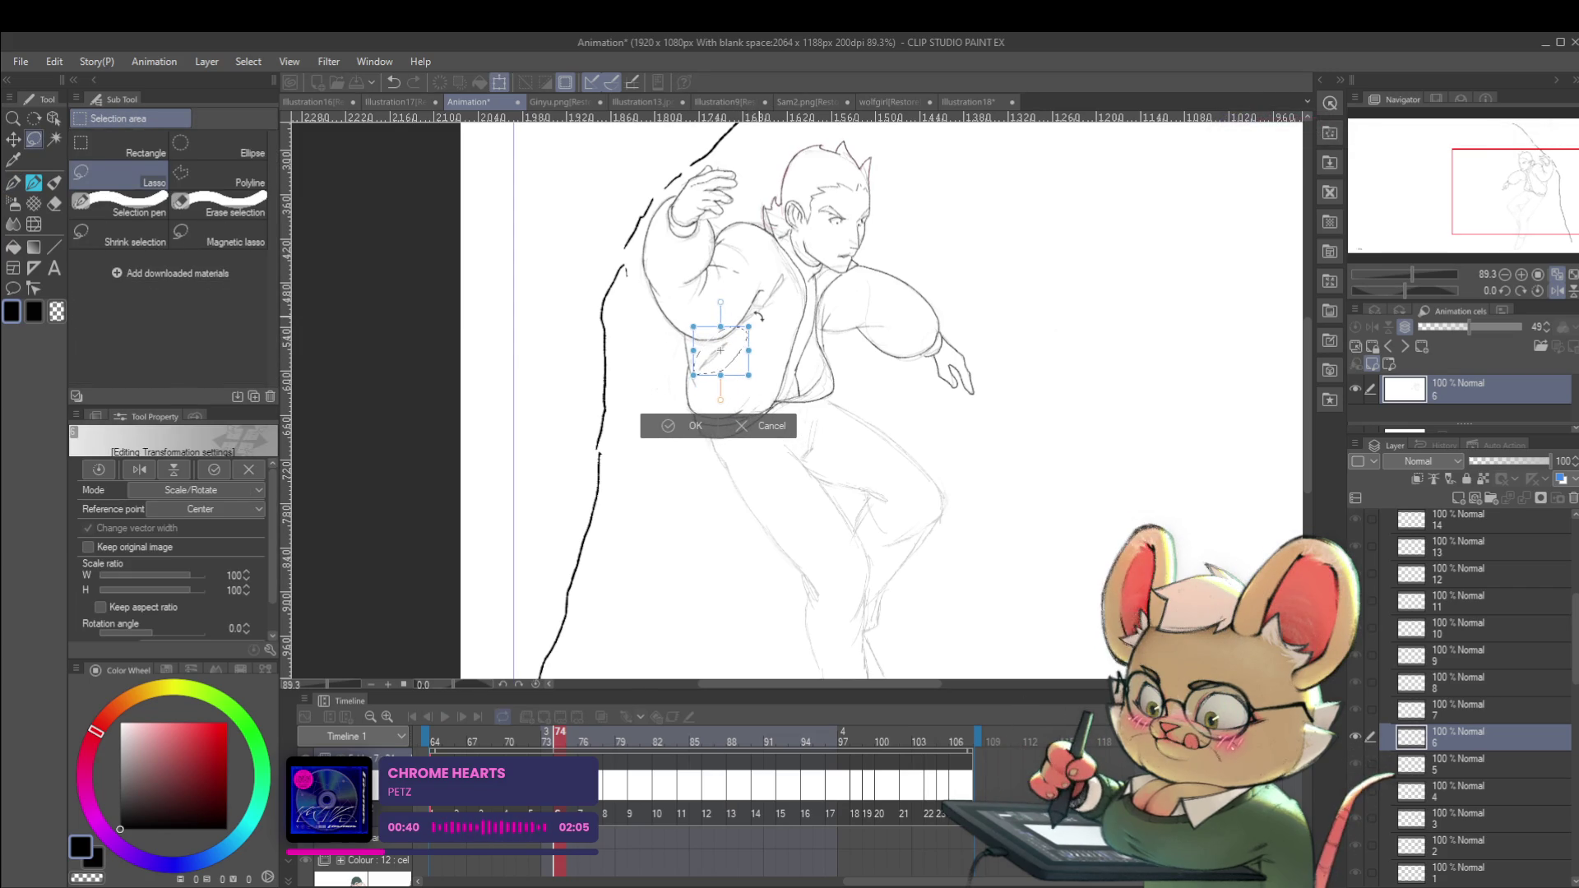
key(Return)
key(comma)
key(period)
key(comma)
key(period)
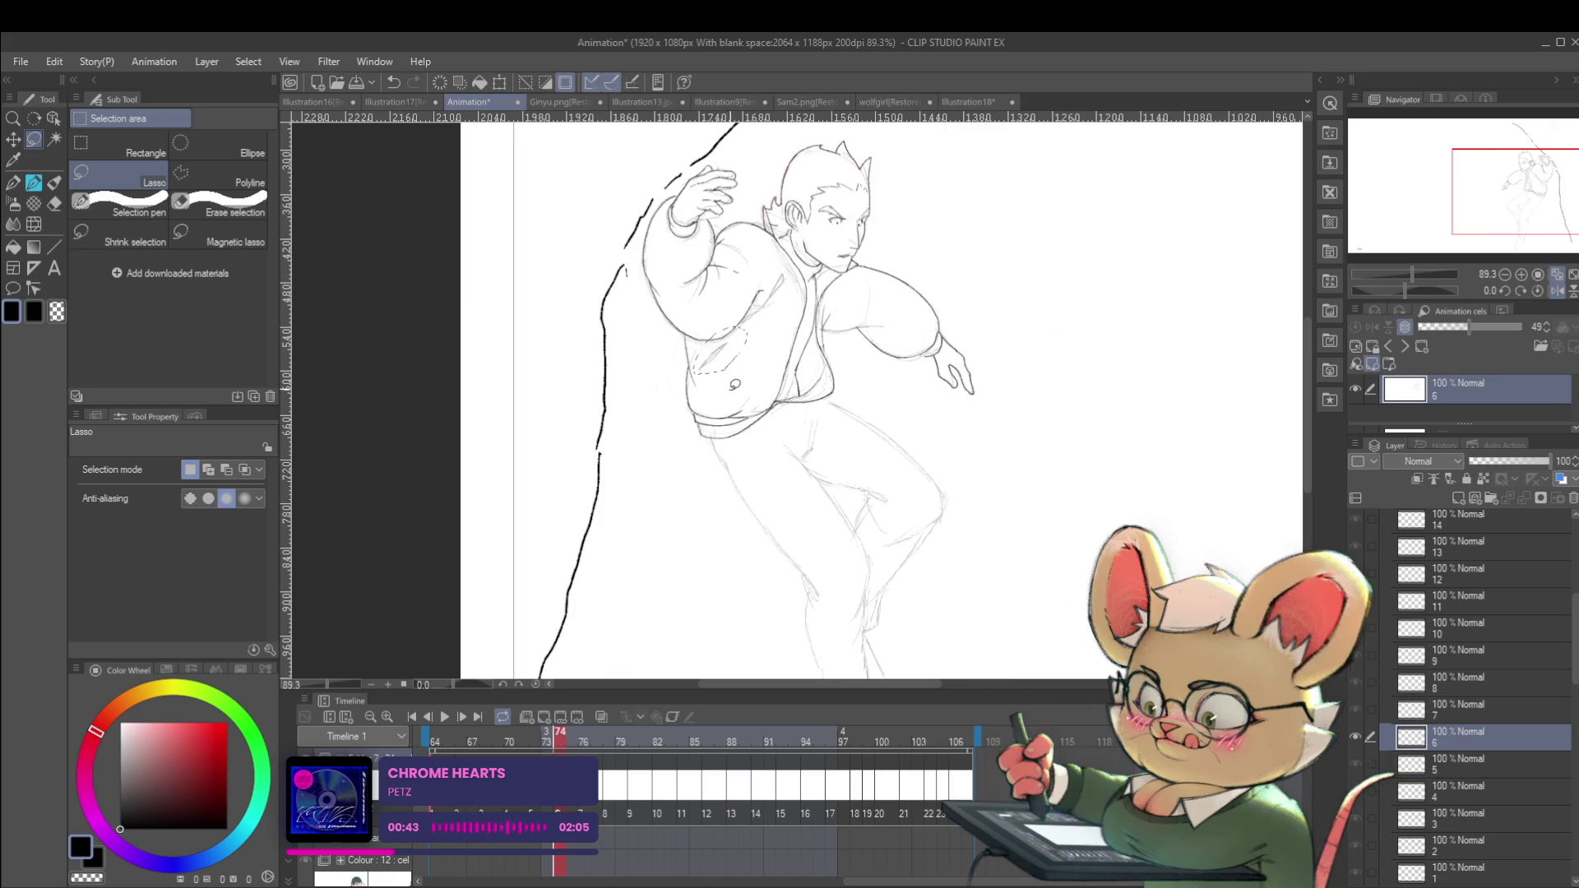
Draw a short pencil stroke along the jacket's lower edge, then go back to the G-Pen.
key(p)
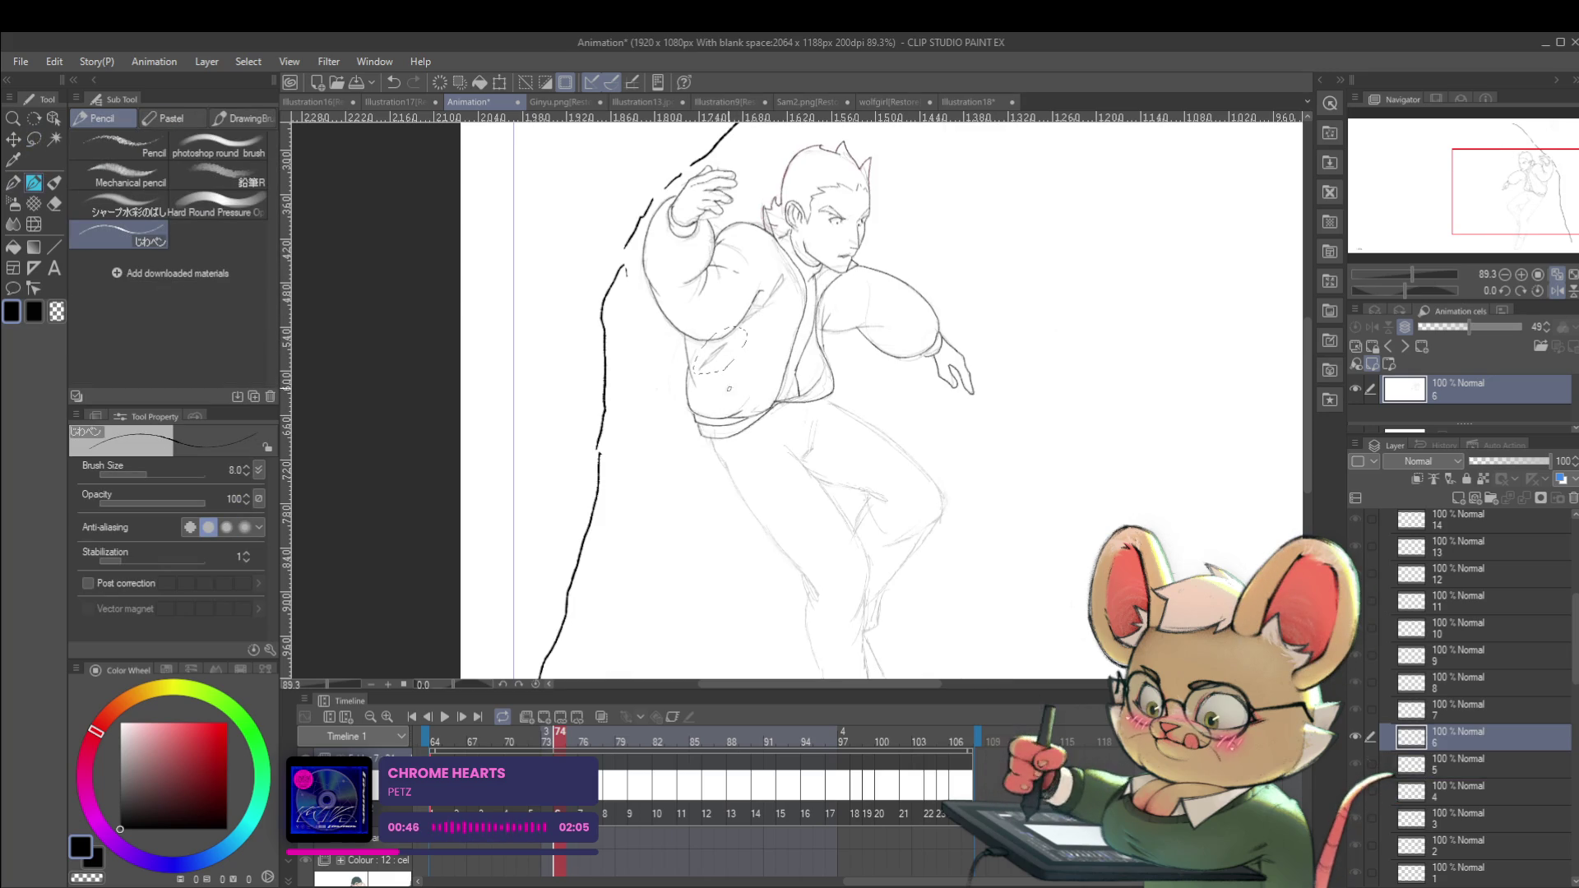
key(period)
key(comma)
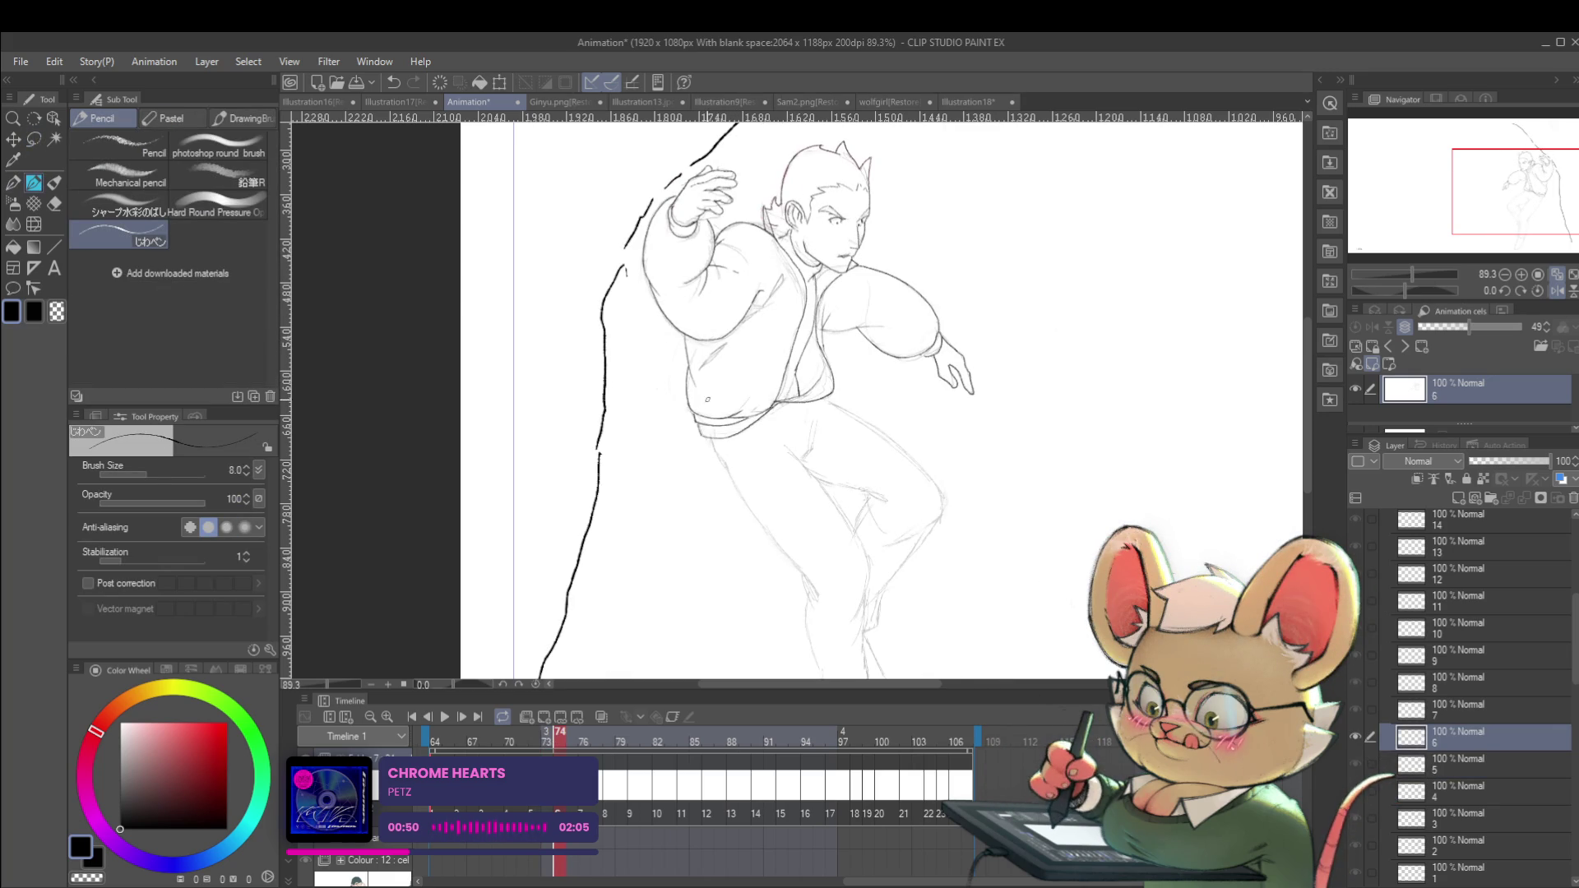
drag(709, 403, 726, 373)
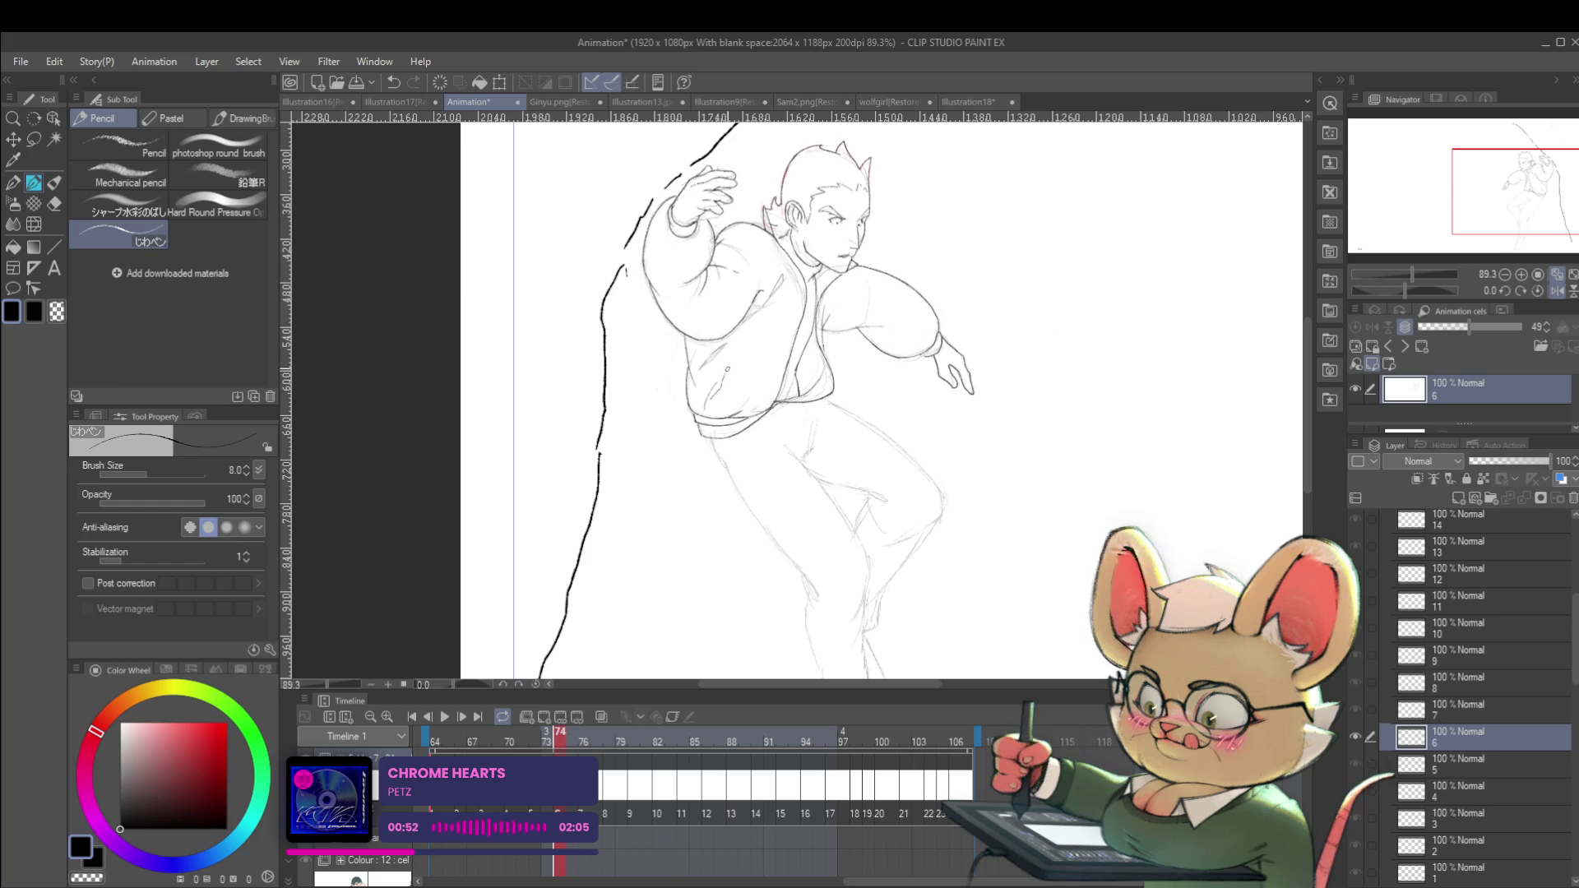
key(p)
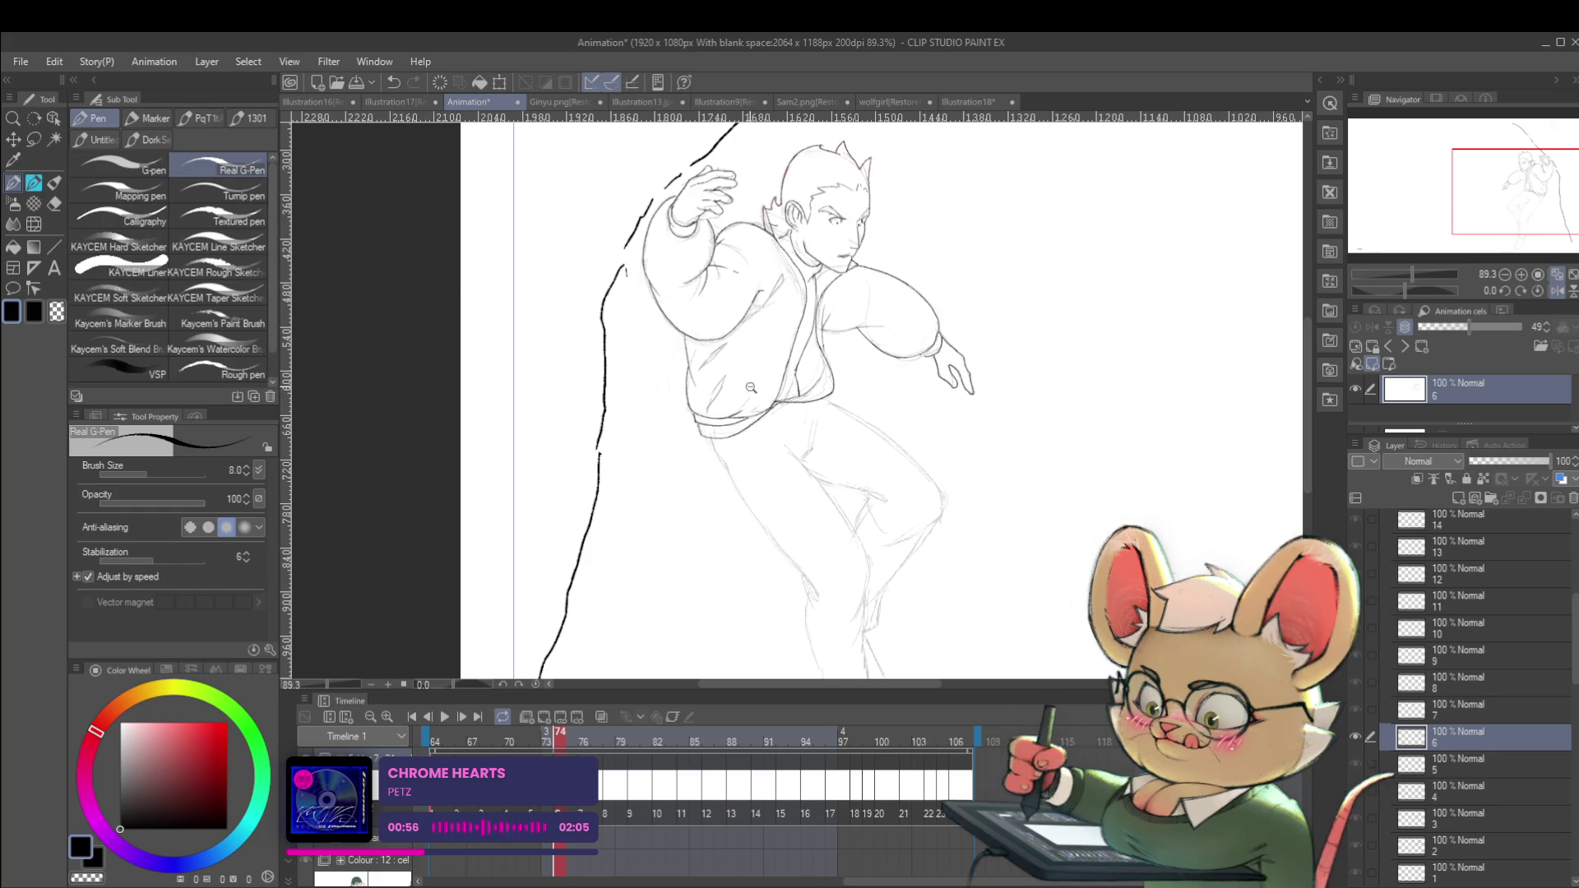
Check frames 76 and 75, then un-mirror, fit the page, and return to frame 74.
drag(749, 382, 702, 355)
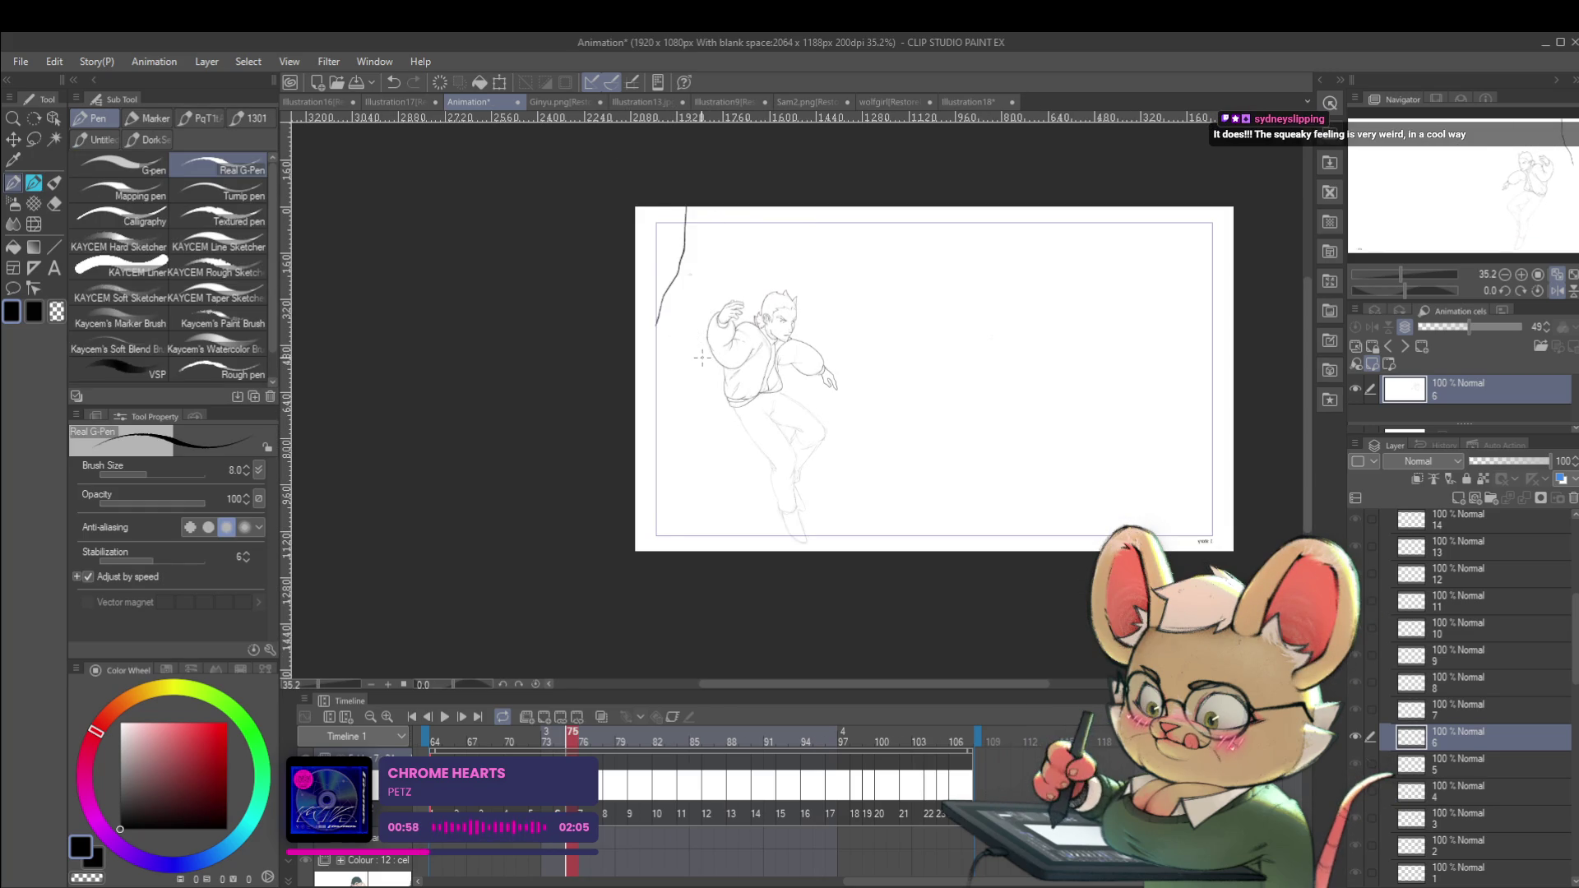
key(Right)
key(Right)
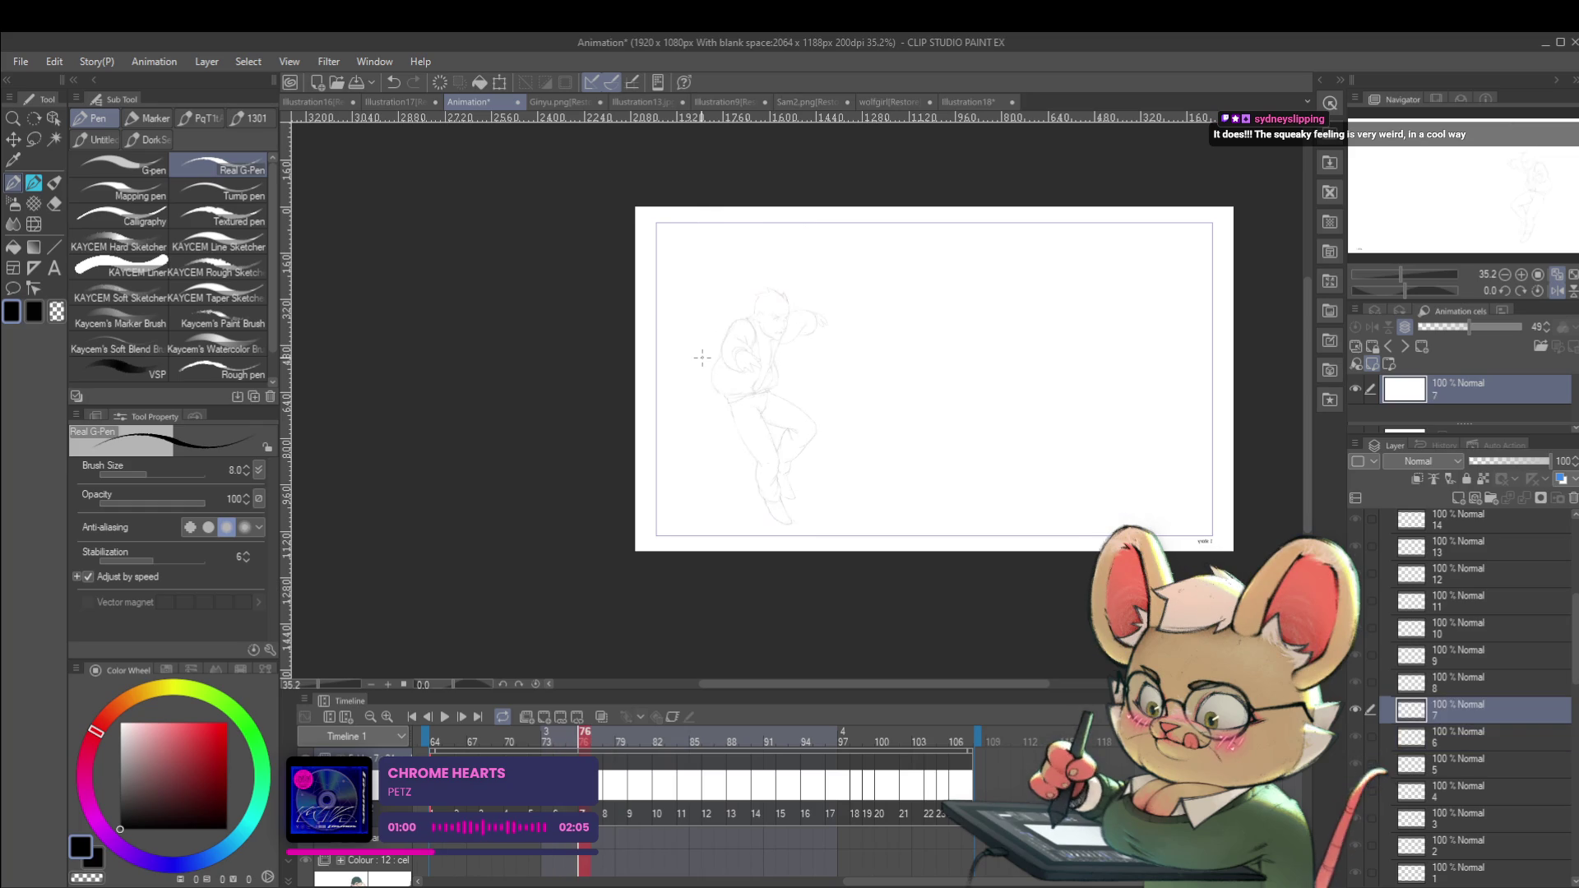
drag(706, 352, 780, 362)
key(Left)
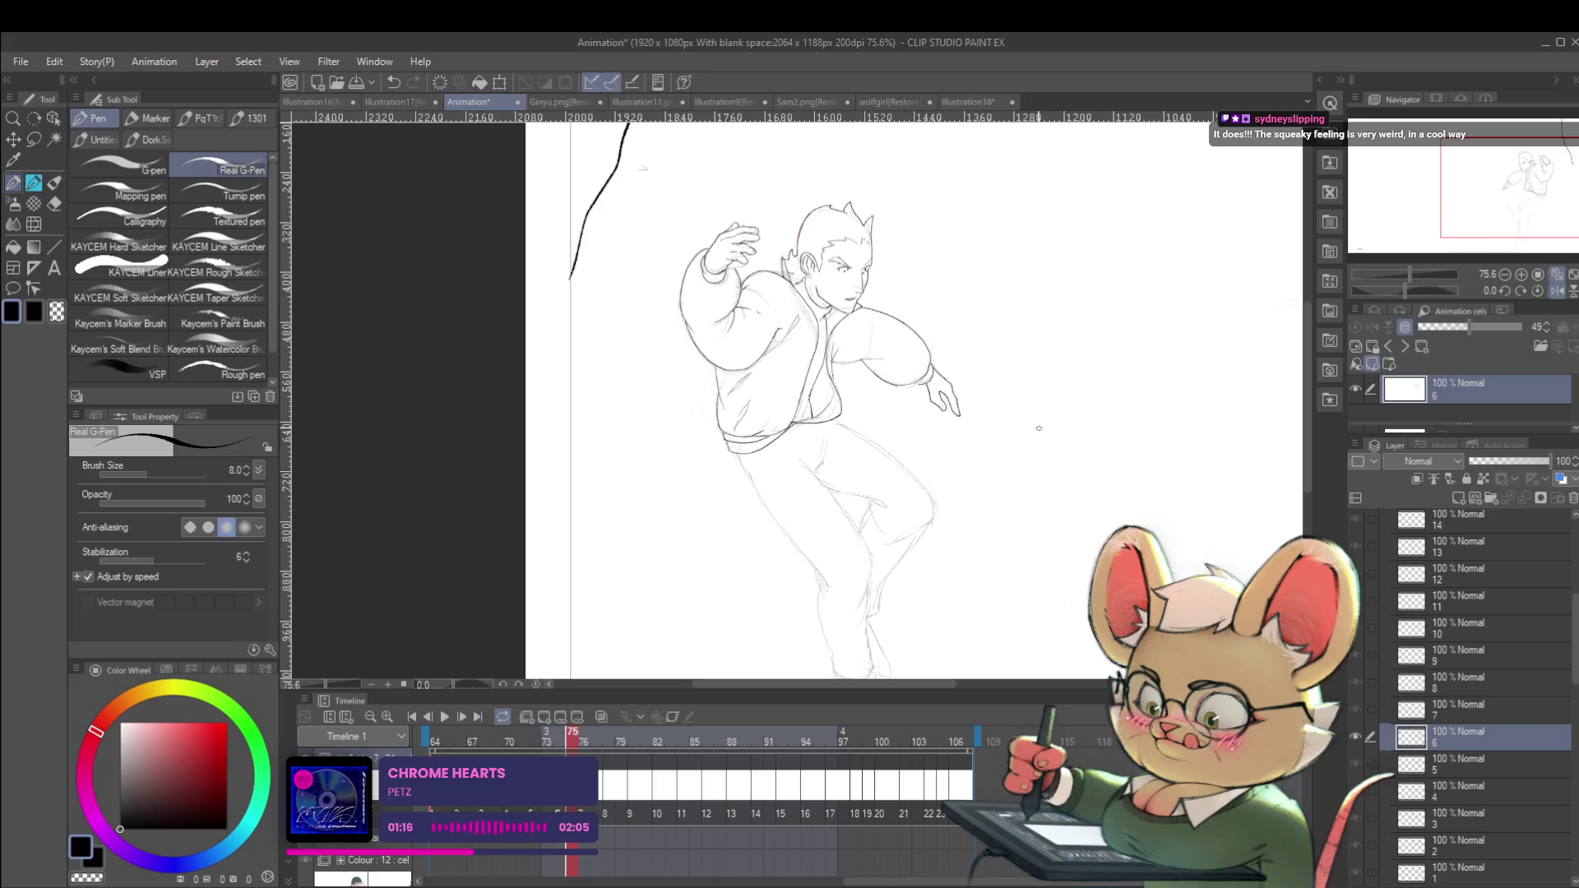
key(h)
key(ctrl+0)
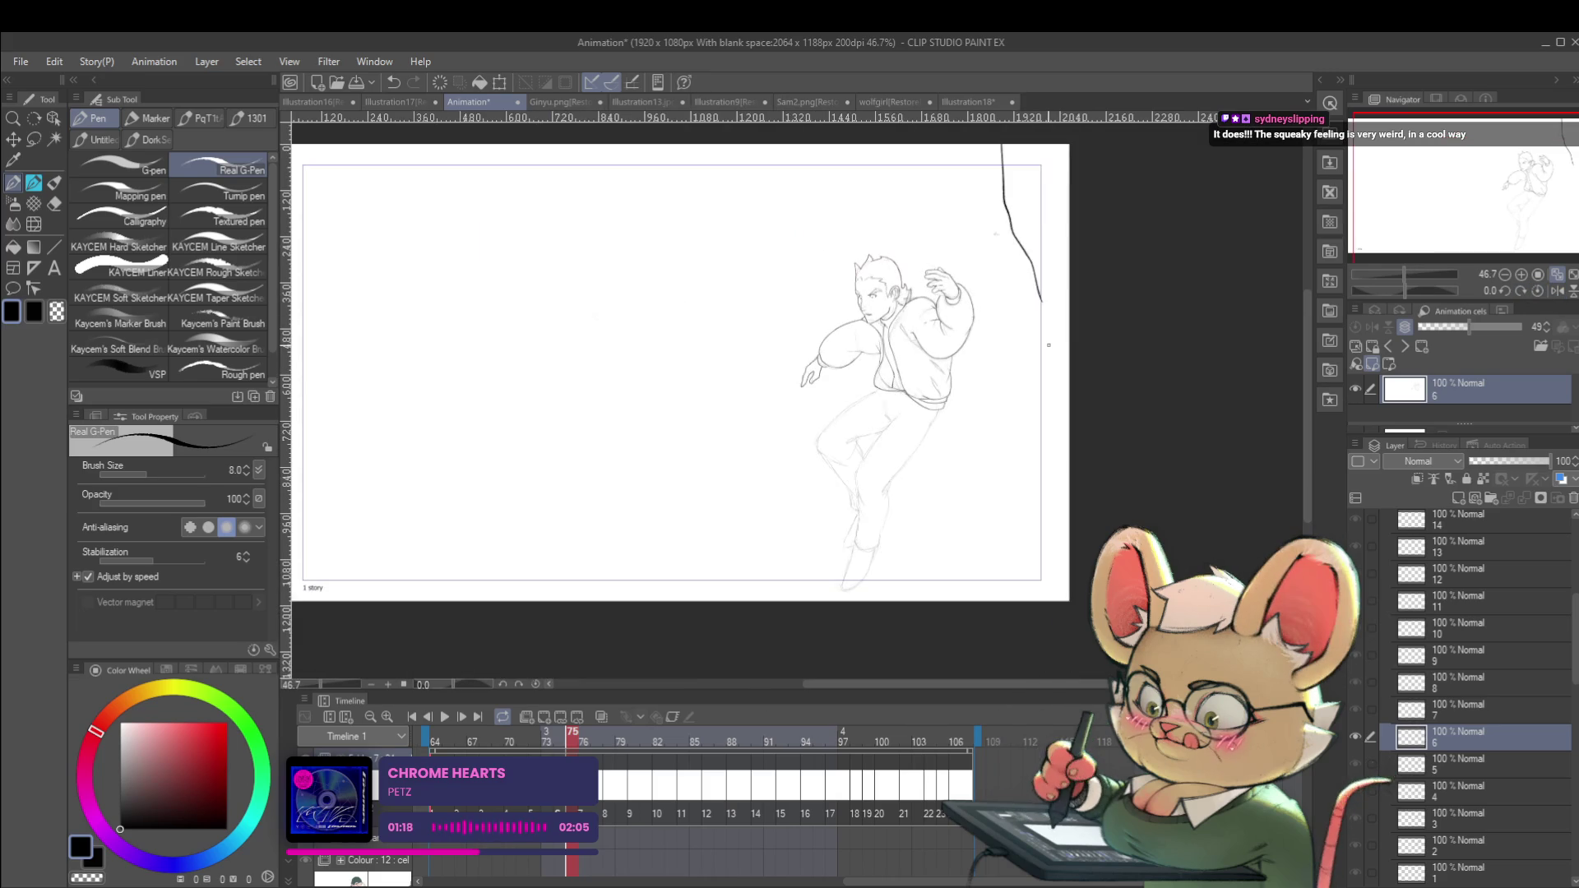
key(Left)
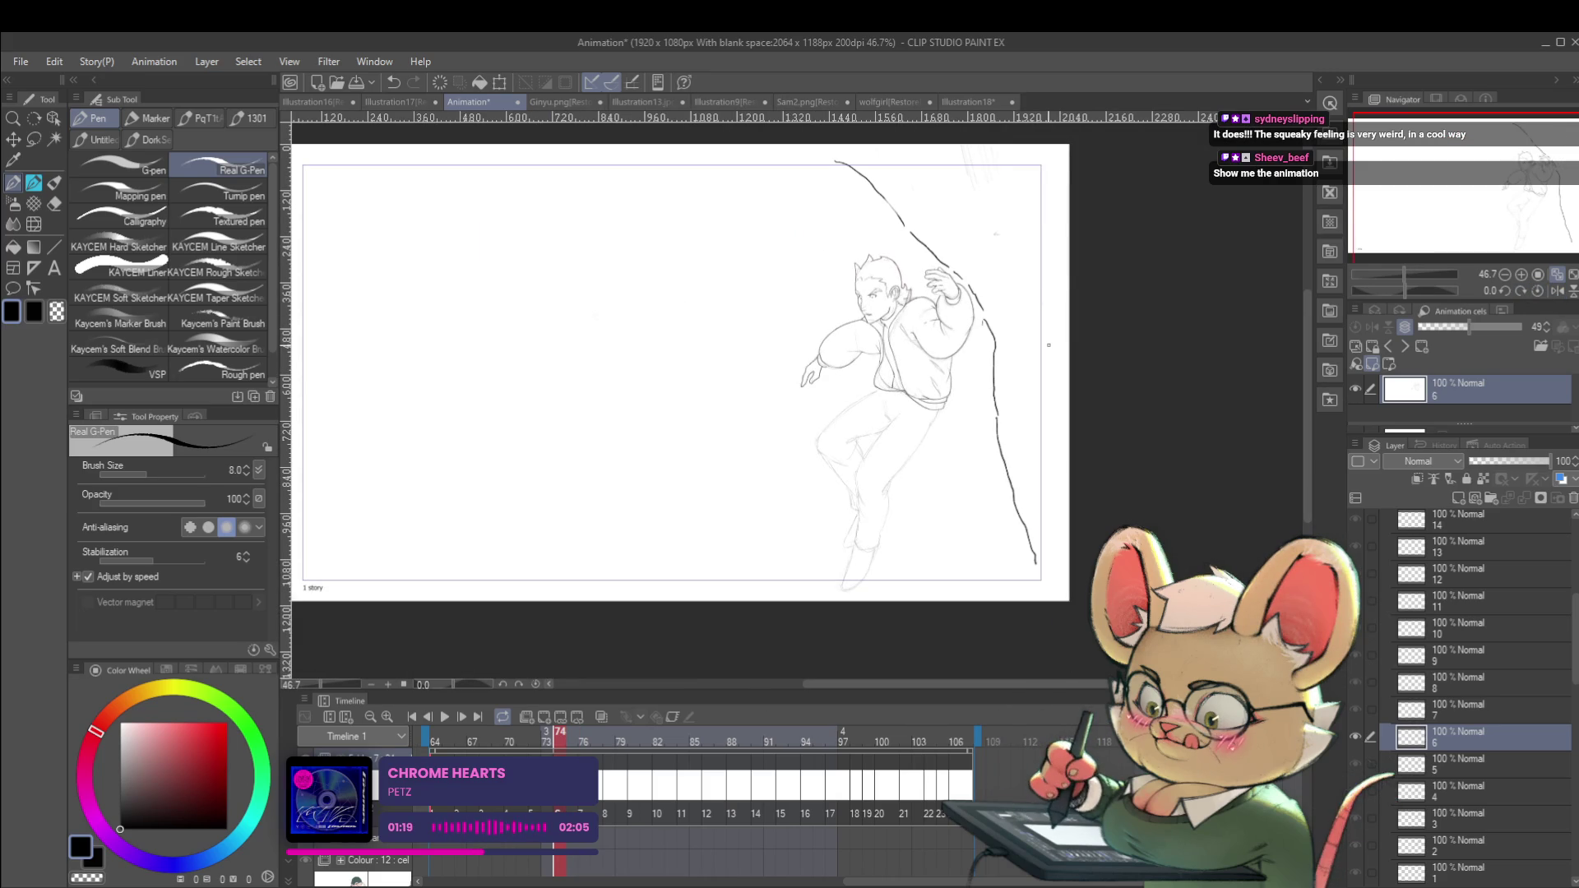
drag(1046, 478, 1111, 368)
Zoom in slightly, play the animation from frame 74, and mirror the view during playback.
click(1051, 384)
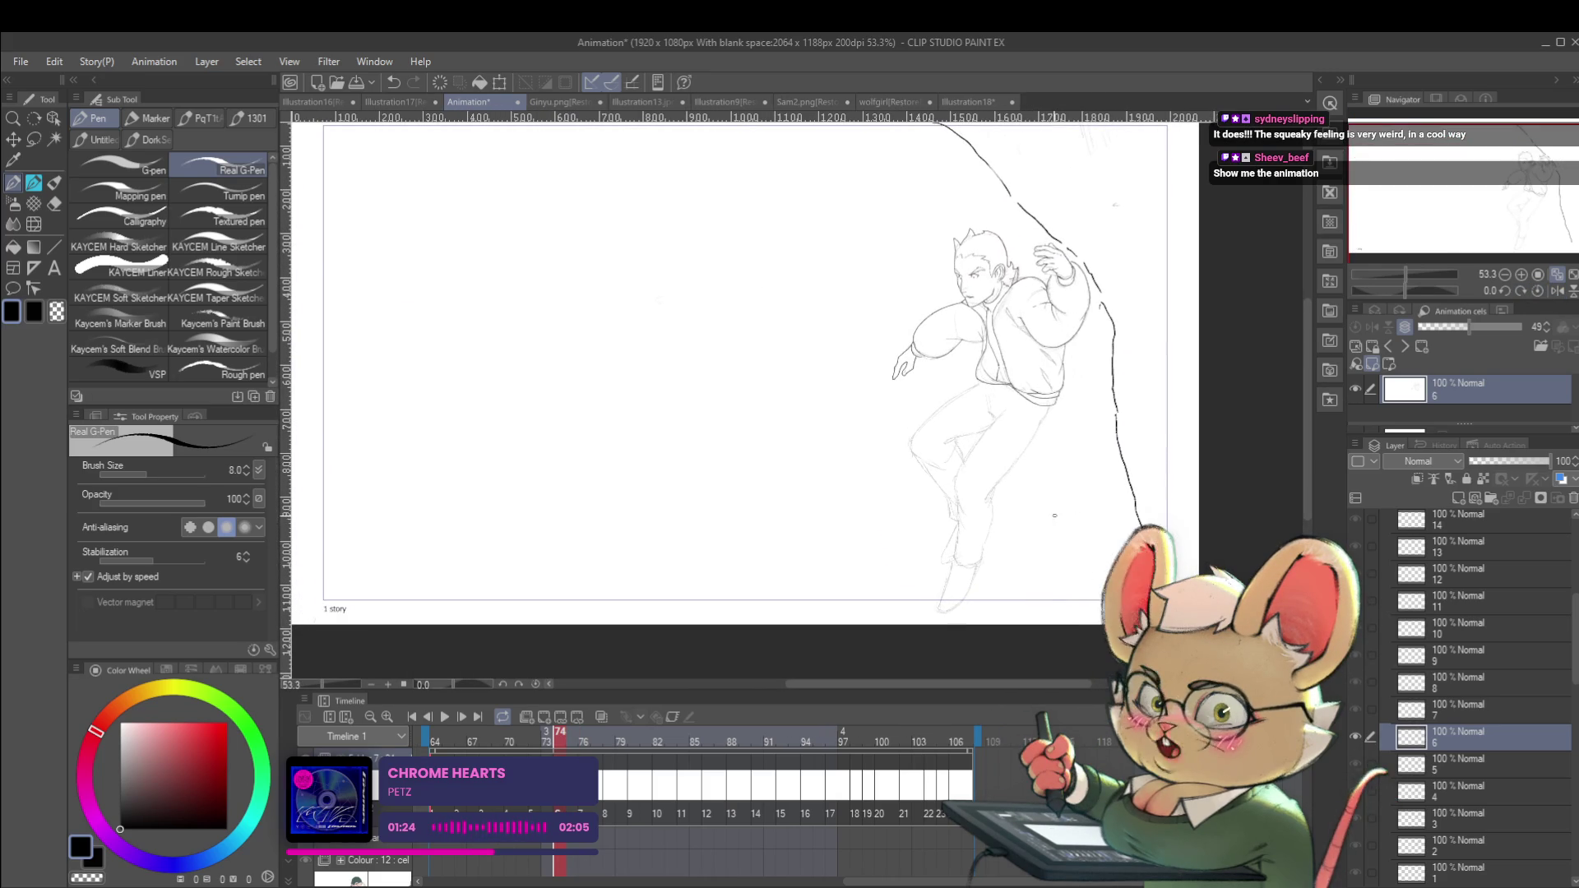
click(442, 722)
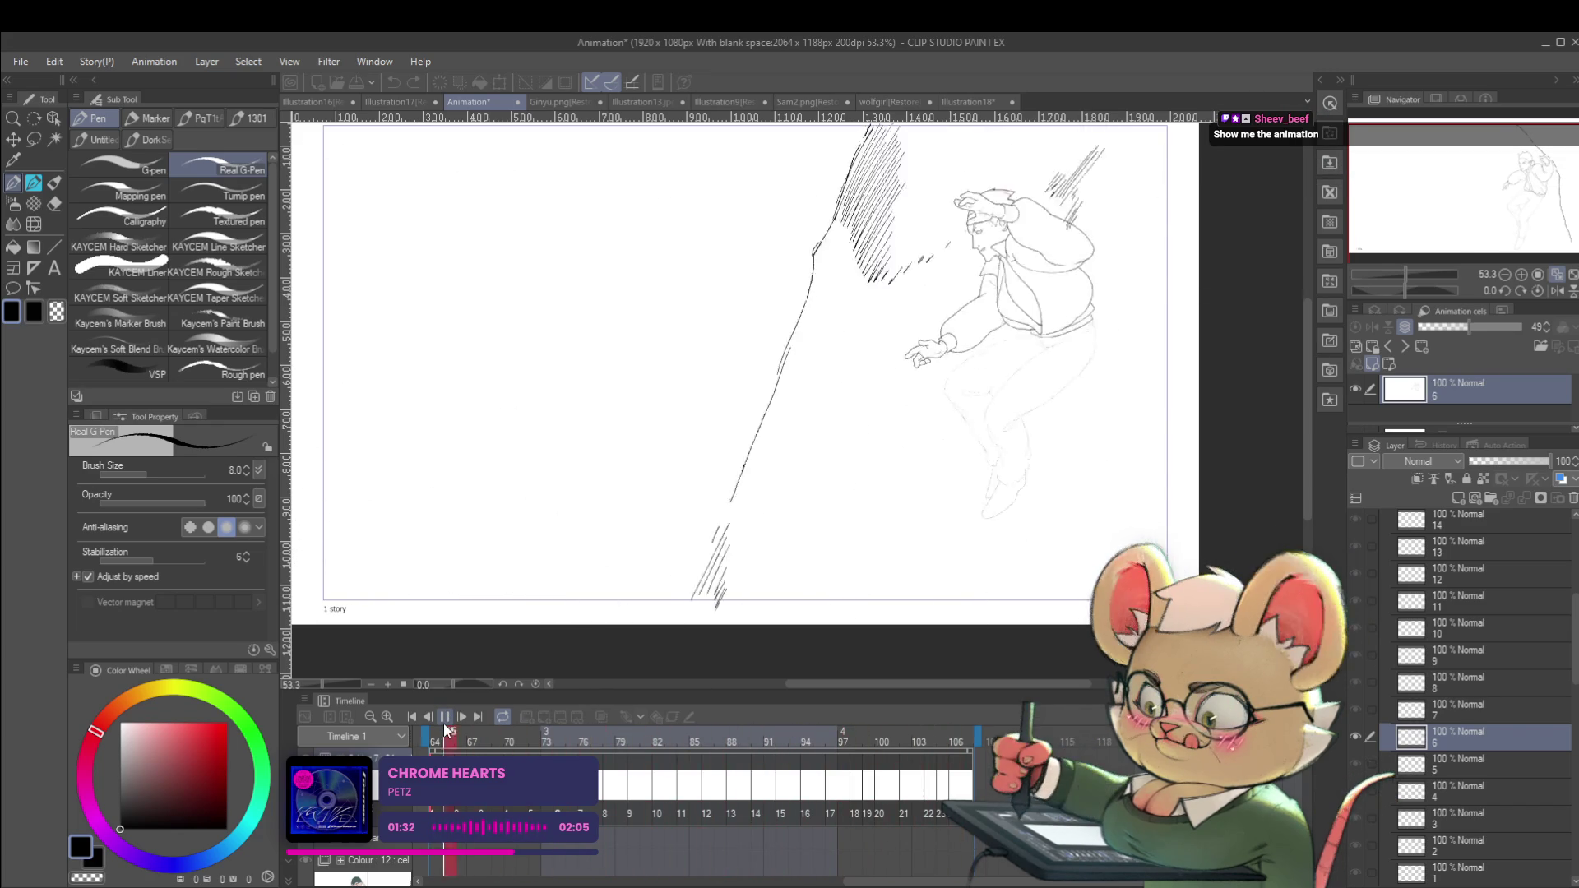
click(1549, 292)
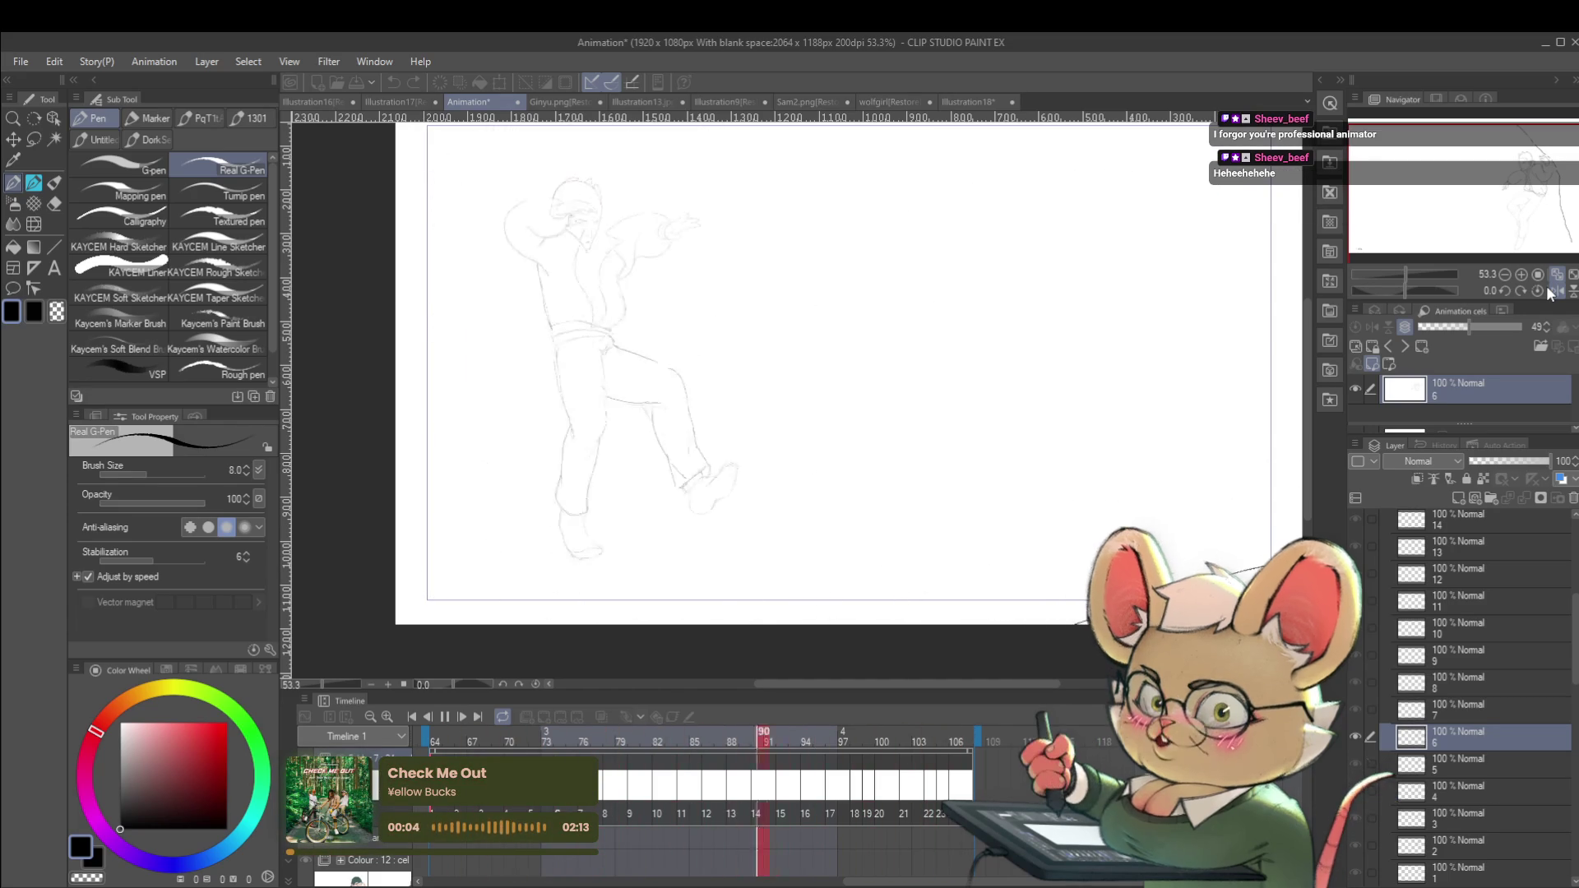
Pause, rewind the timeline to the first frame, replay, zoom out, and un-mirror the view.
click(445, 717)
mouse_move(946, 883)
mouse_down()
mouse_move(666, 883)
mouse_move(753, 882)
mouse_up()
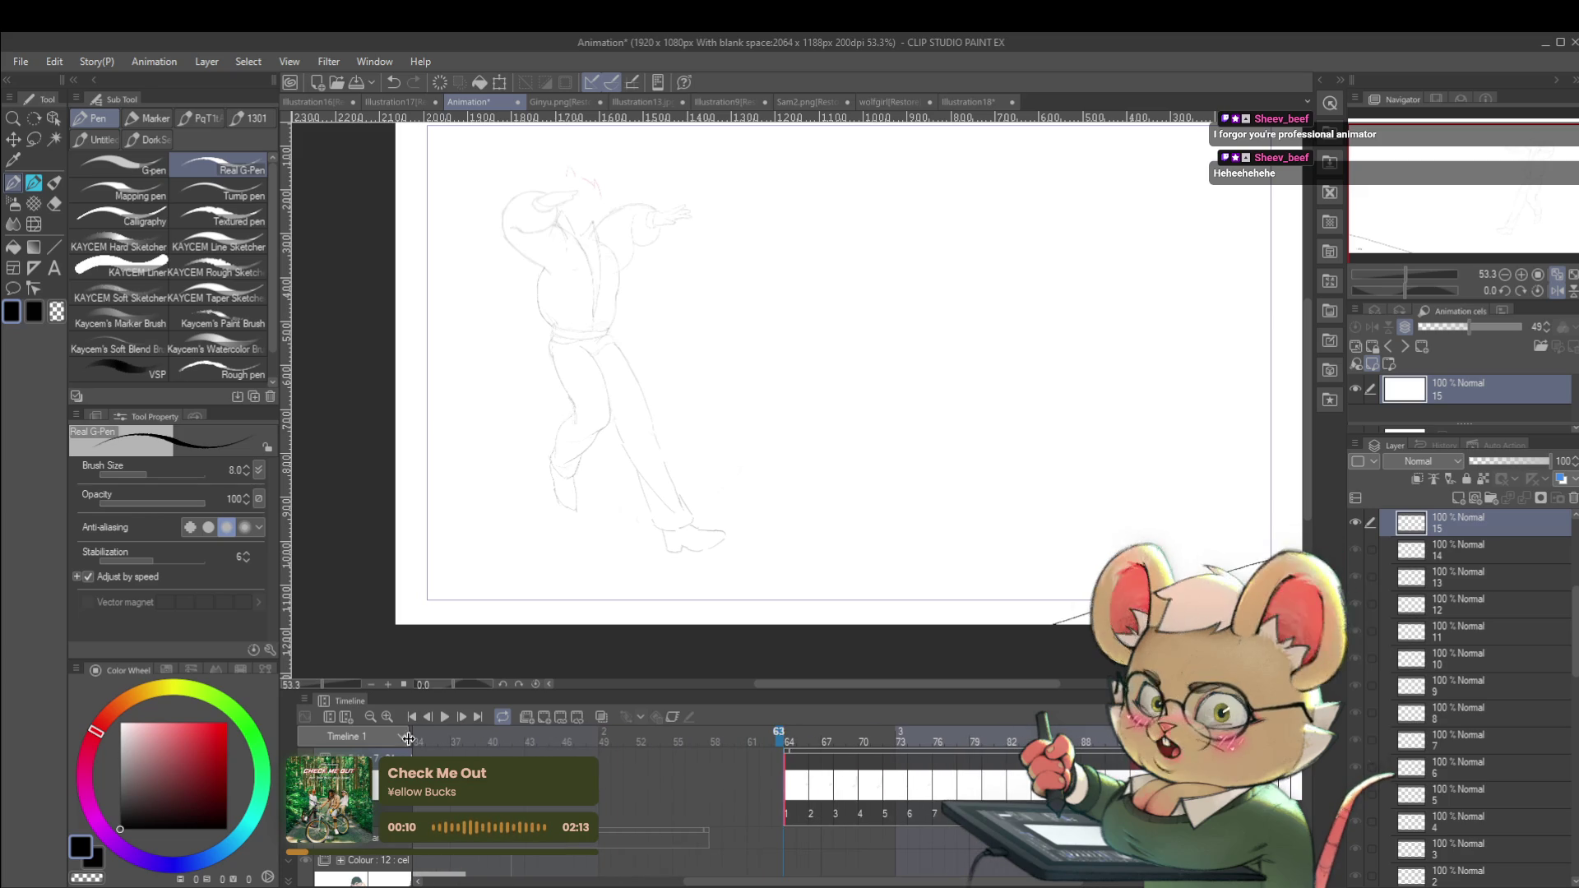
scroll(393, 720, left, 5)
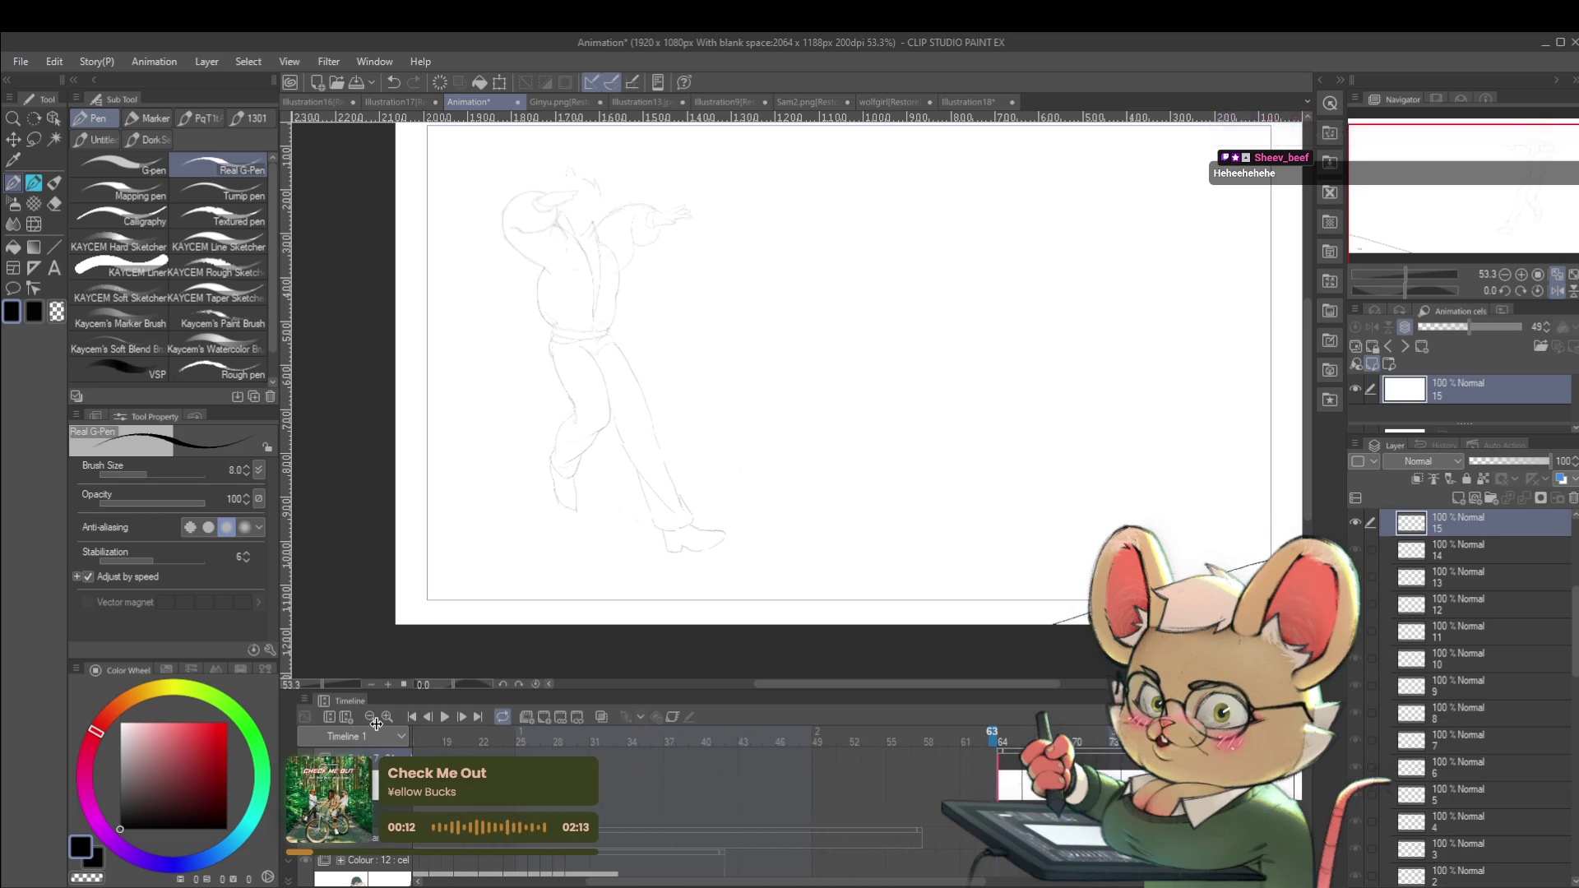
scroll(377, 723, left, 2)
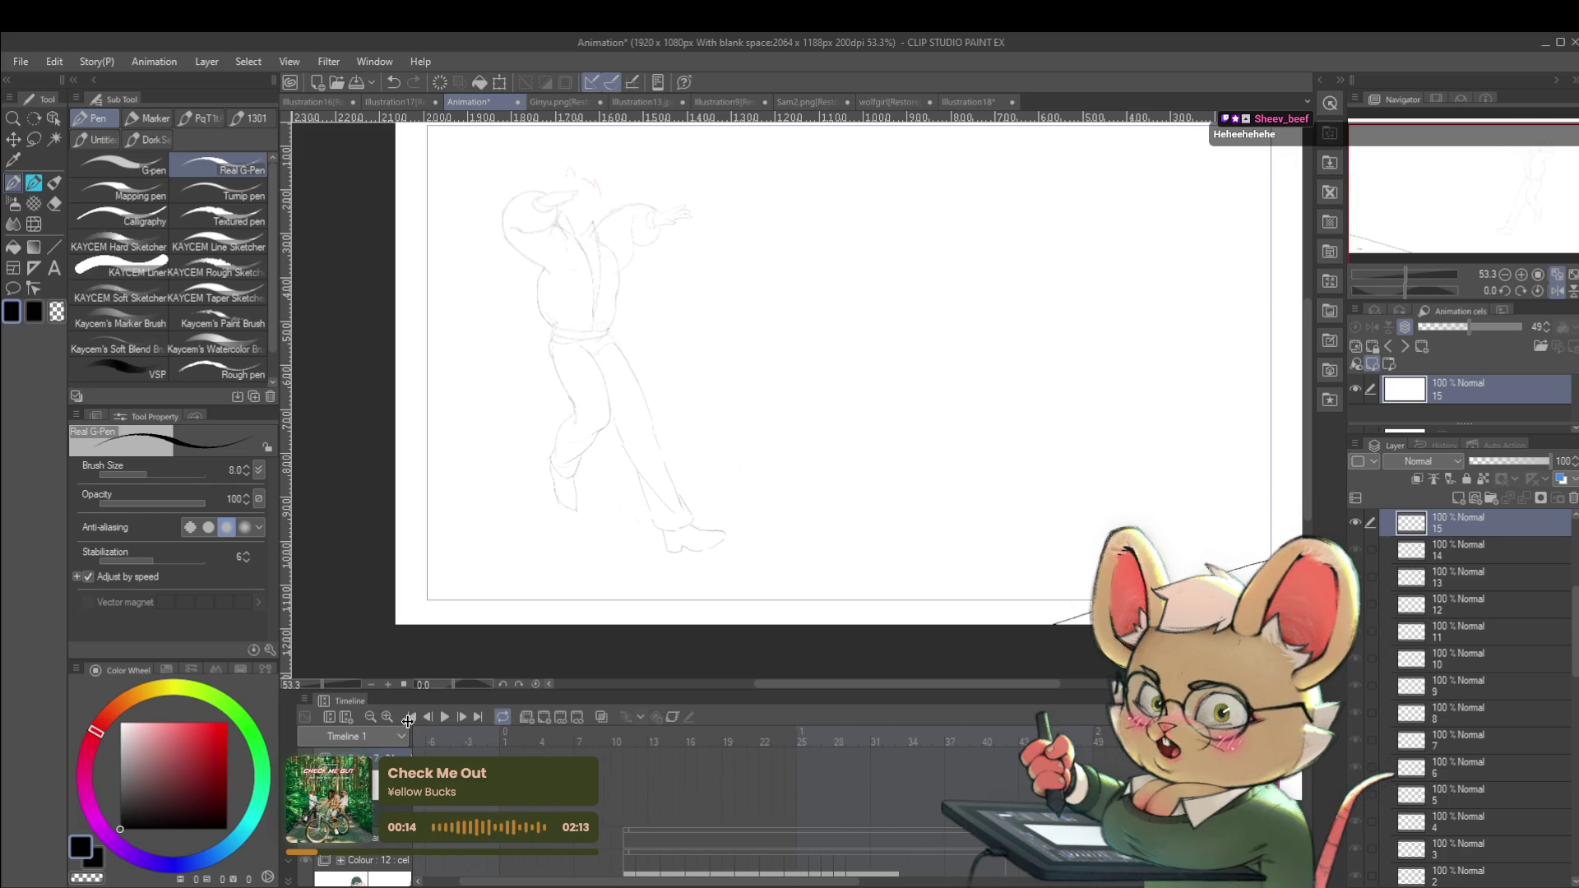
click(623, 744)
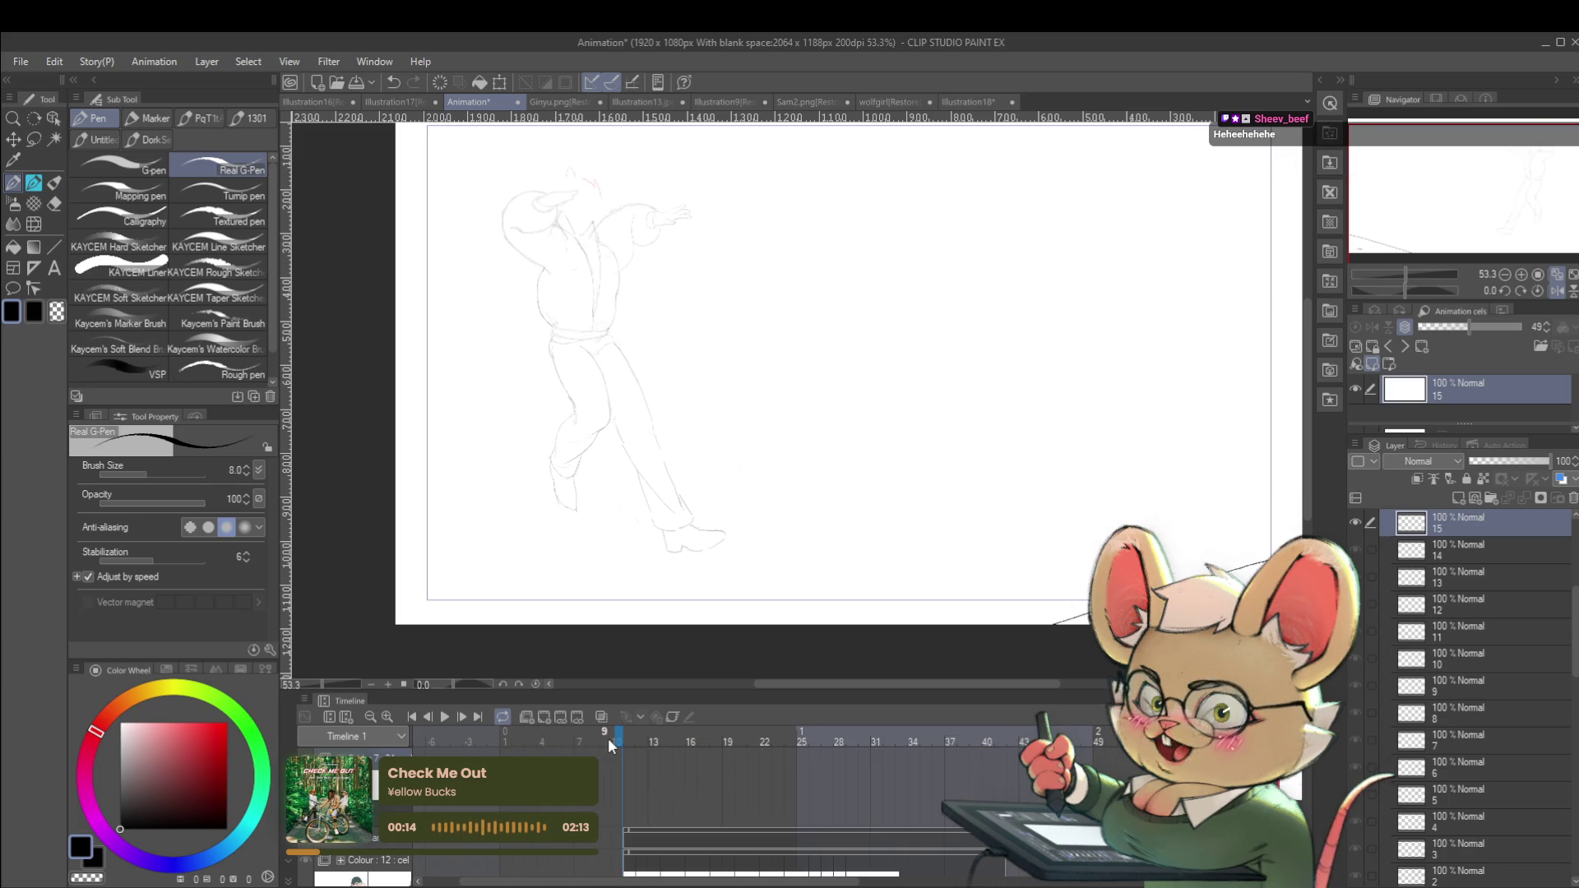
click(440, 720)
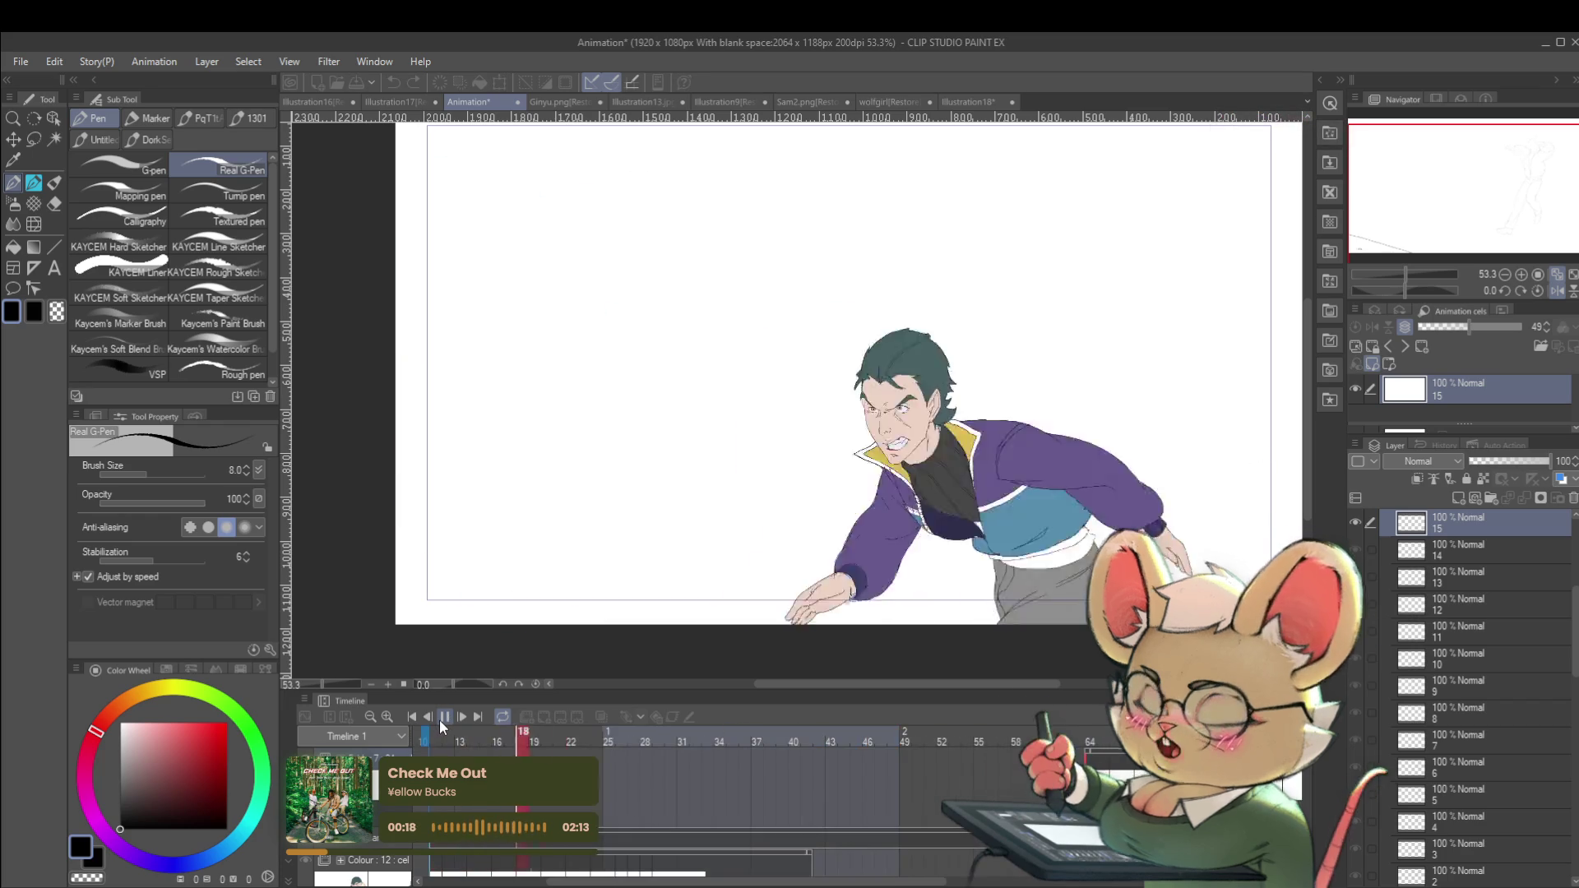
scroll(1099, 469, down, 3)
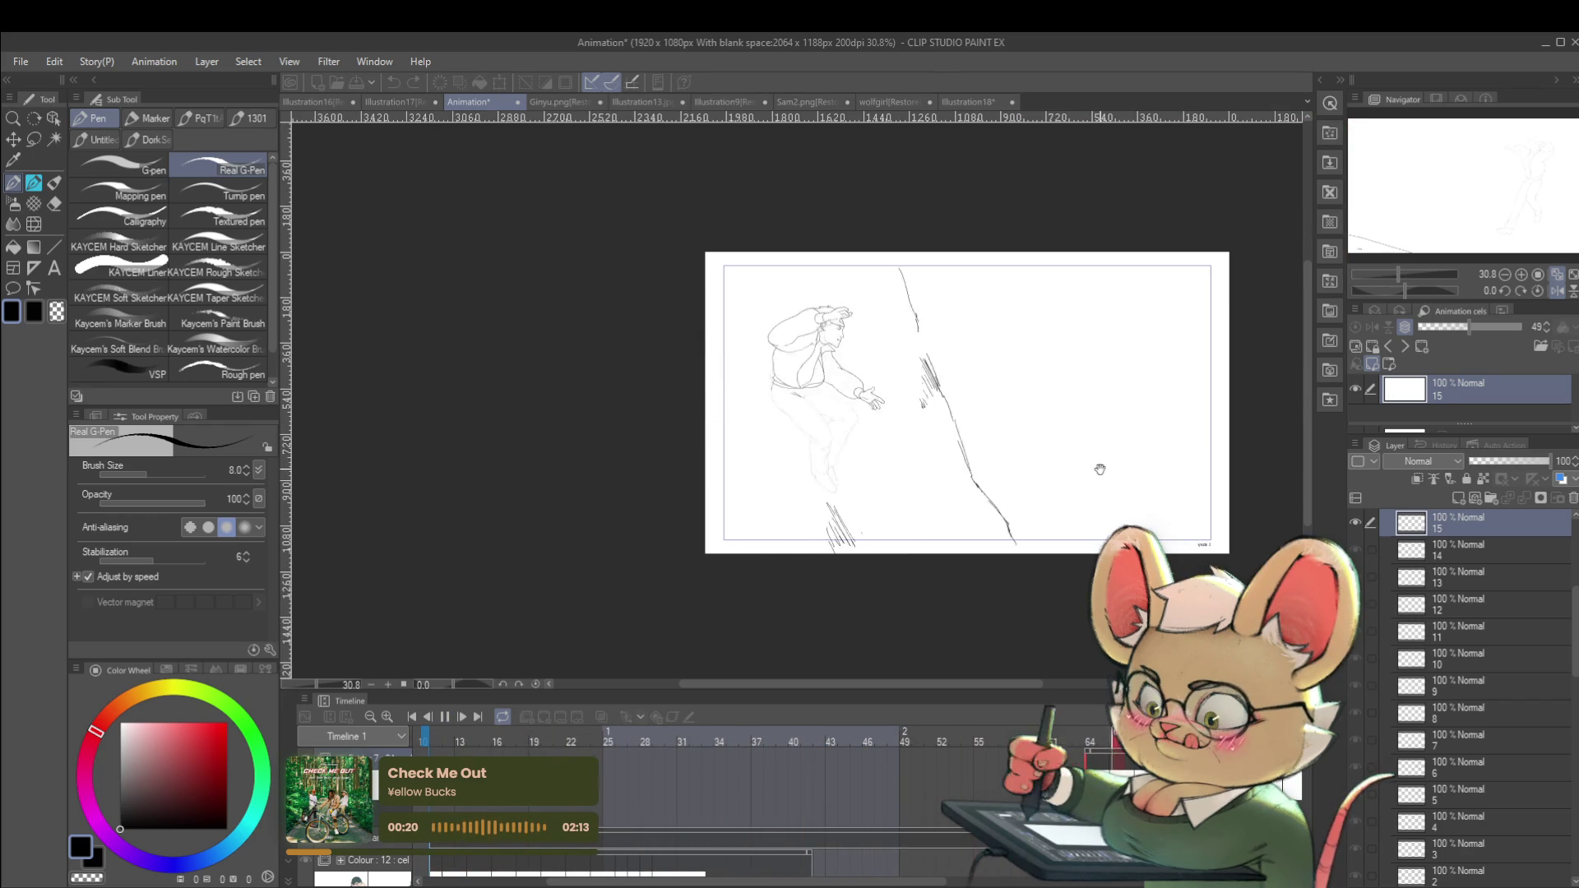
click(1555, 291)
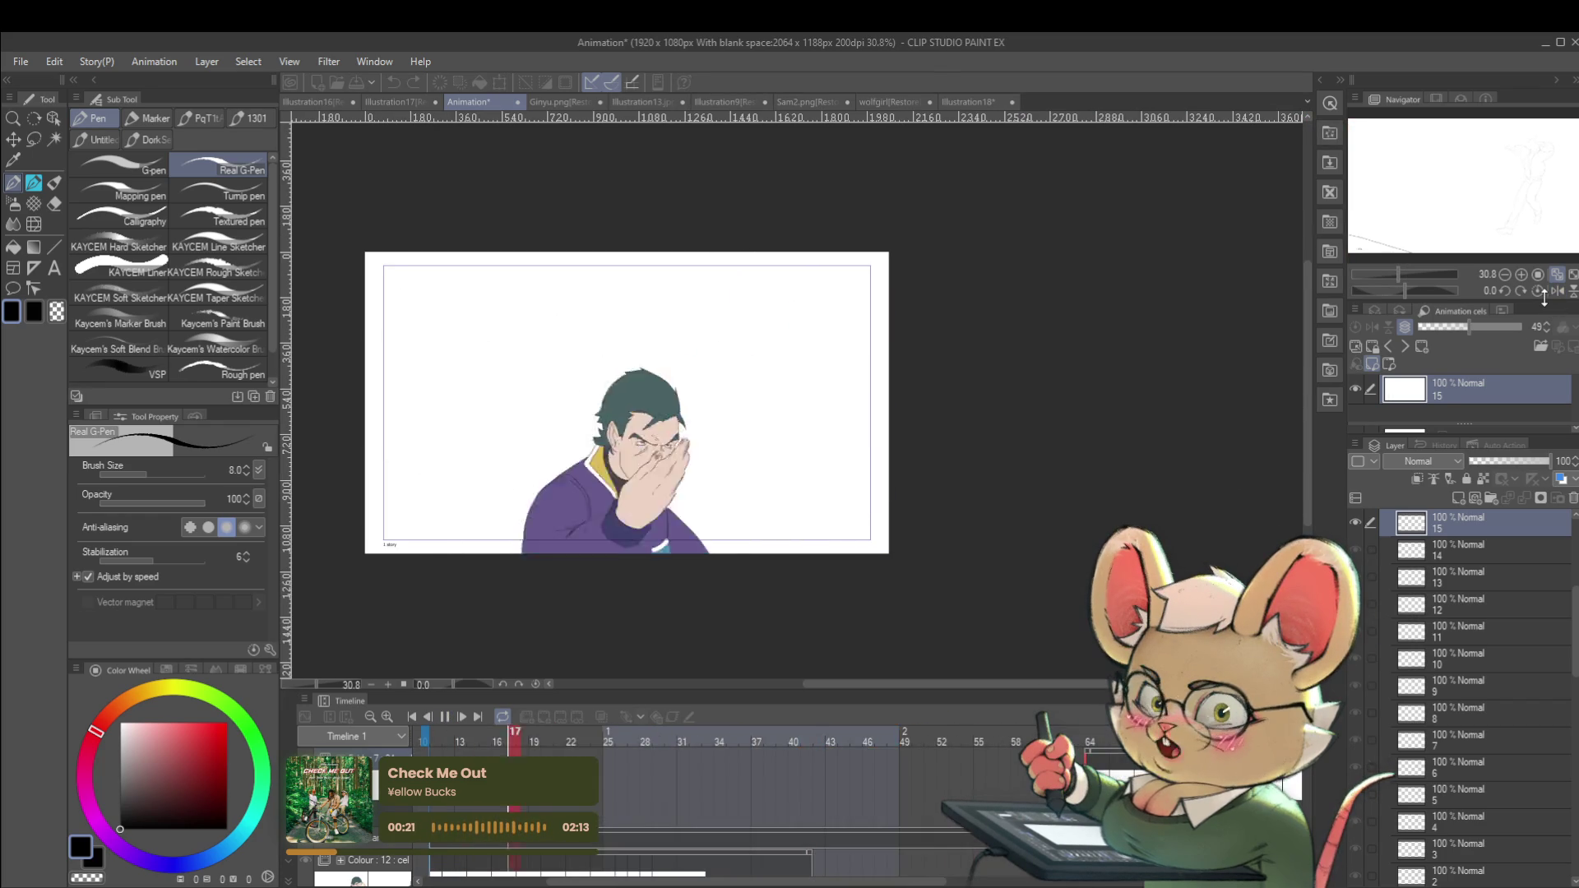
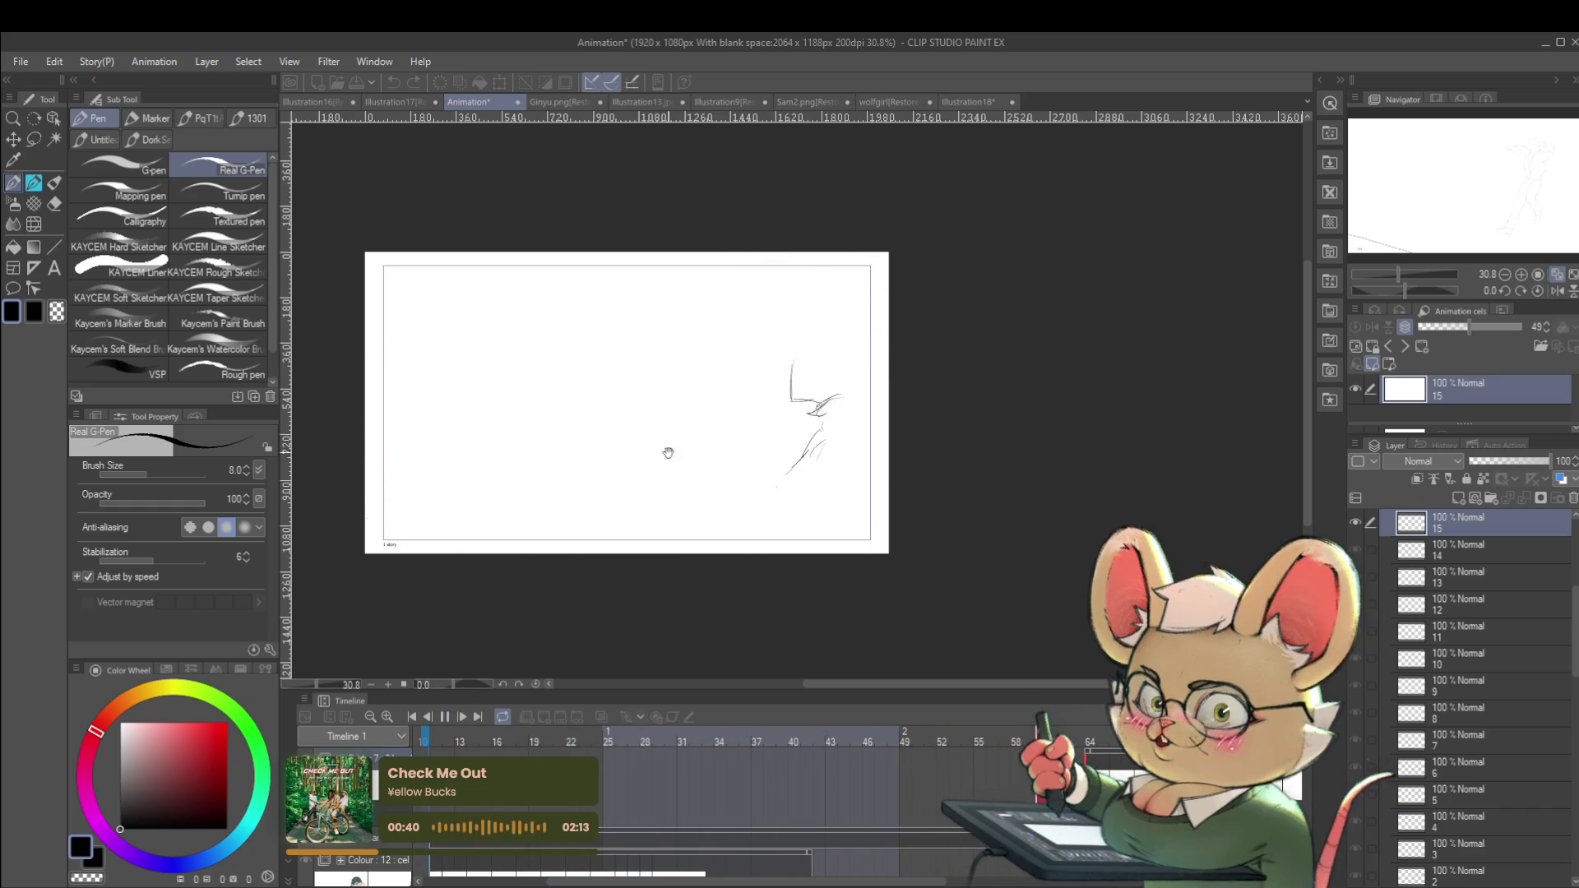
Pause the animation preview, return to cel 1, and zoom in on the canvas.
click(427, 719)
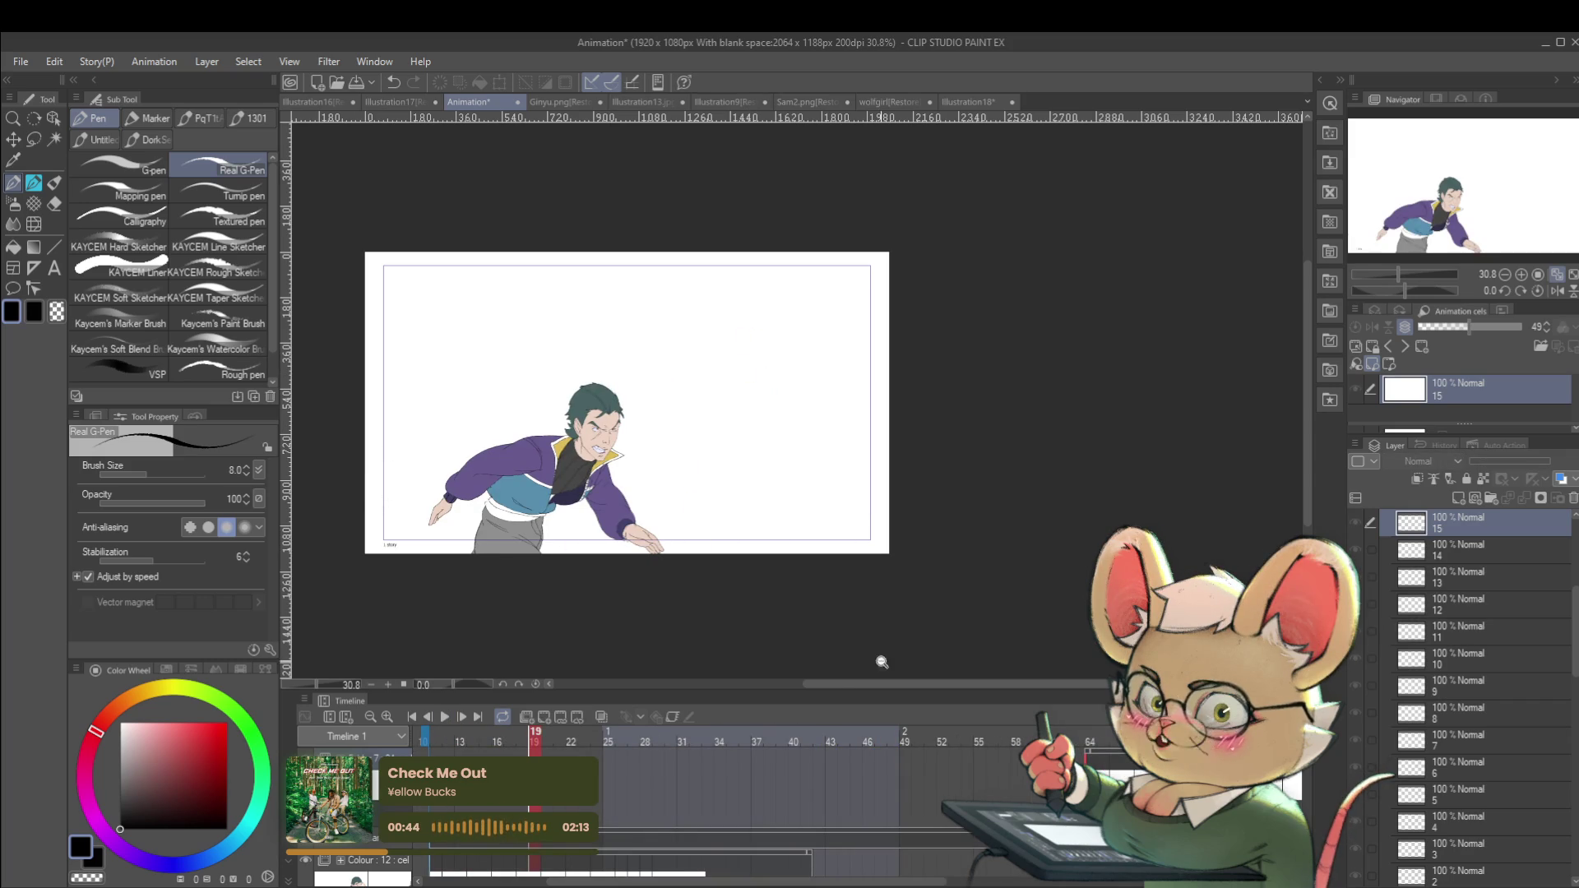
scroll(774, 430, up, 3)
key(Home)
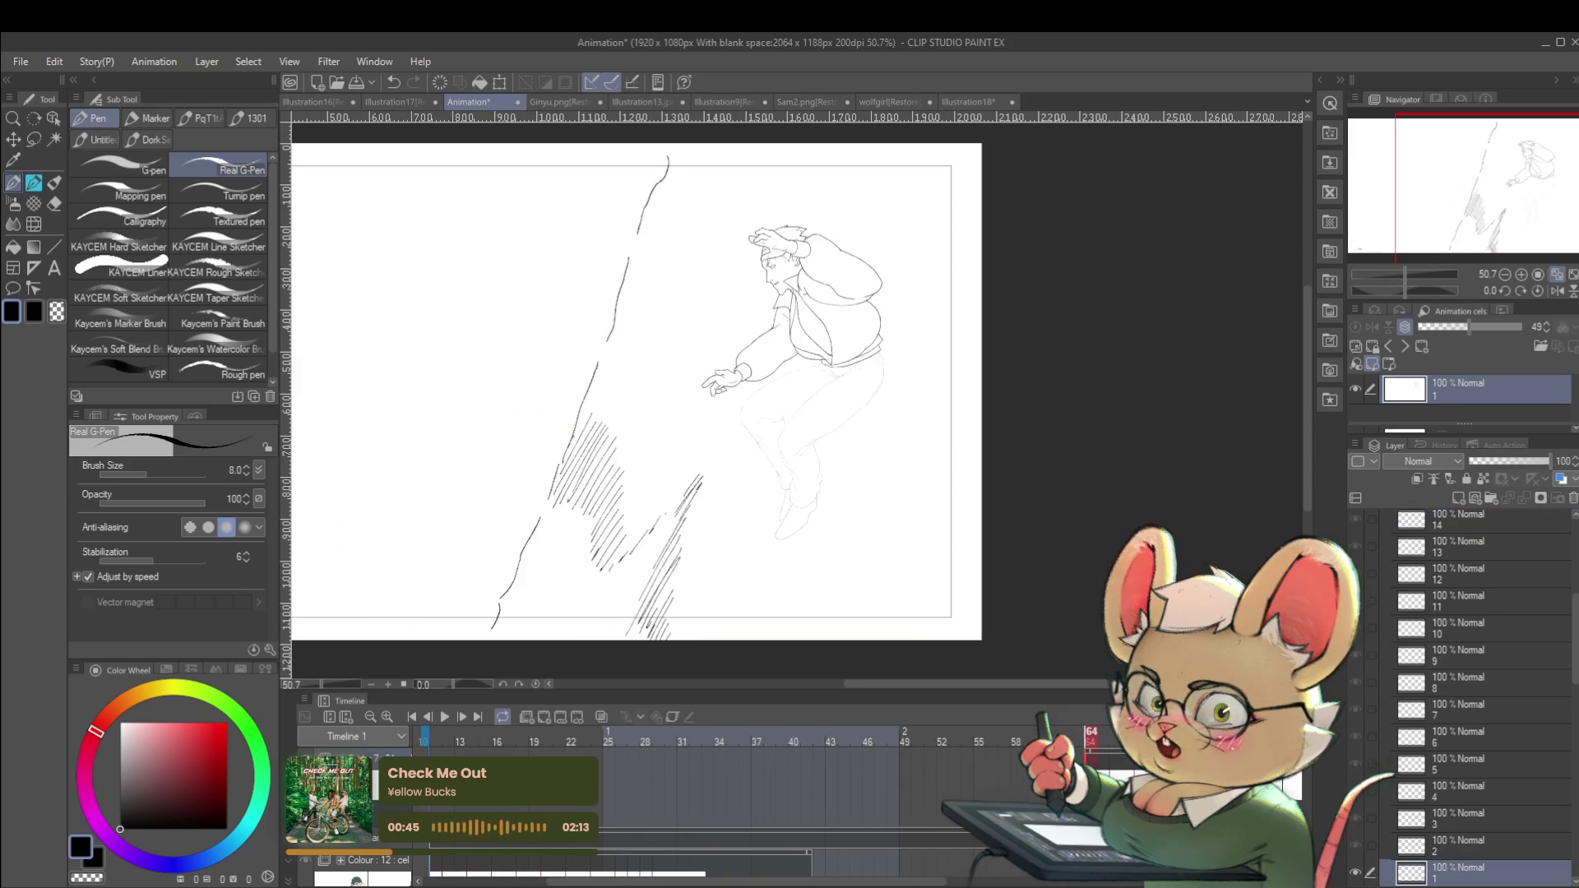
scroll(605, 388, up, 3)
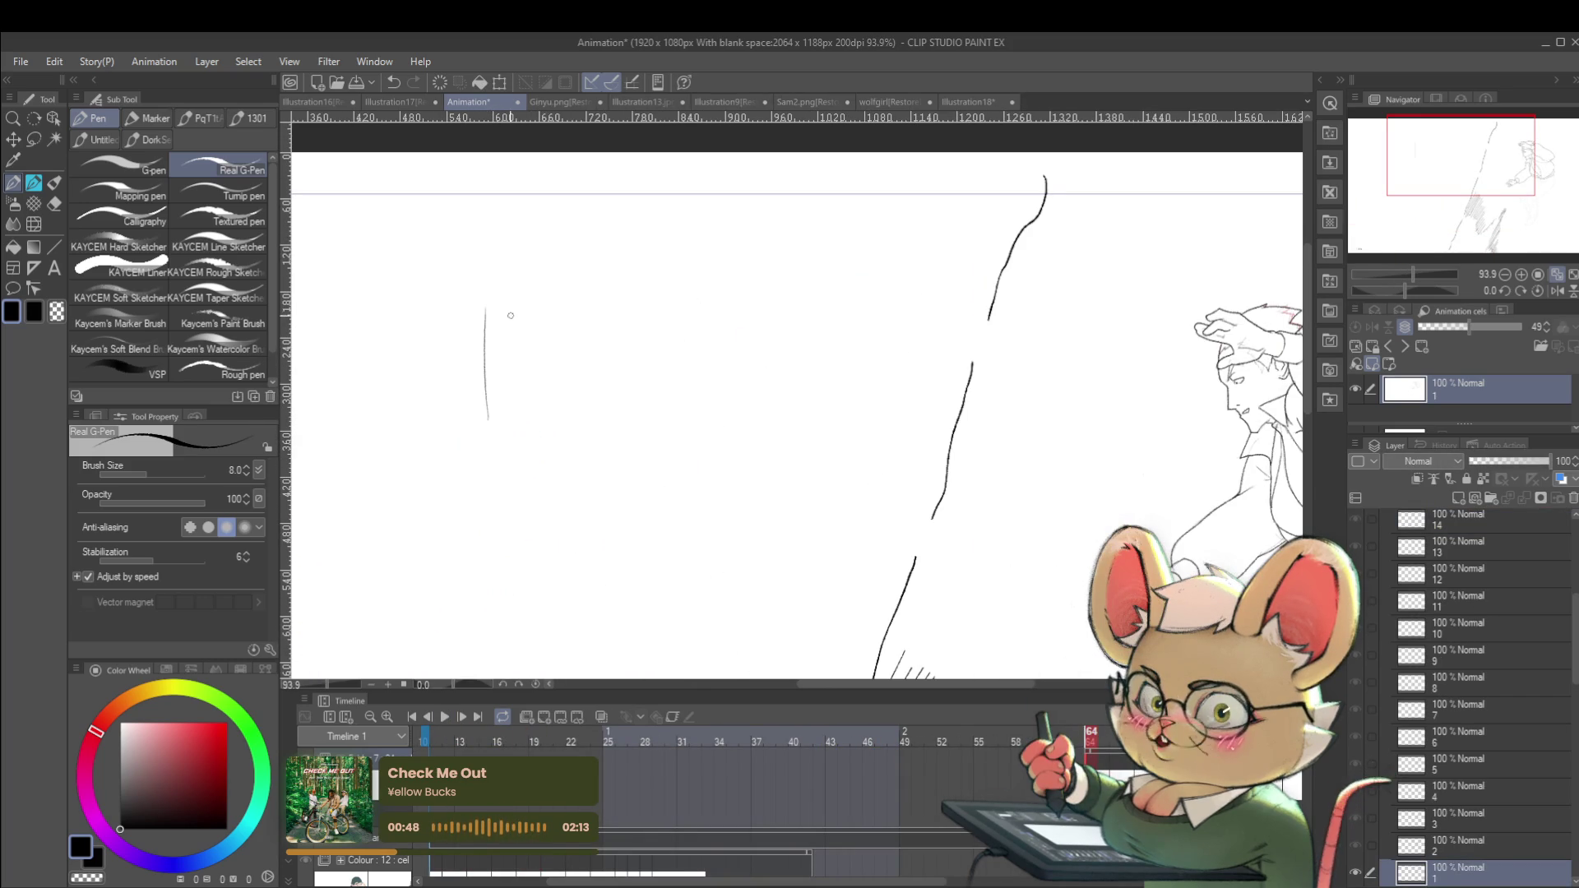
Sketch two rough ovals and a small circle in the thumbnail box, undoing a stray top-edge stroke.
drag(534, 294, 740, 282)
key(ctrl+z)
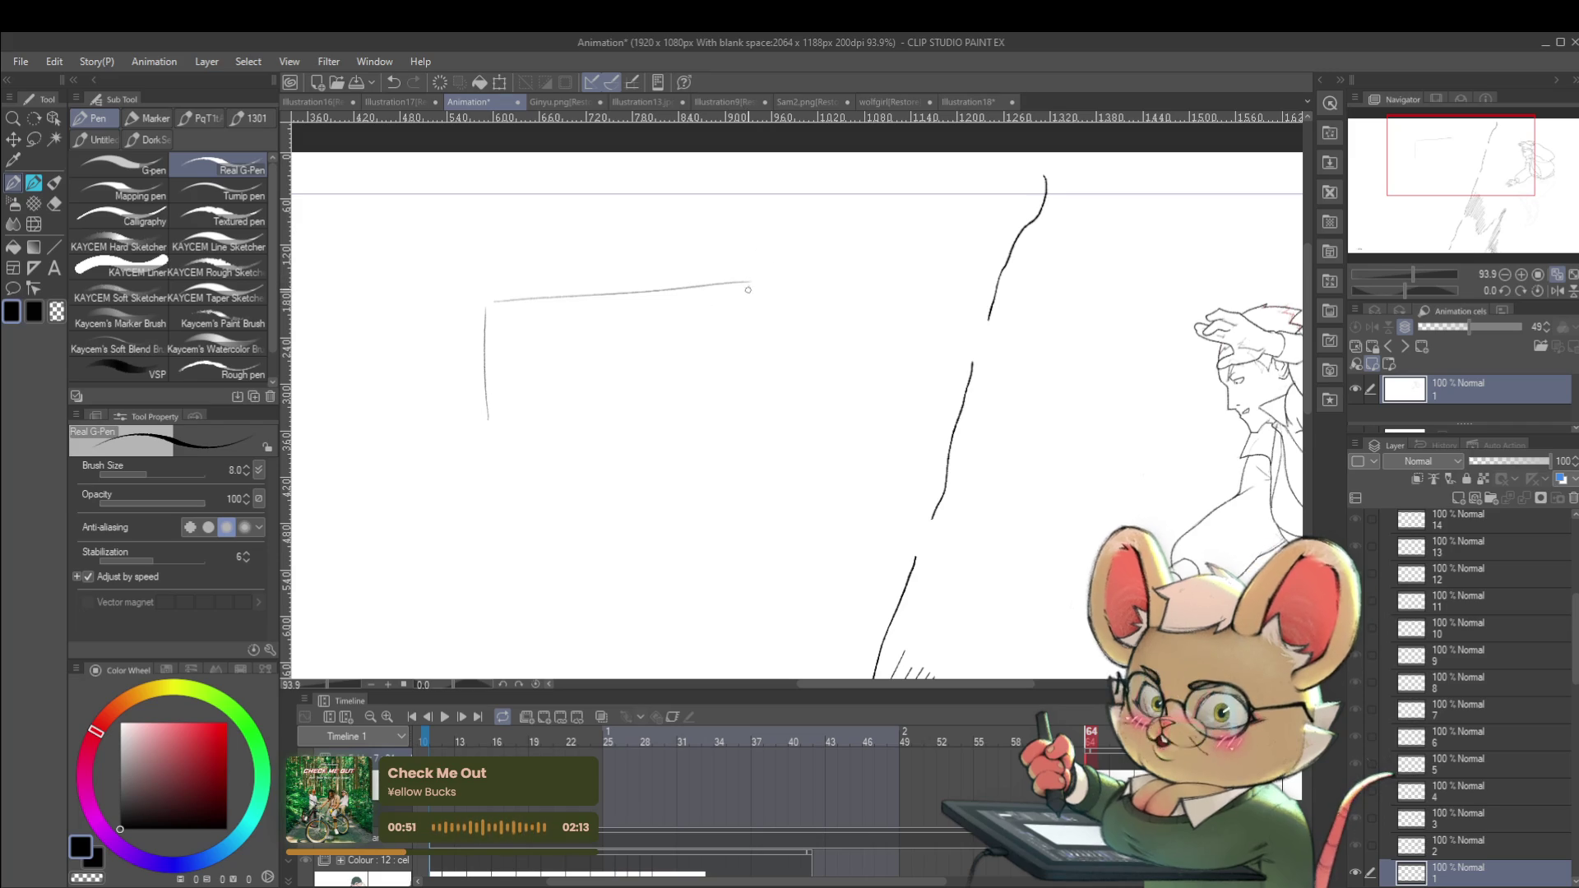
mouse_move(569, 330)
mouse_down()
mouse_move(561, 370)
mouse_move(582, 361)
mouse_up()
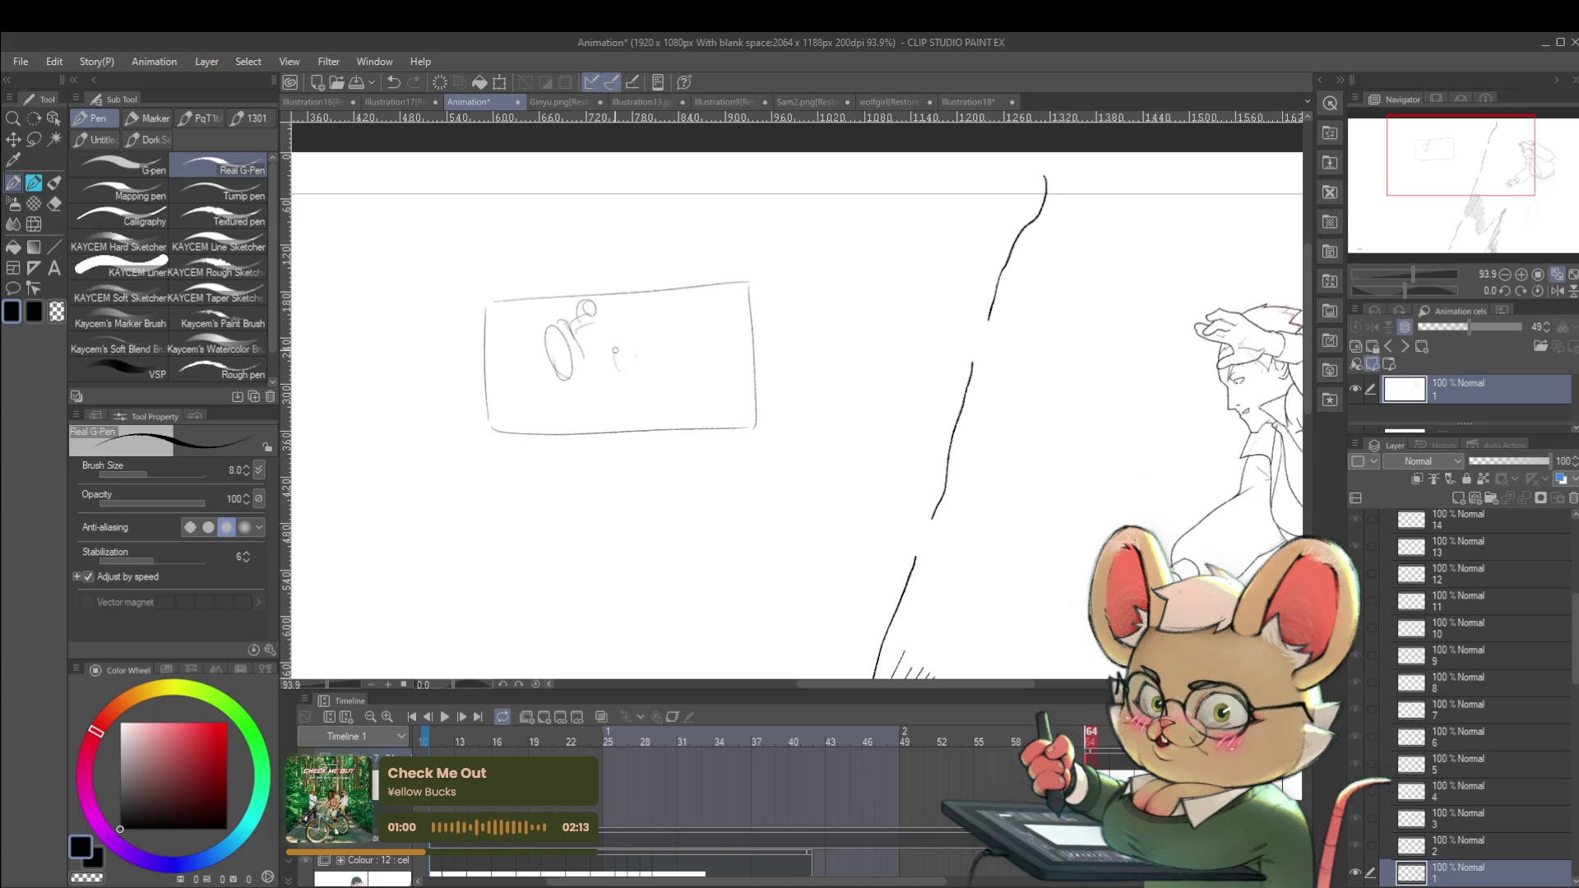
mouse_move(625, 366)
mouse_down()
mouse_move(616, 416)
mouse_move(629, 366)
mouse_up()
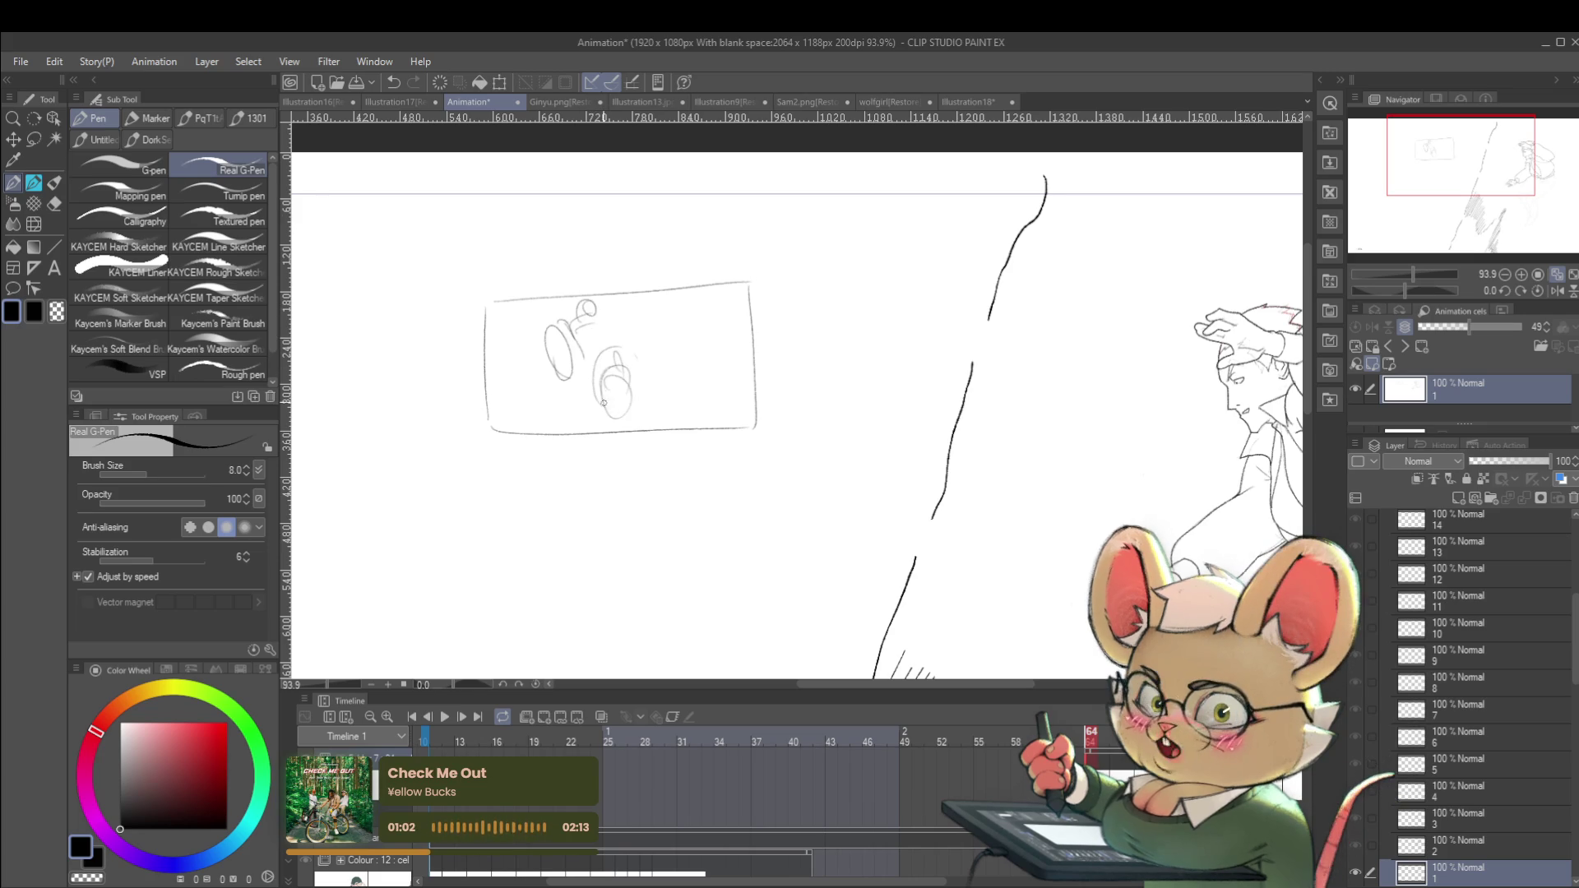
drag(623, 301, 622, 309)
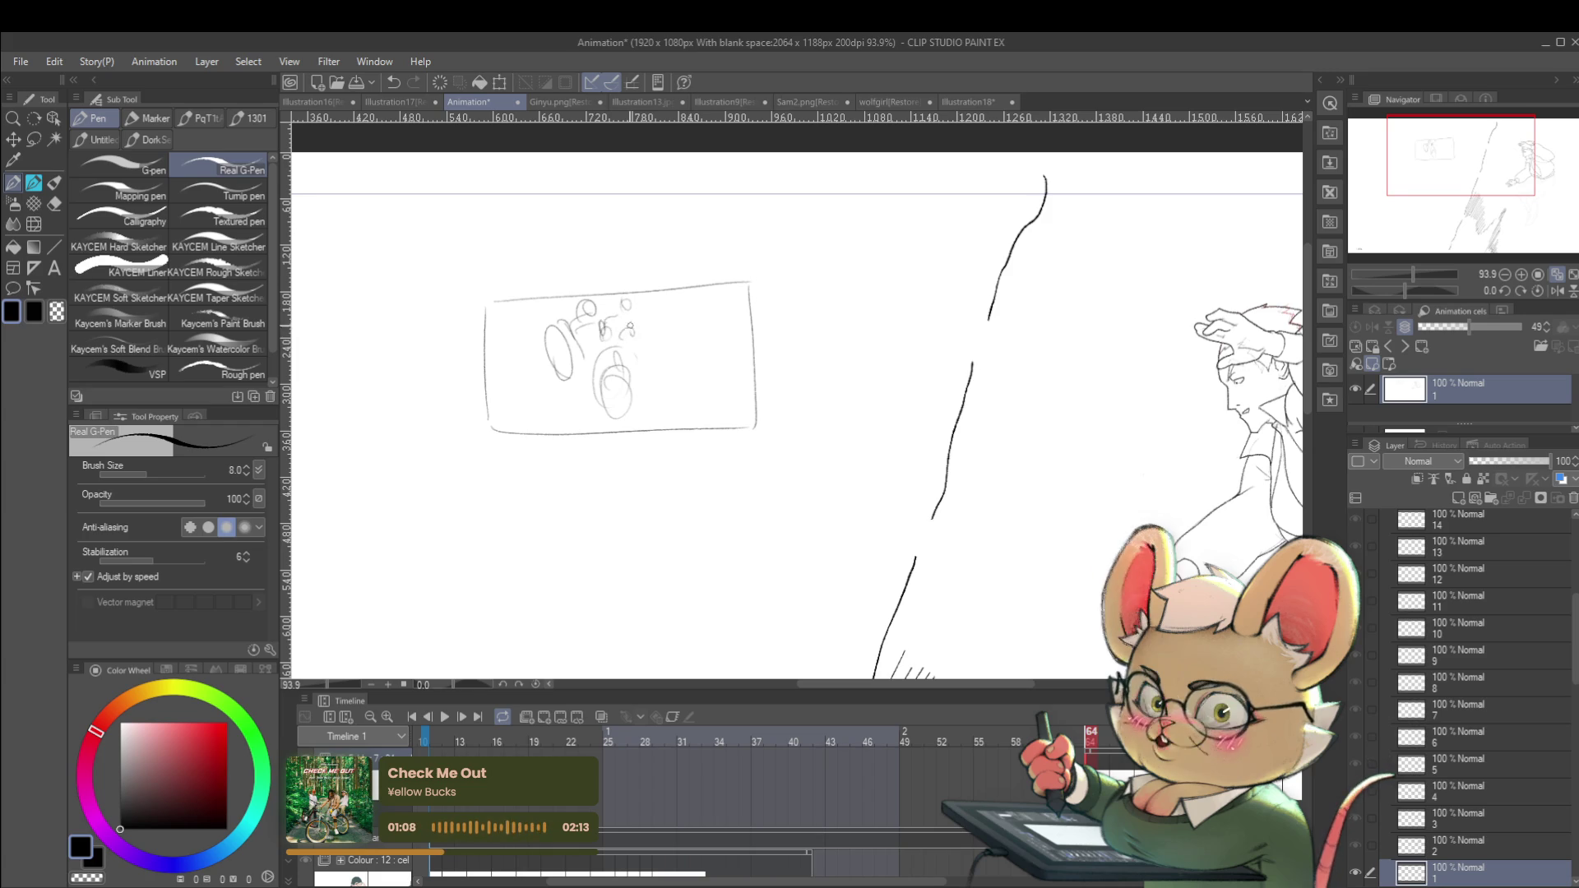
Fit the whole canvas in the window and mirror the view to check the sketch.
drag(1080, 466, 763, 403)
click(1557, 274)
click(1554, 291)
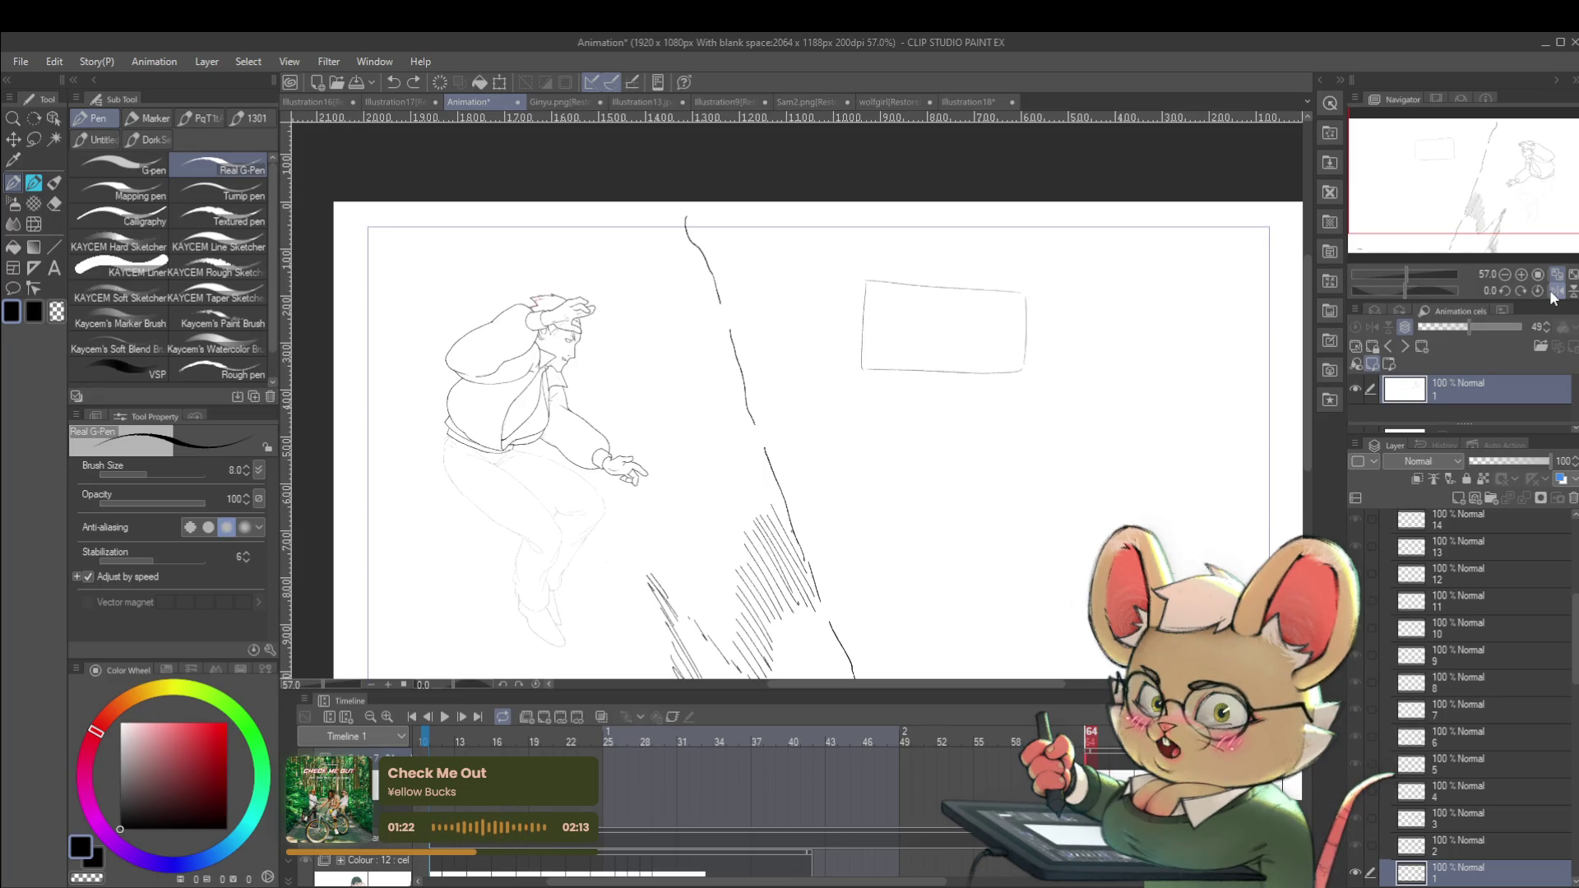
scroll(1093, 430, down, 2)
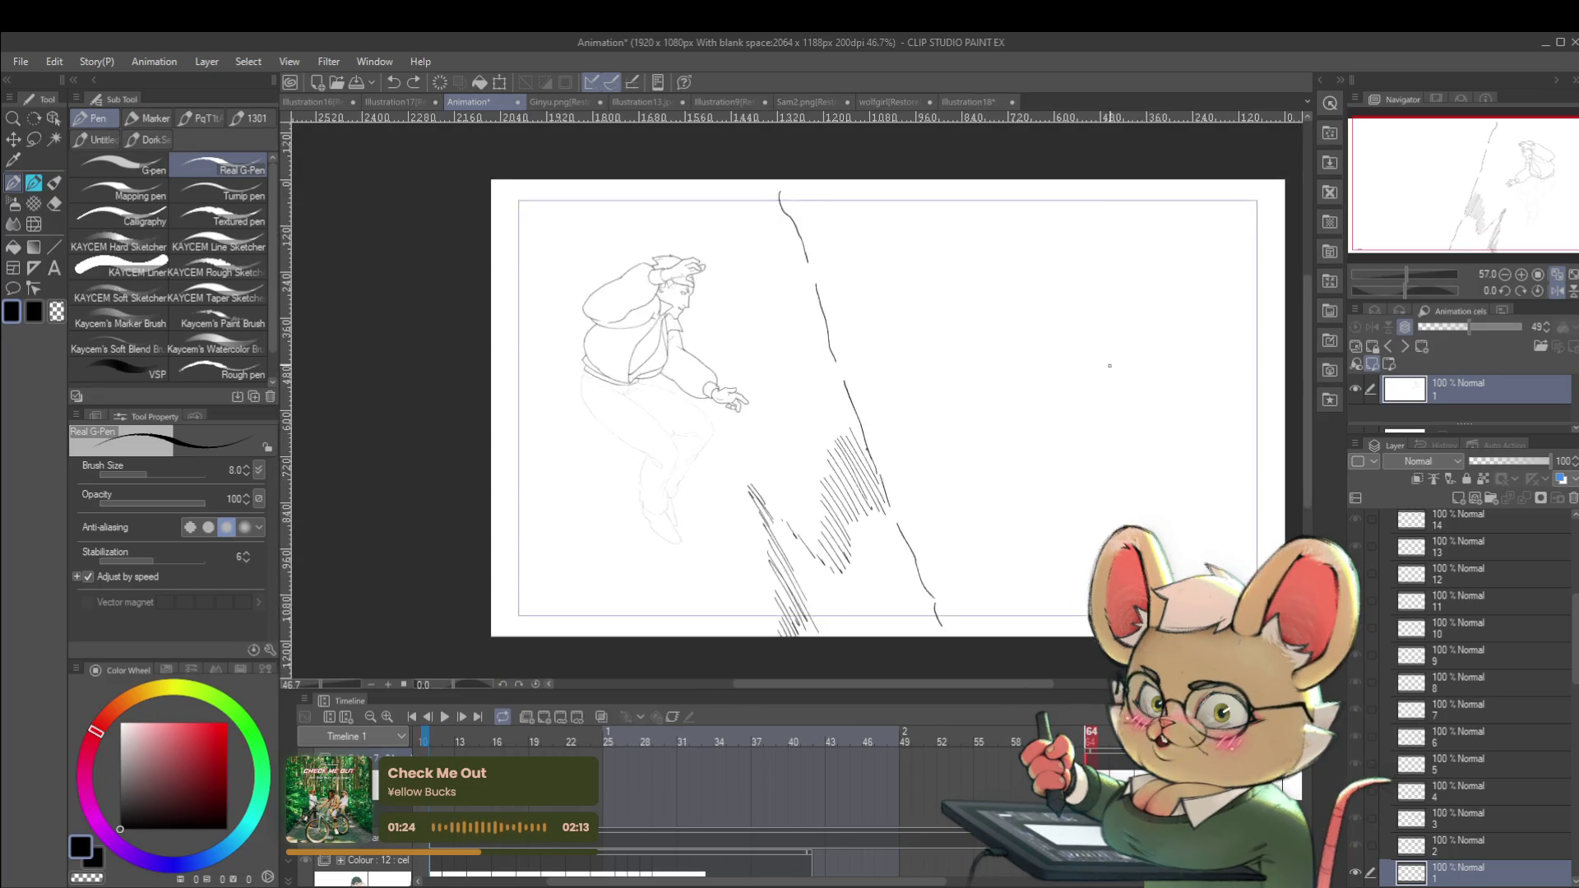
scroll(1142, 276, down, 1)
drag(1152, 400, 1098, 437)
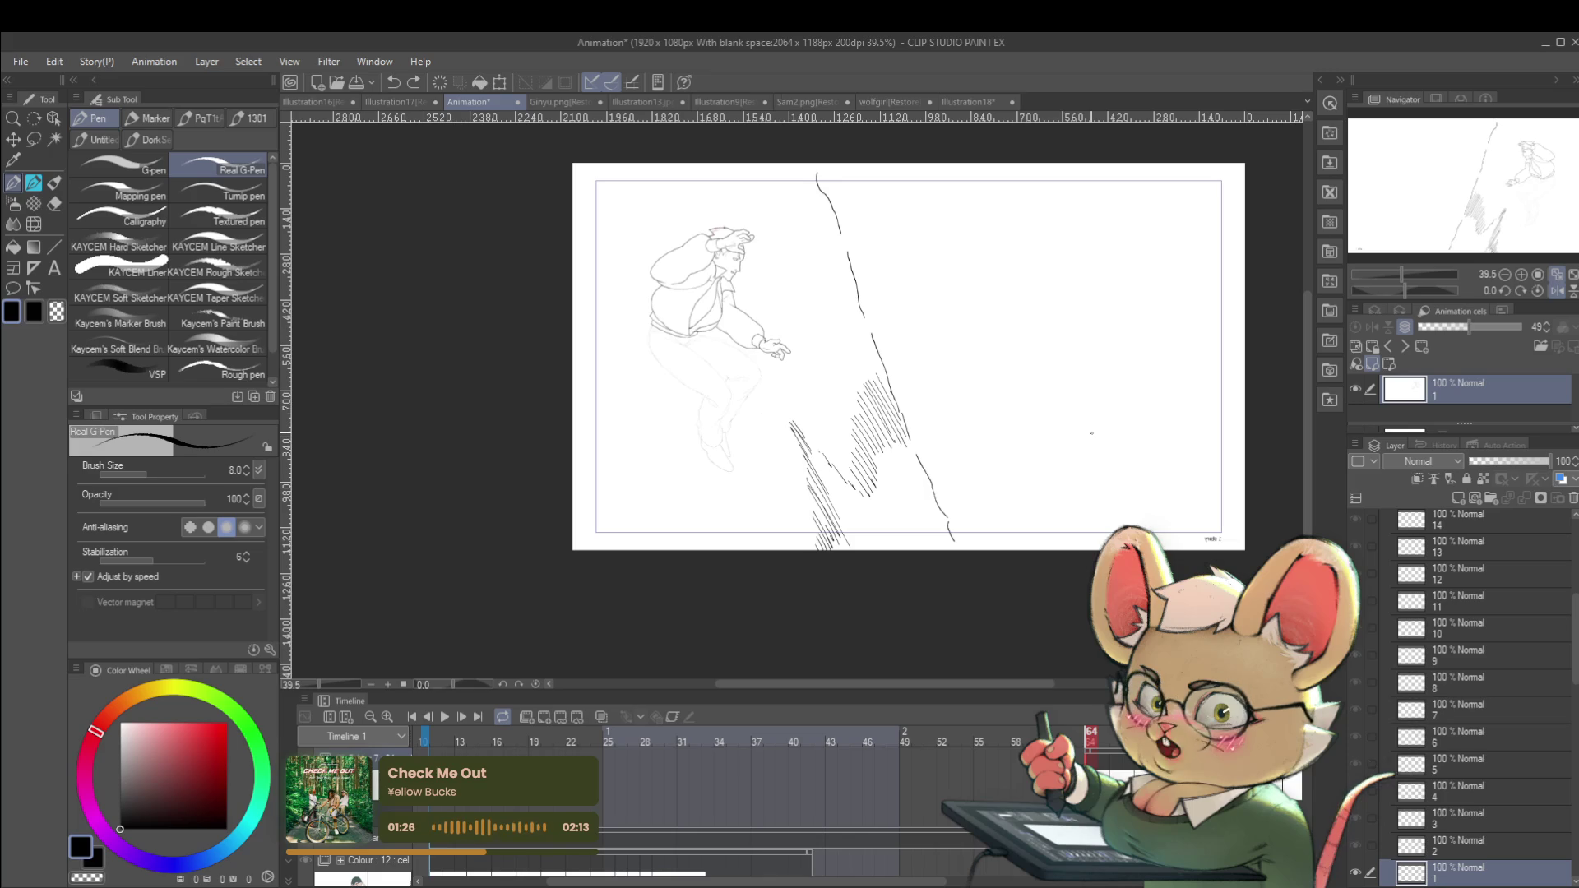
click(444, 717)
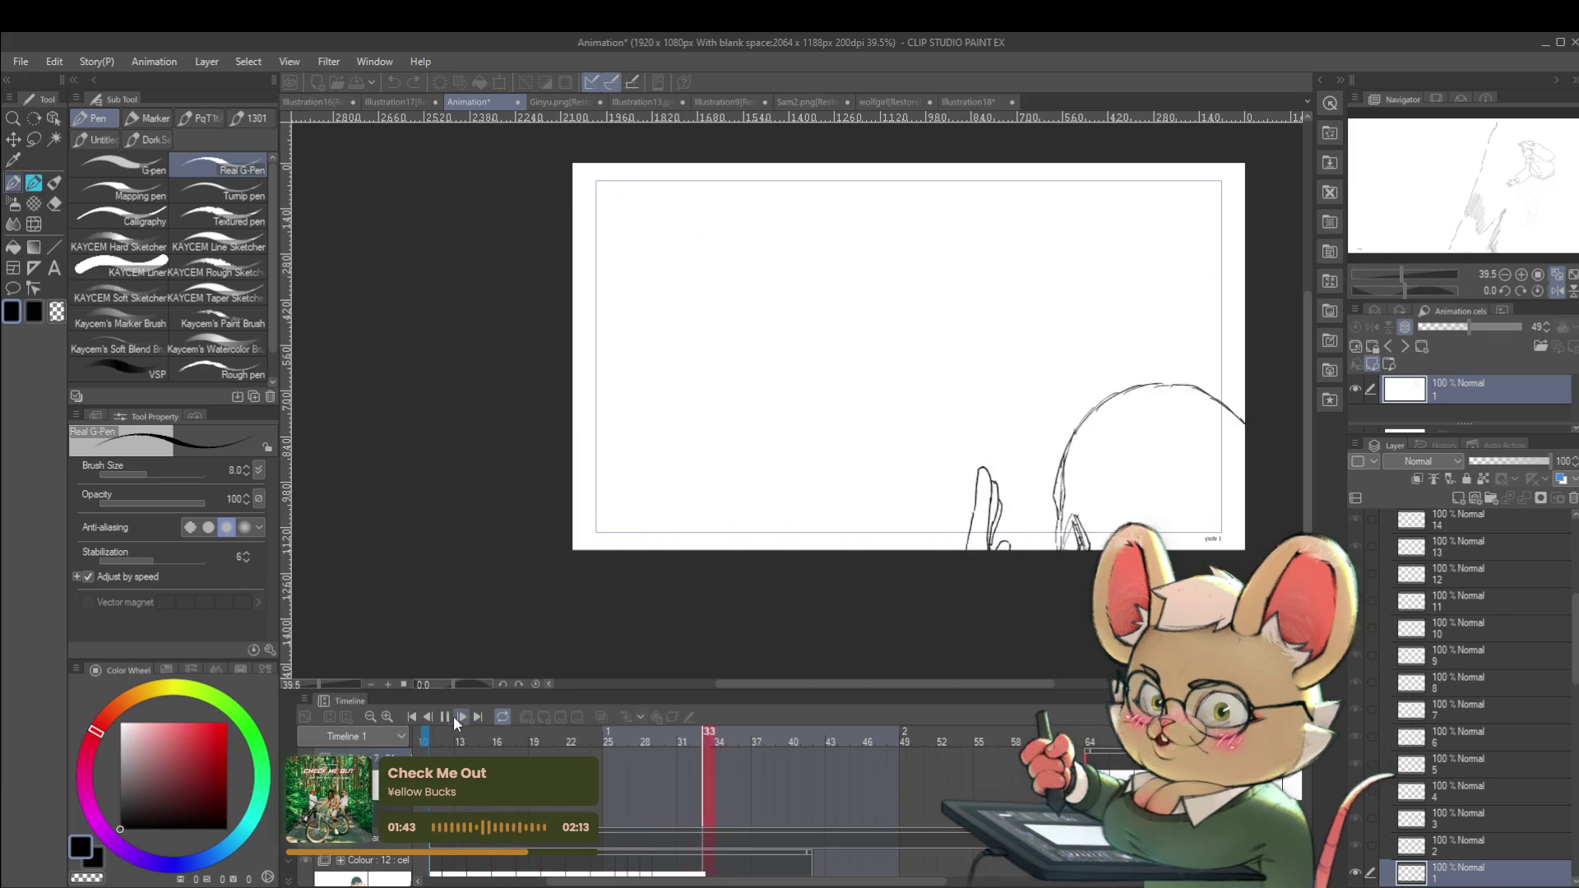
click(445, 719)
scroll(823, 493, up, 5)
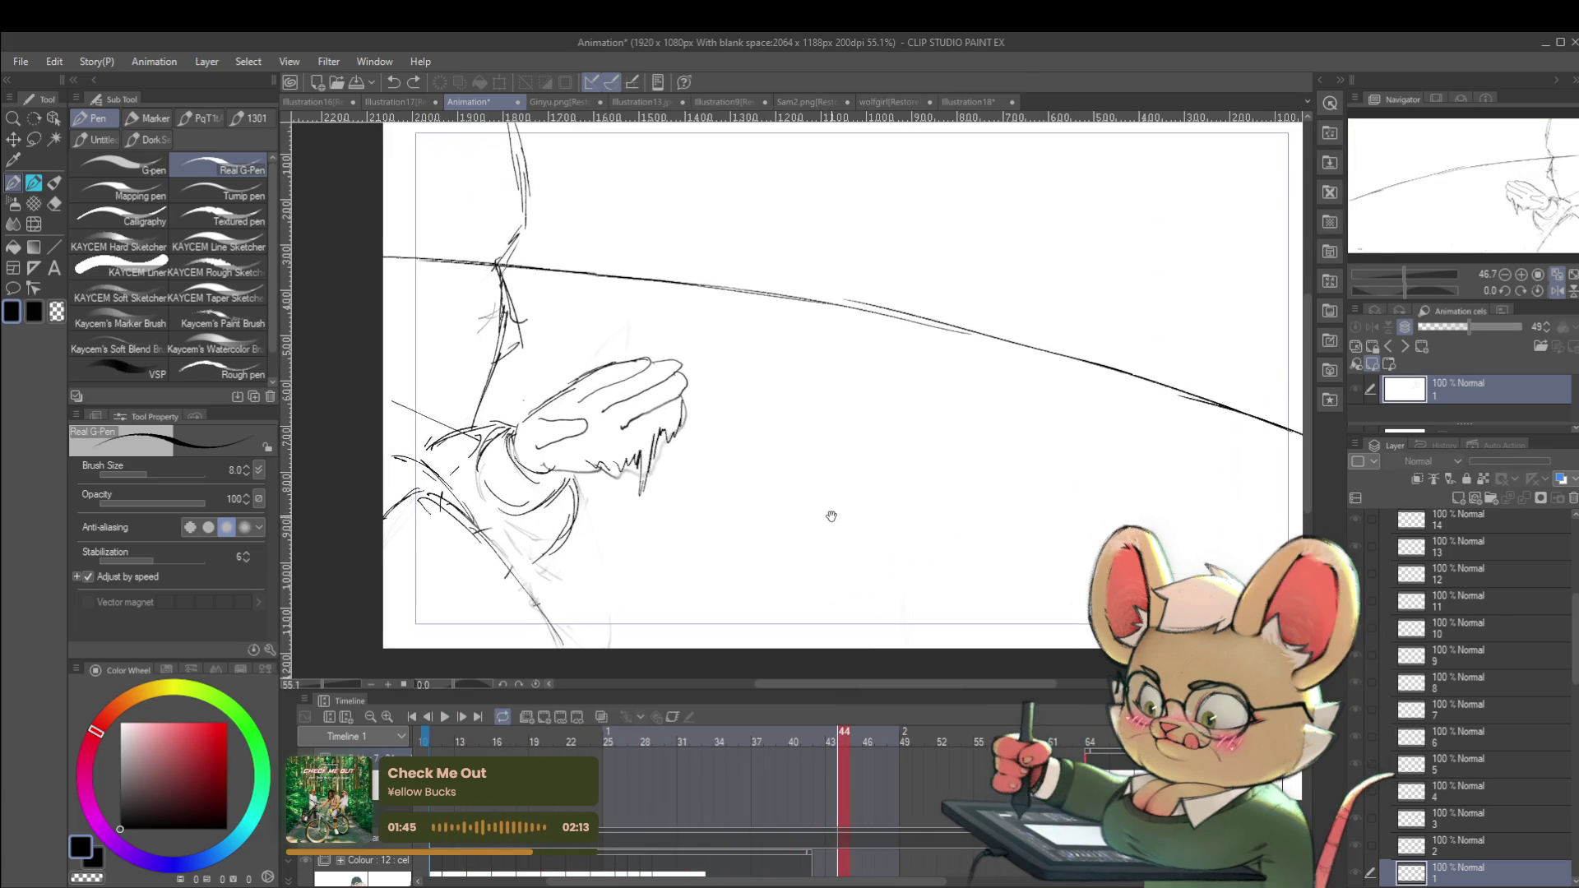
click(442, 721)
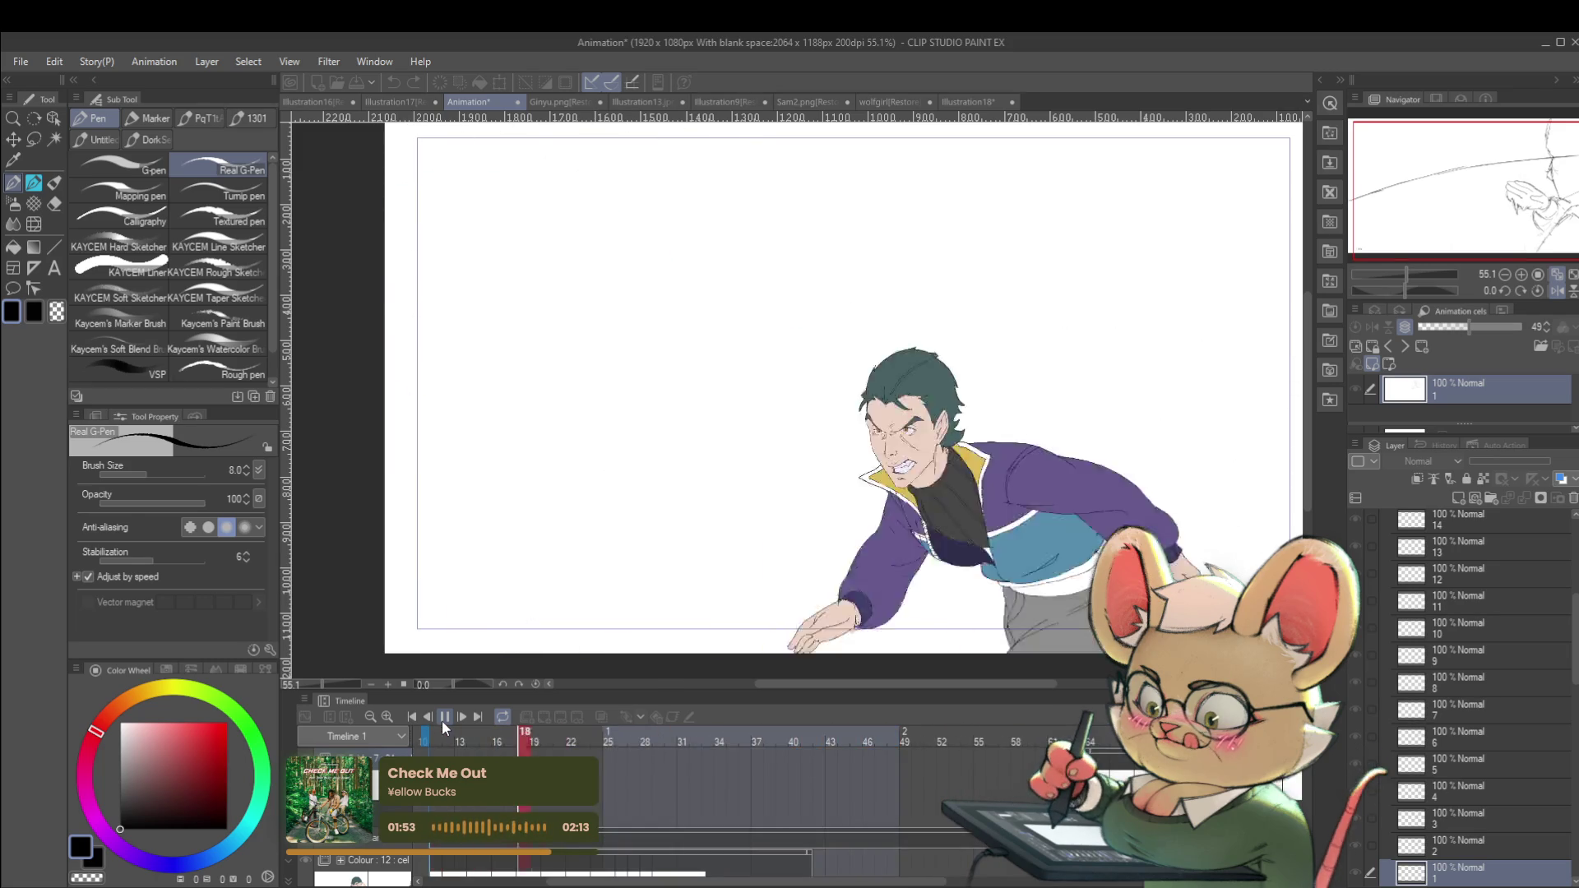
click(445, 717)
key(space)
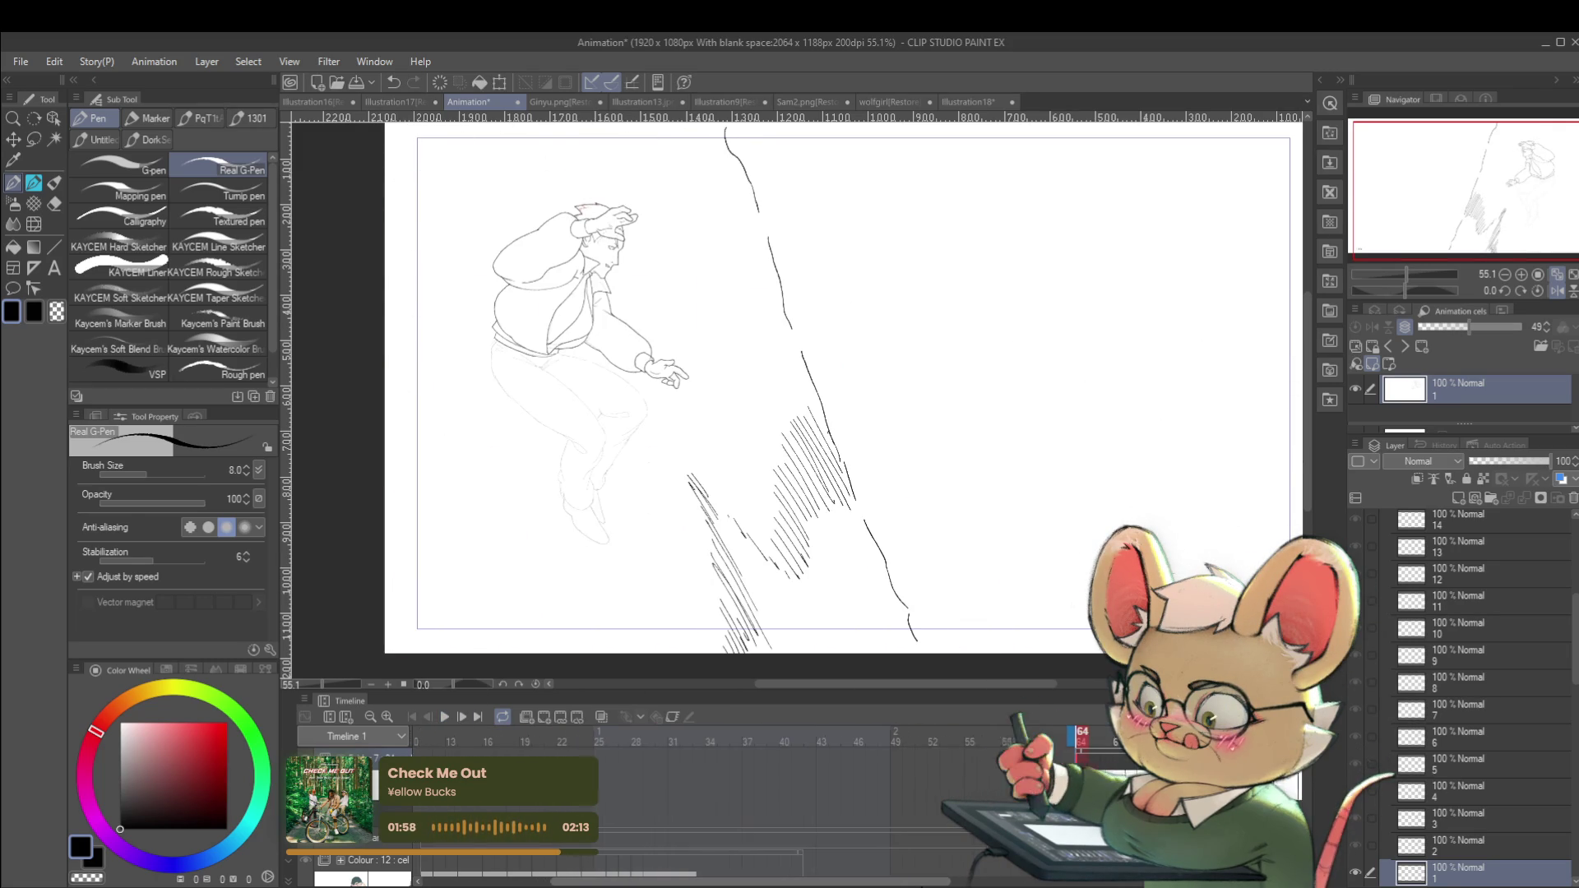
scroll(830, 803, right, 5)
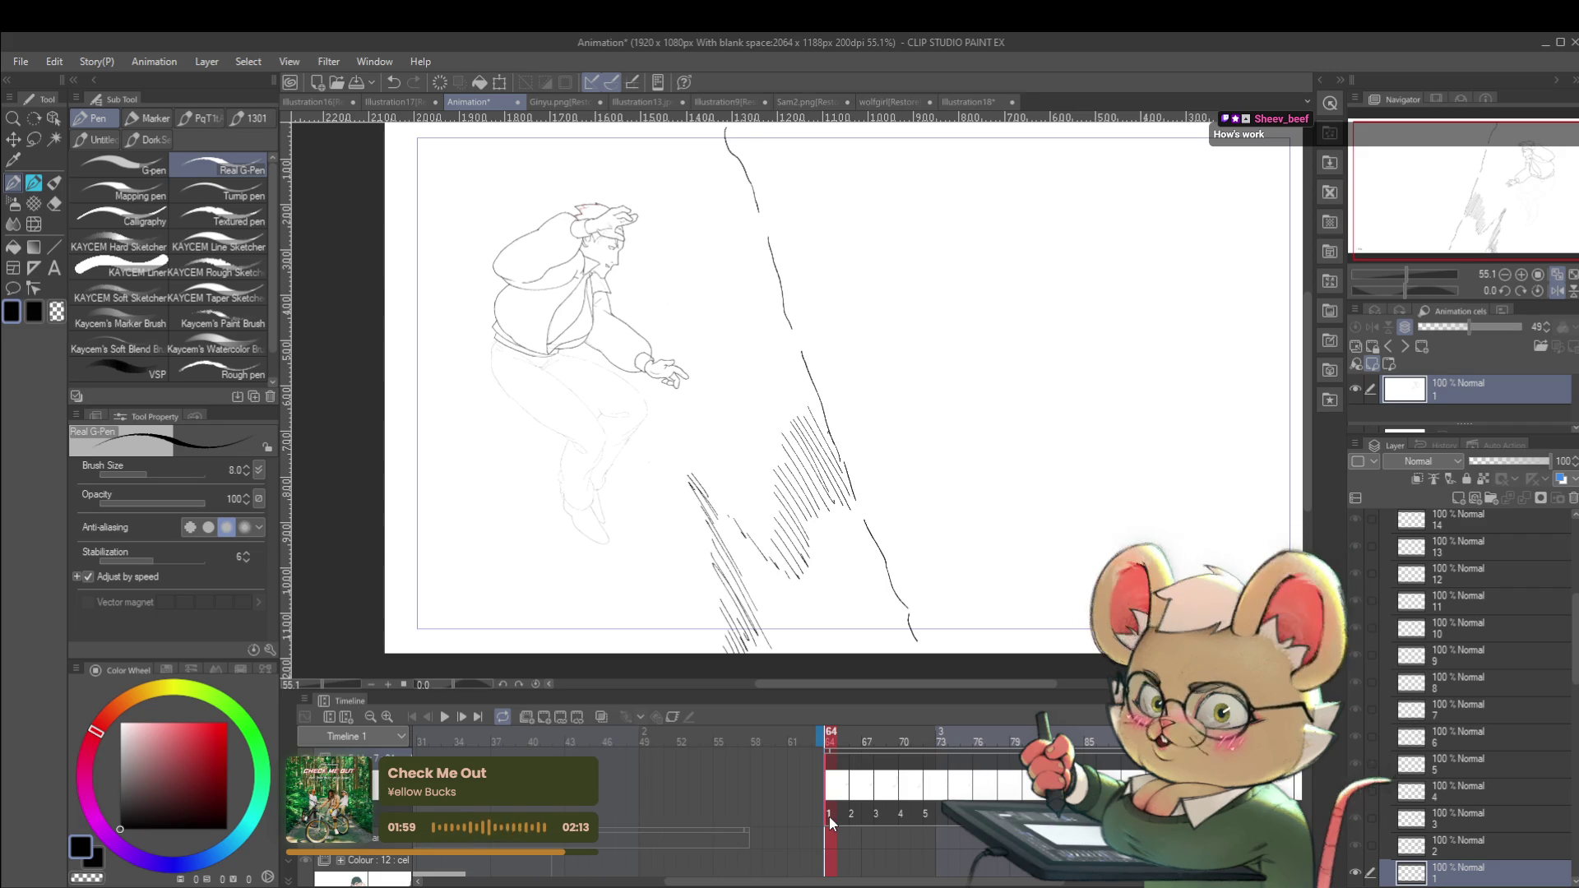
Advance to cel 7 at frame 76, mirror the view, and zoom in on the figure.
key(space)
key(space)
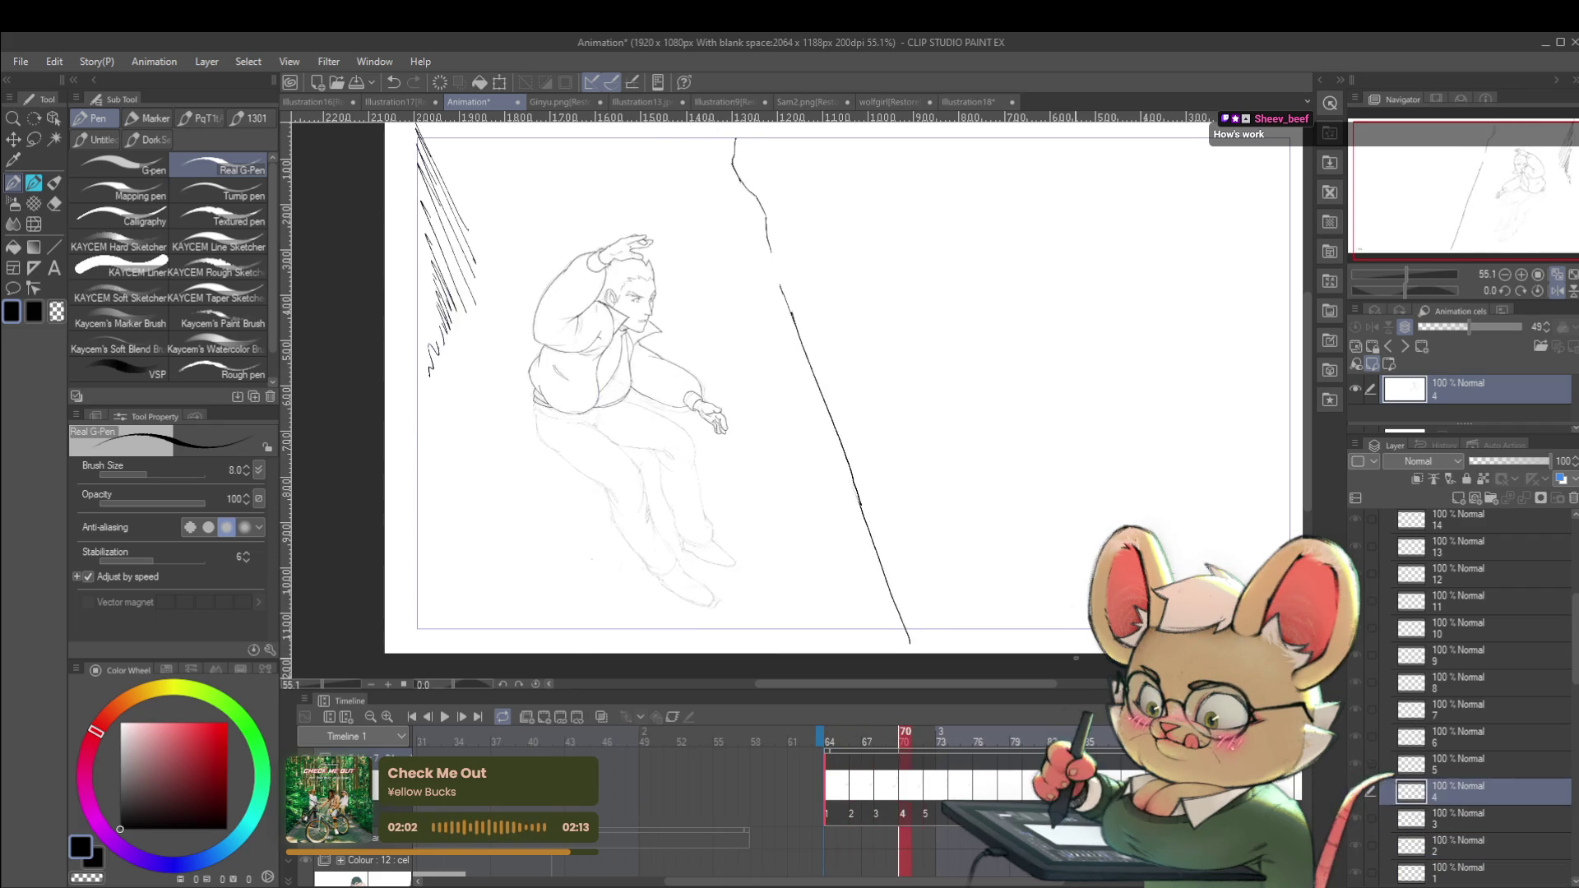
key(Right)
key(Right)
key(Right)
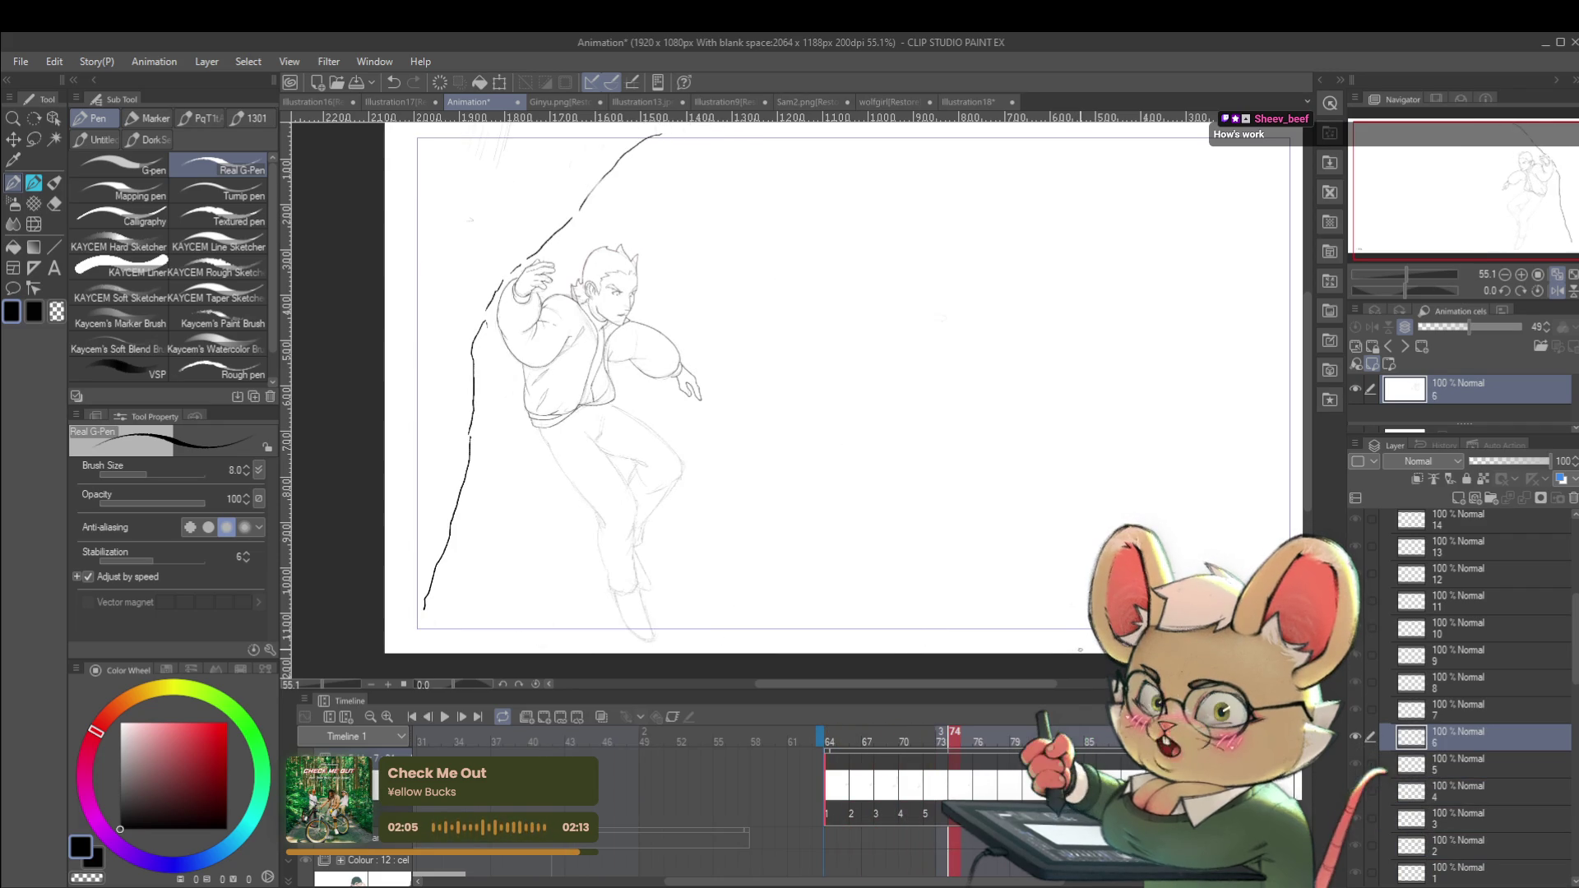
key(Right)
key(Right)
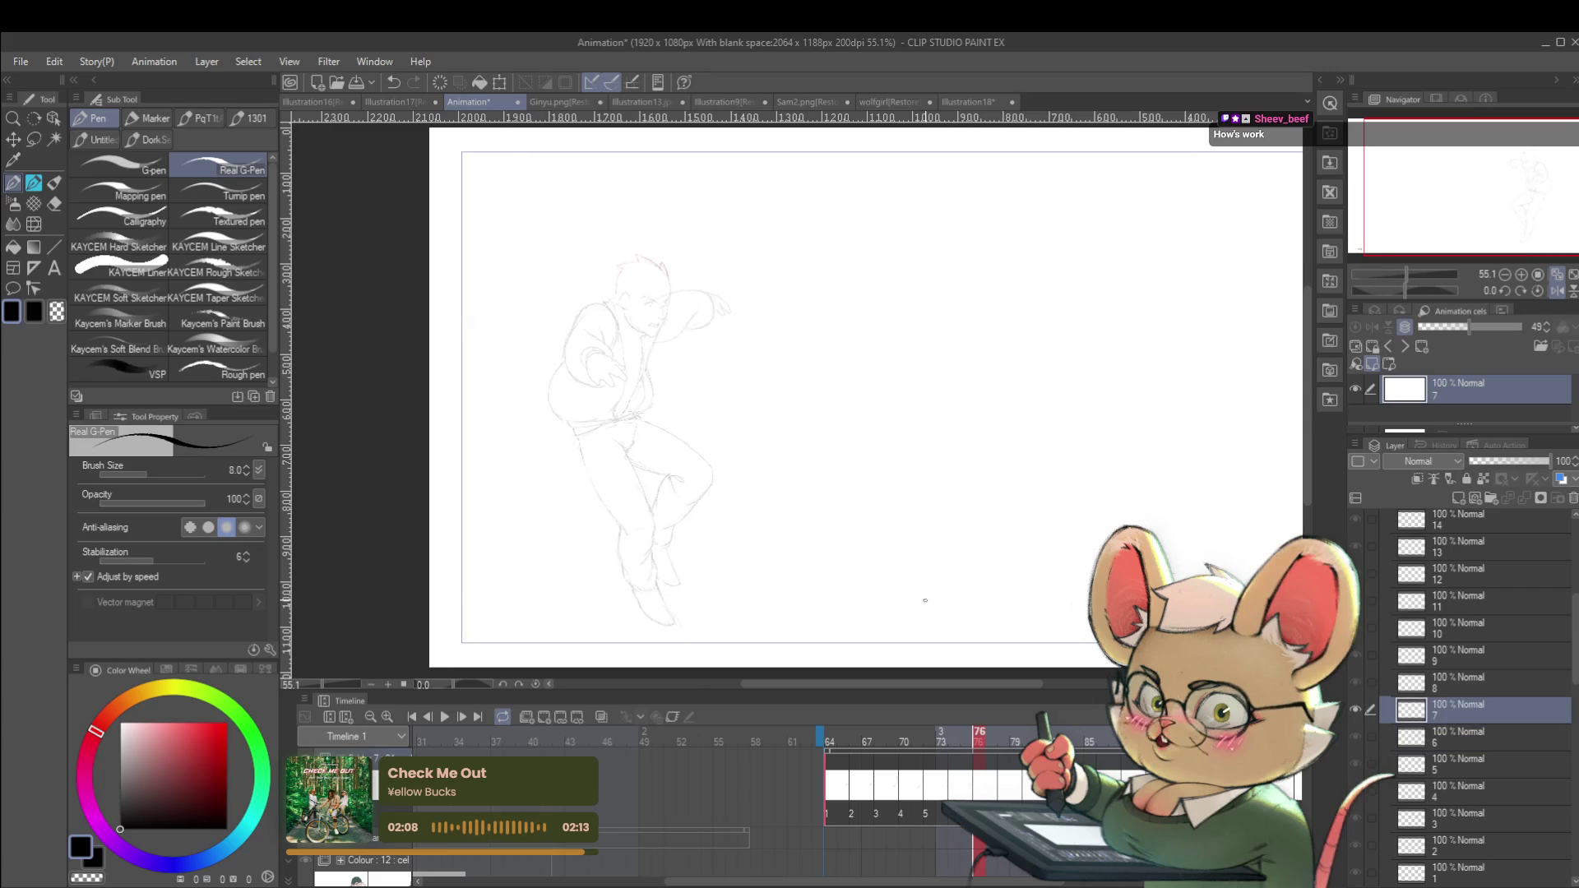
click(1555, 292)
scroll(1046, 481, up, 2)
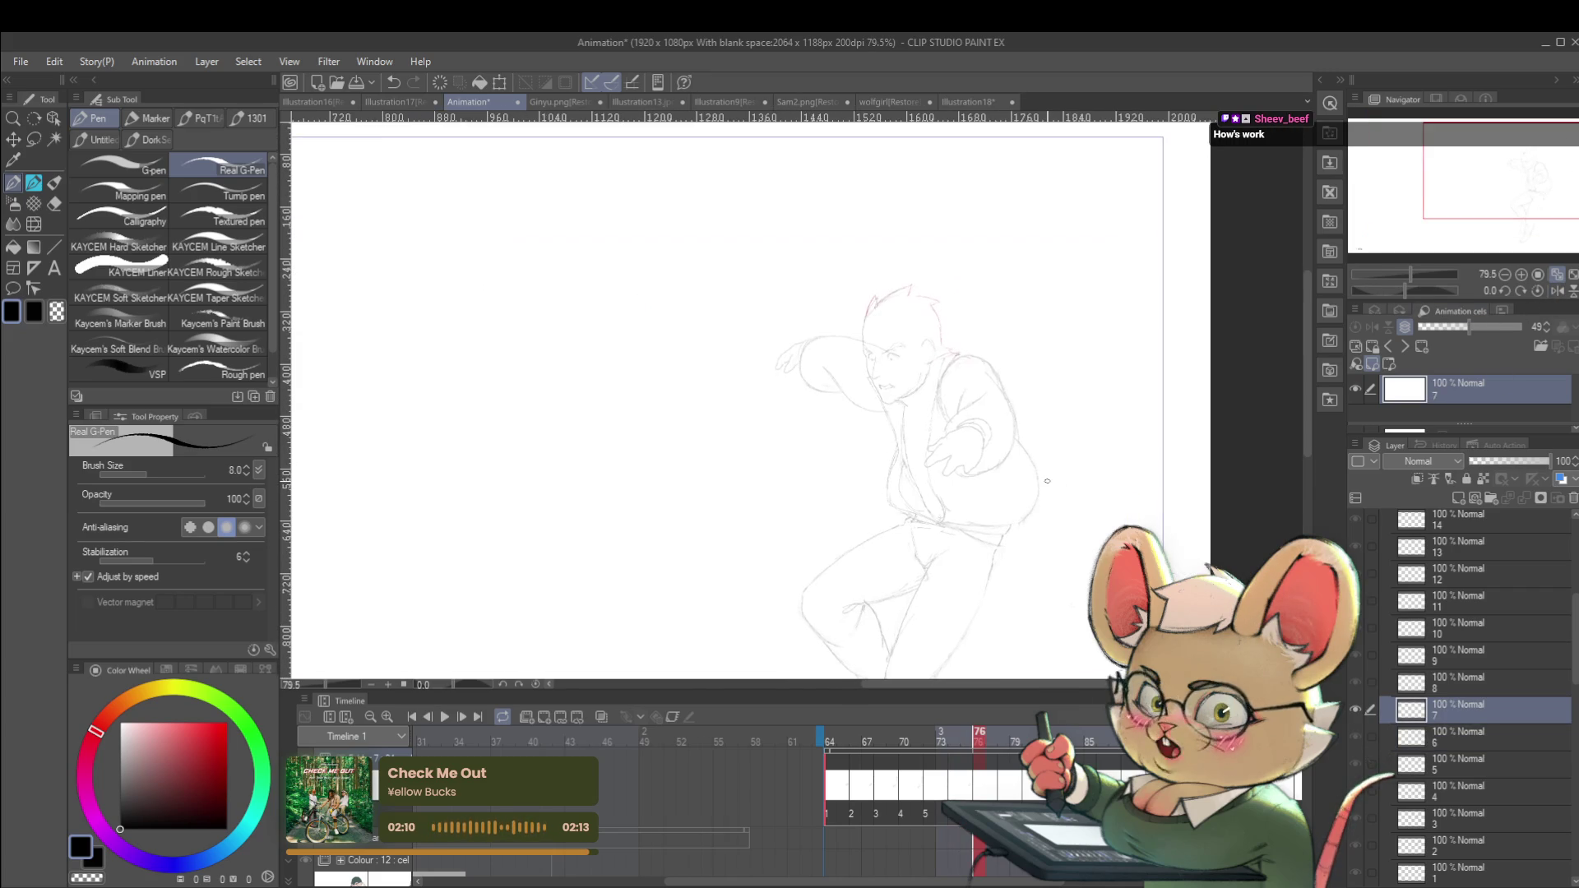
drag(1045, 469, 1051, 423)
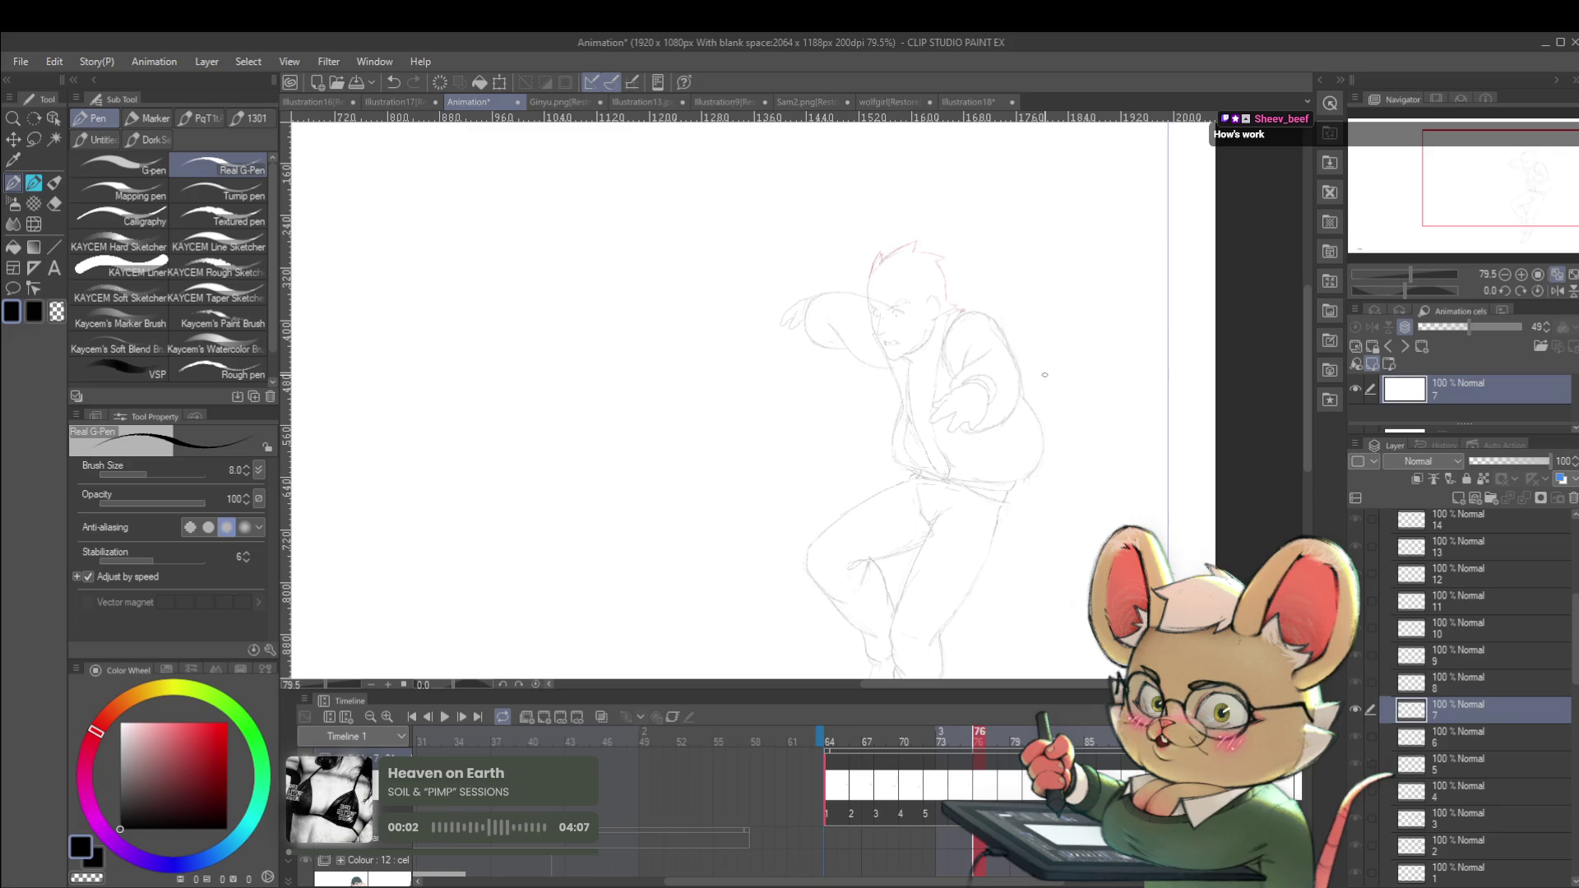
Ink the furrowed eyebrow, the eye outline with pupil, and a short line under the eye.
drag(1094, 416, 1034, 399)
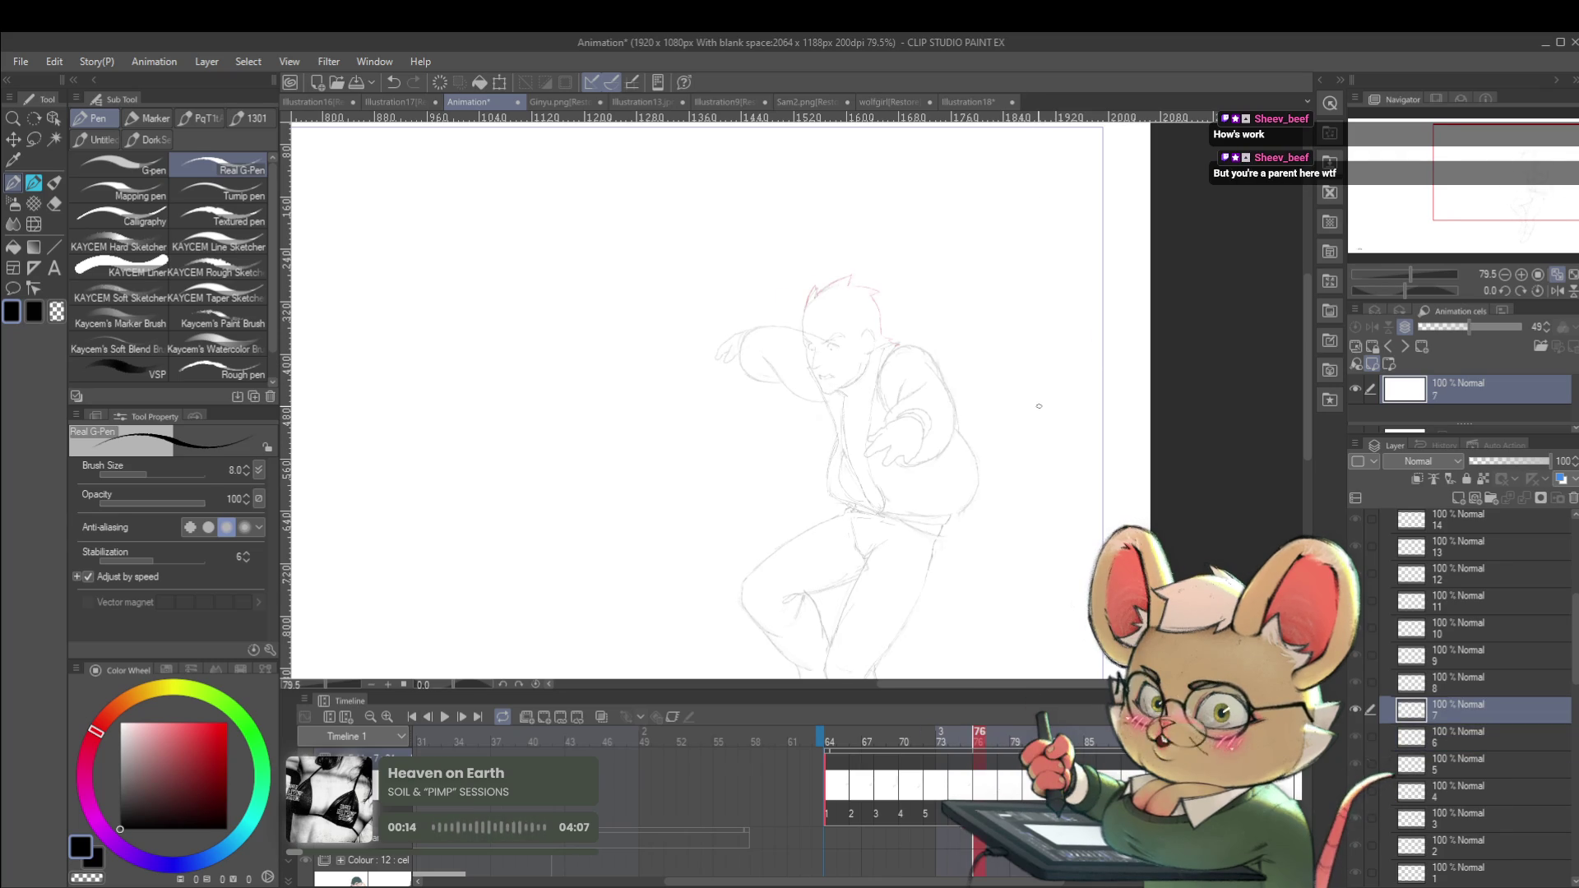
drag(1007, 399, 1033, 441)
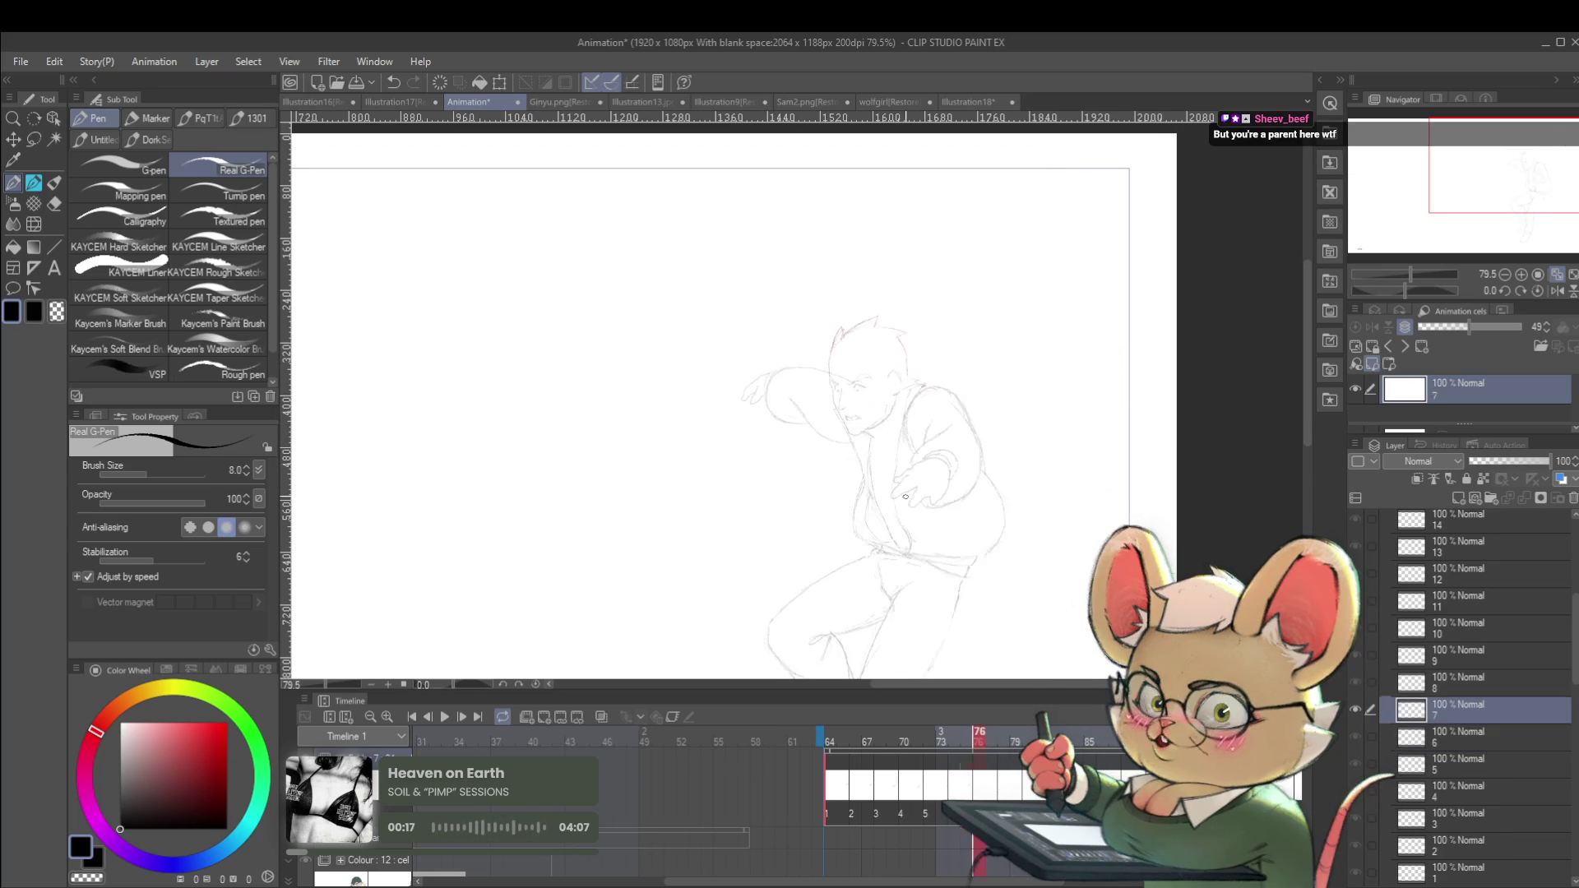
scroll(905, 352, up, 4)
scroll(823, 412, up, 4)
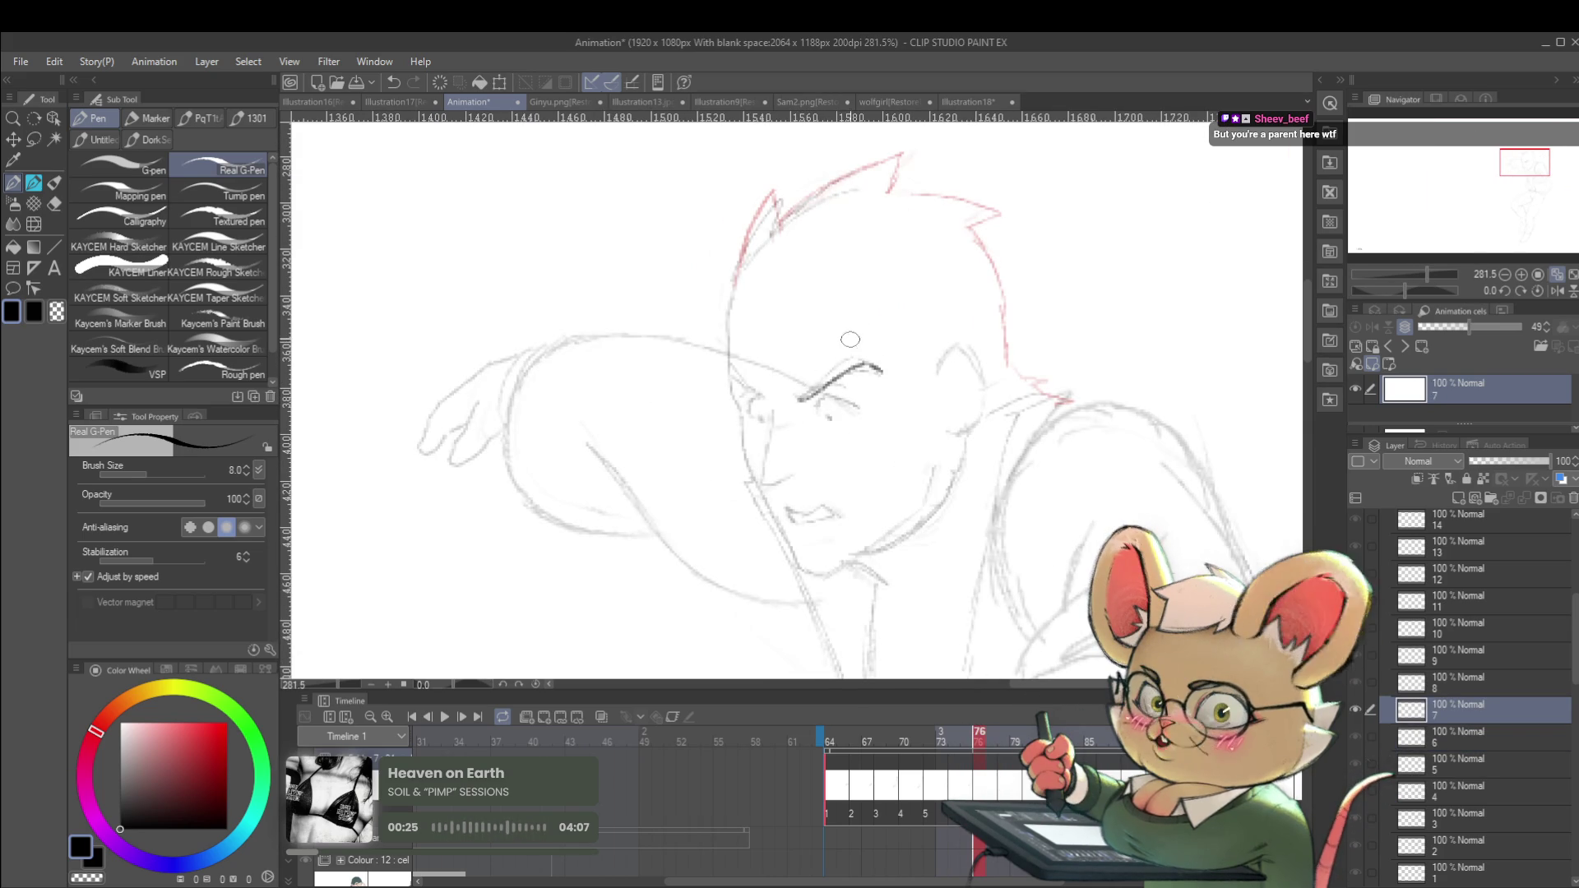
mouse_move(805, 397)
mouse_down()
mouse_move(856, 345)
mouse_move(886, 351)
mouse_up()
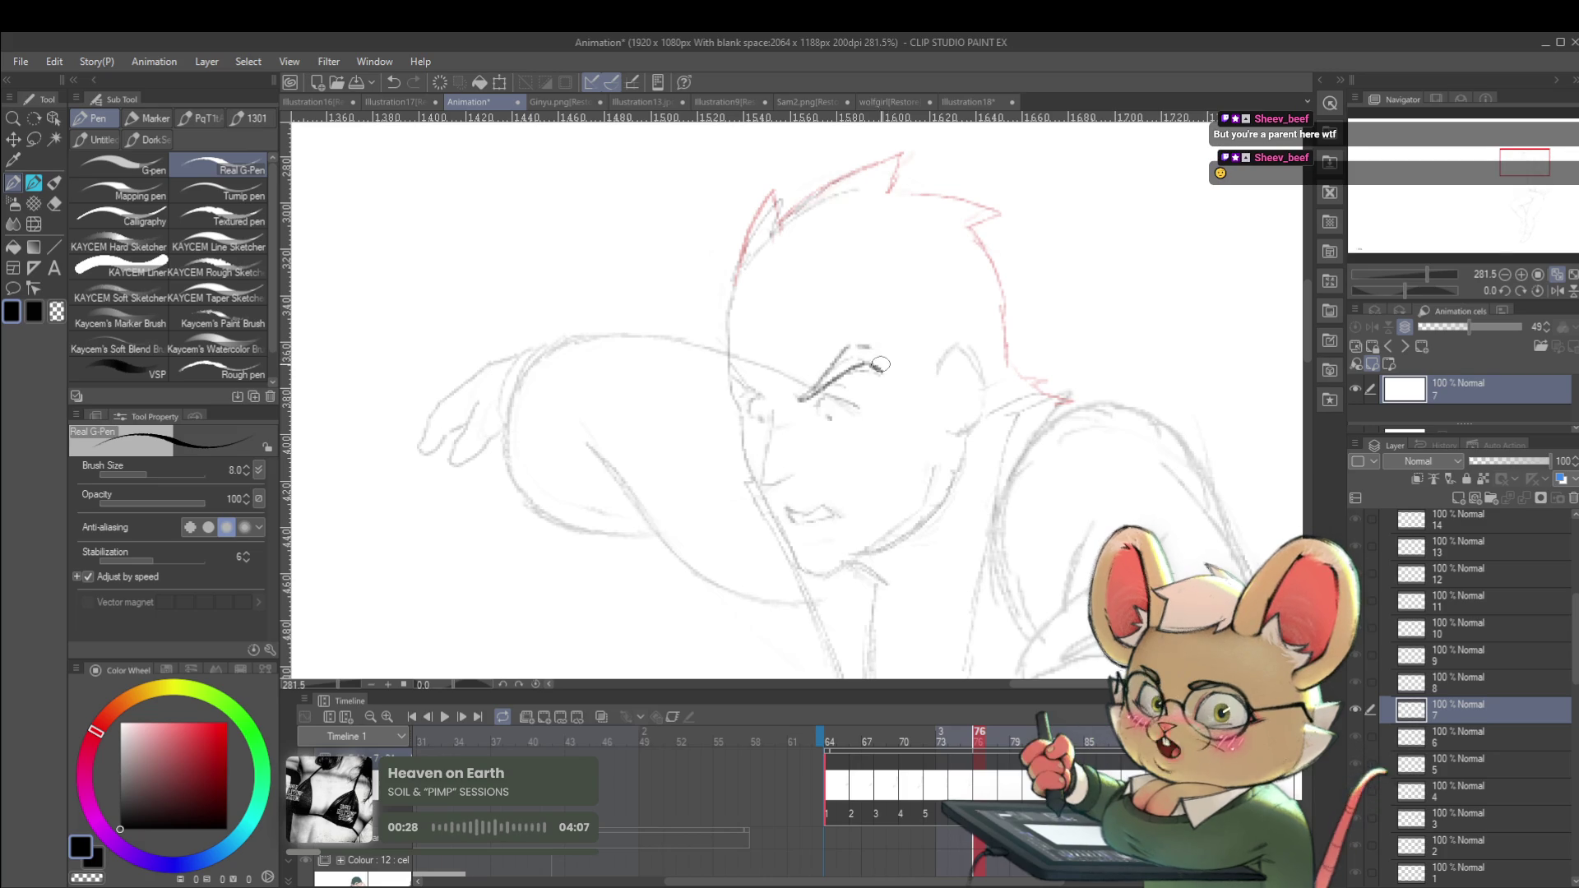
scroll(876, 364, down, 4)
scroll(847, 380, up, 4)
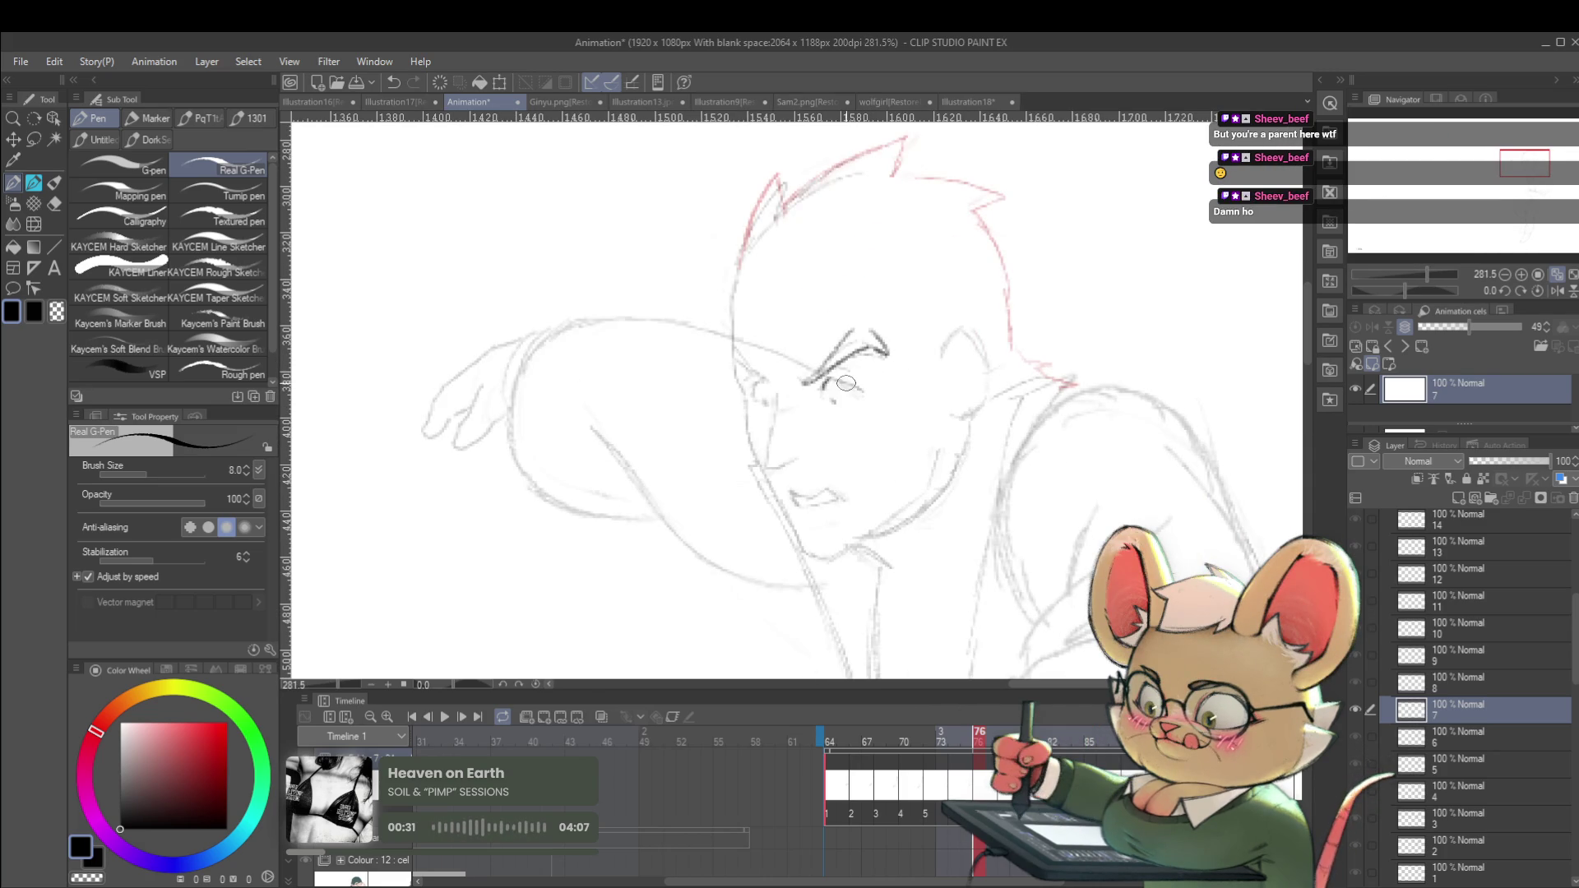
mouse_move(829, 387)
mouse_down()
mouse_move(863, 389)
mouse_move(838, 403)
mouse_up()
scroll(847, 348, down, 4)
scroll(861, 386, up, 5)
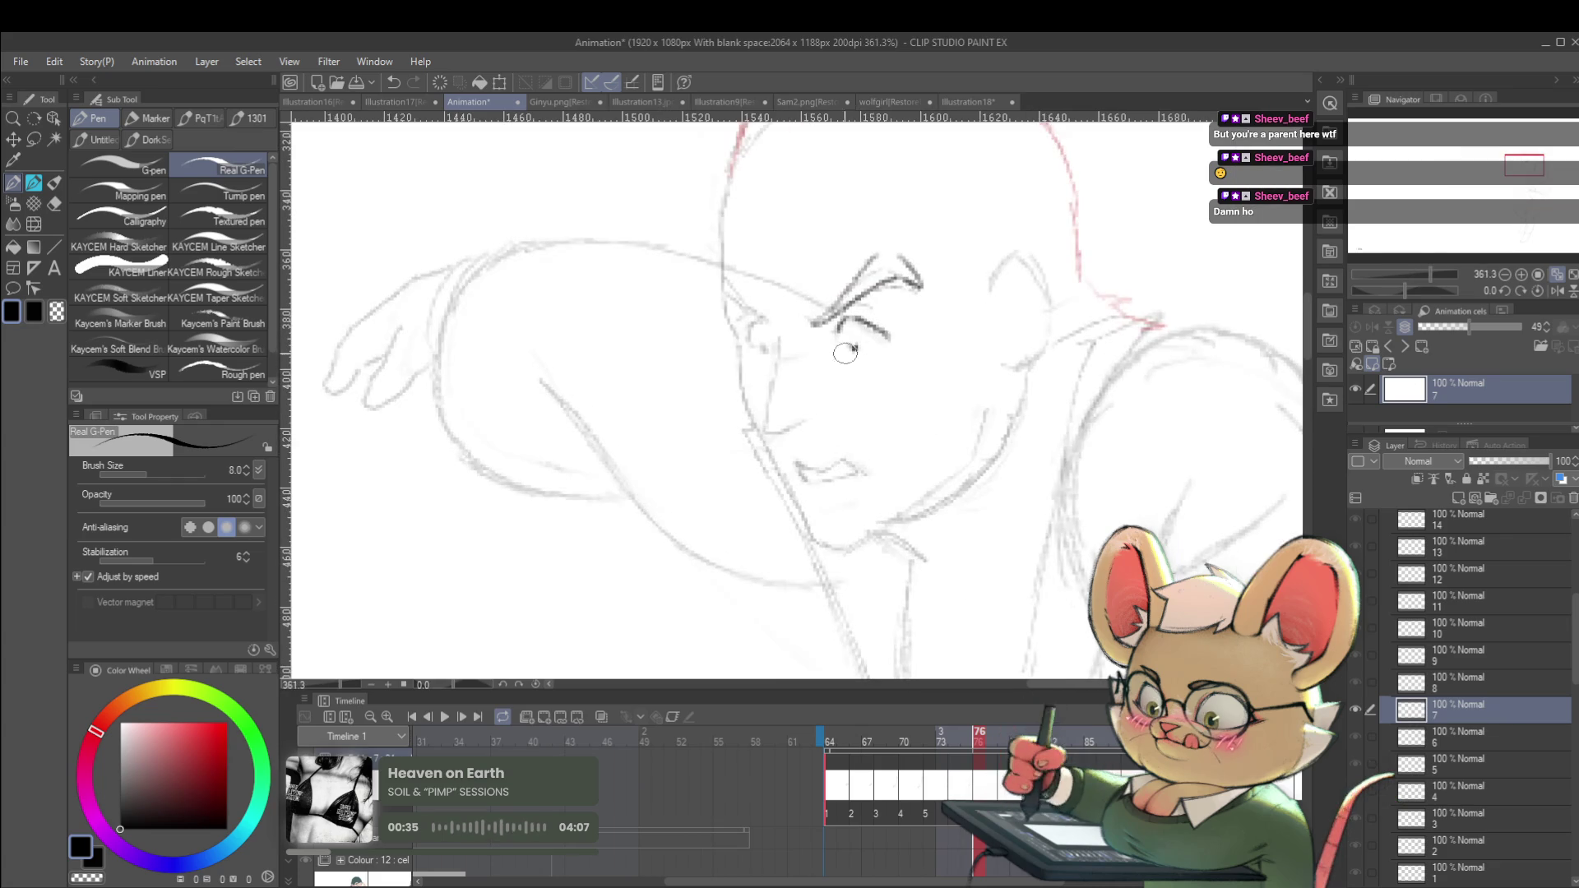
drag(881, 336, 885, 349)
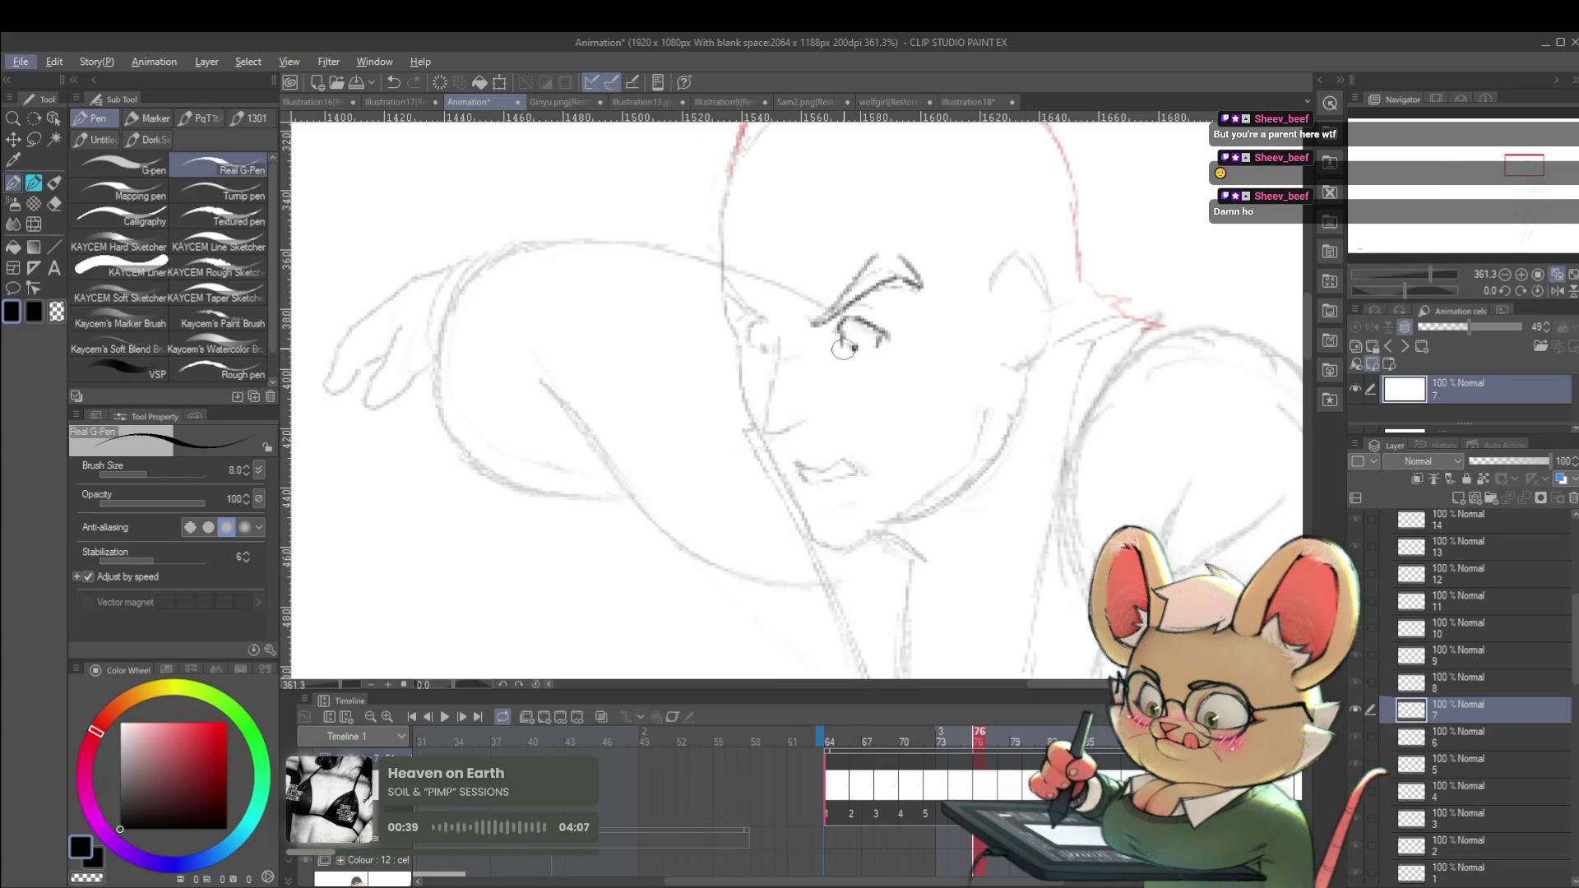
scroll(845, 348, down, 4)
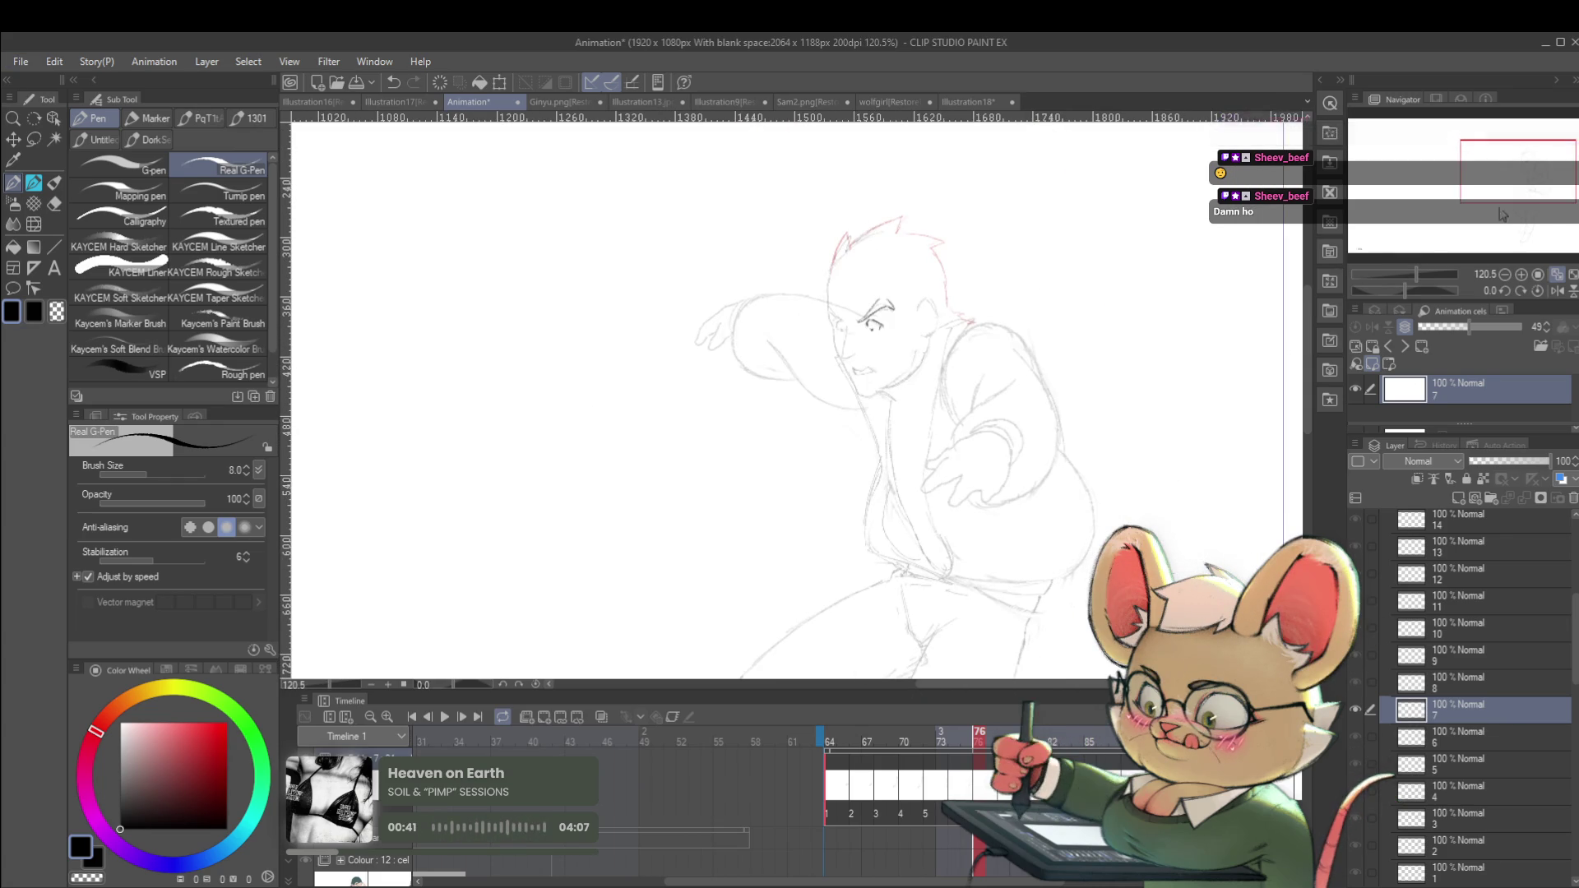
Check the face in a mirrored view, then add a pupil dot and a mark beside the left eye.
key(h)
scroll(1115, 269, down, 2)
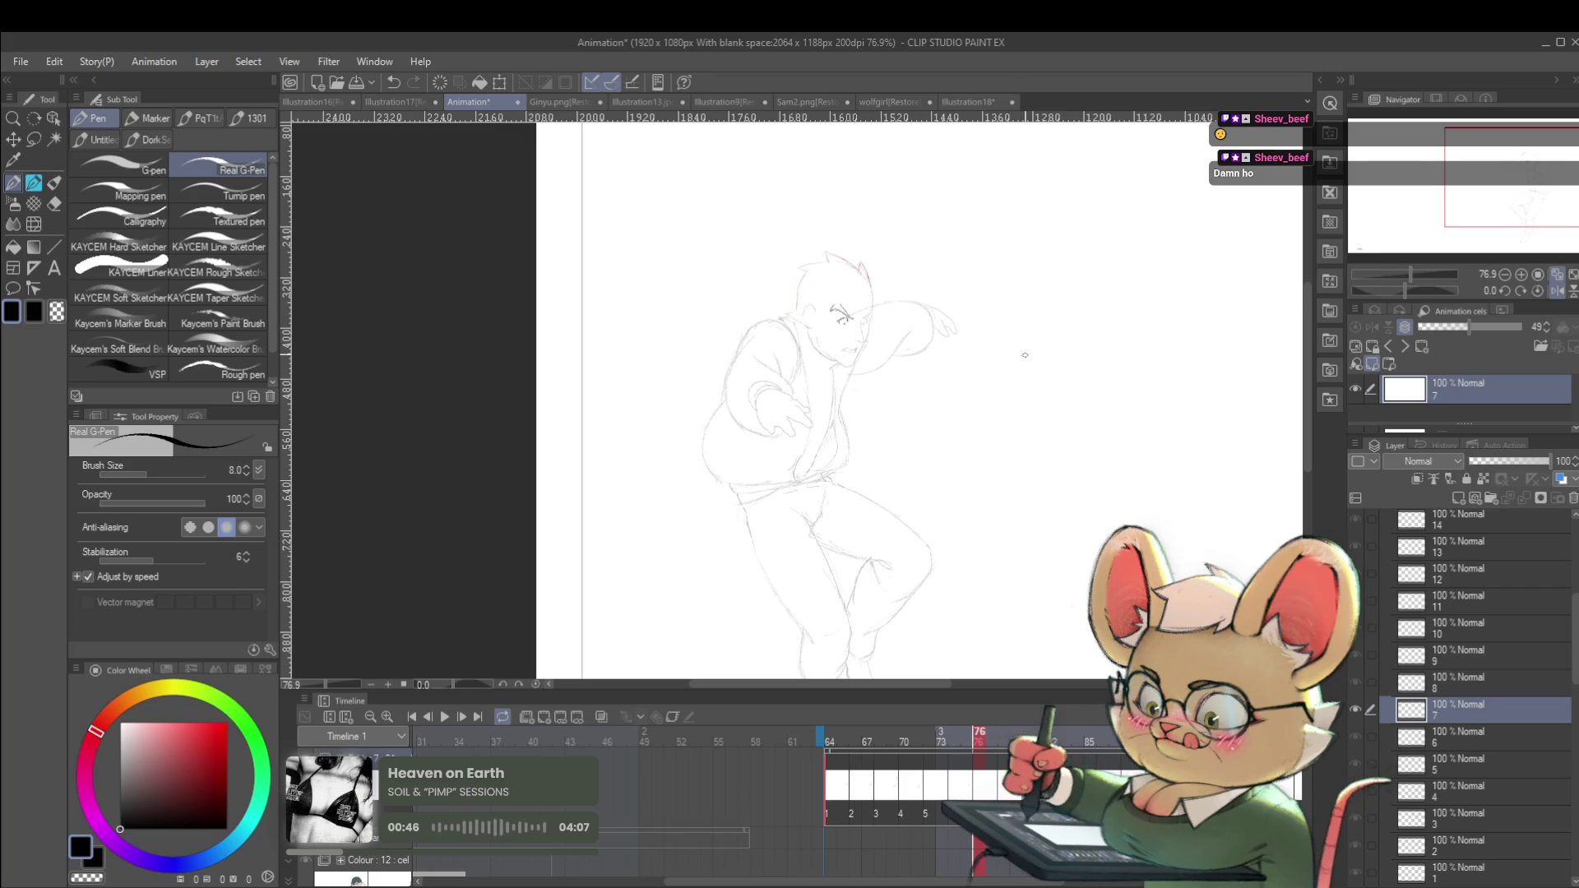
click(1548, 288)
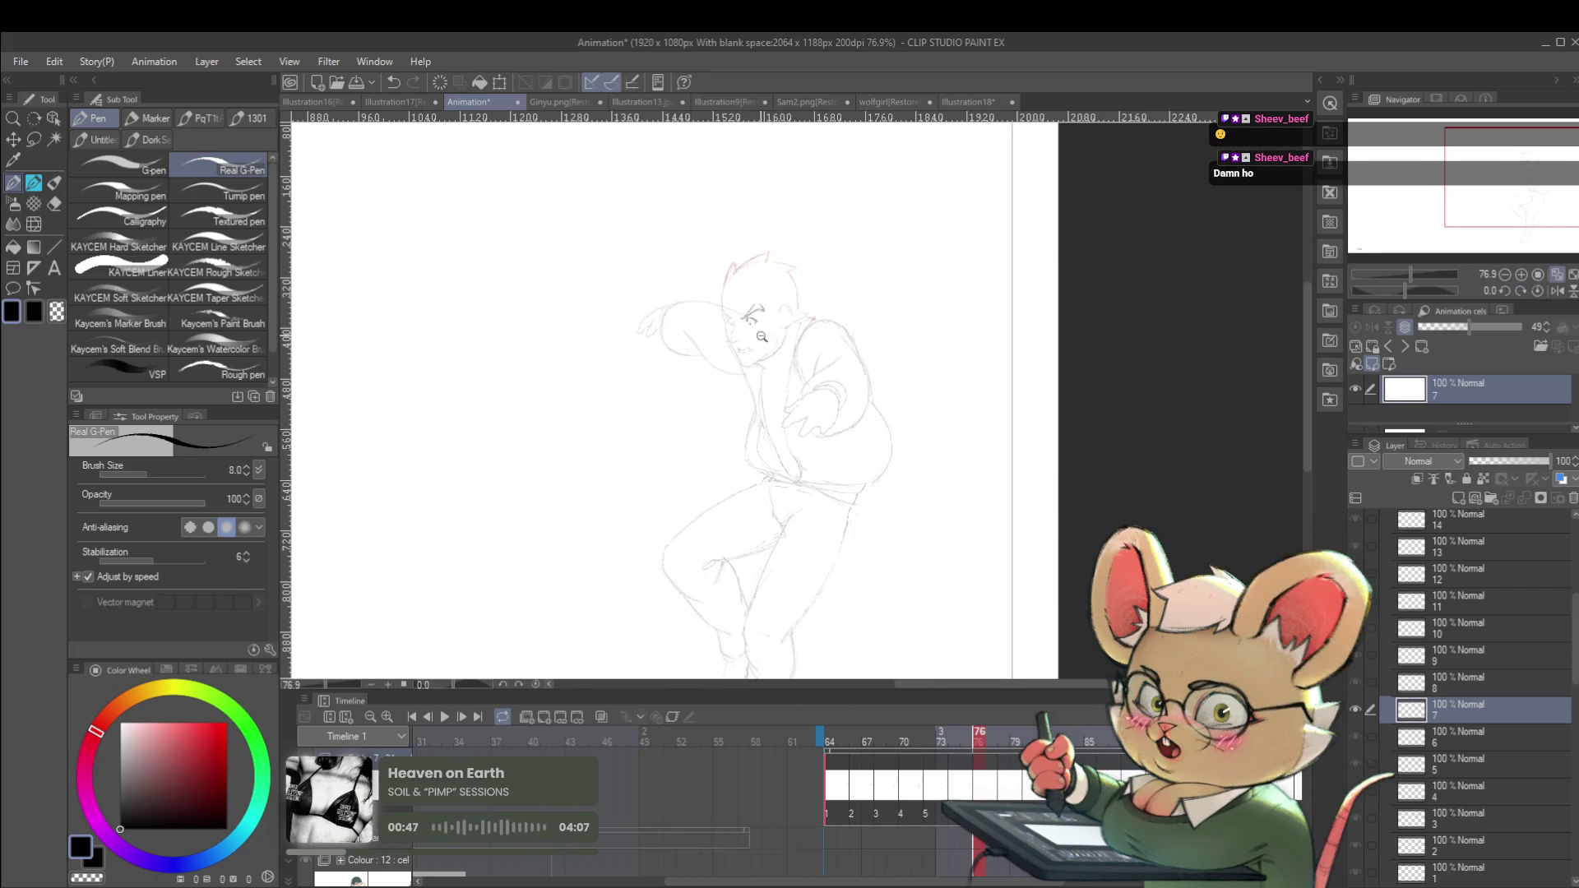
scroll(696, 282, up, 7)
click(656, 335)
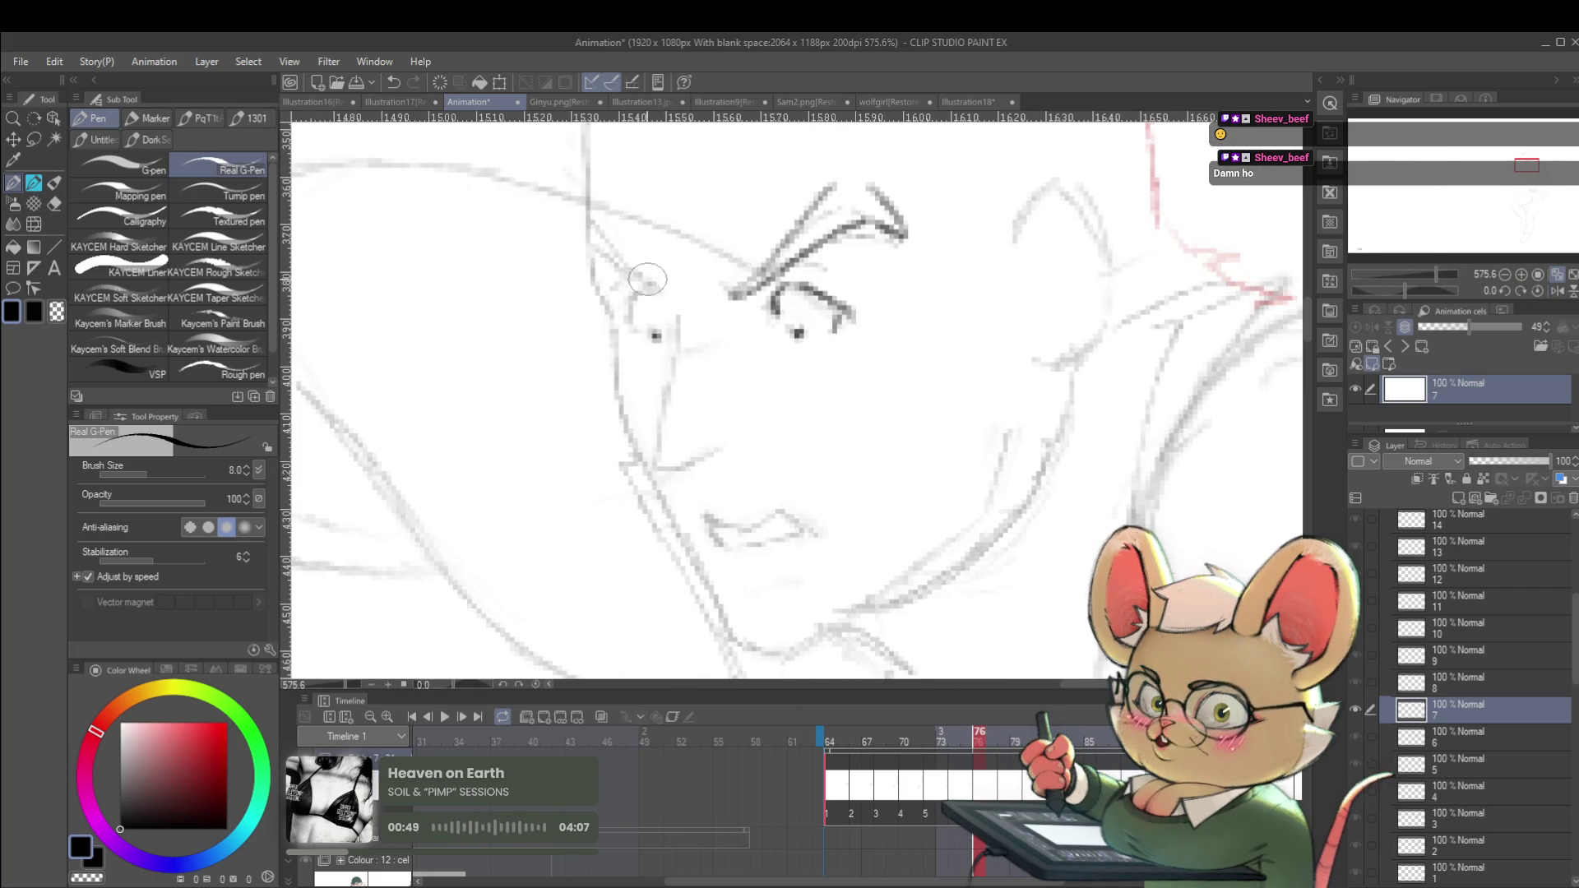
click(653, 288)
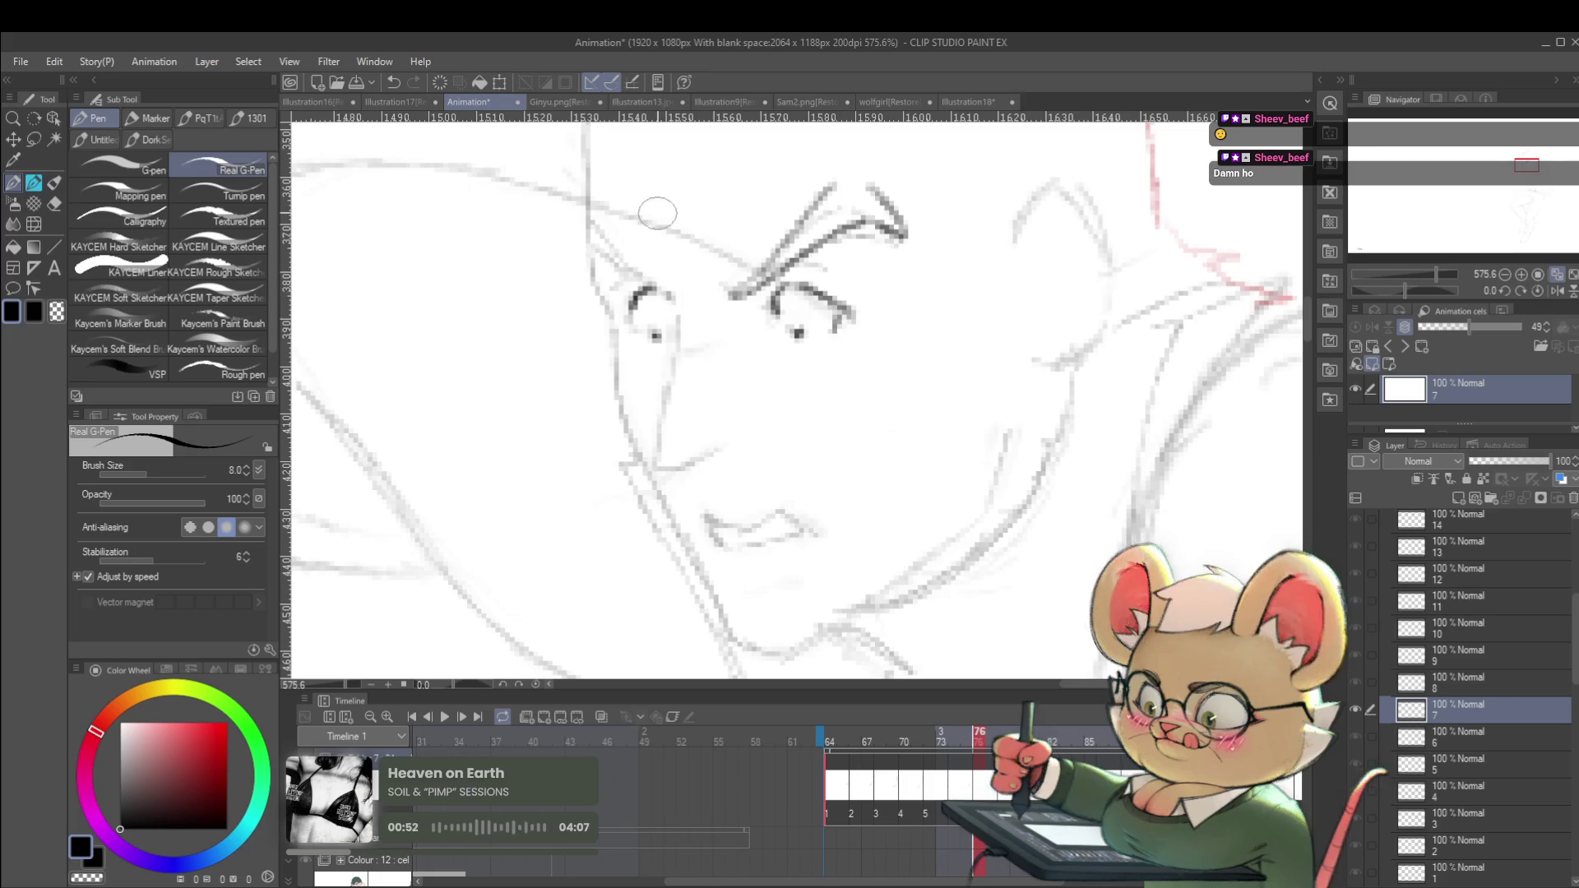
scroll(688, 352, down, 4)
key(Left)
key(Right)
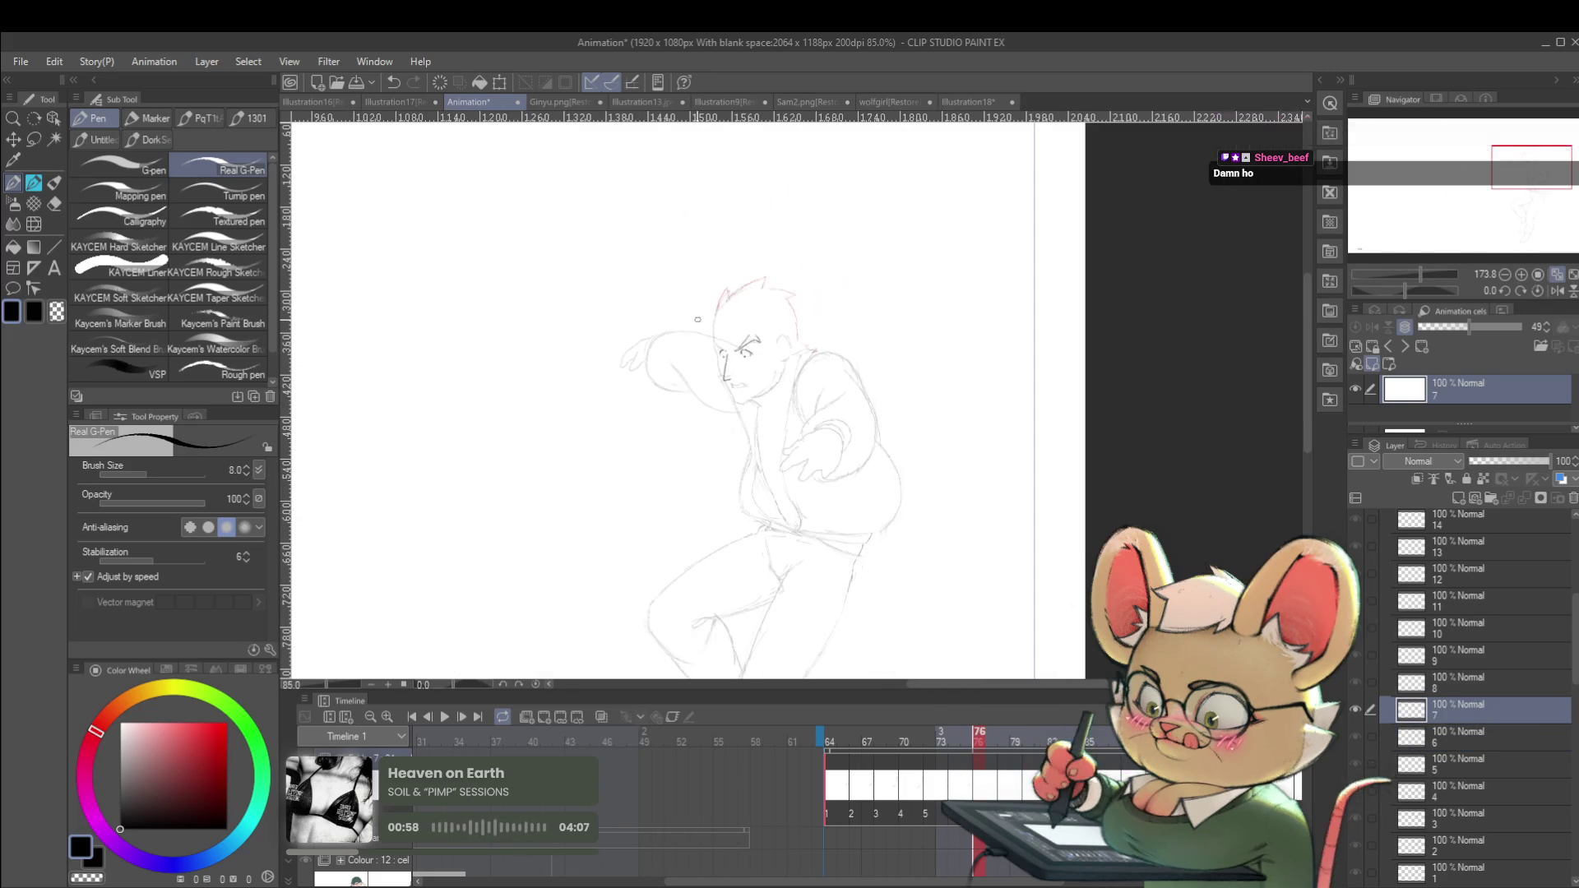
Flip between frames 75 and 76 to compare the face drawings.
scroll(756, 361, down, 2)
key(Left)
key(Right)
key(Left)
key(Right)
key(Left)
key(Right)
key(Left)
key(Right)
key(Left)
key(Right)
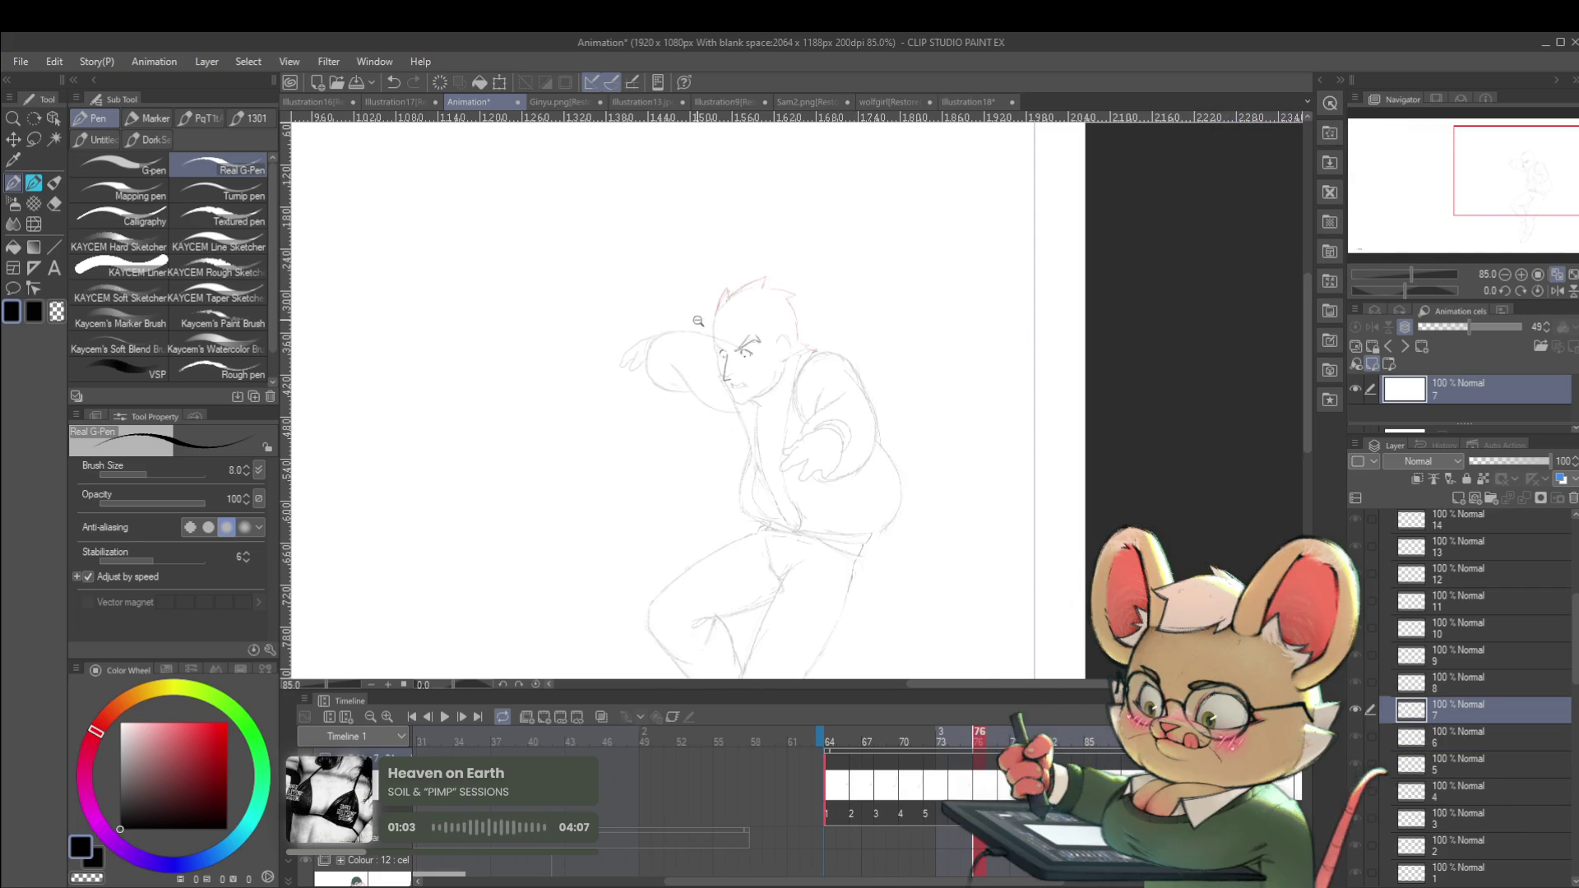
scroll(698, 319, up, 4)
key(Left)
key(Right)
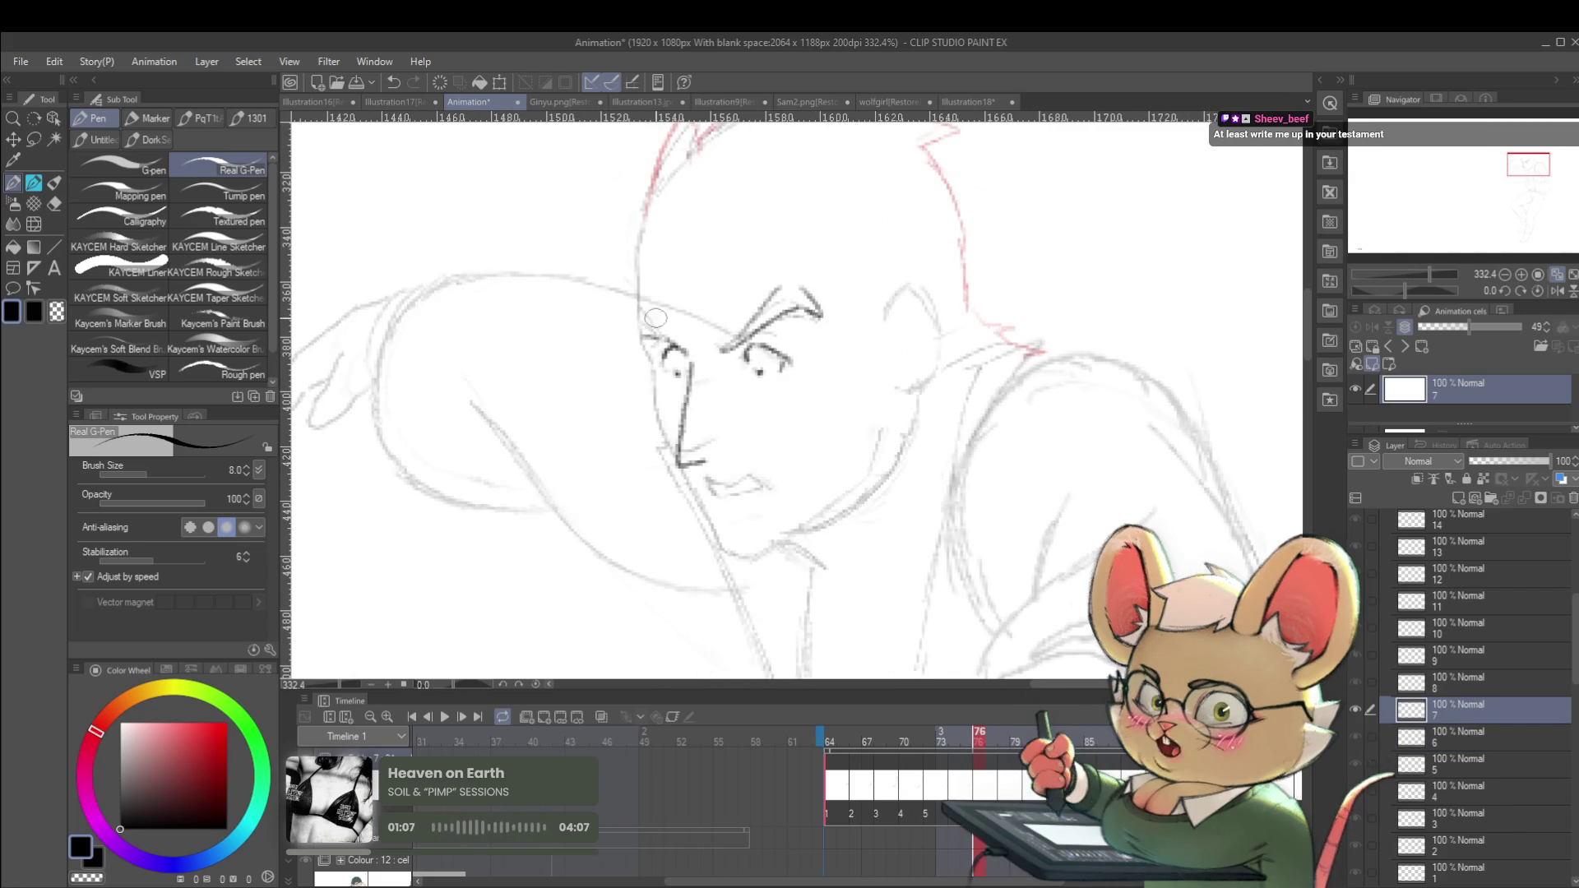
Ink the brow line along the eye socket and check it in a mirrored view.
drag(670, 345, 640, 319)
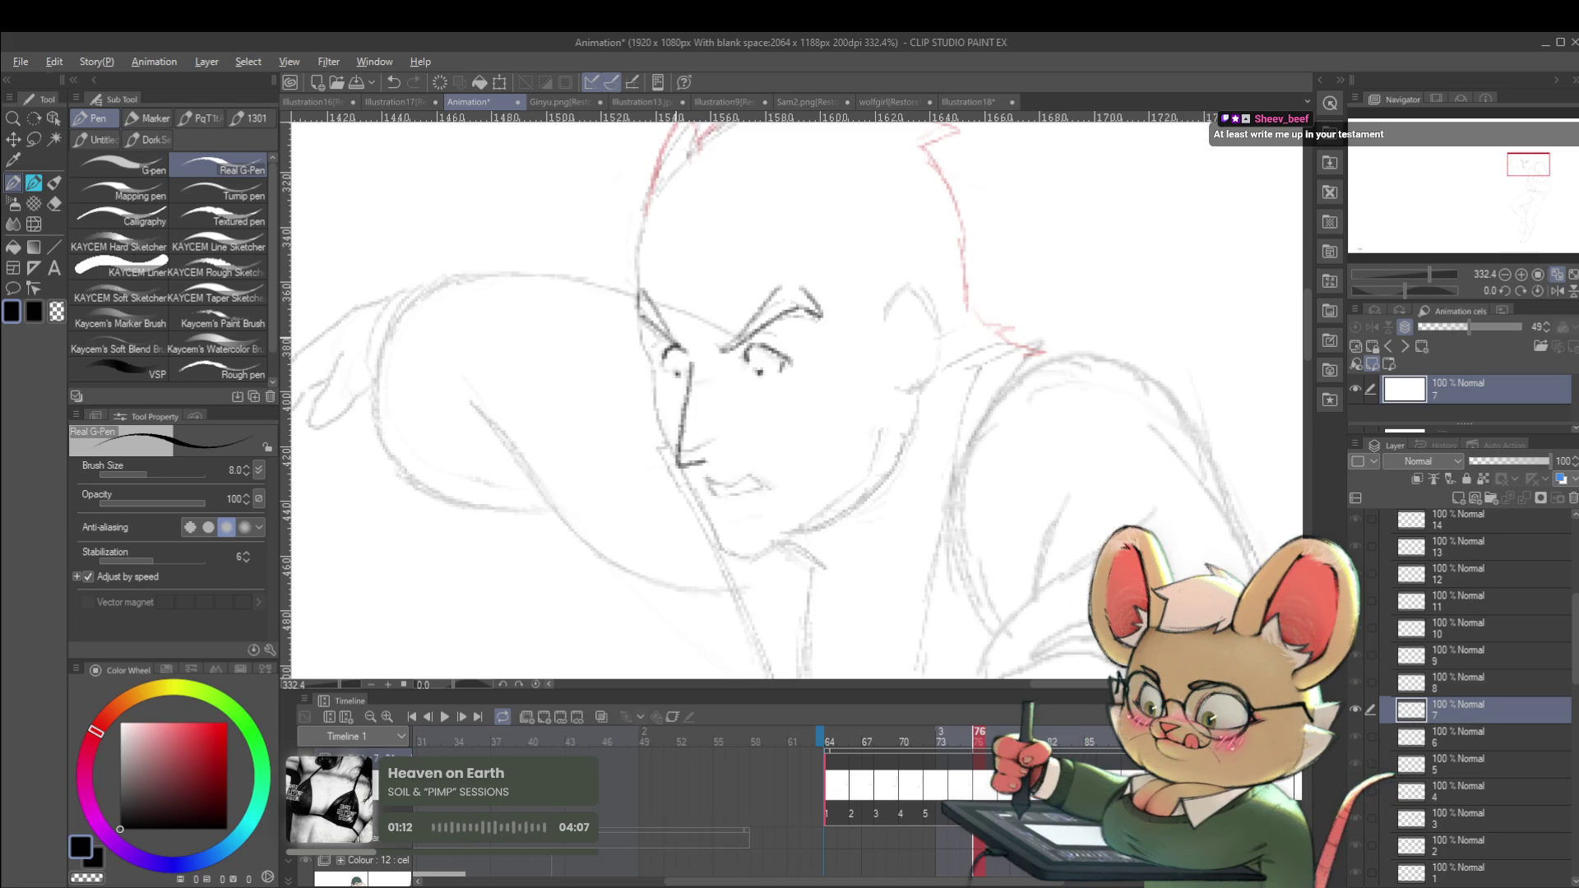
scroll(675, 344, down, 5)
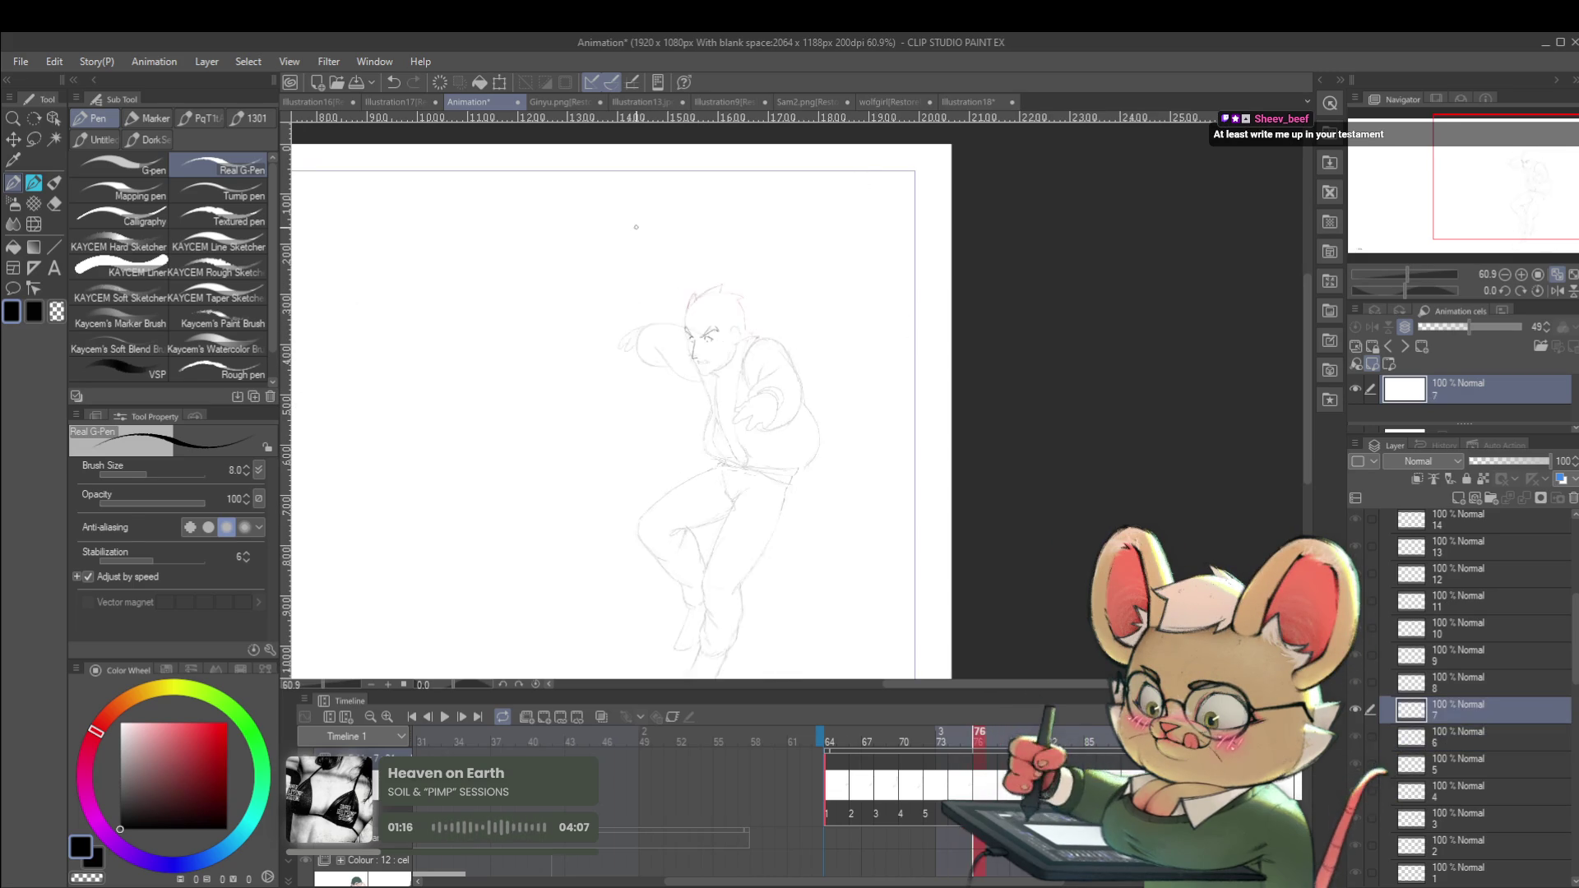
scroll(792, 343, up, 5)
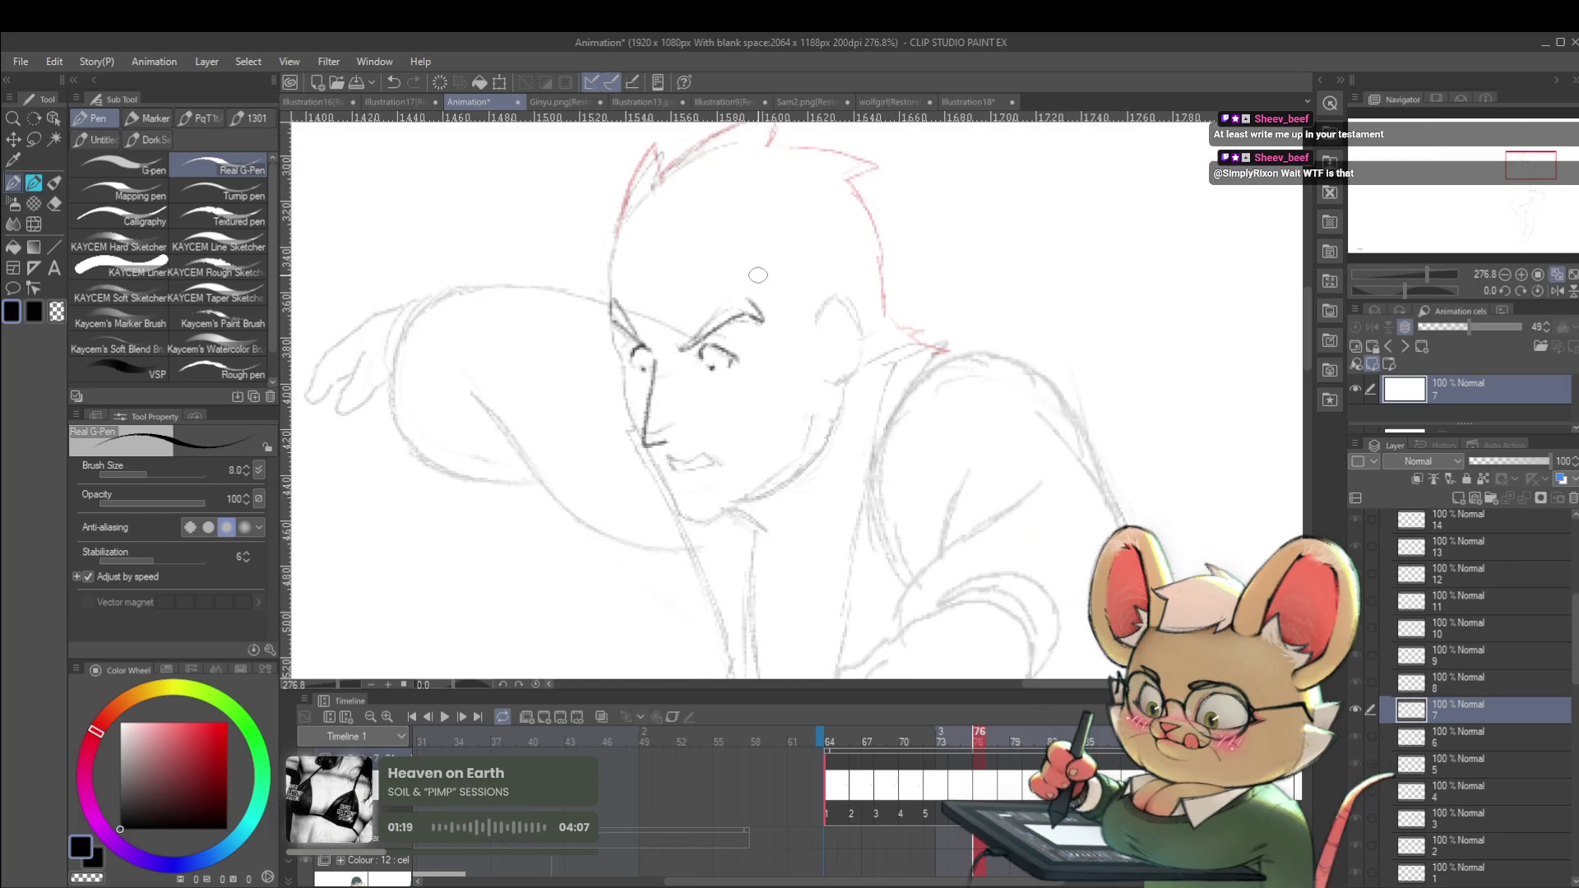
scroll(707, 273, down, 5)
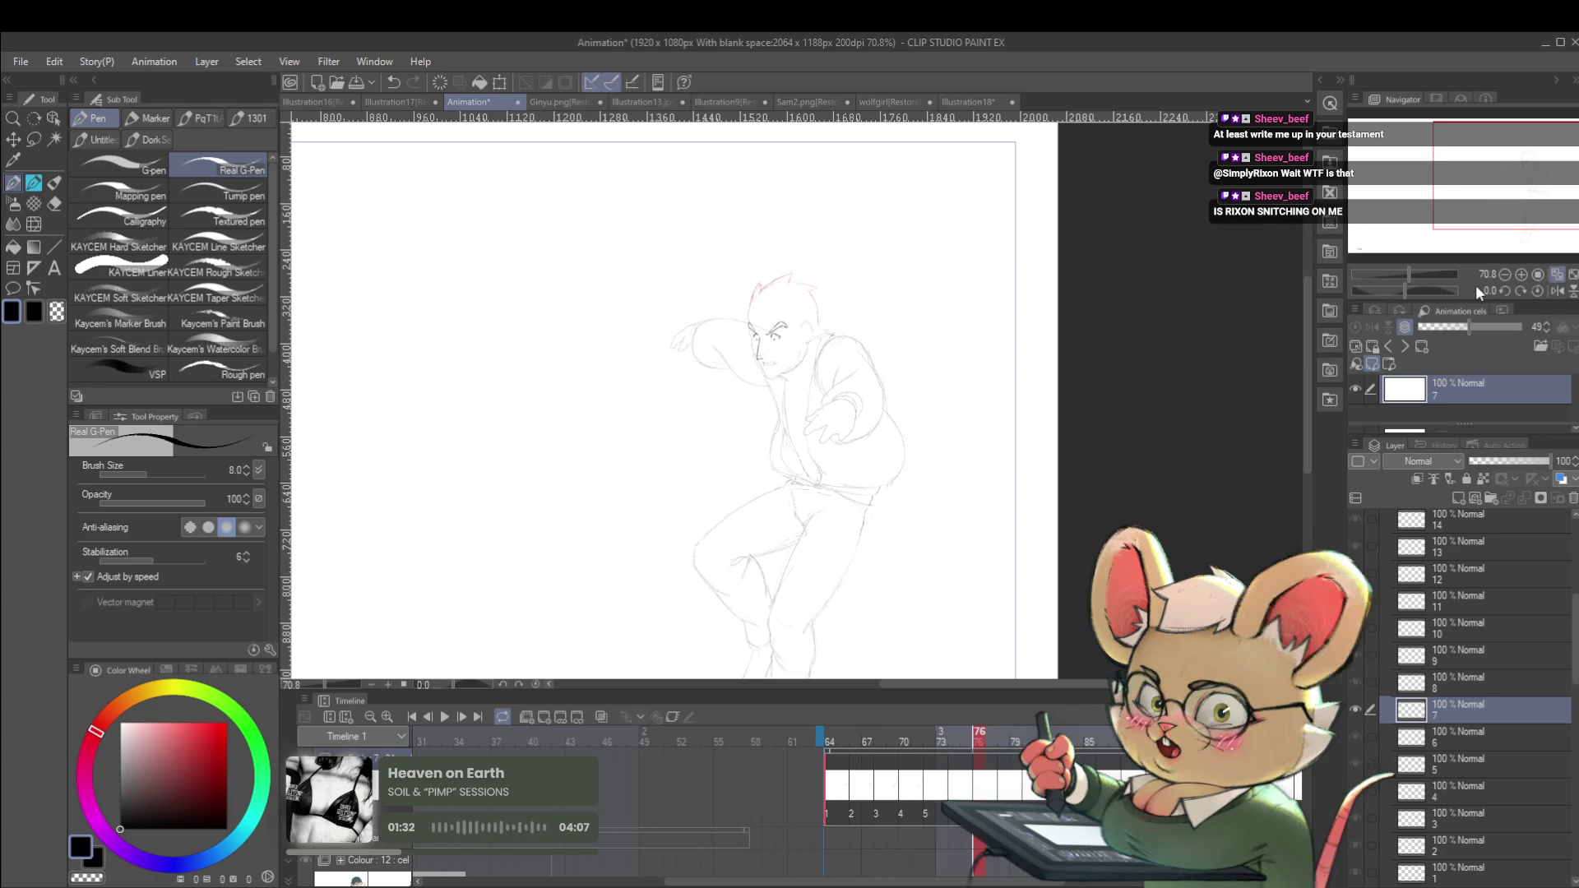
click(1556, 291)
scroll(891, 346, up, 5)
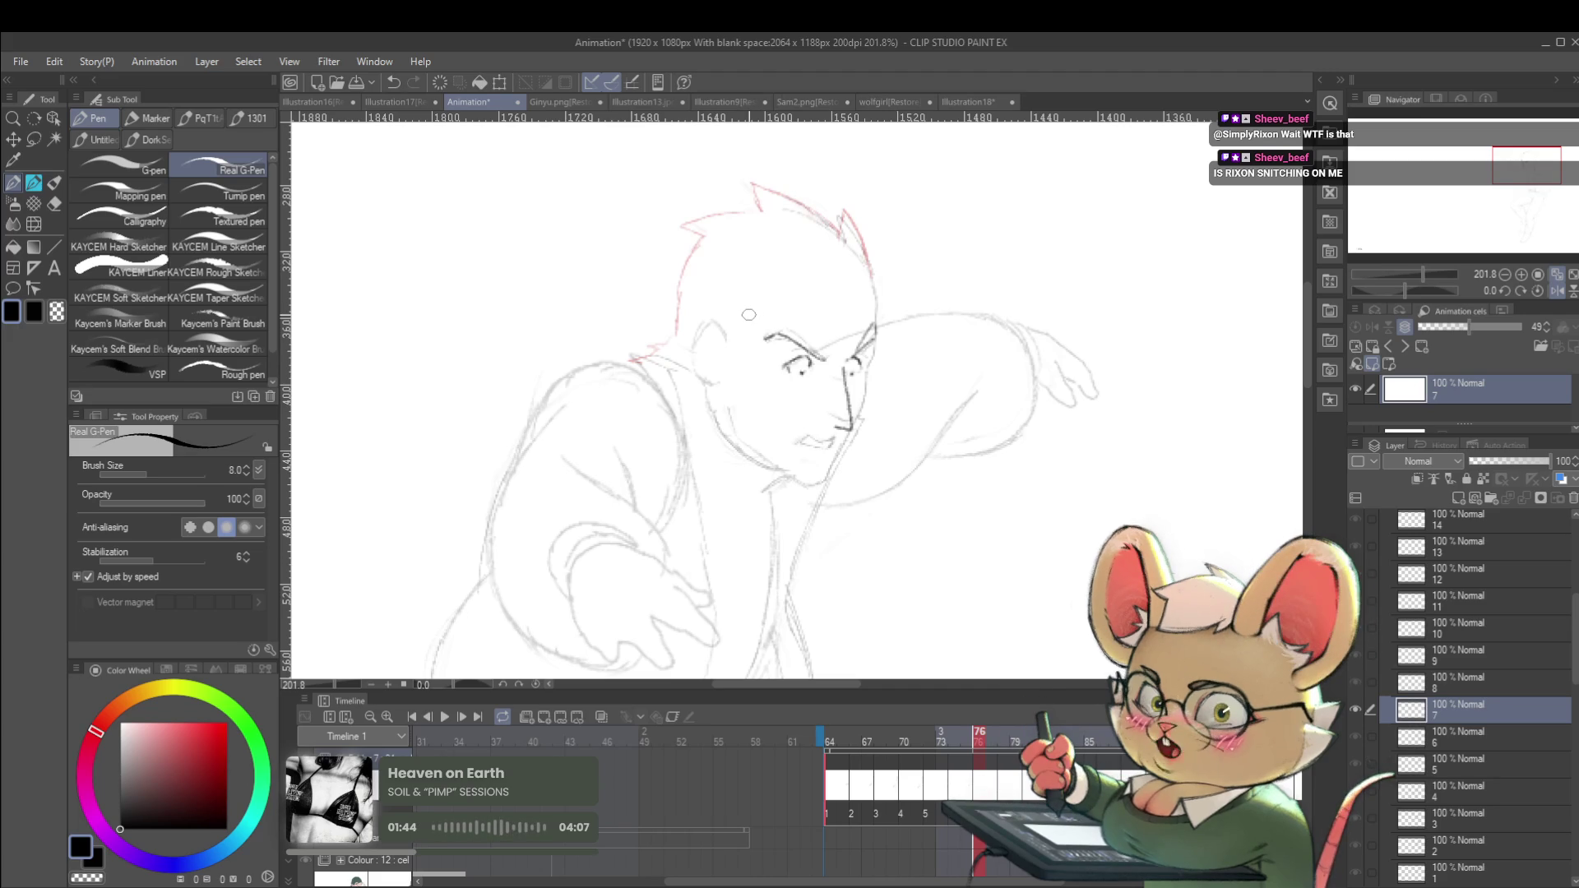
click(1557, 291)
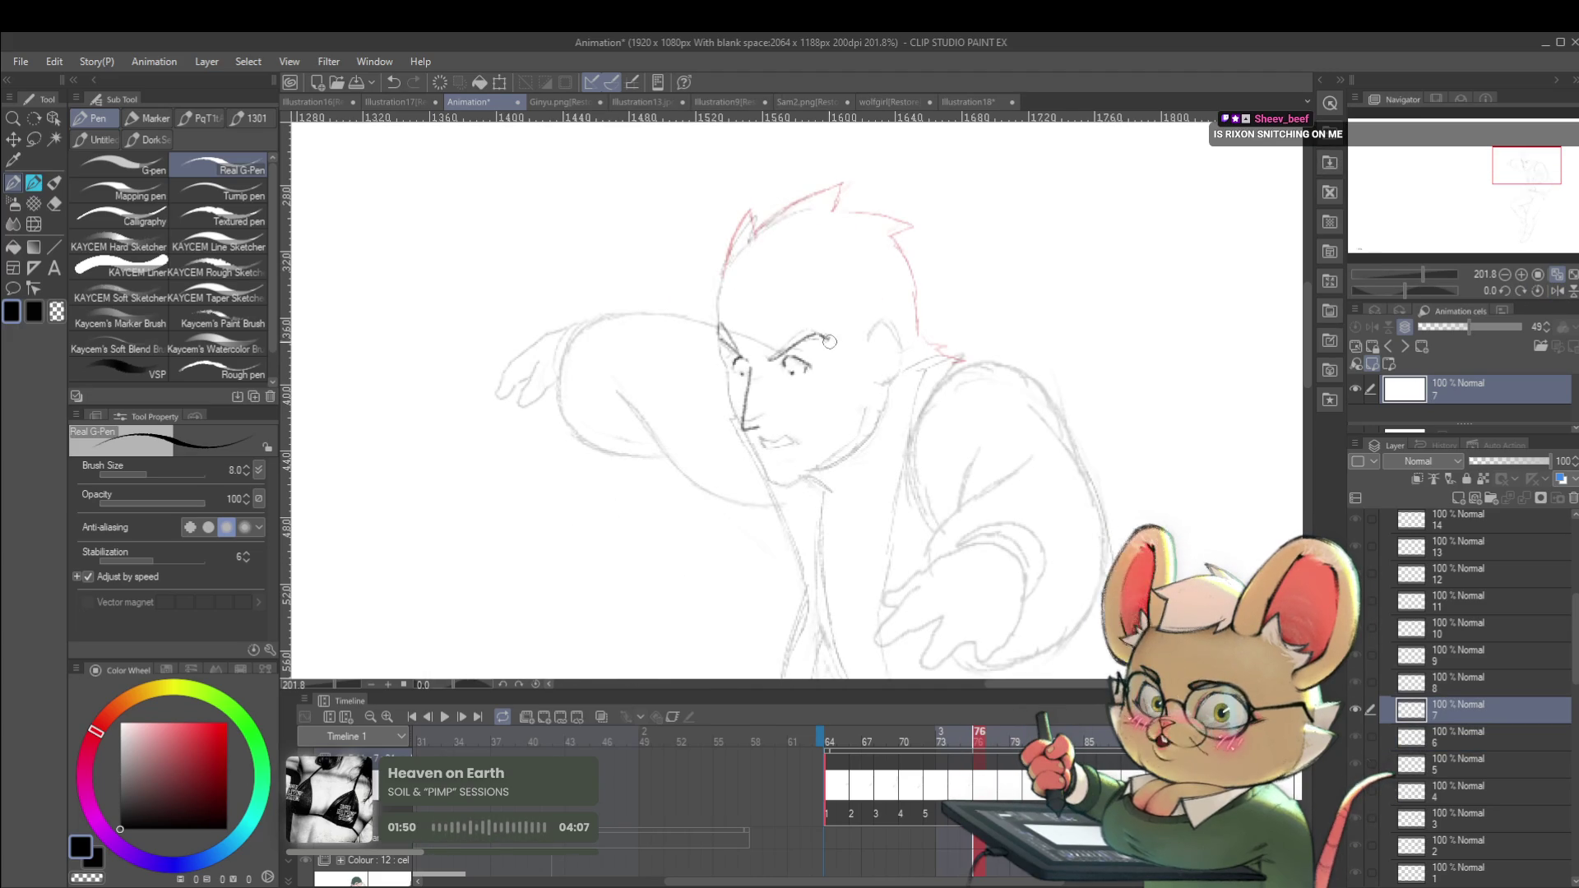
Toggle repeatedly between frames 75 and 76 to judge the brow, ending on frame 76.
key(ctrl+Left)
key(ctrl+Right)
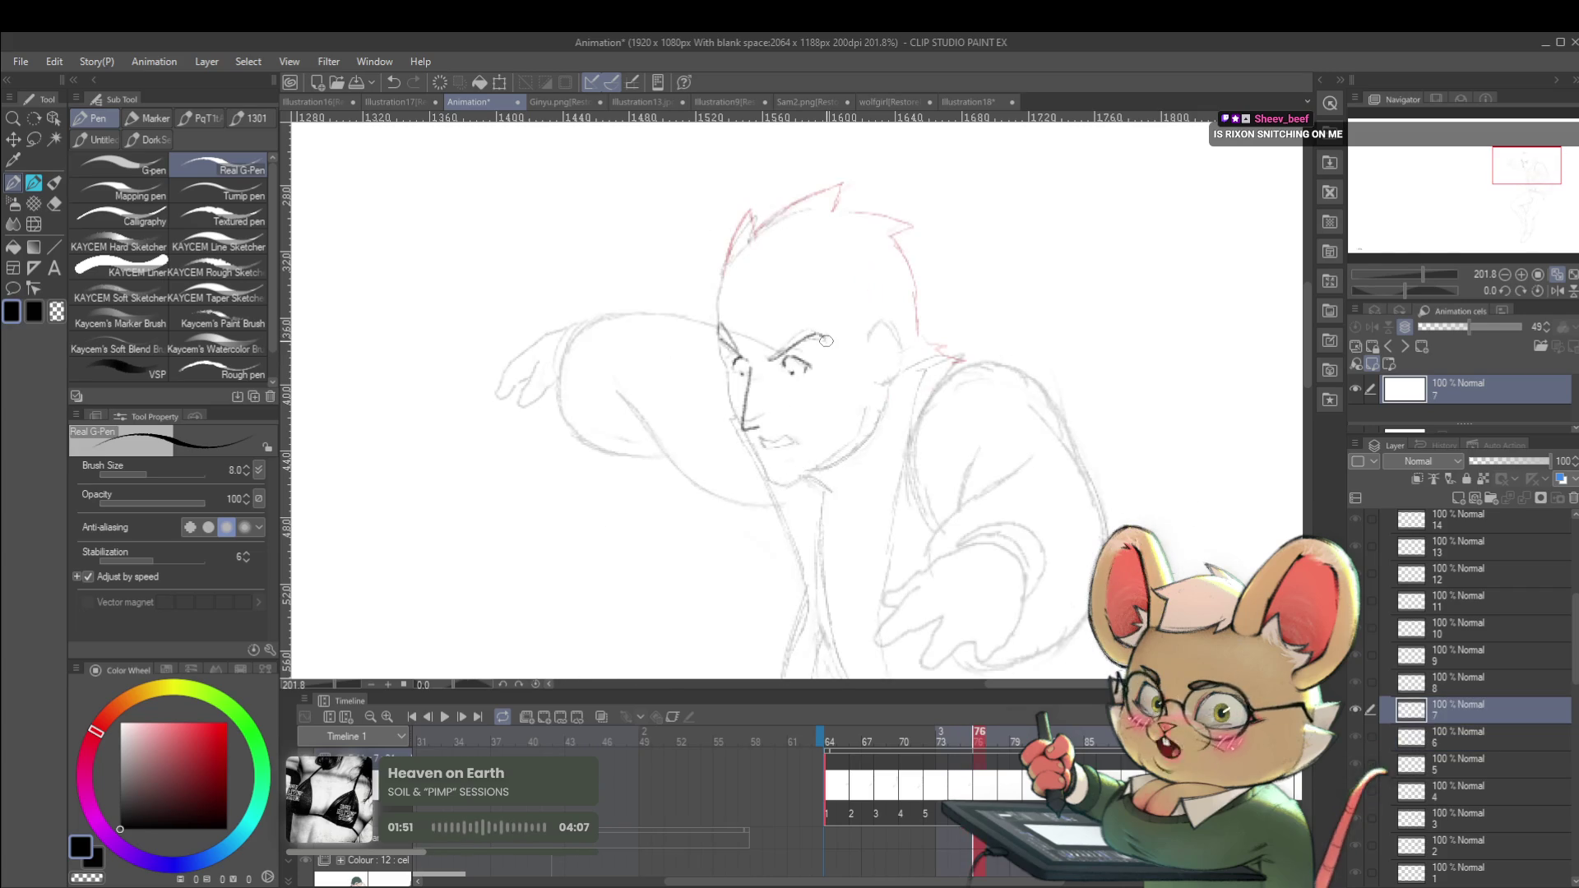
drag(833, 398, 861, 447)
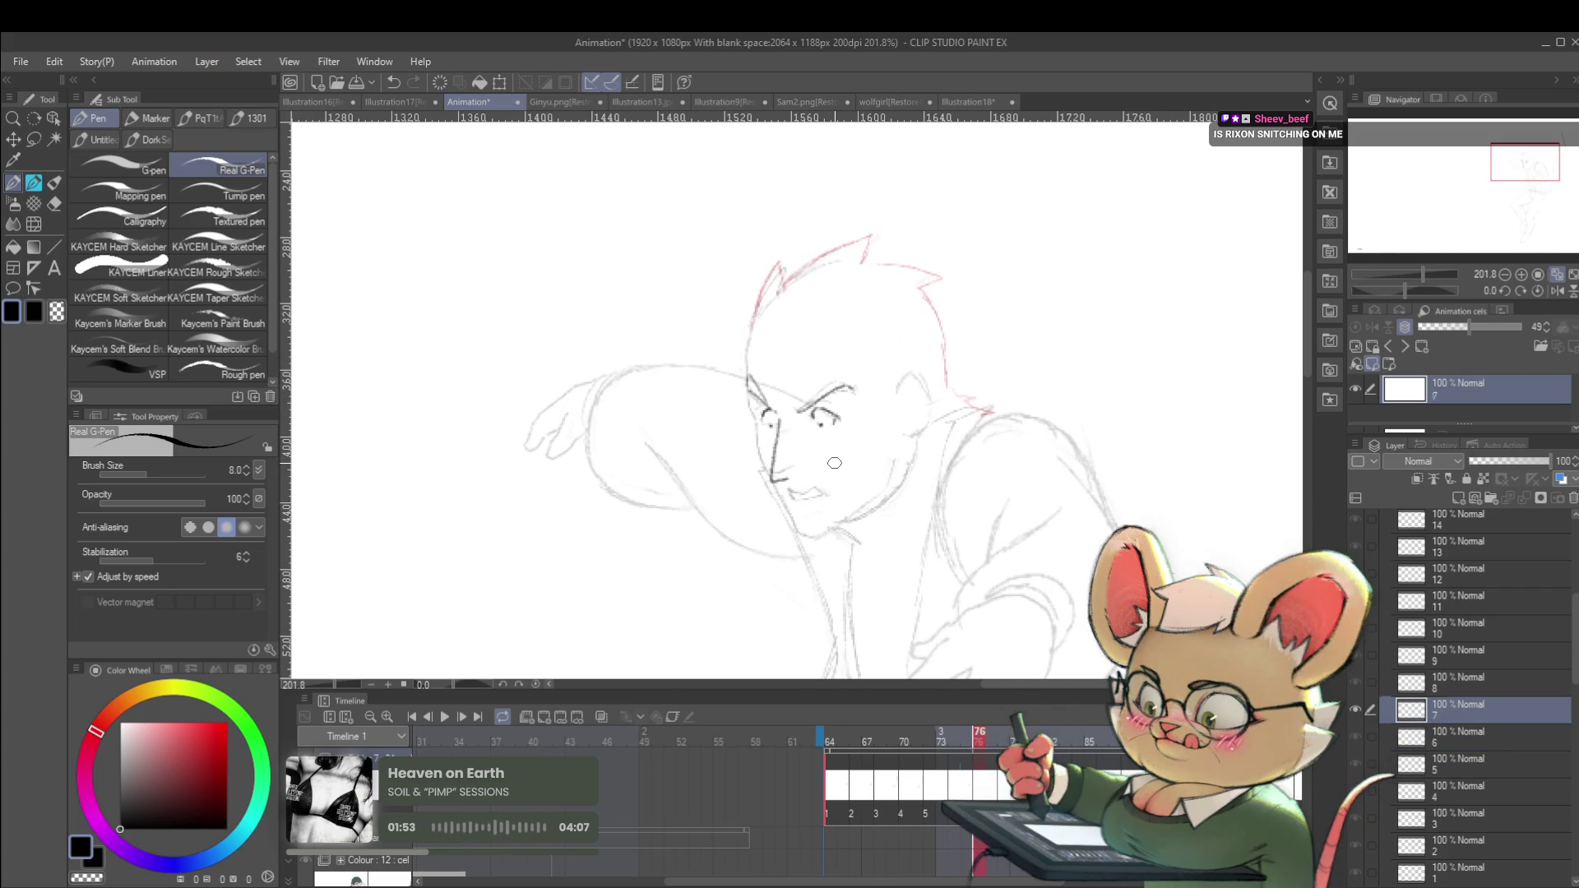
key(ctrl+Left)
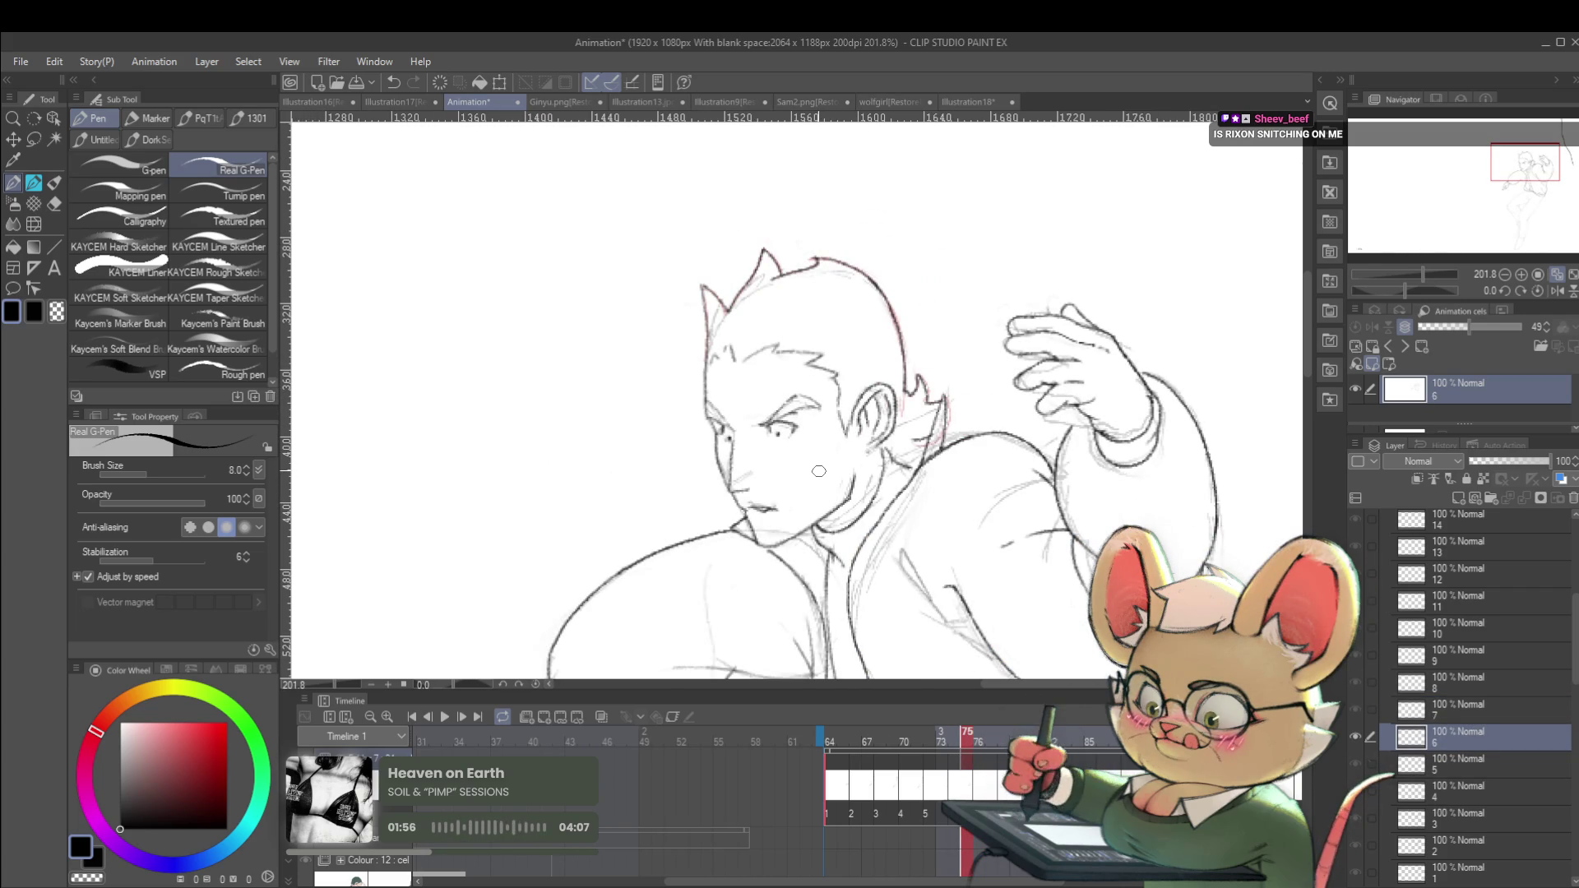
key(ctrl+Right)
key(ctrl+Left)
key(ctrl+Right)
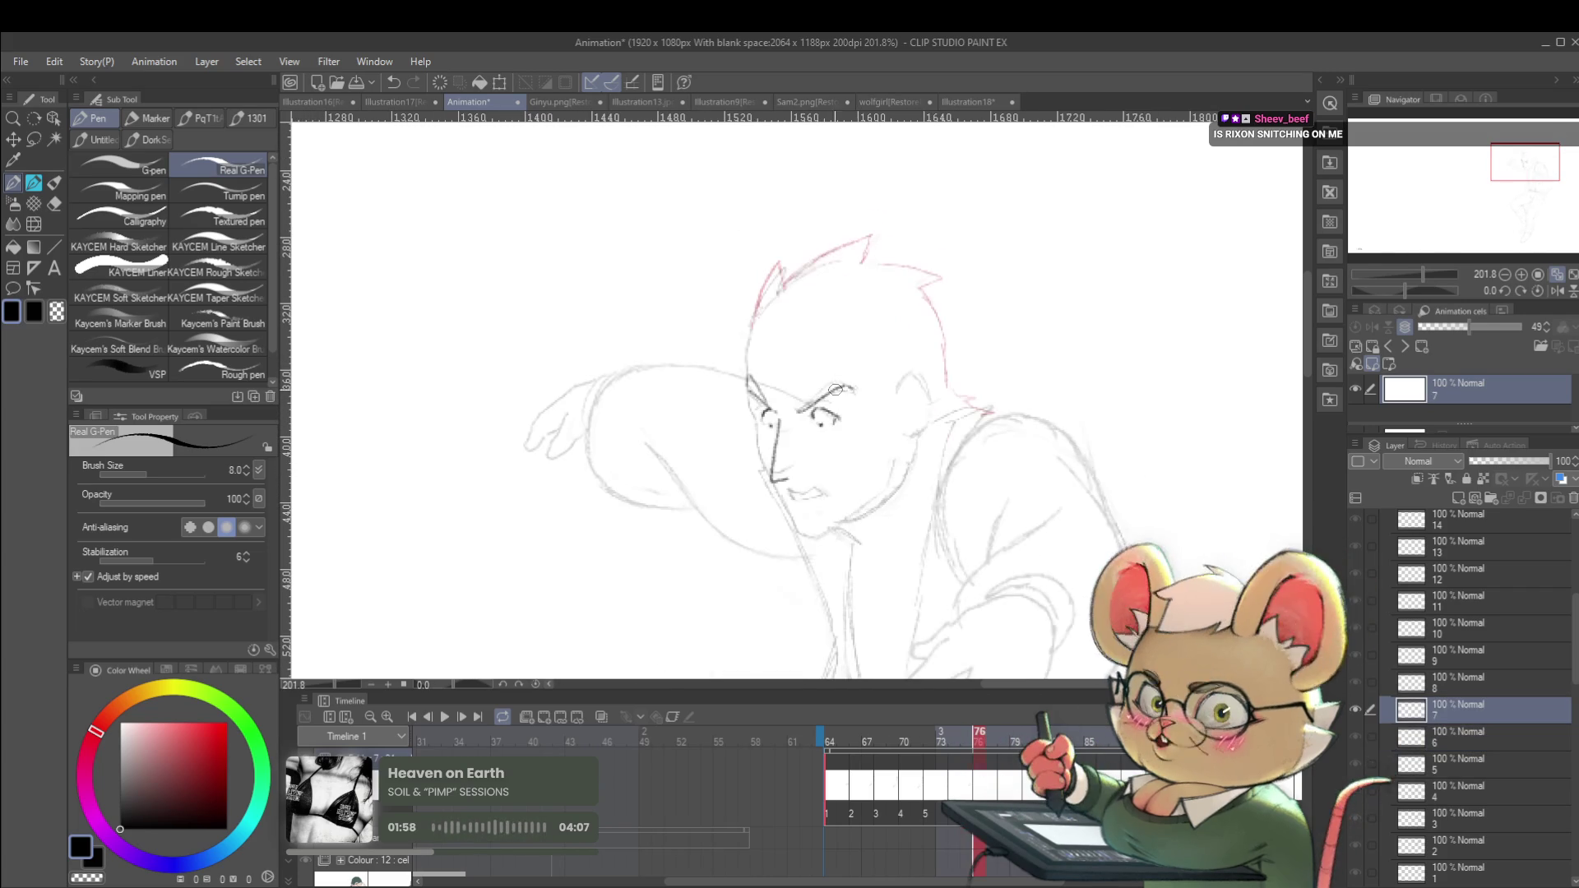
key(ctrl+Left)
key(ctrl+Right)
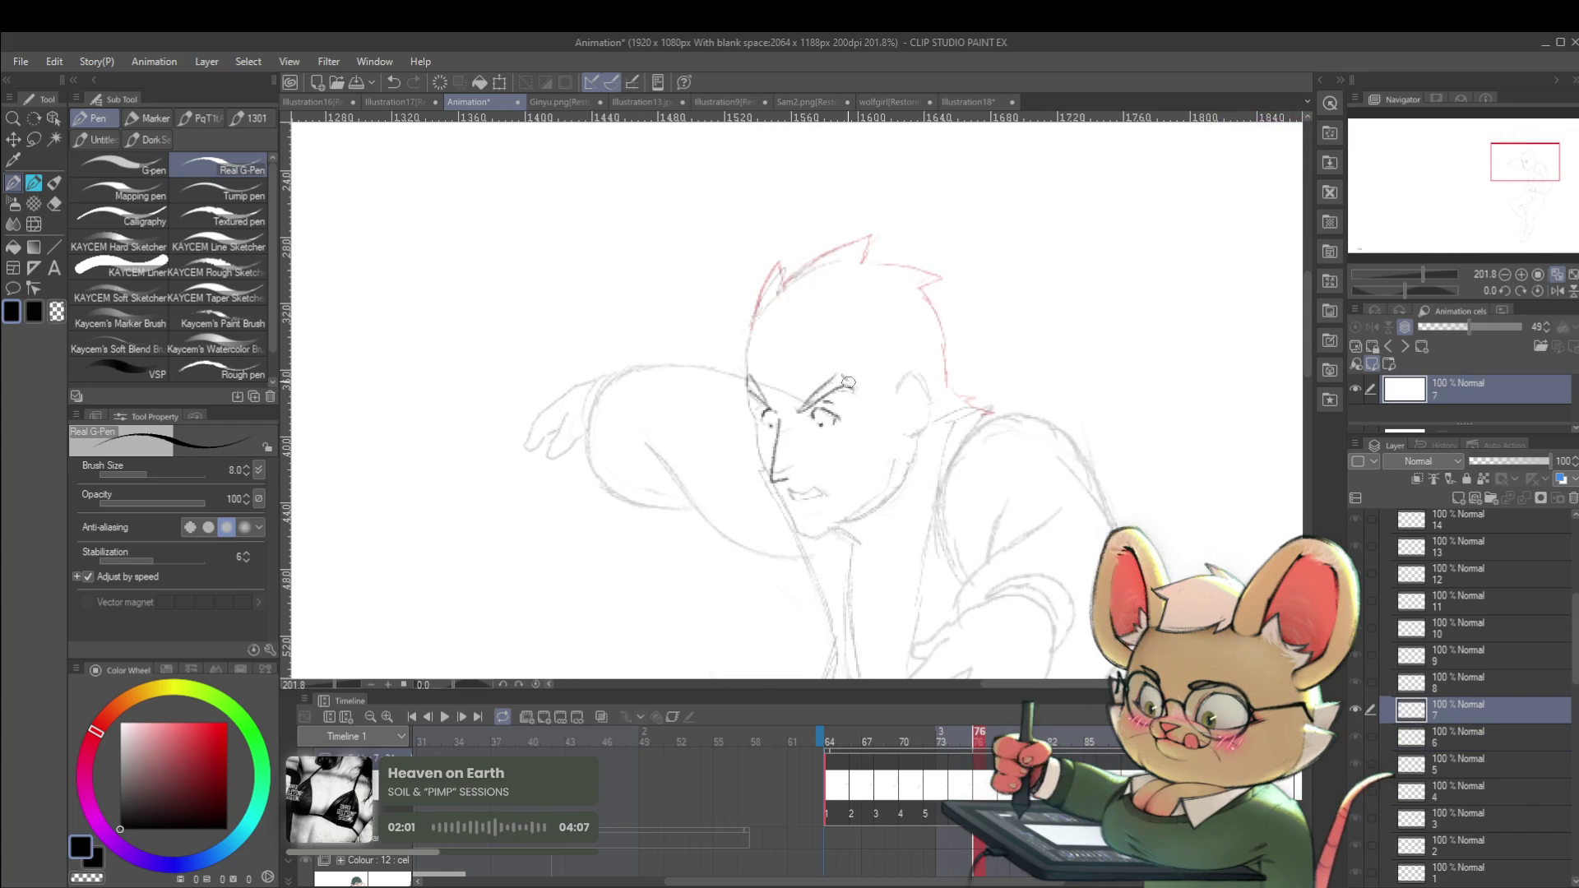
key(ctrl+Left)
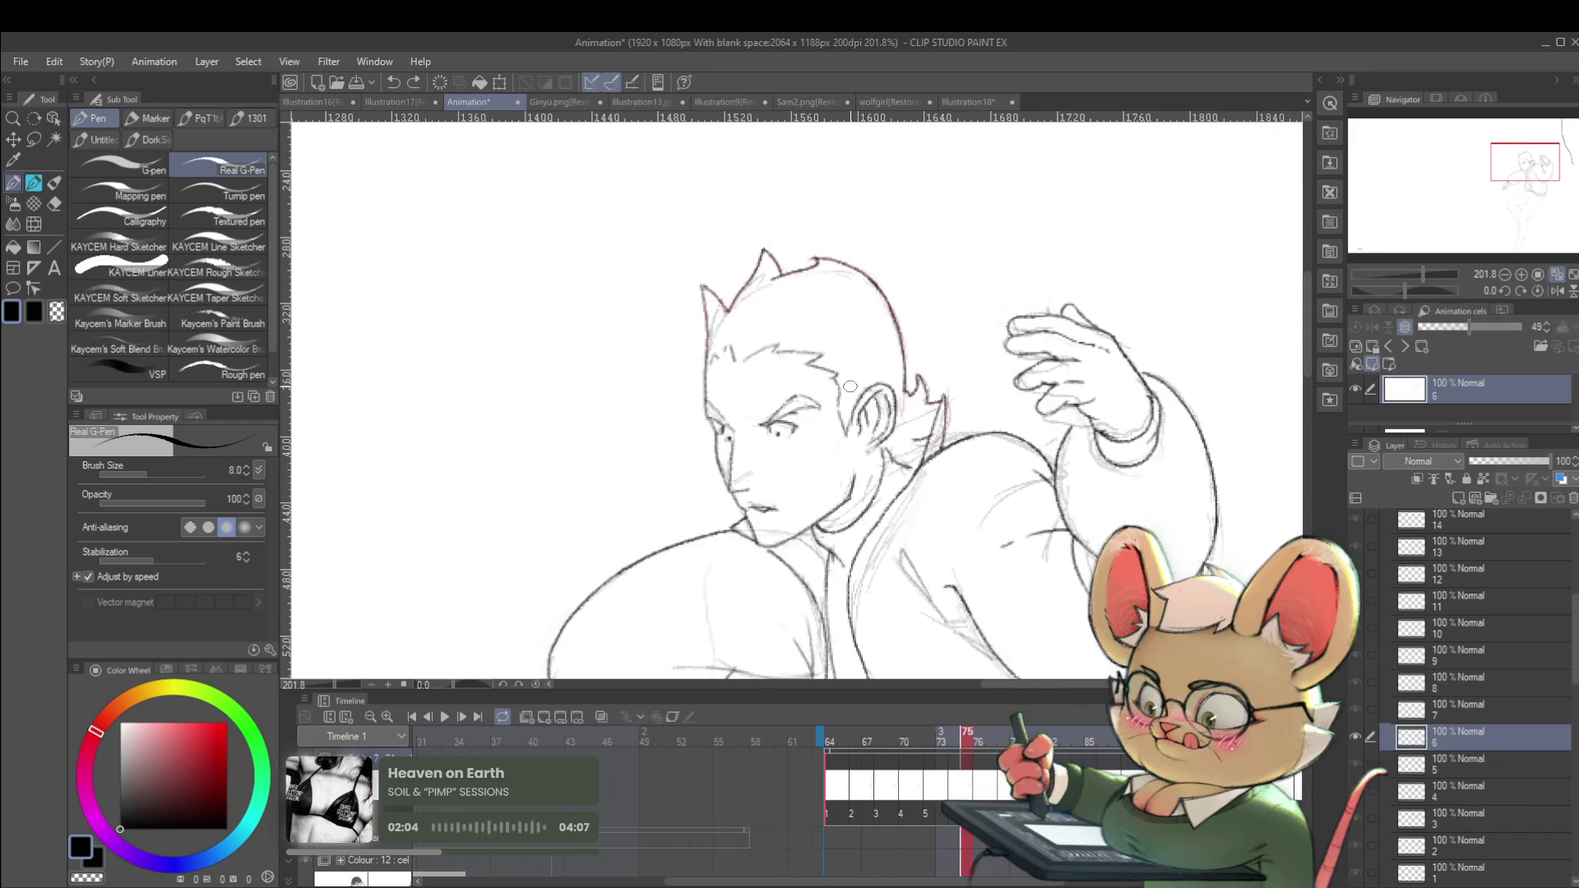
key(ctrl+Right)
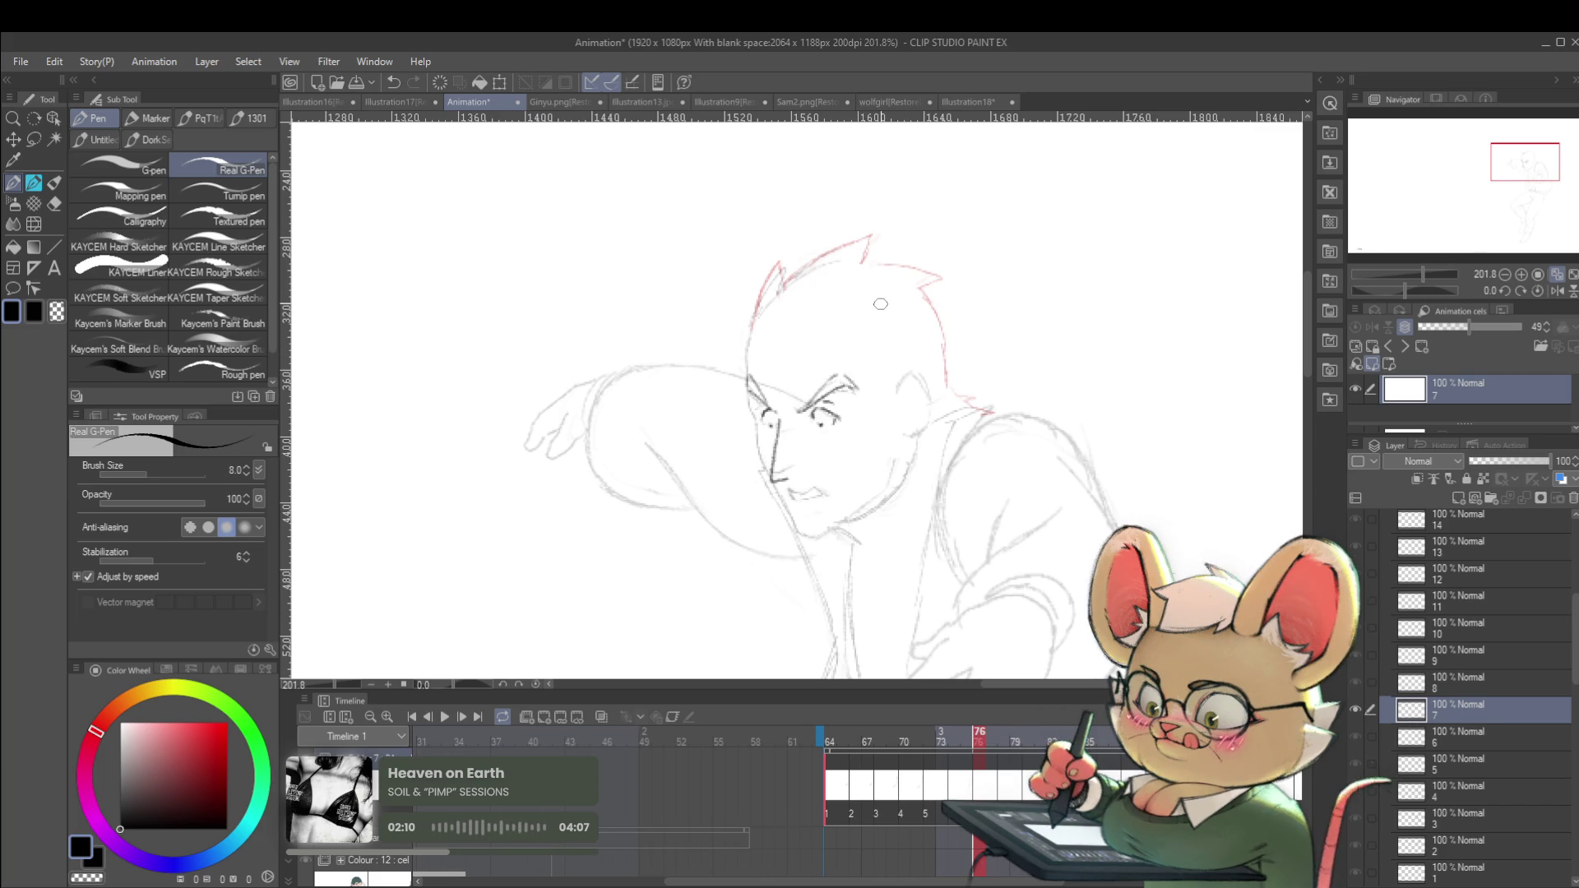
key(ctrl+Left)
key(ctrl+Right)
scroll(825, 316, down, 5)
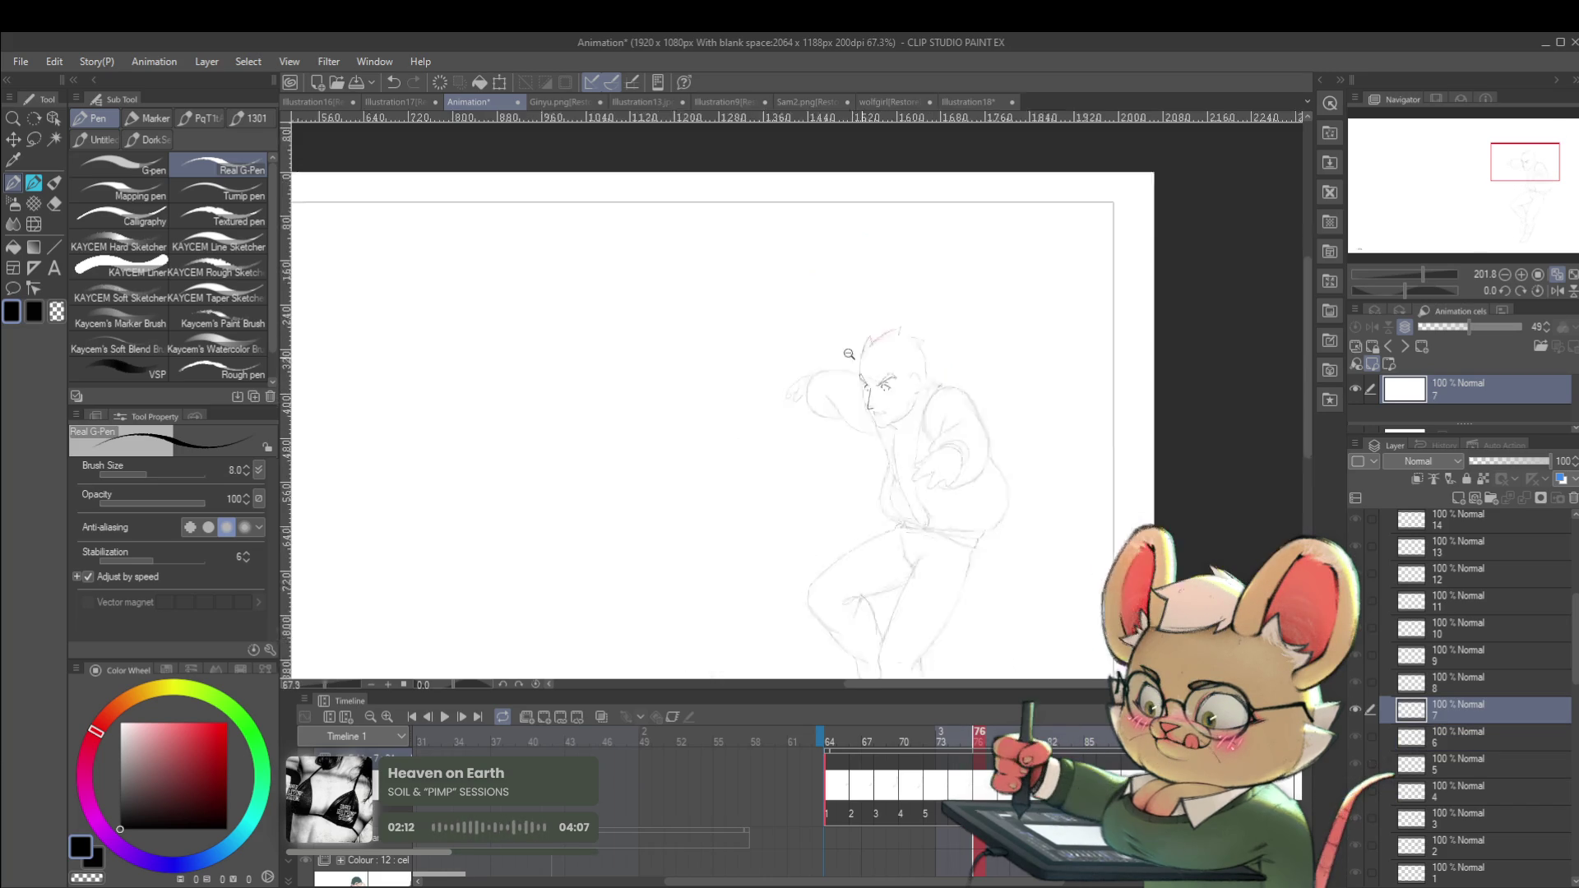
key(ctrl+Left)
key(ctrl+Right)
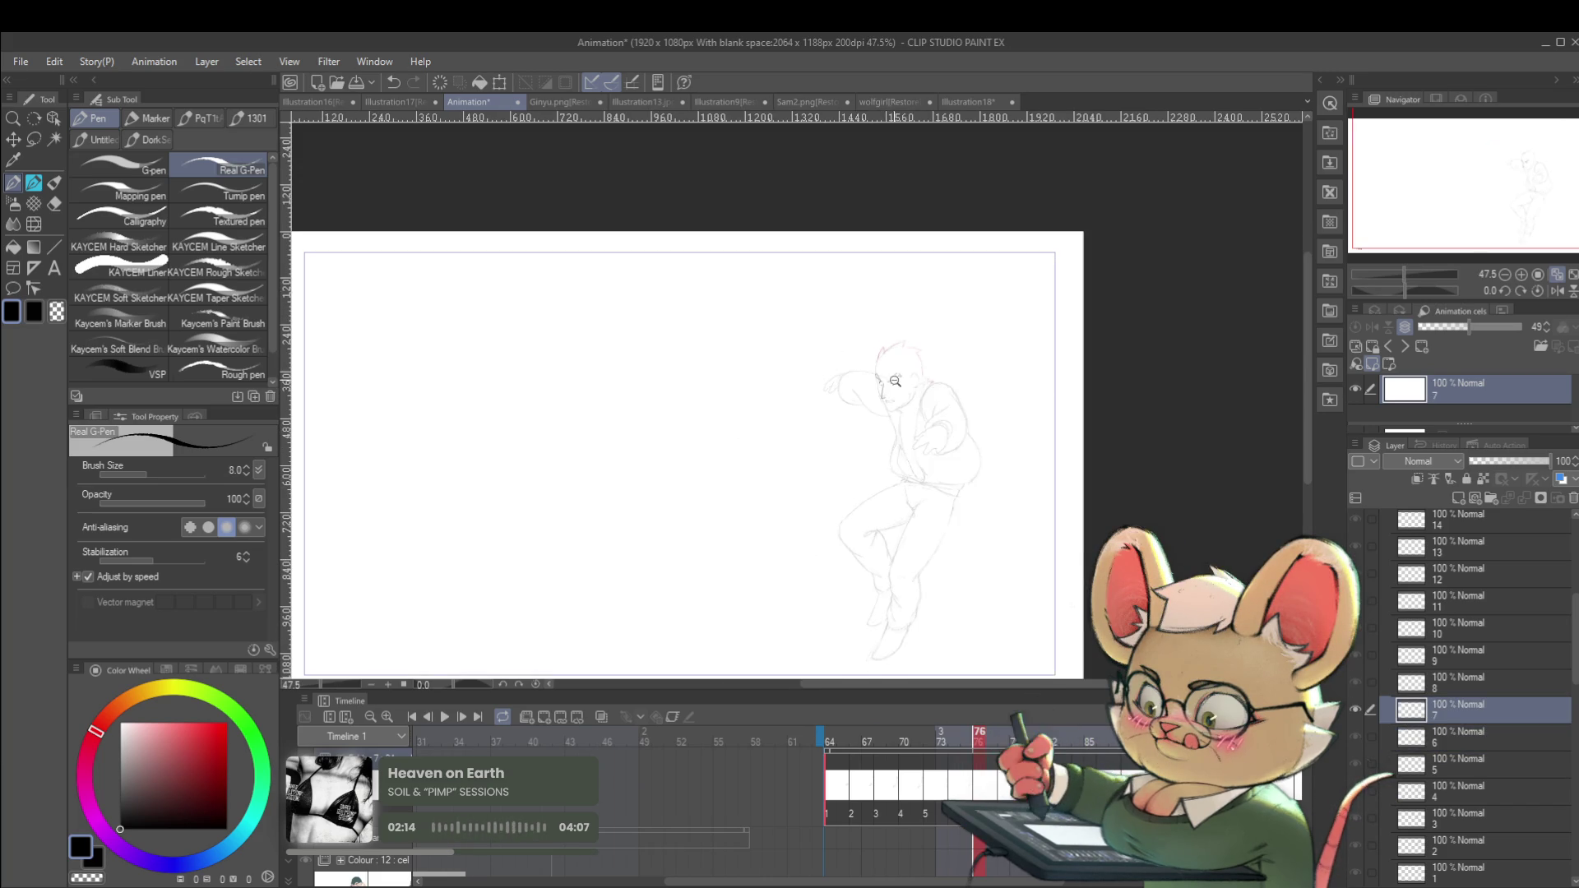
scroll(894, 381, up, 6)
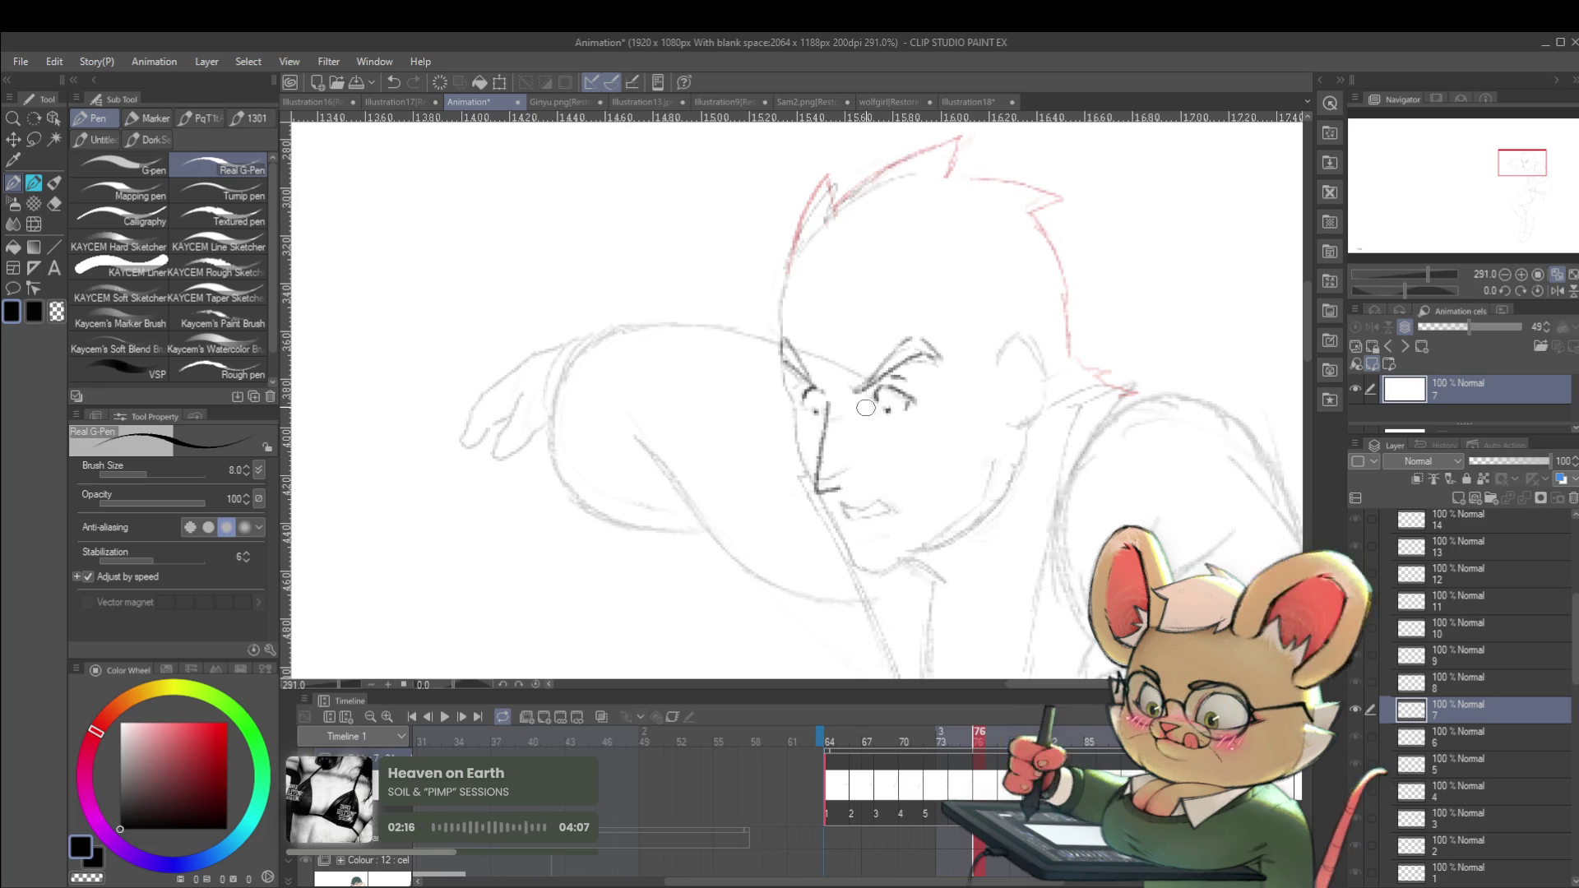
Lasso the far eyebrow and transform it to a steeper, angrier tilt, then deselect and review the frames.
key(m)
mouse_move(856, 396)
mouse_down()
mouse_move(955, 362)
mouse_move(895, 370)
mouse_move(945, 344)
mouse_up()
key(ctrl+t)
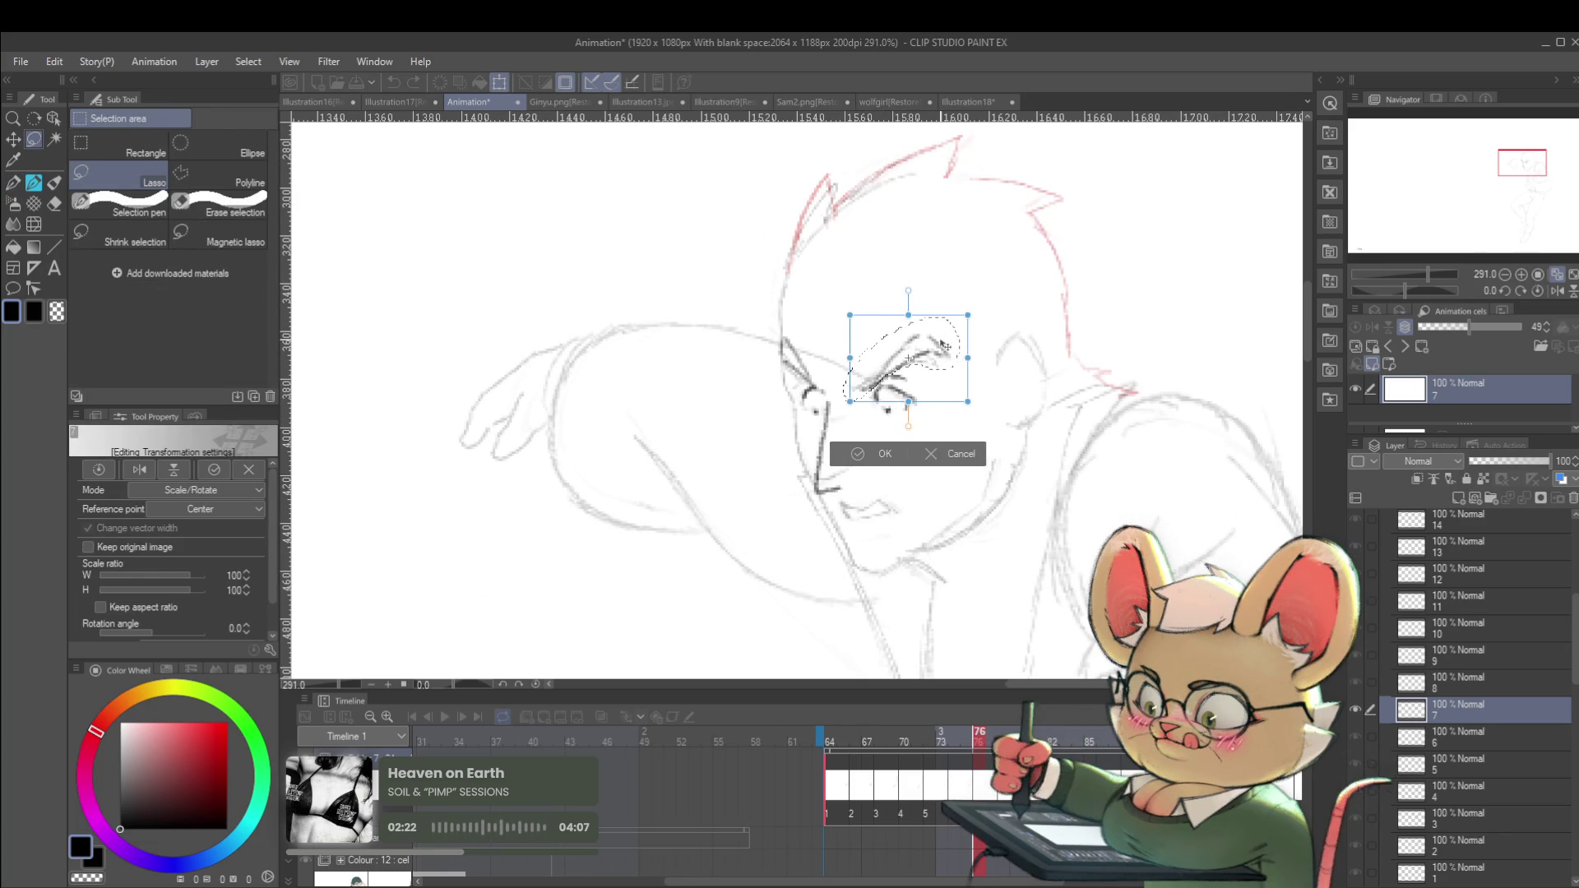
key(Return)
key(ctrl+d)
drag(939, 385, 869, 364)
key(space)
key(space)
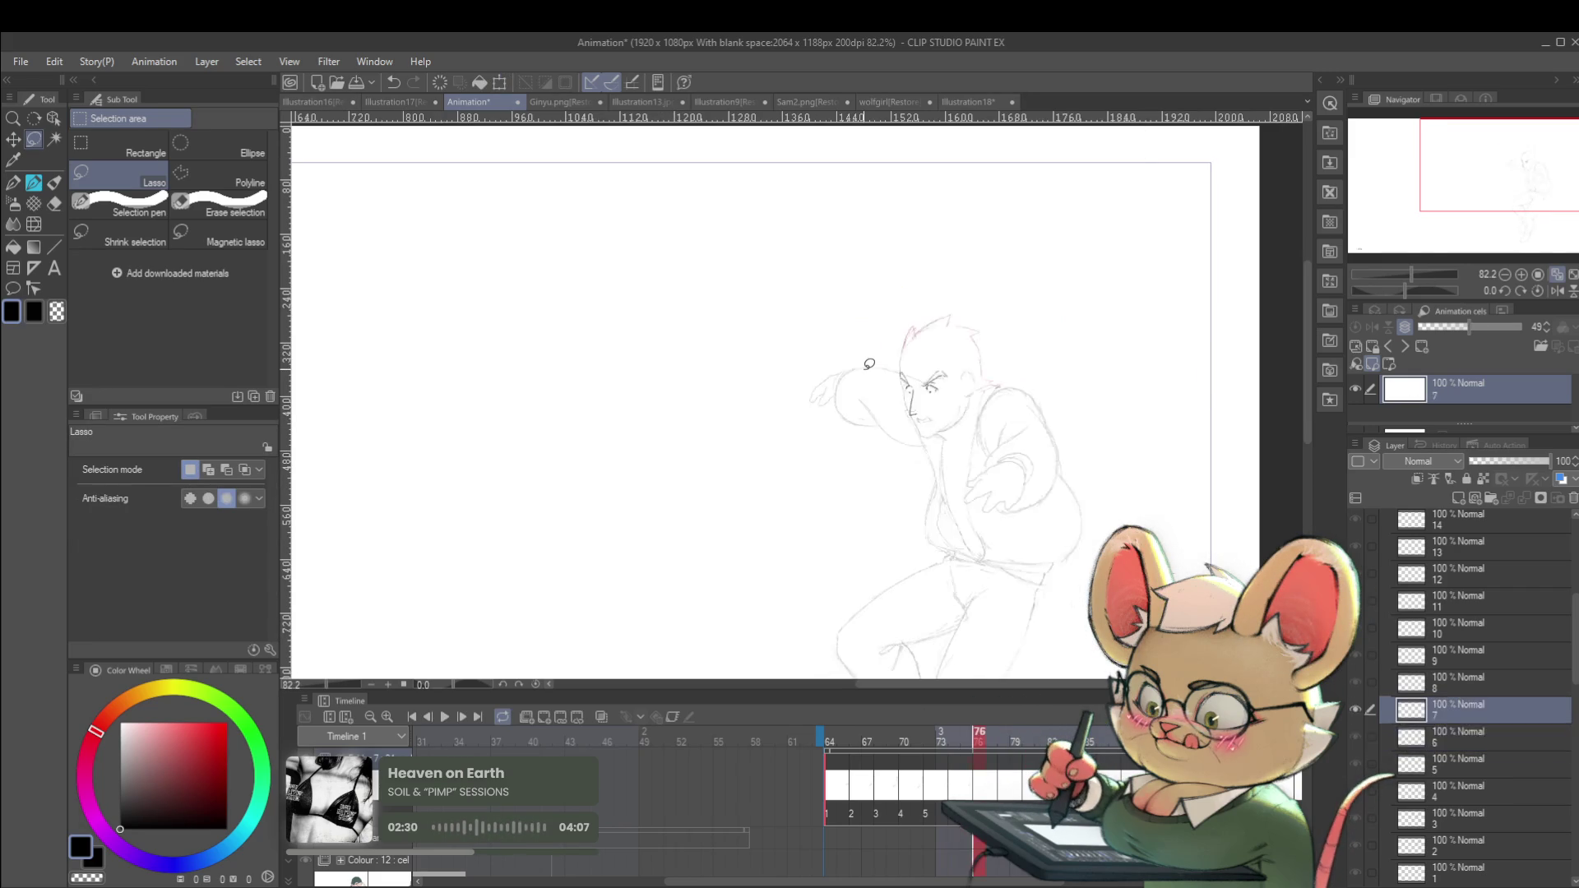
drag(864, 370, 885, 383)
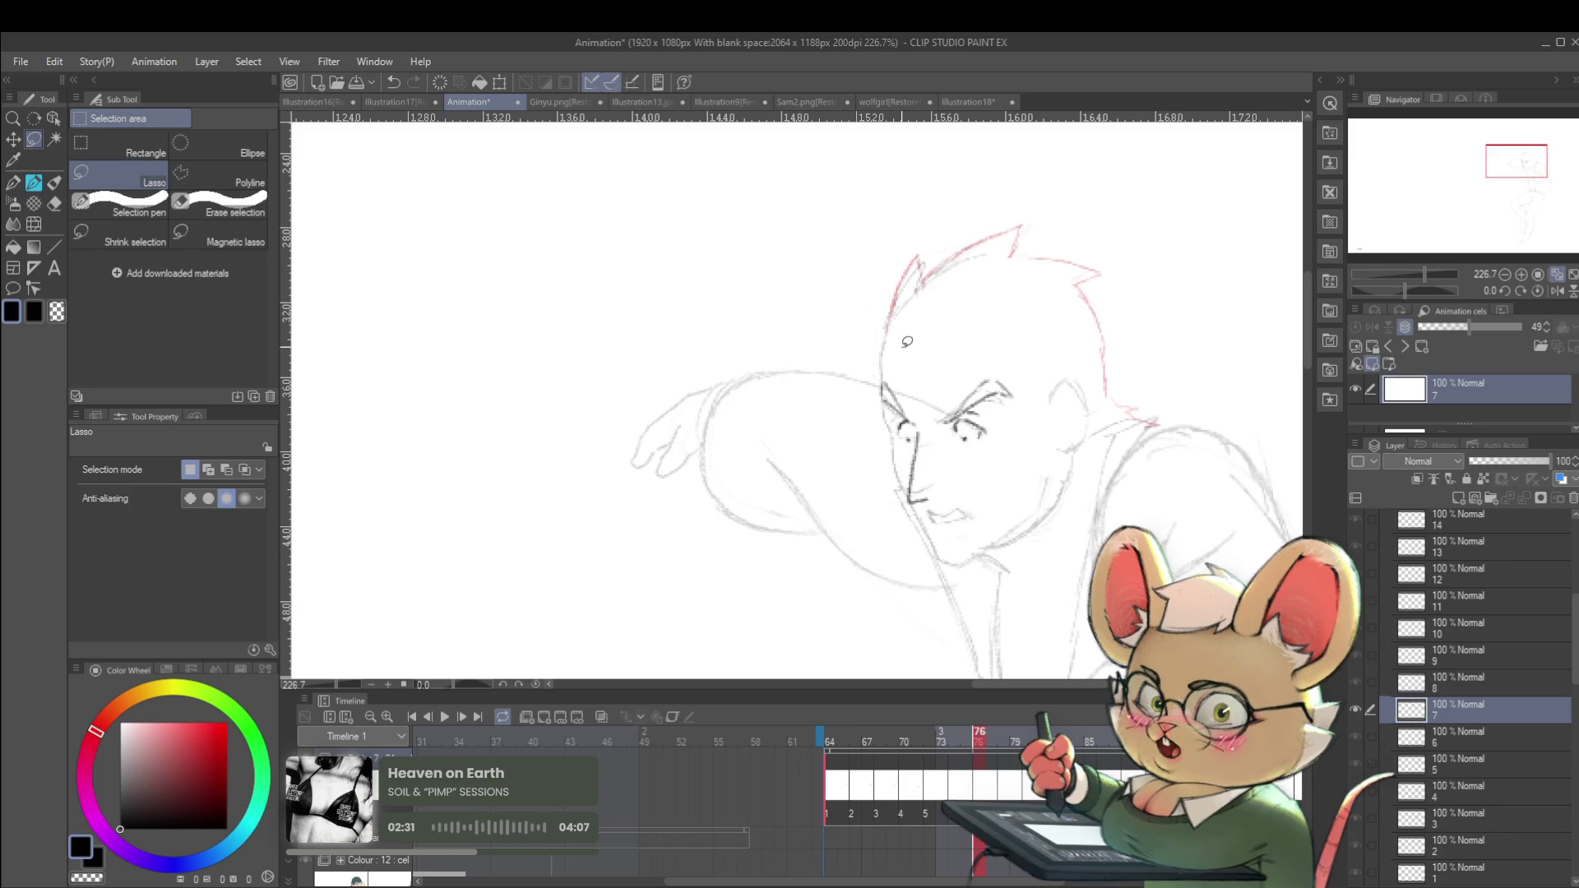
key(p)
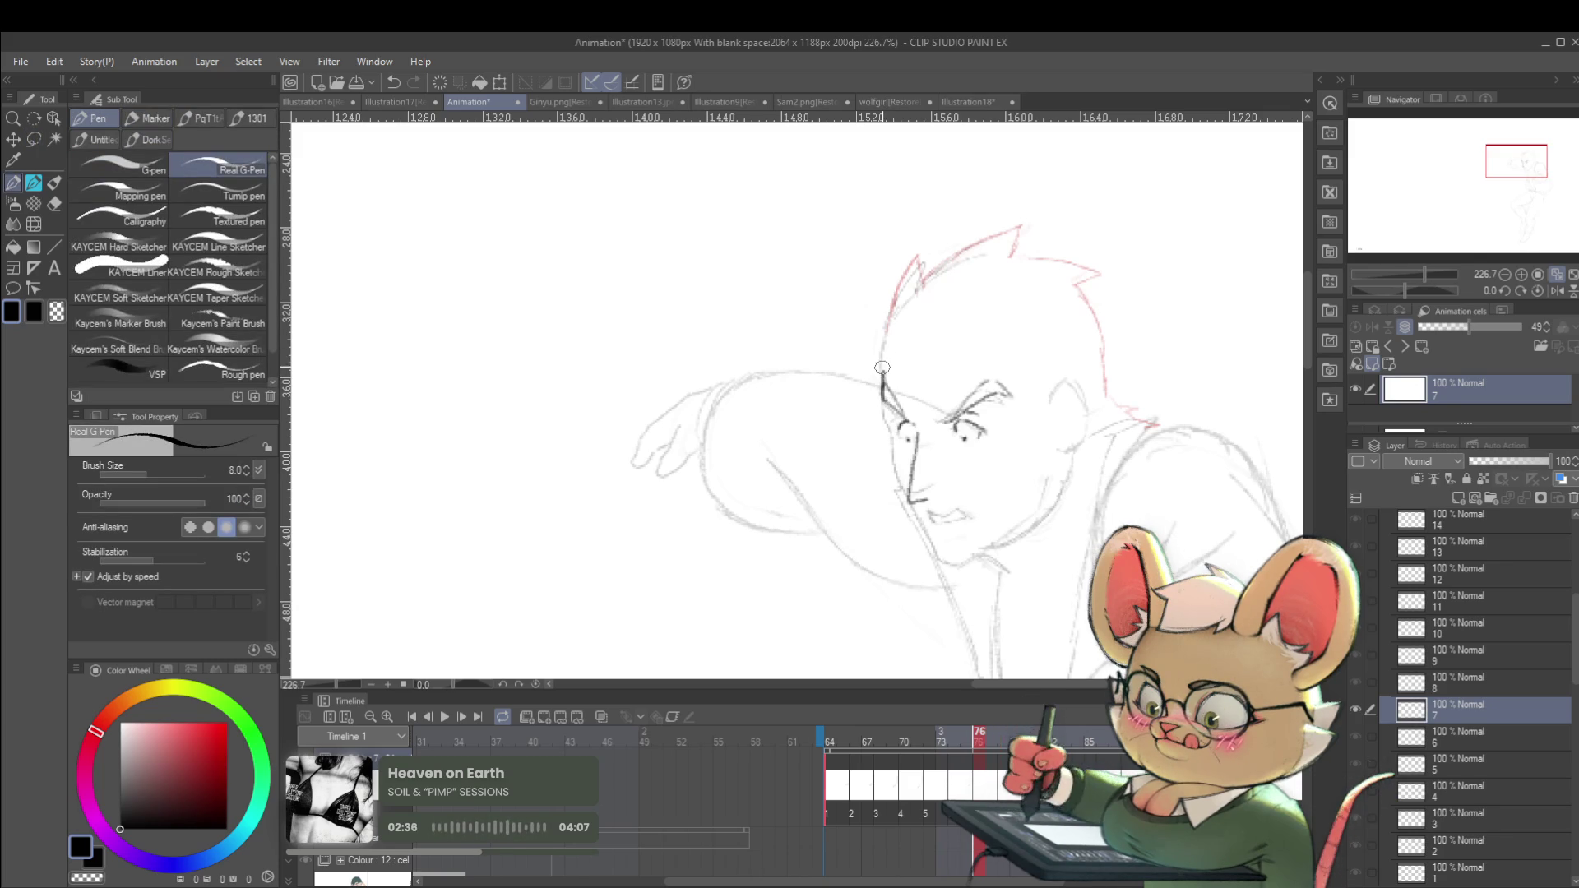
Ink the left head outline, a short line from the hair spike, and the cheek and jaw line.
mouse_move(882, 393)
mouse_down()
mouse_move(886, 309)
mouse_move(915, 260)
mouse_up()
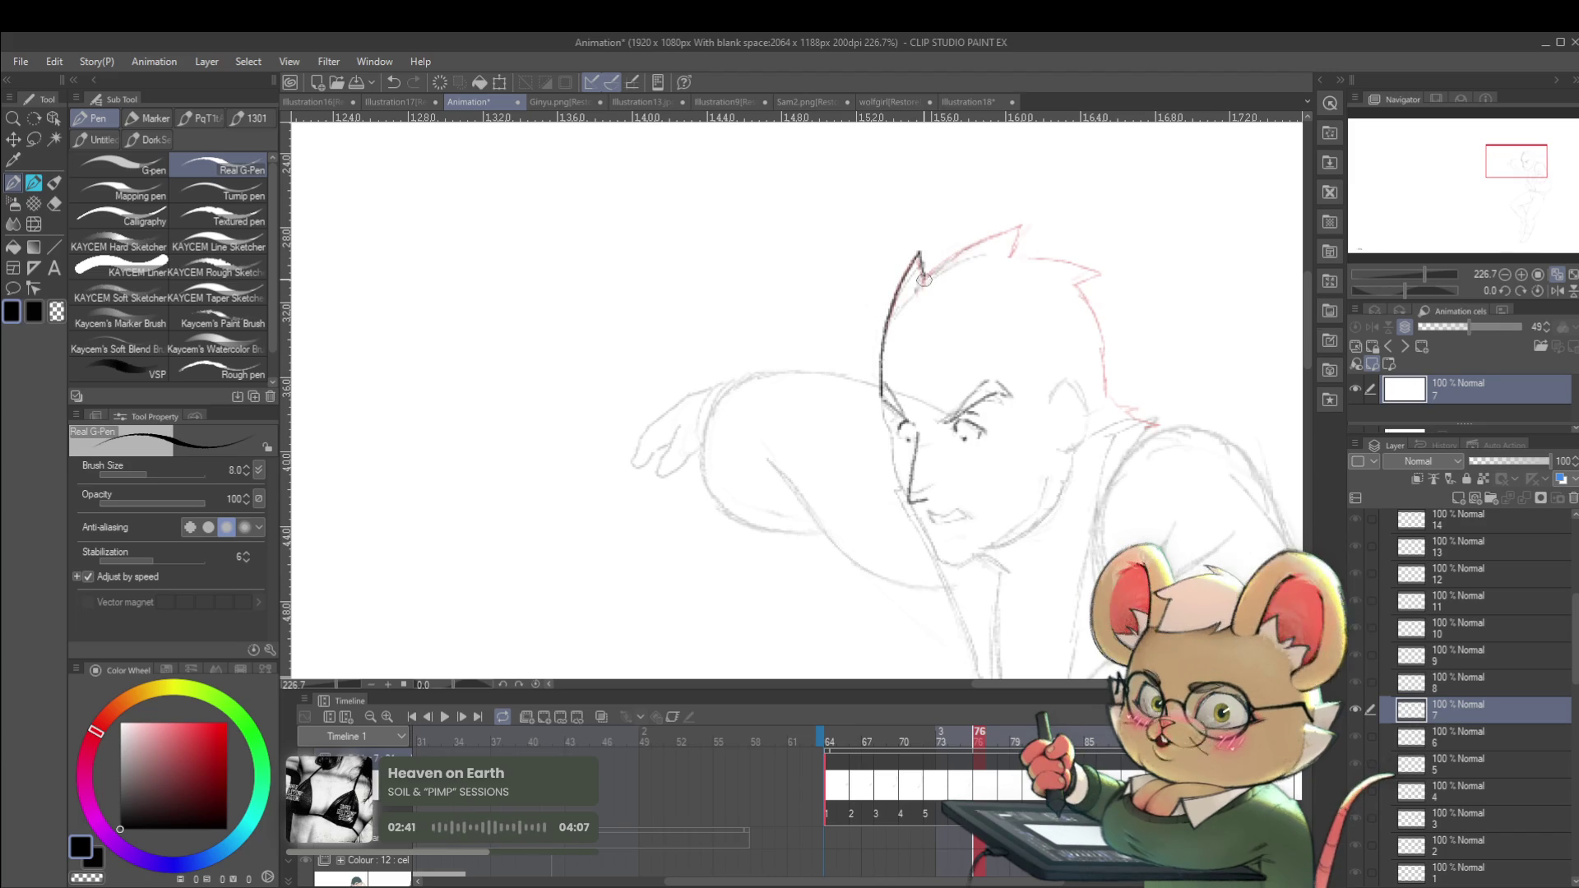
scroll(905, 247, down, 5)
mouse_move(878, 235)
mouse_down()
mouse_move(888, 304)
mouse_move(959, 294)
mouse_up()
scroll(932, 320, up, 5)
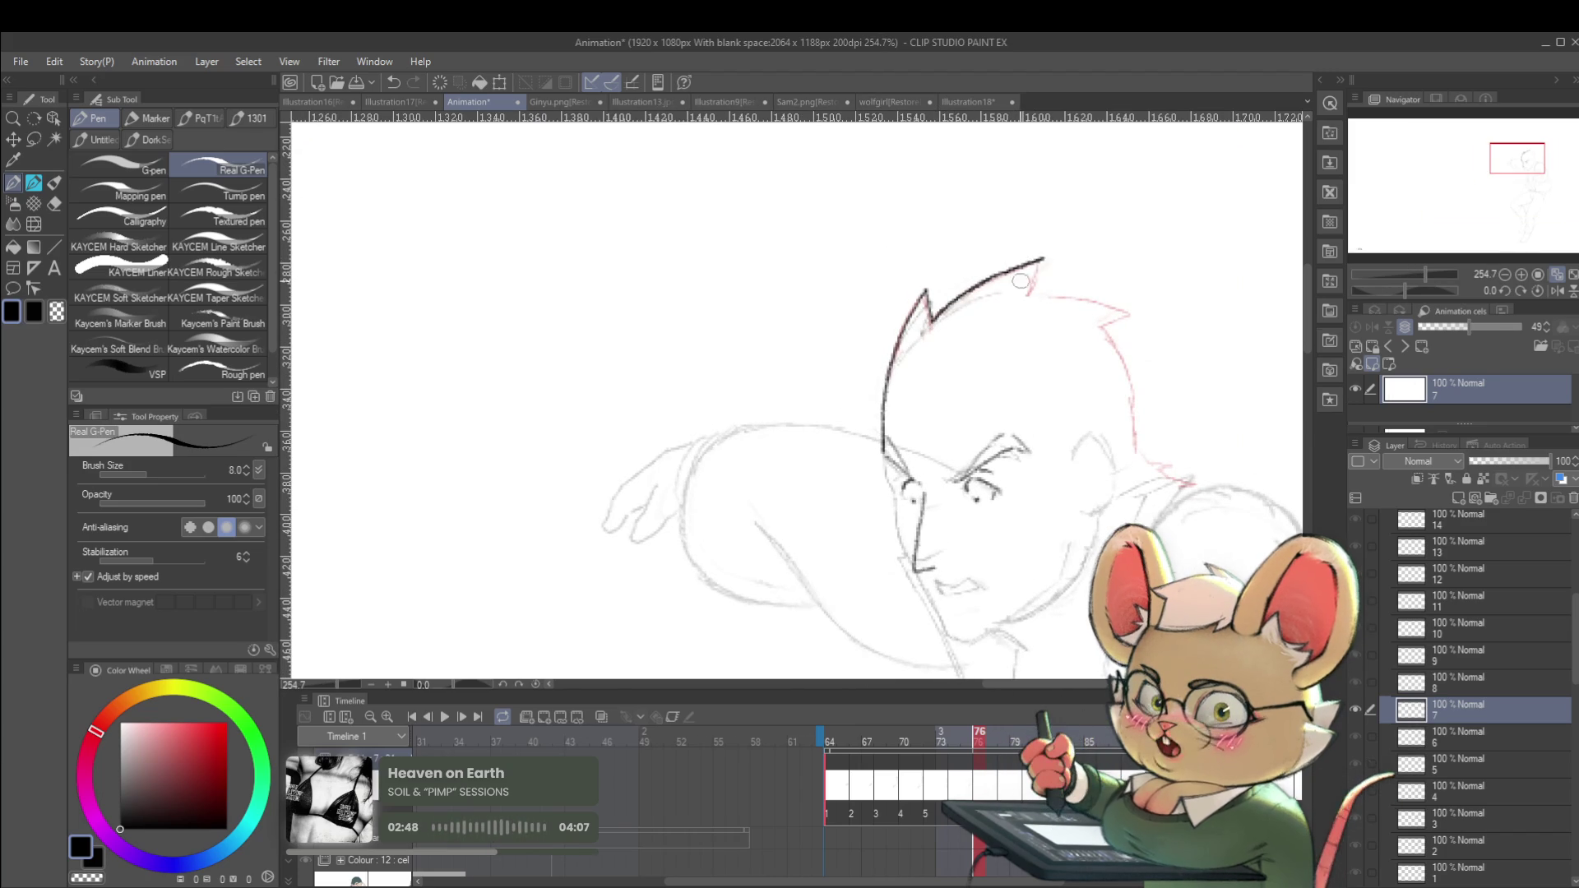
mouse_move(1041, 258)
mouse_down()
mouse_move(1022, 302)
mouse_move(954, 263)
mouse_move(898, 279)
mouse_up()
scroll(995, 253, down, 5)
scroll(898, 280, up, 5)
key(Left)
key(Right)
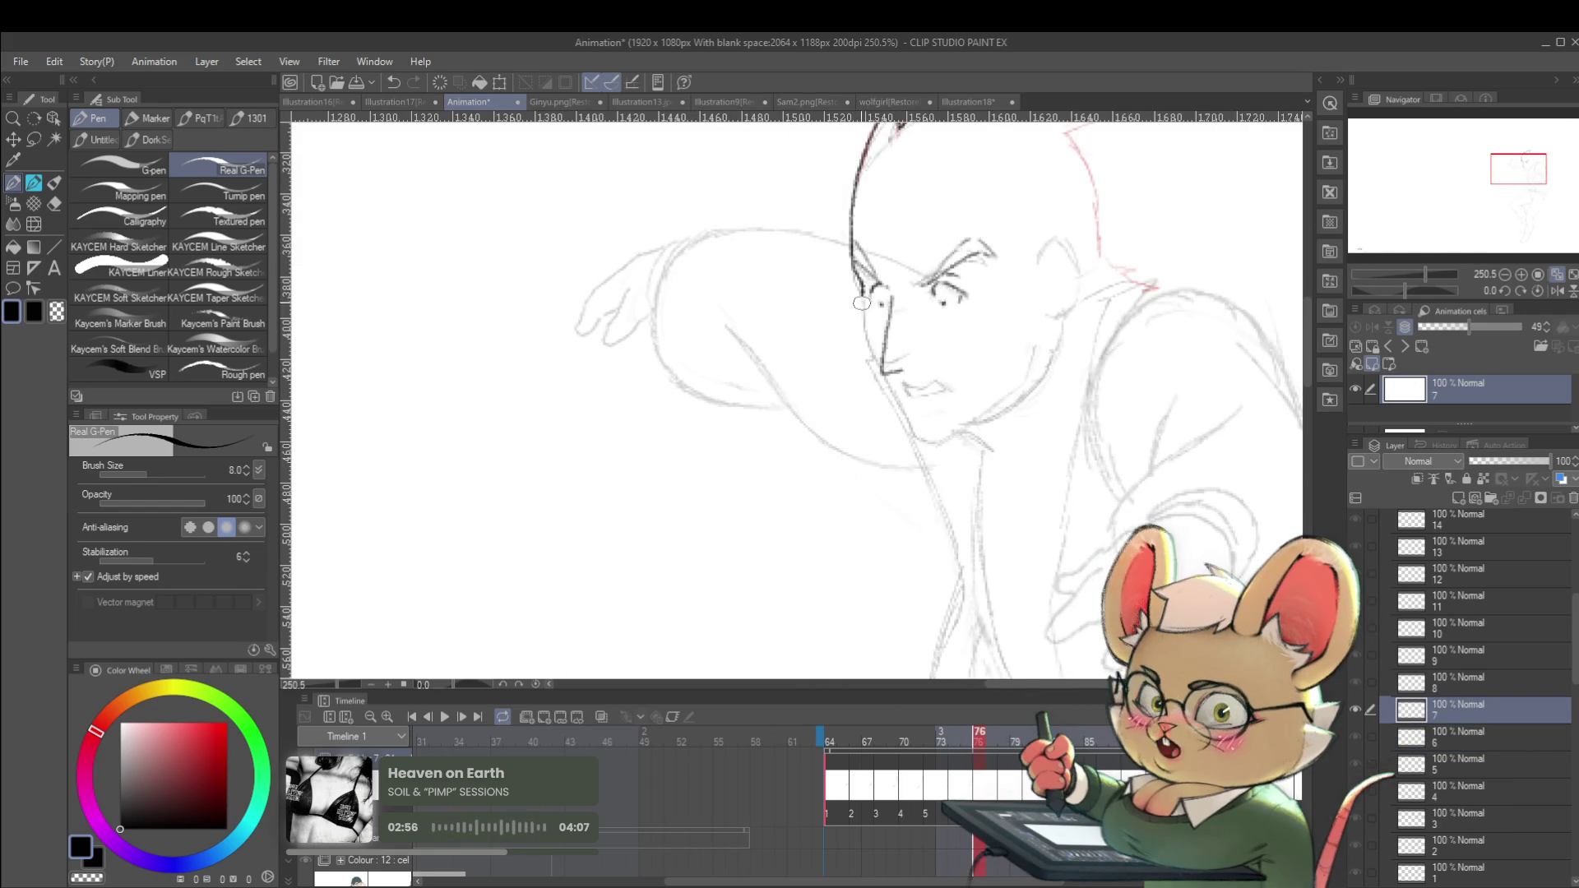
drag(865, 328, 877, 359)
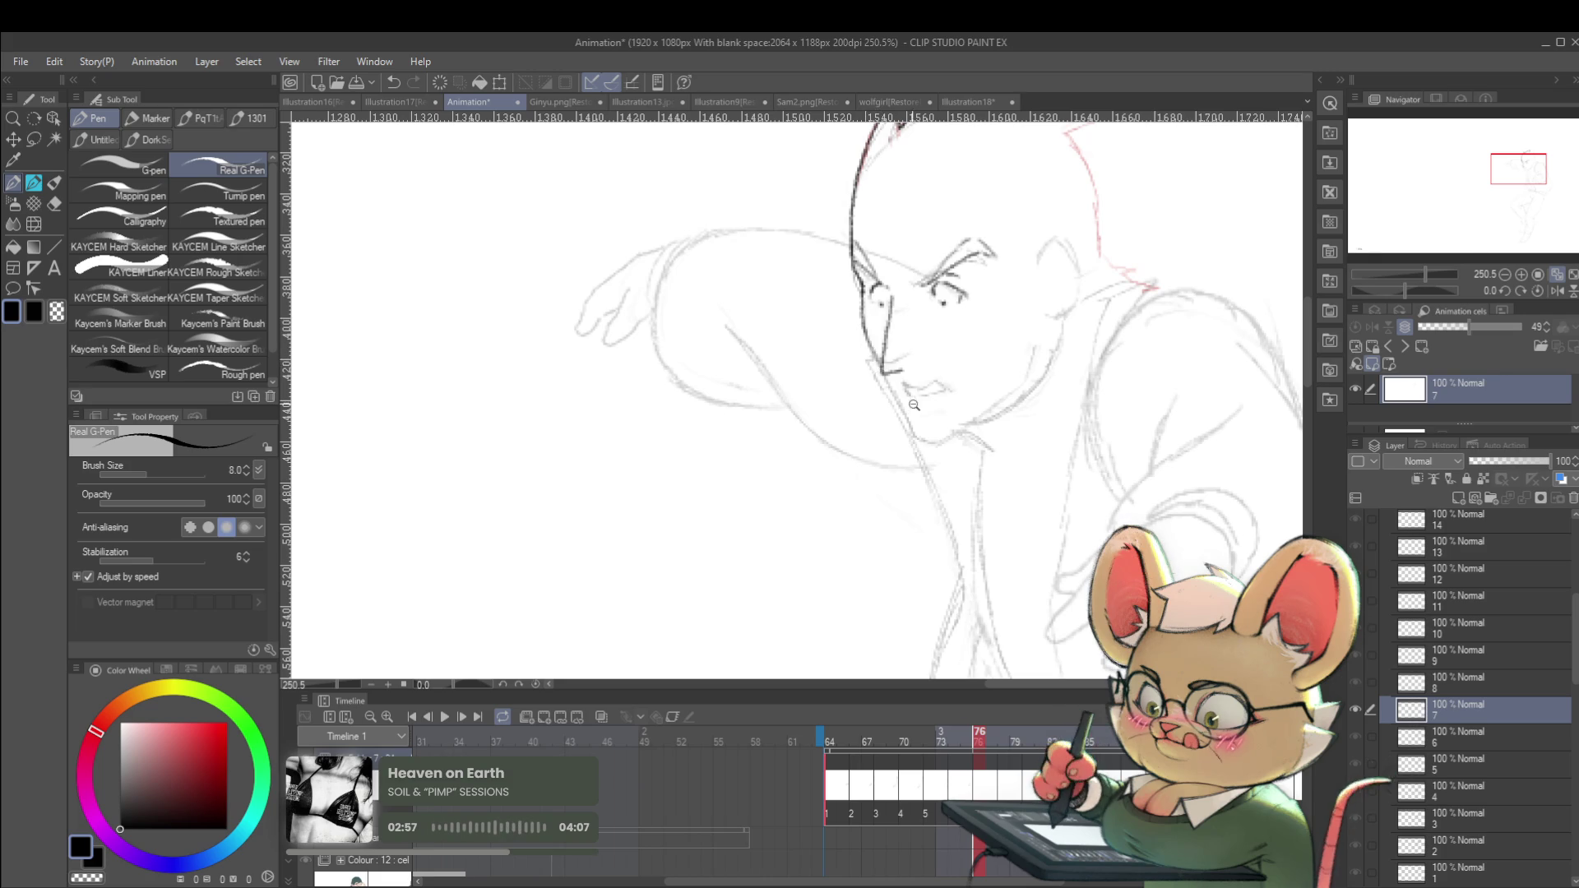
Compare the frame 76 face sketch against frame 75's clean drawing several times.
scroll(909, 402, down, 5)
scroll(949, 326, up, 2)
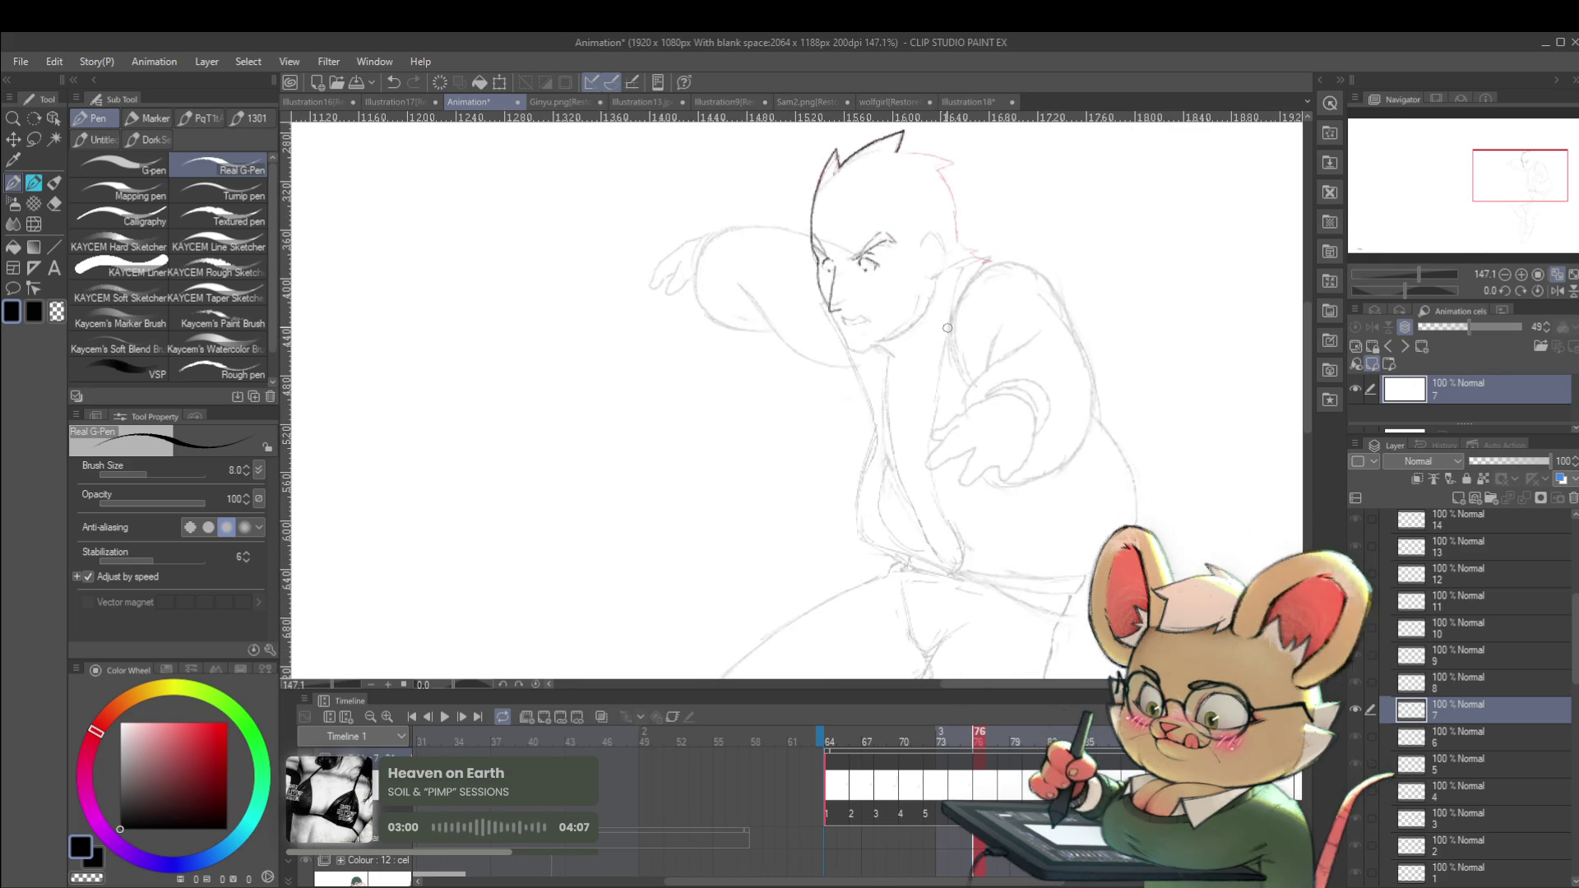
key(alt+bracketleft)
key(alt+bracketright)
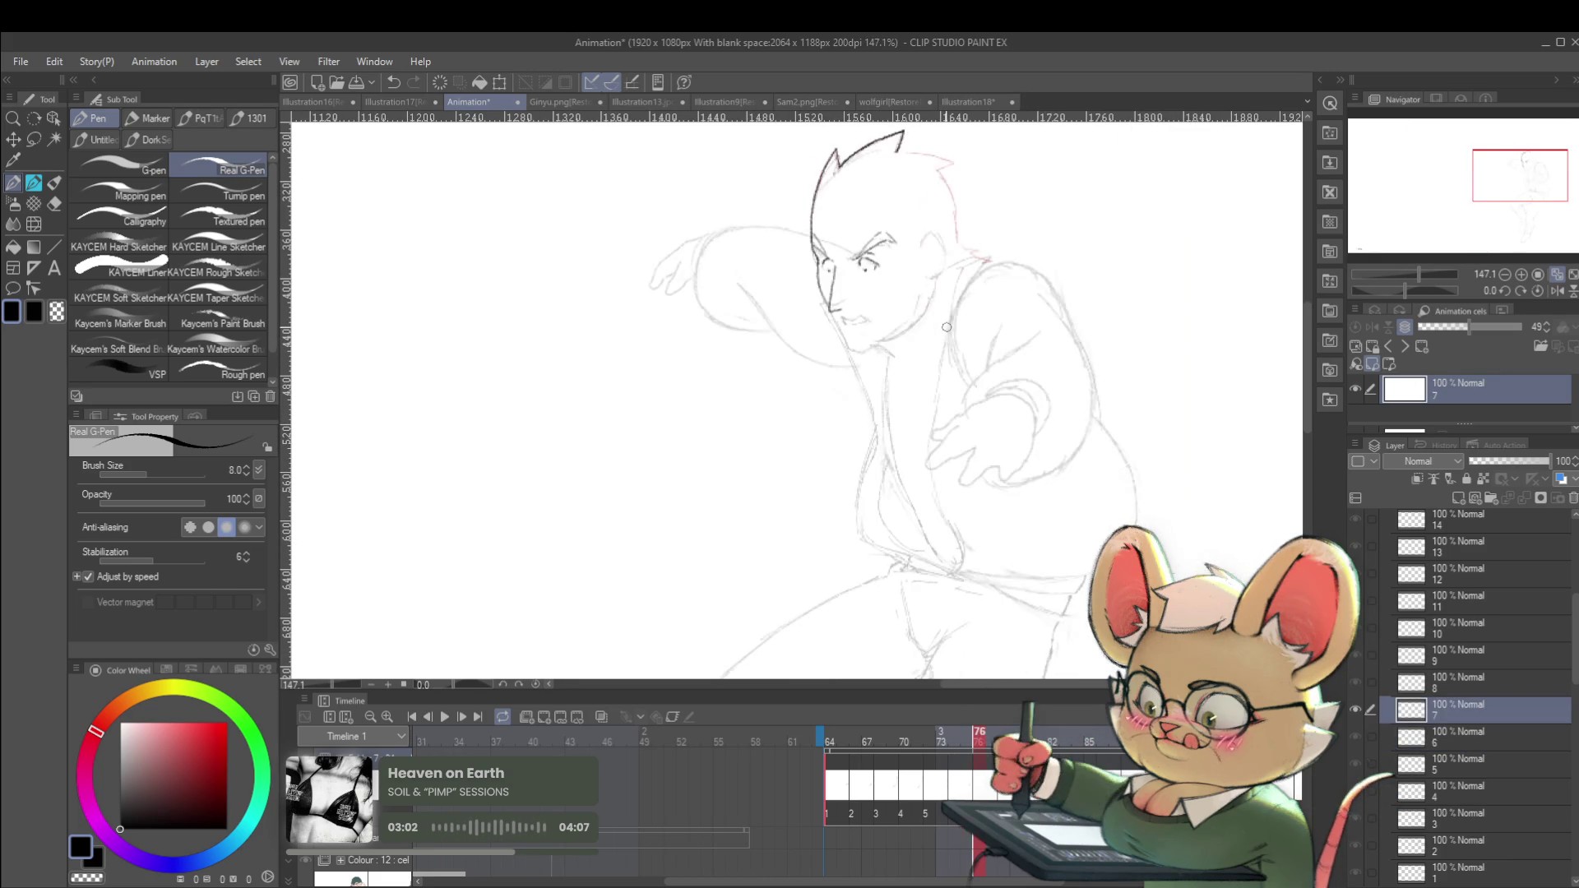
scroll(838, 299, up, 3)
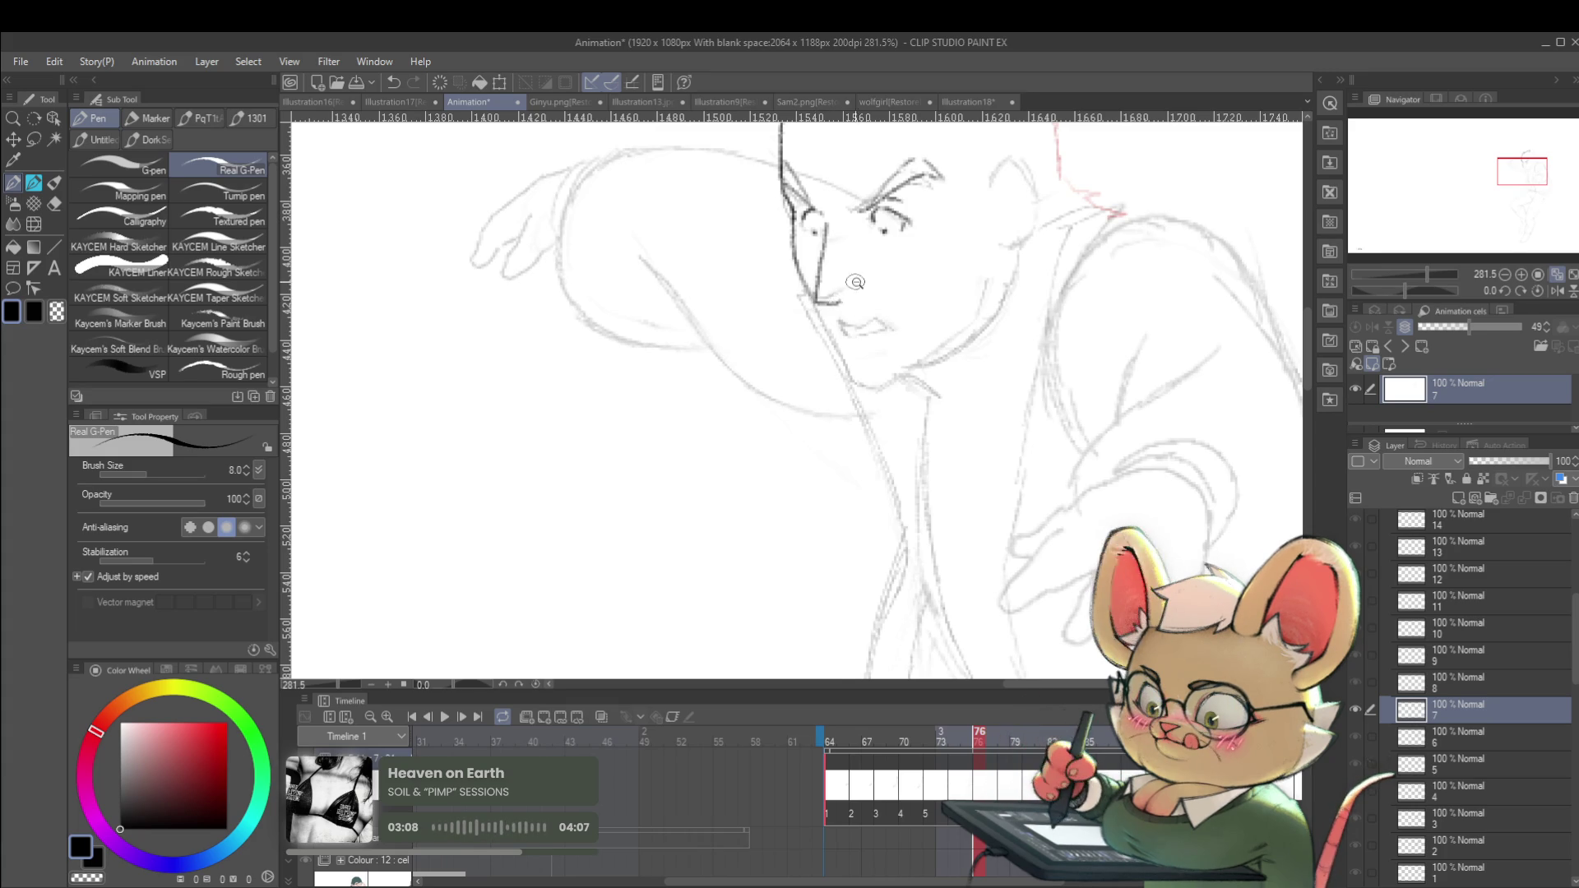
scroll(827, 308, down, 5)
key(alt+bracketleft)
key(alt+bracketright)
key(alt+bracketleft)
key(alt+bracketright)
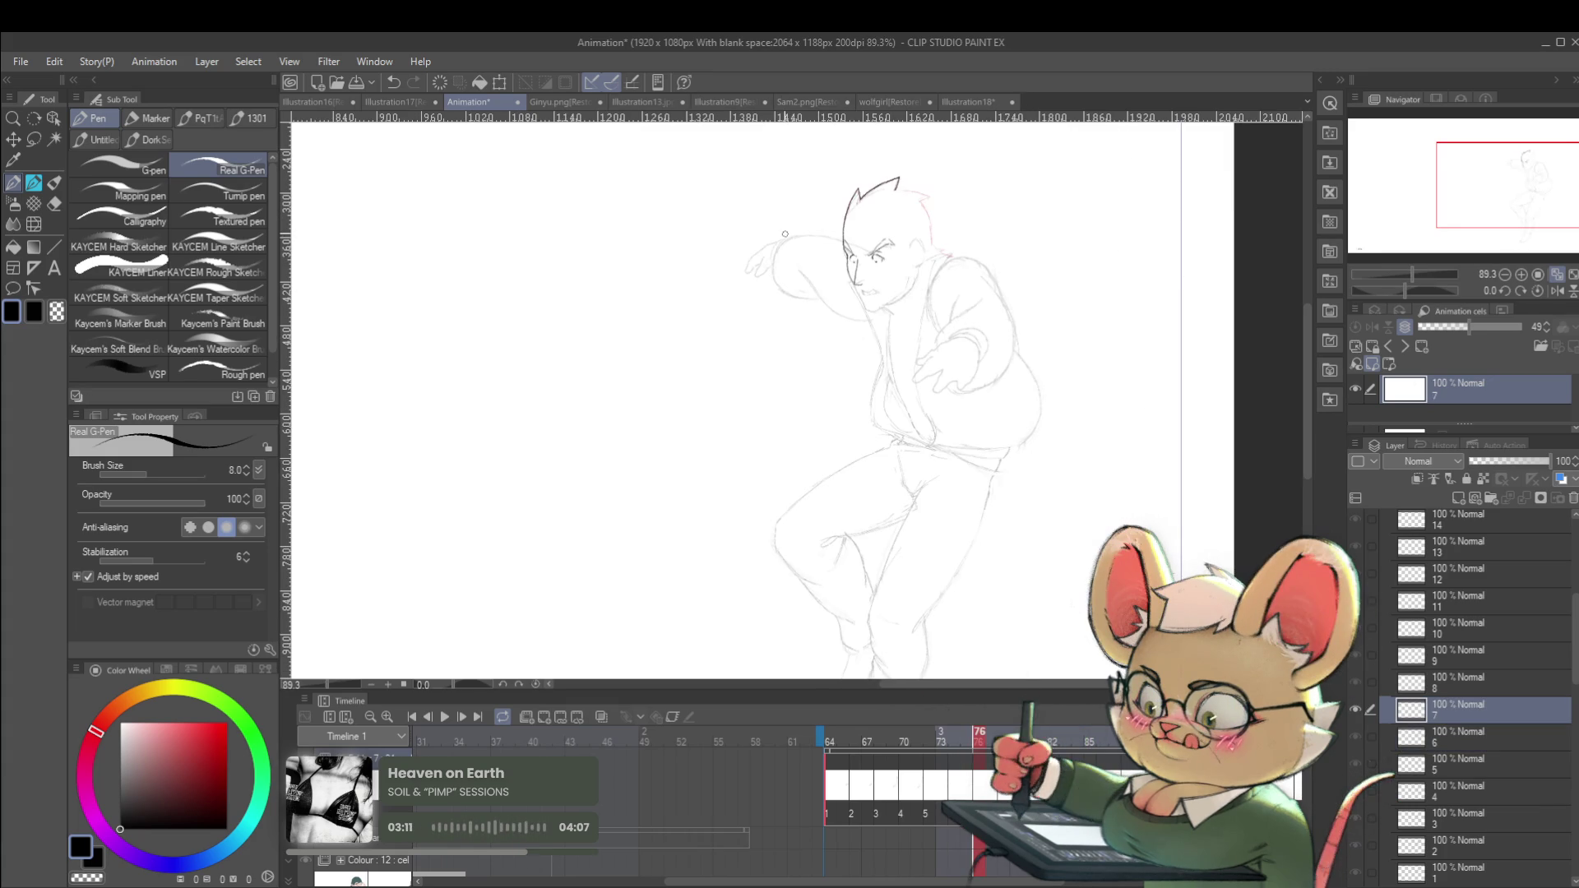
scroll(870, 257, up, 6)
key(alt+bracketleft)
key(alt+bracketright)
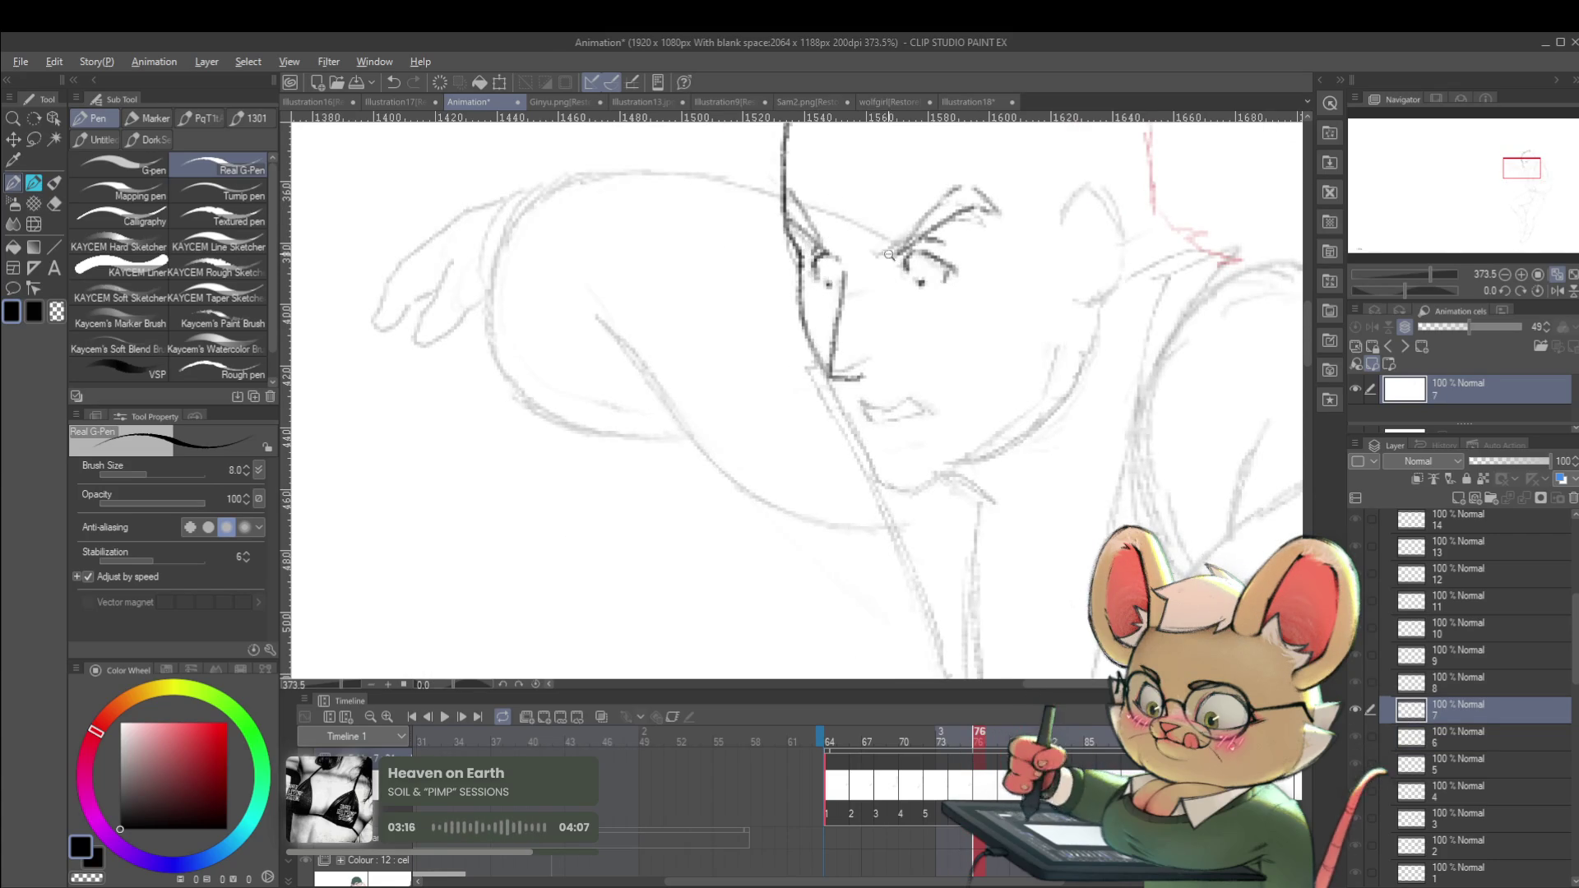
scroll(892, 236, down, 6)
scroll(889, 270, up, 4)
key(alt+bracketleft)
key(alt+bracketright)
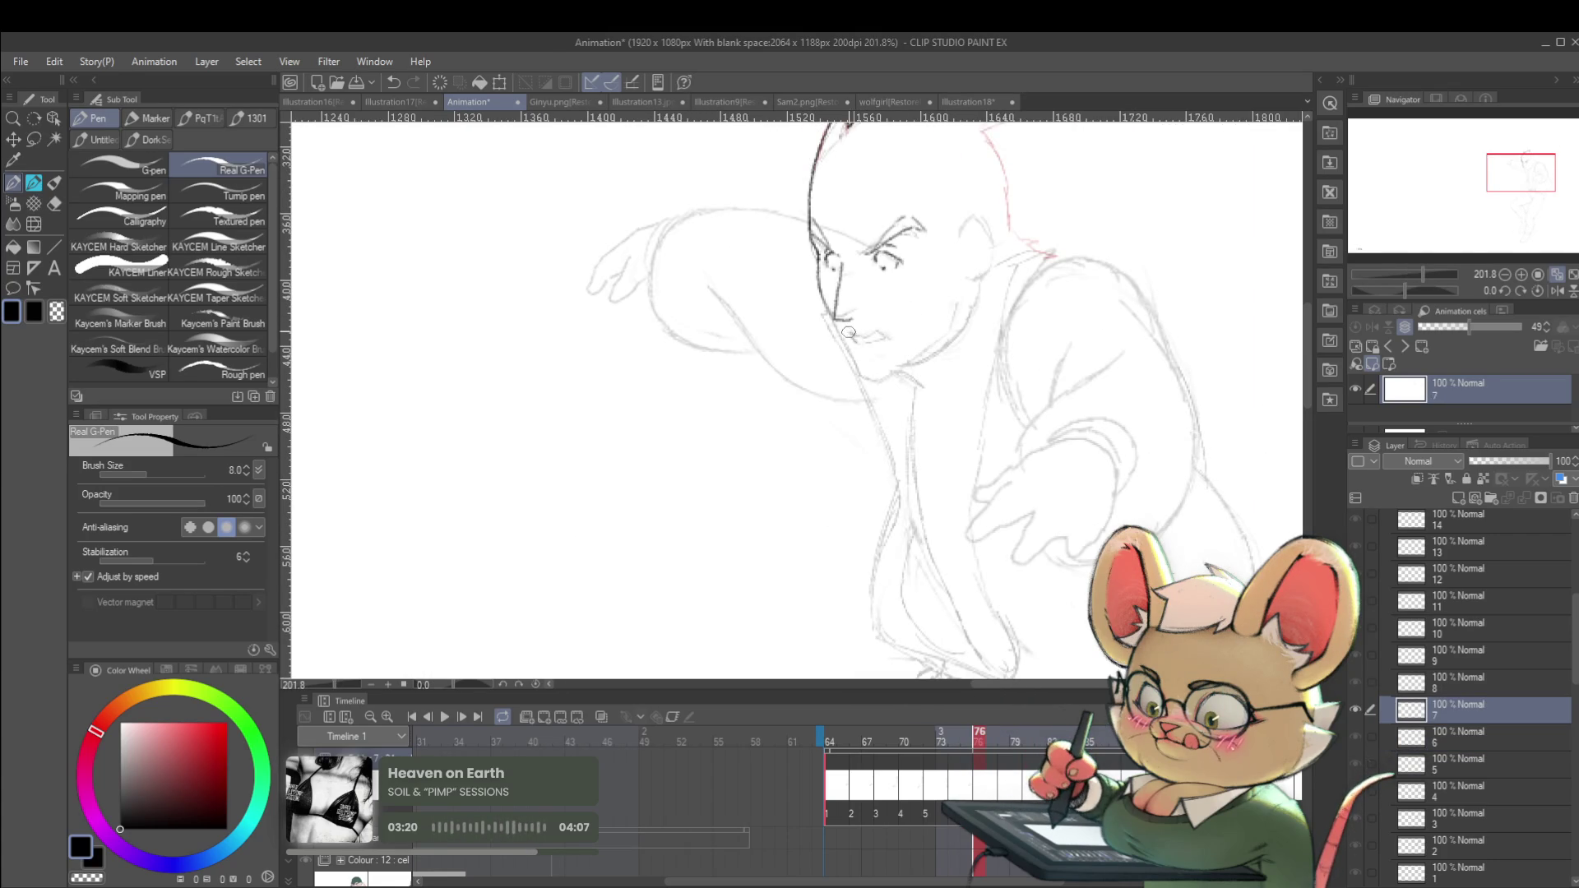
Redraw the man's mouth as an open grimace.
mouse_move(872, 329)
mouse_down()
mouse_move(890, 340)
mouse_move(876, 344)
mouse_up()
scroll(879, 315, down, 6)
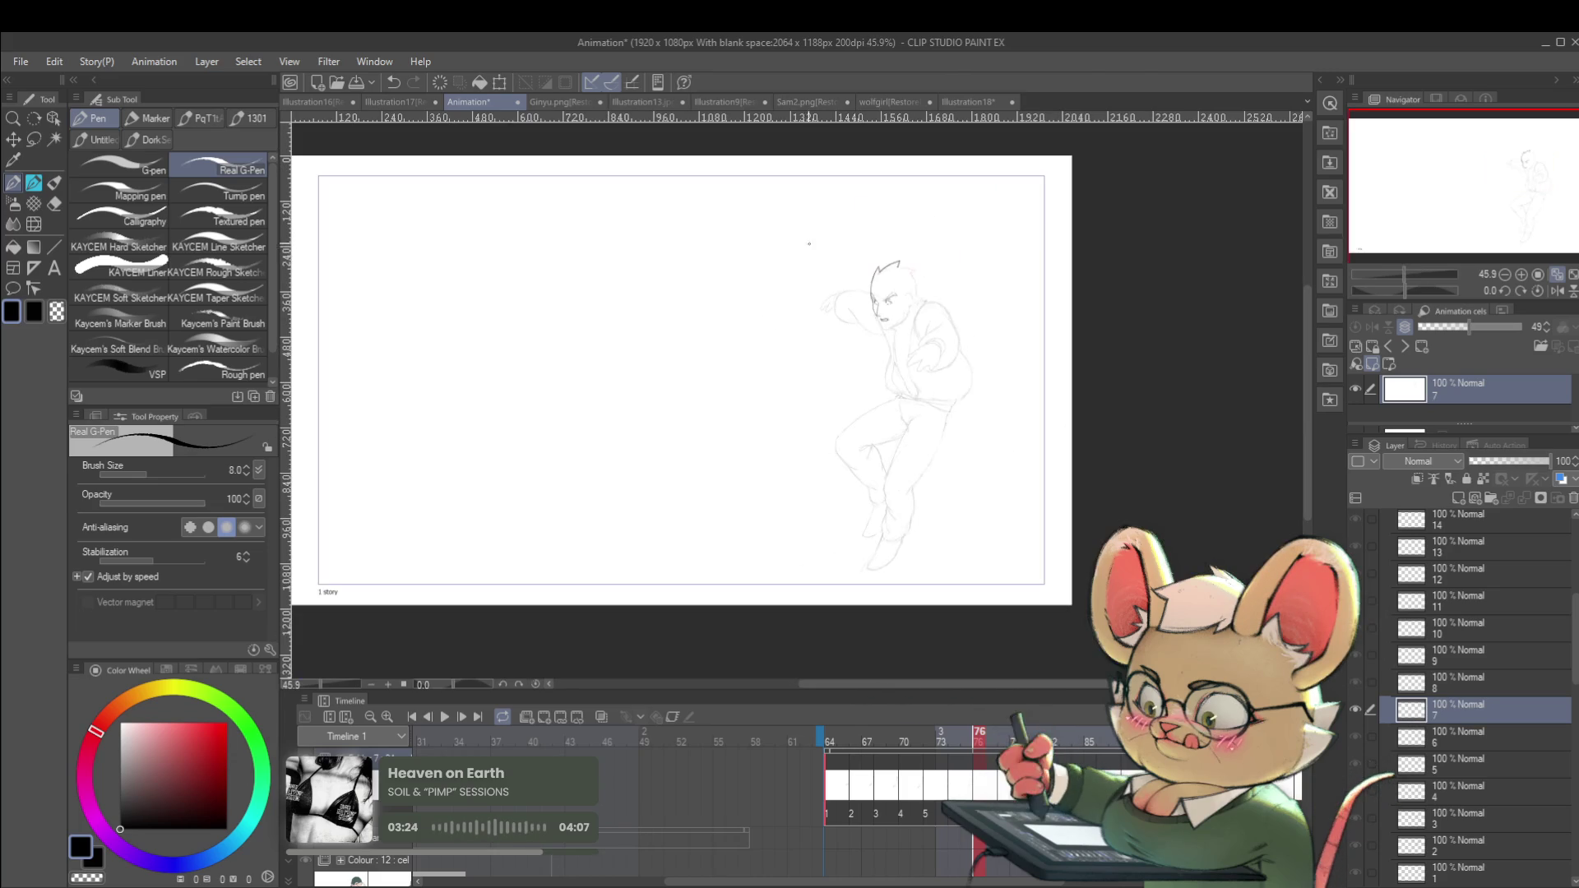
scroll(897, 317, up, 6)
scroll(896, 316, up, 1)
scroll(897, 317, down, 1)
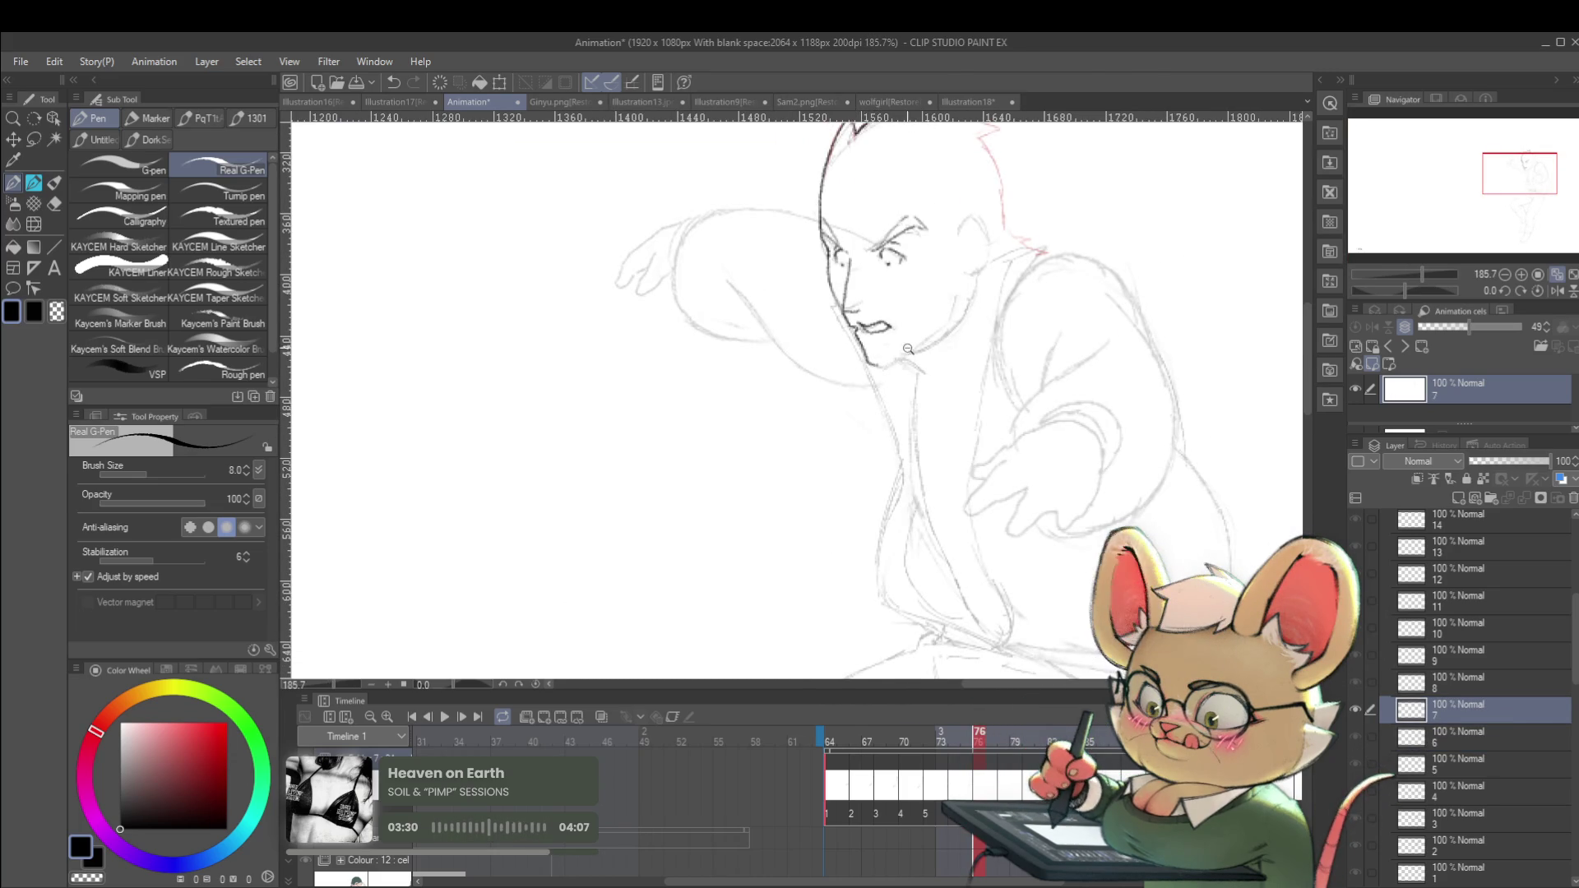
scroll(873, 361, down, 4)
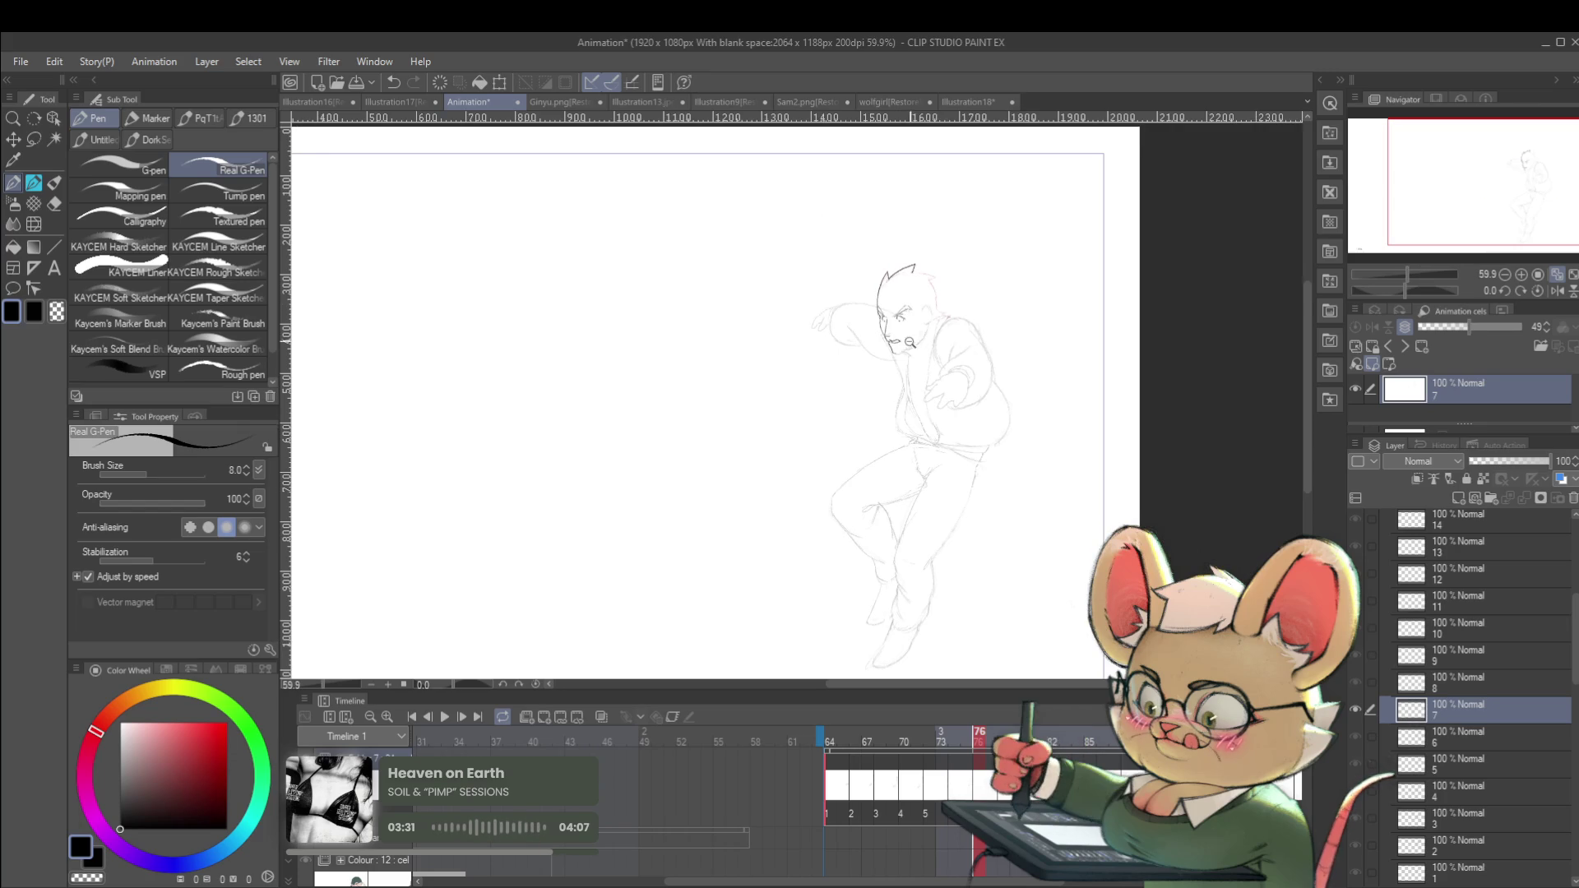
scroll(823, 310, up, 5)
scroll(823, 310, up, 1)
scroll(823, 310, down, 1)
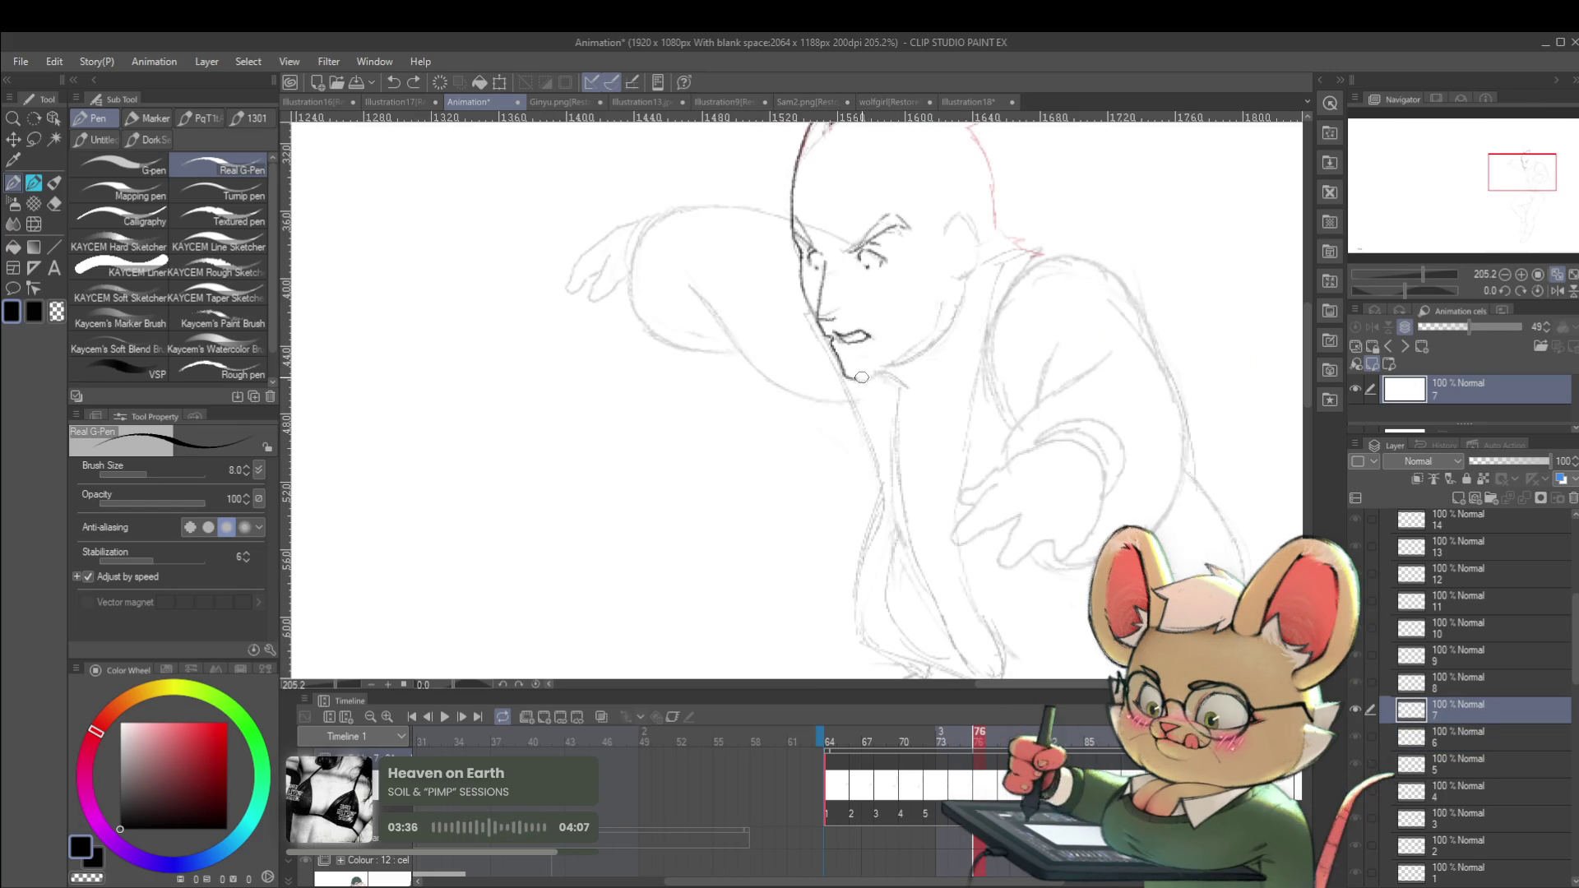
Check the face and collar against the neighbouring frame, then step back to the previous cel.
drag(1043, 339, 1011, 367)
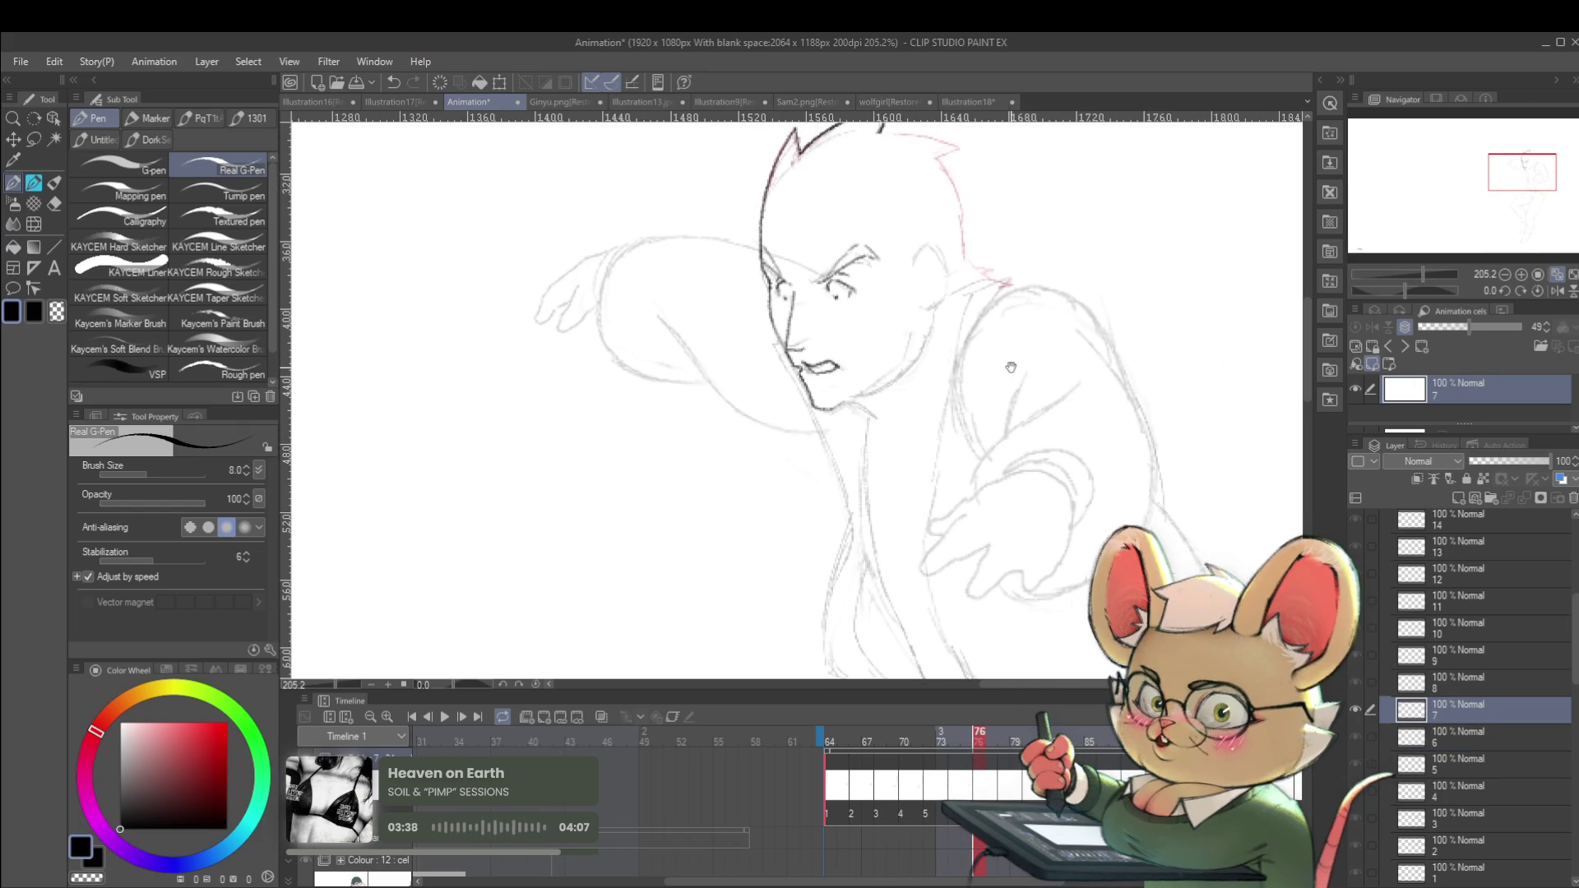
key(Left)
key(Right)
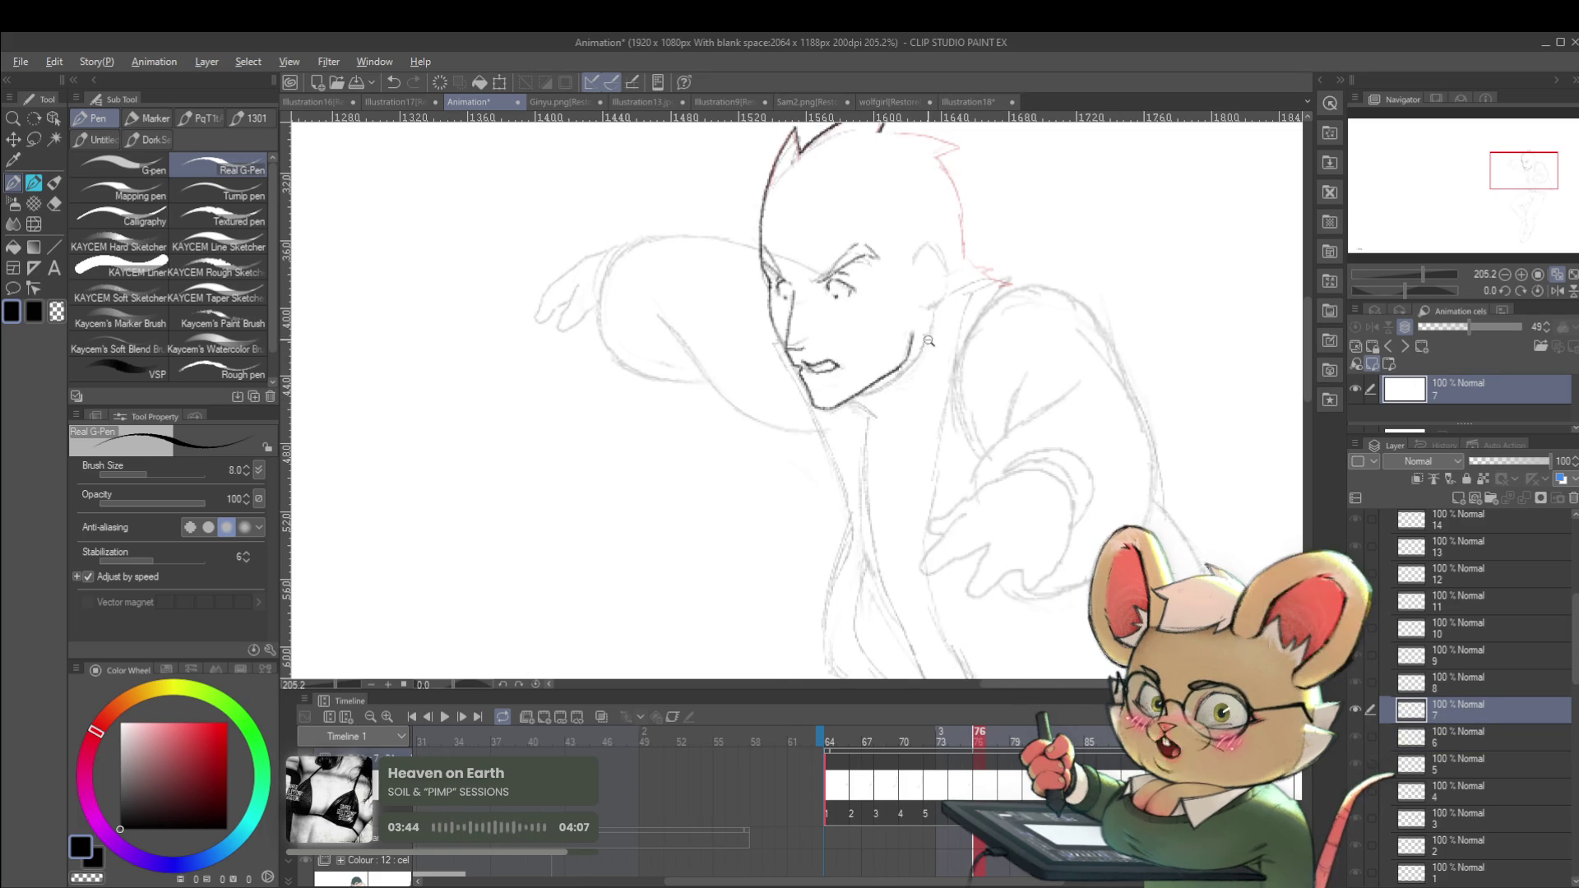
scroll(902, 362, down, 3)
key(Left)
key(Right)
key(Left)
key(Right)
key(Left)
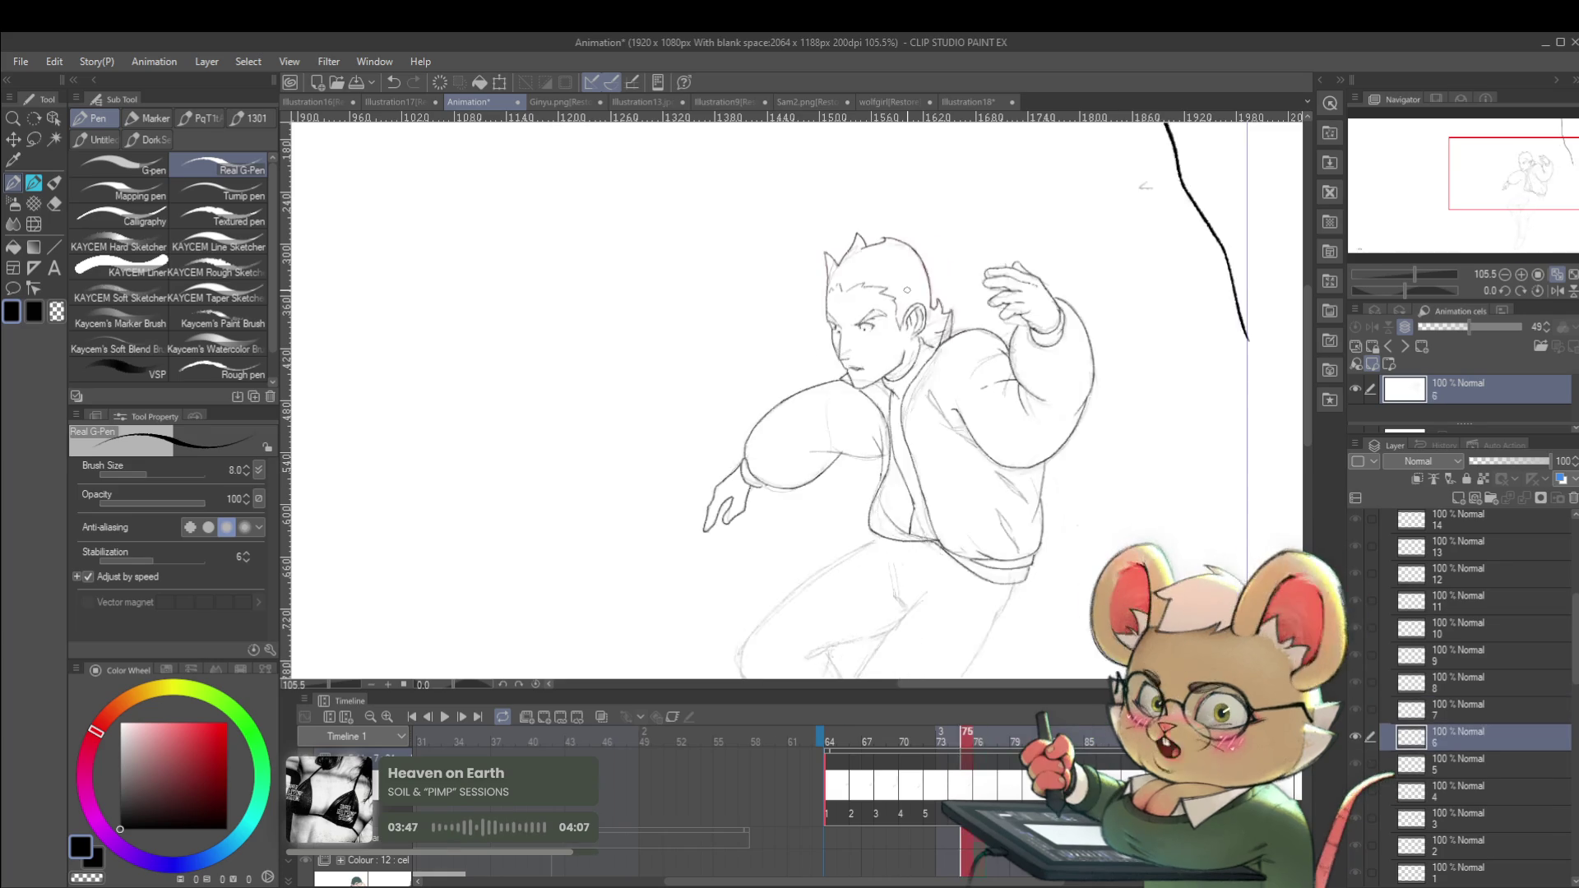
key(Right)
key(Left)
key(Right)
key(Left)
key(Right)
scroll(907, 289, up, 3)
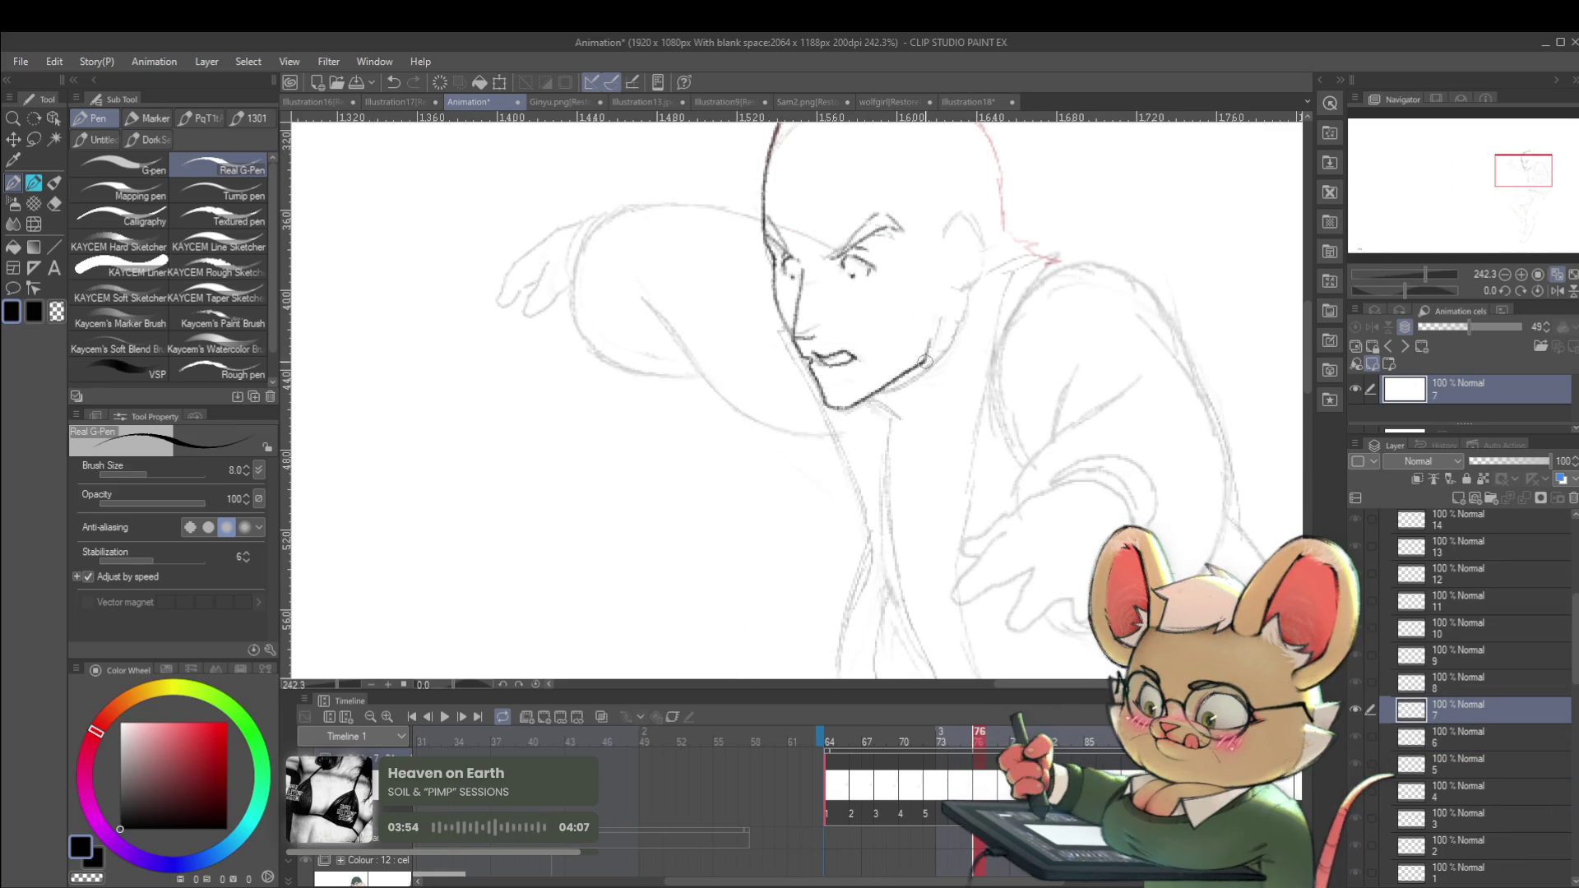
scroll(929, 355, down, 3)
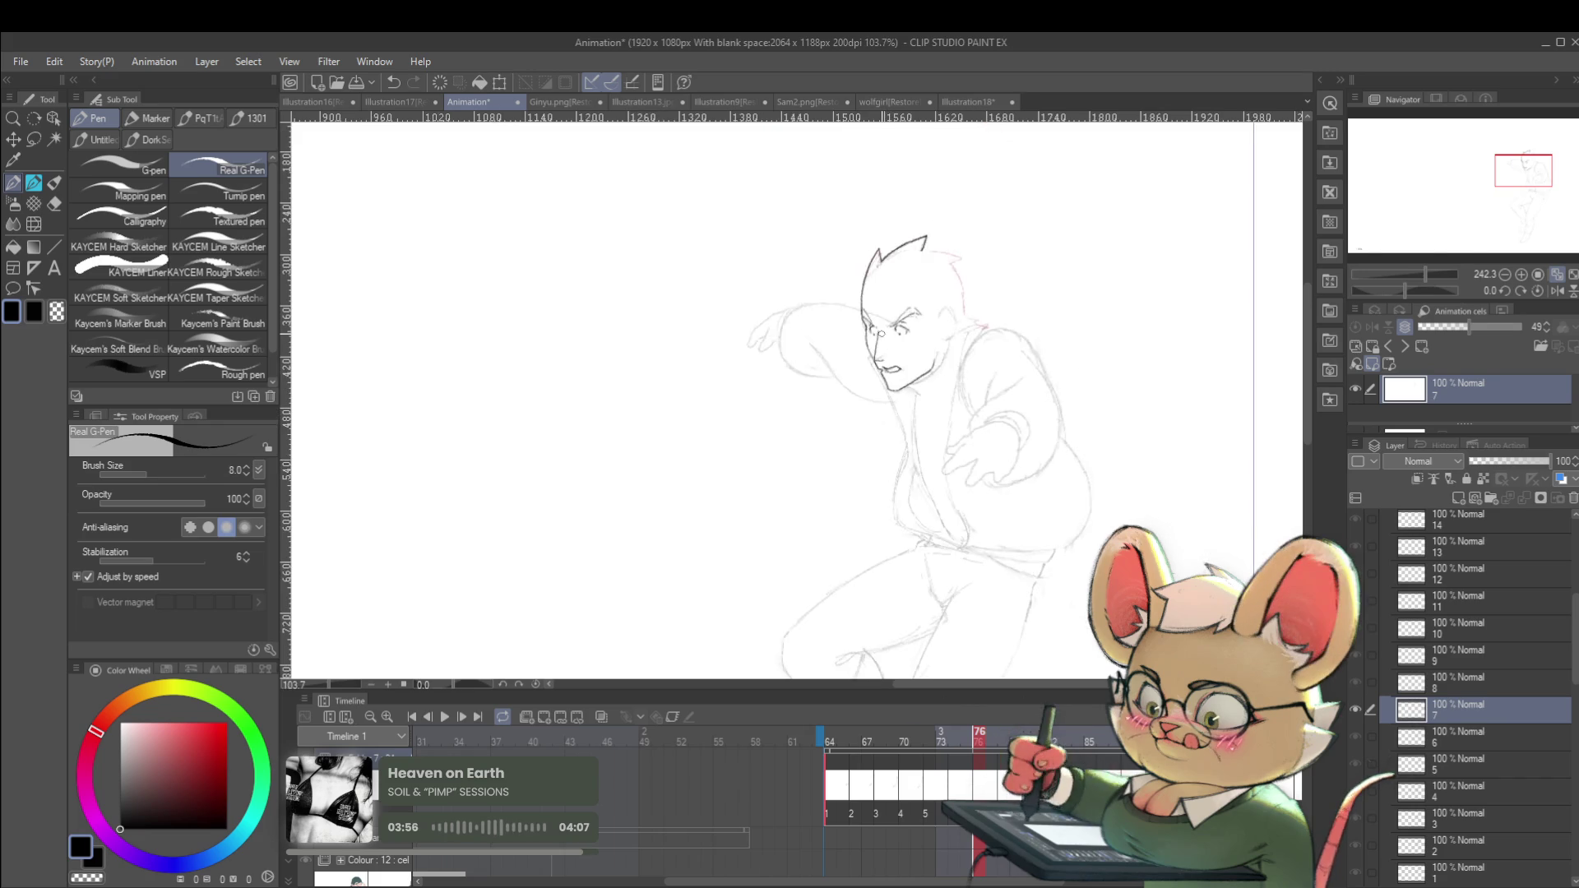
key(Left)
key(Right)
key(Left)
key(Right)
key(Left)
key(Right)
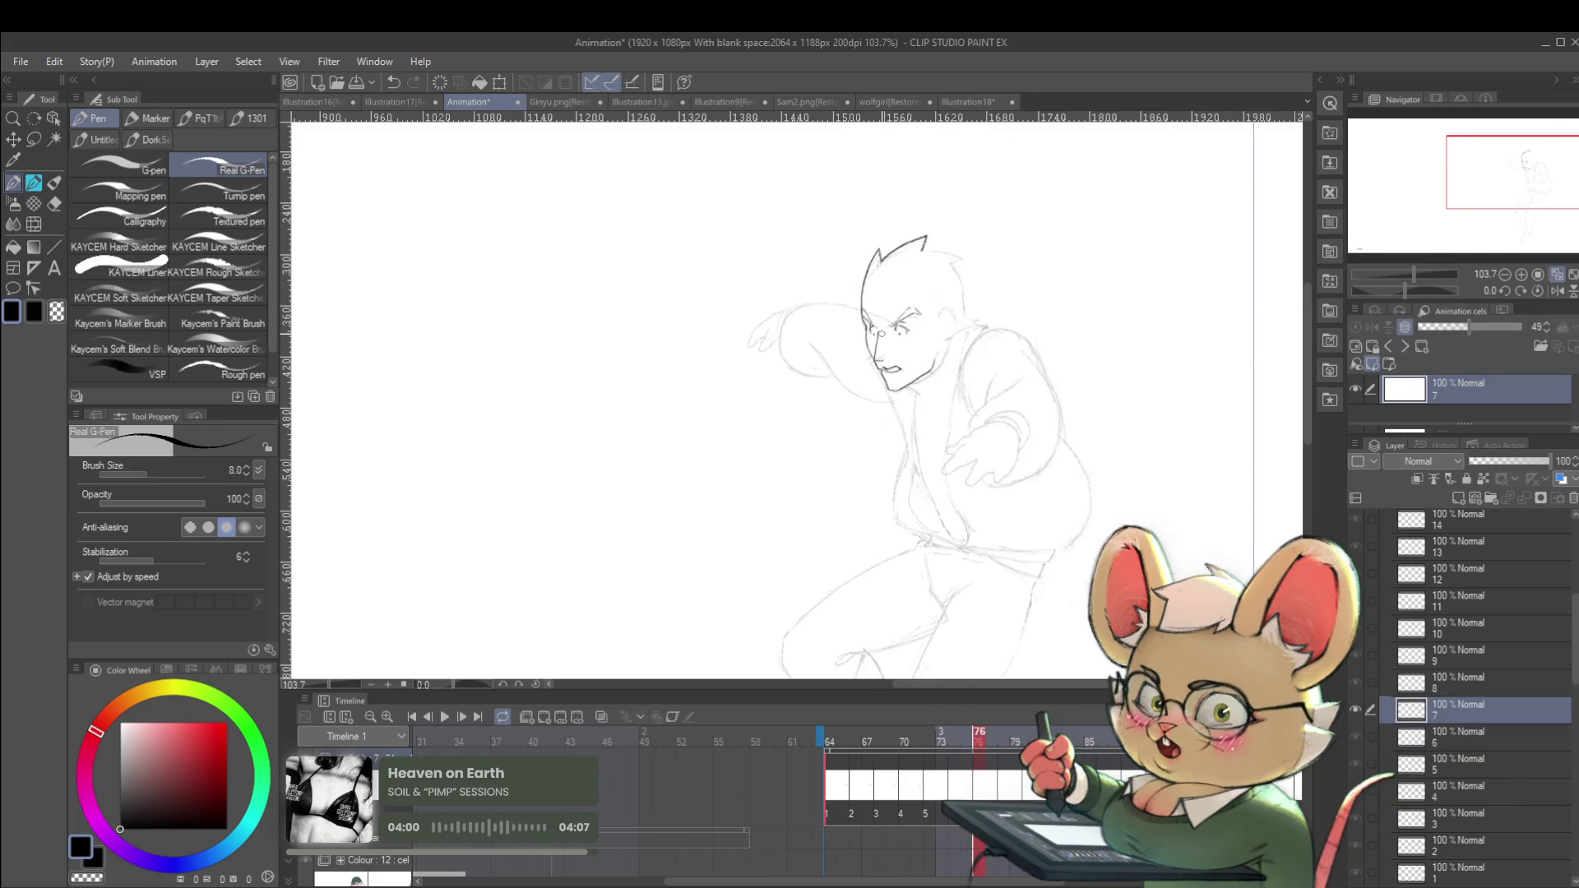
key(Left)
key(Right)
key(Left)
key(Right)
key(Left)
key(Right)
key(Left)
key(Right)
key(Left)
key(Right)
key(Left)
key(Right)
key(Left)
key(Right)
key(Left)
key(Right)
key(Left)
key(Right)
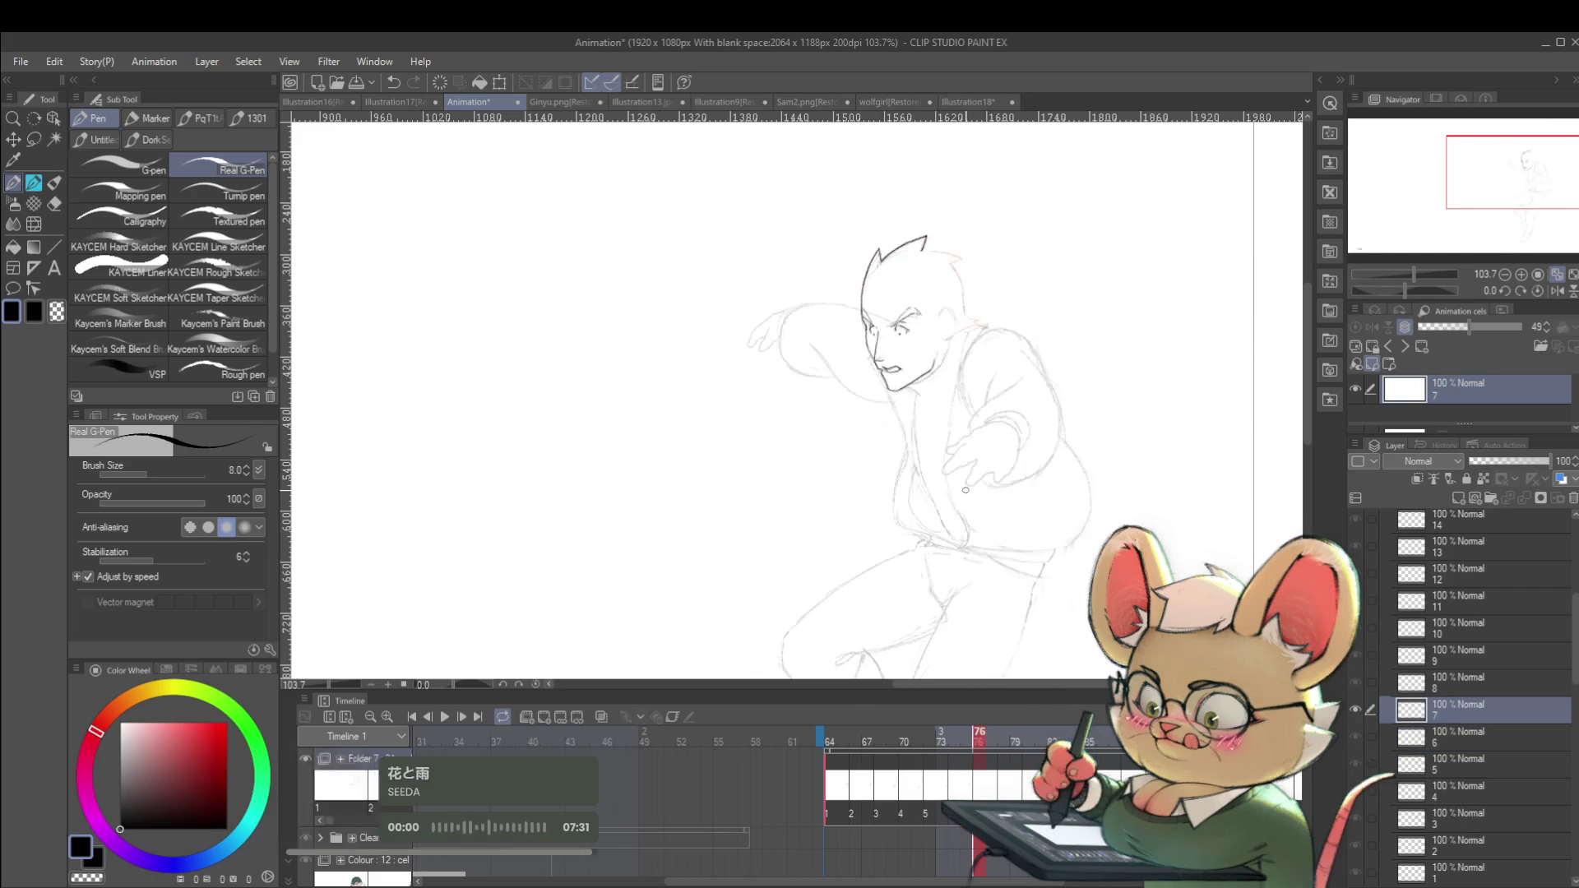
scroll(947, 375, up, 2)
key(Left)
On frame 76, extend the chin stroke toward the neck and ink a neck line, checking it mirrored.
key(Right)
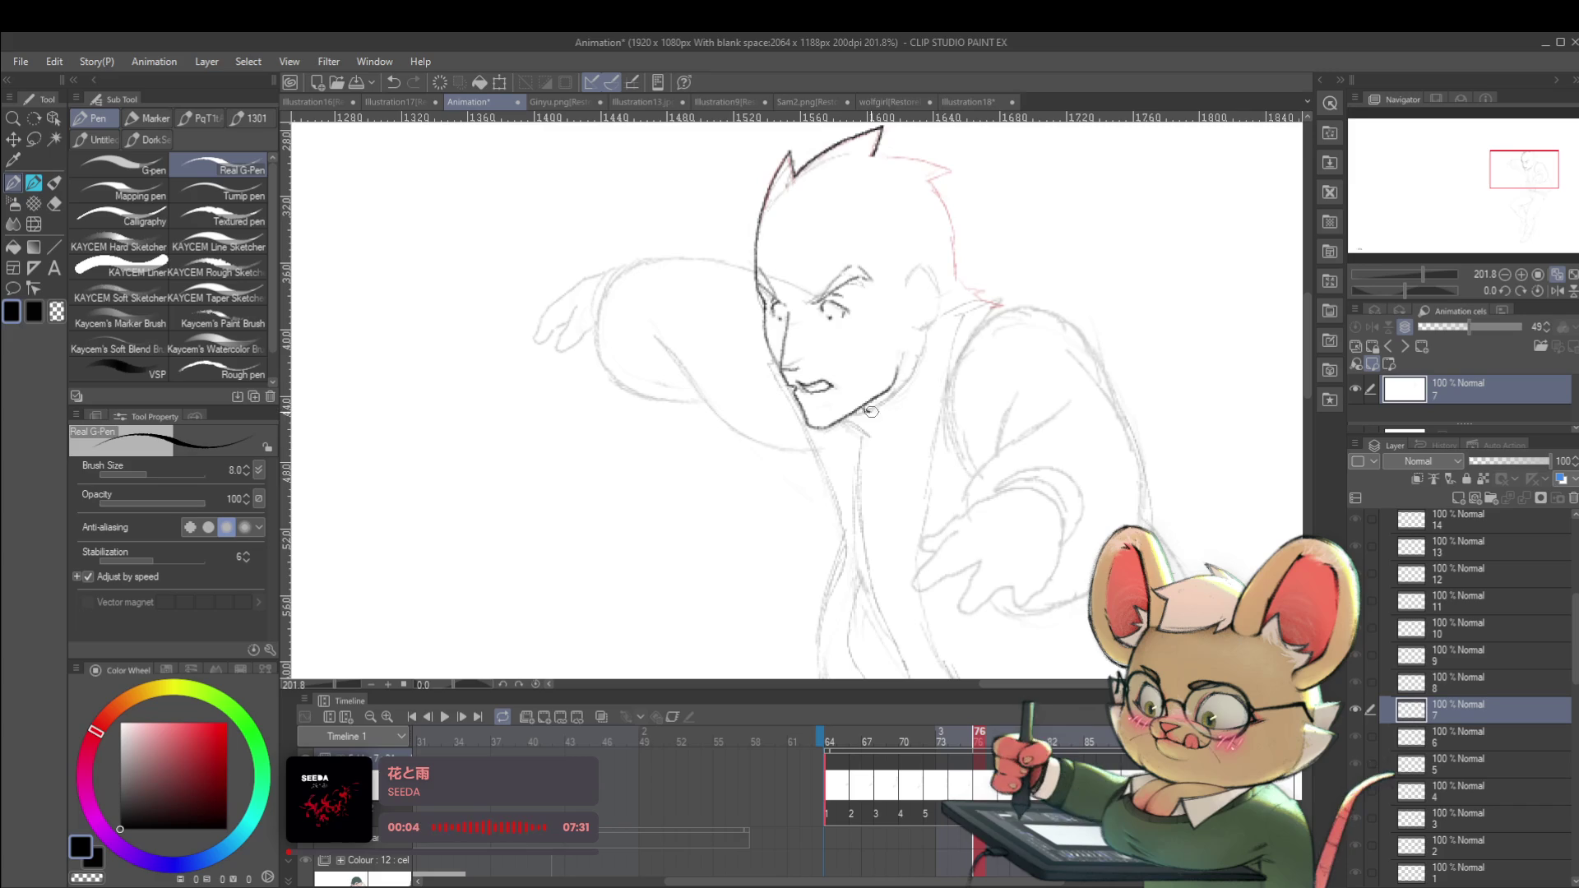
drag(895, 412, 922, 393)
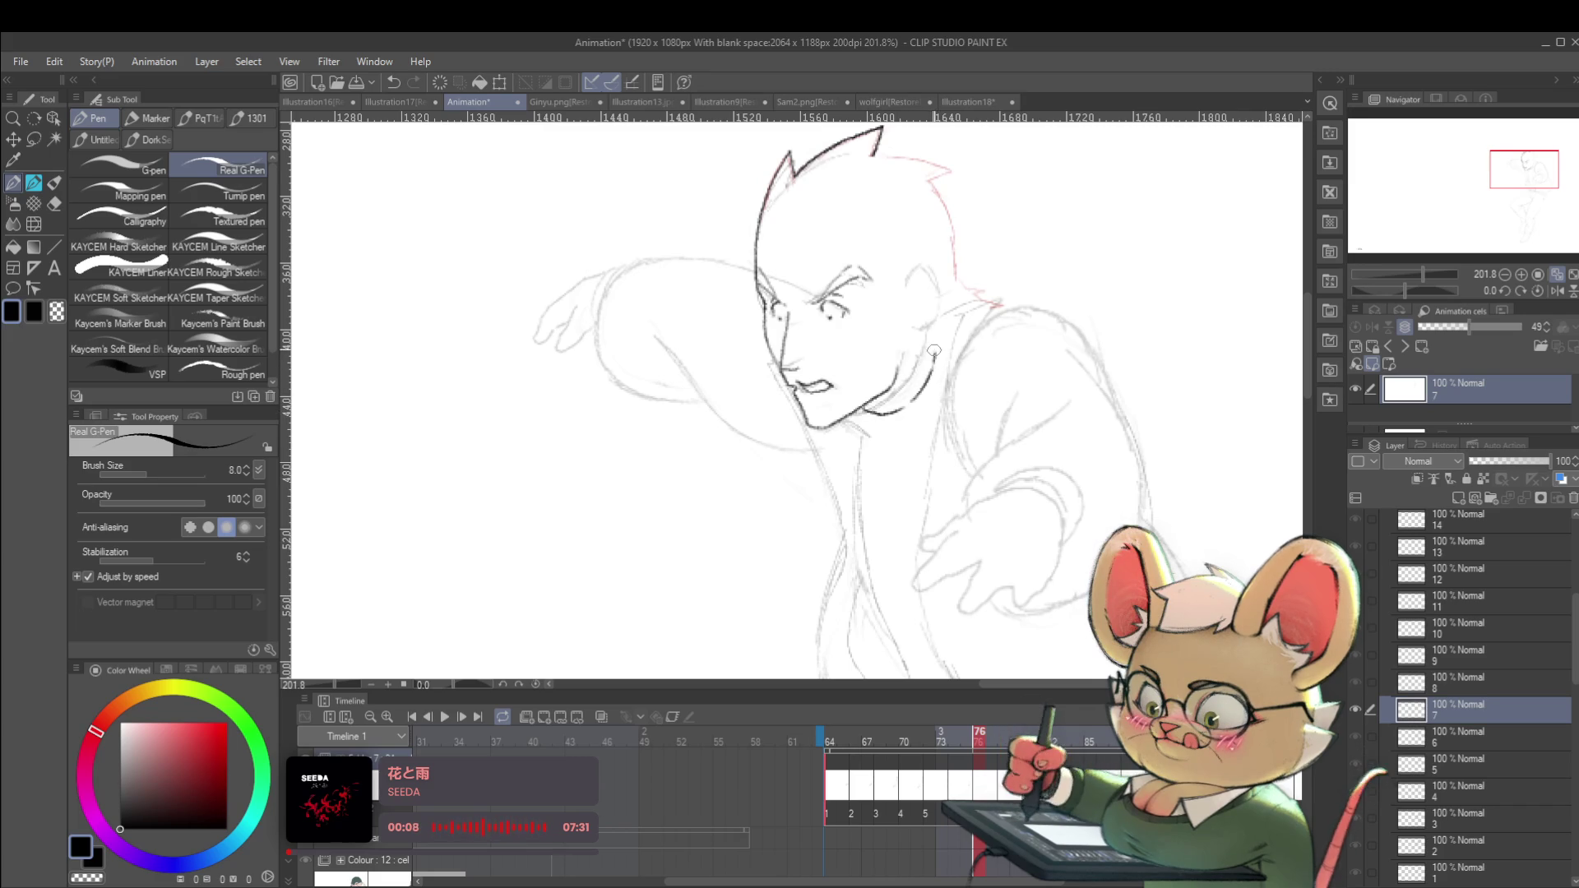
scroll(925, 333, down, 3)
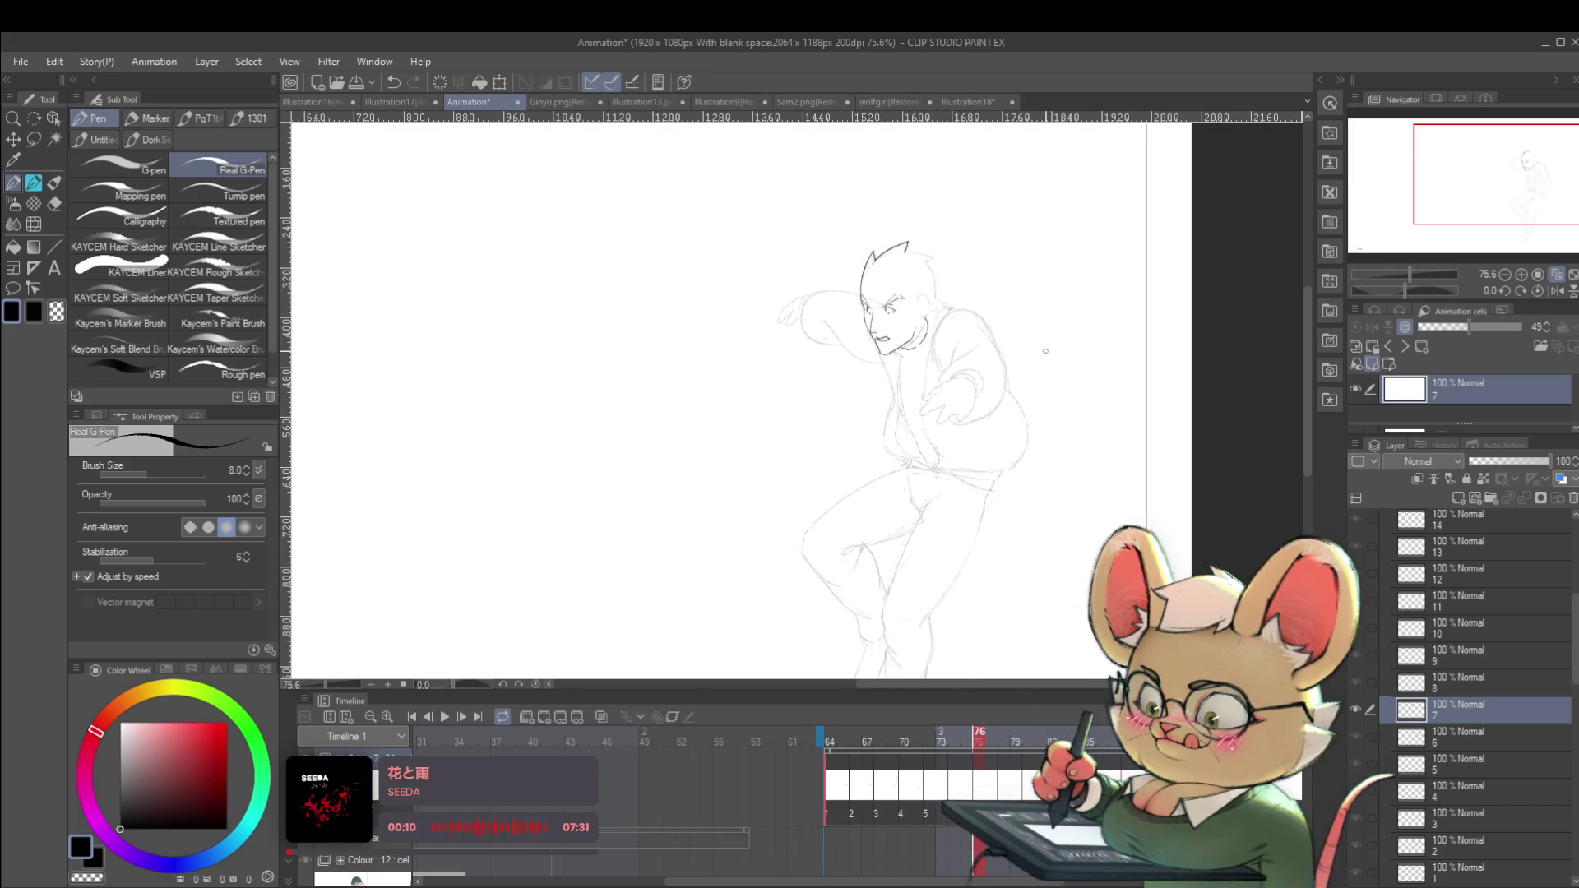
click(1557, 291)
scroll(683, 323, up, 2)
drag(651, 320, 652, 348)
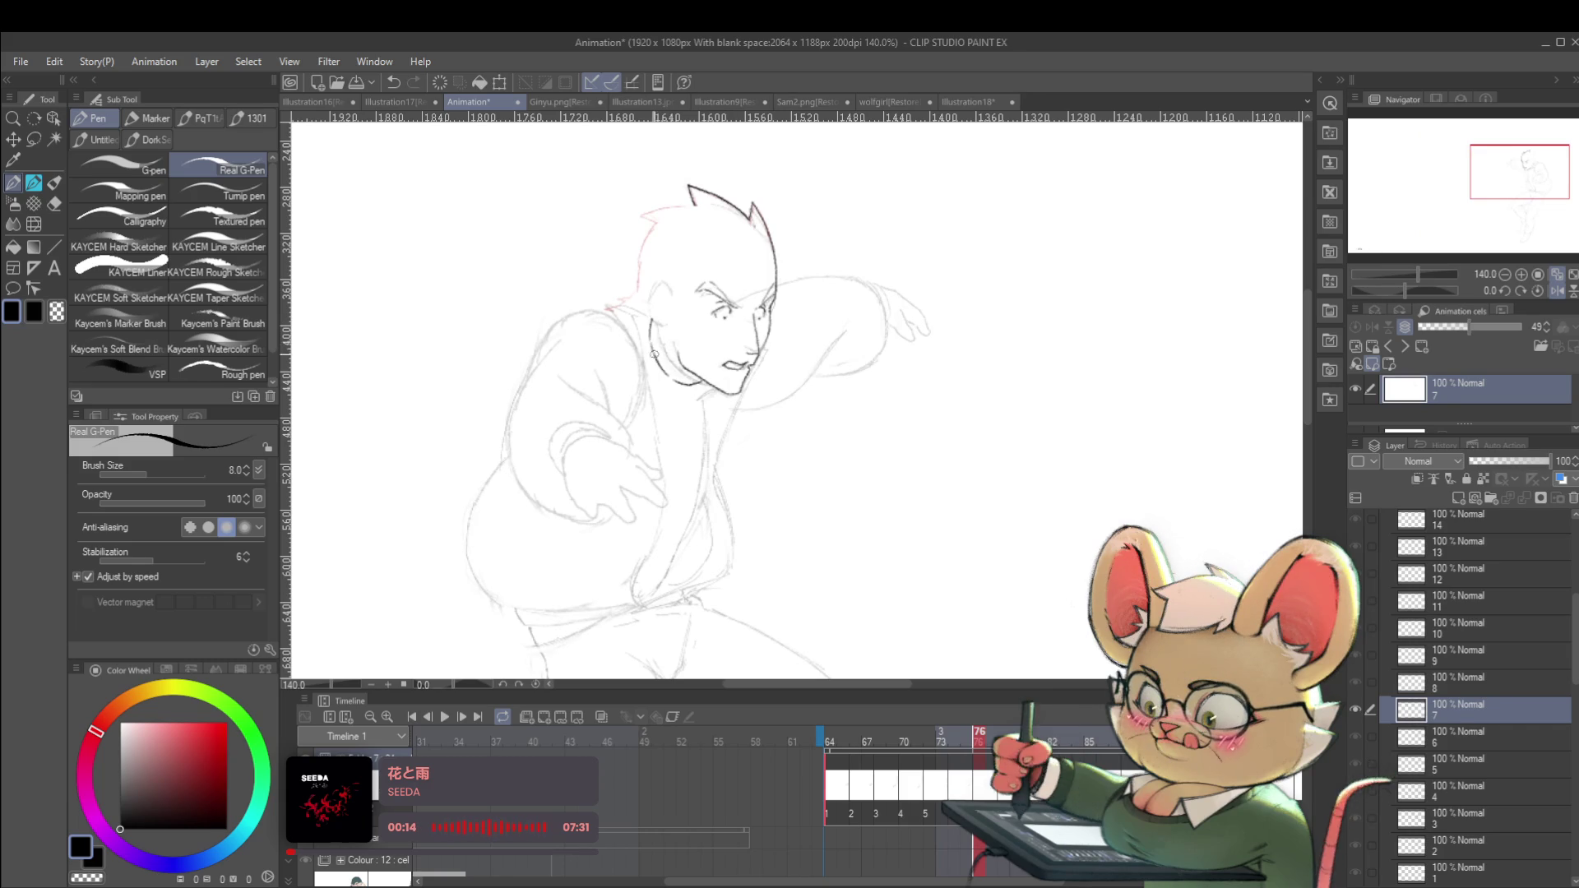
scroll(651, 347, down, 3)
drag(759, 259, 798, 225)
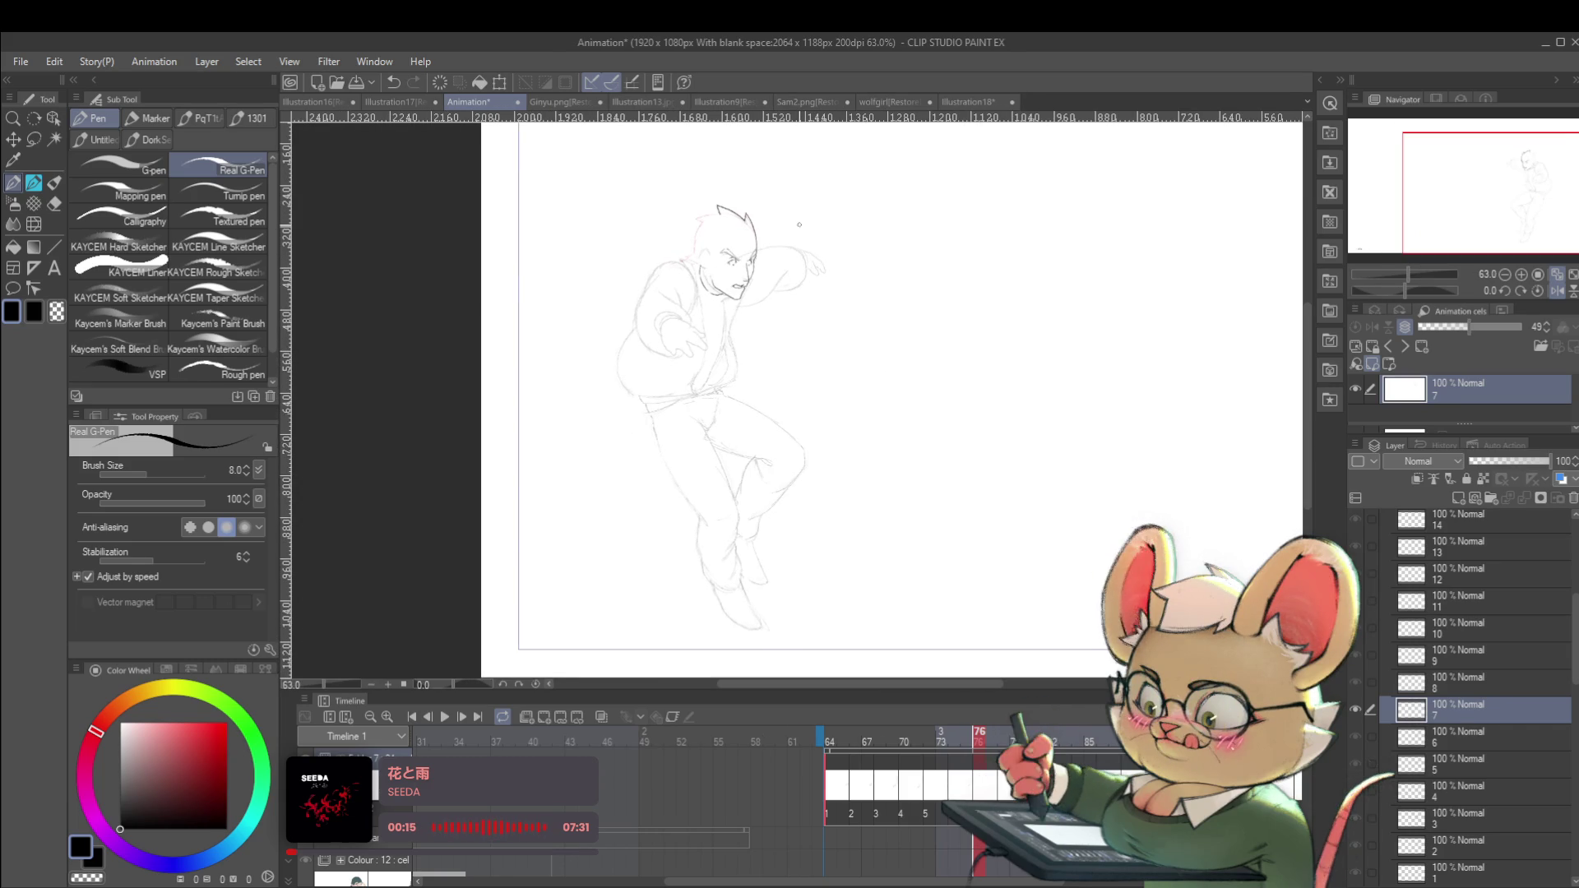
Compare frames 75 and 76 and undo the last neck stroke.
key(Left)
key(Right)
key(Left)
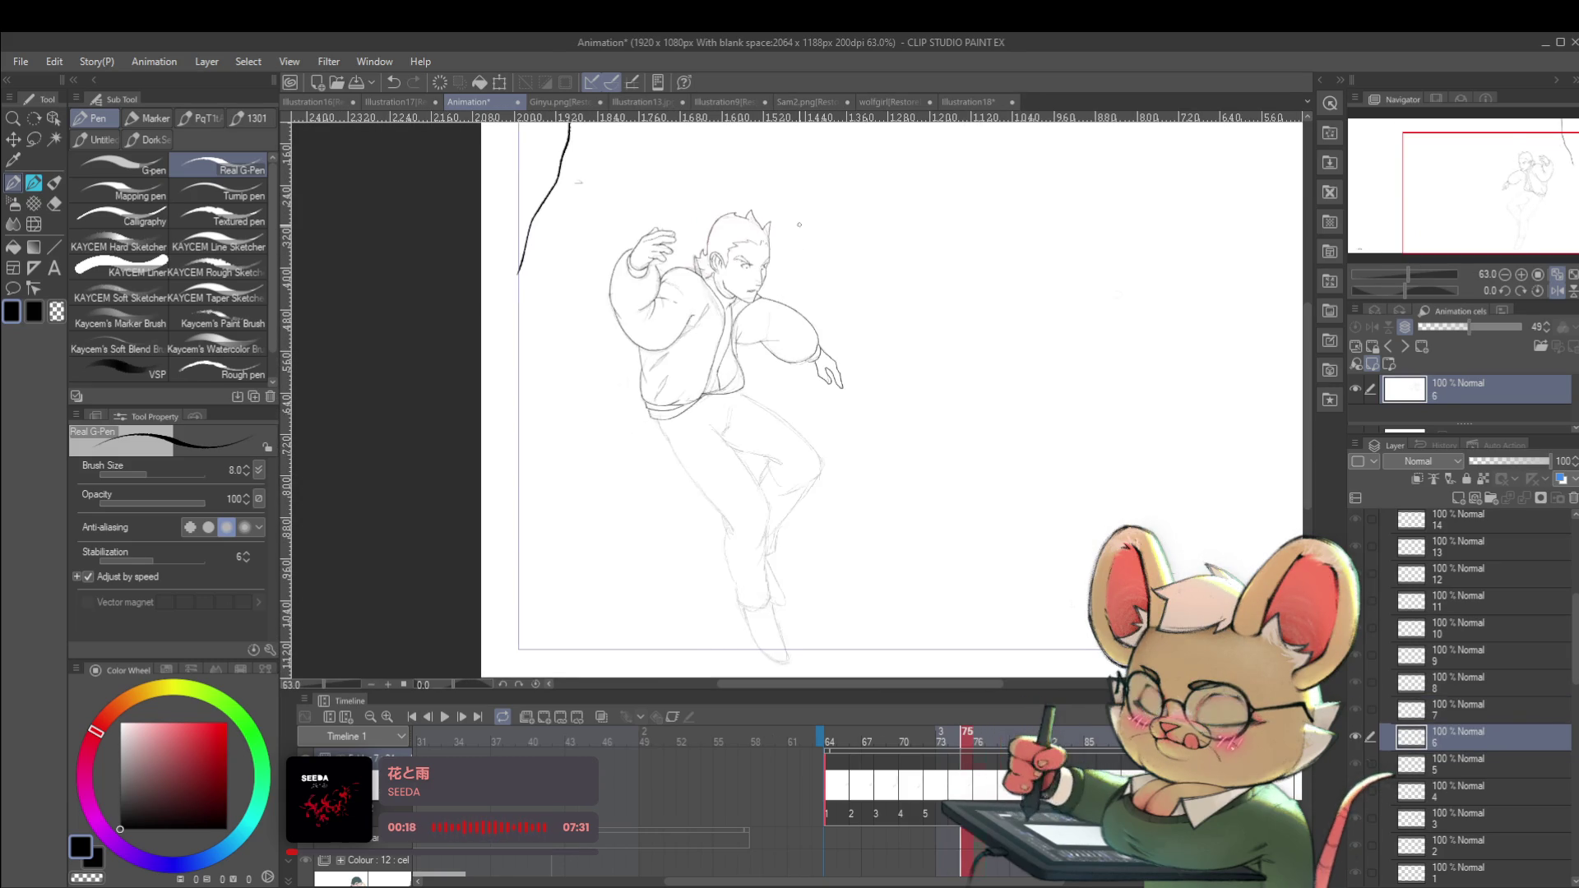
scroll(701, 260, up, 5)
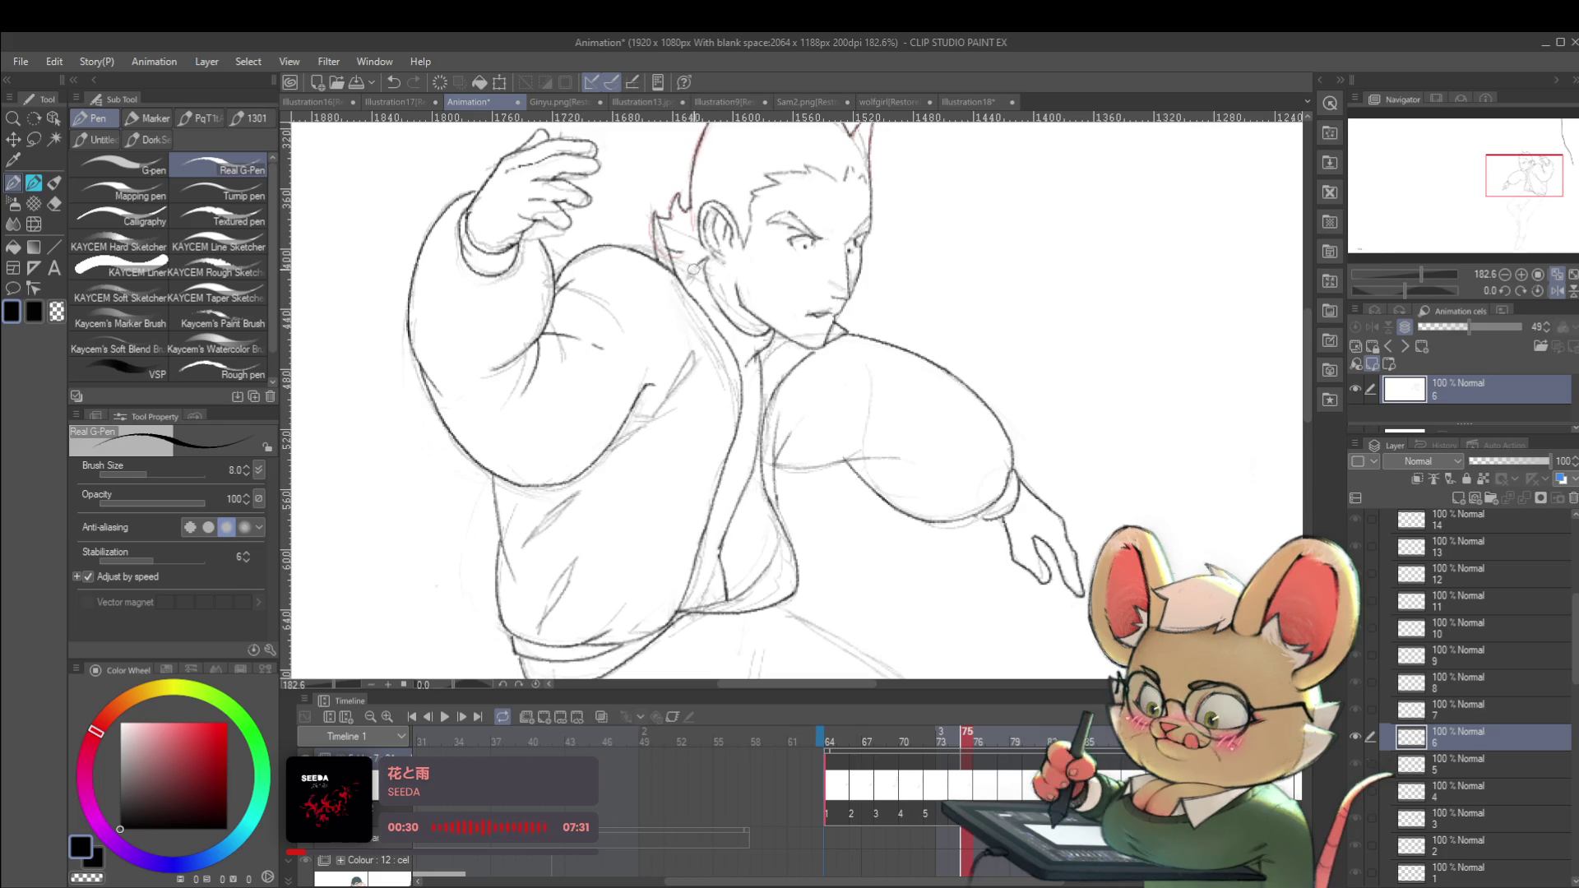
key(ctrl+z)
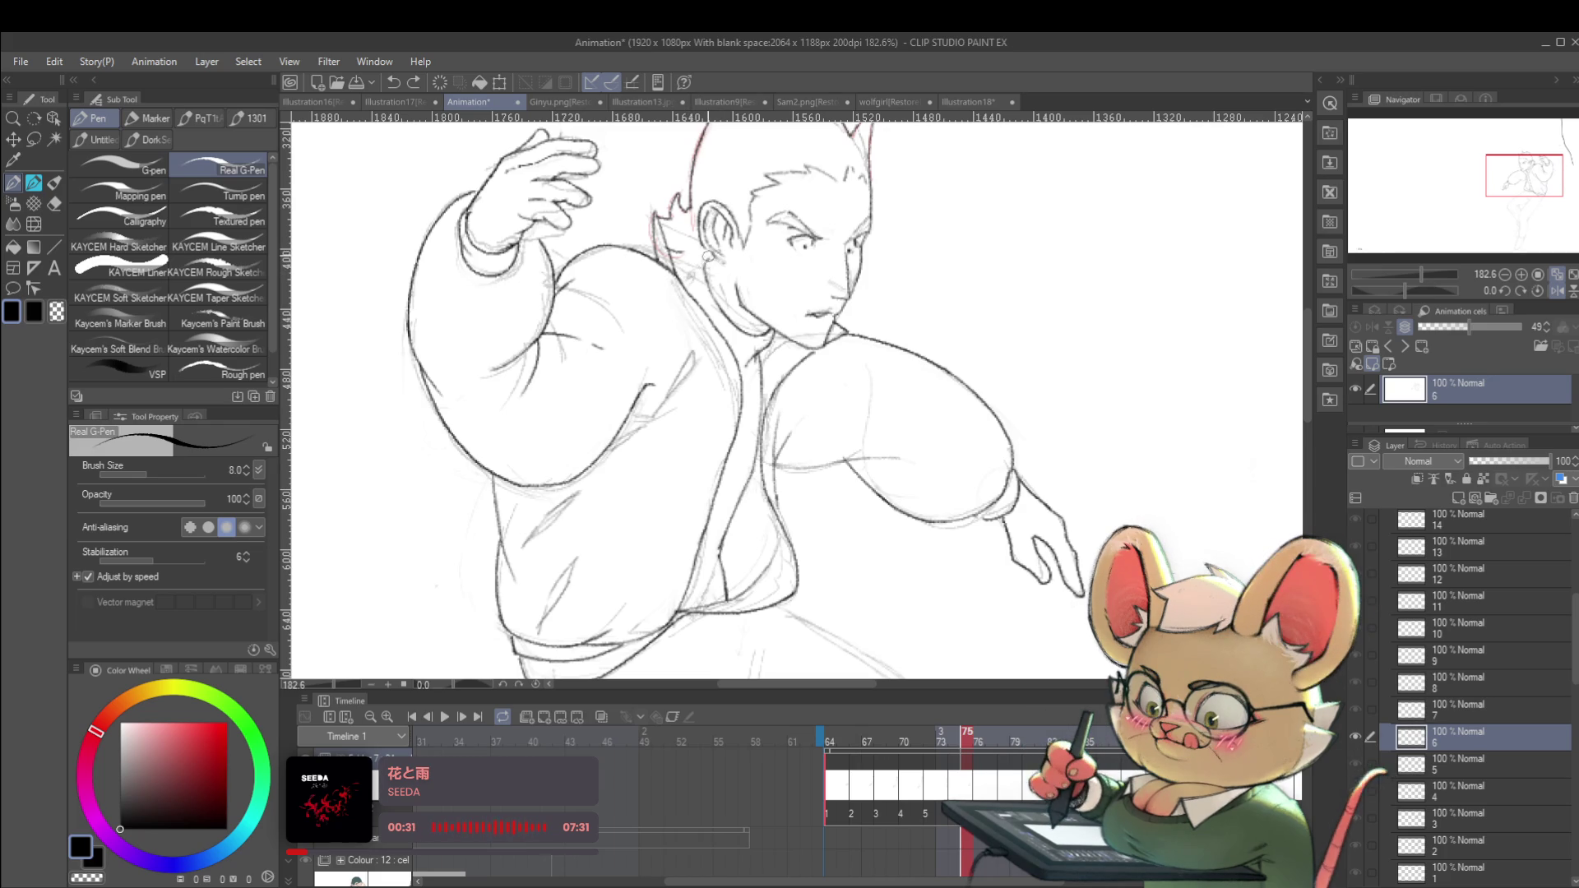
scroll(758, 249, down, 3)
scroll(724, 209, down, 3)
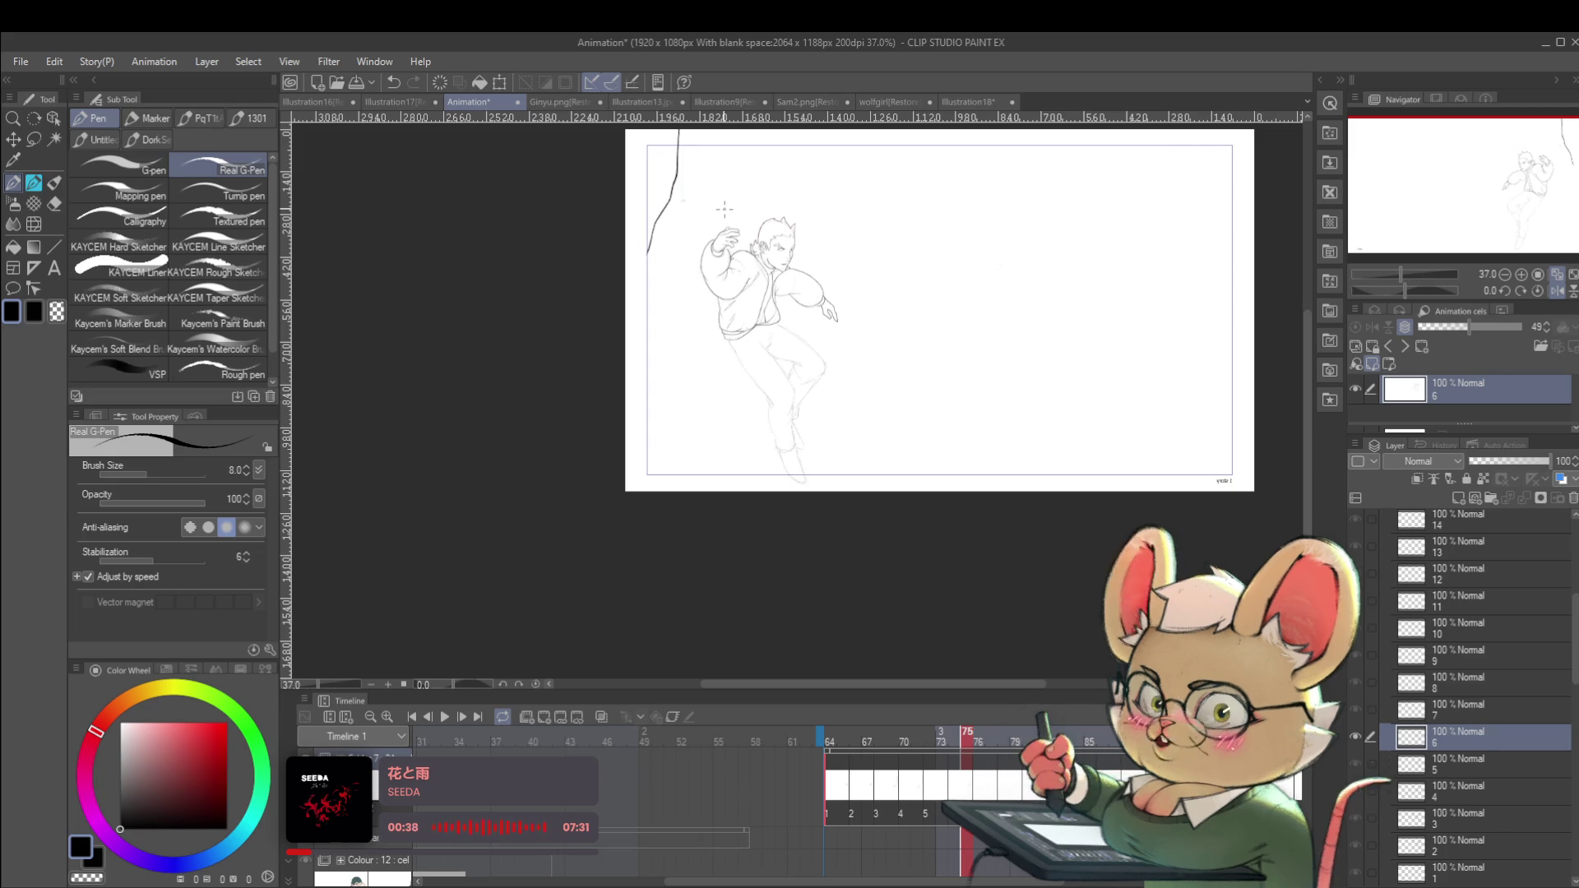
Back on frame 76, ink a new line from the jaw down toward the collar.
key(Right)
scroll(728, 202, up, 5)
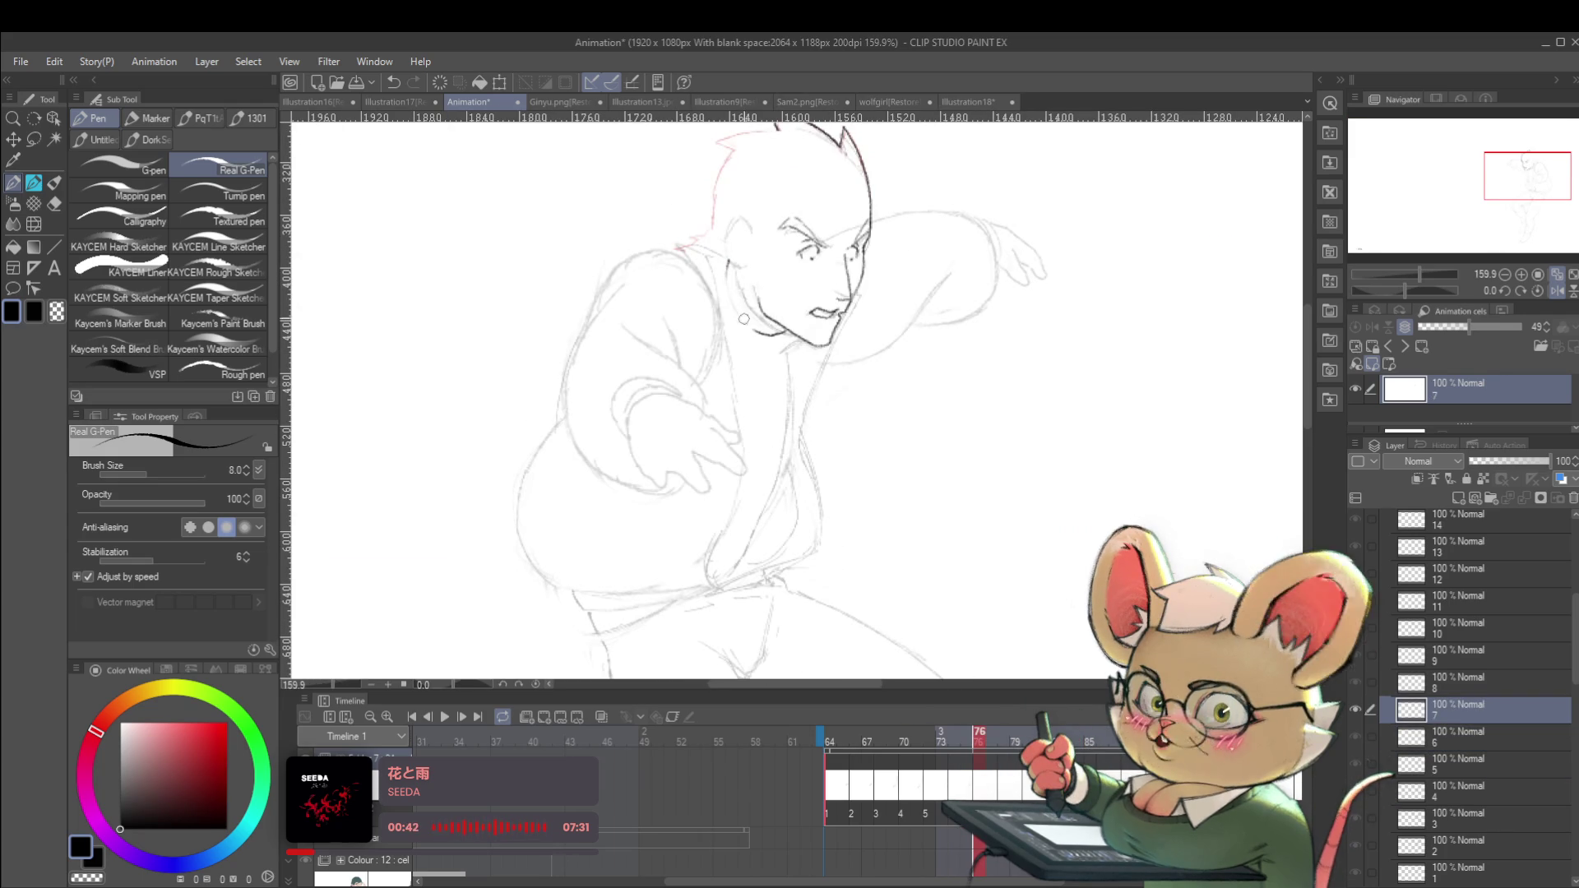
mouse_move(751, 318)
mouse_down()
mouse_move(772, 308)
mouse_move(753, 296)
mouse_move(784, 317)
mouse_up()
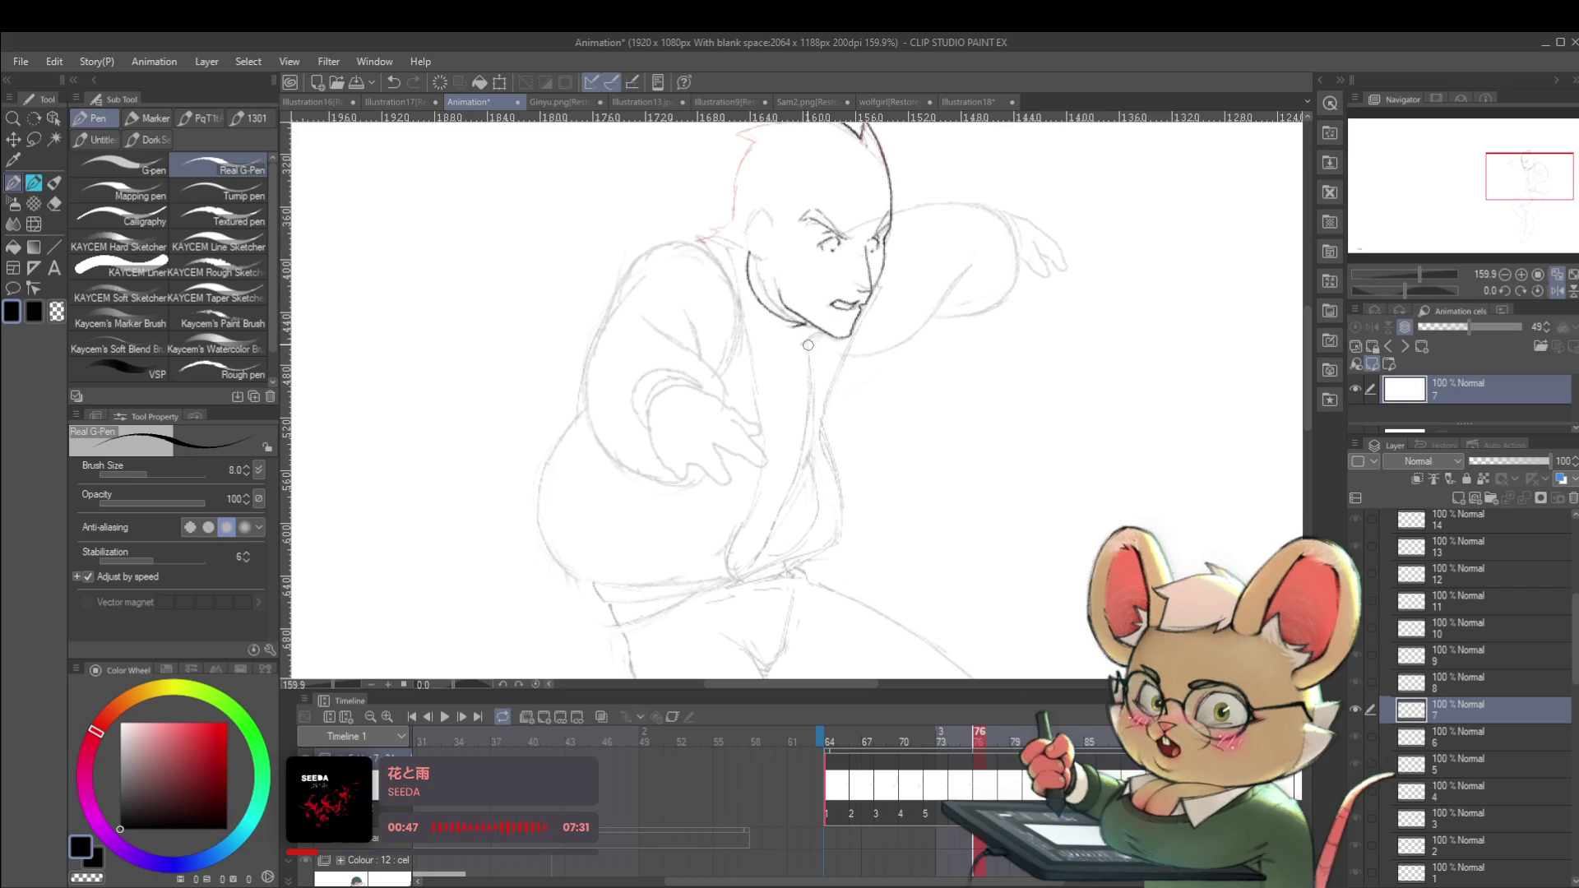
scroll(798, 327, down, 4)
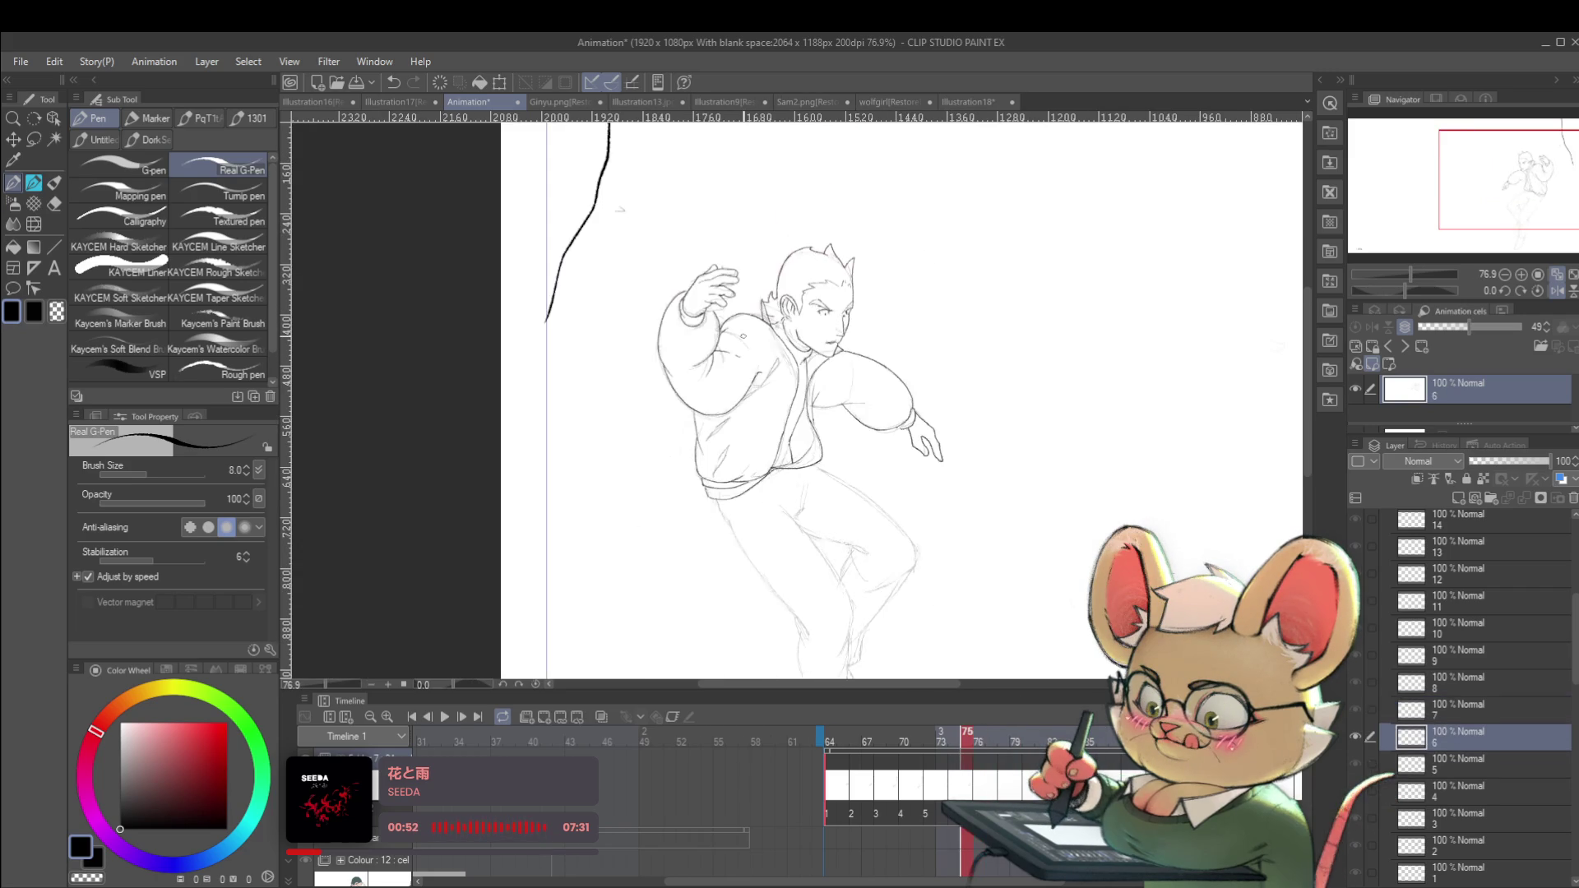
scroll(853, 354, up, 5)
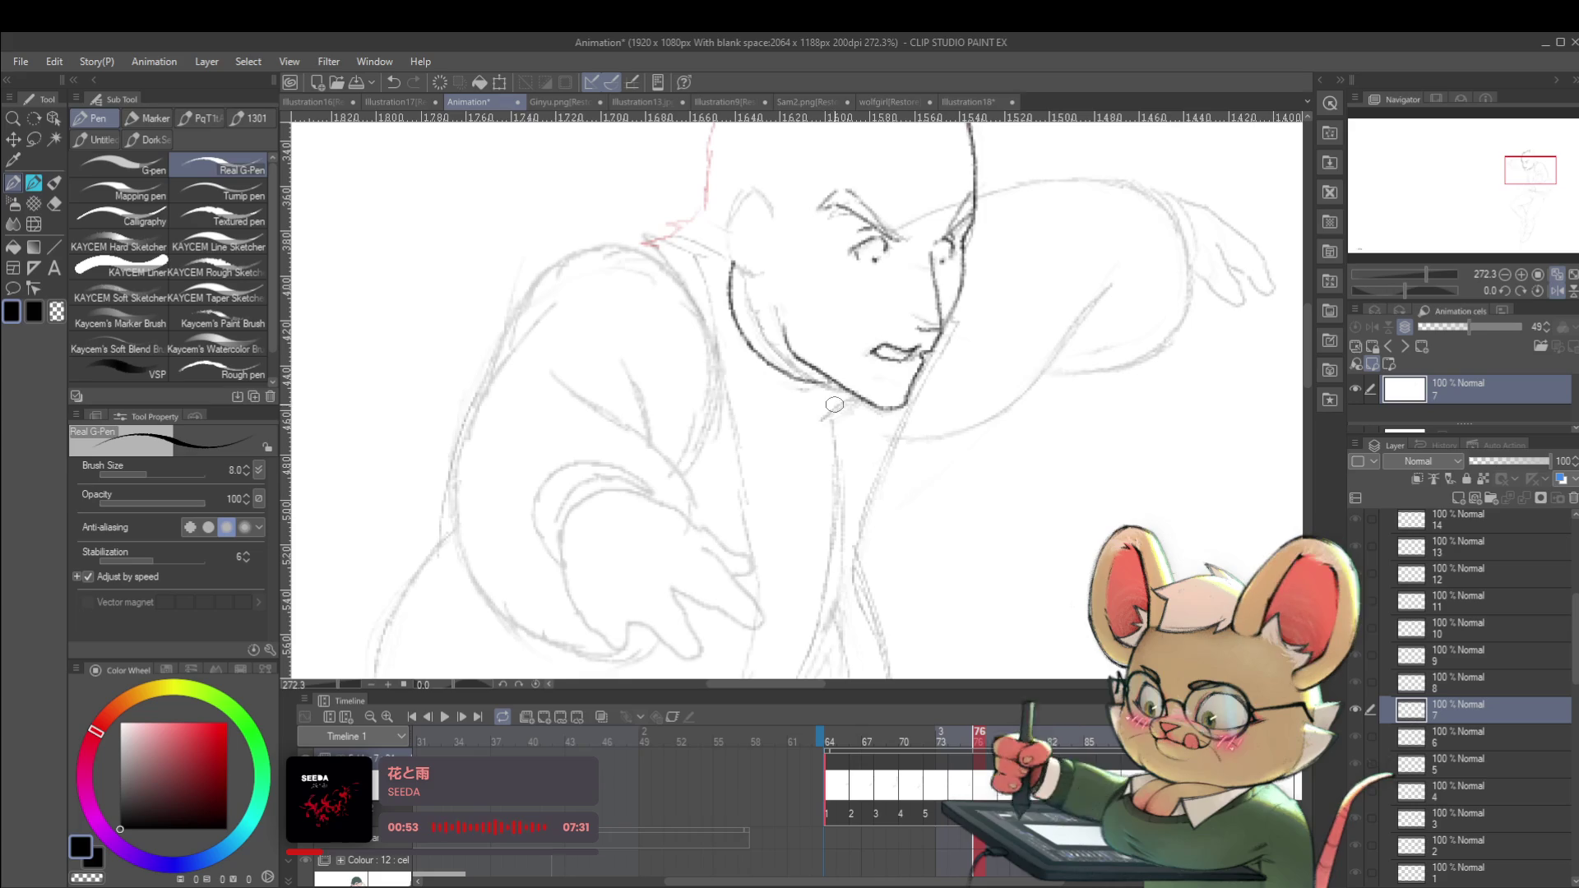
key(Left)
key(Right)
drag(838, 384, 792, 434)
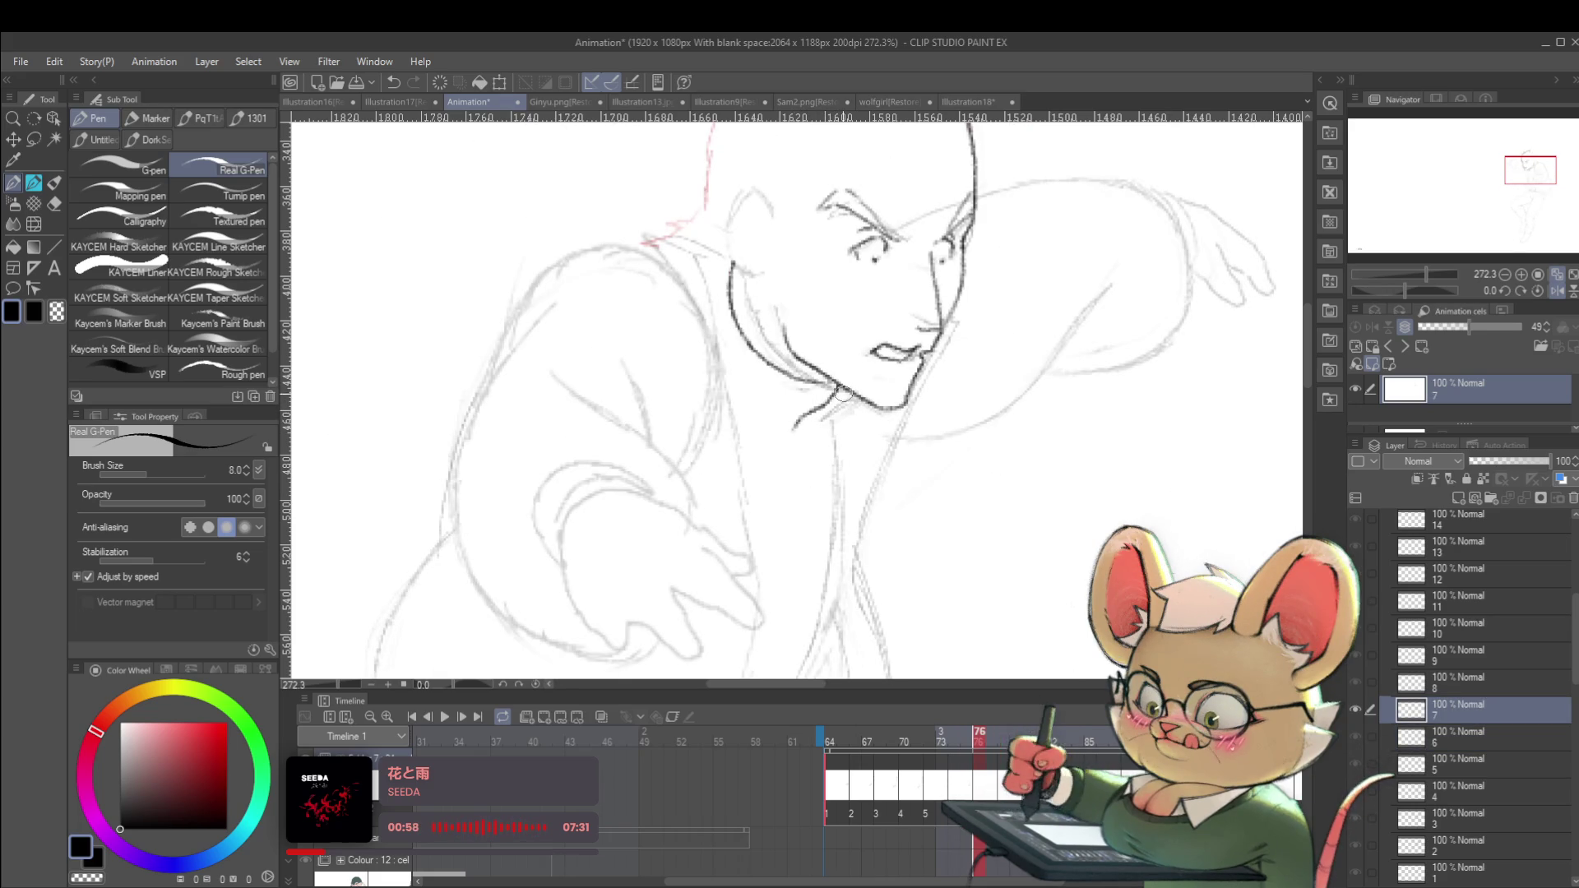
Flip between frames 75 and 76 to check the motion, zooming in and centring the figure.
scroll(864, 419, down, 5)
key(Left)
key(Right)
key(Left)
key(Right)
drag(791, 388, 779, 351)
key(Left)
key(Right)
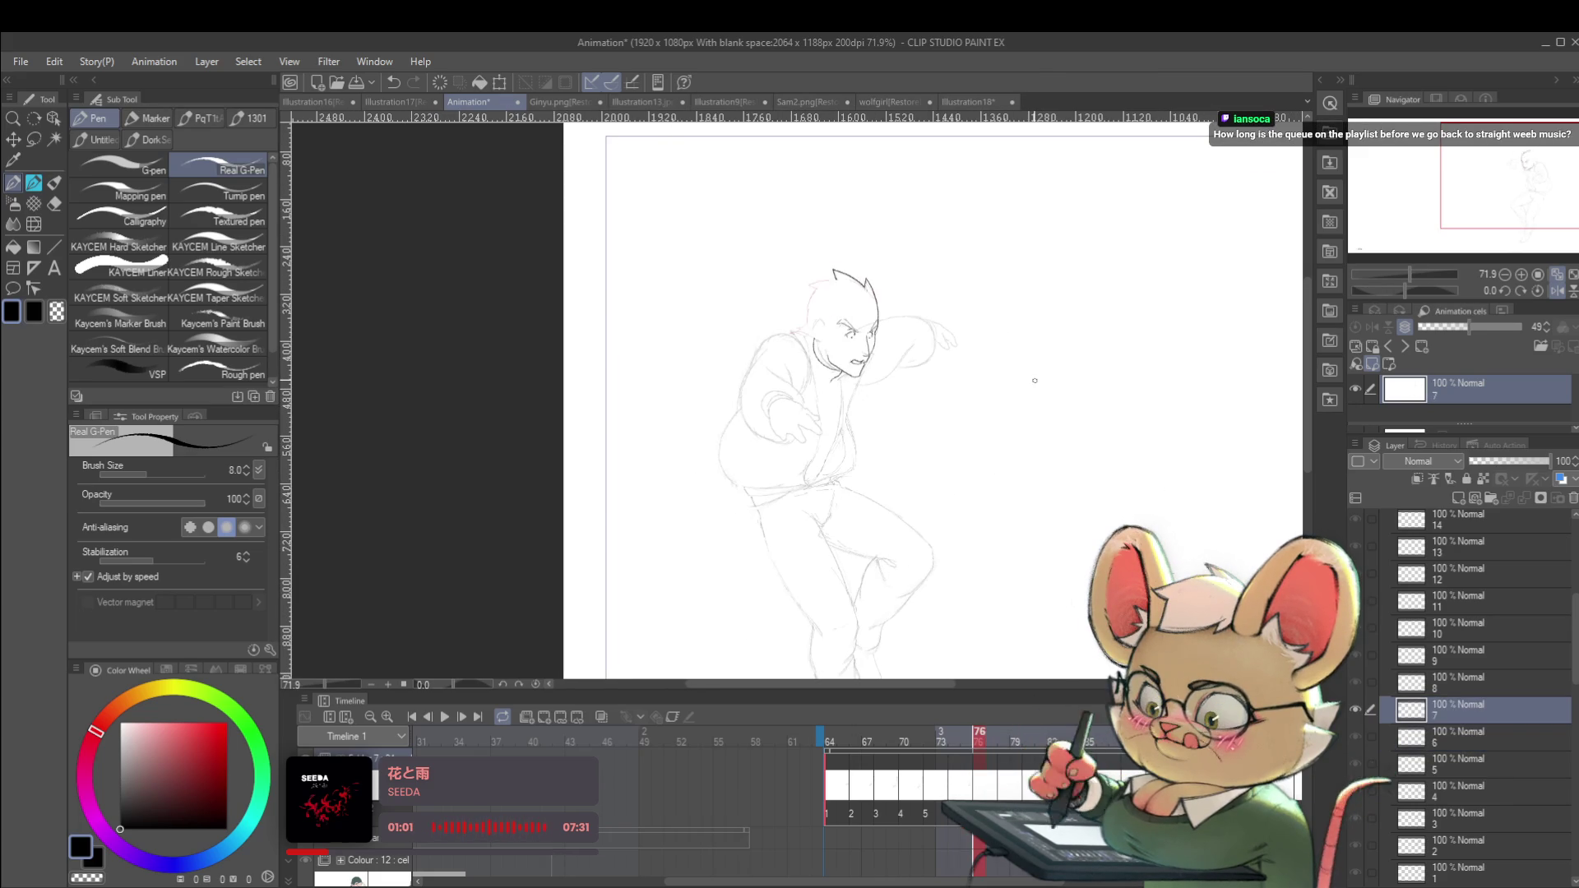
click(1554, 275)
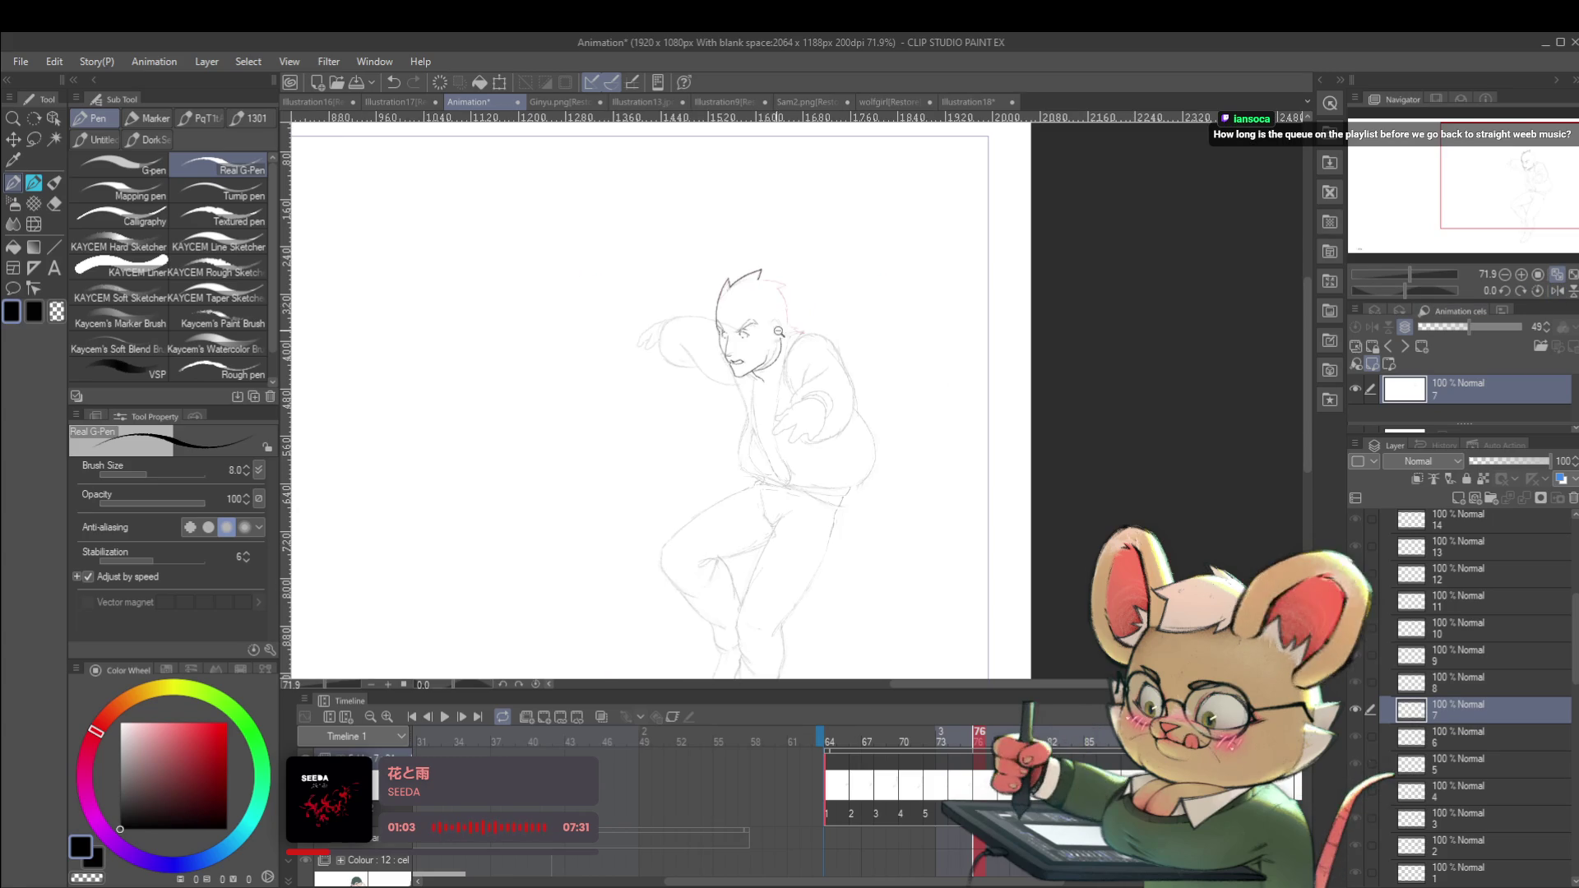
key(Left)
key(Right)
drag(699, 305, 781, 305)
key(Left)
key(Right)
scroll(683, 321, up, 3)
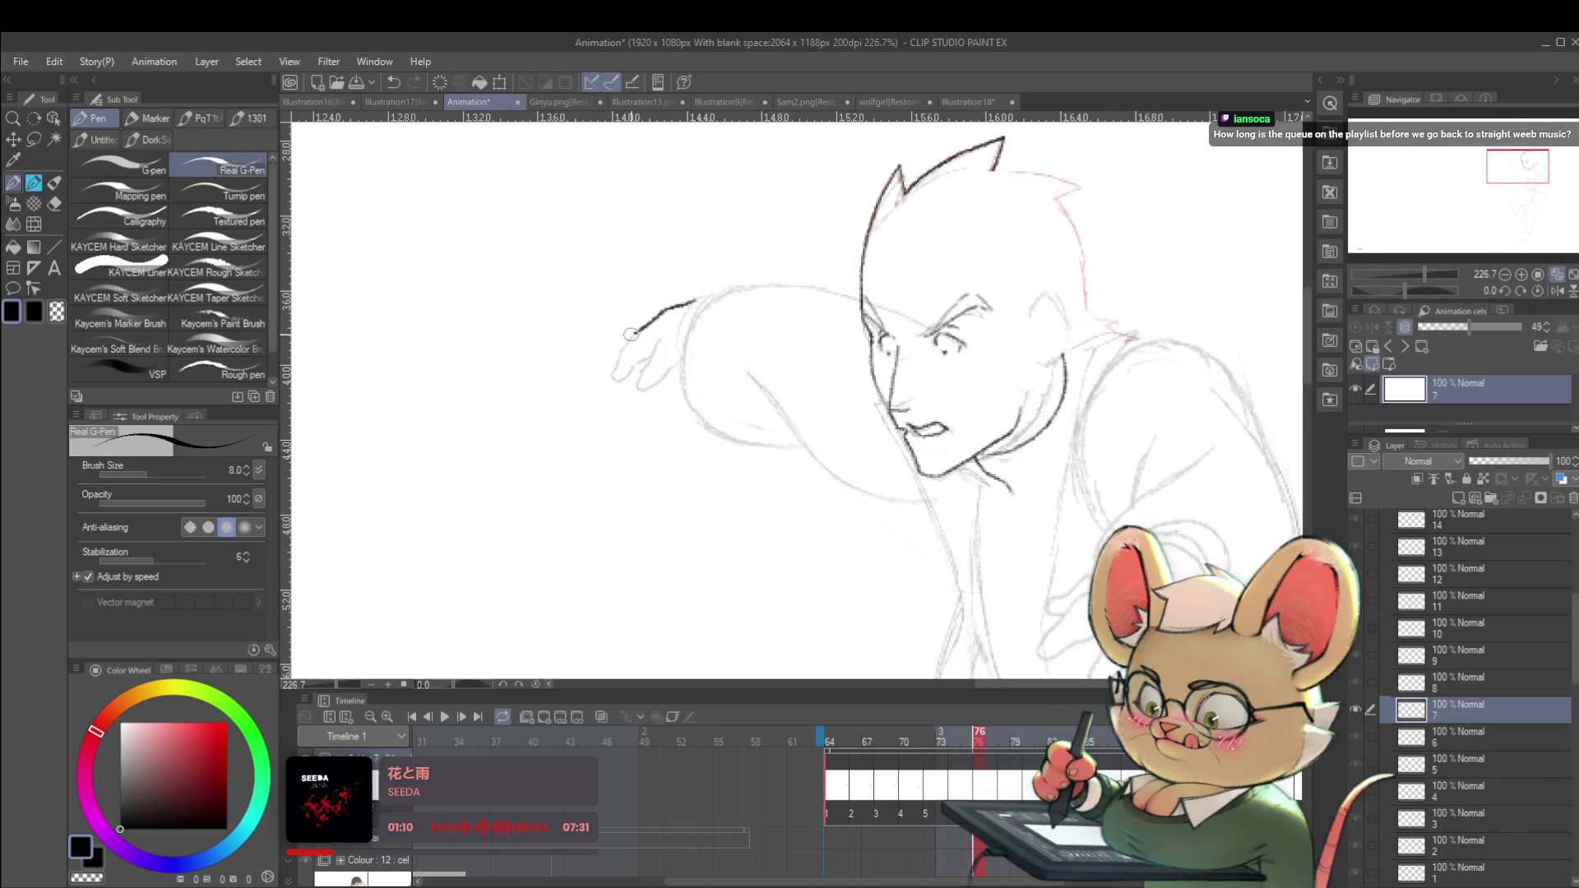
Ink two finger strokes on the outstretched hand, comparing against the previous cel.
drag(623, 343, 604, 386)
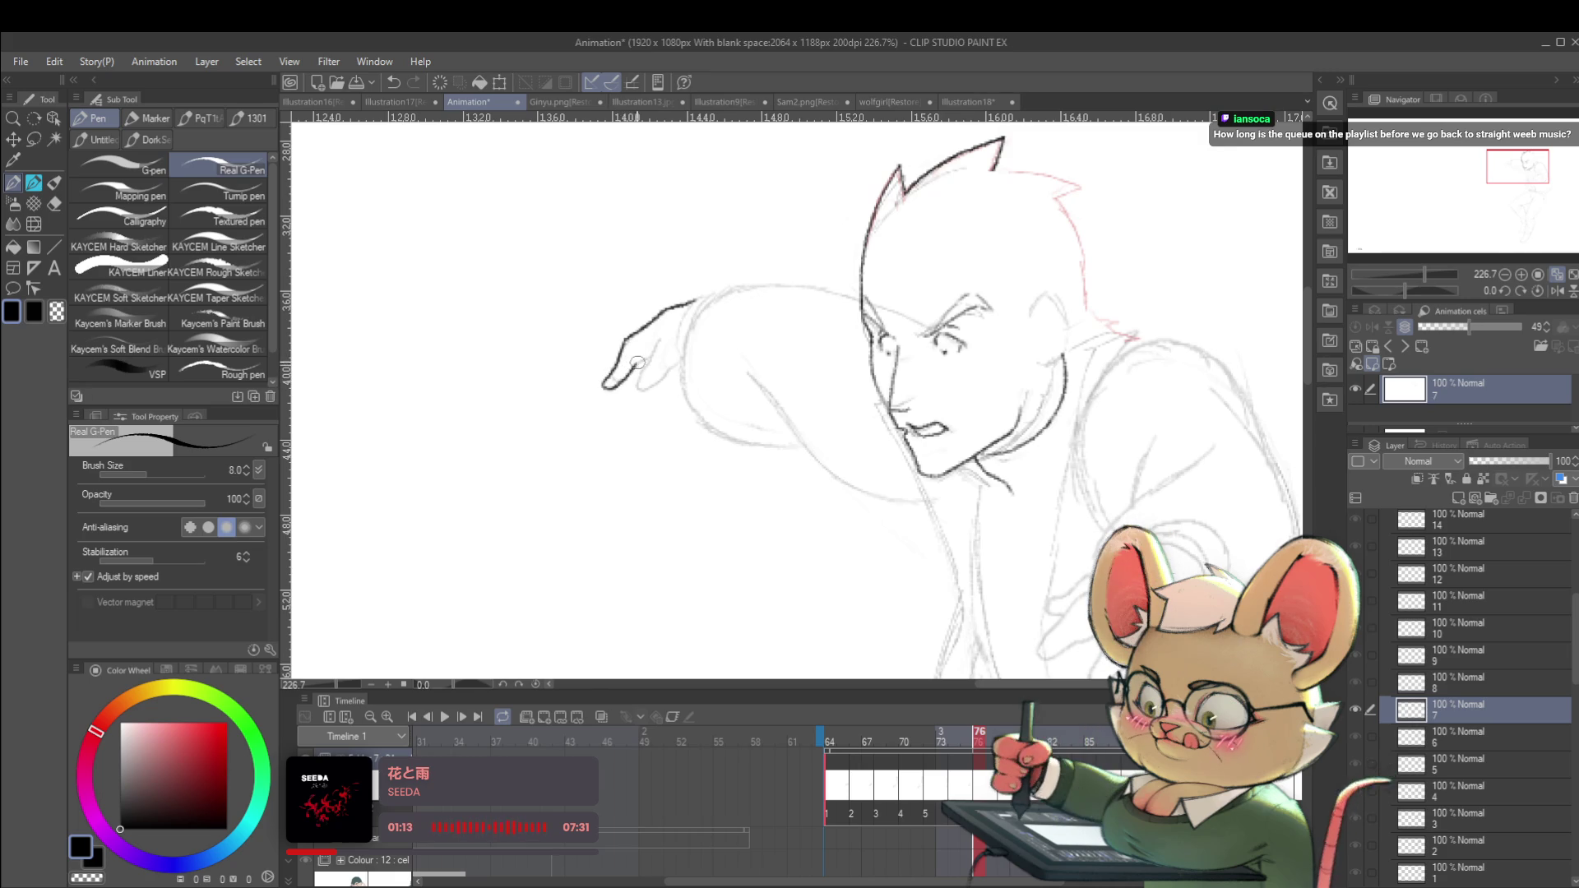
mouse_move(663, 332)
mouse_down()
mouse_move(650, 389)
mouse_move(665, 373)
mouse_move(572, 286)
mouse_up()
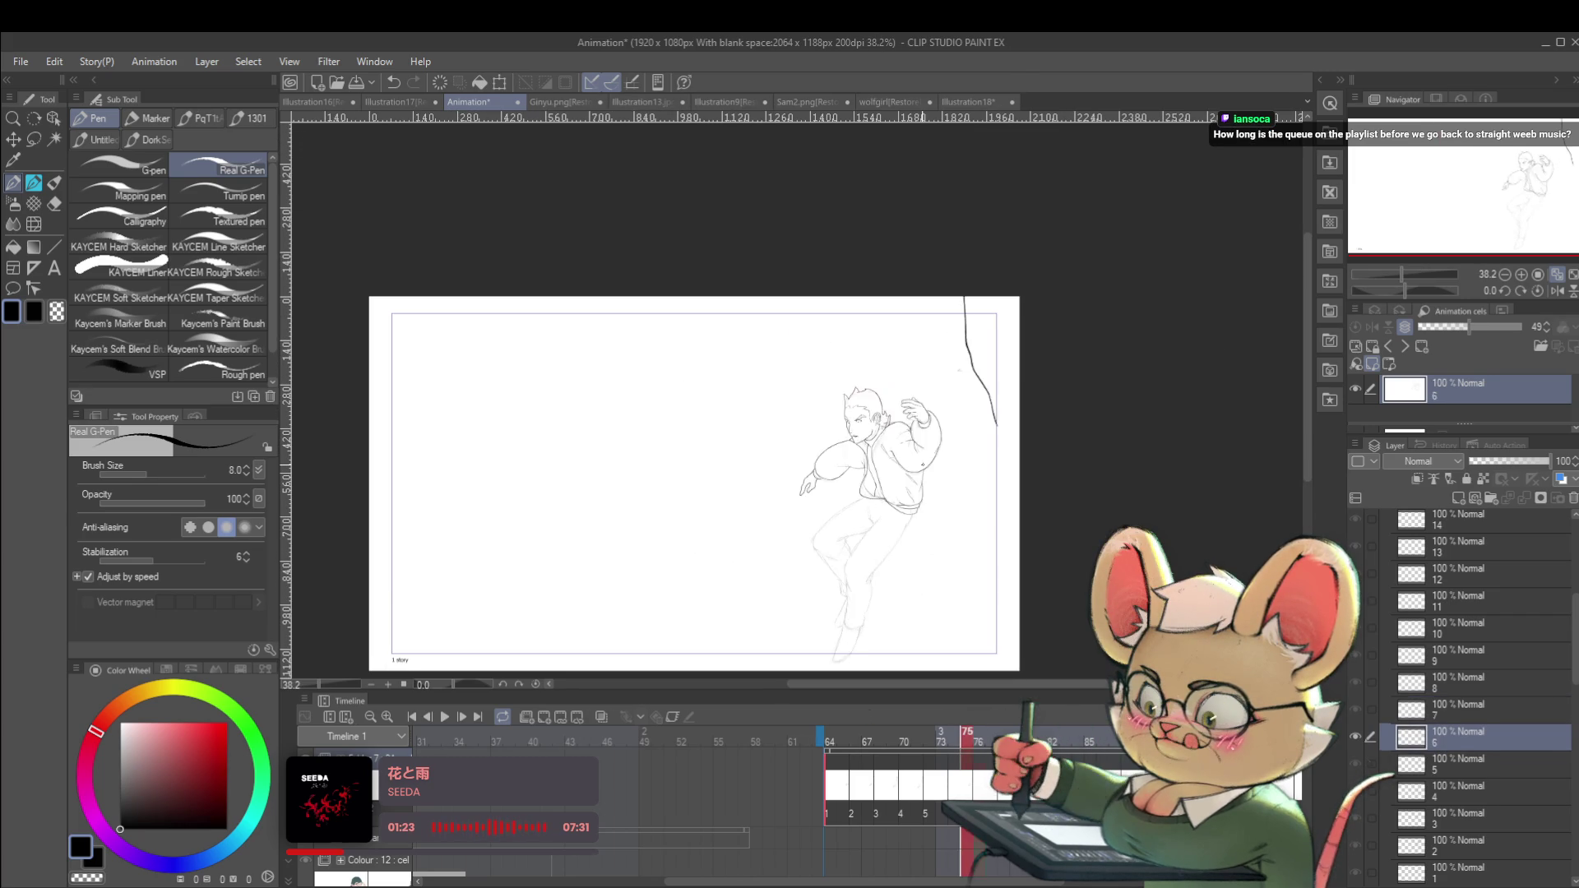
key(Up)
key(Down)
key(Up)
key(Down)
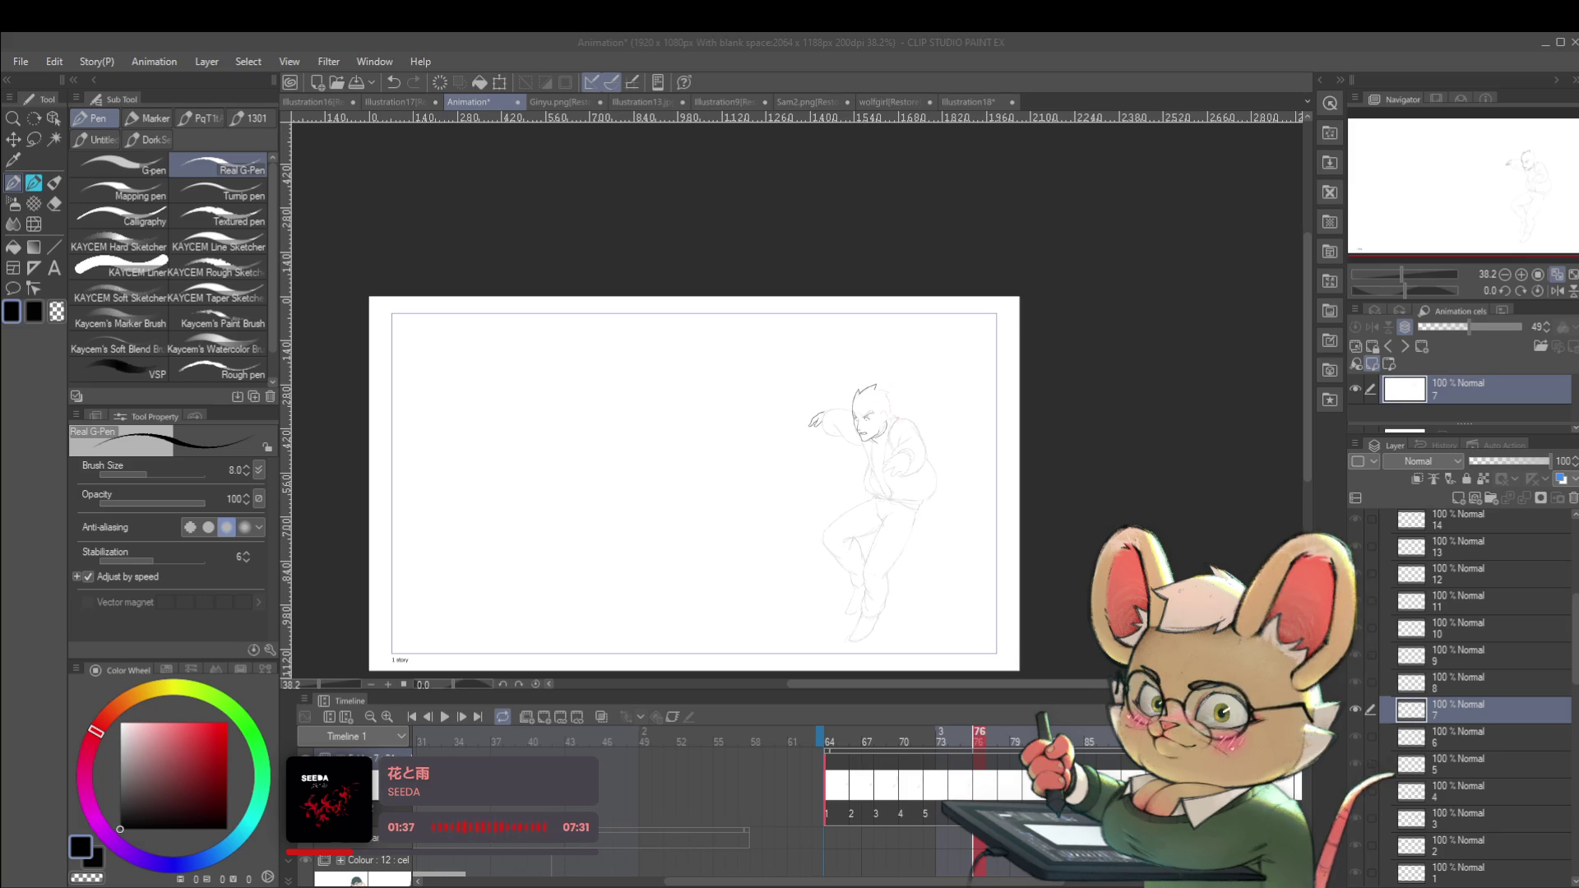
Extend the hair outline rightward from the spike, check it mirrored, then undo that stroke.
key(alt+Tab)
key(alt+Tab)
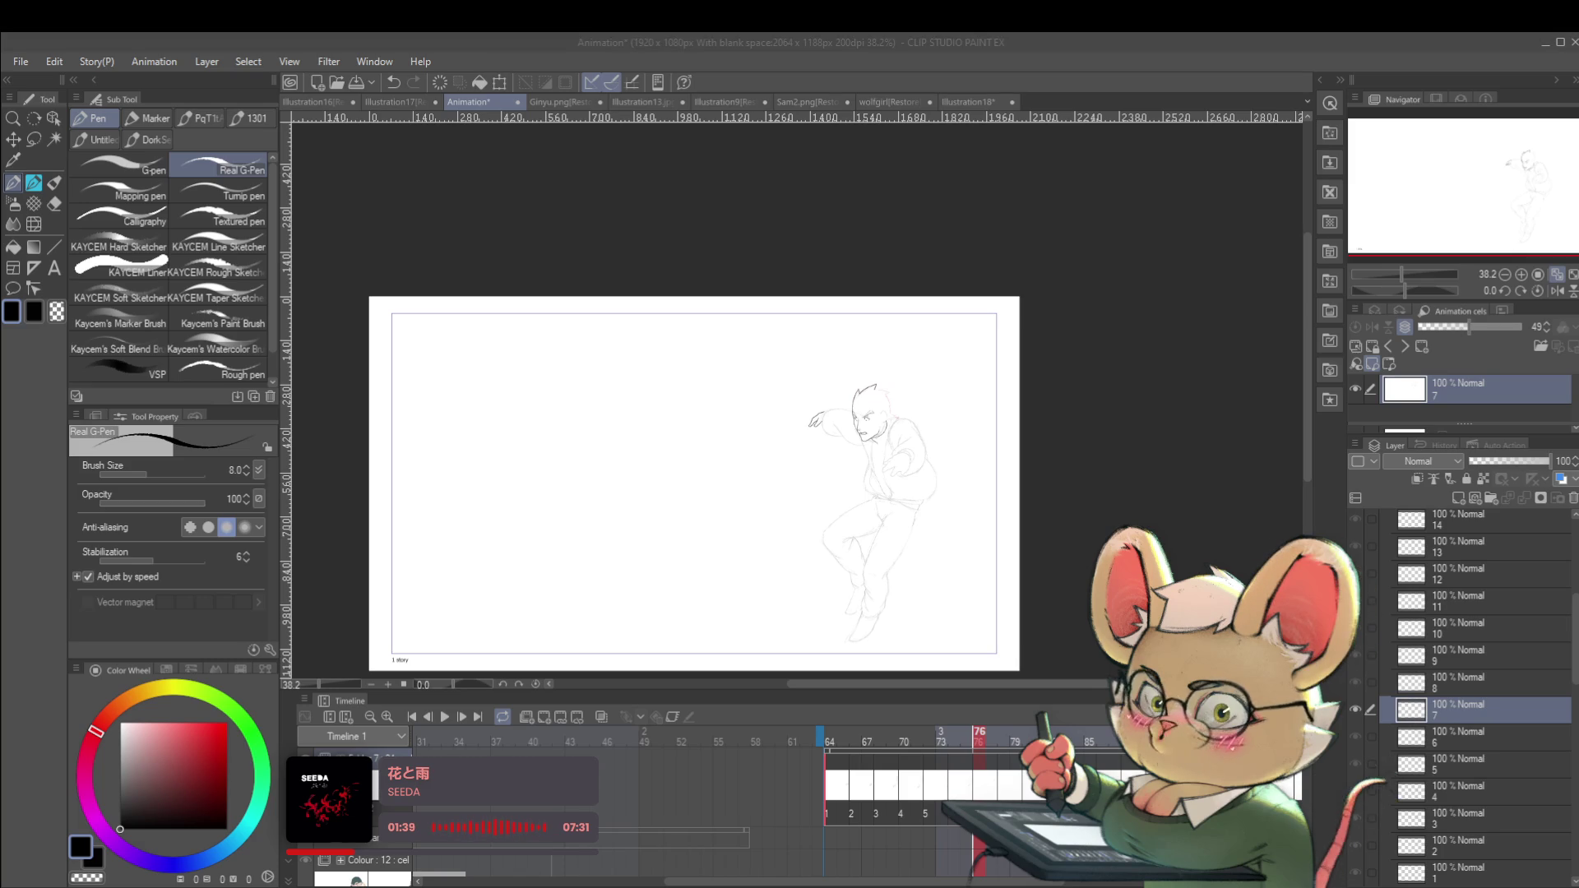
click(961, 420)
scroll(990, 424, up, 5)
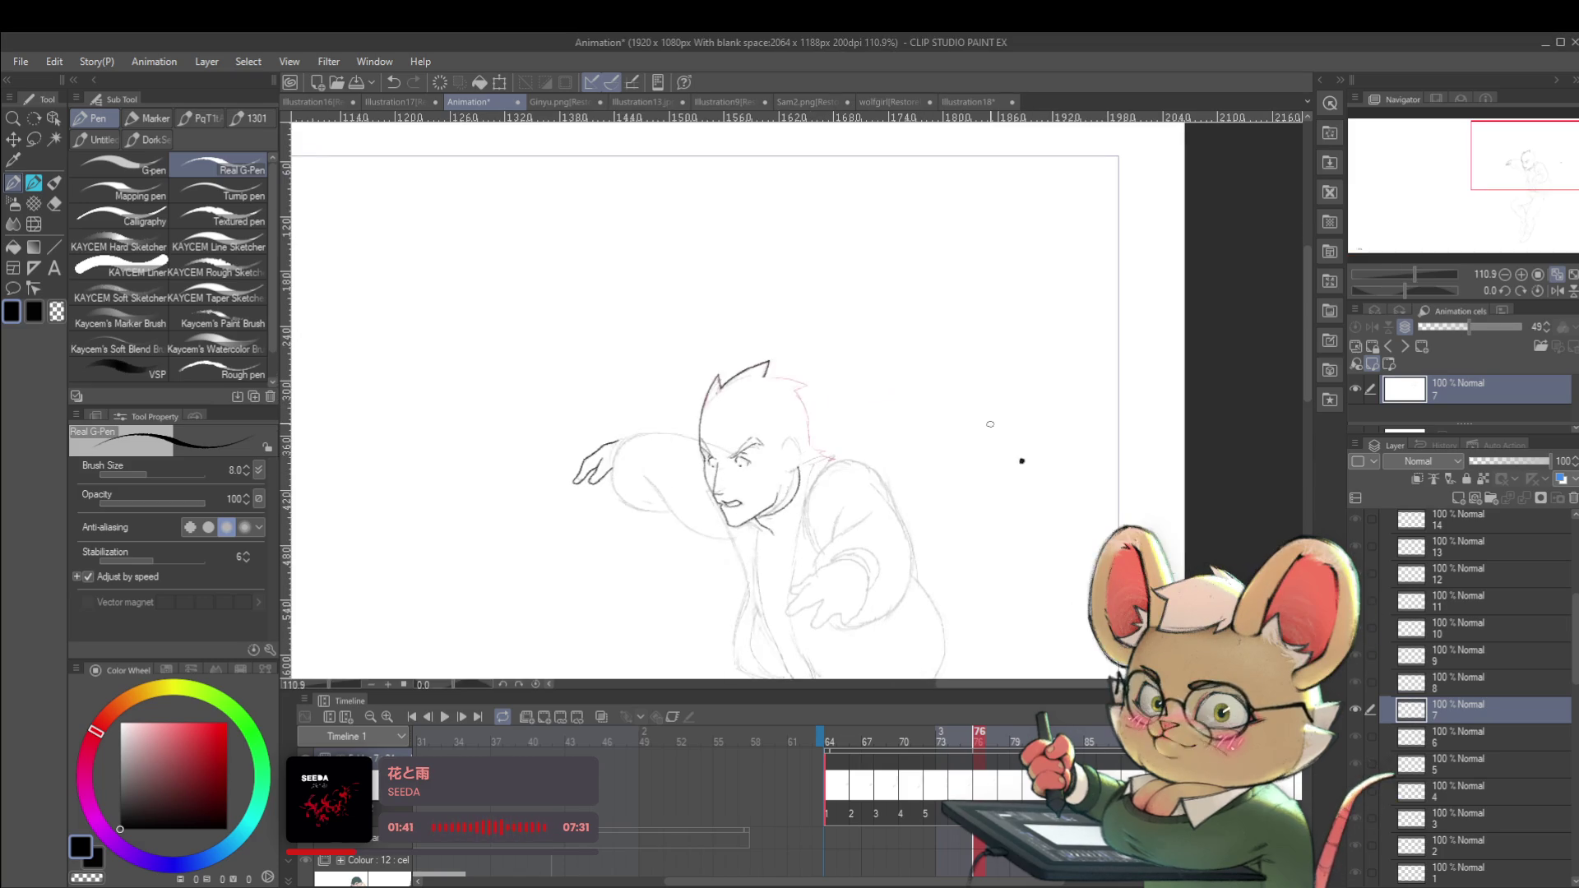
scroll(801, 378, up, 3)
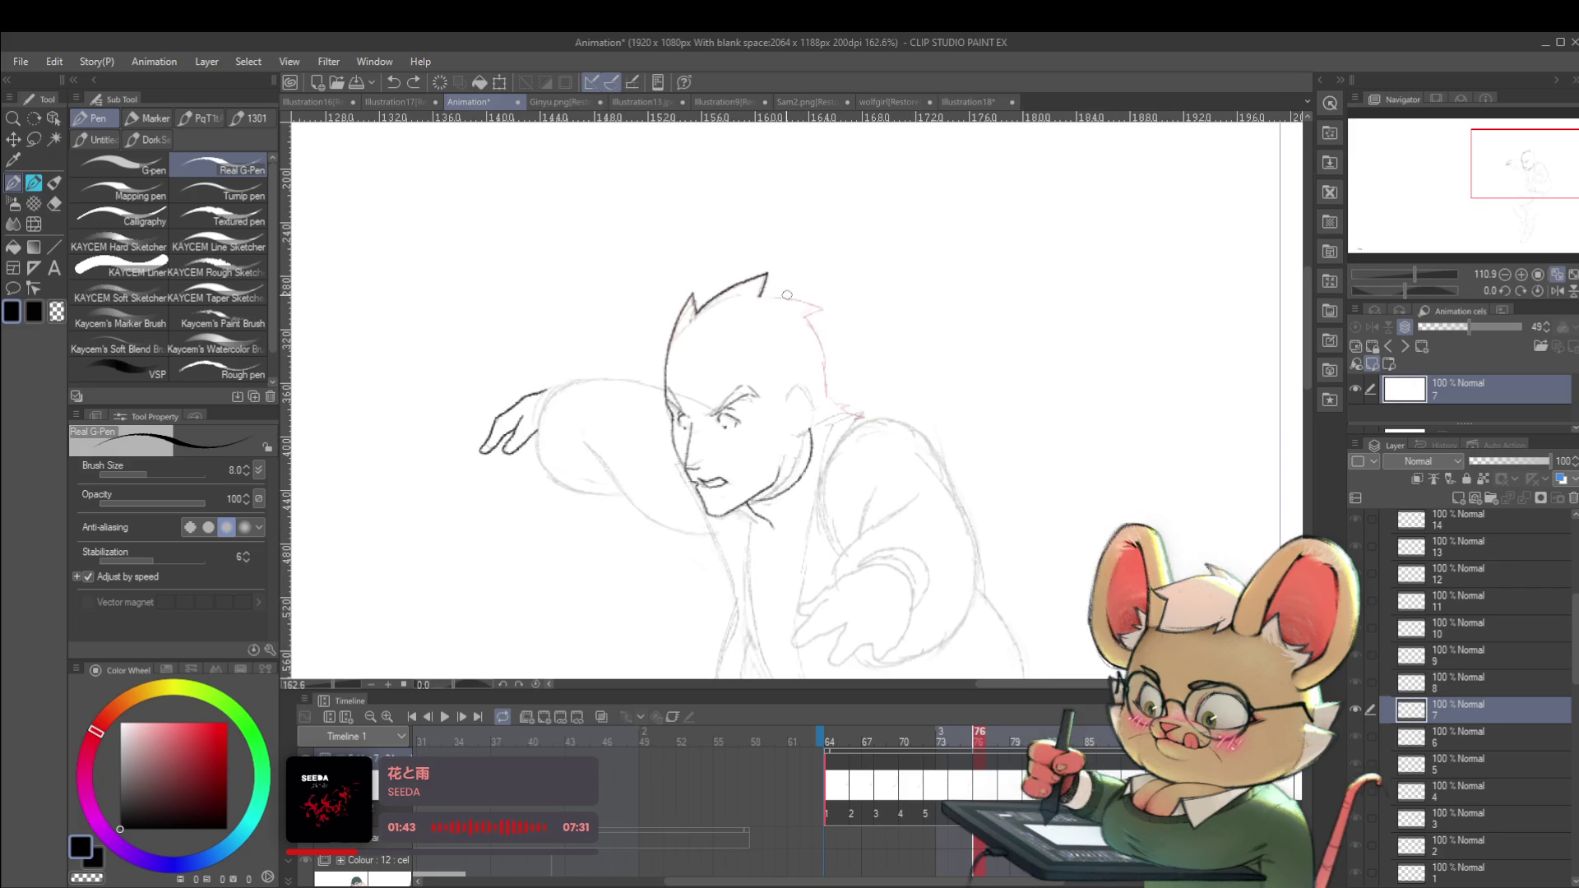
drag(763, 298, 804, 303)
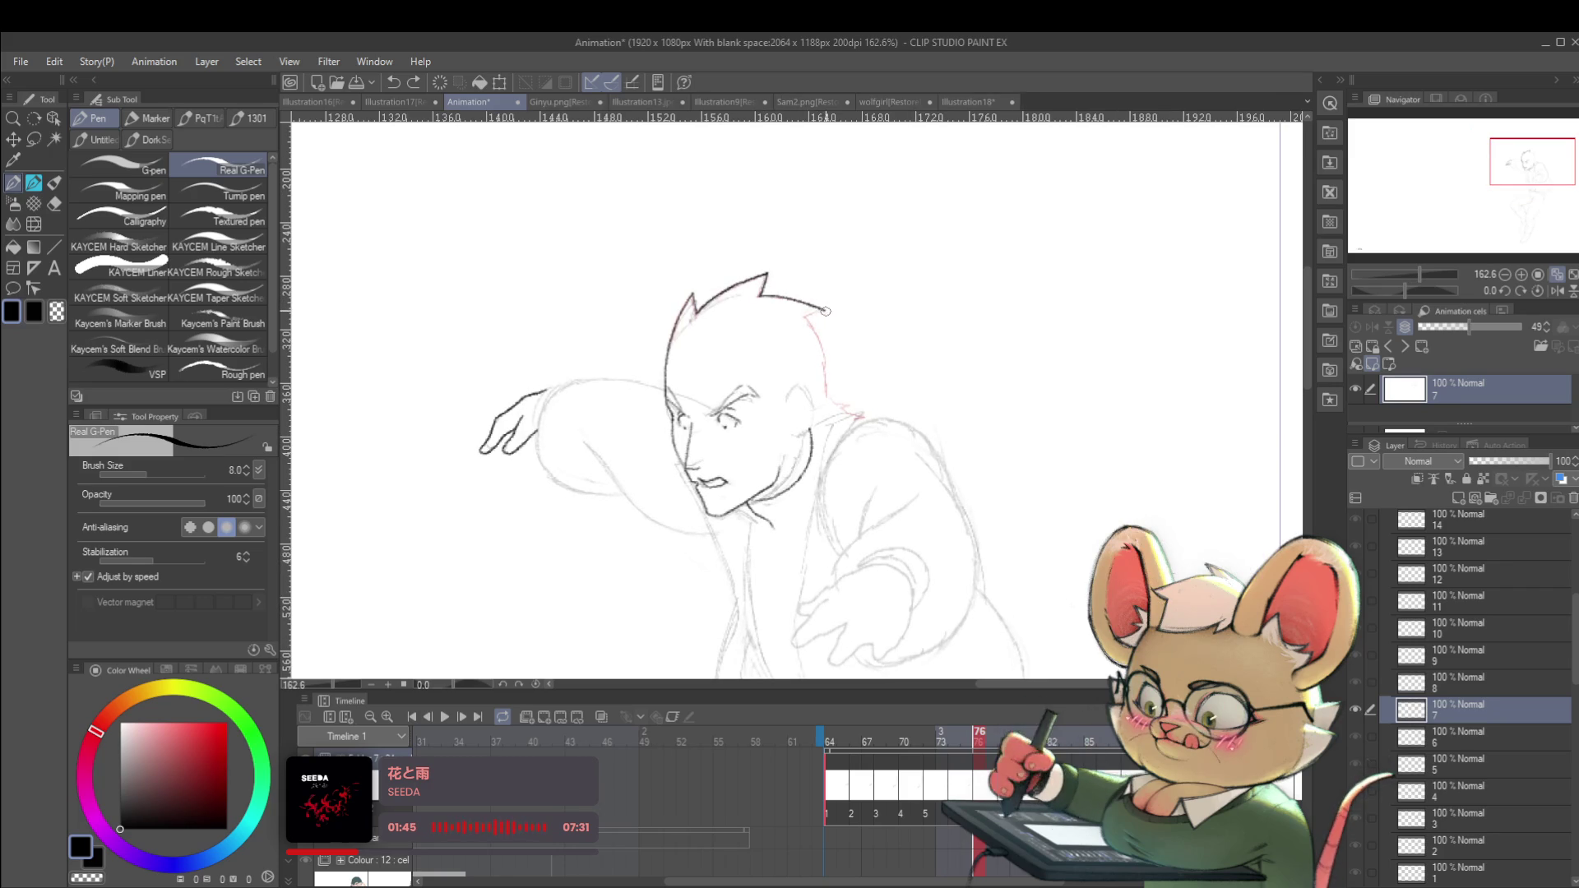
scroll(797, 317, down, 6)
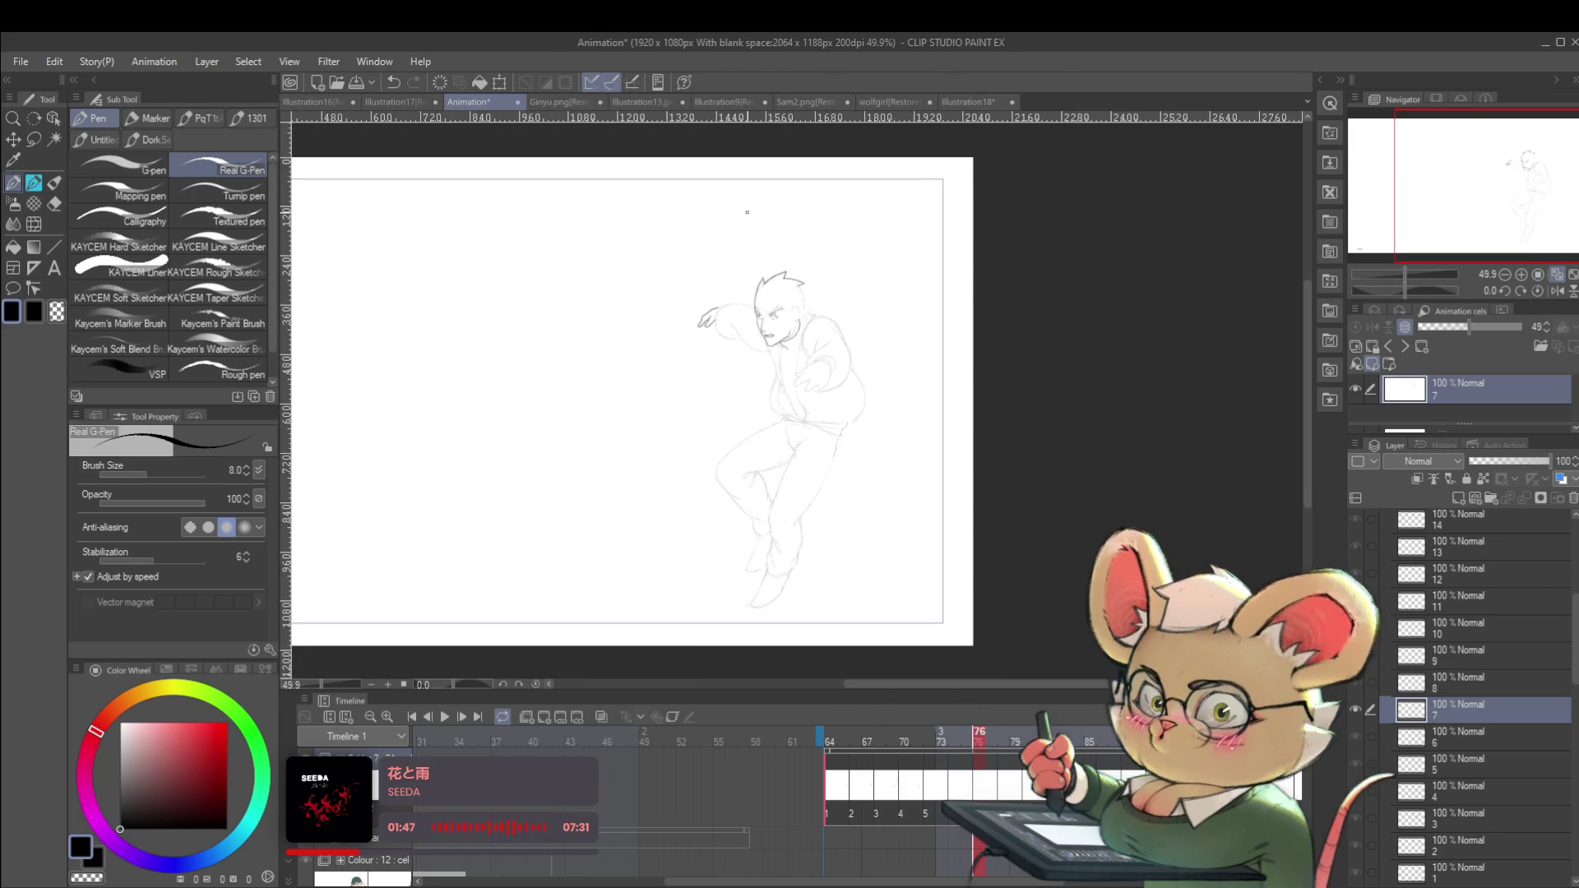
click(1557, 292)
scroll(875, 297, up, 3)
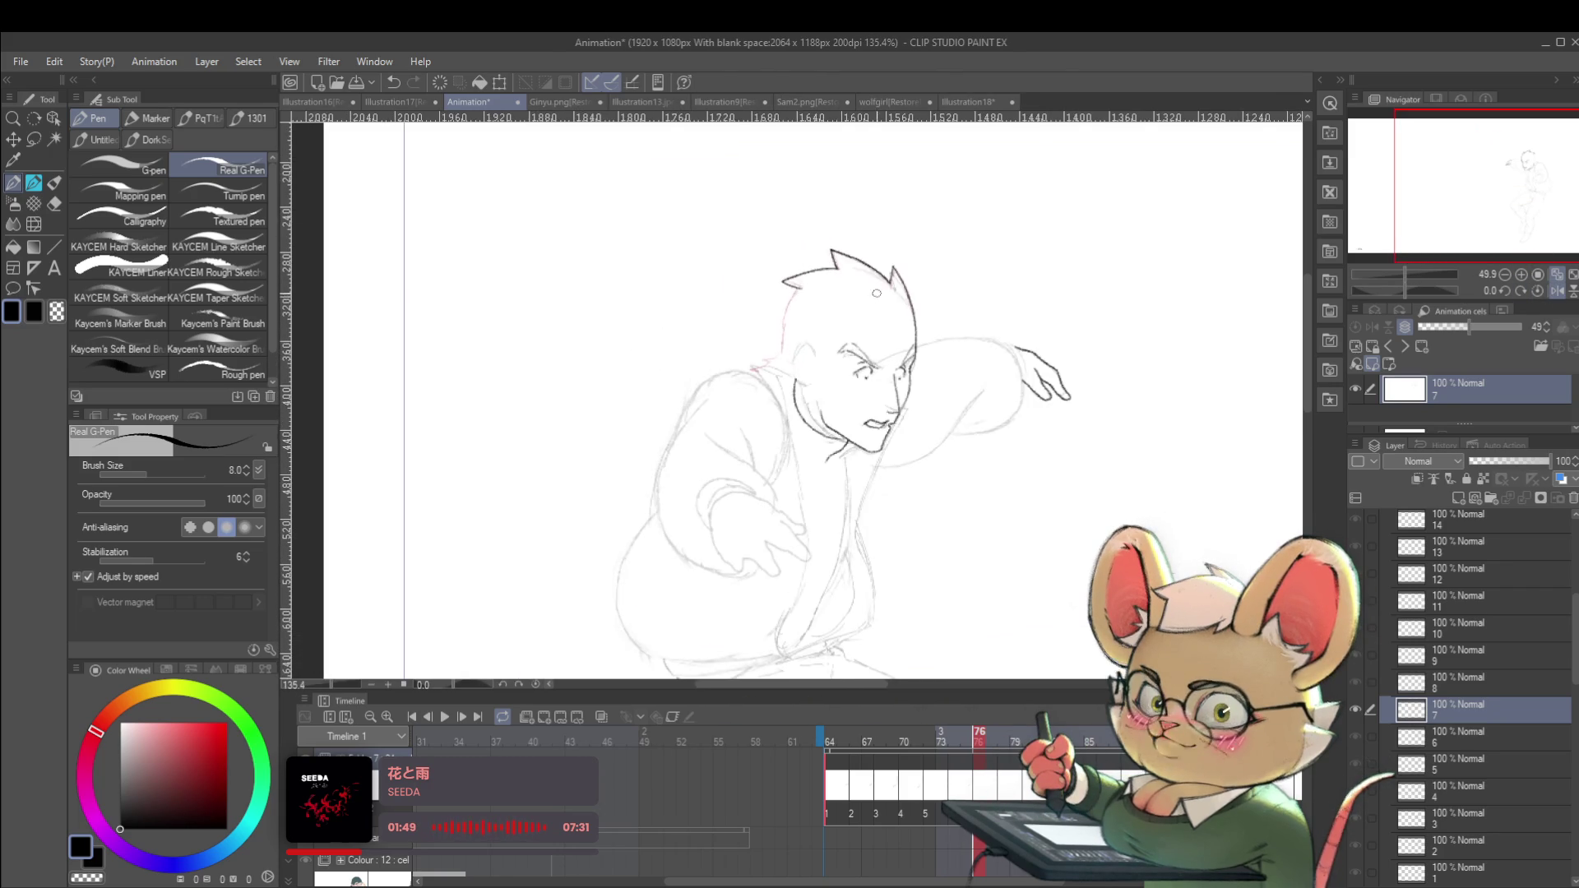
key(ctrl+z)
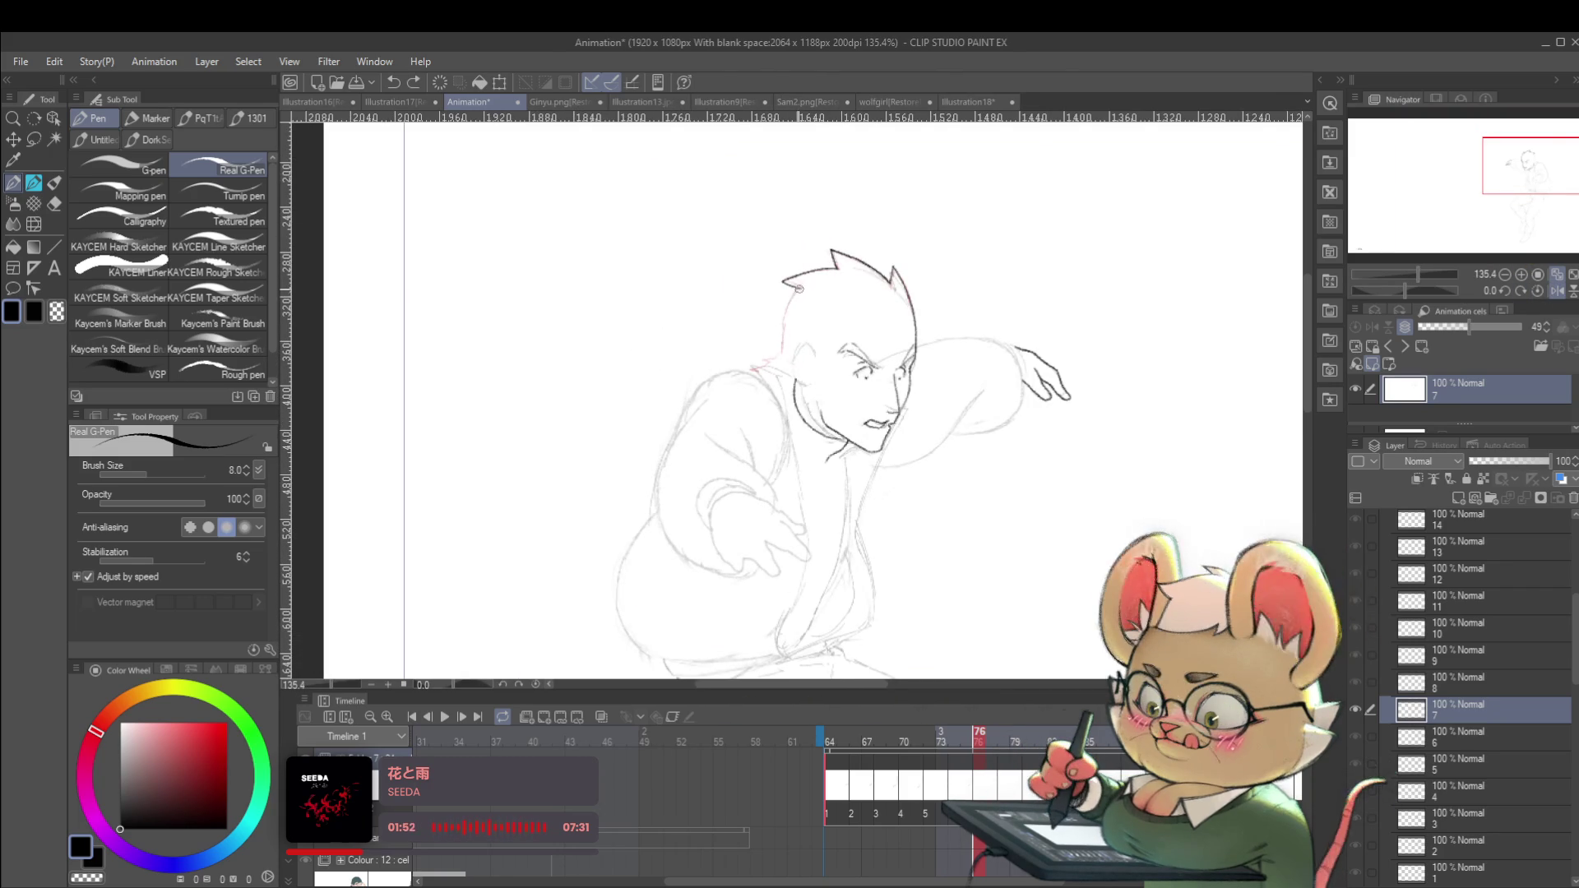
Play back the animation to review the leaping motion.
scroll(842, 308, down, 4)
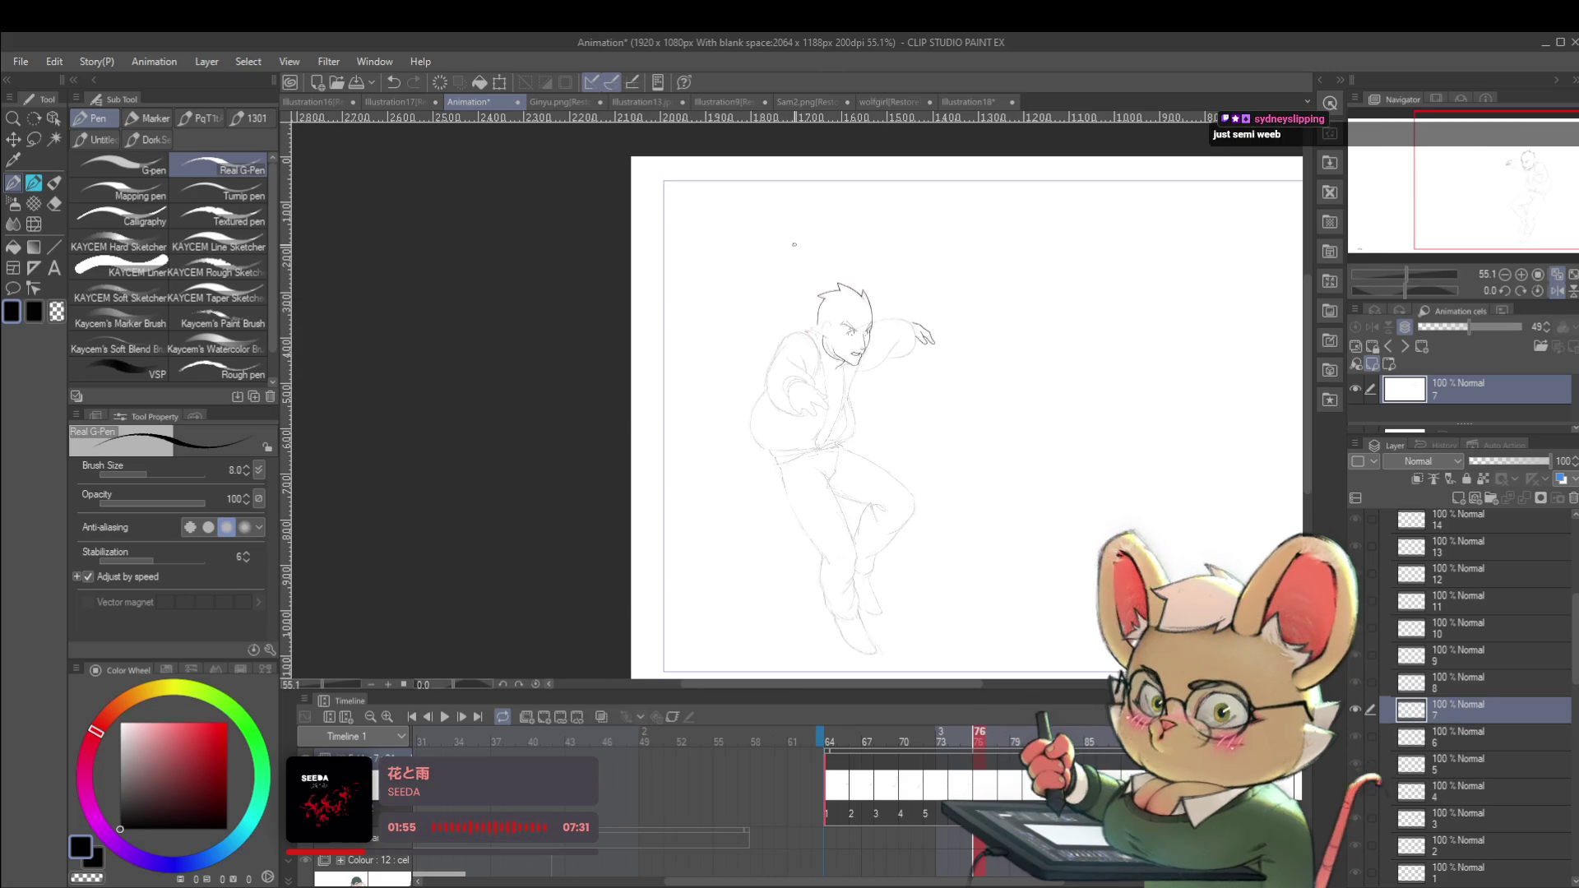
scroll(1033, 428, down, 2)
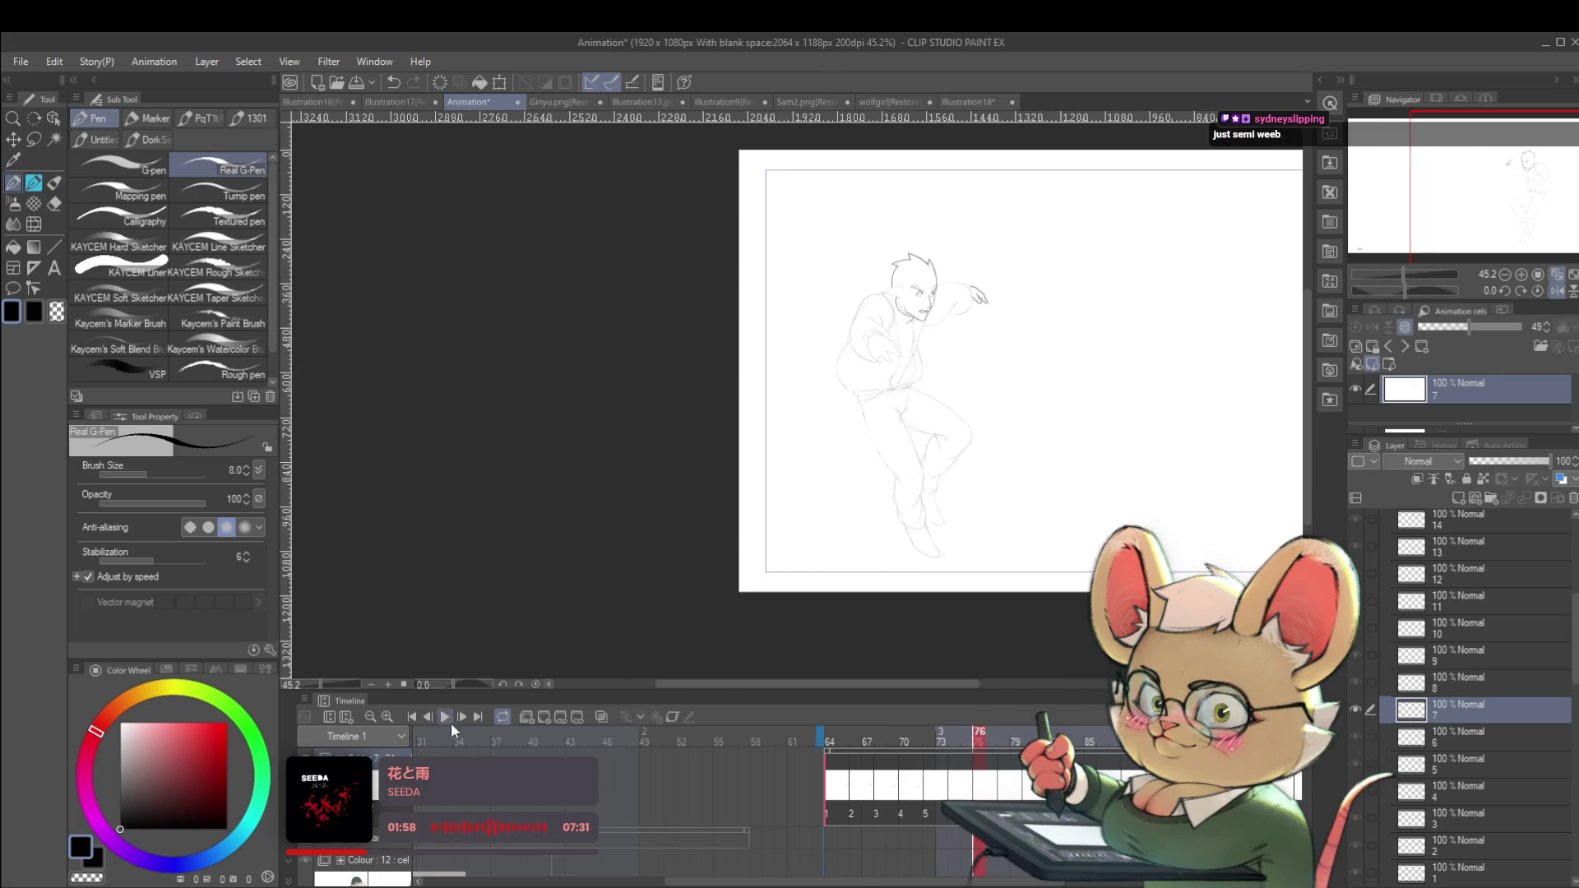
click(448, 723)
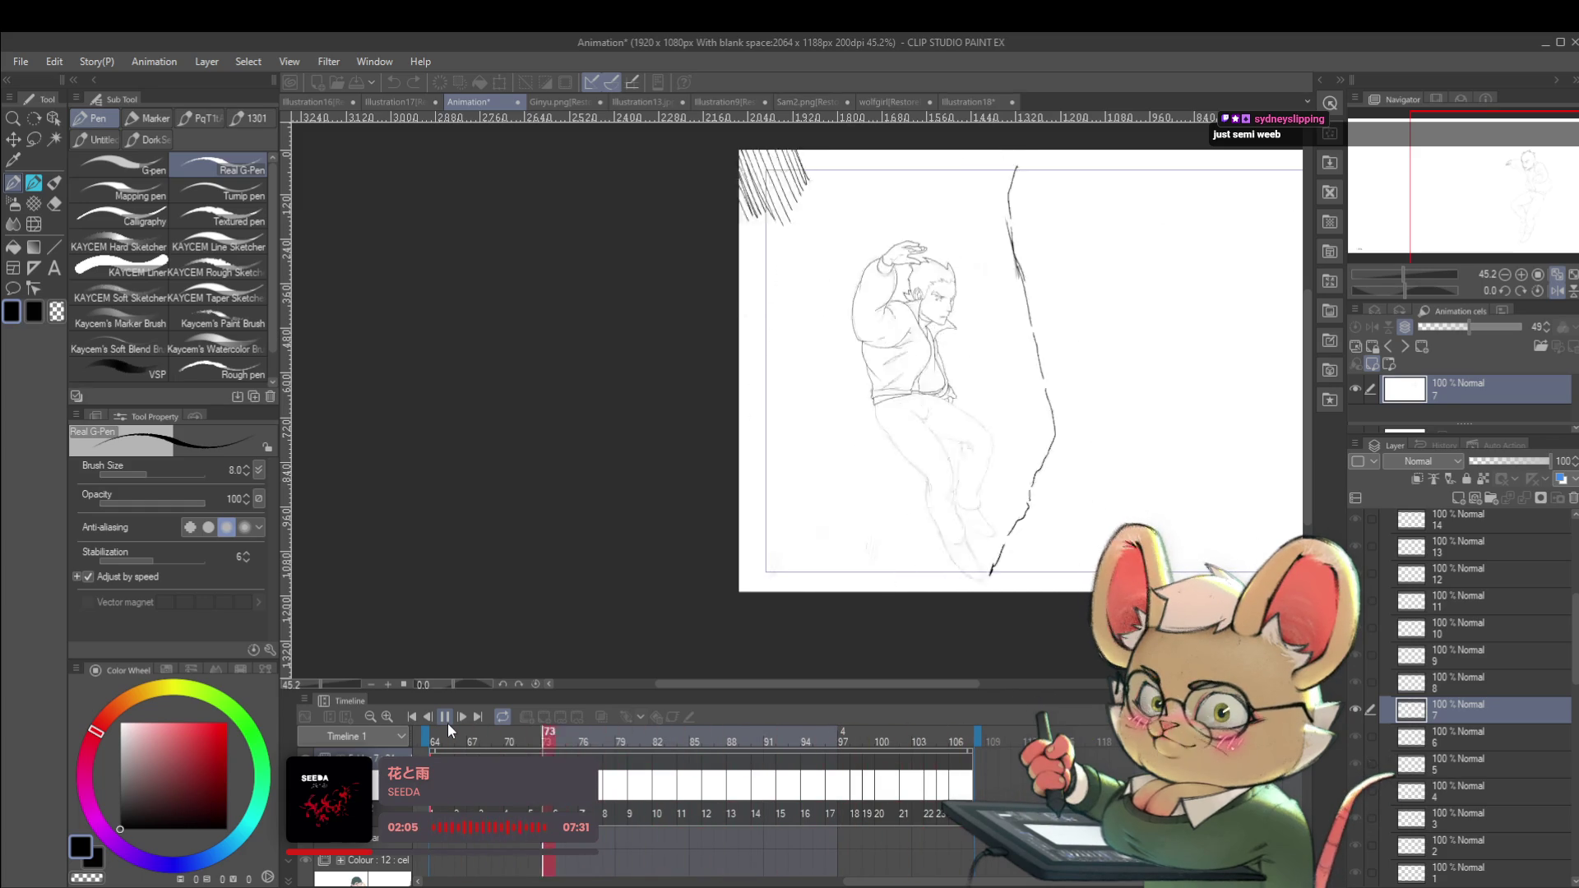
click(1546, 289)
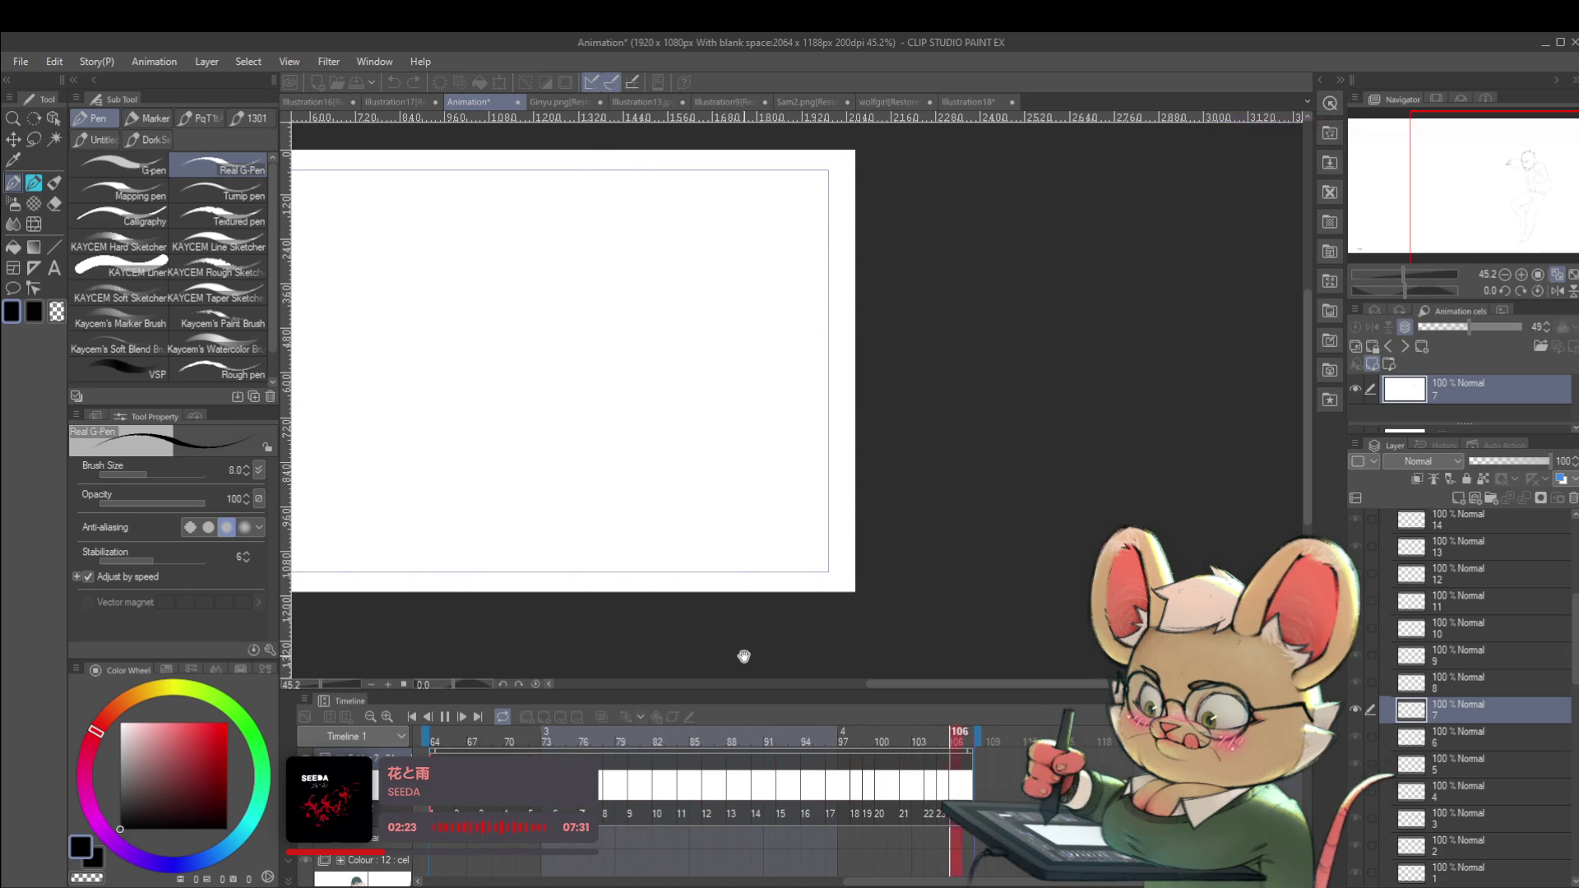
click(442, 717)
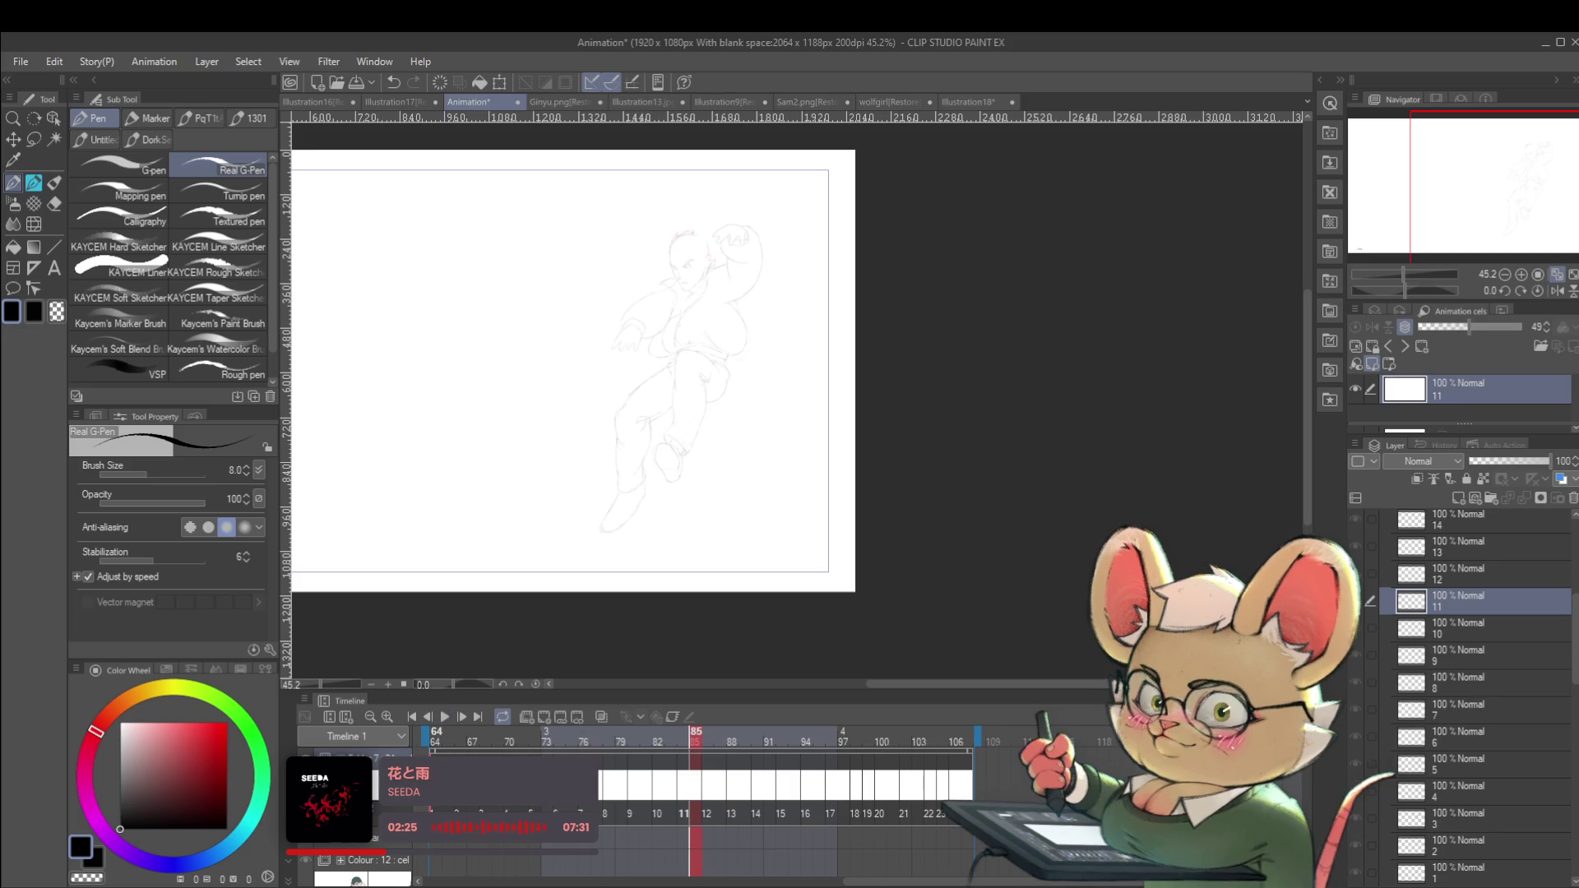
click(412, 717)
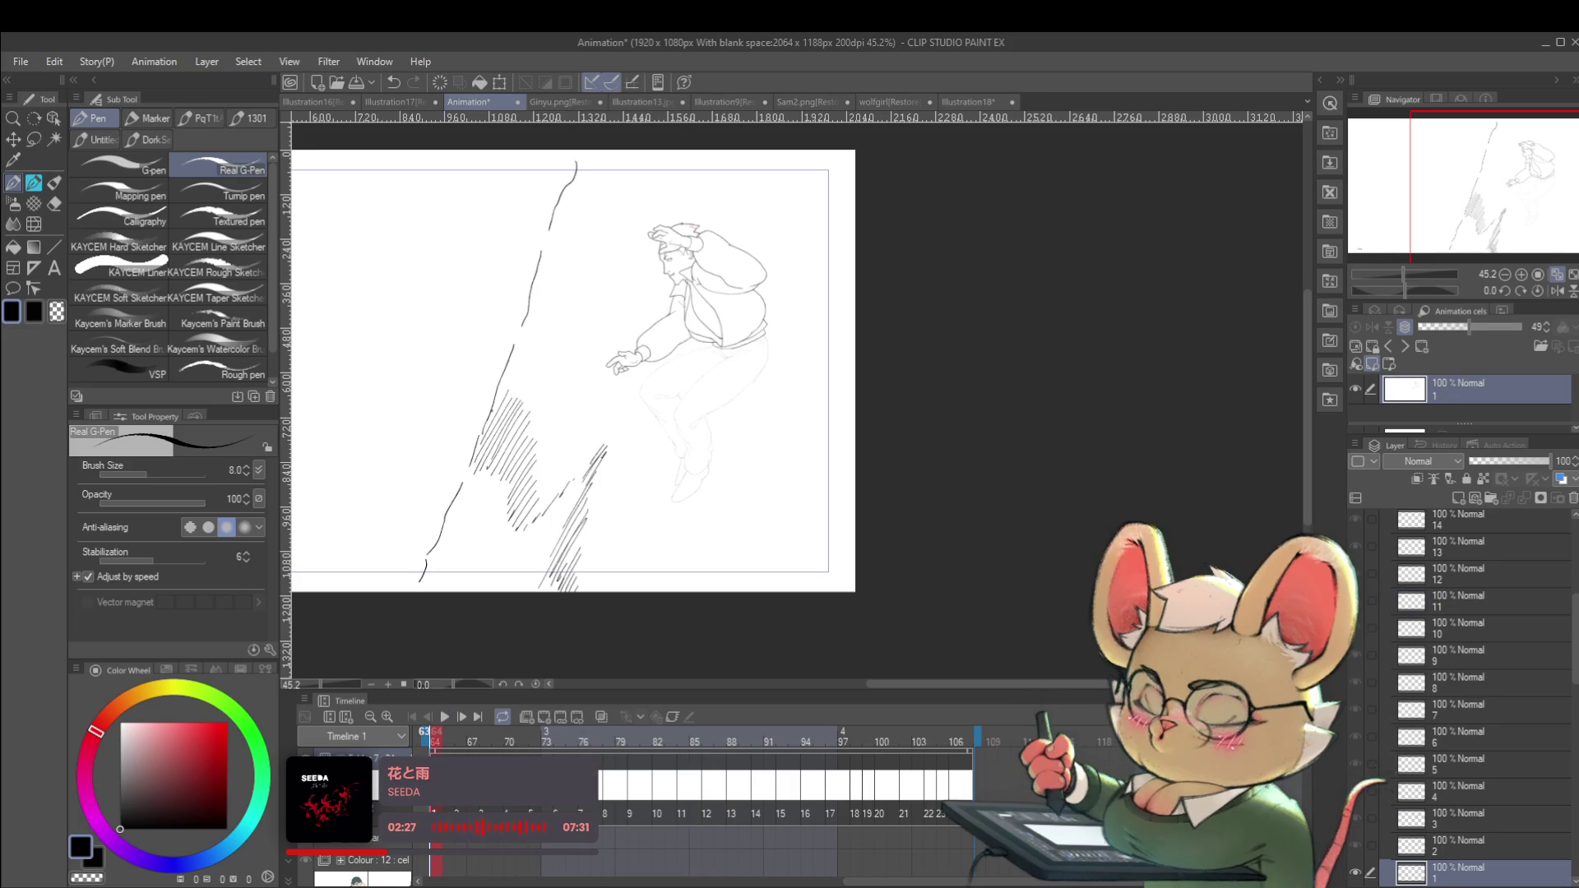
key(Right)
key(Right)
key(Right)
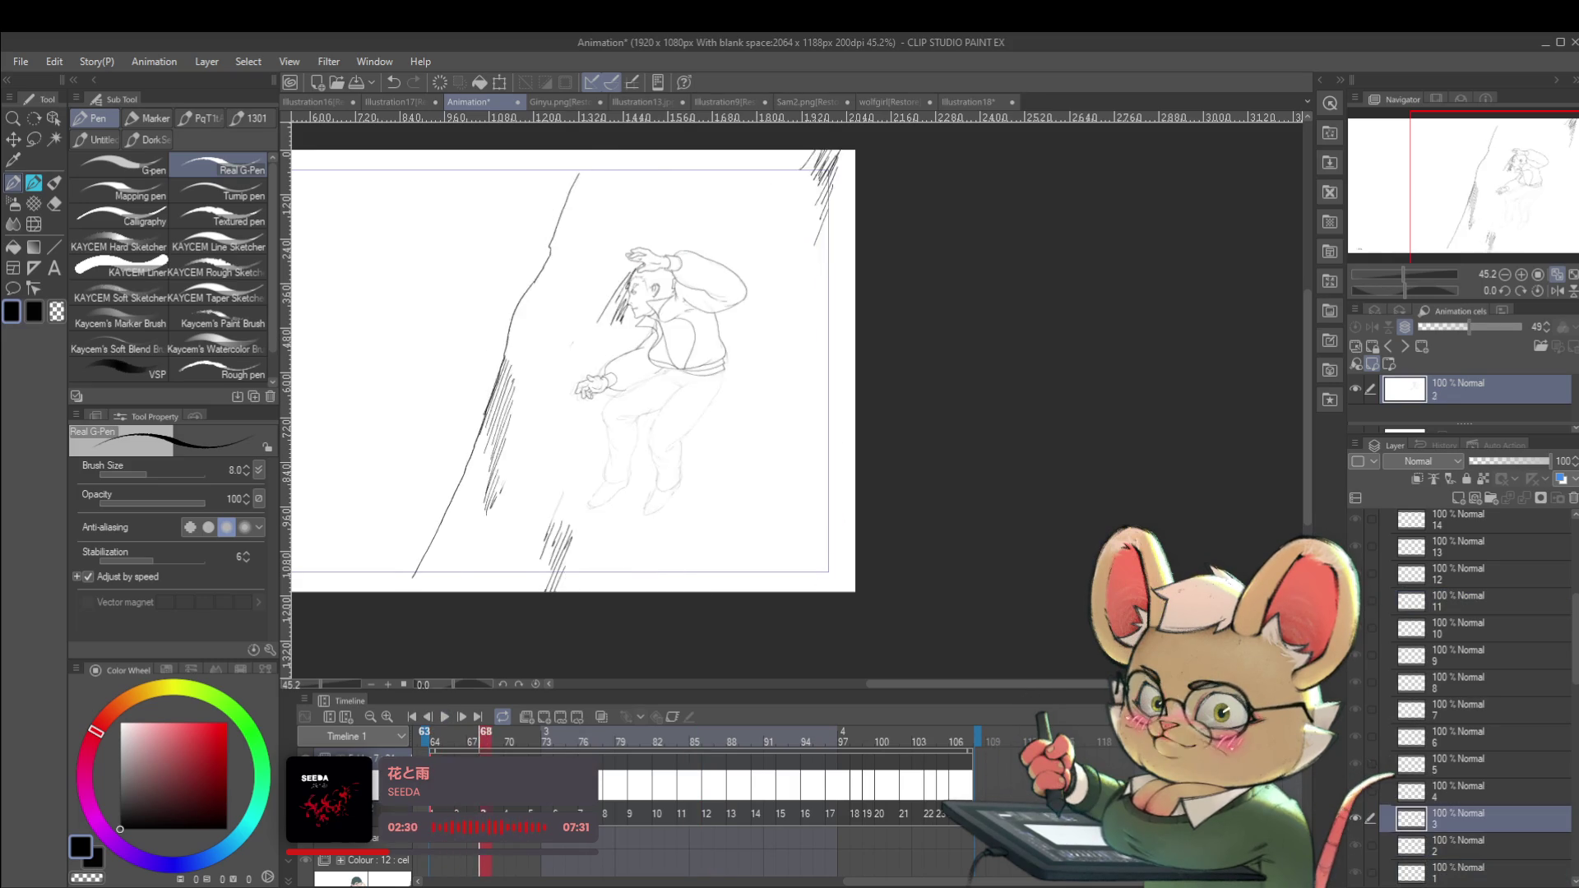
key(Right)
key(Right)
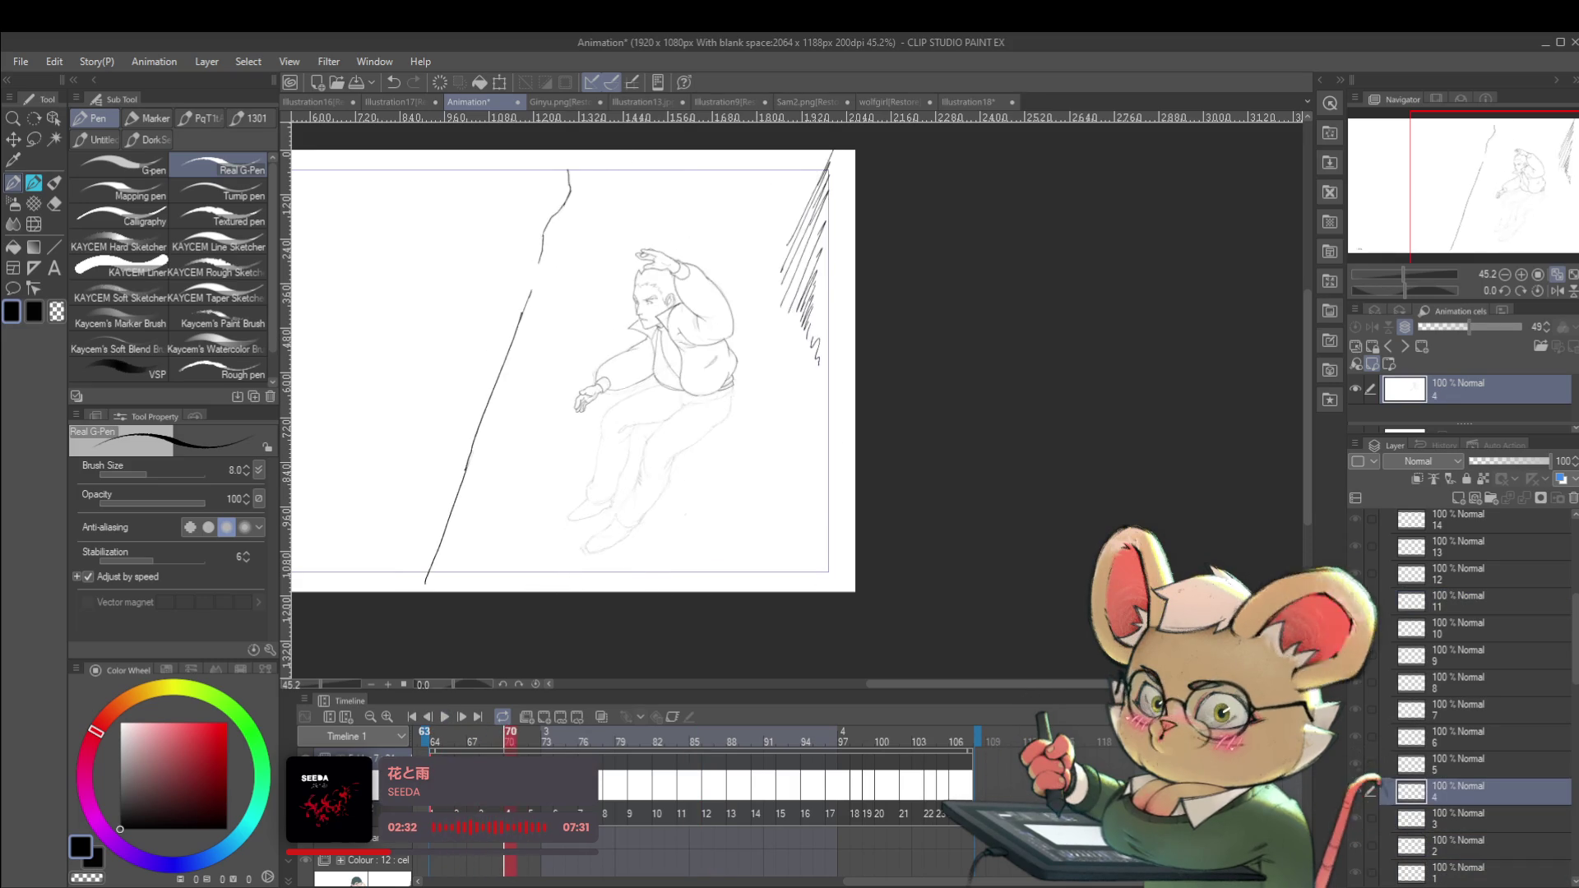
key(Right)
key(Right)
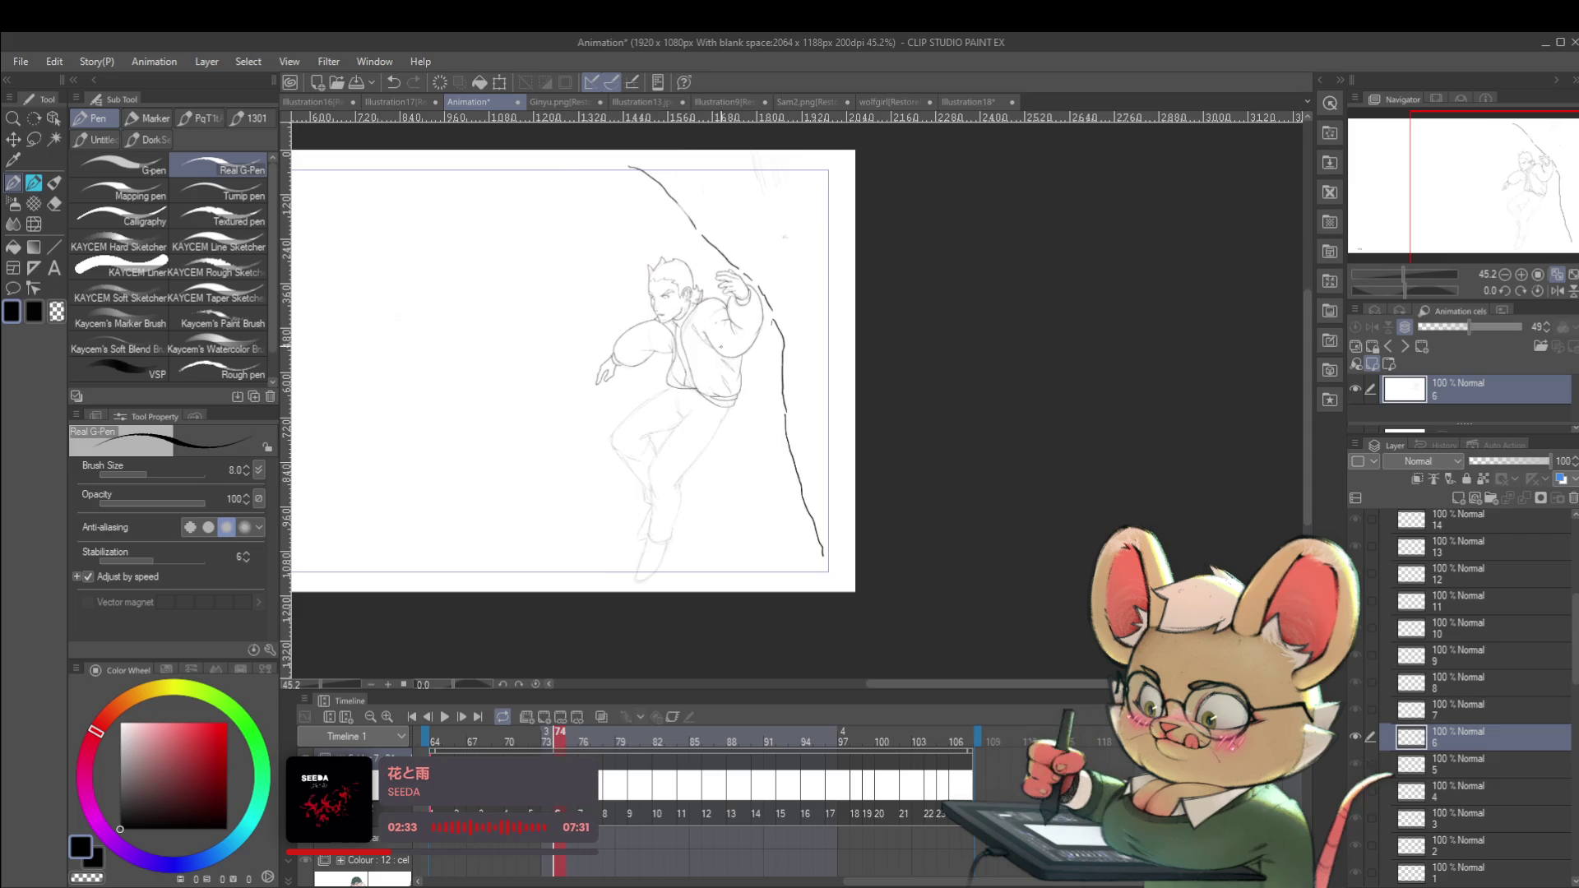
key(Right)
scroll(735, 331, up, 3)
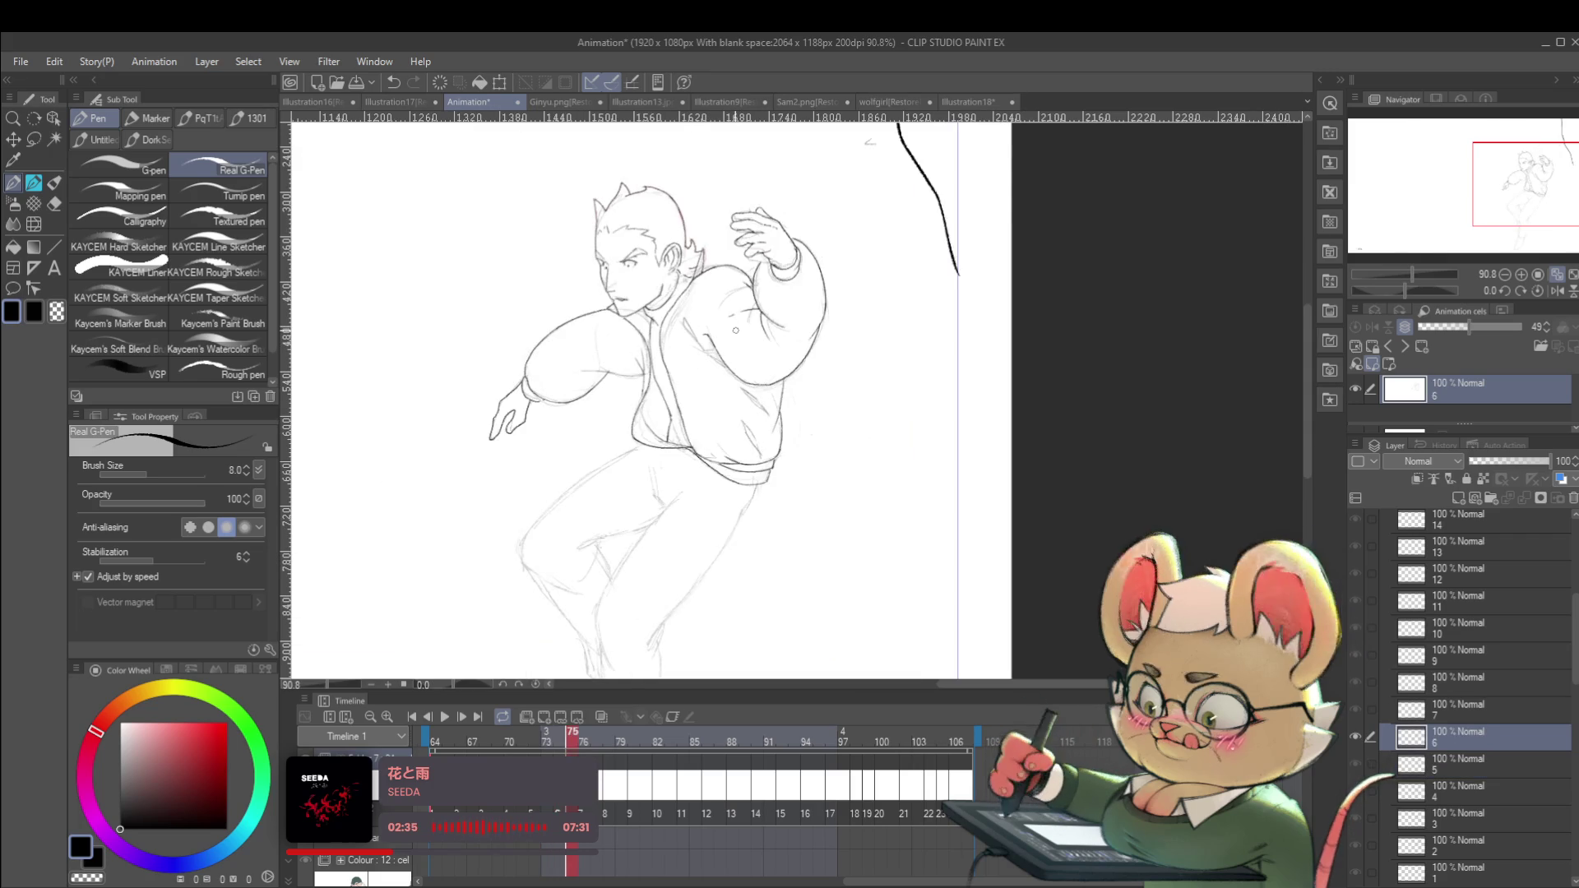
key(Right)
key(Left)
key(Right)
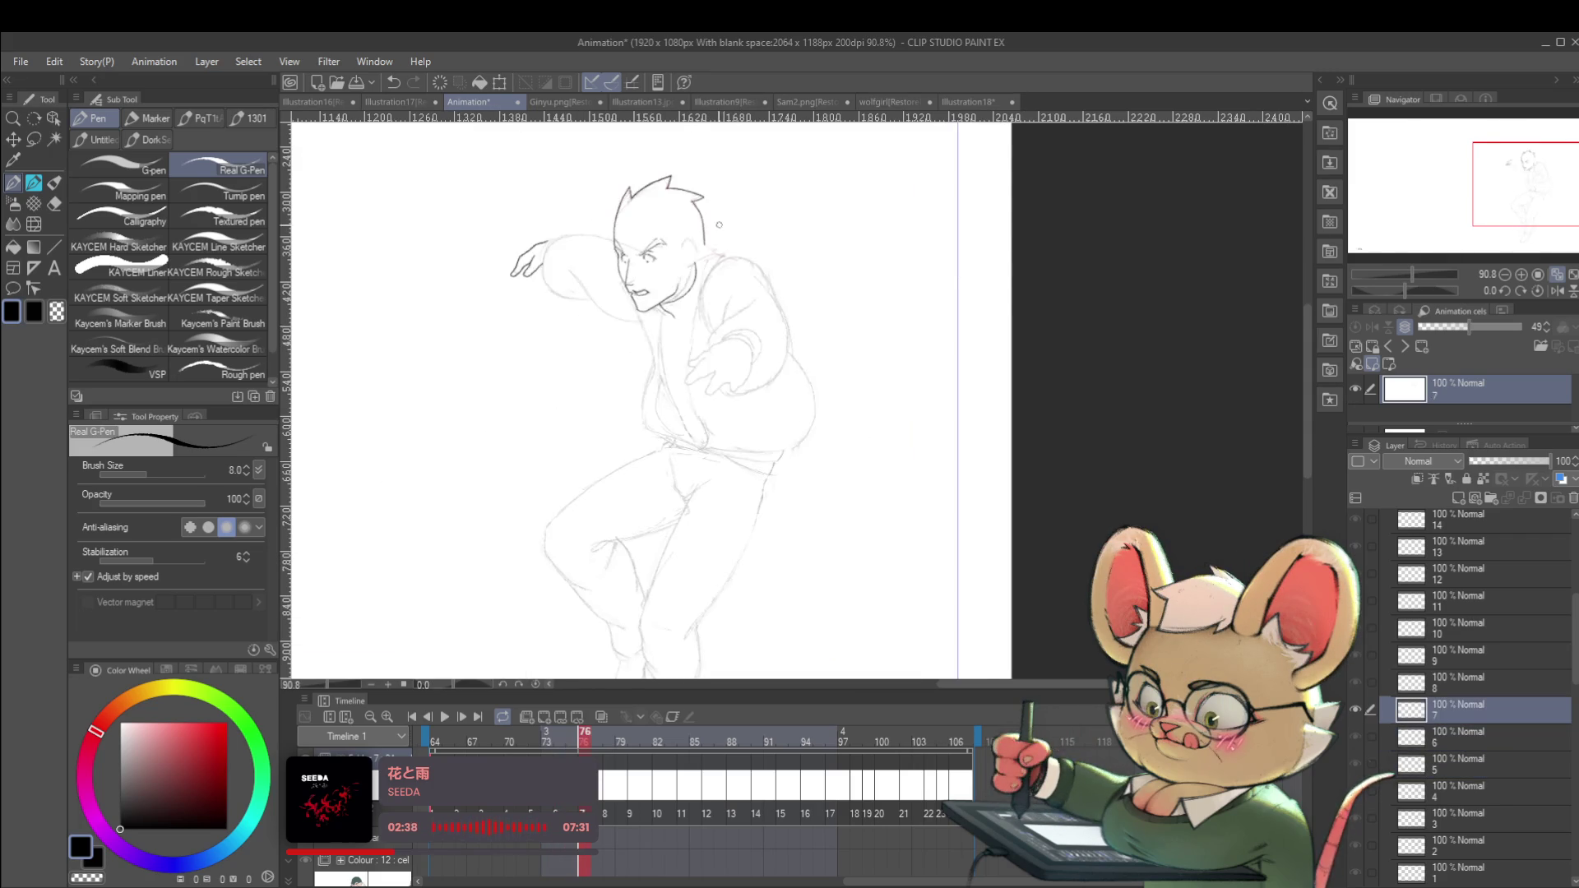
scroll(639, 211, up, 3)
key(Left)
key(Right)
Turn on onion skinning and ink a hair strand across the man's forehead.
click(601, 717)
drag(784, 328, 964, 397)
scroll(797, 299, up, 2)
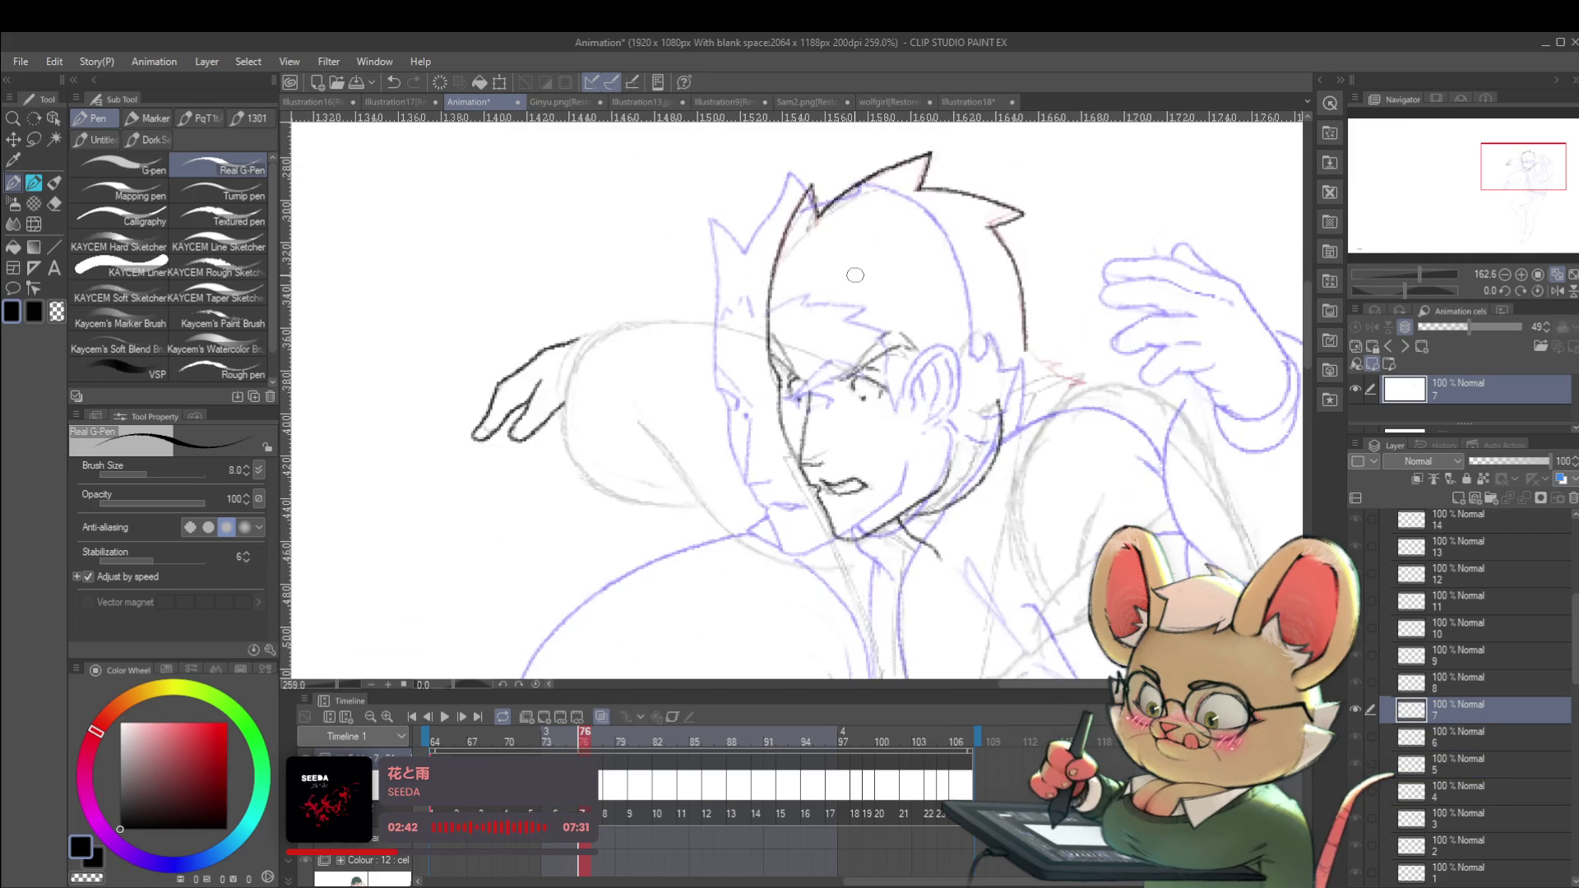
drag(769, 309, 807, 293)
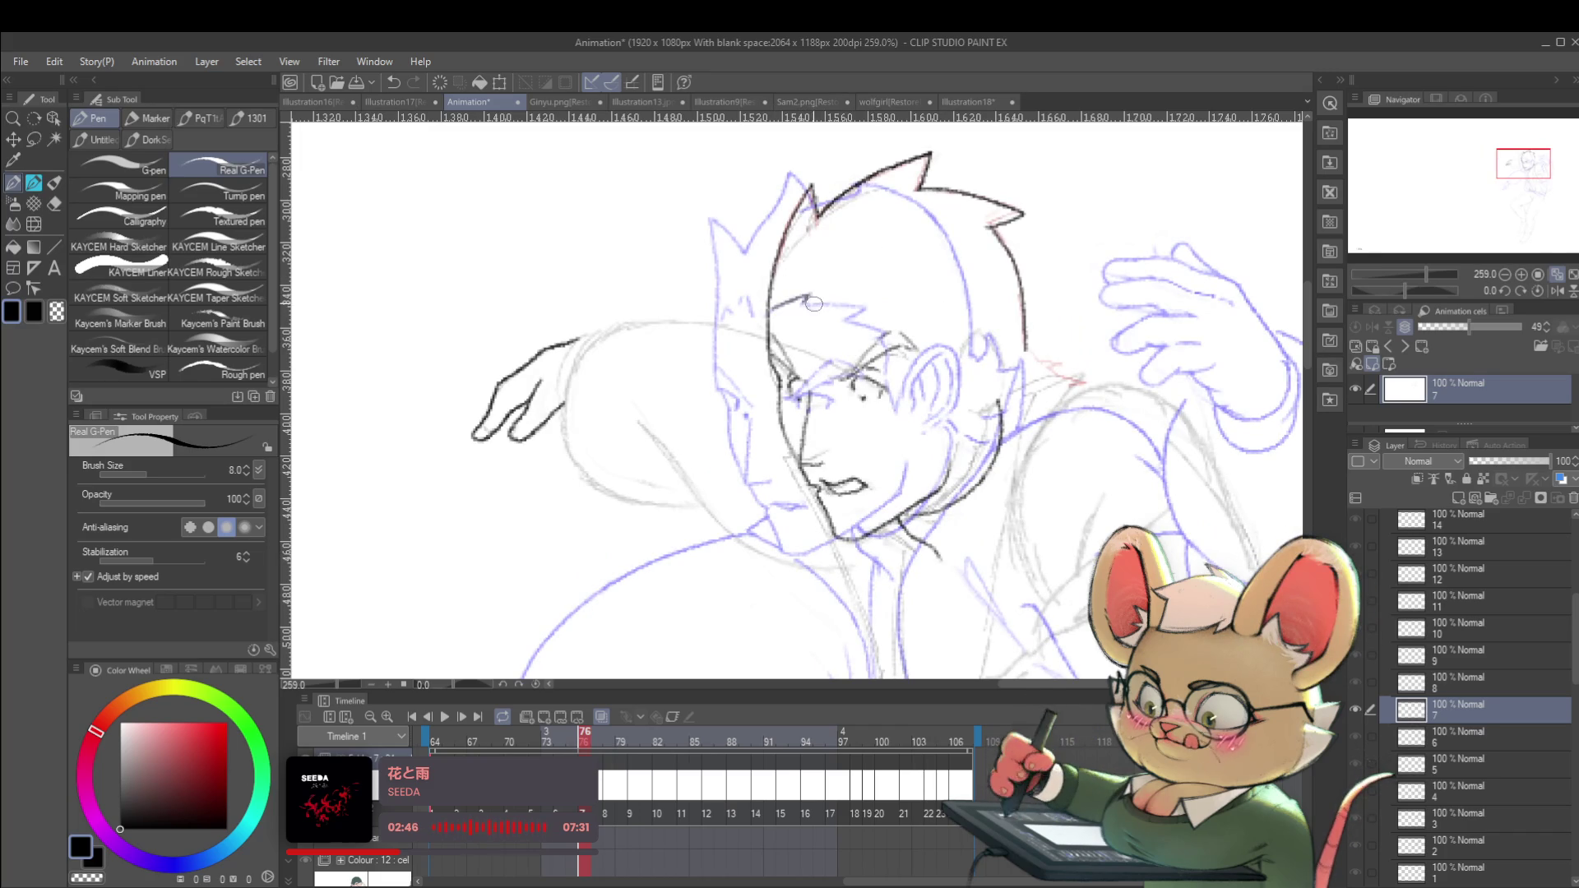
drag(811, 300, 864, 305)
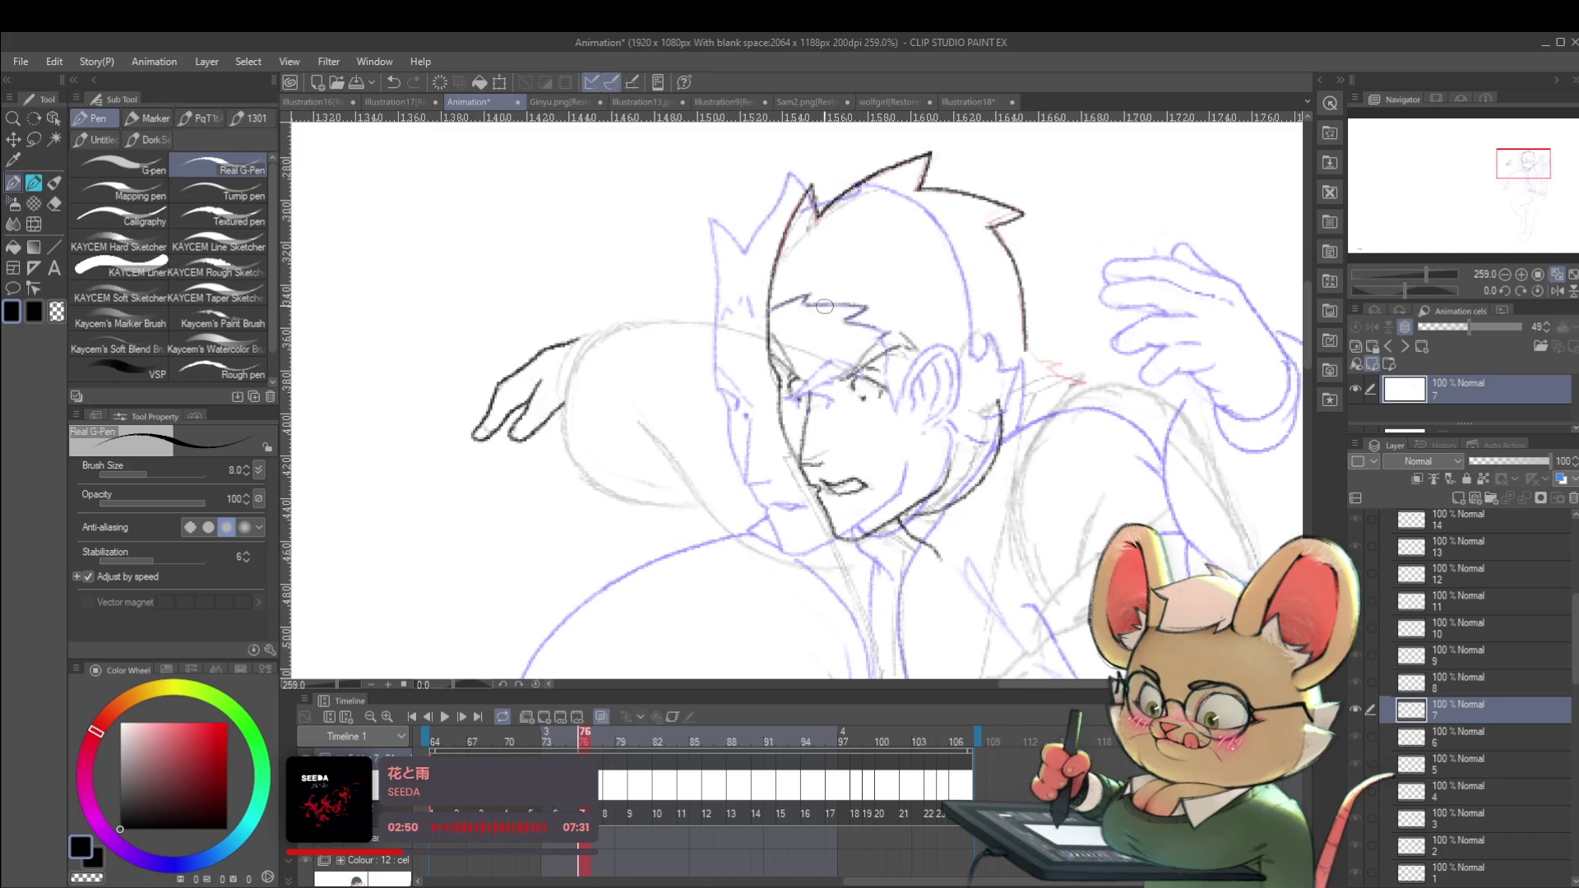
Lasso the forehead hair strands and move them right and about 15 px up.
key(m)
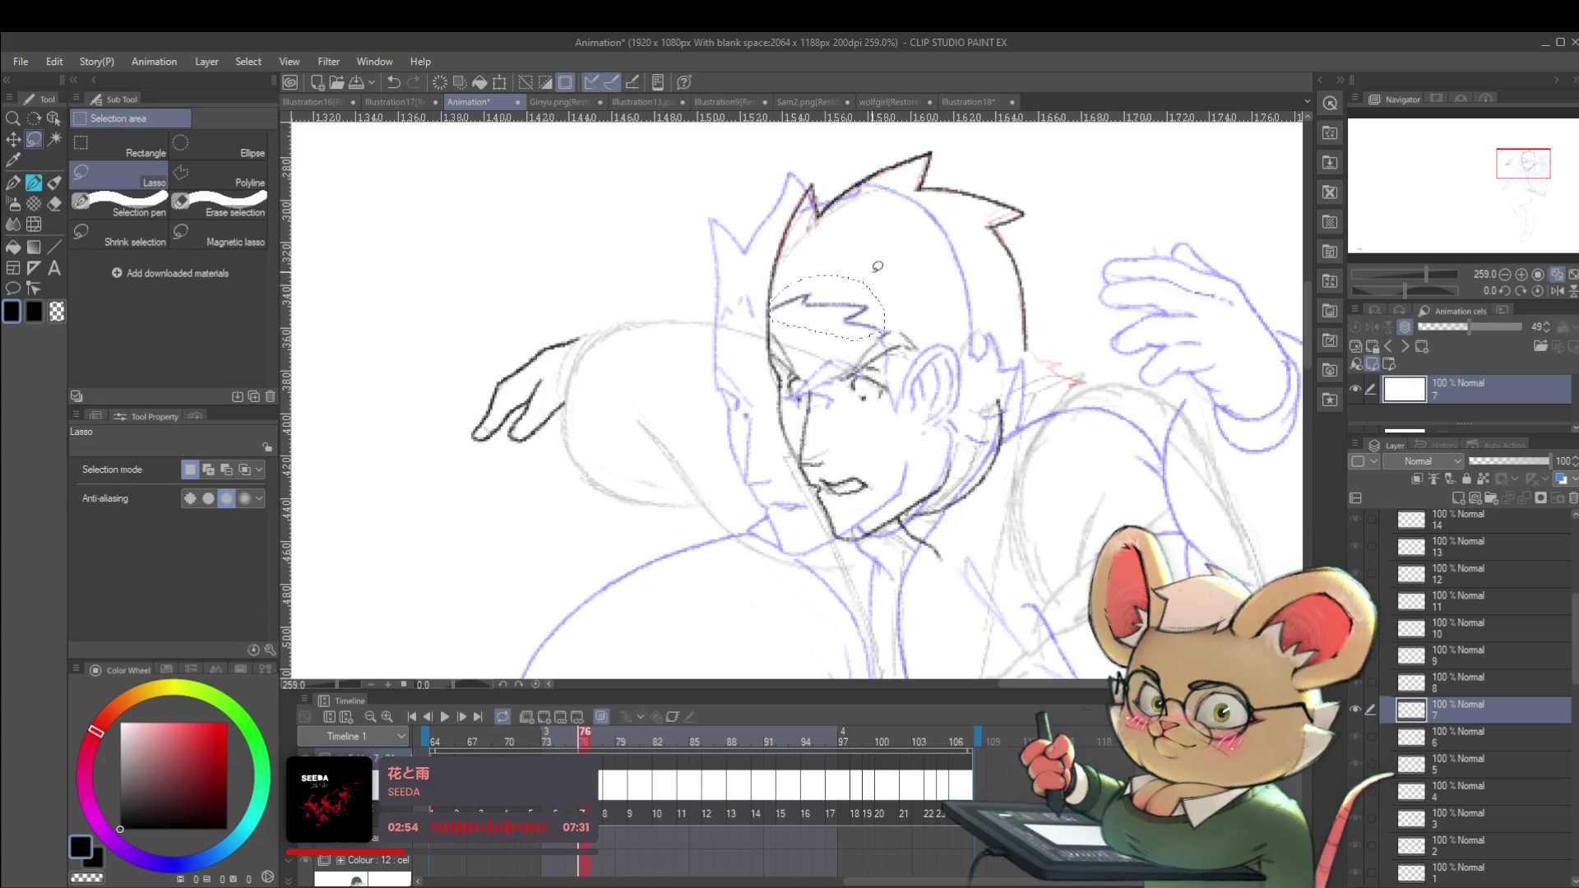
key(ctrl+t)
drag(855, 317, 901, 309)
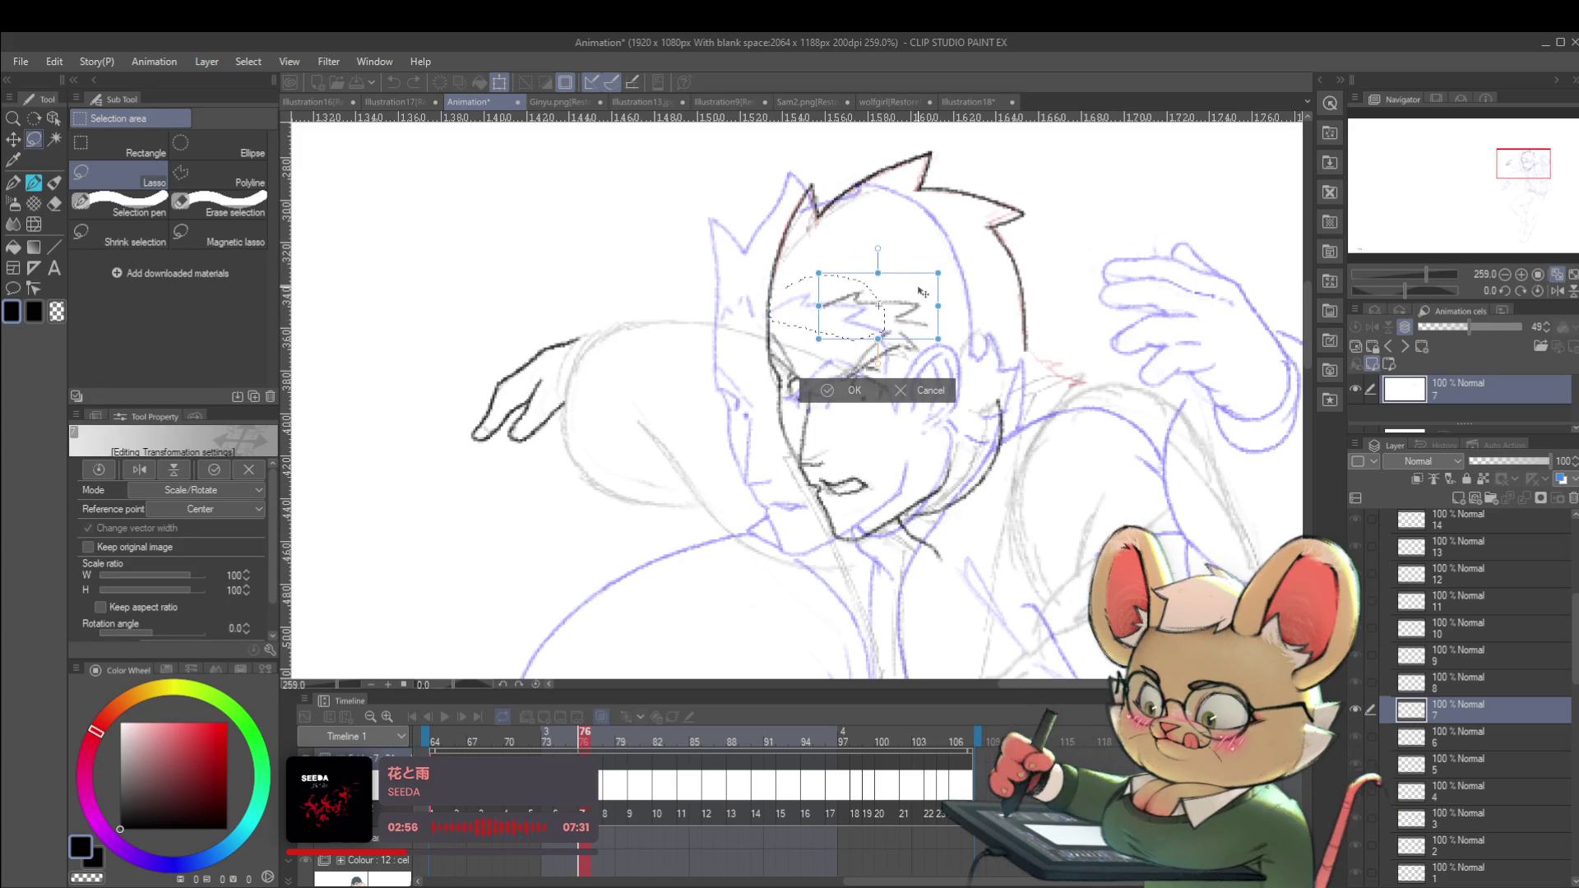
drag(923, 292, 926, 292)
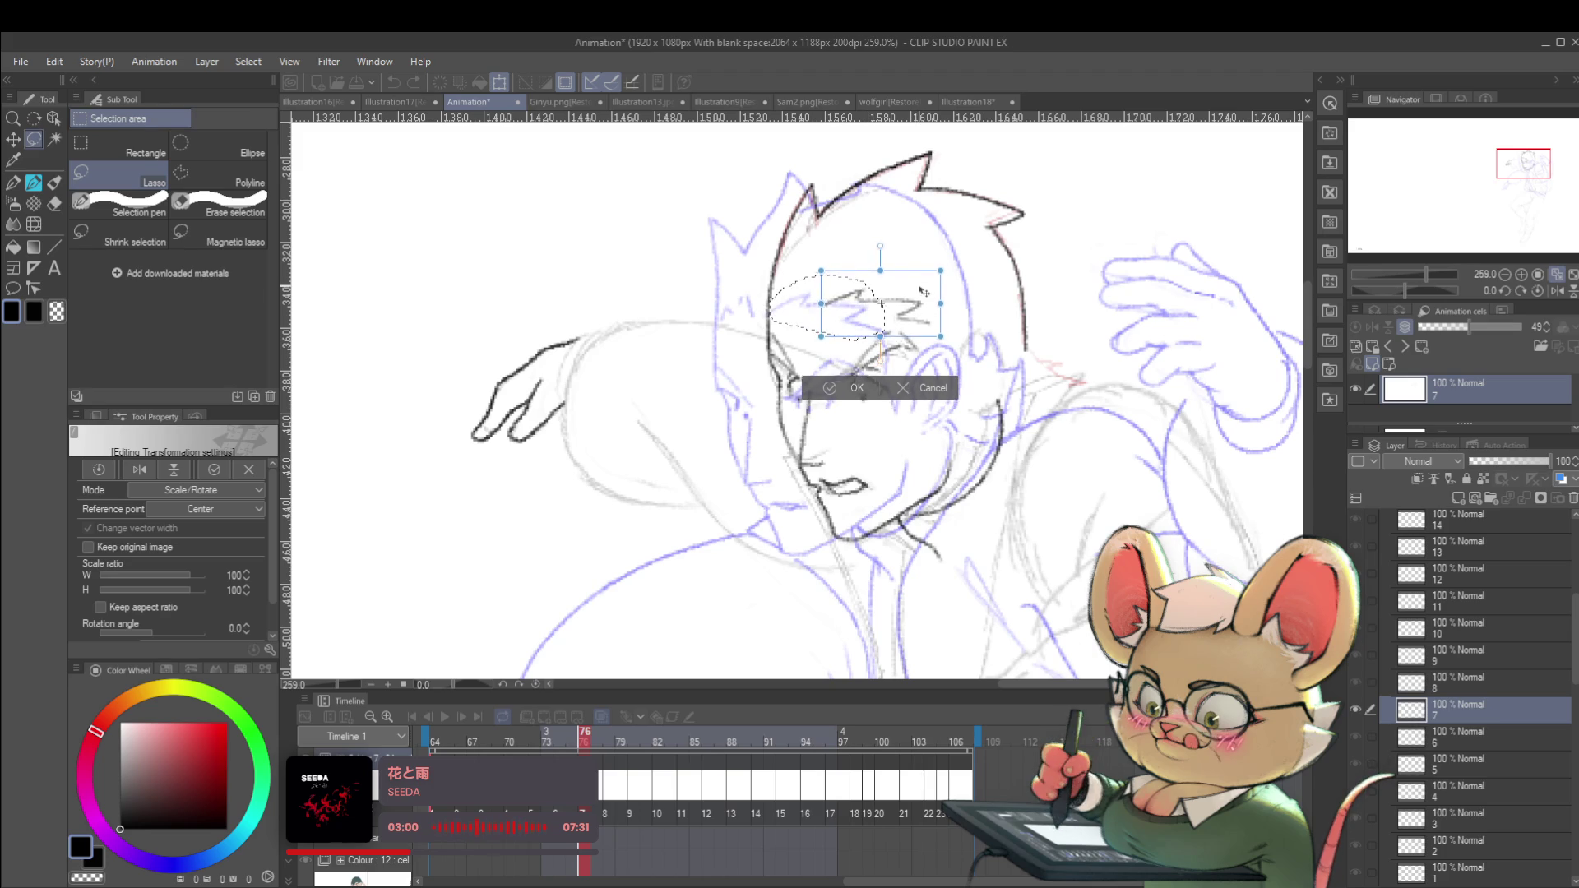
drag(927, 289, 929, 276)
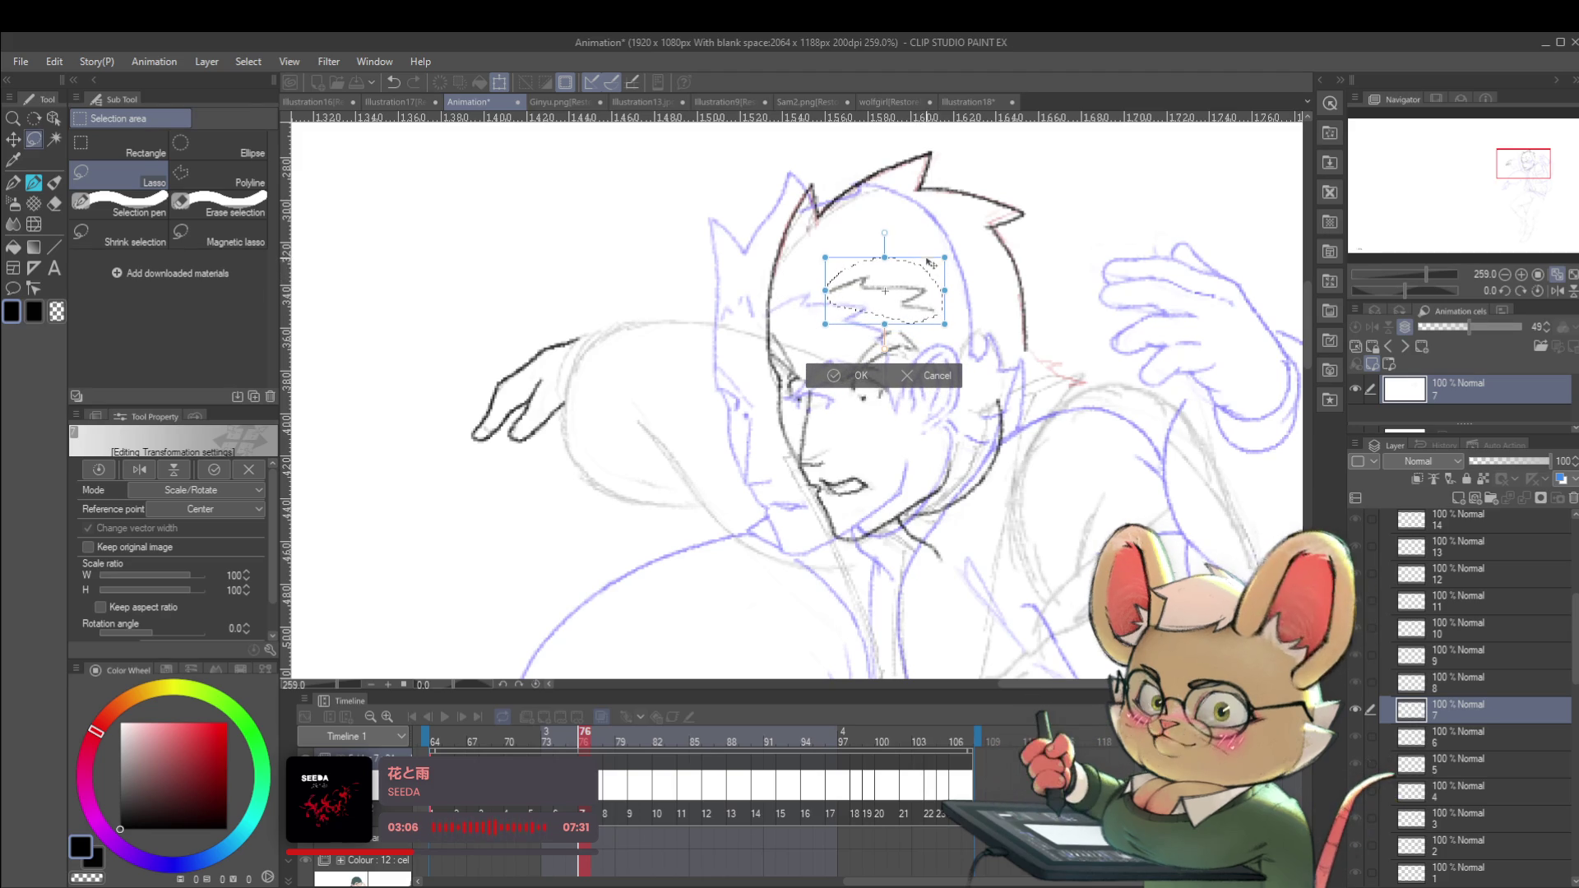
key(Return)
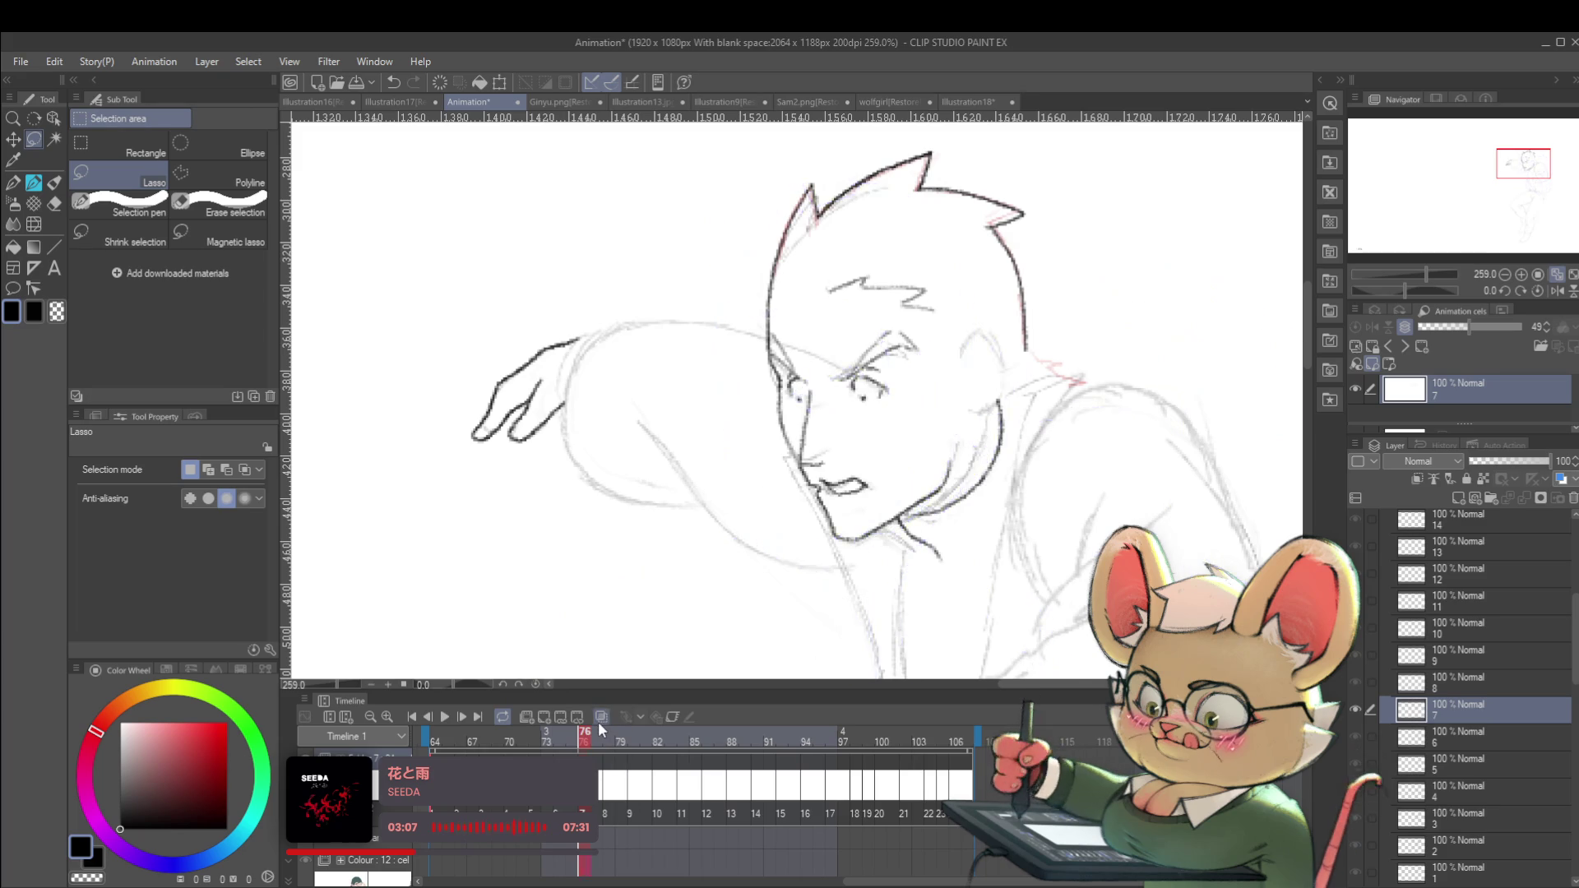
Fit the page, compare with frame 75, then scale and rotate the lassoed eye.
key(ctrl+0)
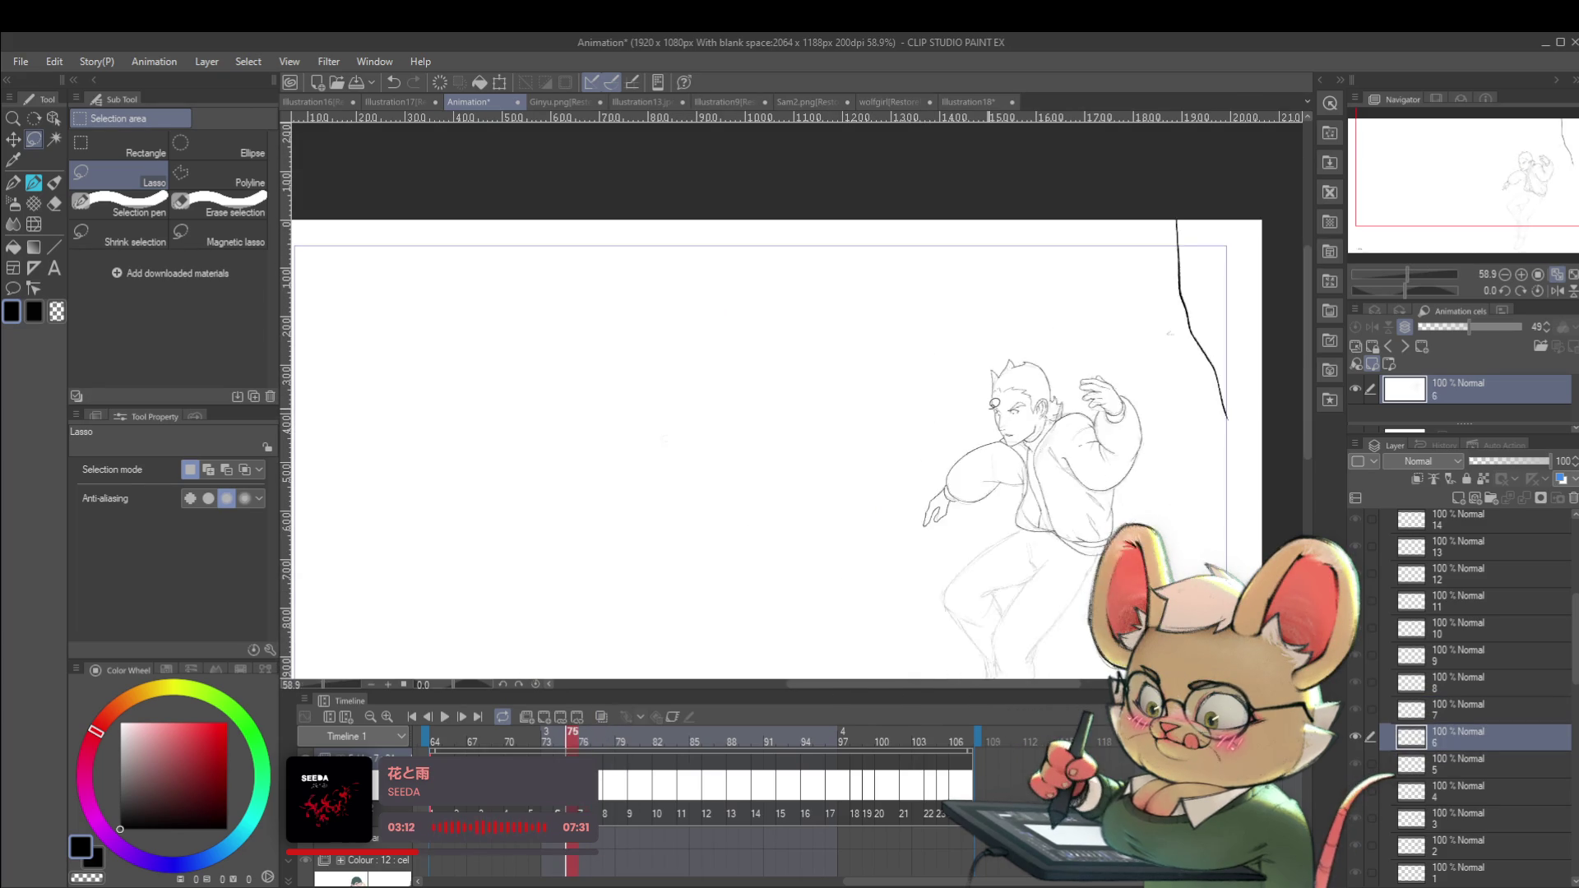
scroll(1061, 392, up, 5)
key(Left)
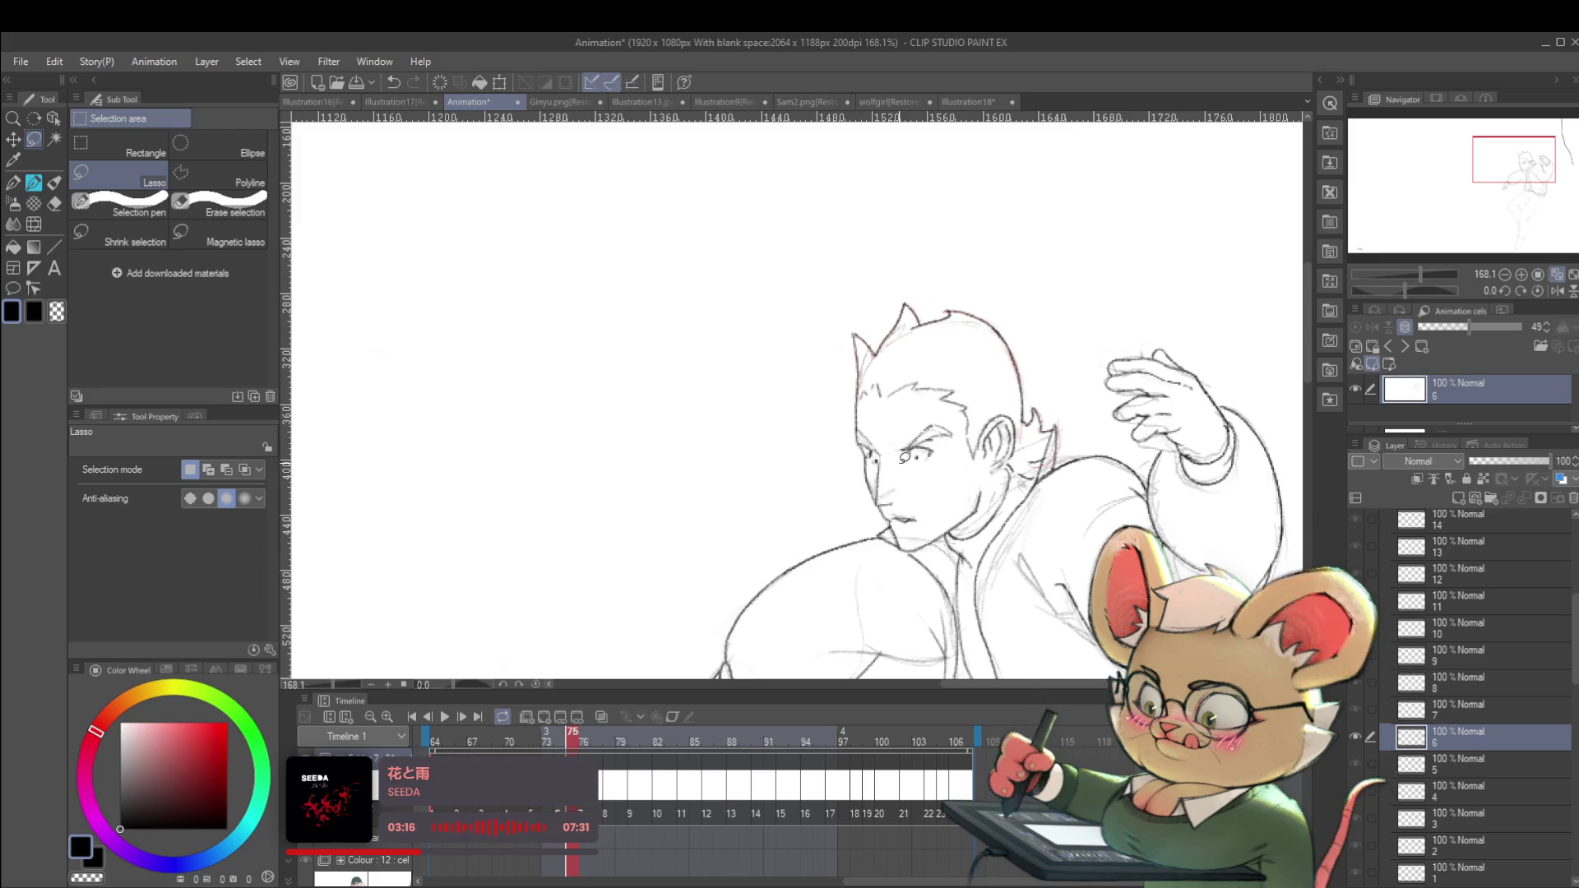
key(Right)
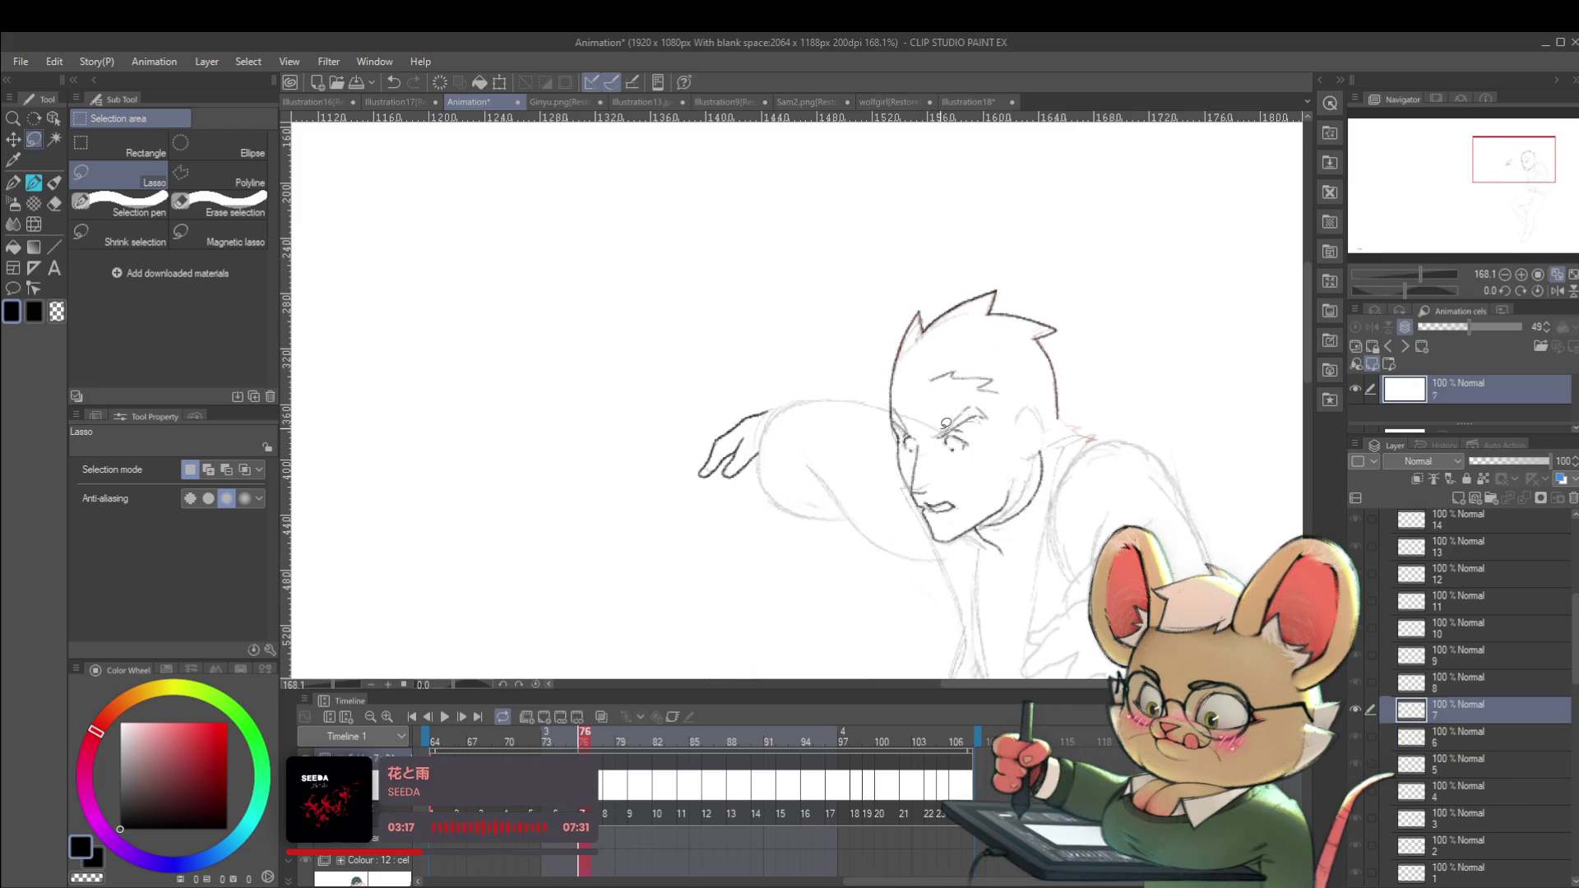
drag(960, 399, 938, 467)
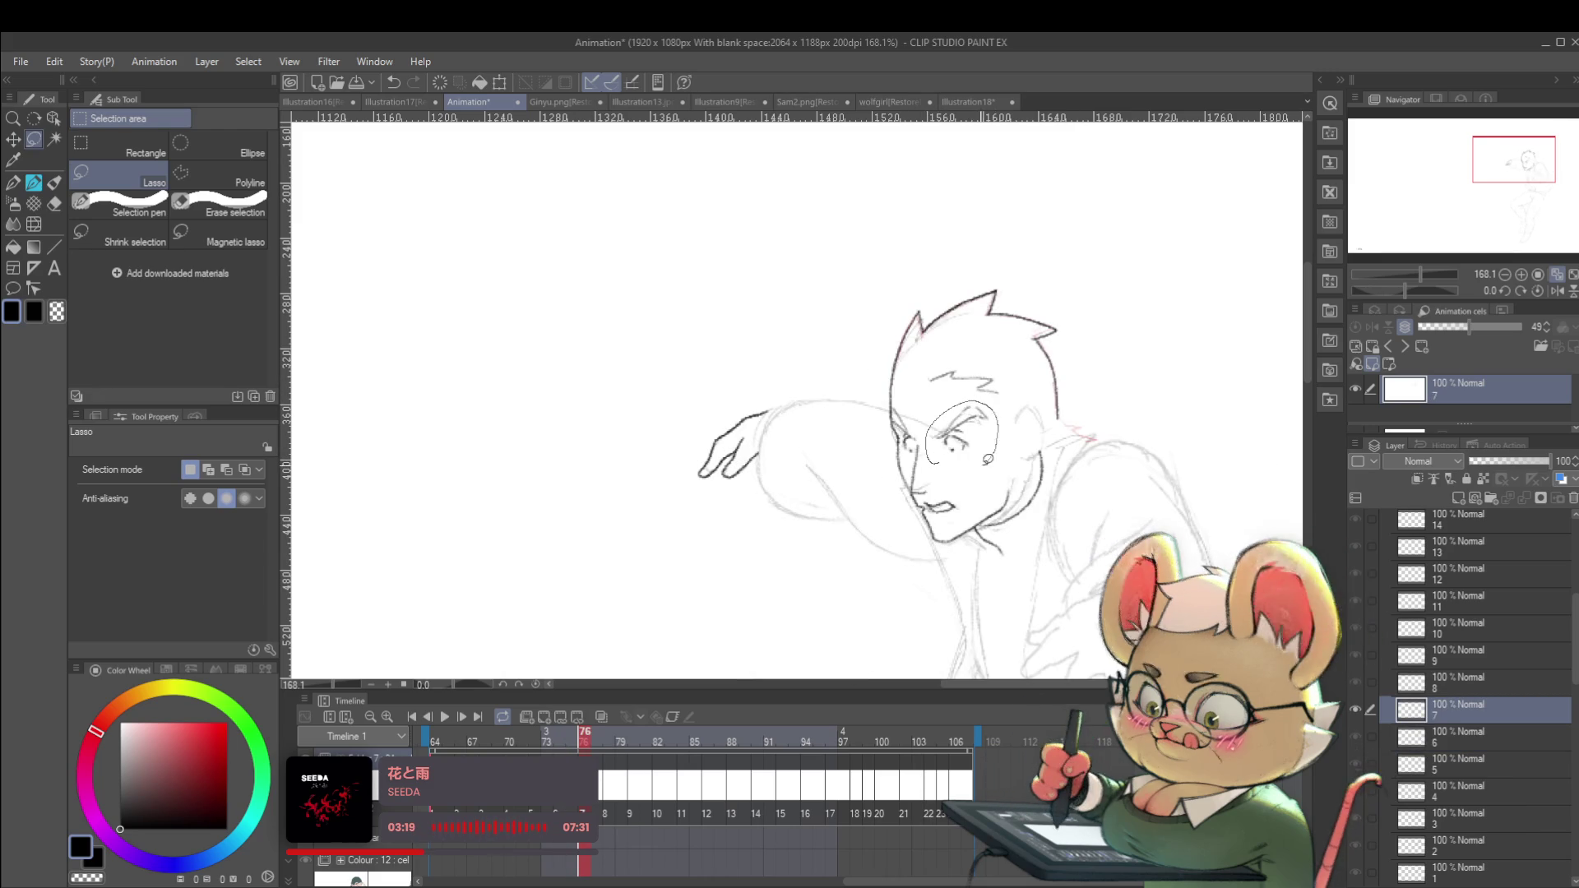
key(ctrl+t)
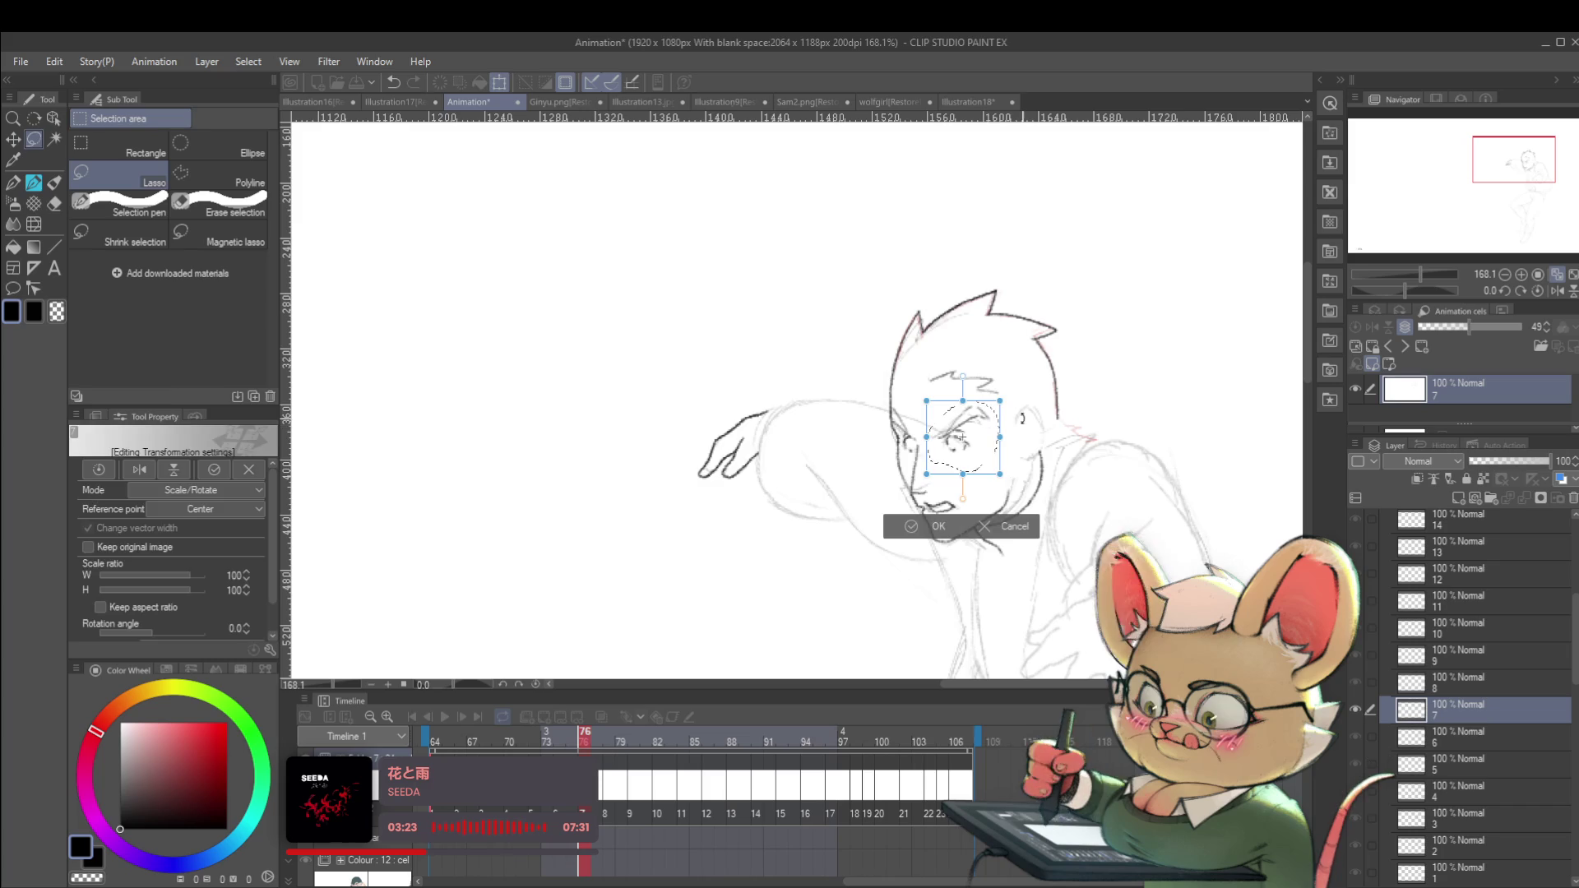
key(Return)
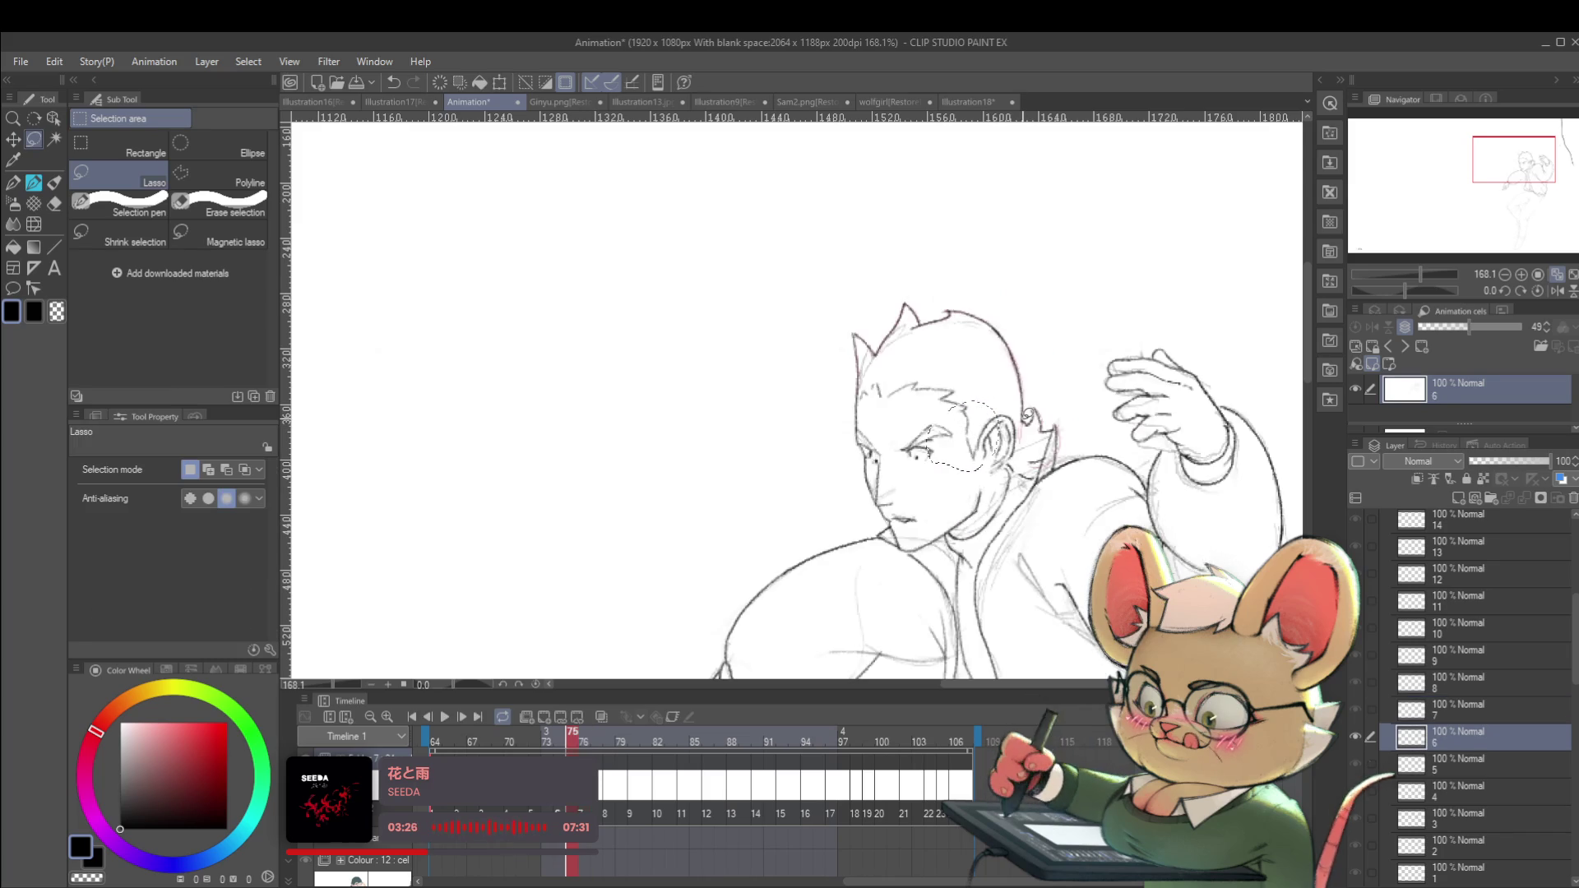
Transform the hair strands above the brow and flip between frames 75 and 76 to compare.
drag(917, 392, 1005, 393)
key(ctrl+t)
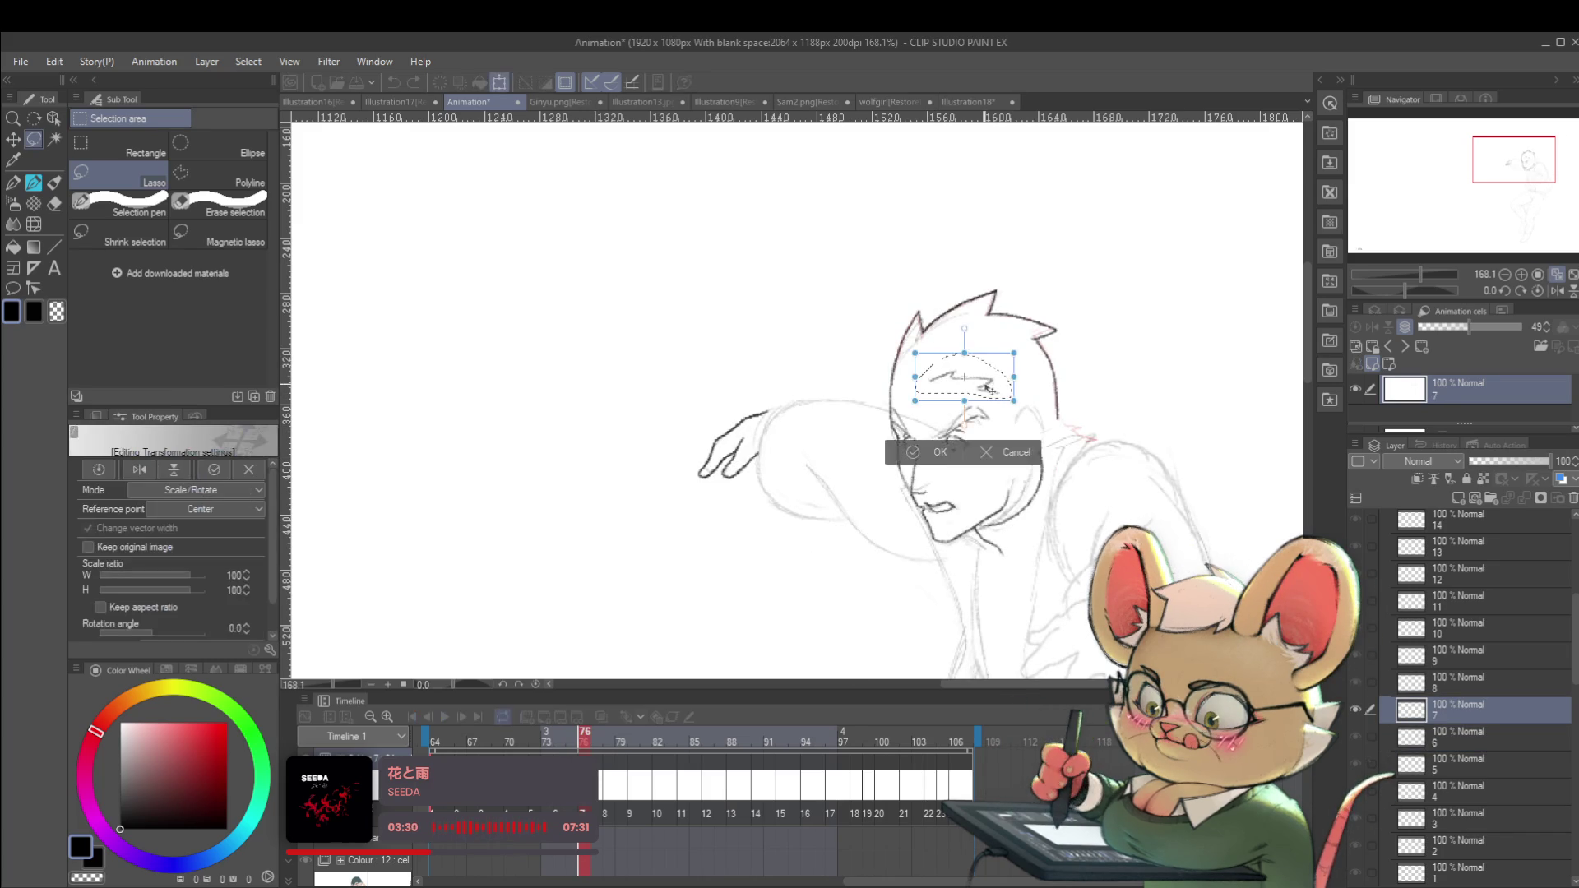
key(Left)
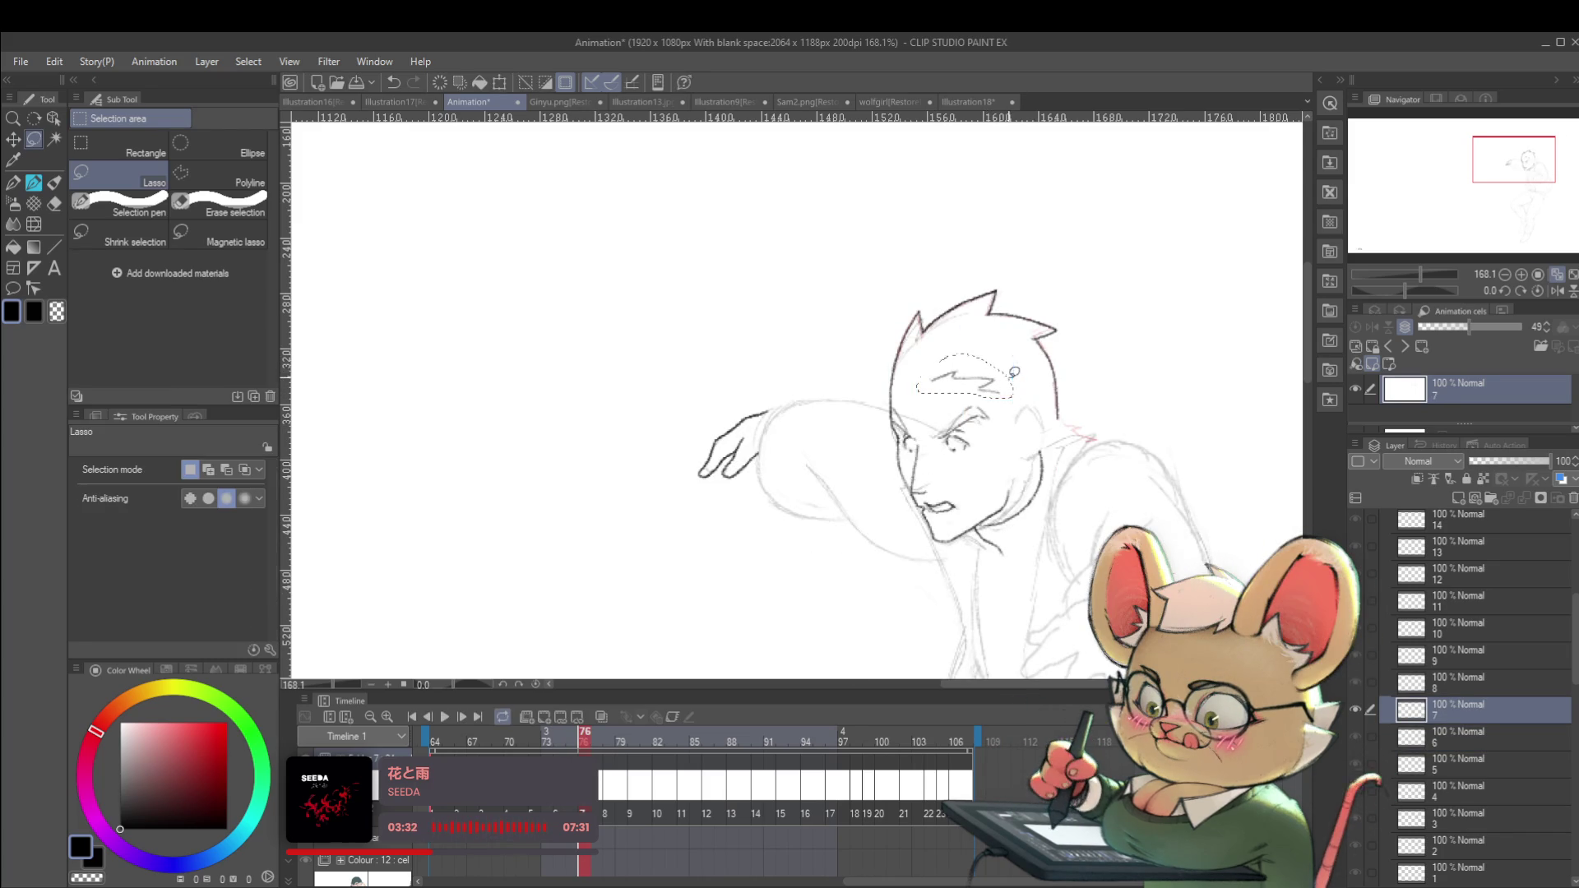
key(Right)
key(Left)
key(Right)
key(Left)
key(Right)
key(Left)
key(Right)
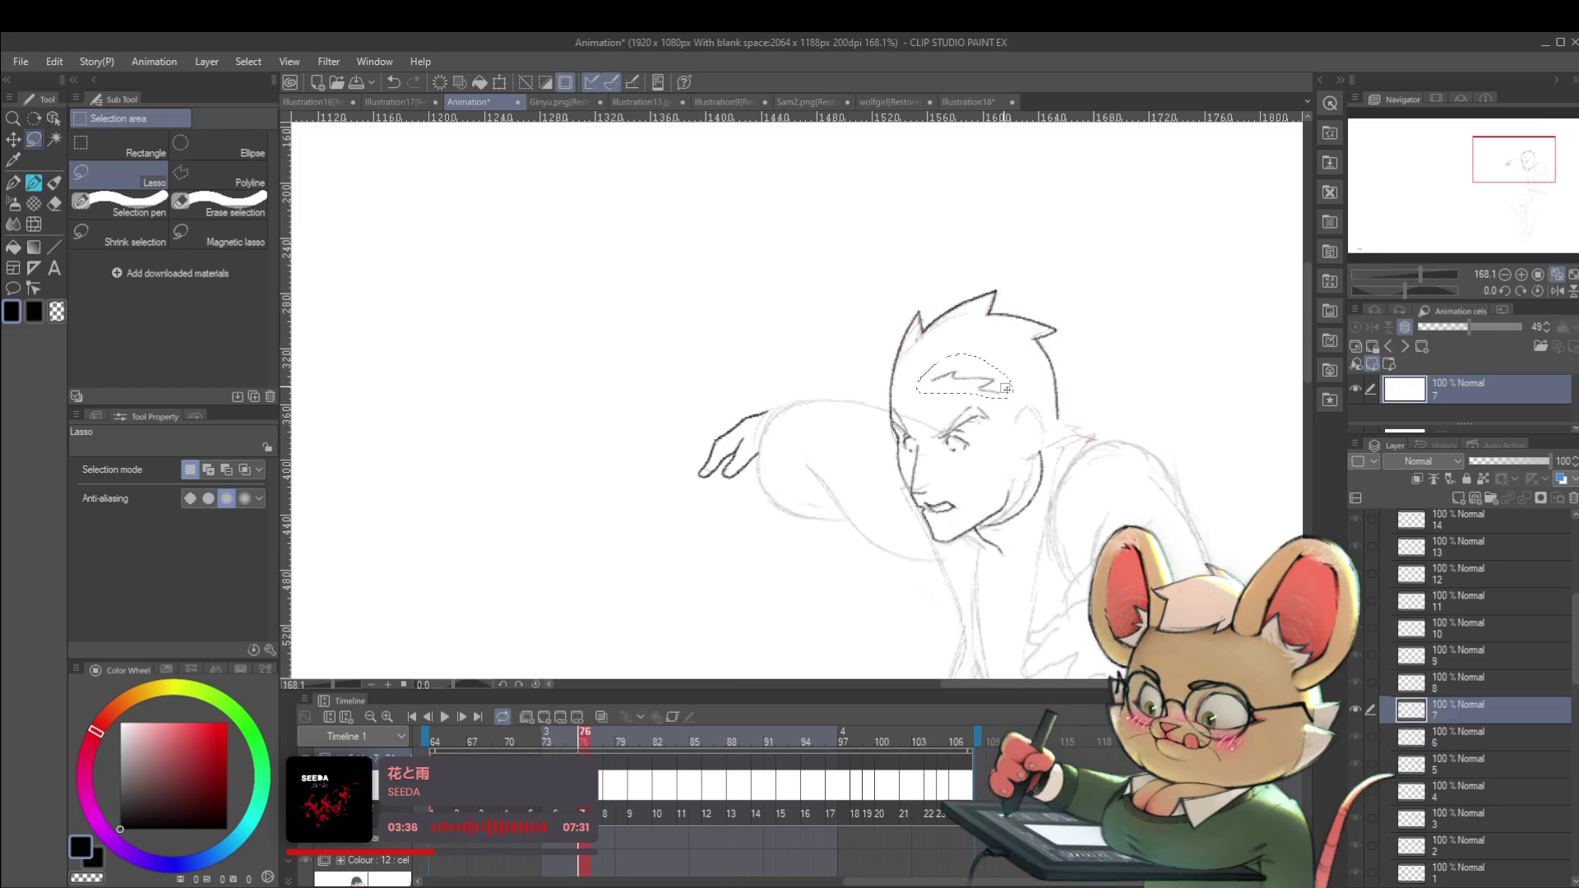
key(p)
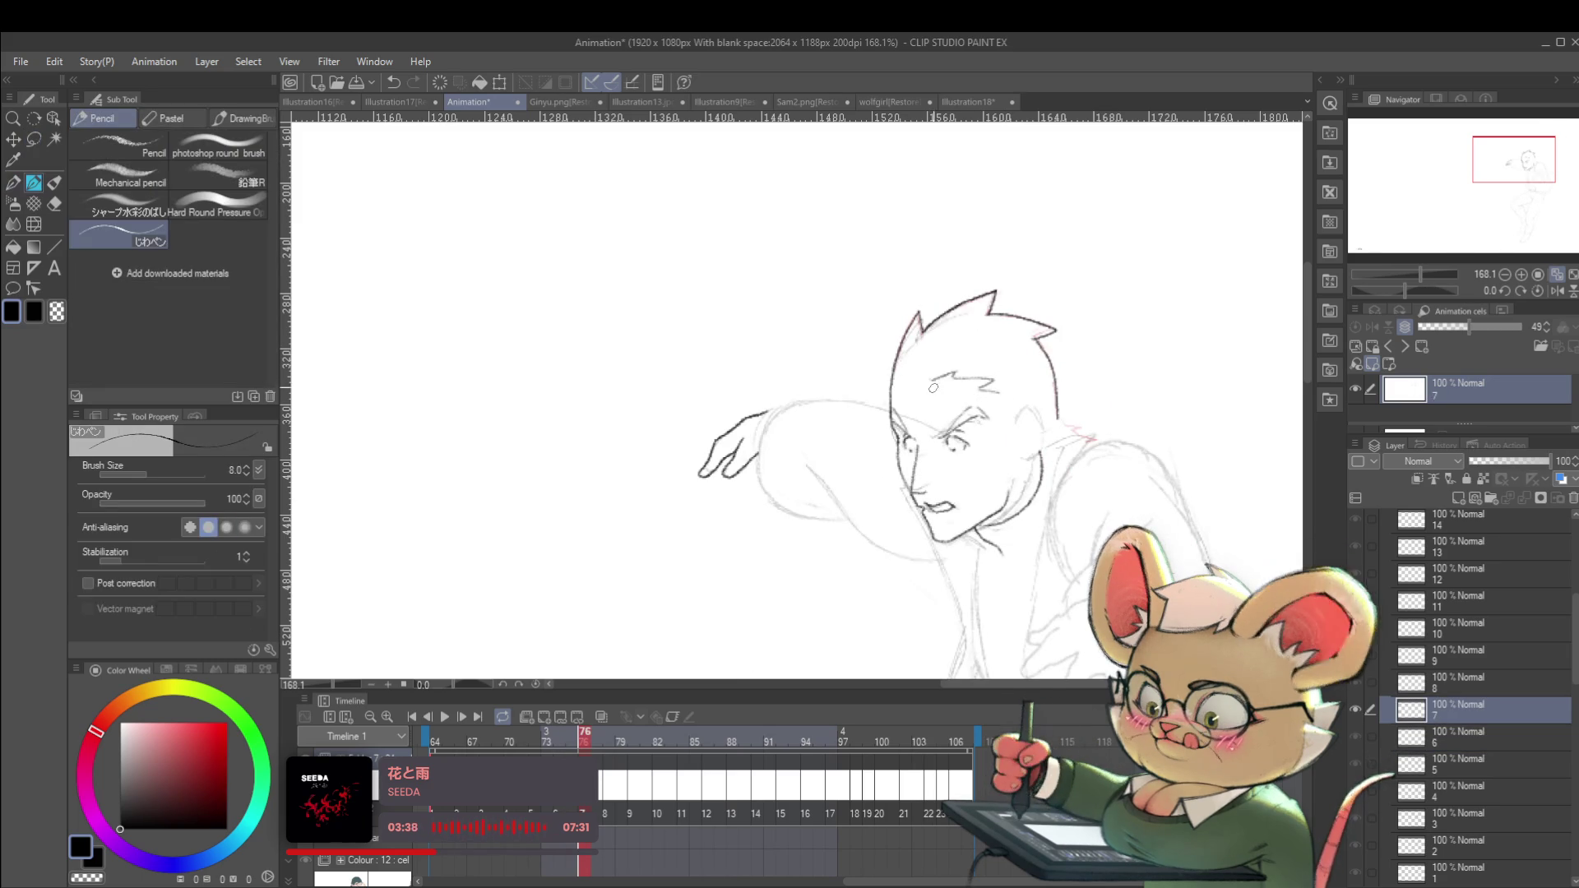
key(Left)
key(Right)
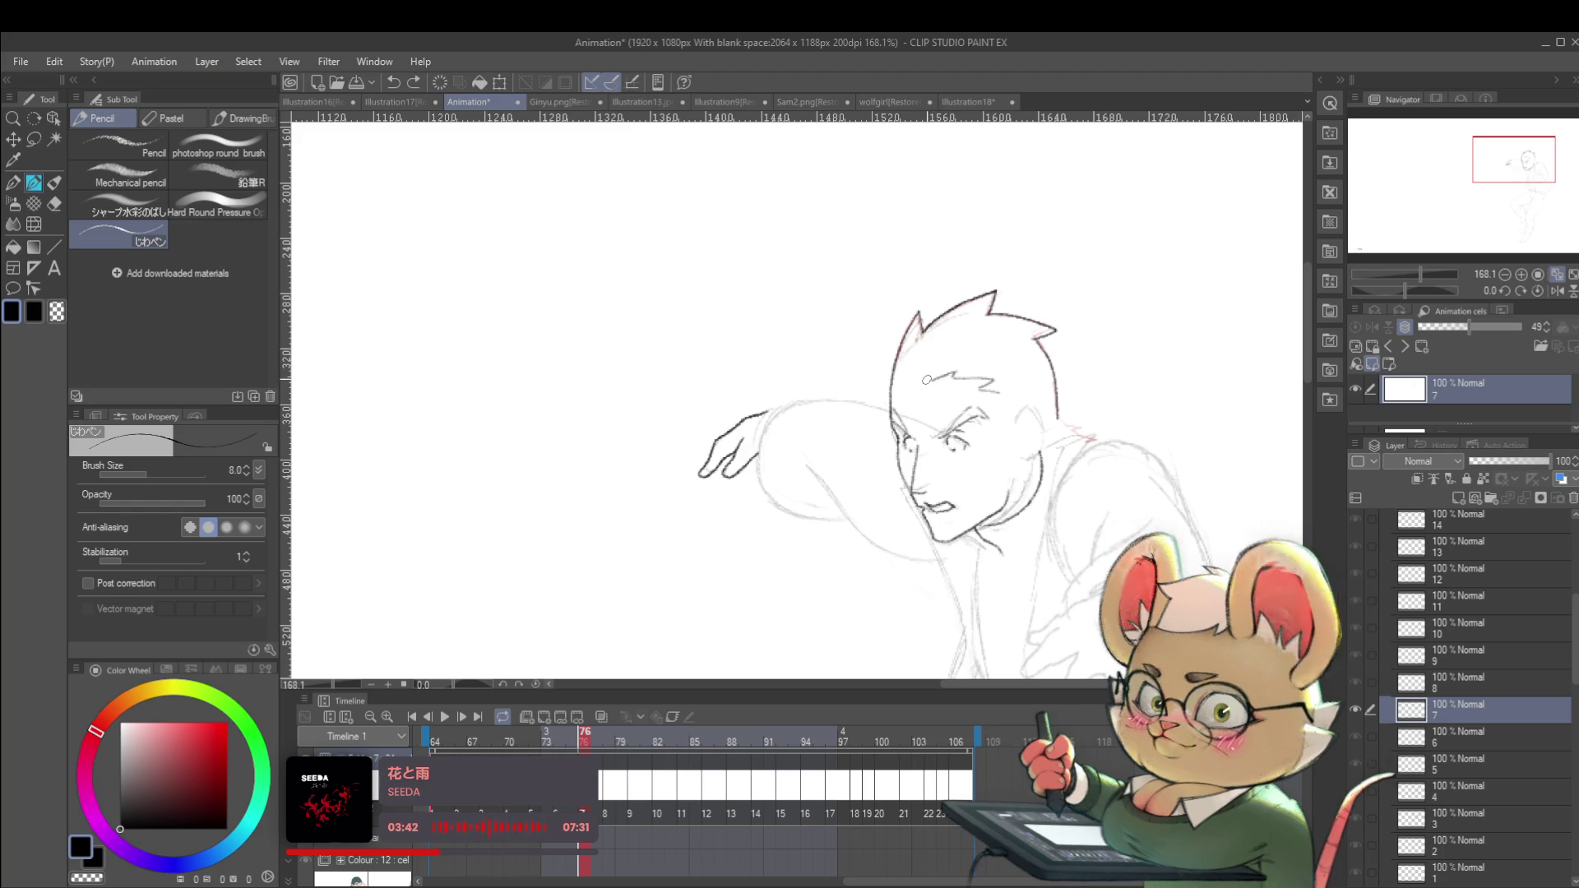
key(p)
key(Left)
key(Right)
key(Left)
key(Right)
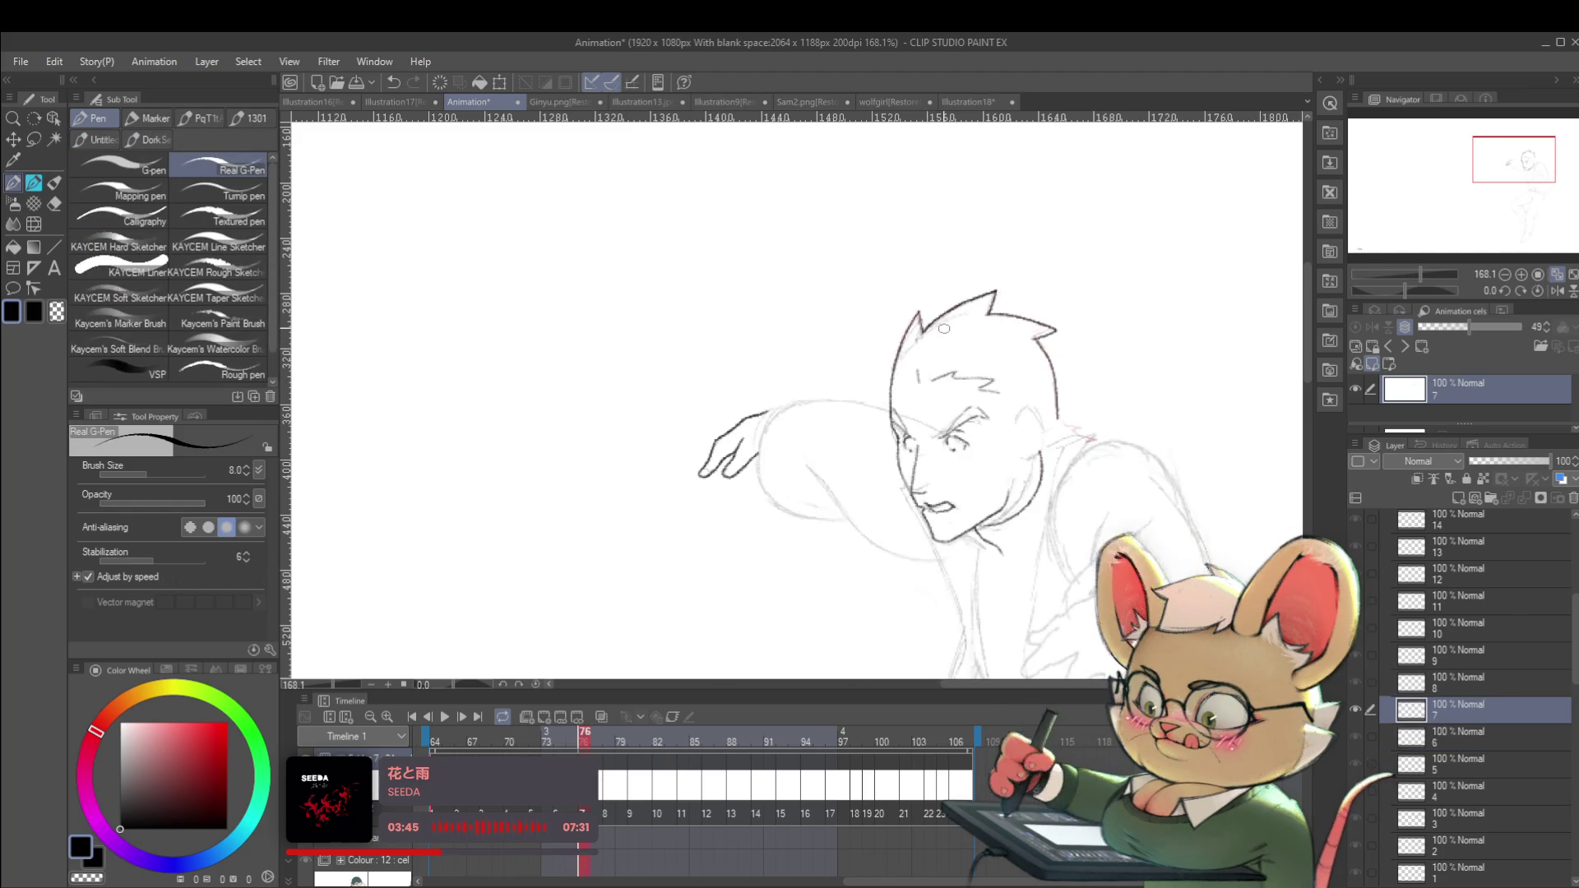
scroll(991, 371, up, 1)
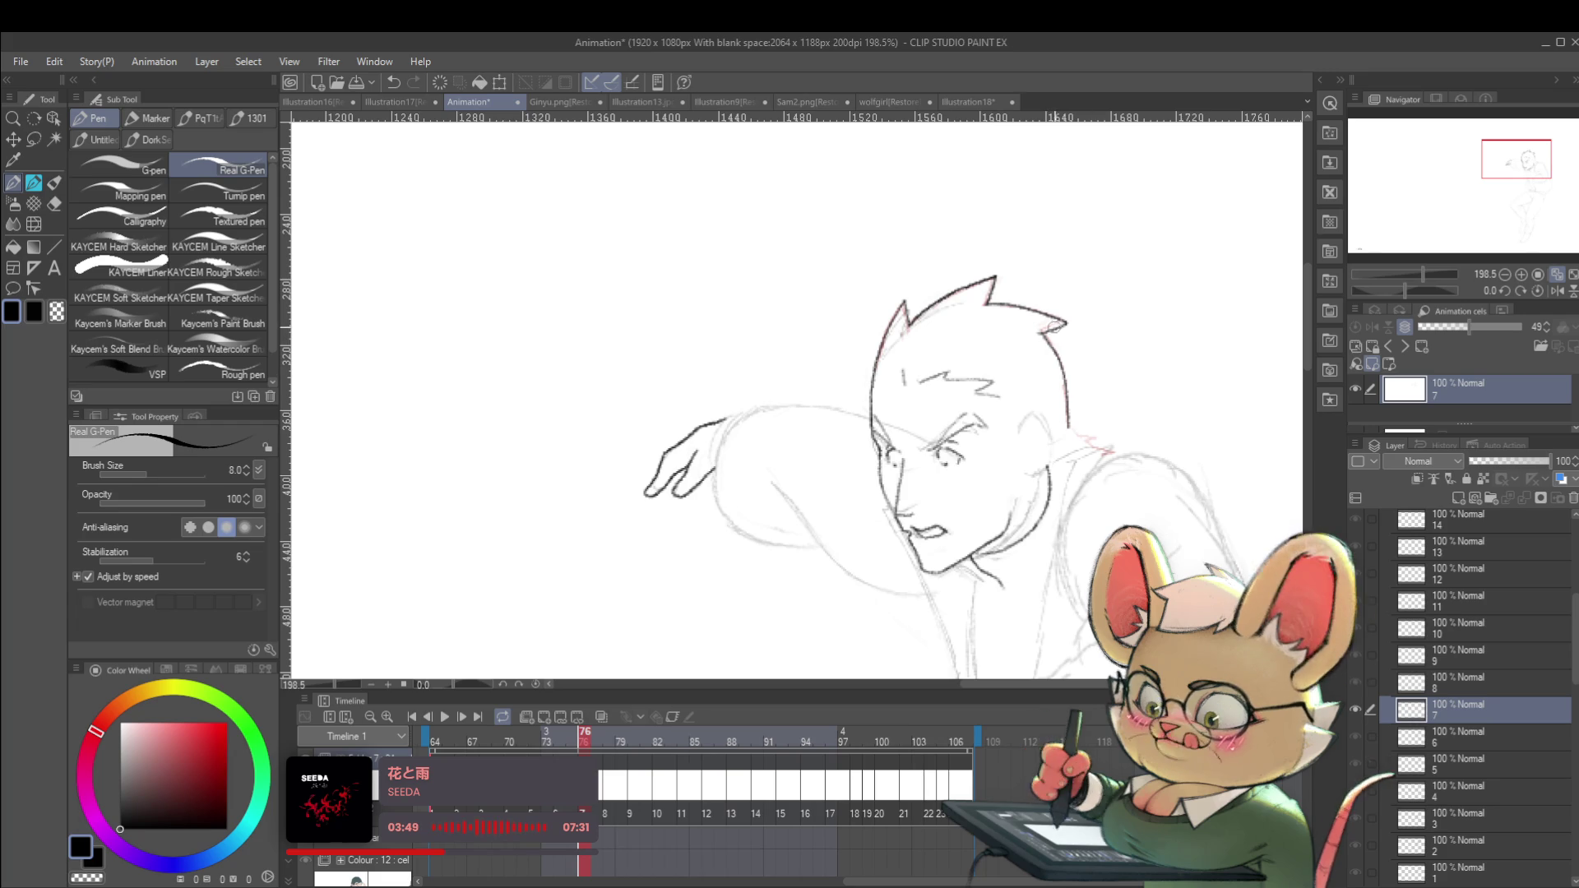
key(Left)
key(Right)
key(Left)
key(Right)
key(Left)
key(Right)
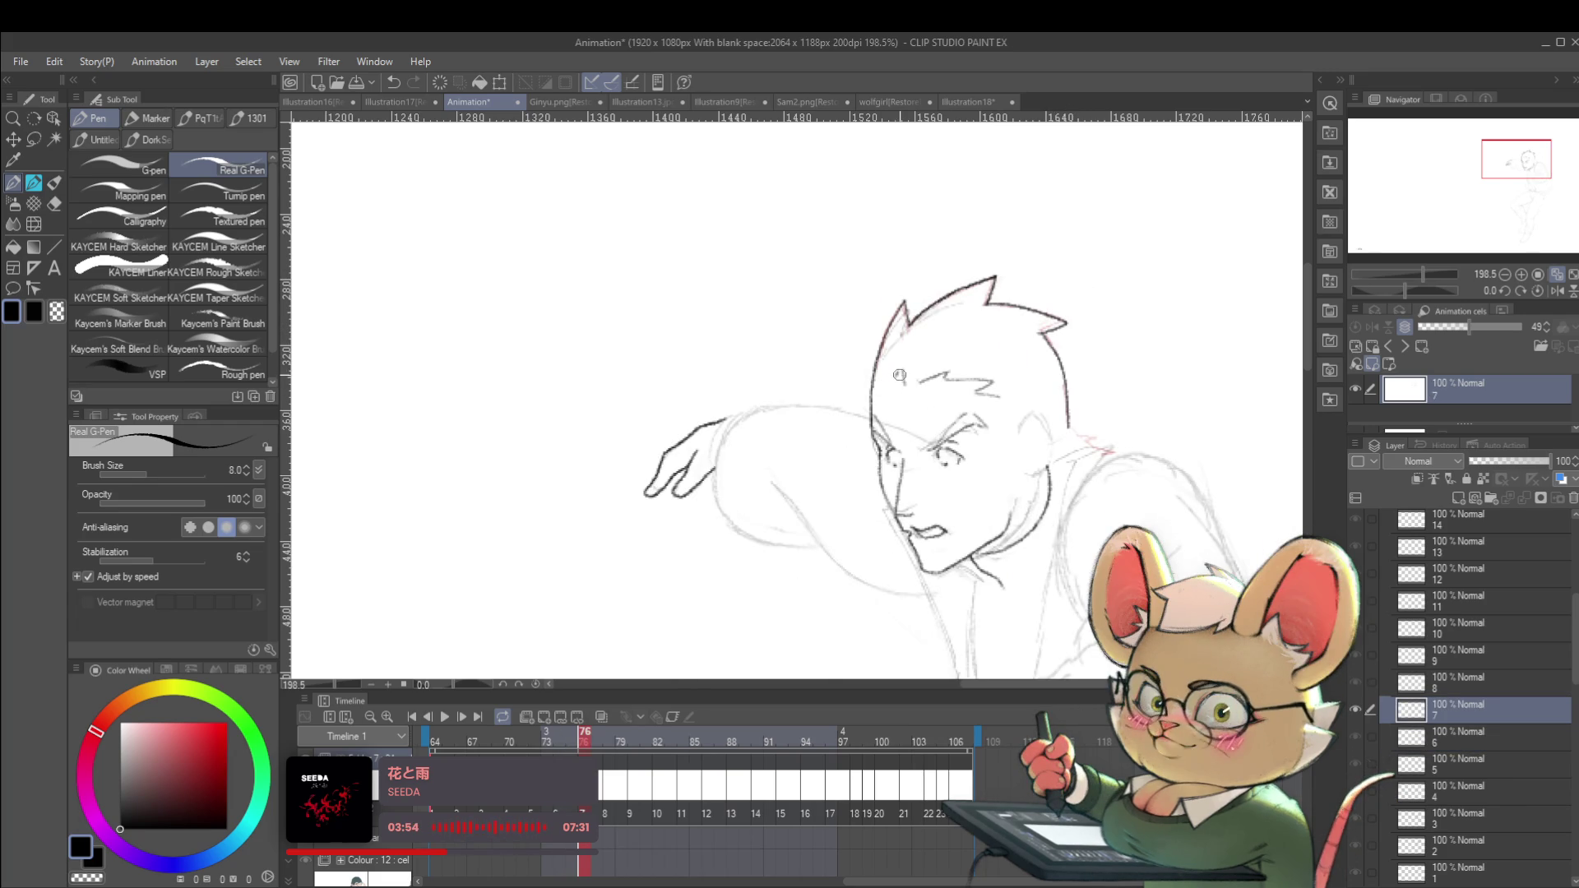
key(Left)
key(Right)
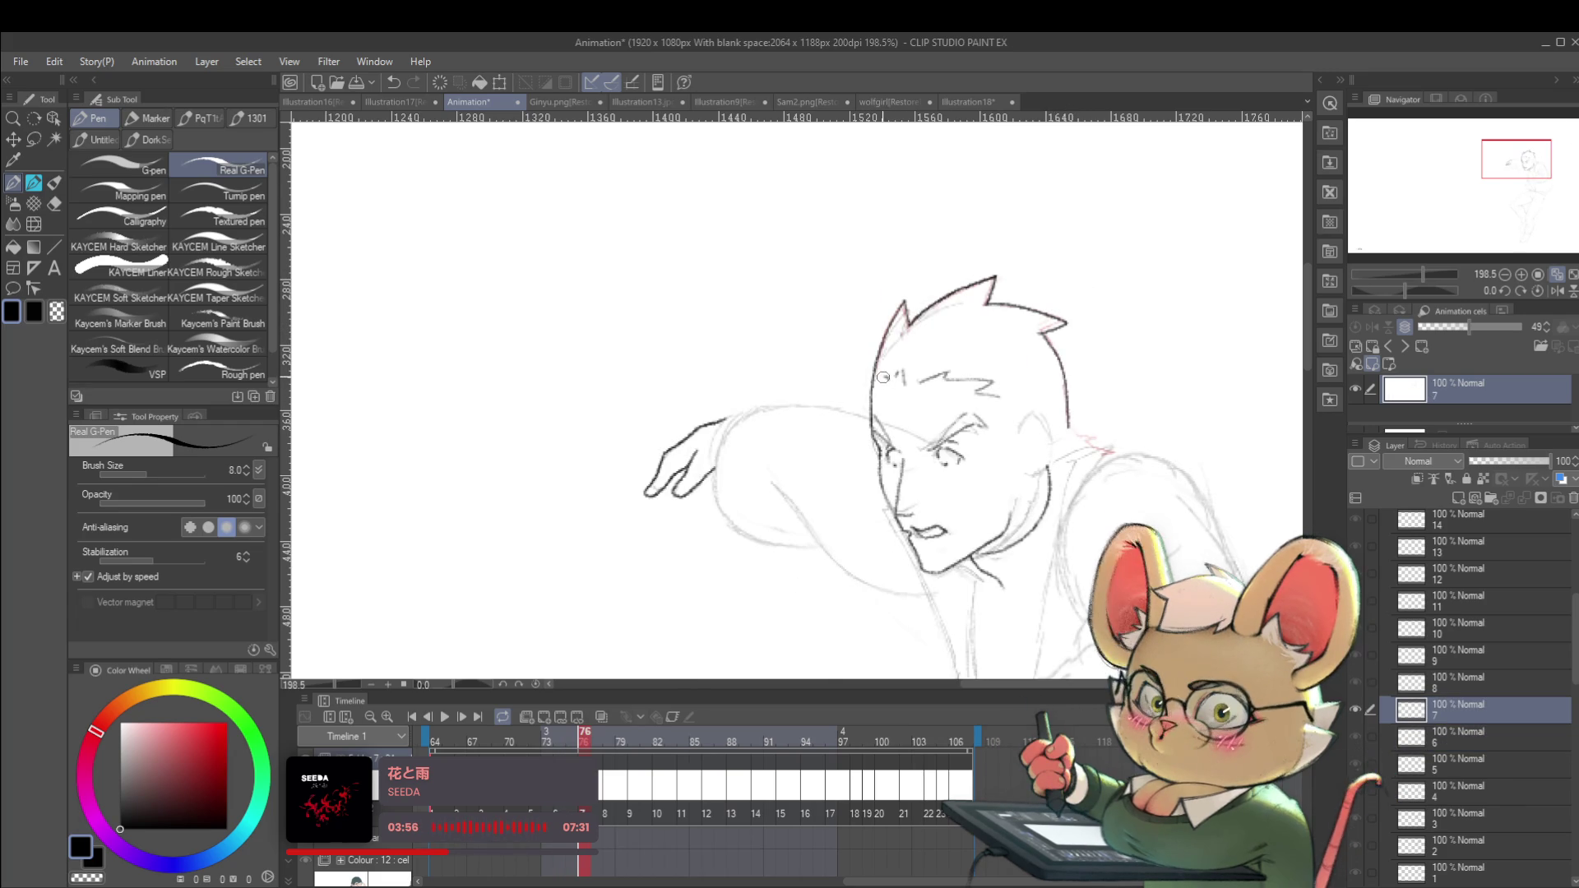
key(Left)
key(Right)
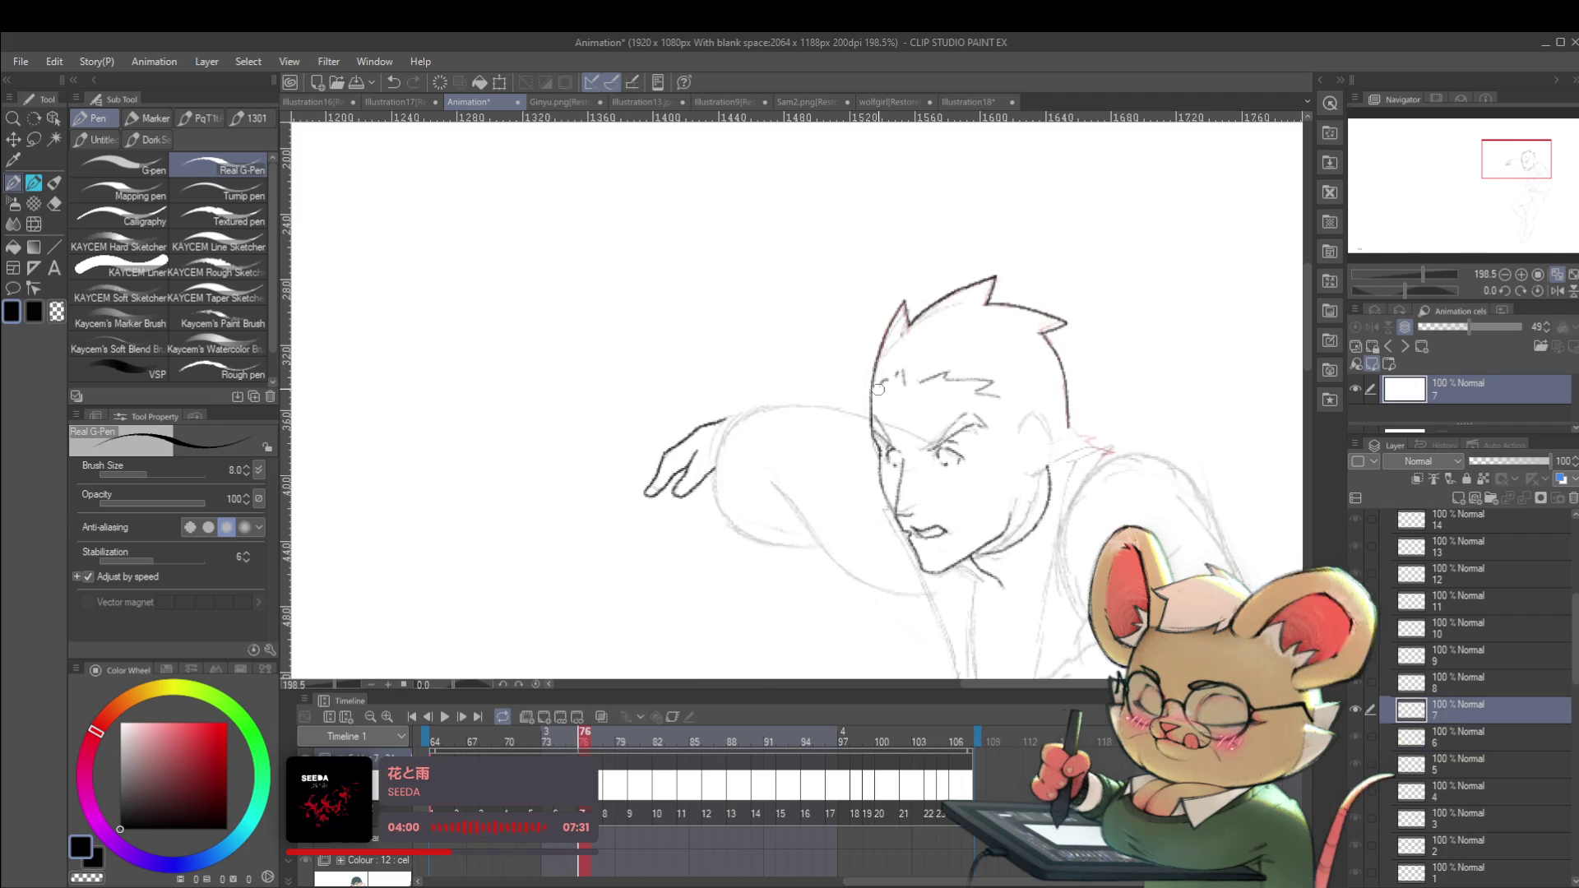
scroll(892, 362, down, 3)
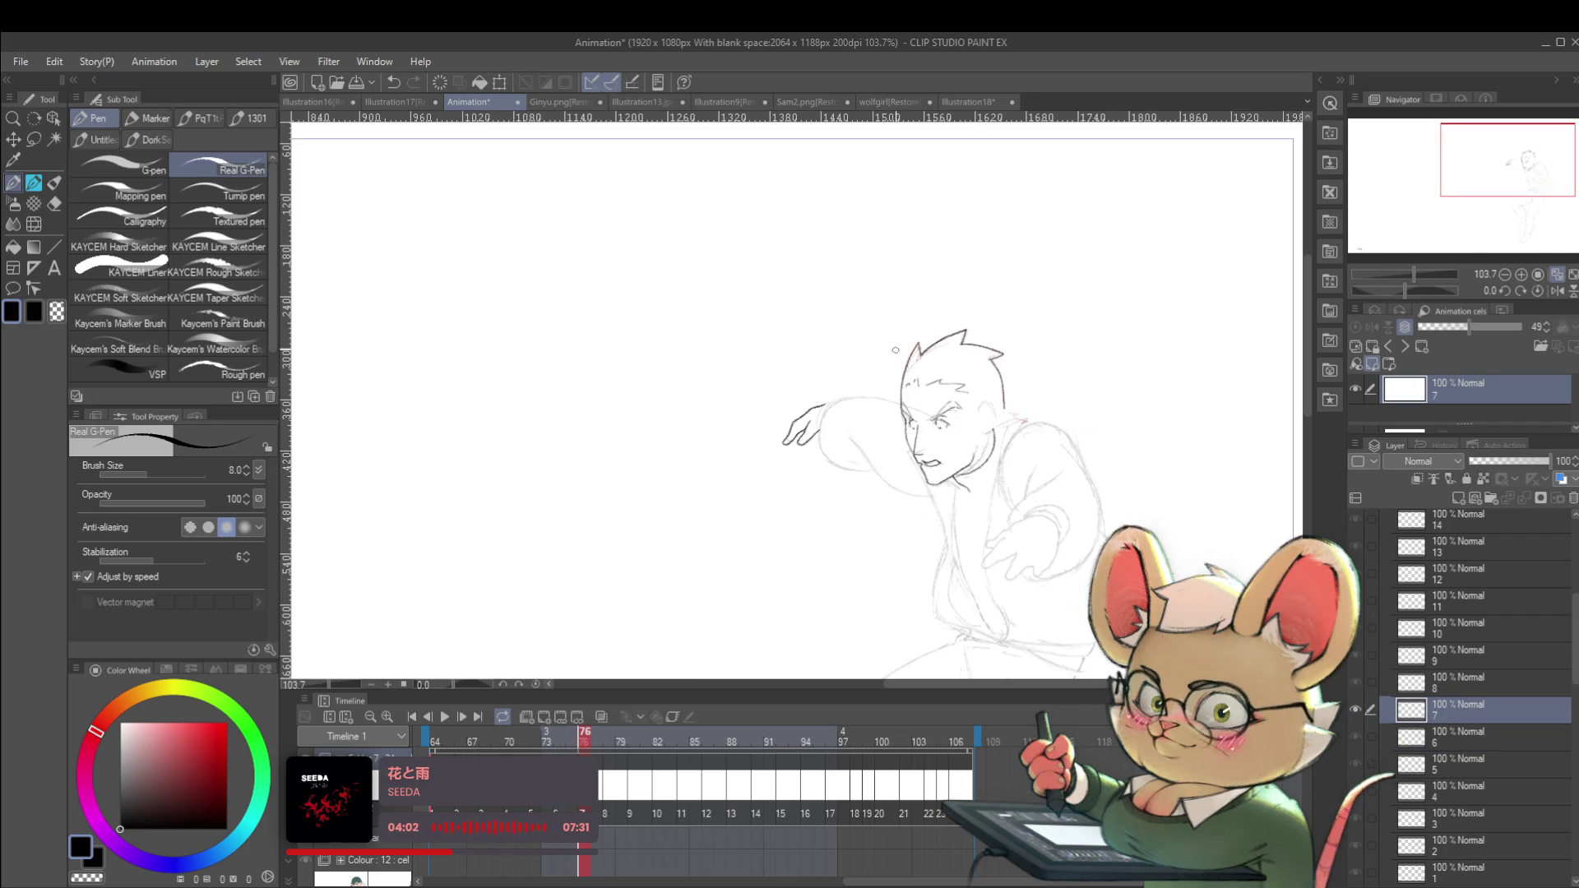
key(Left)
key(Right)
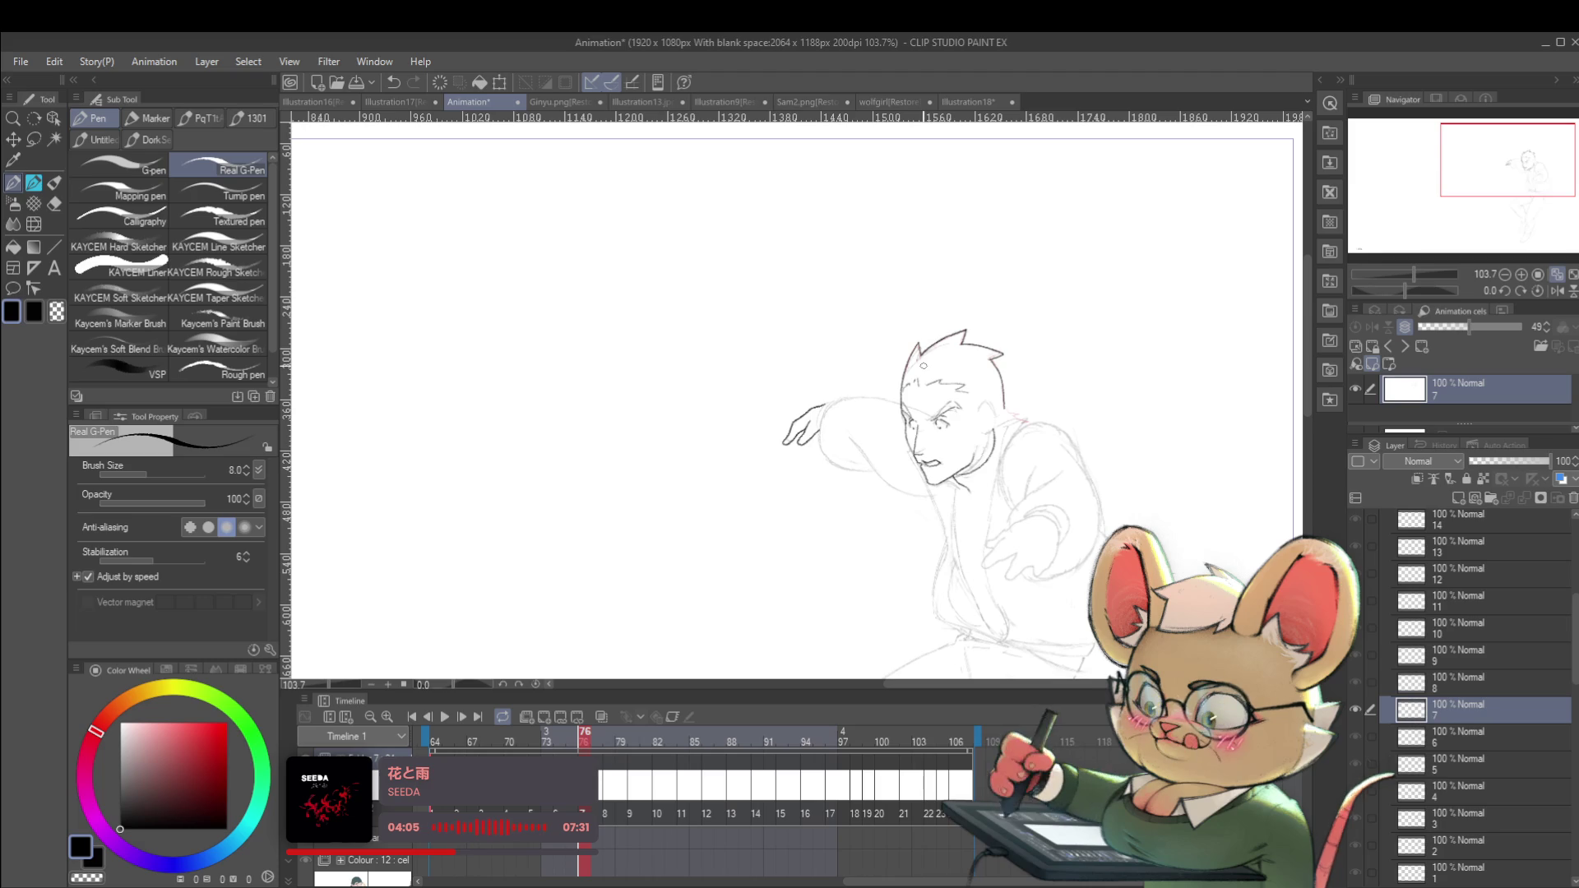
Mirror the canvas horizontally and flip between frames 75 and 76 to compare.
click(1543, 287)
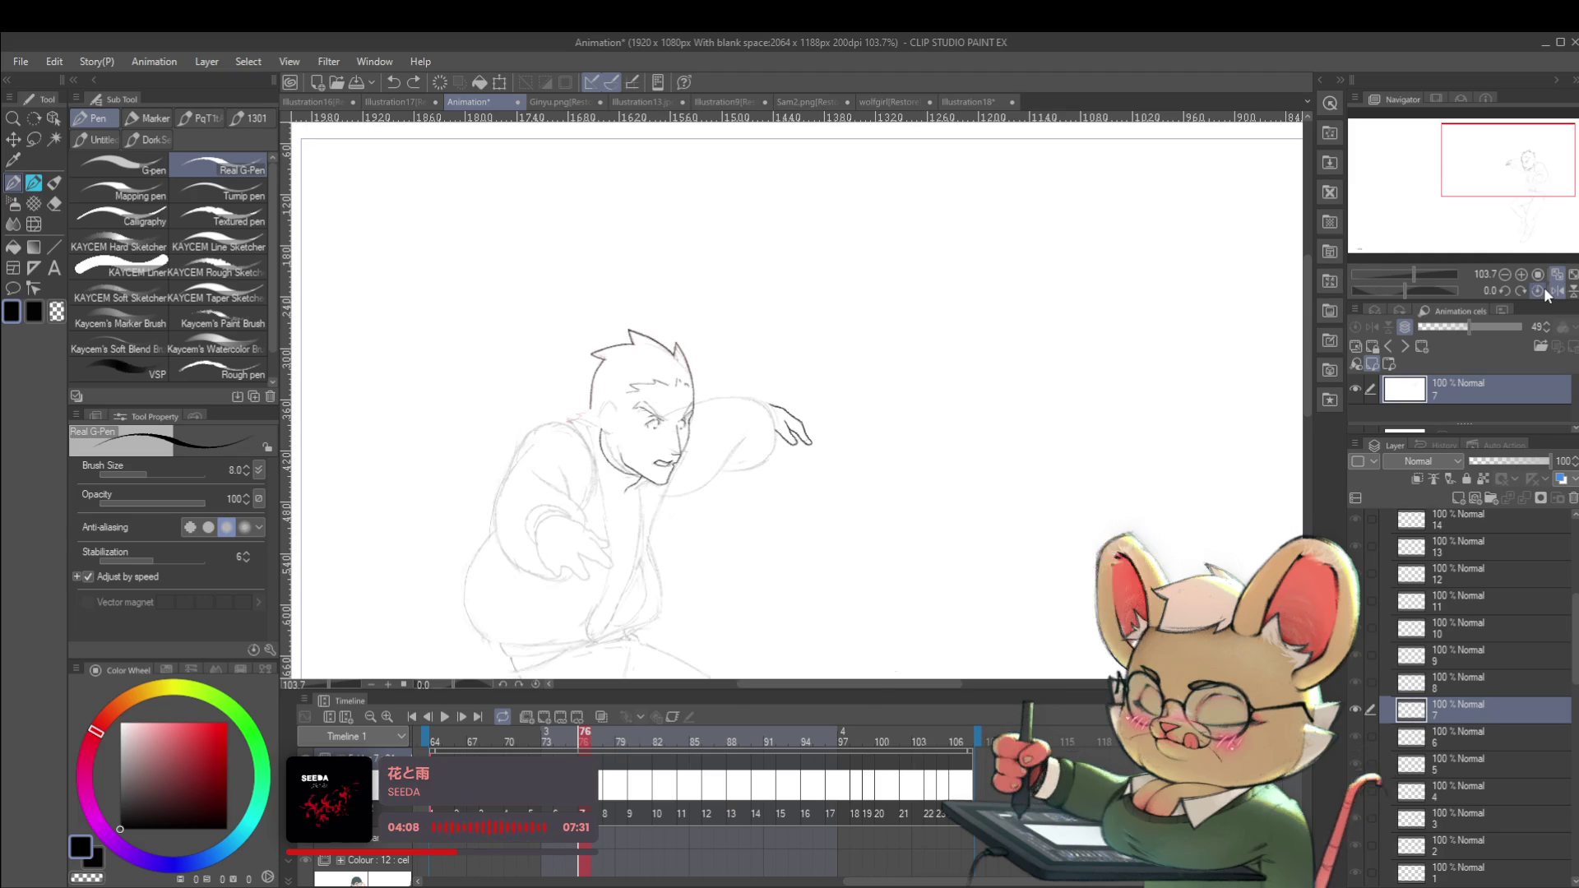
key(Left)
key(Right)
key(Left)
key(Right)
key(Left)
key(Right)
key(Left)
key(Right)
key(Left)
key(Right)
key(Left)
key(Right)
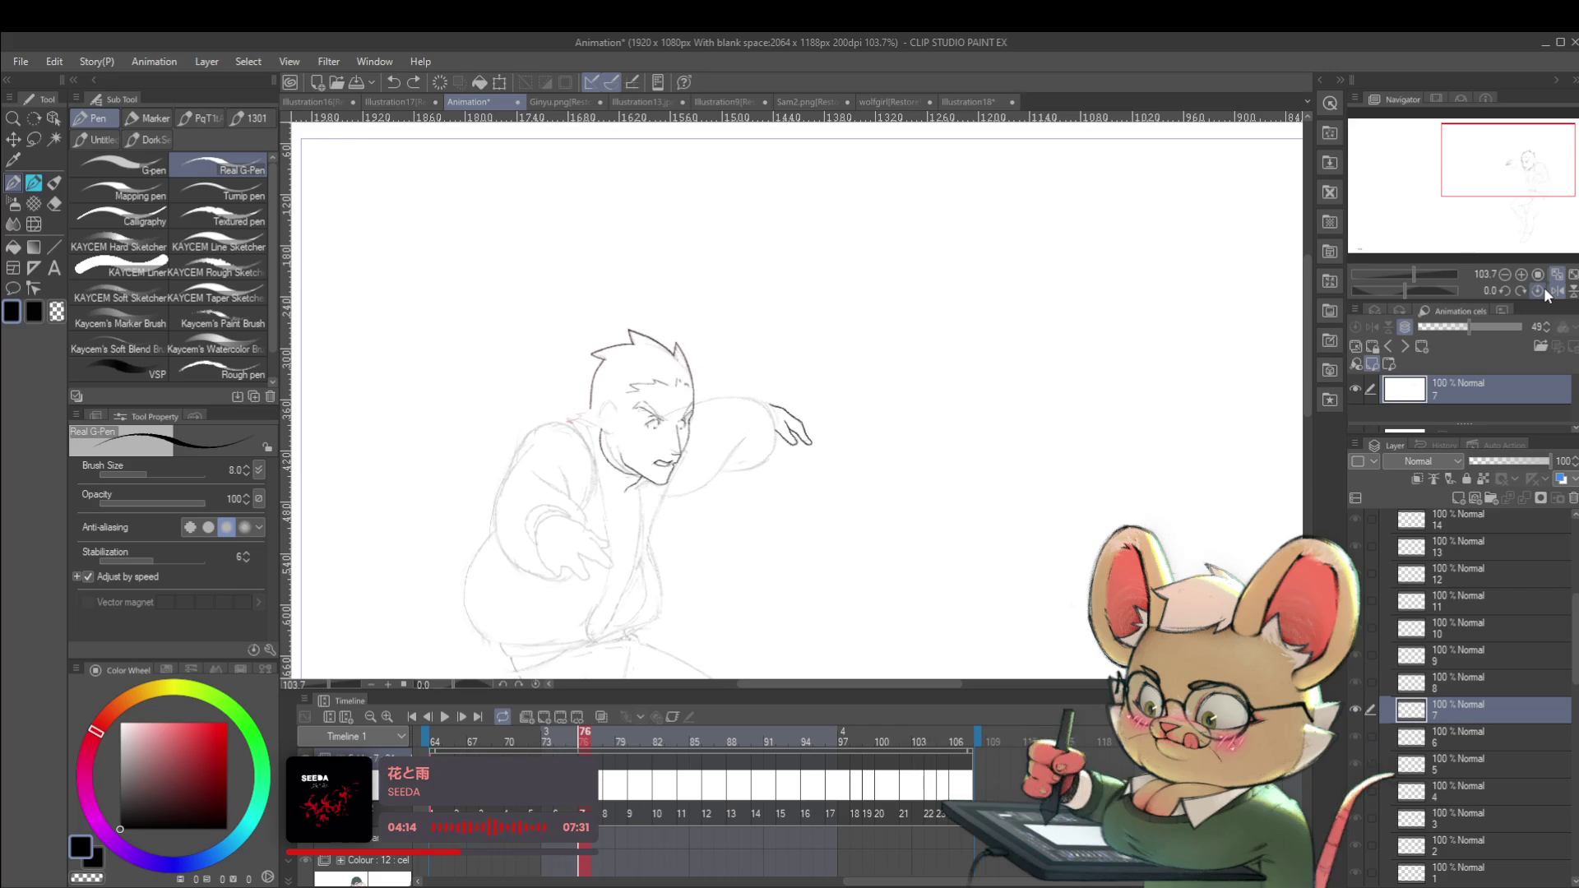
key(Left)
key(Right)
scroll(878, 504, up, 5)
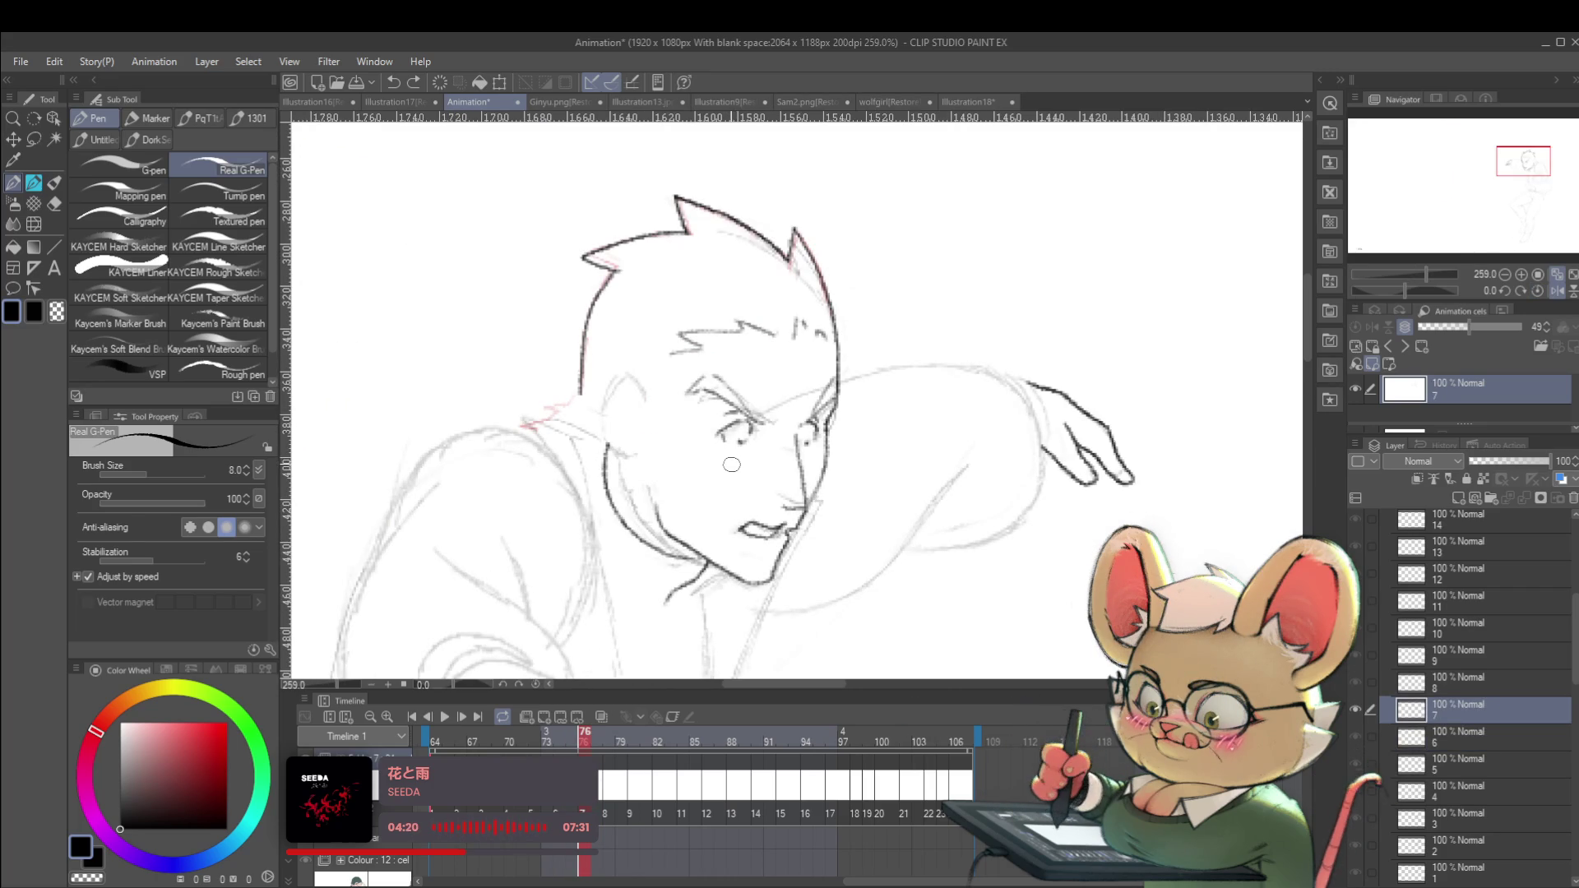
Lasso the man's eyes on cel 7 and transform them into a better position.
key(m)
mouse_move(722, 476)
mouse_down()
mouse_move(660, 426)
mouse_move(704, 360)
mouse_move(770, 440)
mouse_up()
key(ctrl+t)
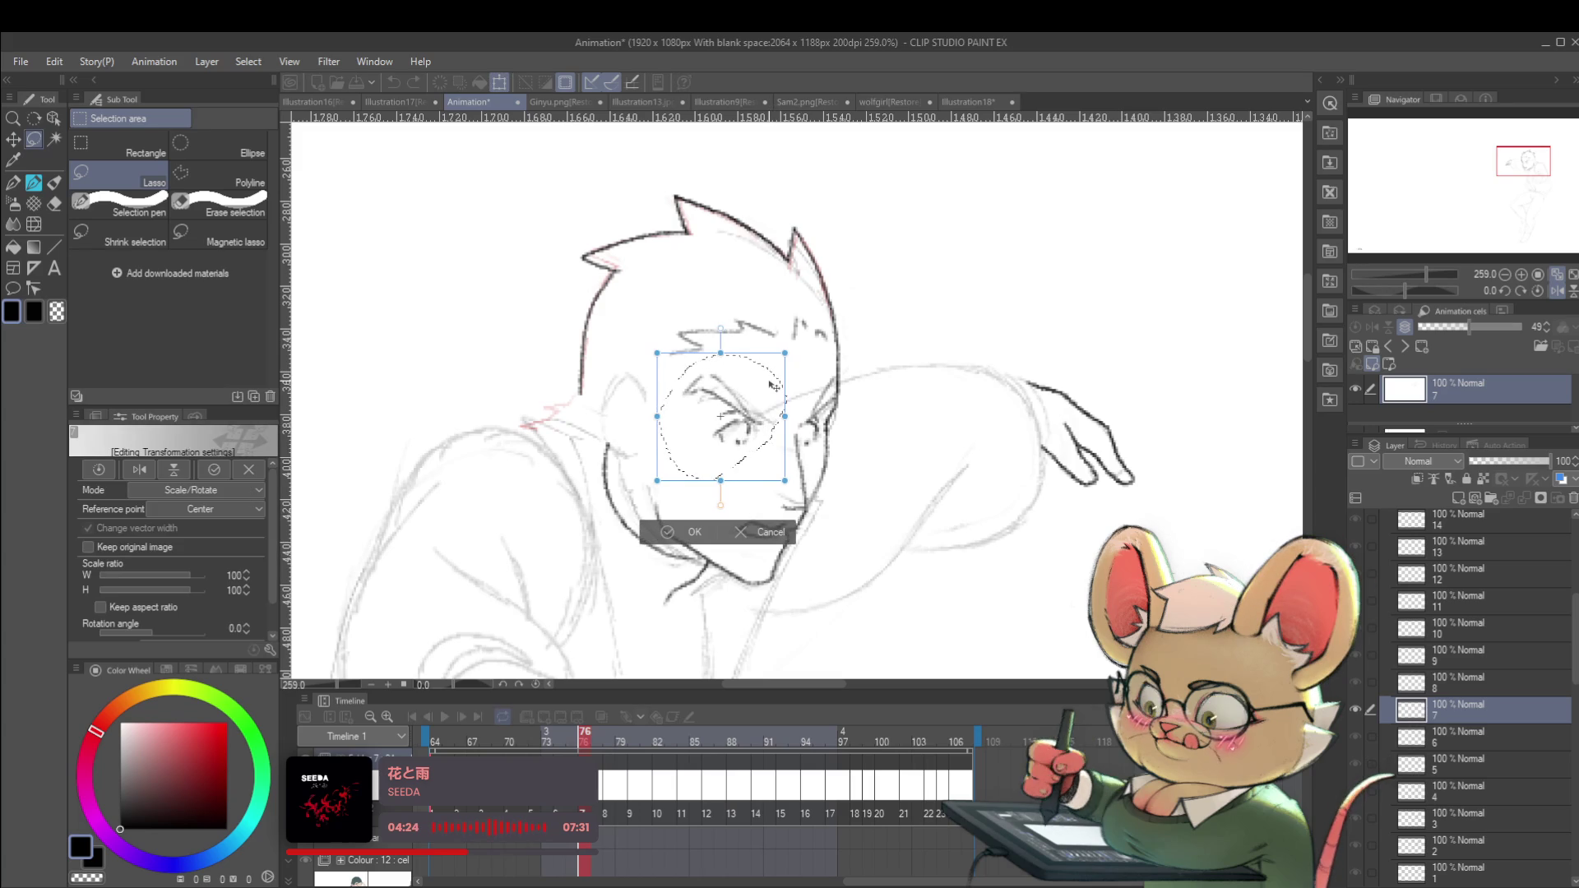
key(Return)
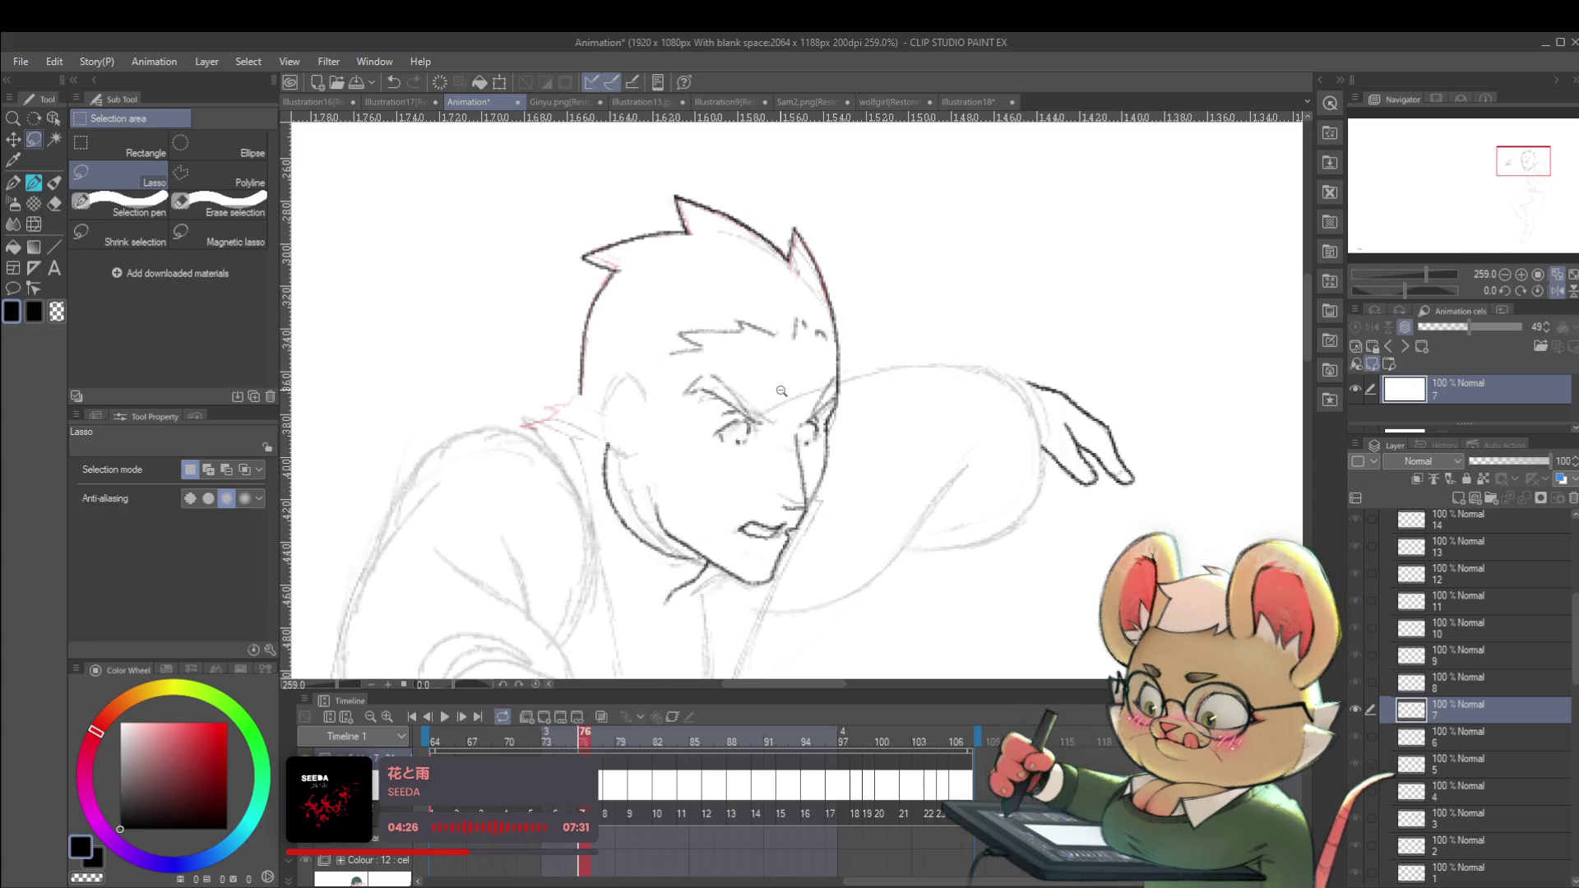
scroll(737, 423, up, 2)
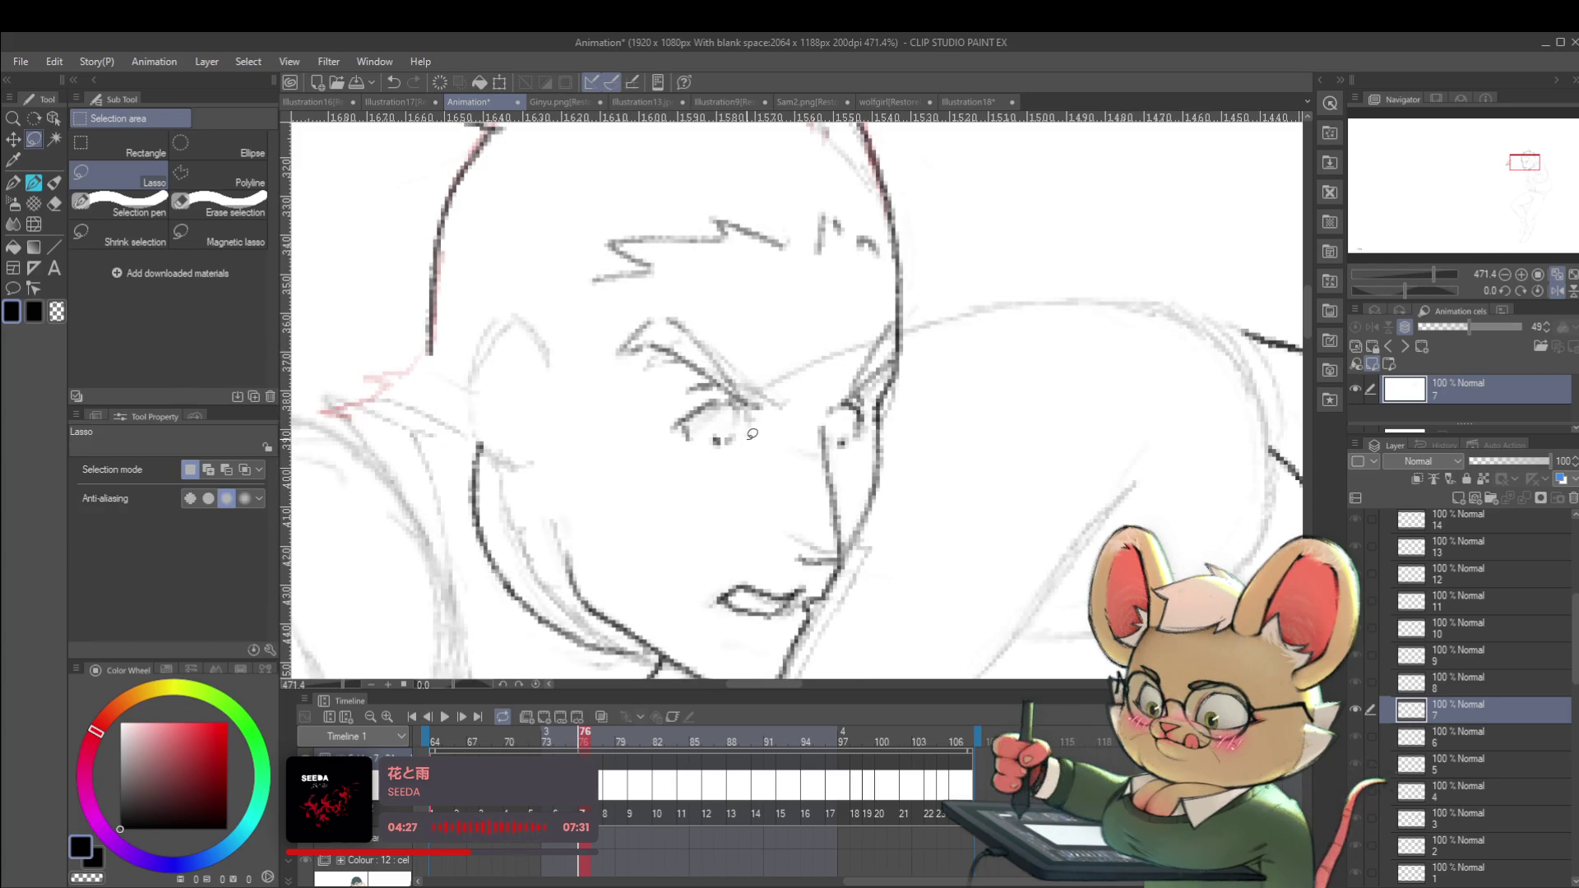
Switch to the pencil and compare frame 76 against frame 75.
key(p)
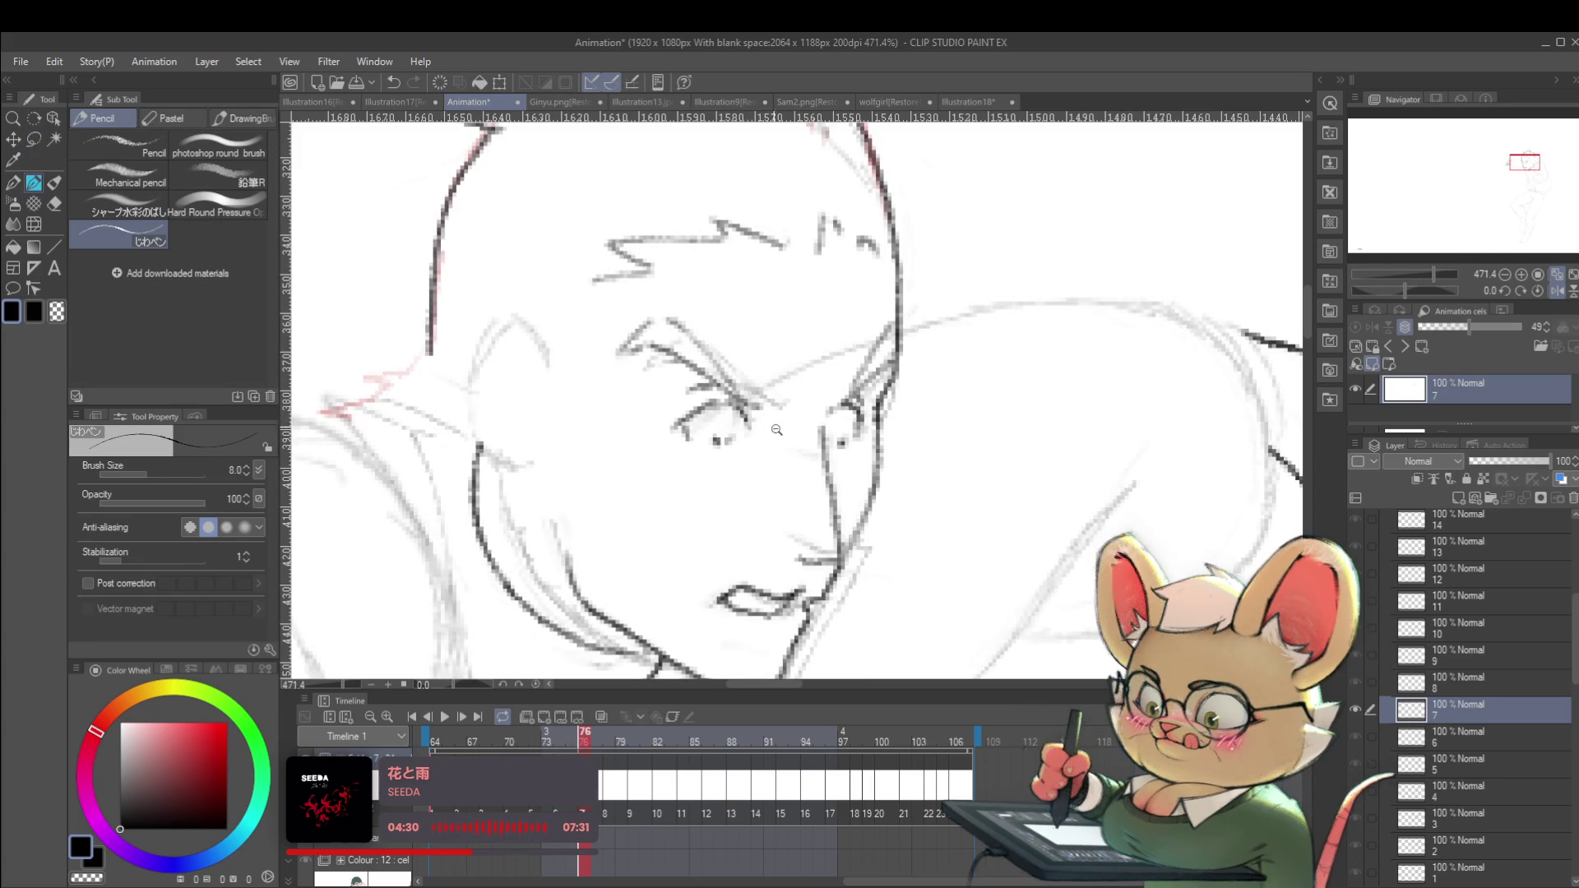
scroll(768, 423, down, 5)
scroll(761, 433, up, 3)
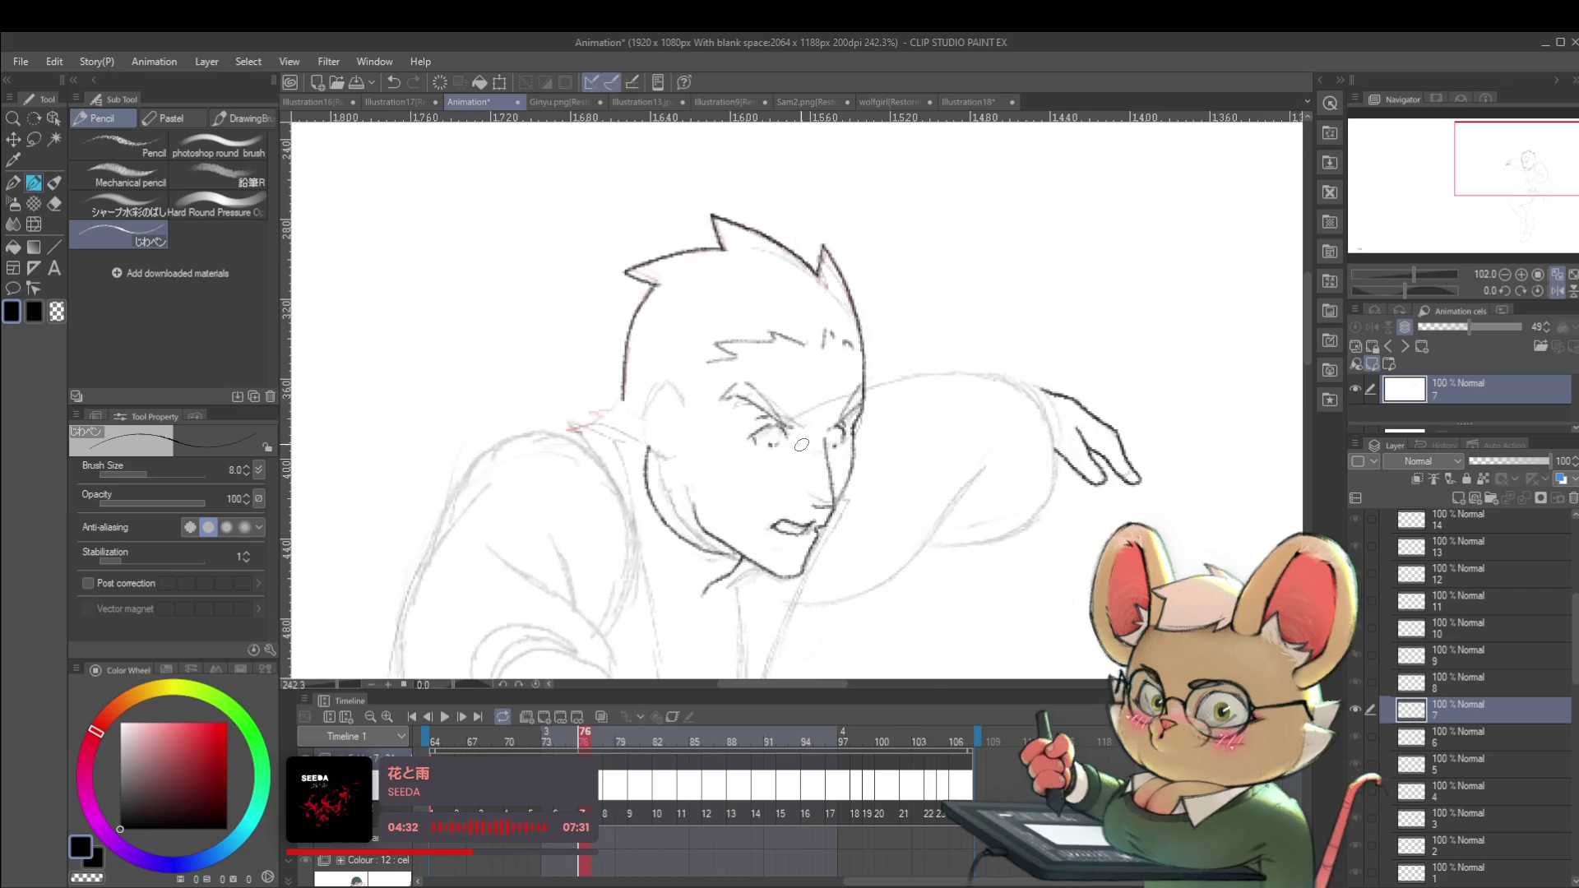
key(Left)
key(Right)
key(Left)
key(Right)
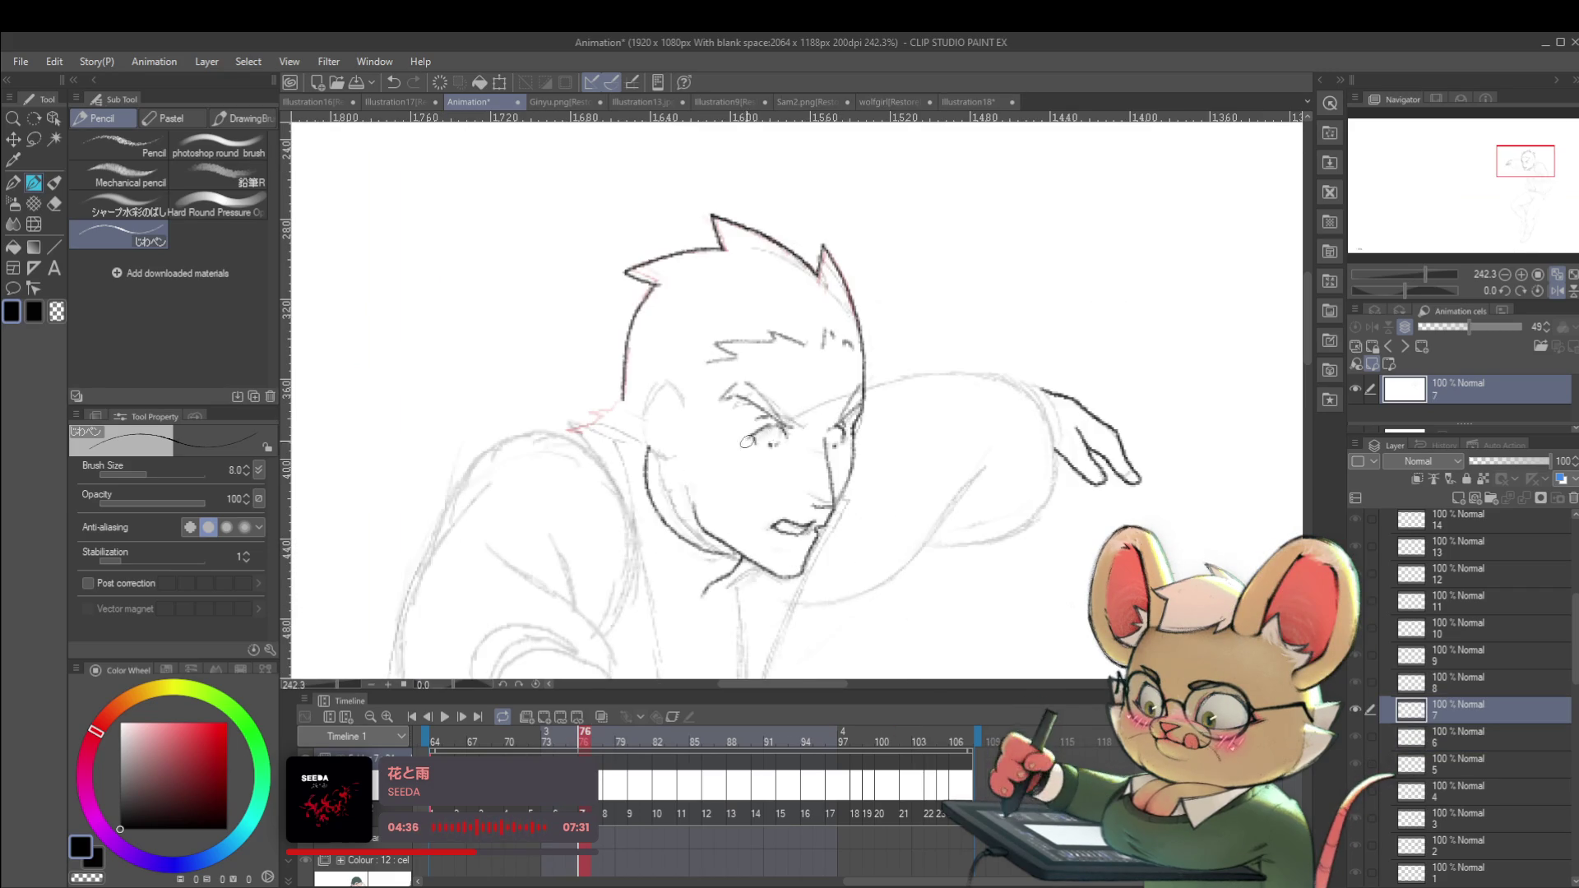
scroll(845, 416, up, 2)
scroll(764, 429, down, 5)
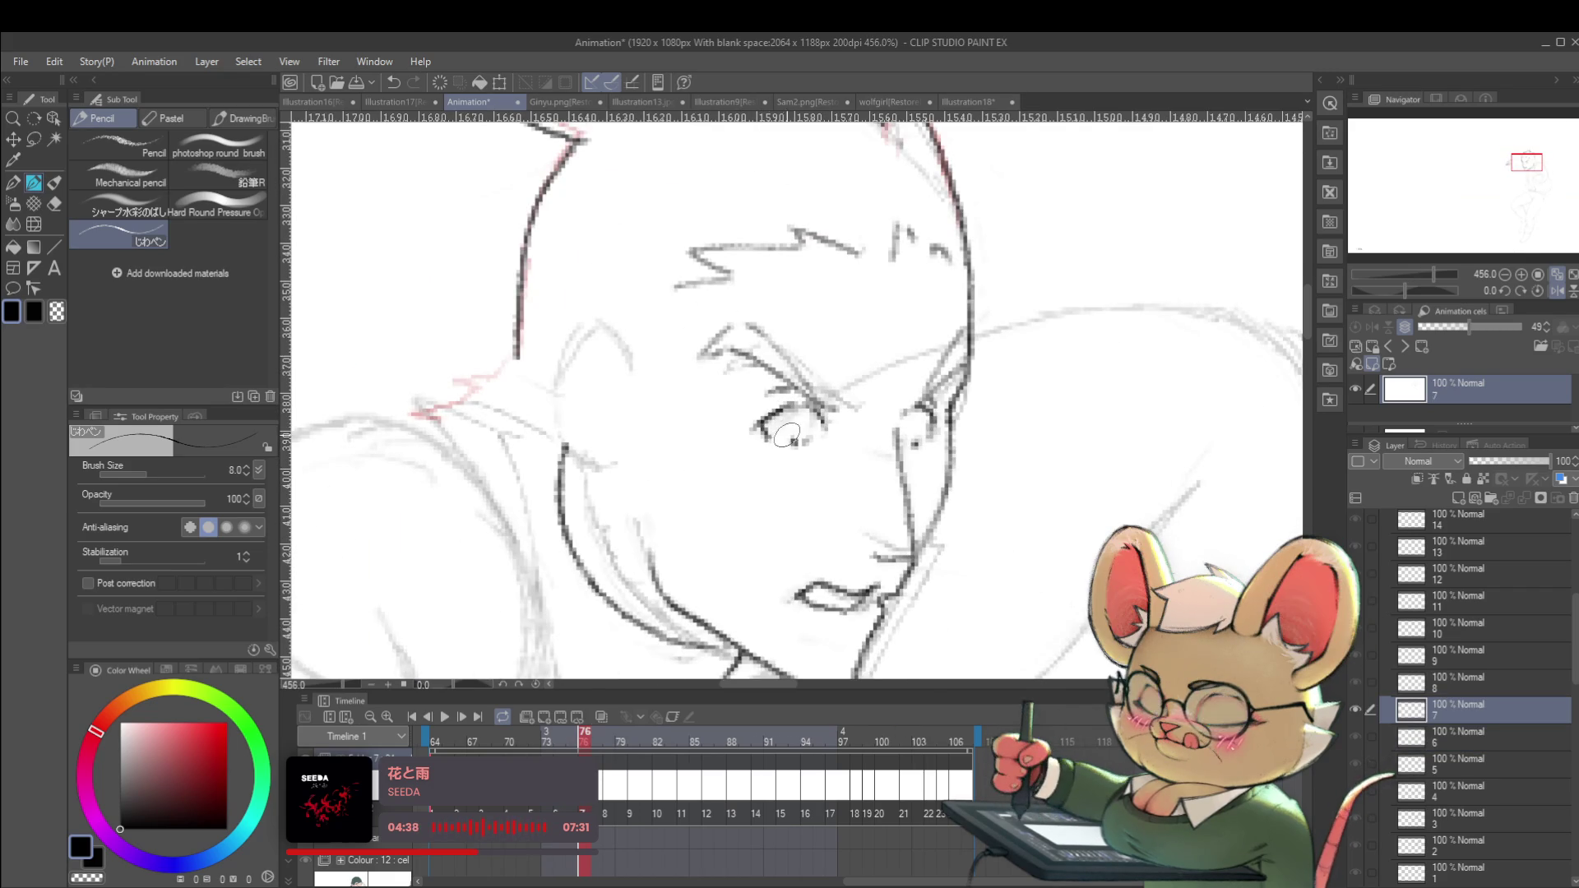
scroll(954, 442, down, 2)
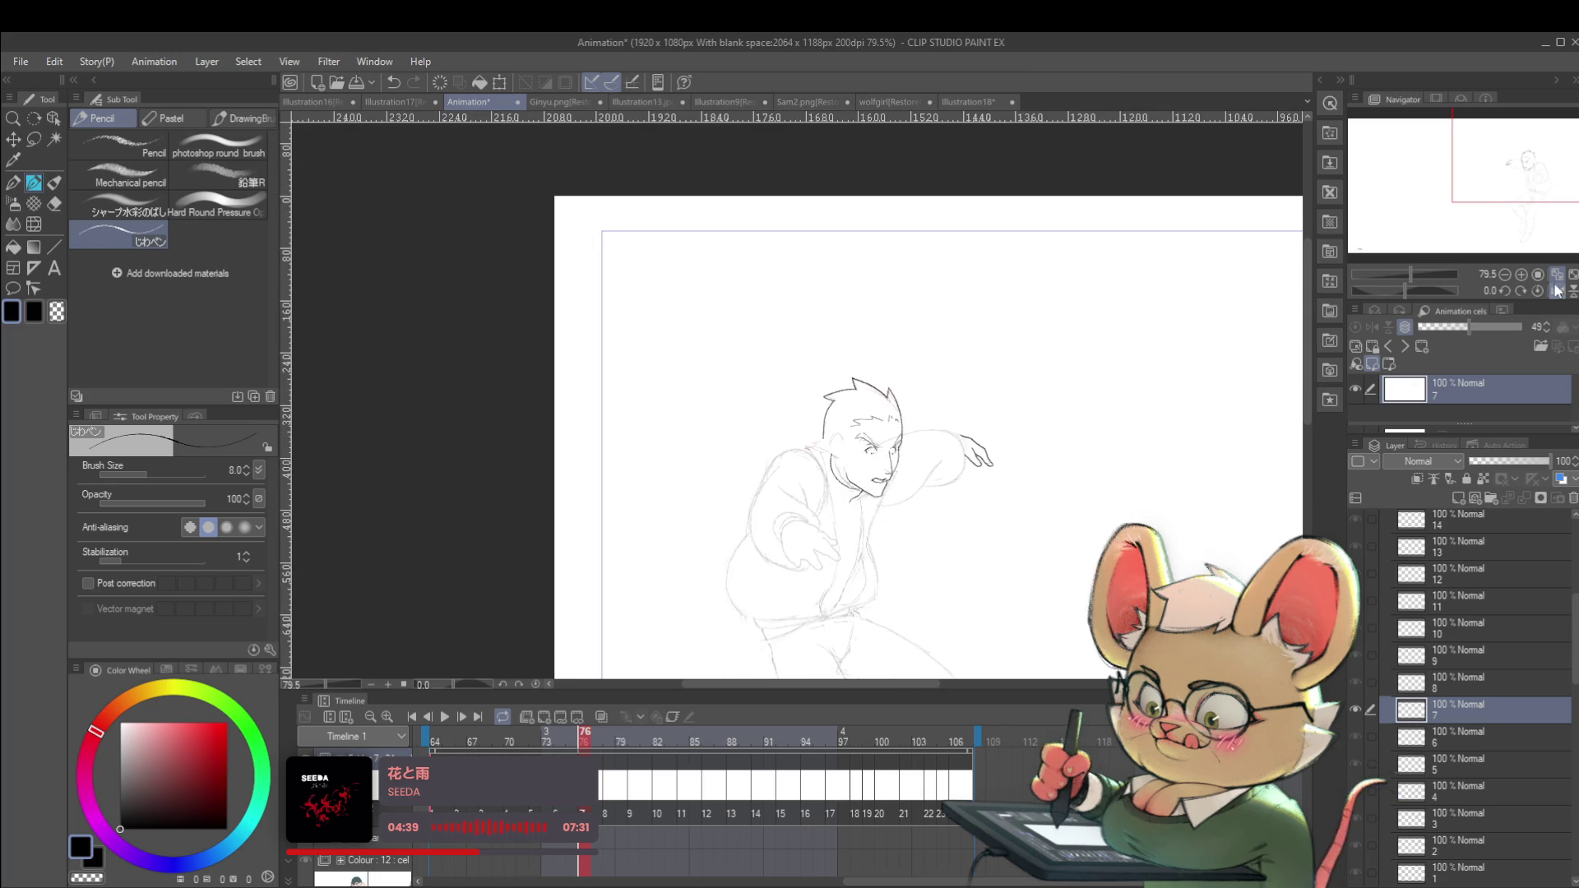
Restore the canvas to normal orientation and compare frame 76 with frame 75.
click(1553, 291)
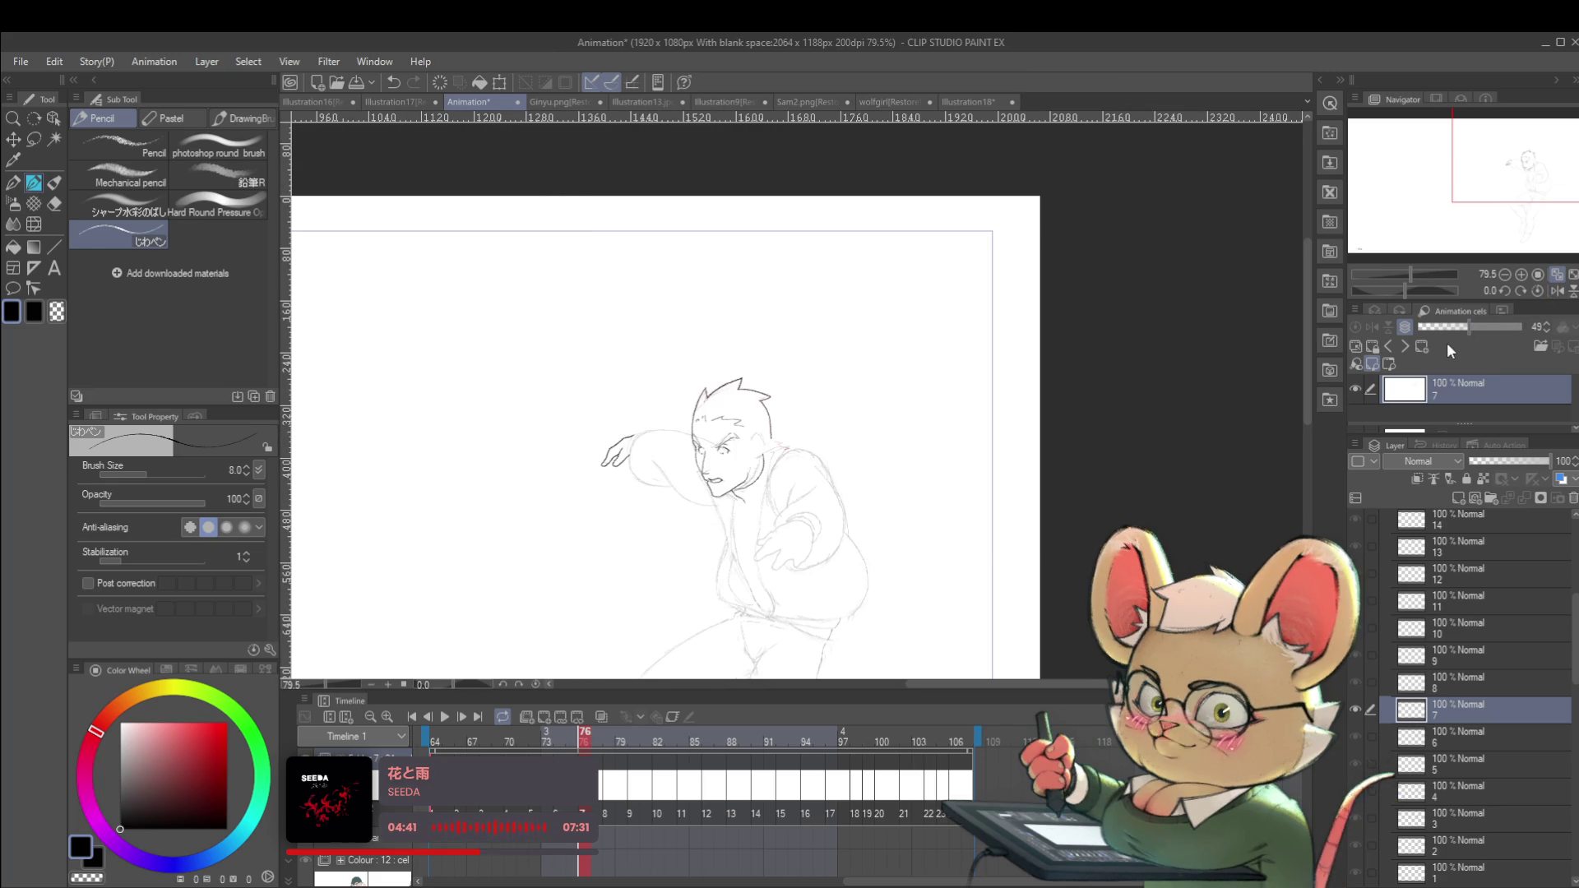
scroll(876, 445, up, 3)
key(Left)
key(Right)
key(Left)
key(Right)
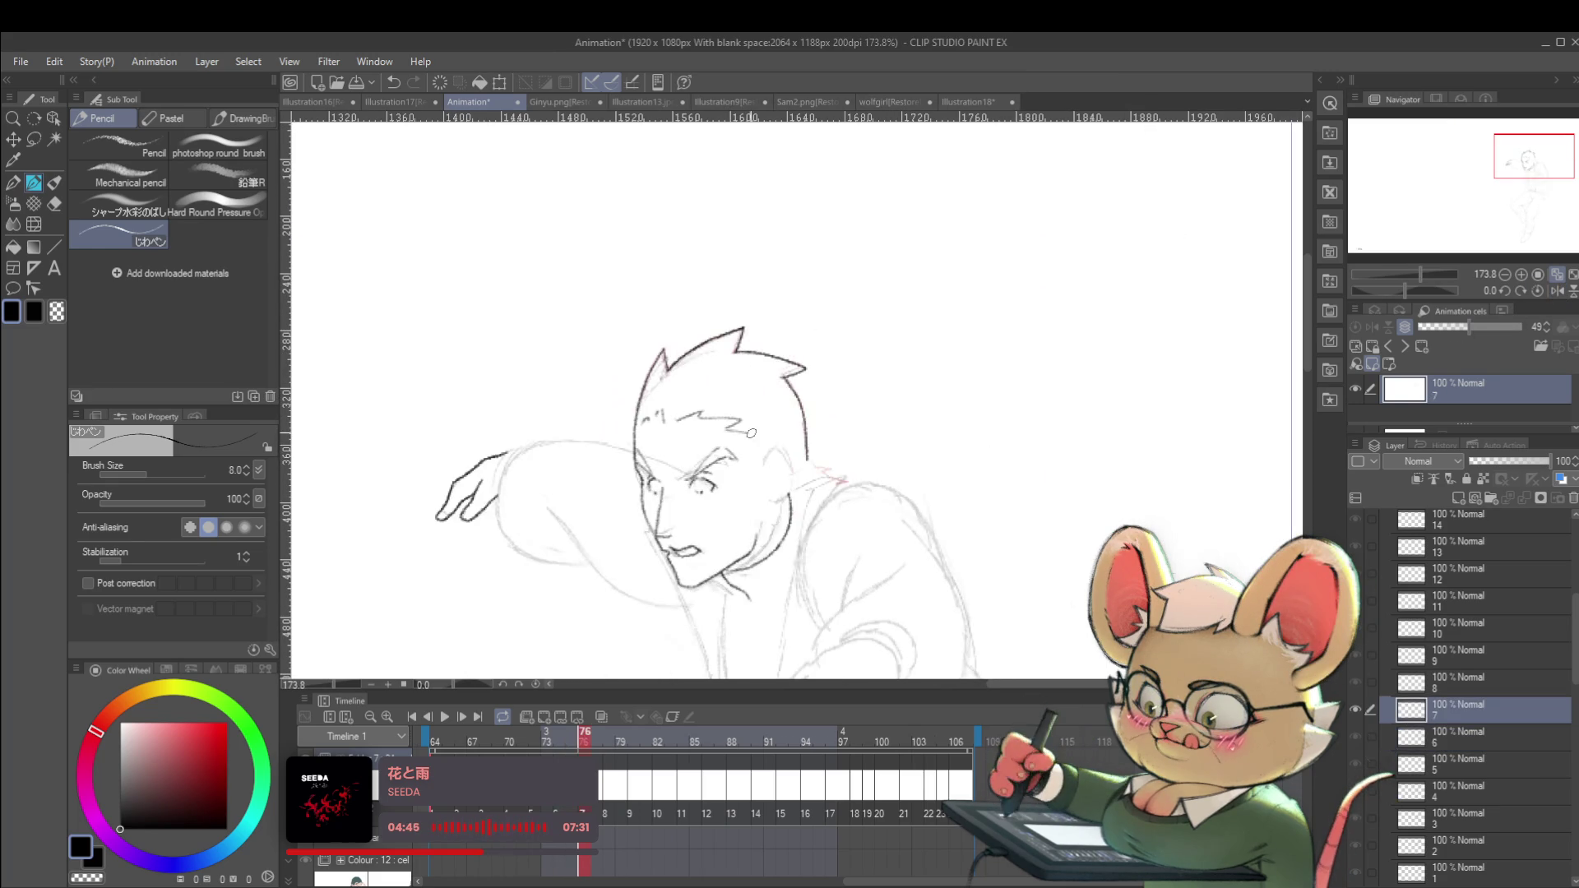
Switch back to the Real G-Pen and centre and zoom in on the man's head.
key(Left)
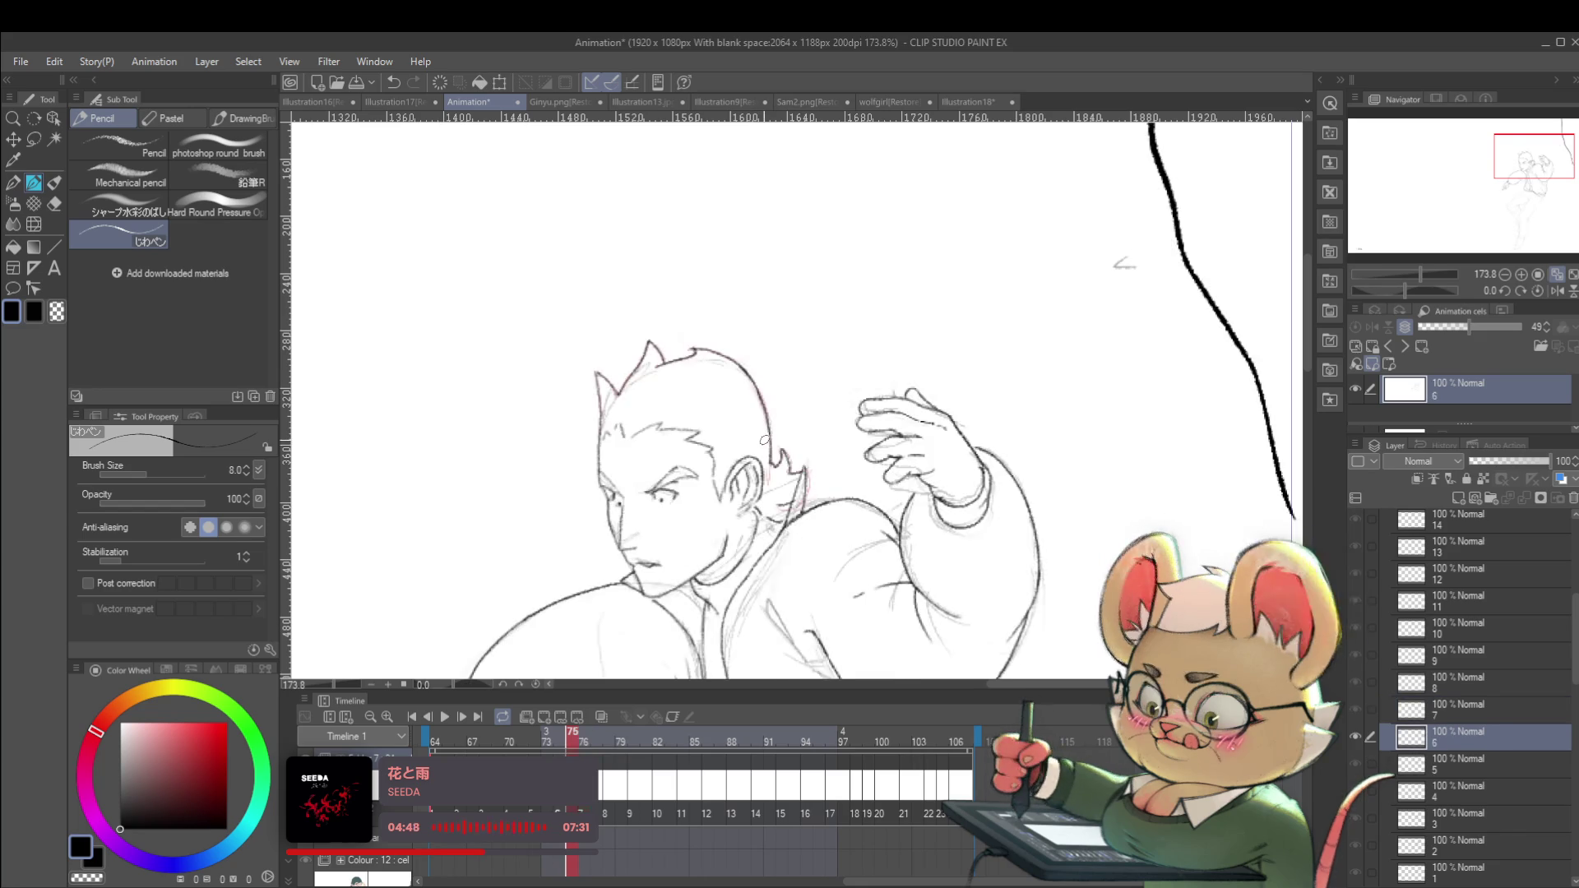
key(Right)
key(p)
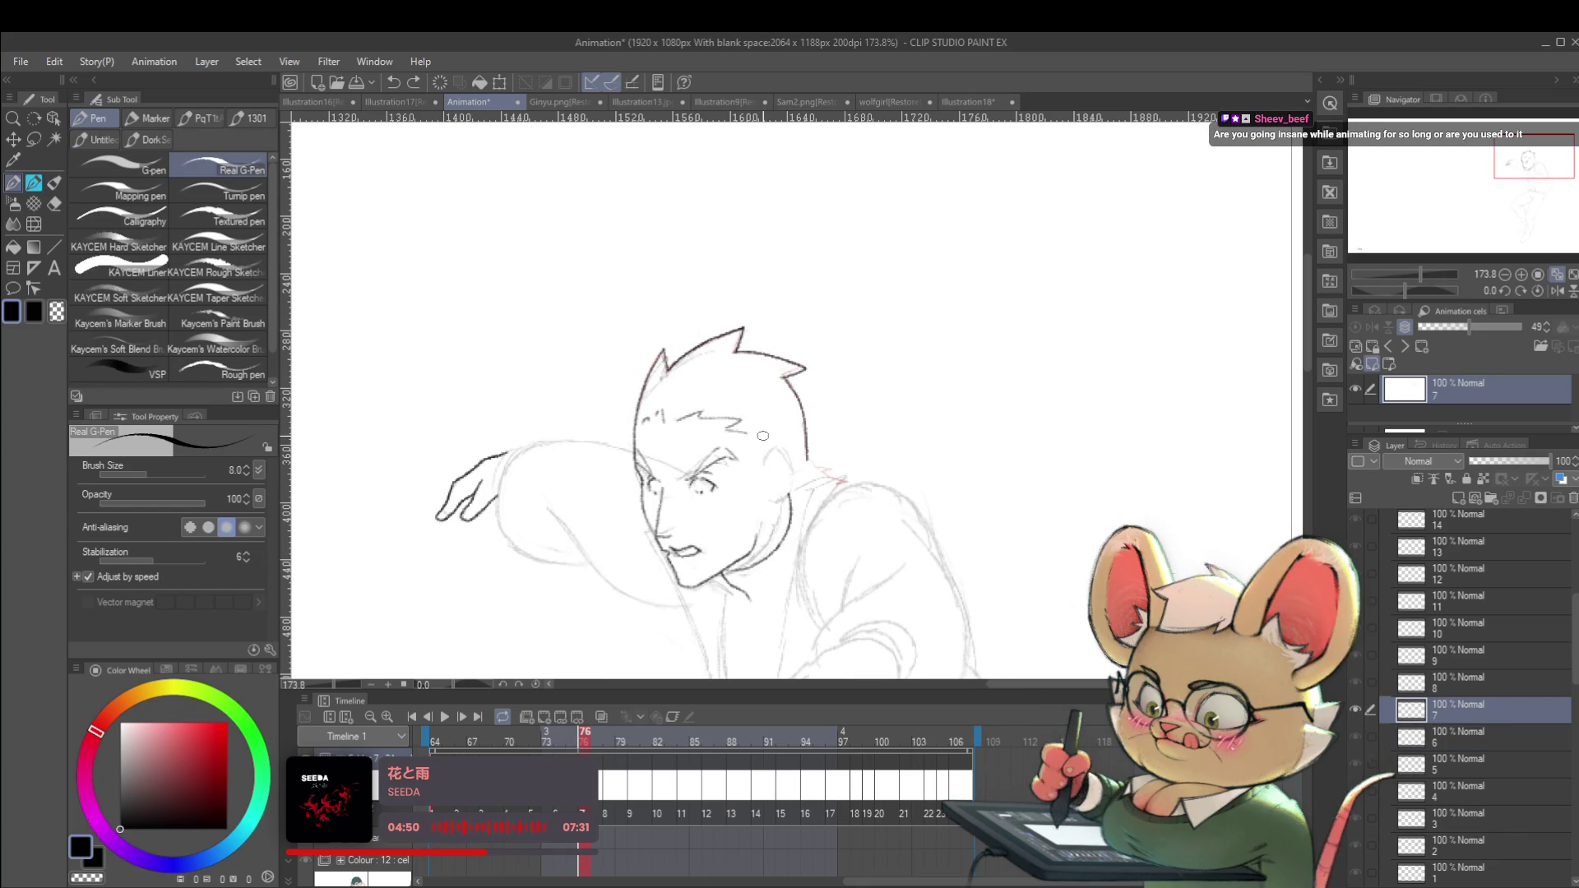
drag(767, 460, 778, 381)
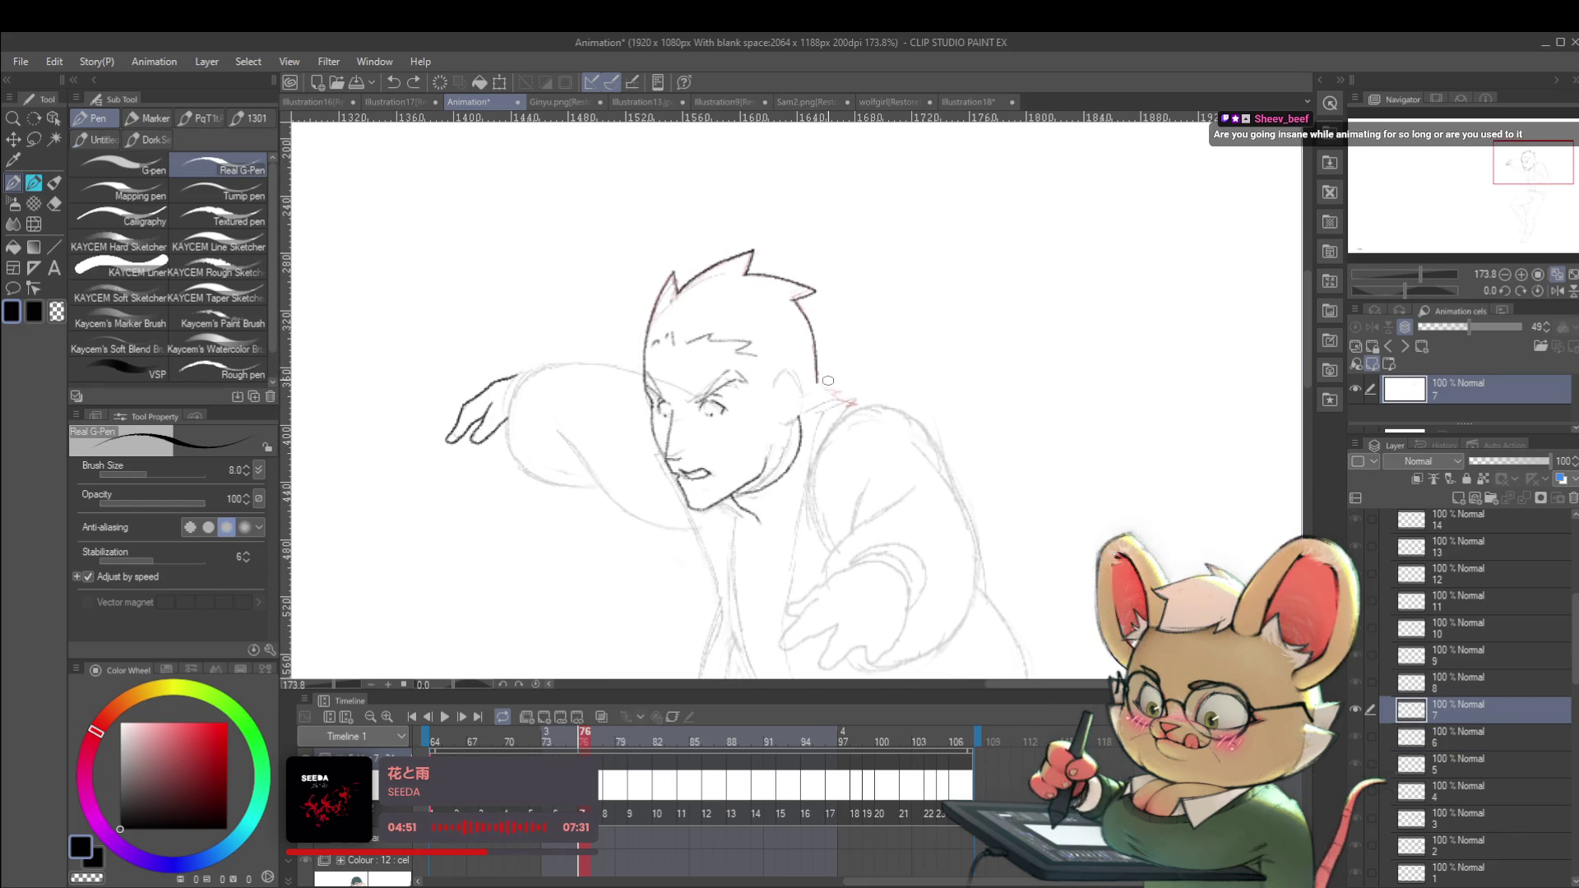
scroll(764, 360, up, 3)
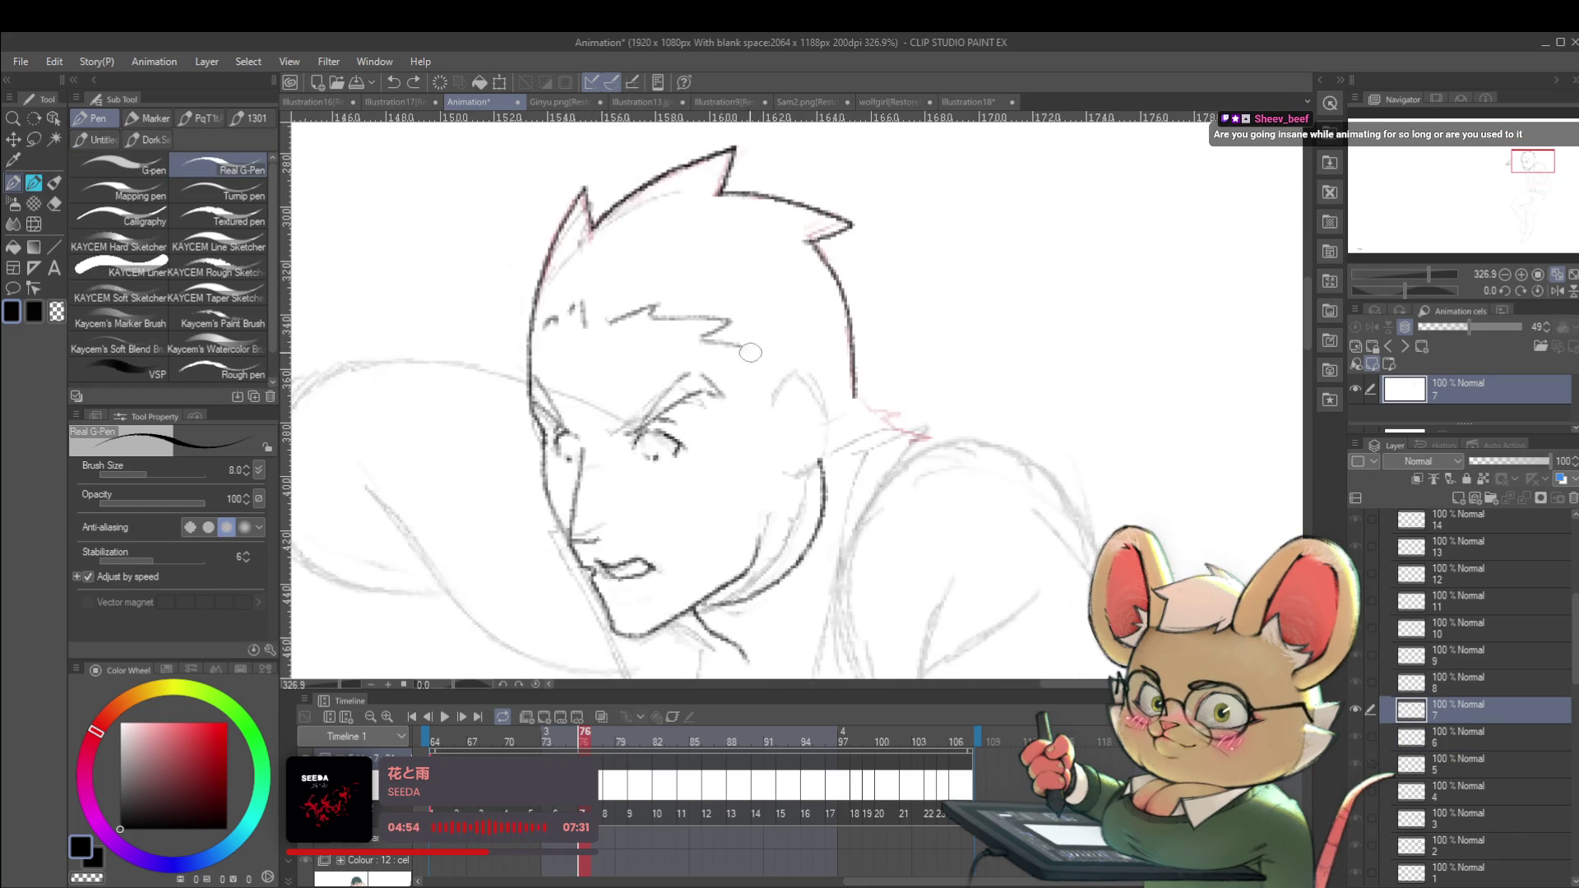
Flip repeatedly between frames 75 and 76 to compare the head and ear area.
key(comma)
key(period)
key(comma)
key(period)
key(comma)
key(period)
key(comma)
key(period)
key(comma)
key(period)
key(comma)
key(period)
key(comma)
key(period)
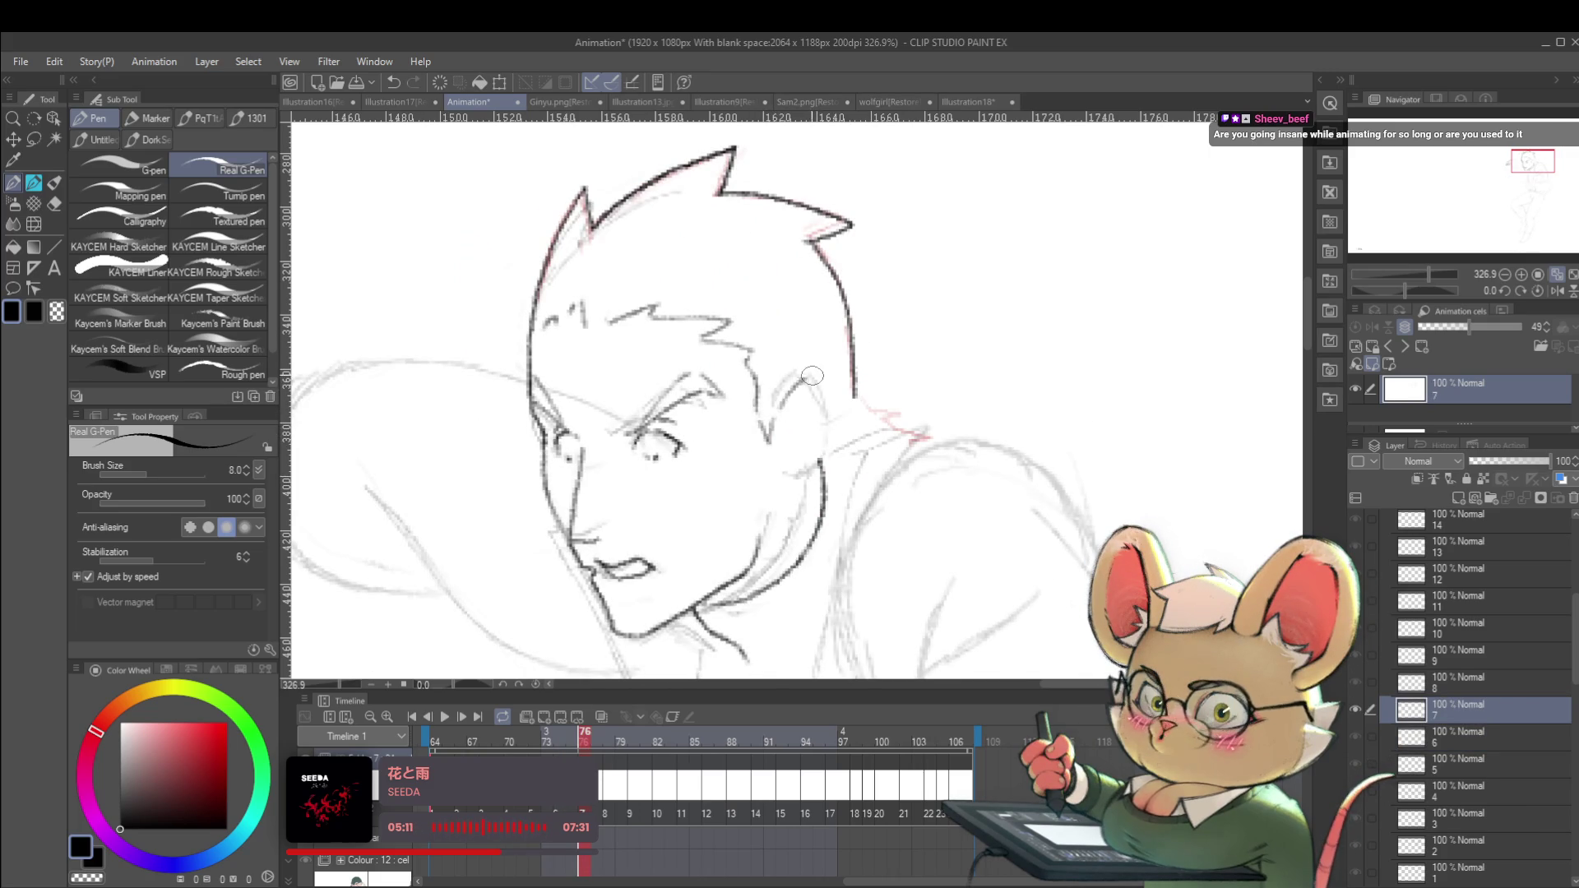
key(comma)
key(period)
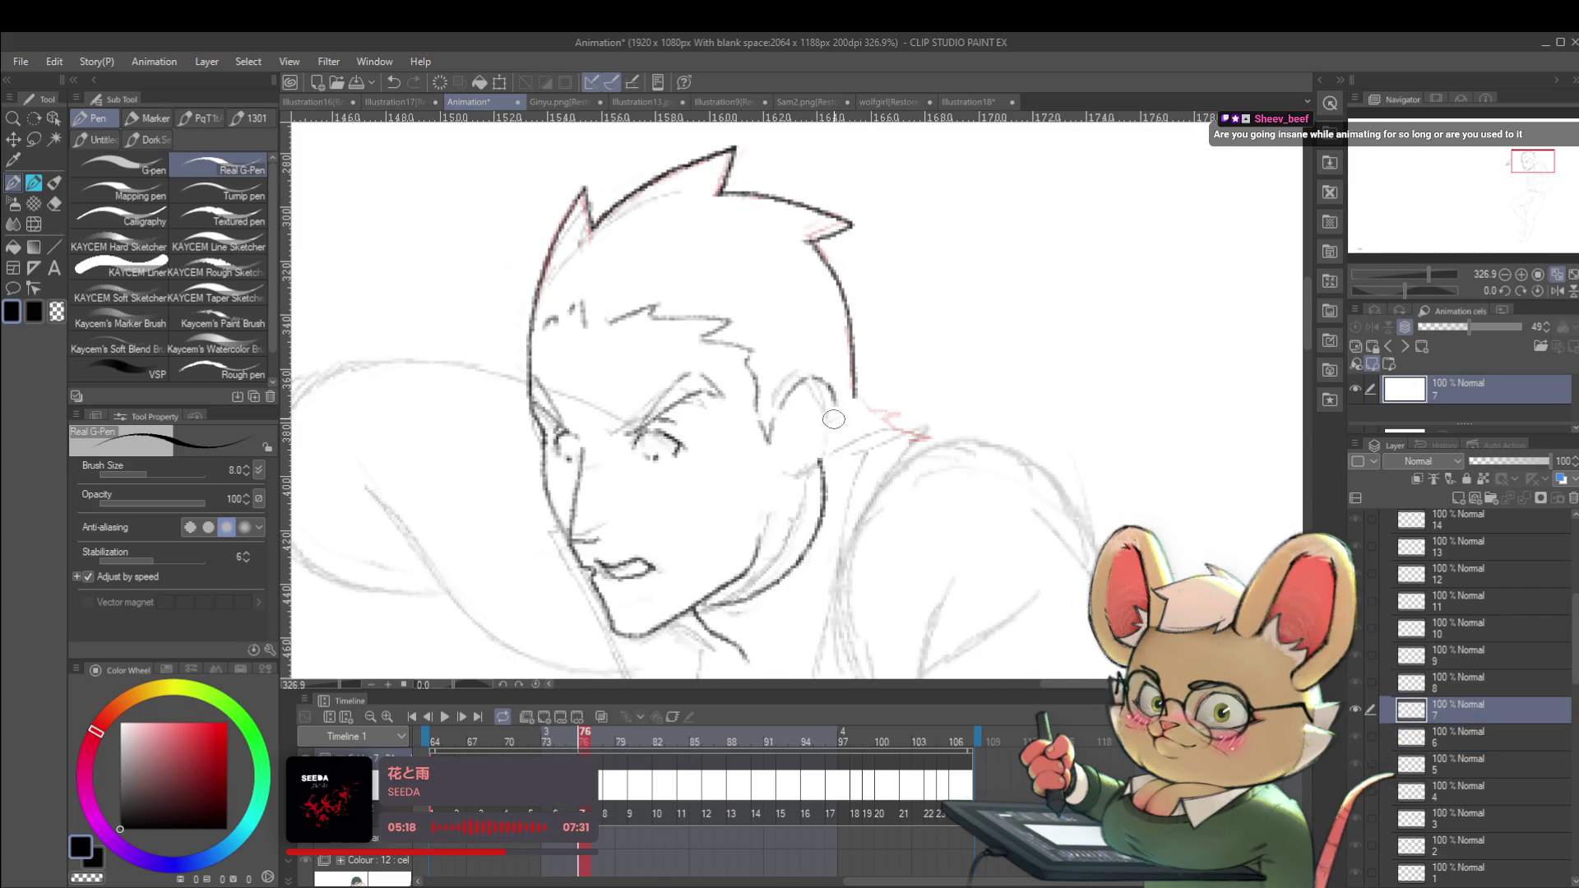
key(comma)
key(period)
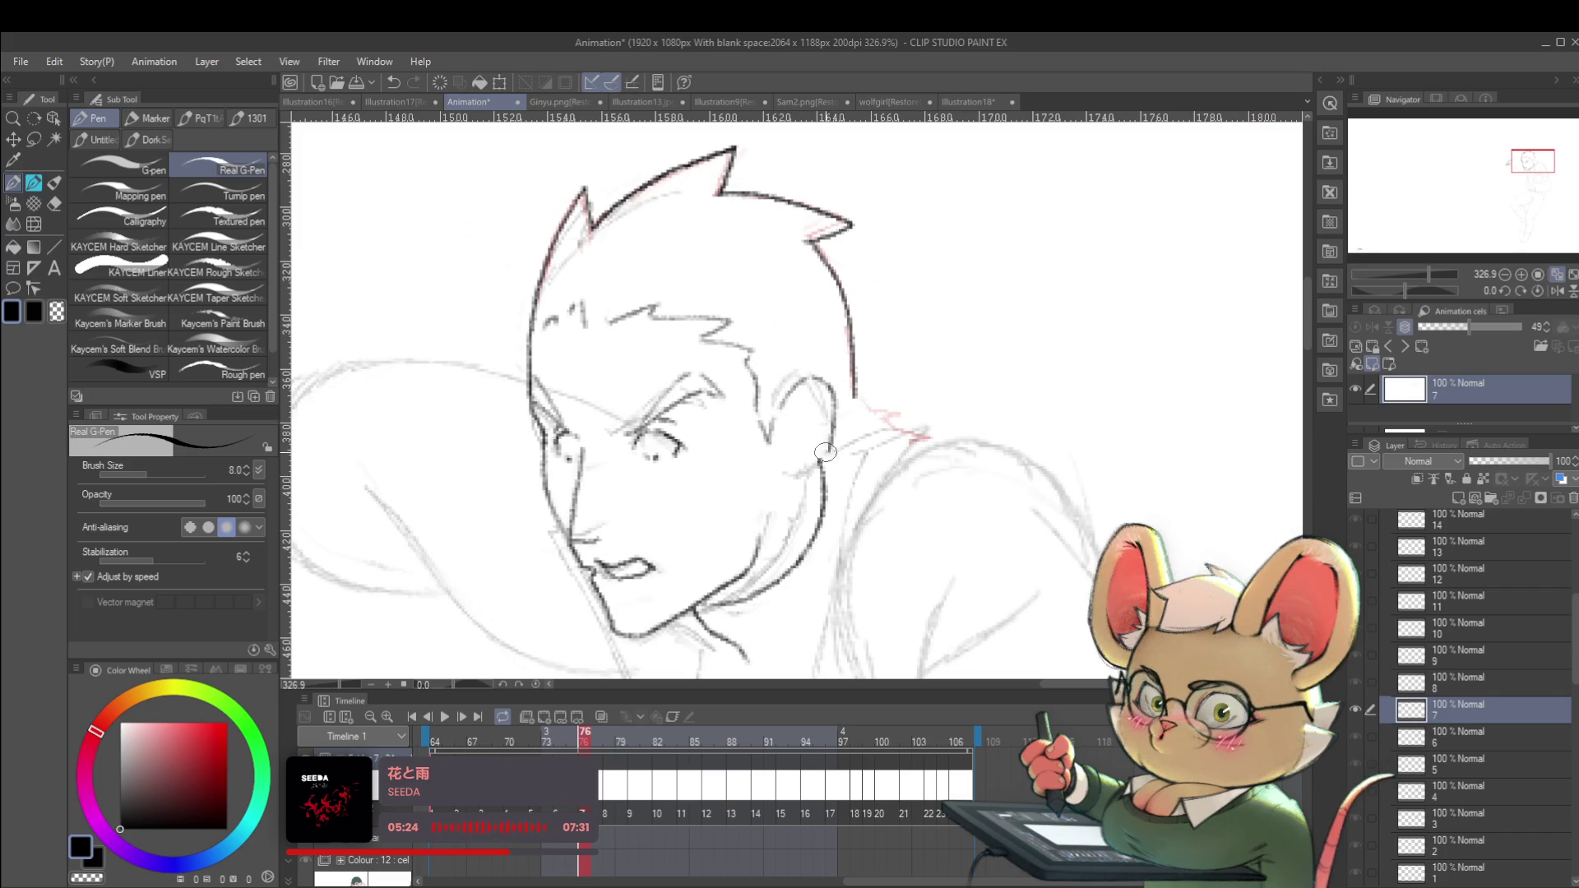
key(comma)
key(period)
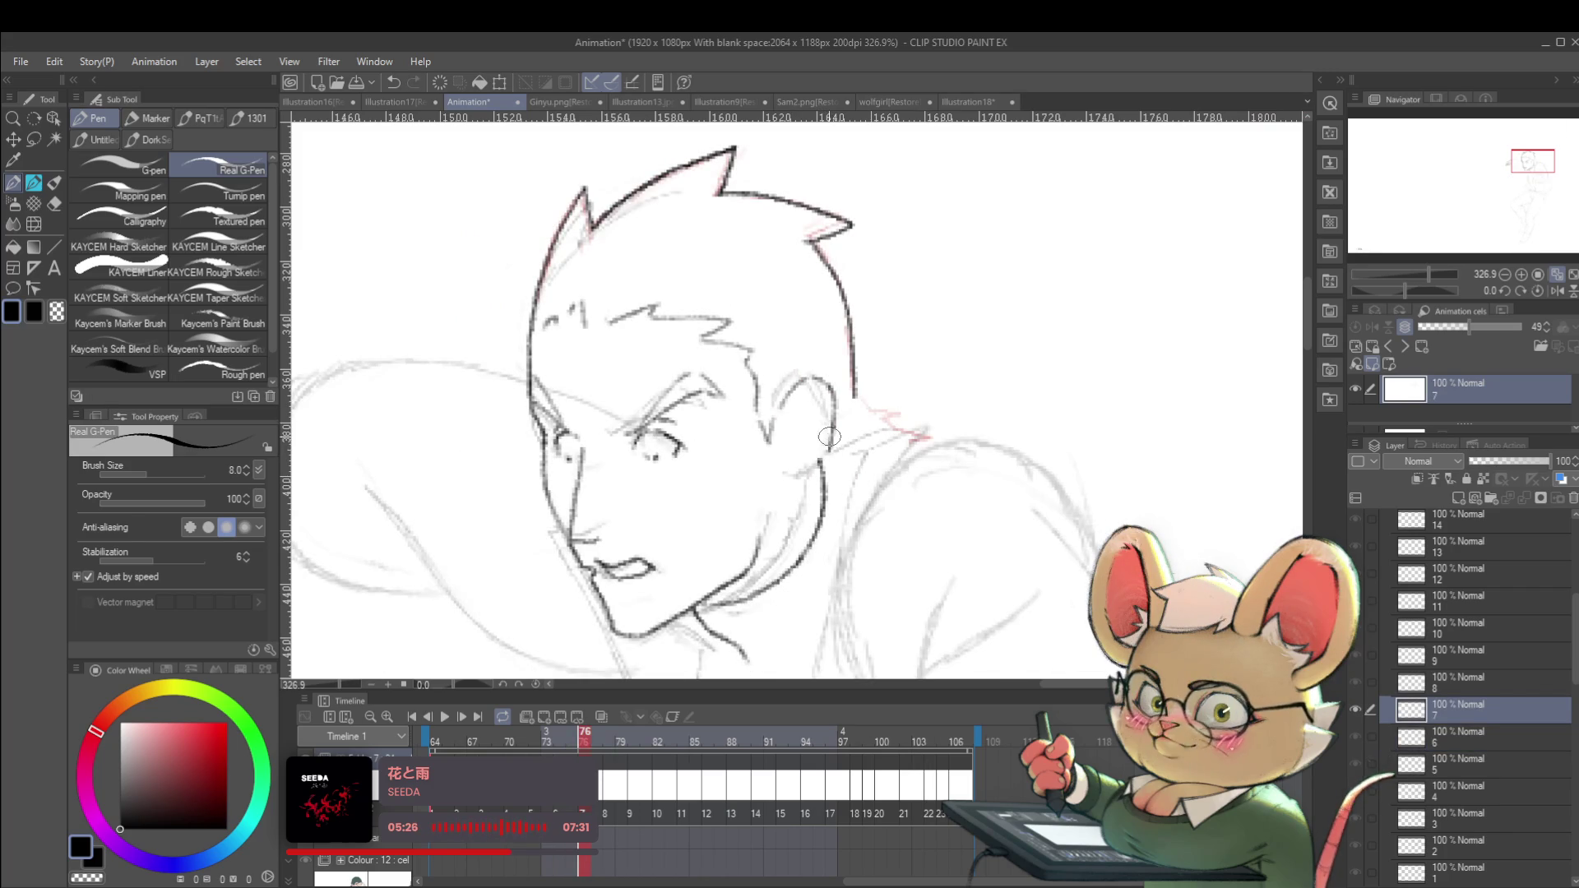
key(comma)
key(period)
Ink the ear's lower curve and a short inner-ear line on frame 76, checking each against frame 75.
drag(824, 455, 789, 475)
key(comma)
key(period)
drag(788, 410, 778, 441)
key(comma)
key(period)
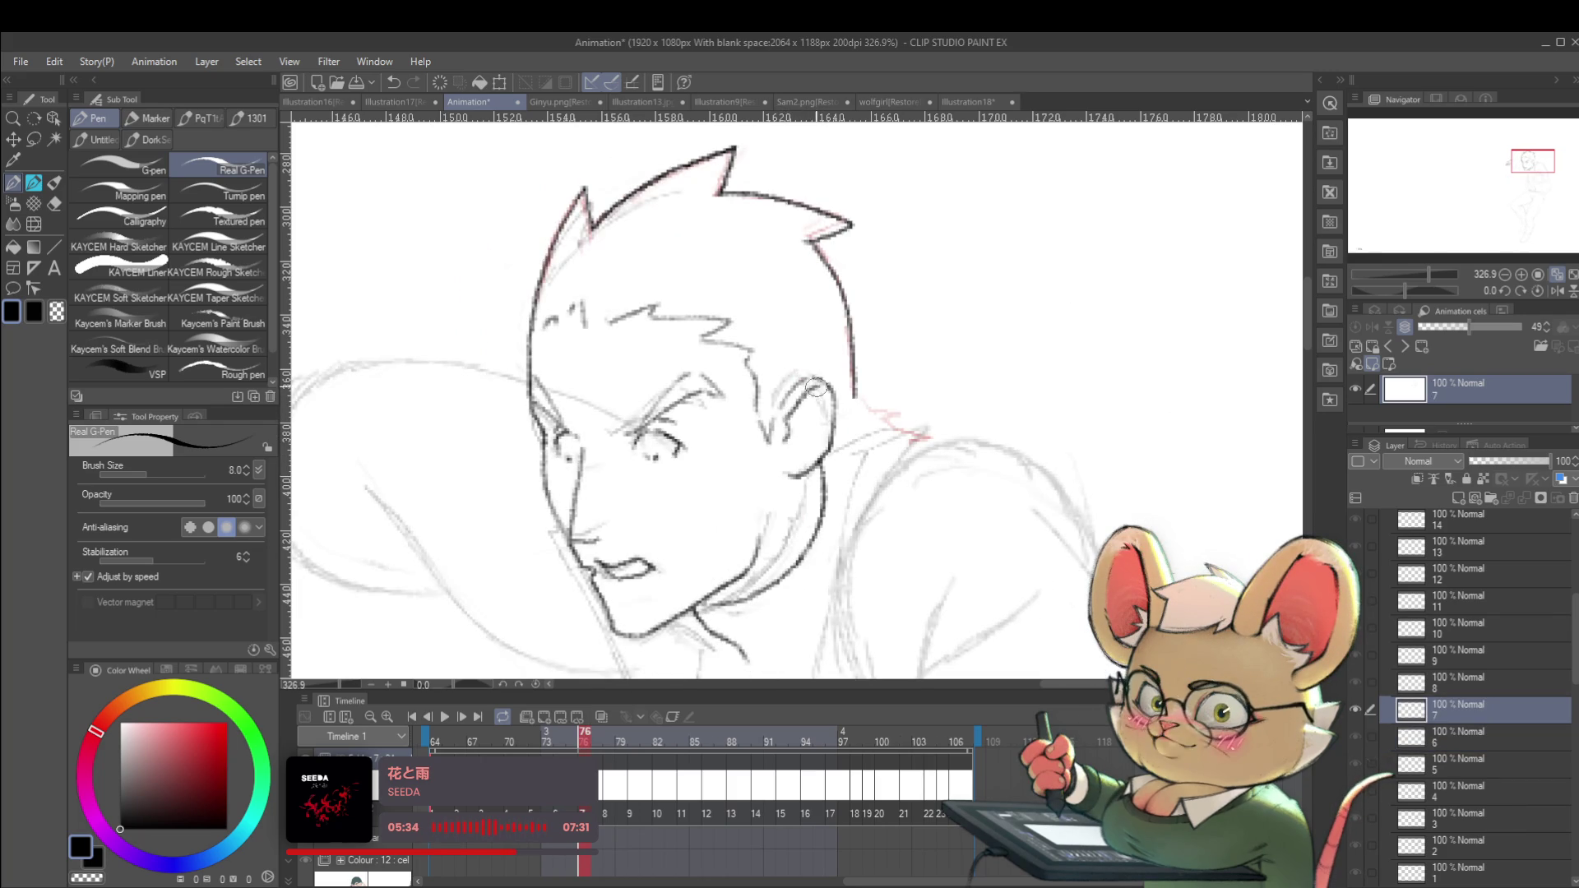
scroll(788, 414, down, 8)
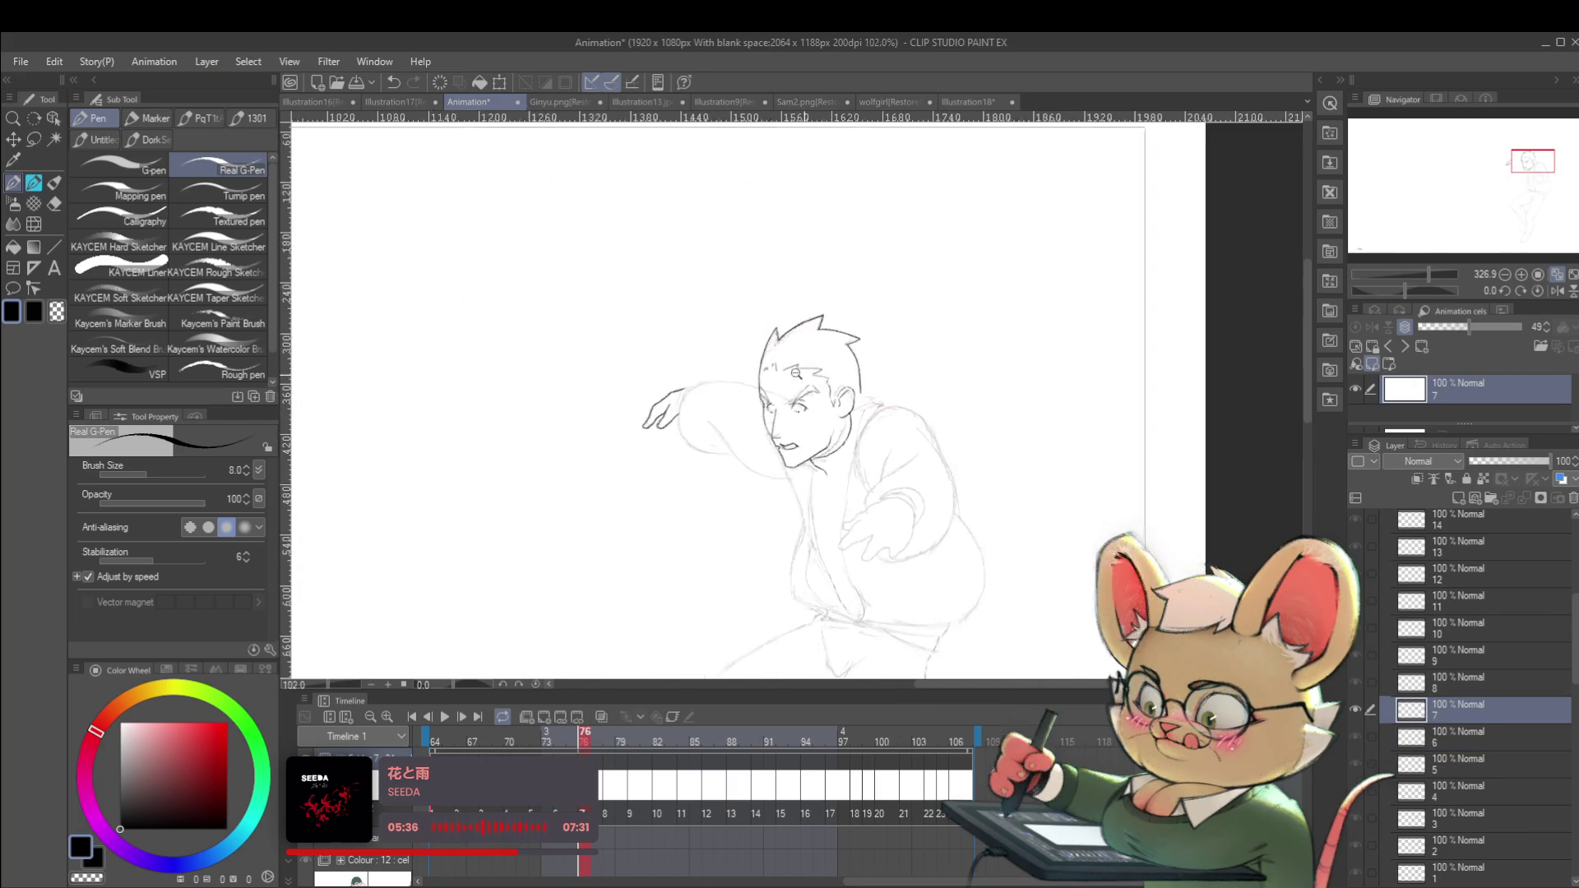
key(comma)
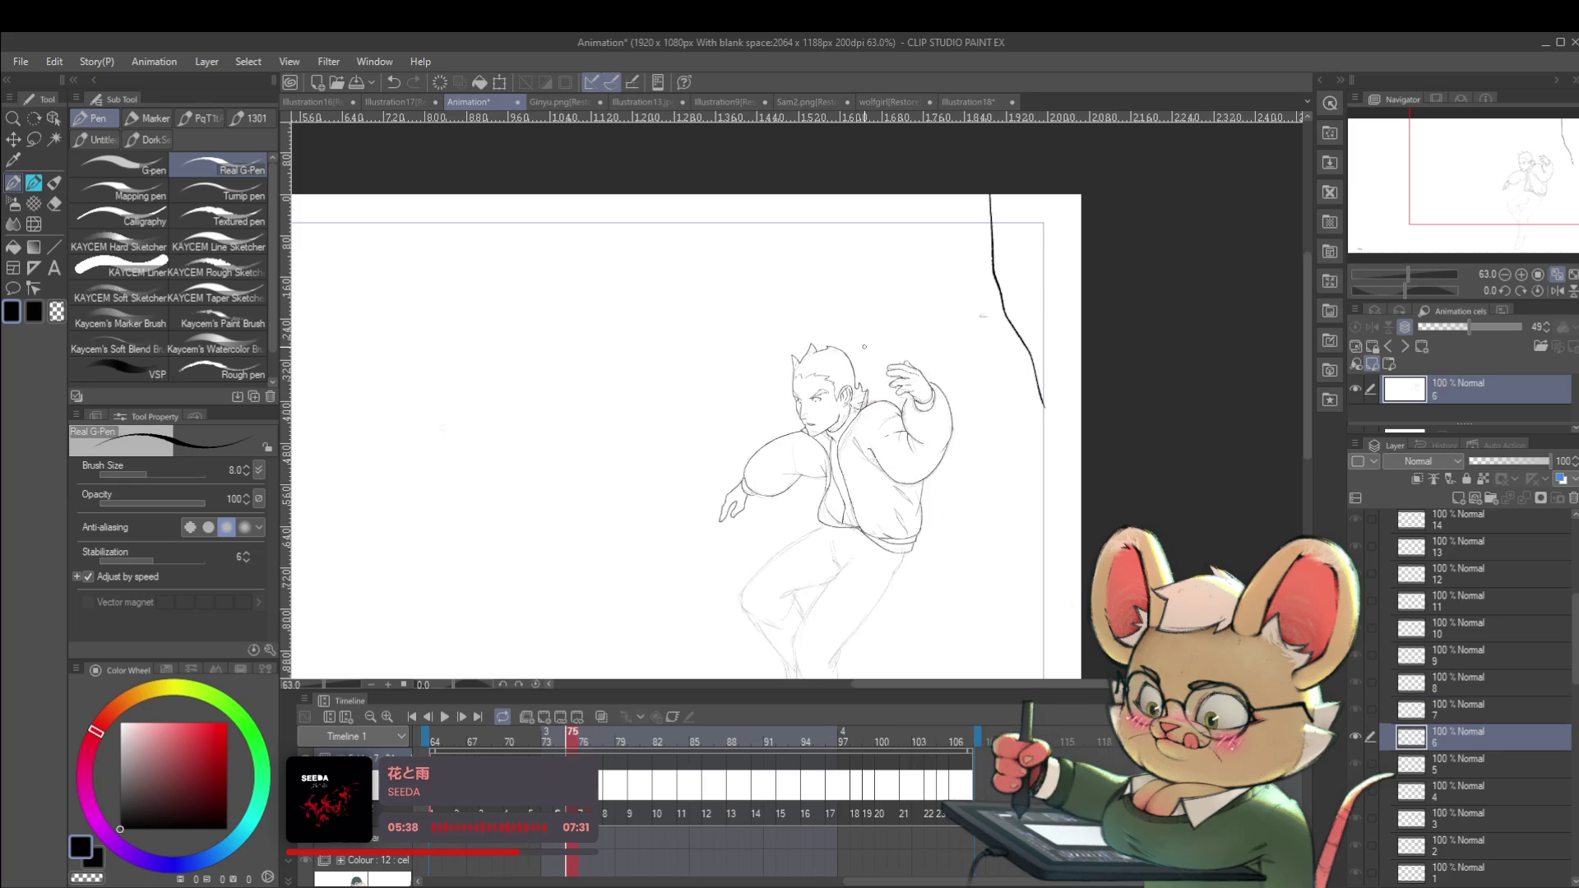
Flip between frames 75 and 76 to compare the ear's placement.
key(period)
key(comma)
key(period)
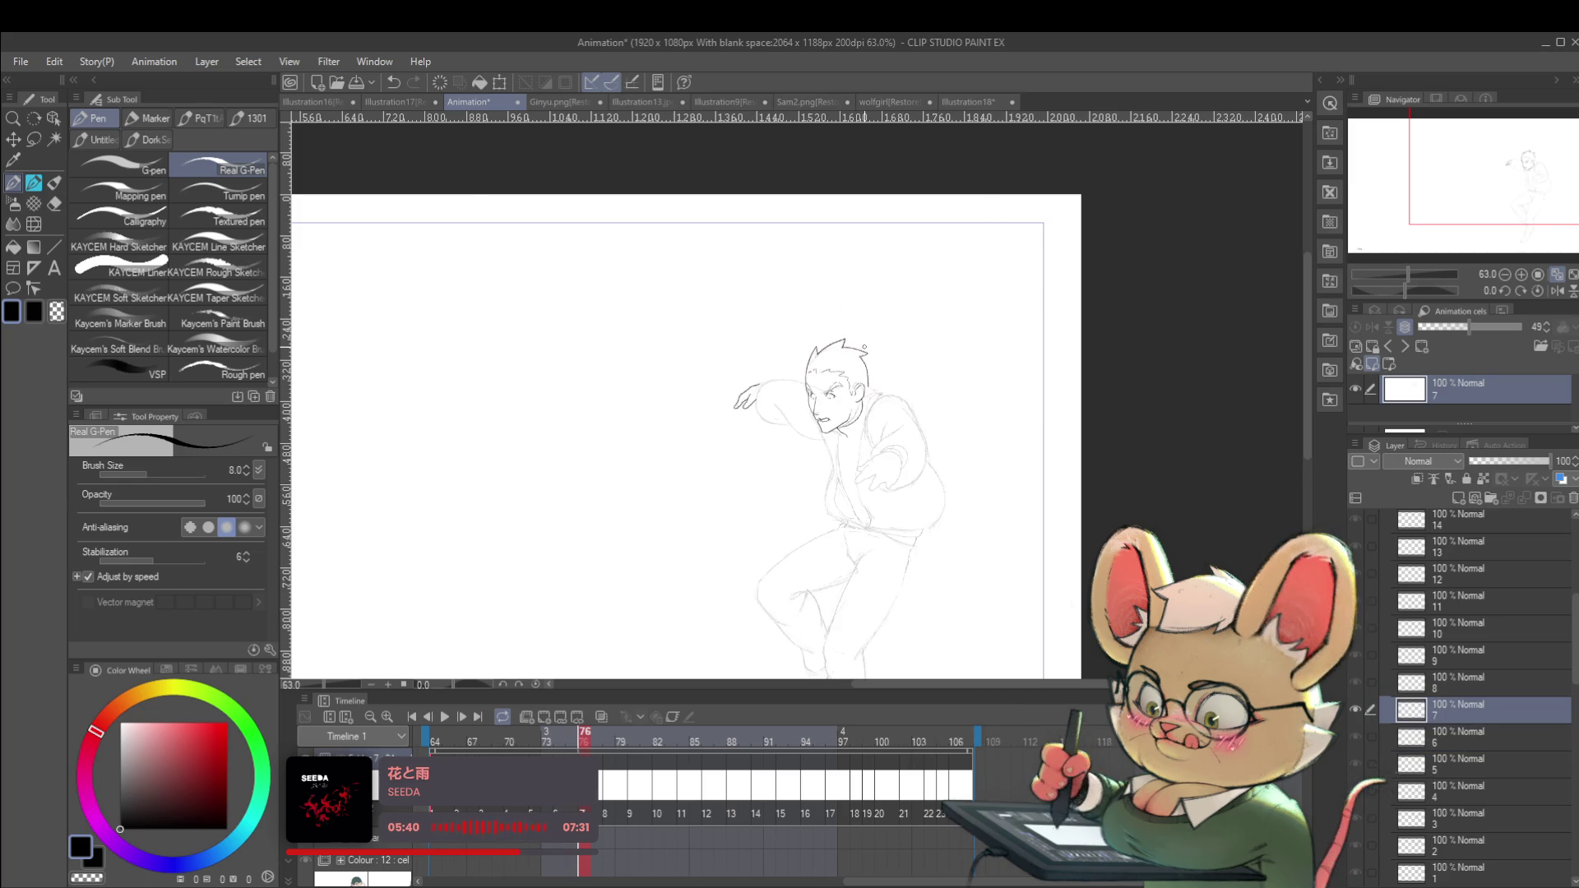
scroll(879, 386, up, 8)
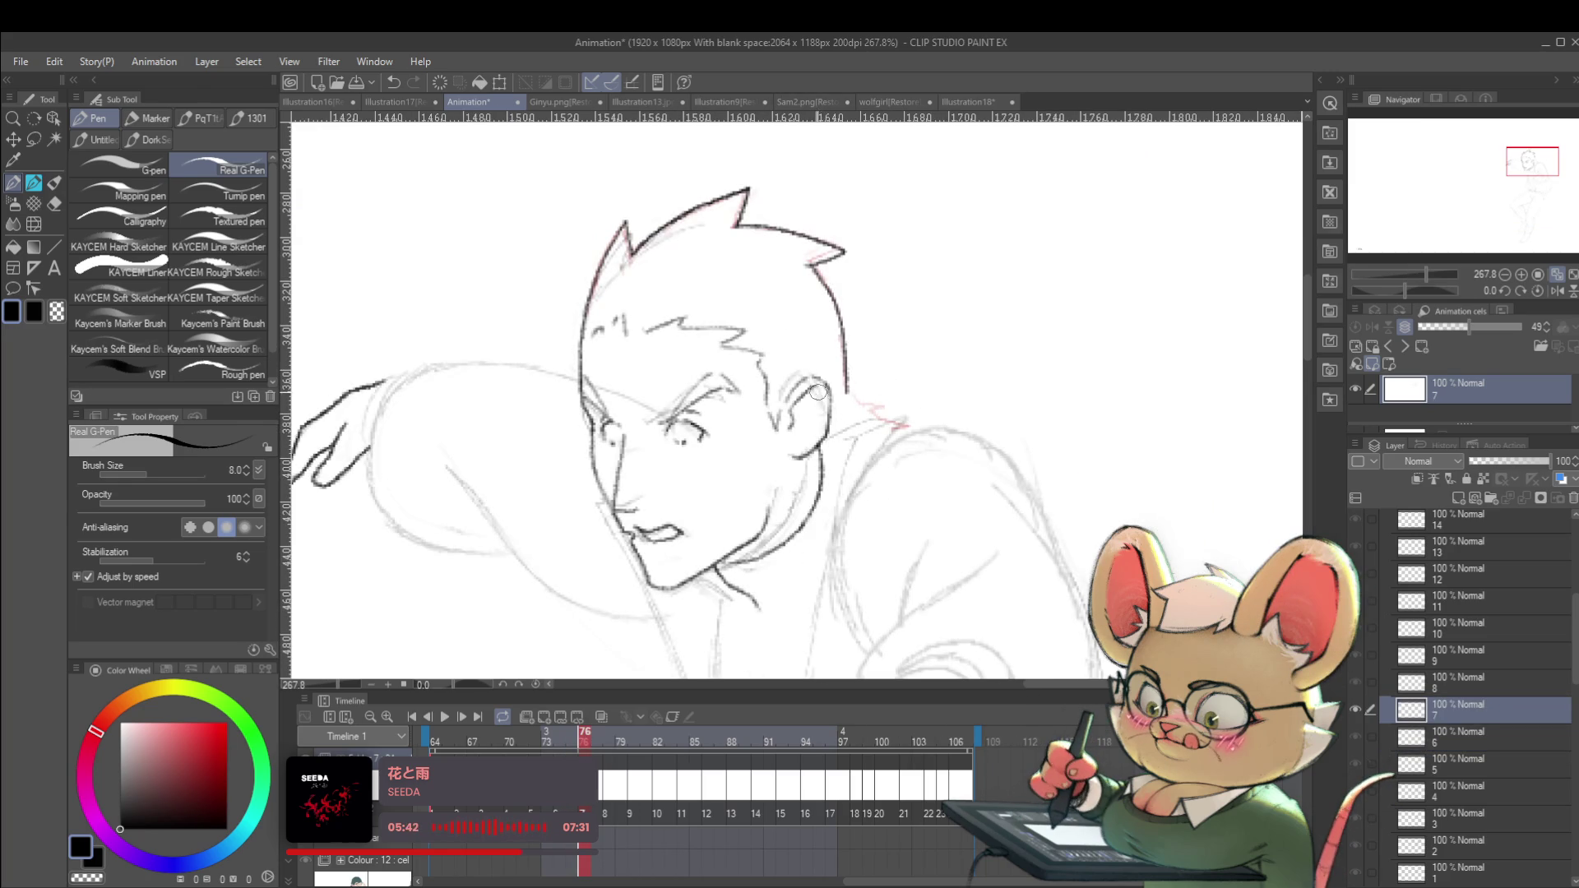
Lasso the ear, scale it down slightly to 97% height and nudge it into place.
key(m)
mouse_move(820, 403)
mouse_down()
mouse_move(831, 376)
mouse_move(824, 442)
mouse_up()
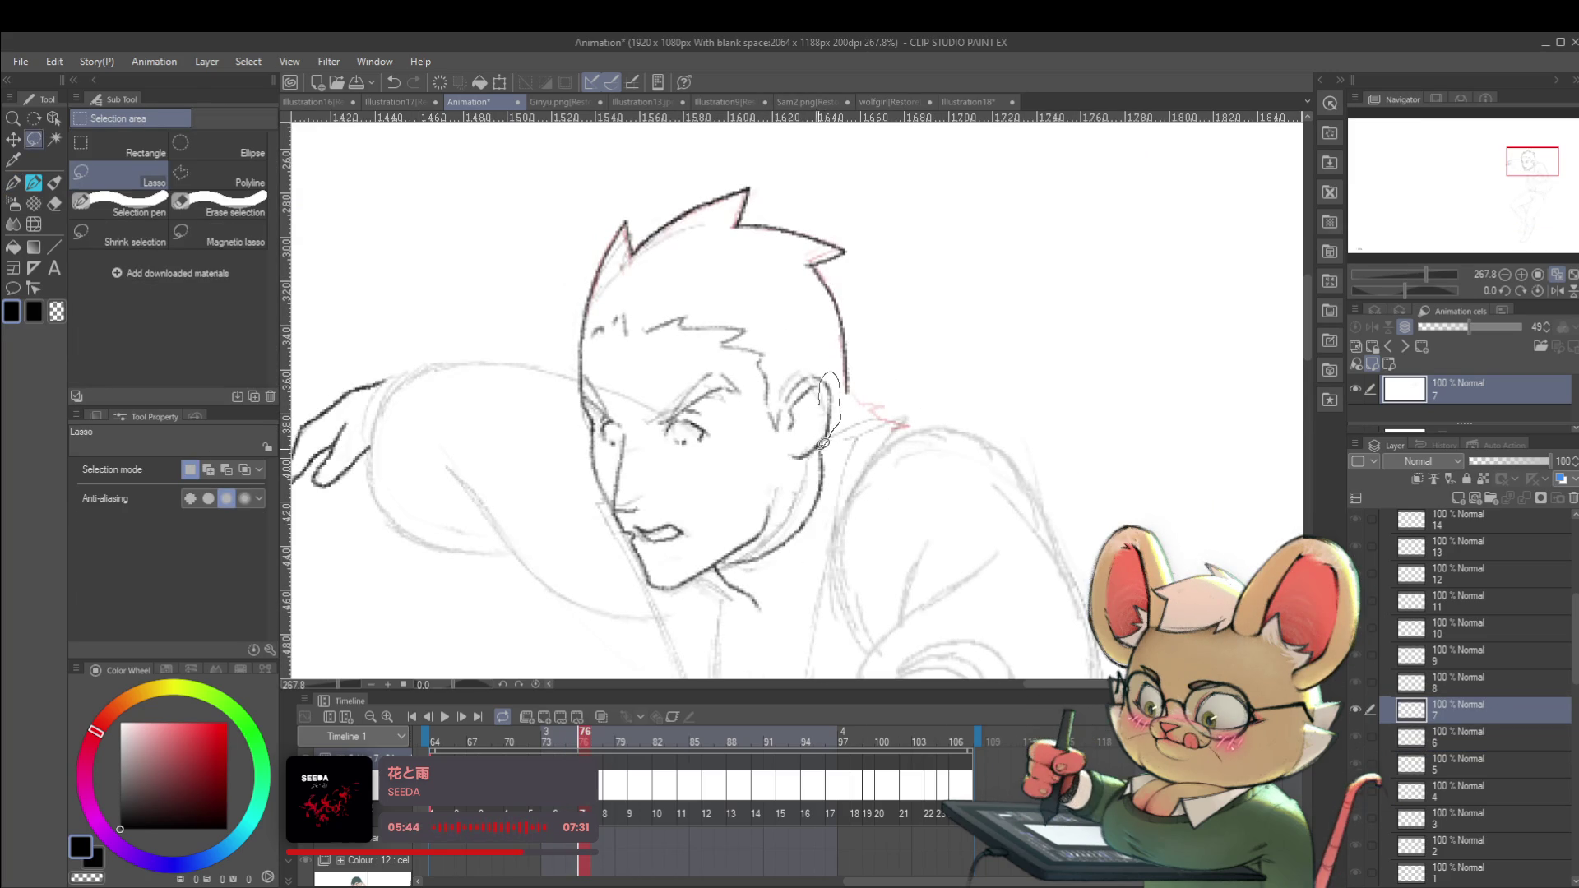
key(ctrl+t)
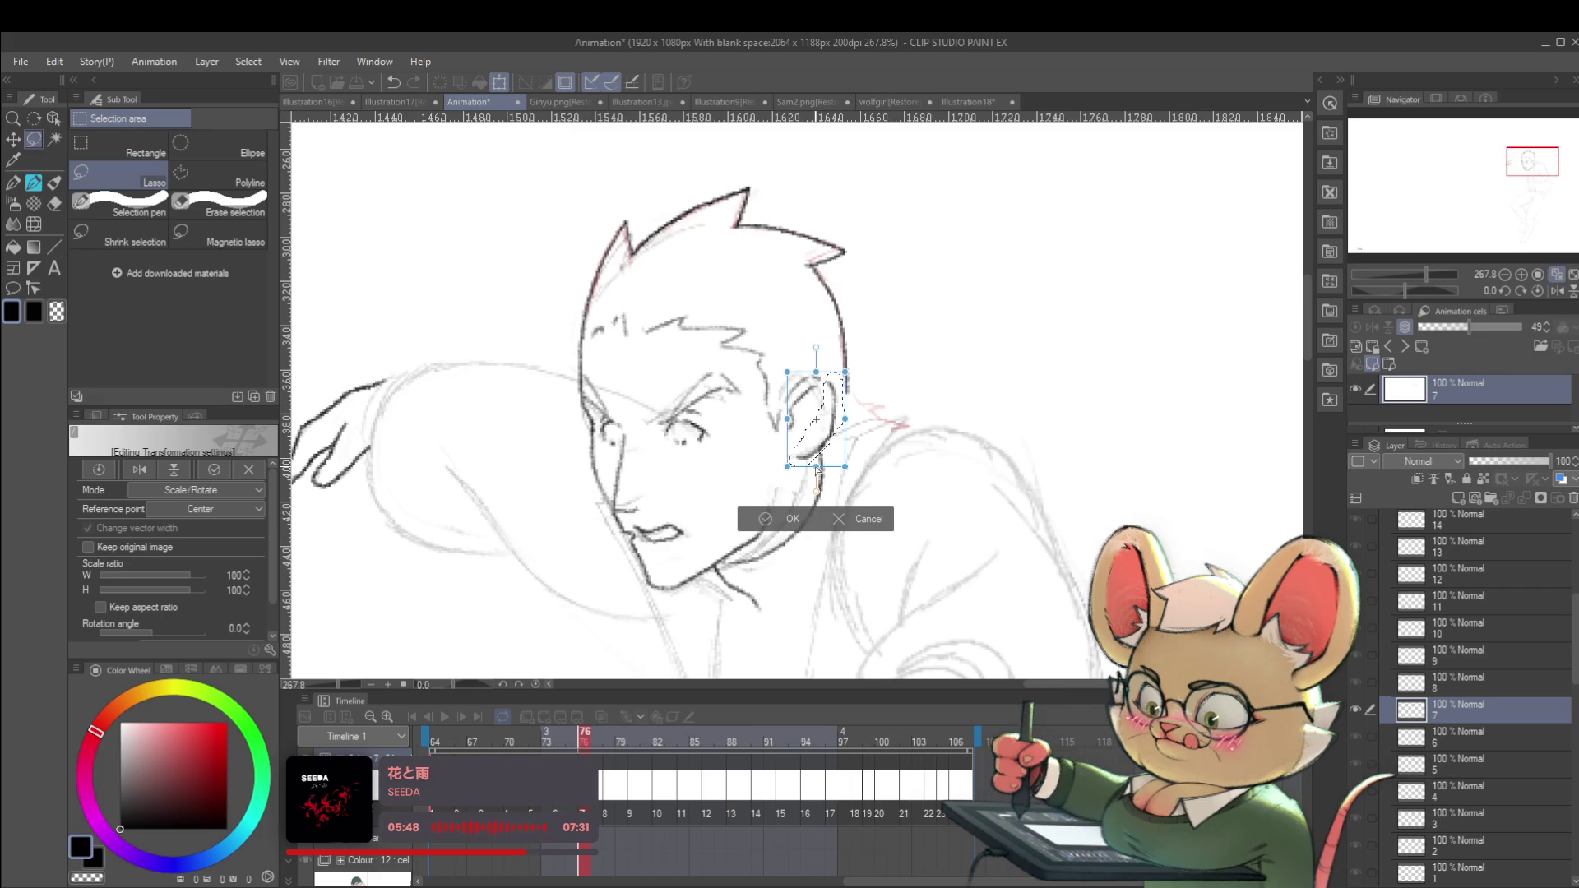
drag(817, 469, 812, 467)
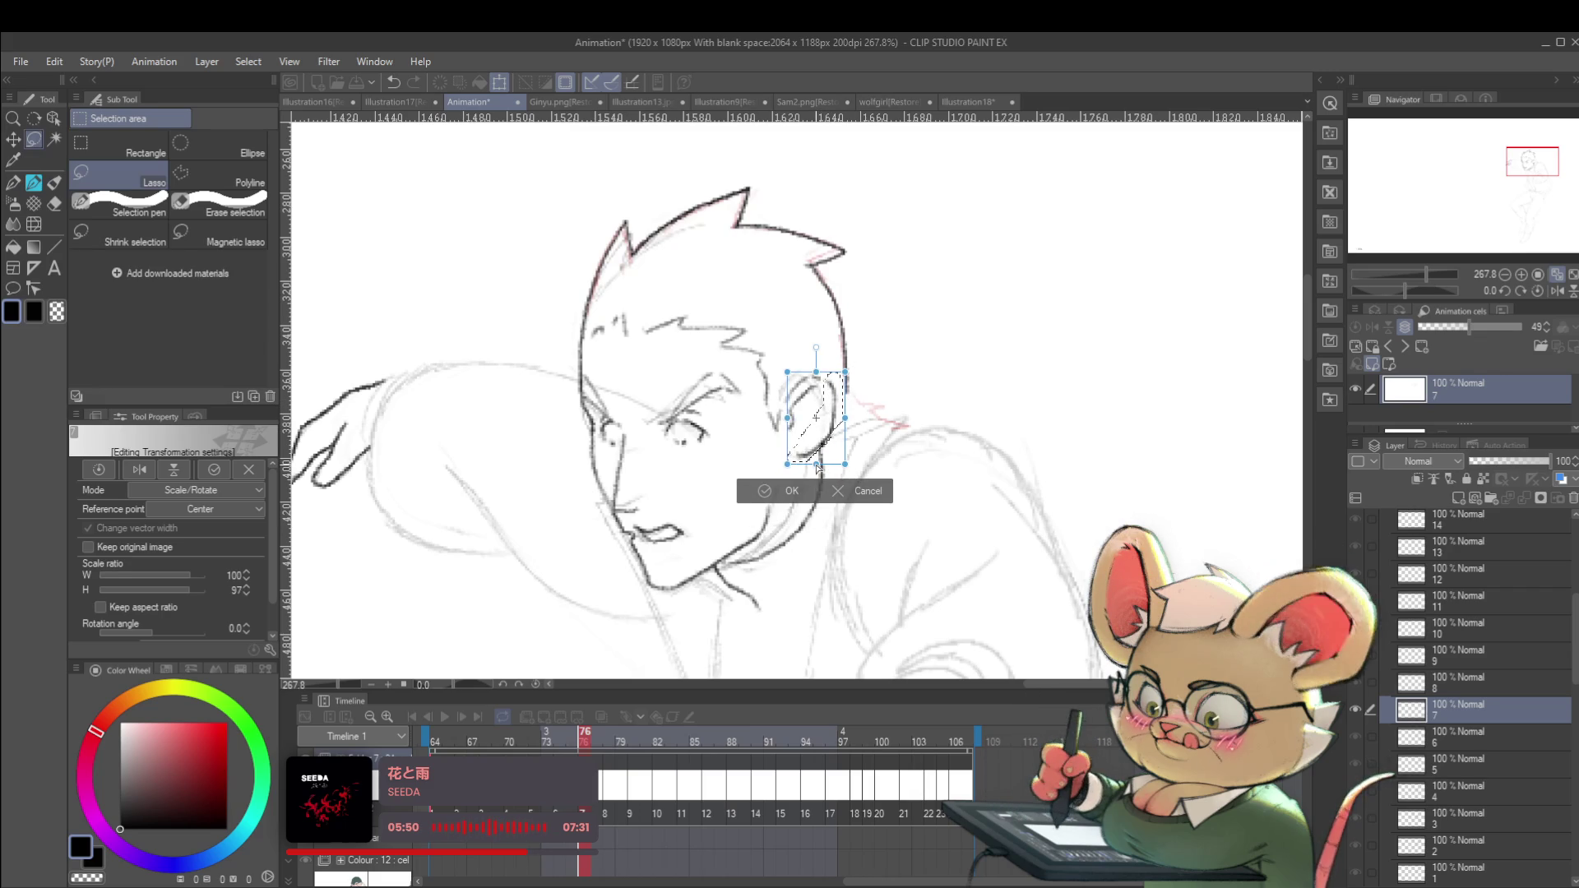
key(Return)
Mirror the canvas view horizontally to check the head's proportions.
scroll(844, 452, down, 3)
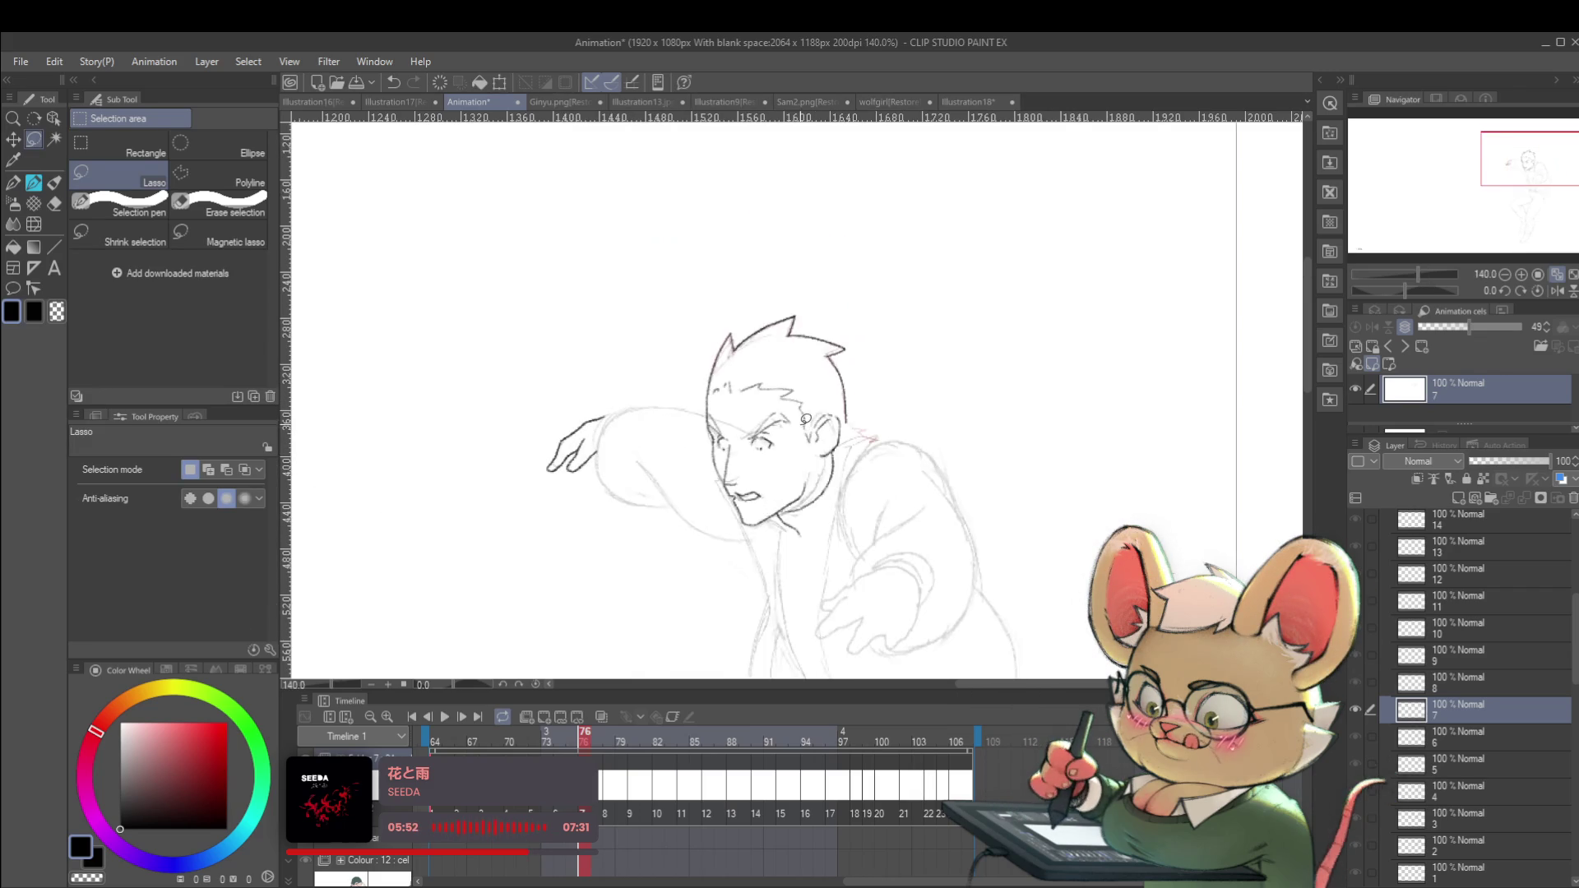
click(1540, 290)
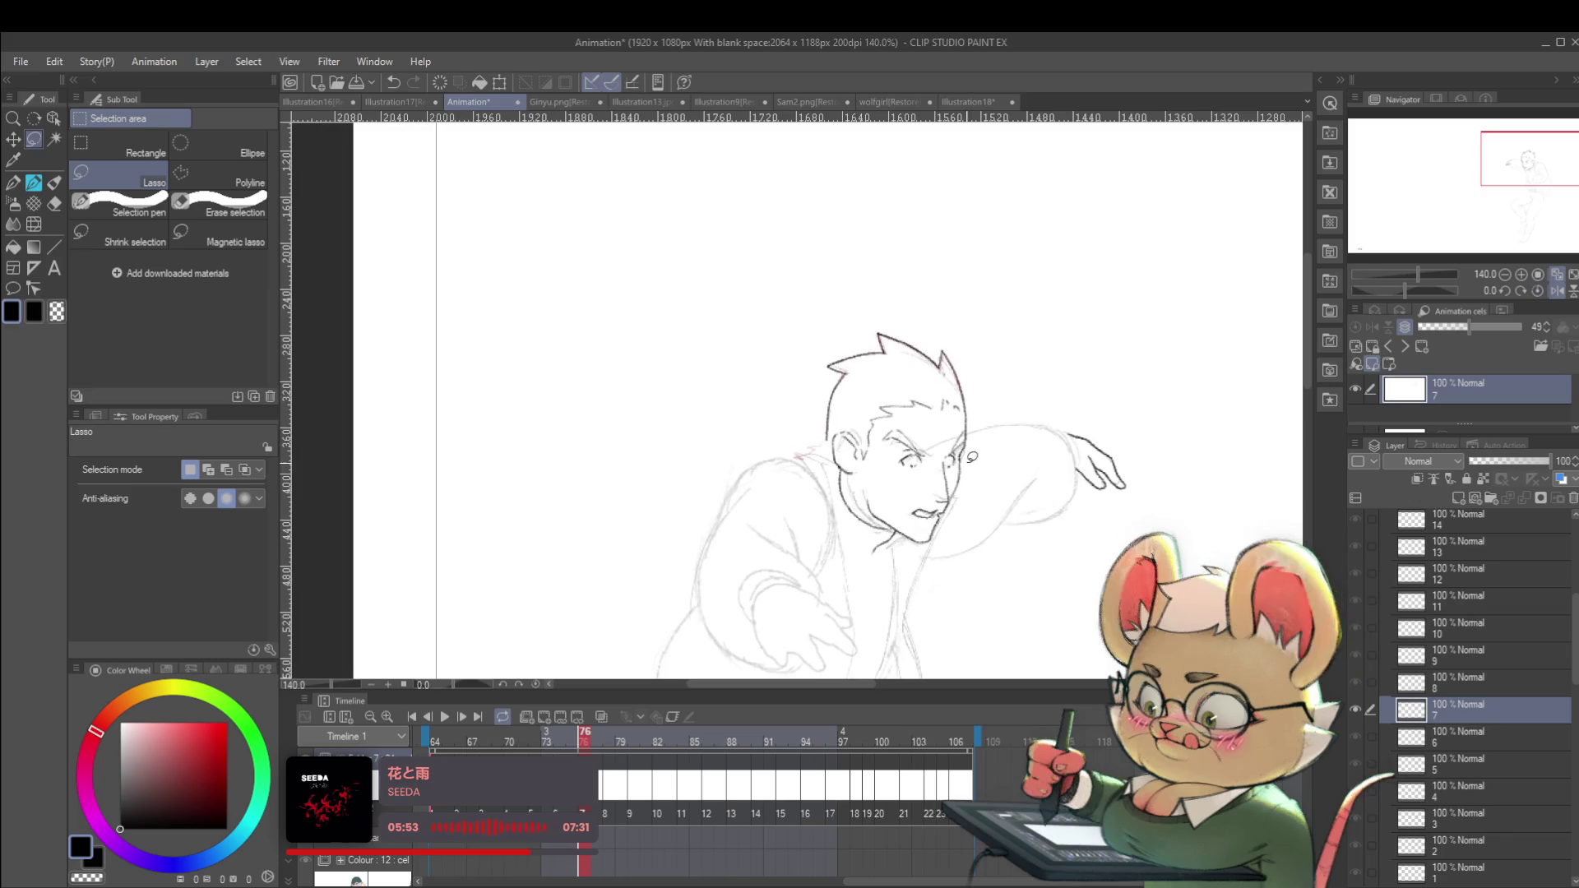
scroll(808, 477, up, 4)
key(p)
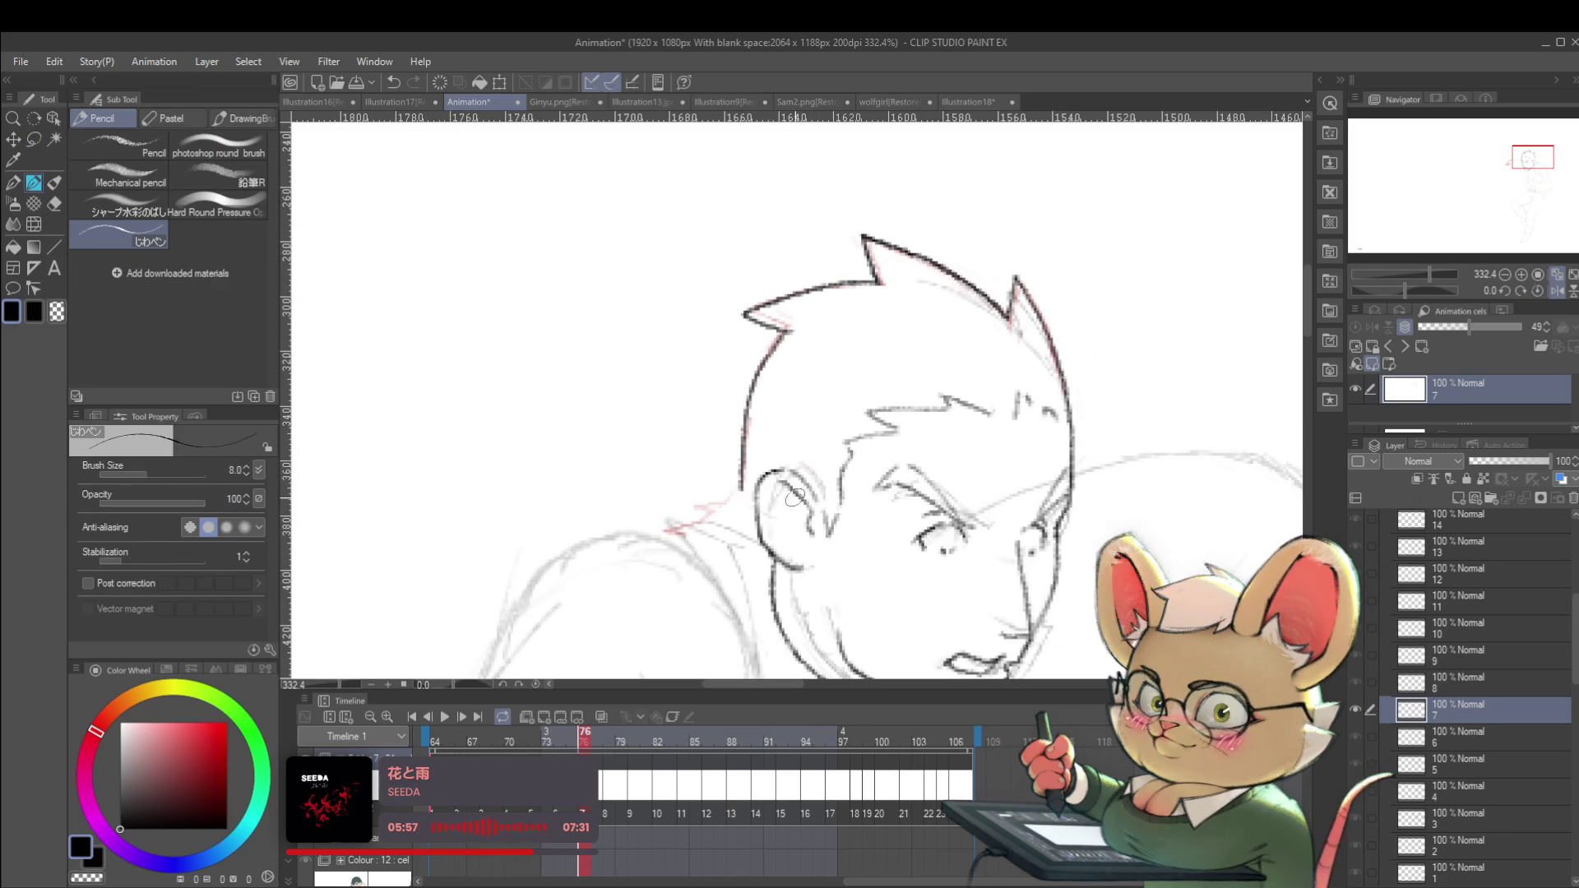
Switch to the Real G-Pen and compare the ear on frames 75 and 76.
key(p)
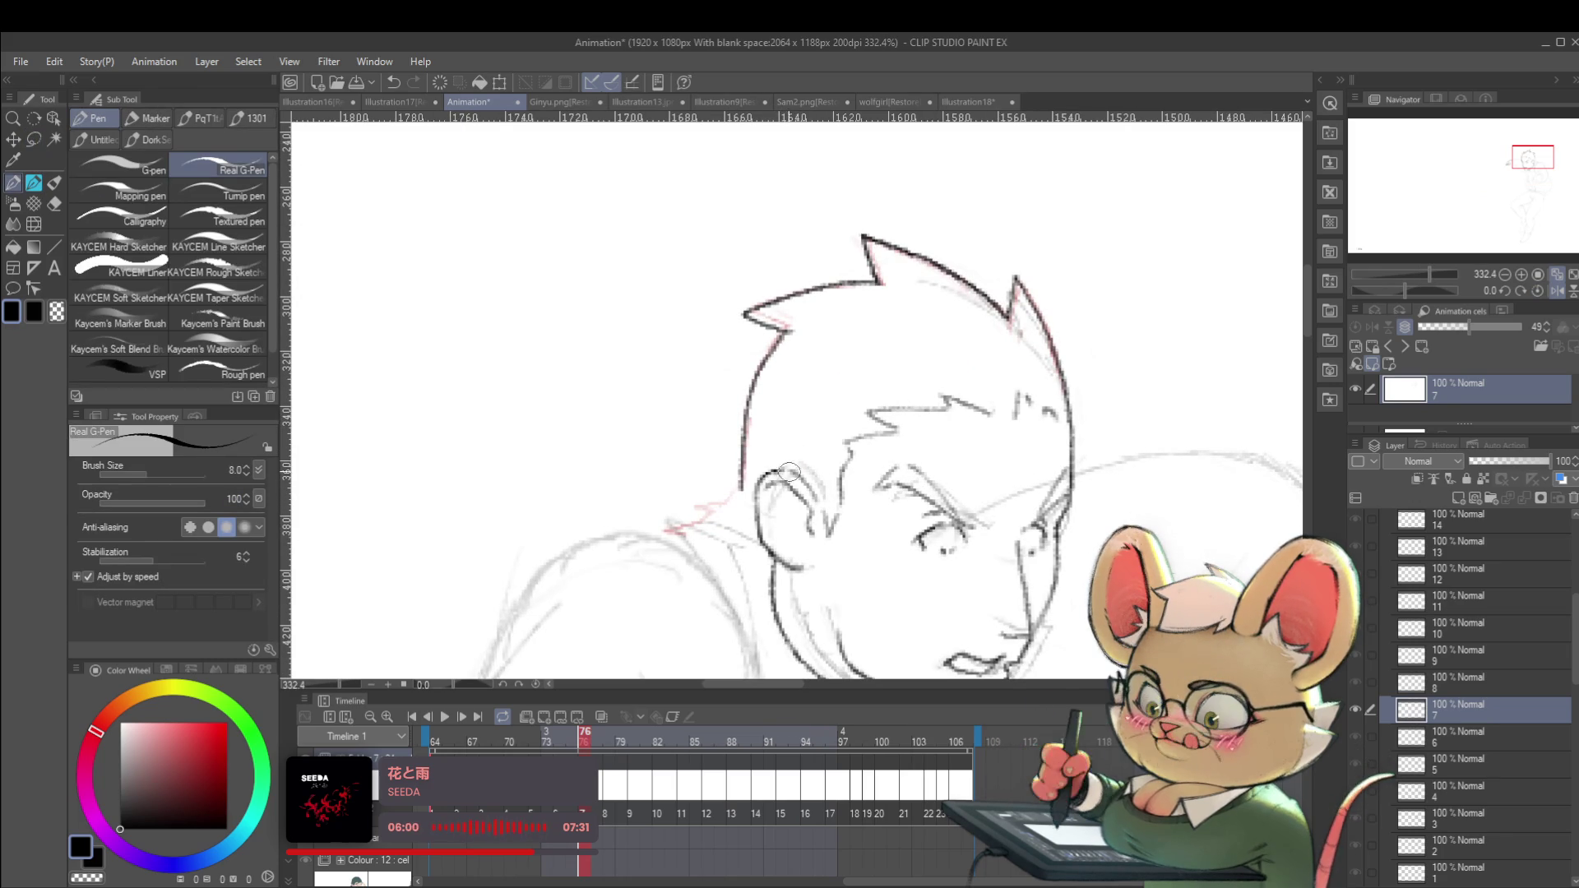
key(ctrl+Left)
key(ctrl+Right)
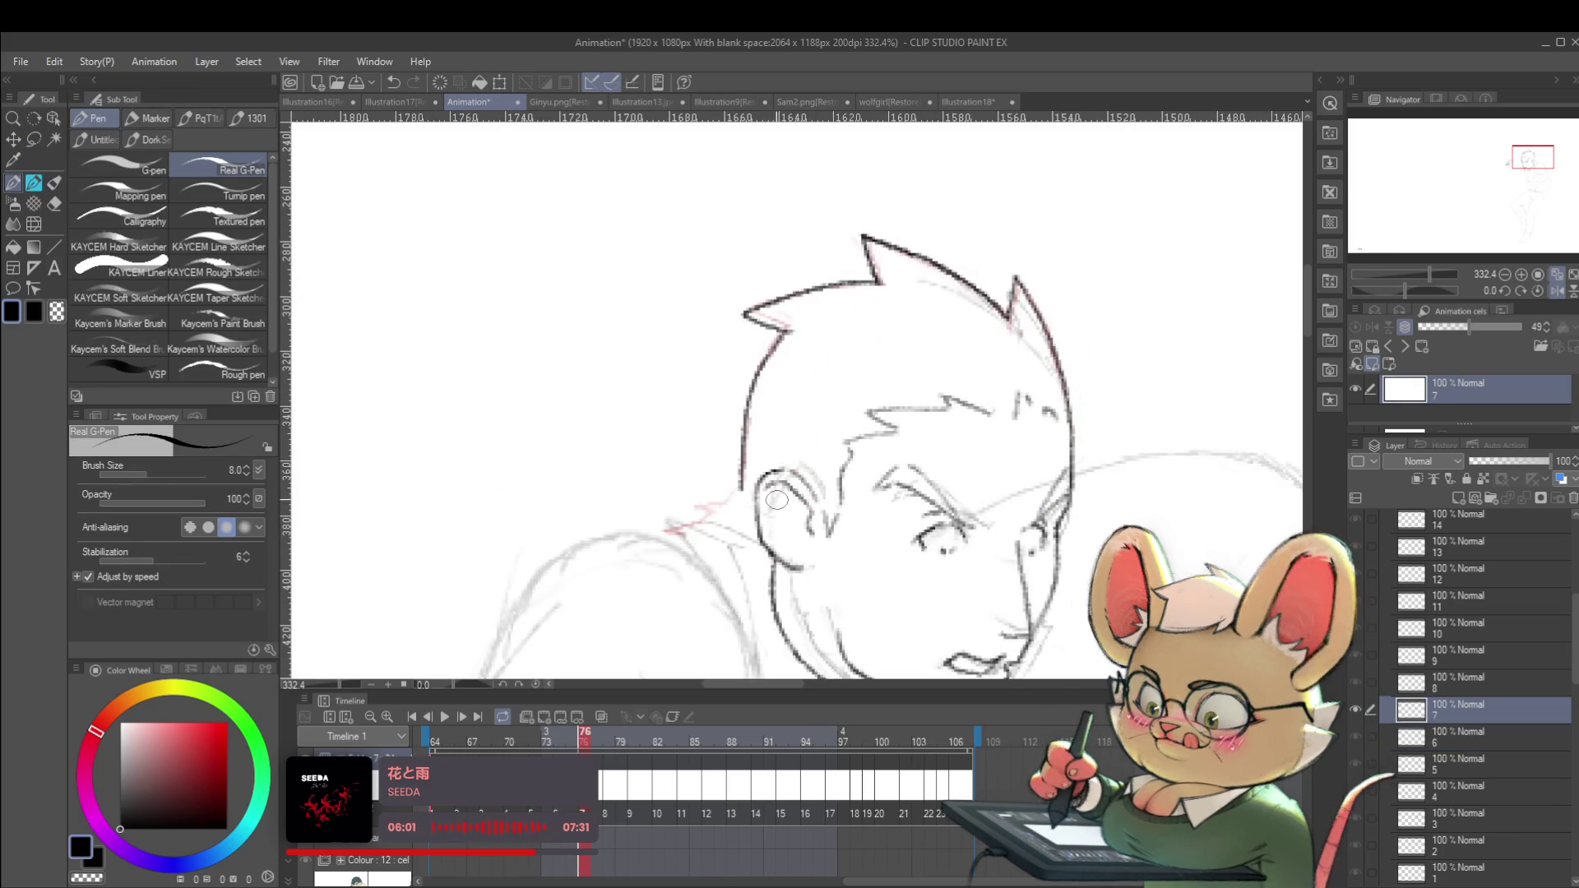
key(ctrl+Left)
key(ctrl+Right)
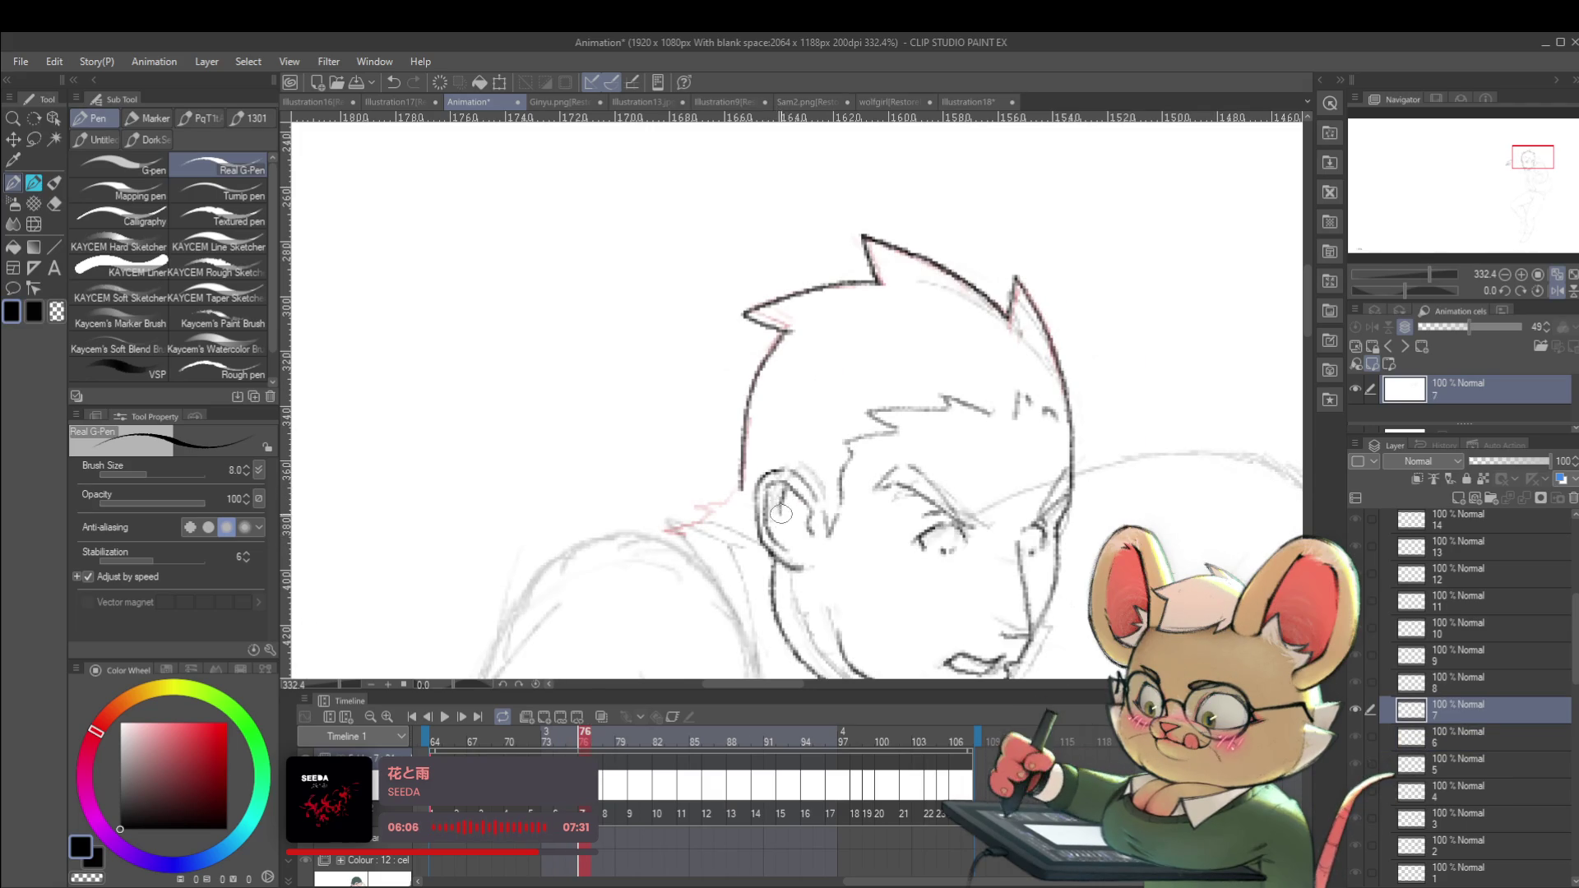
key(ctrl+Left)
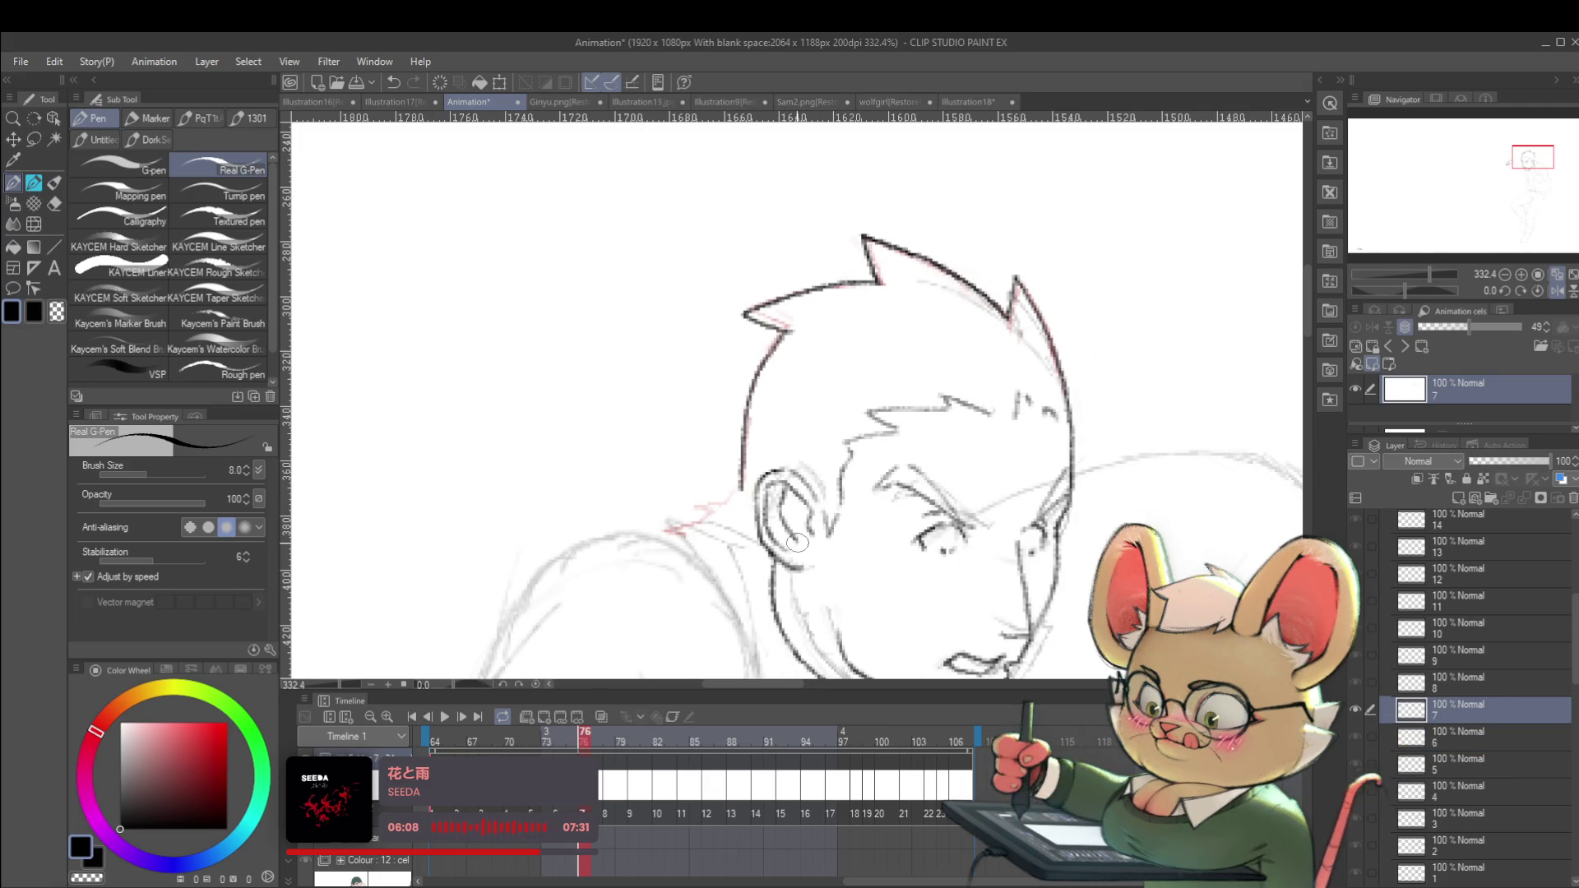
key(ctrl+Left)
key(ctrl+Right)
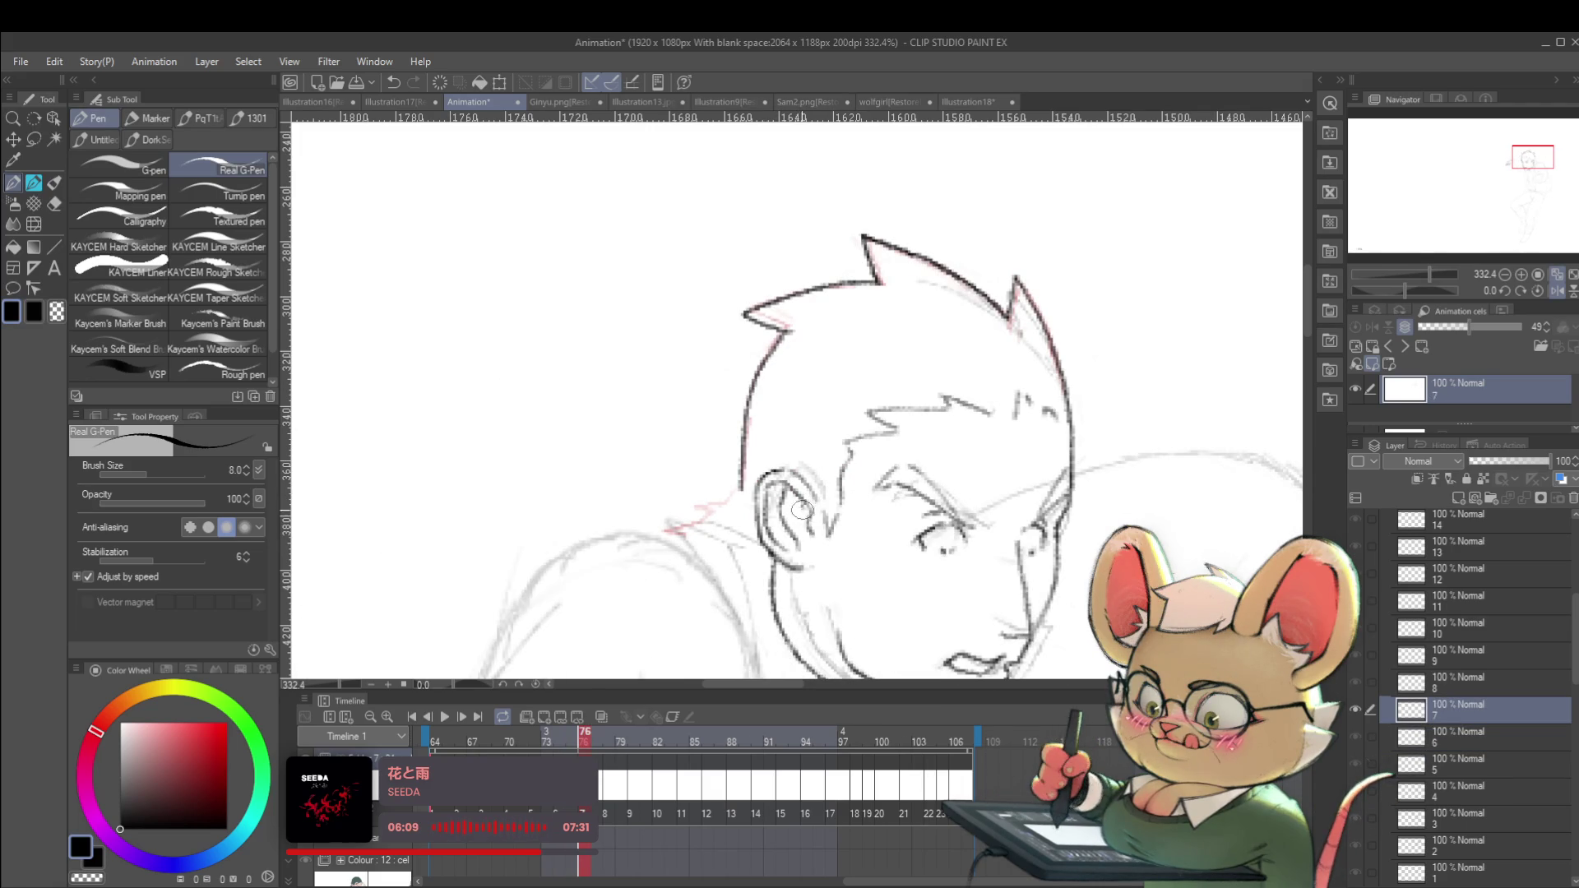
Bring the whole figure into view and compare it with the raised-fist frame.
scroll(834, 509, down, 8)
mouse_move(887, 532)
mouse_down()
mouse_move(975, 426)
mouse_move(968, 373)
mouse_move(1061, 387)
mouse_up()
key(ctrl+Left)
key(ctrl+Right)
key(ctrl+Left)
key(ctrl+Right)
scroll(922, 331, up, 6)
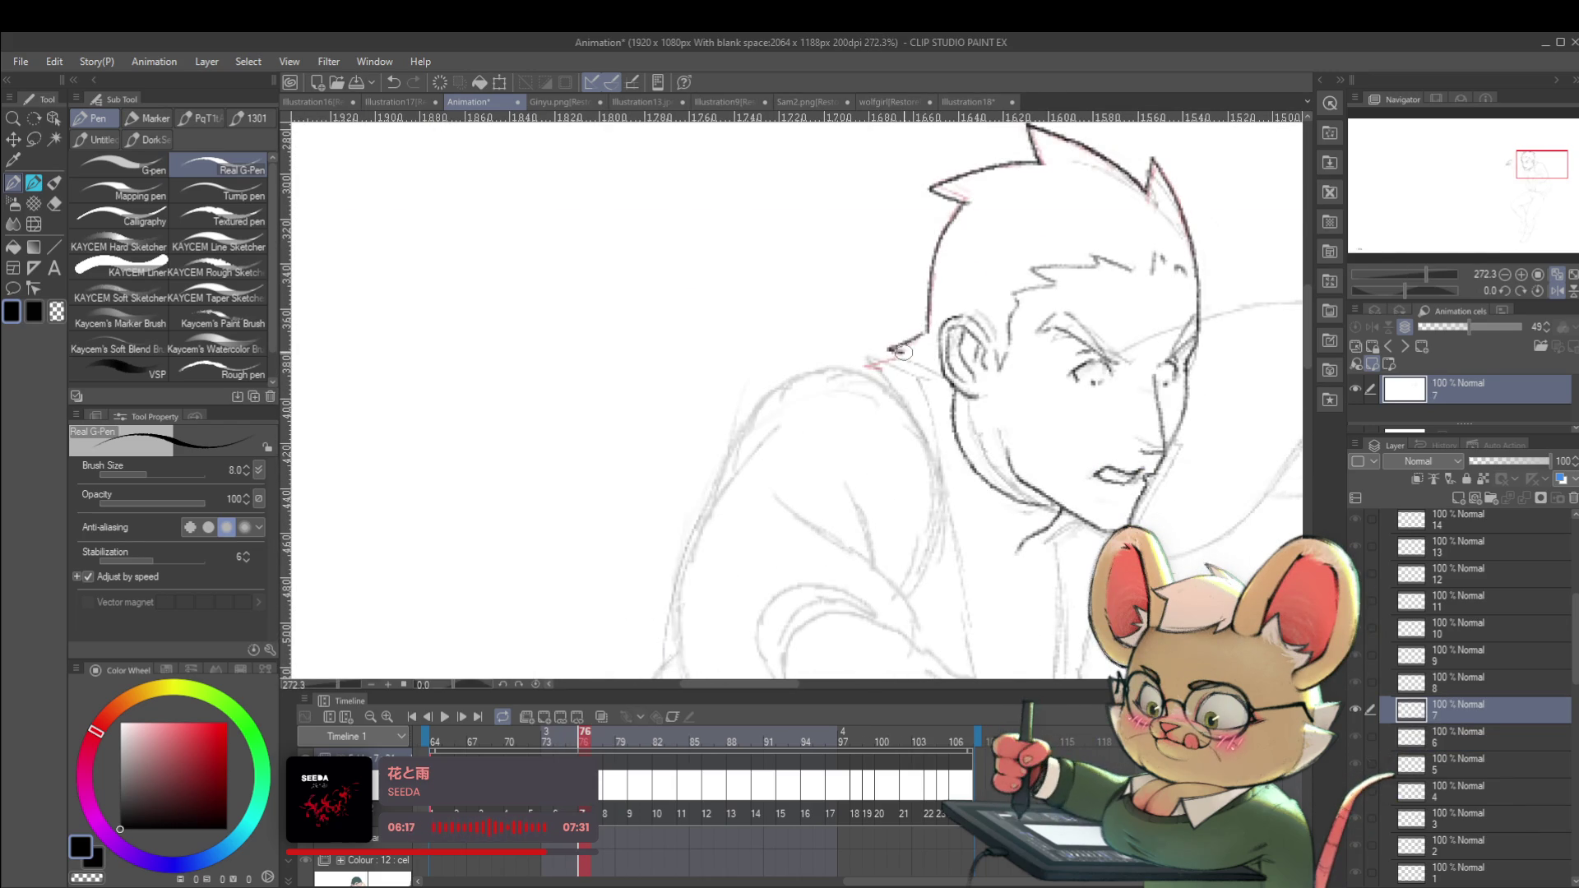
scroll(871, 371, down, 6)
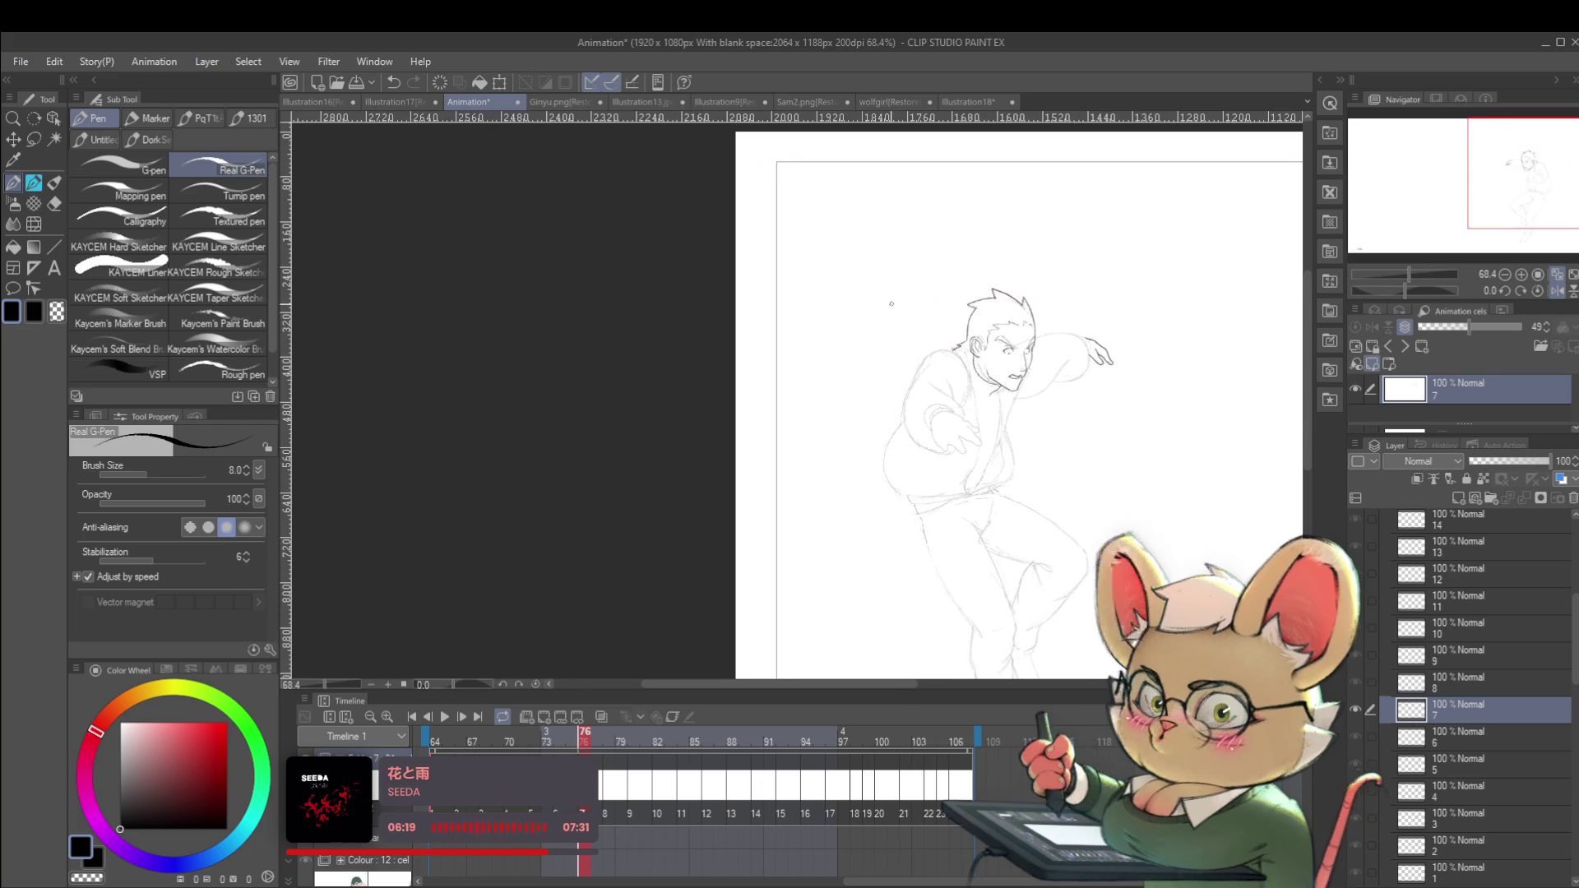
Preview the next cel at frame 78, then return to frame 77.
key(ctrl+Right)
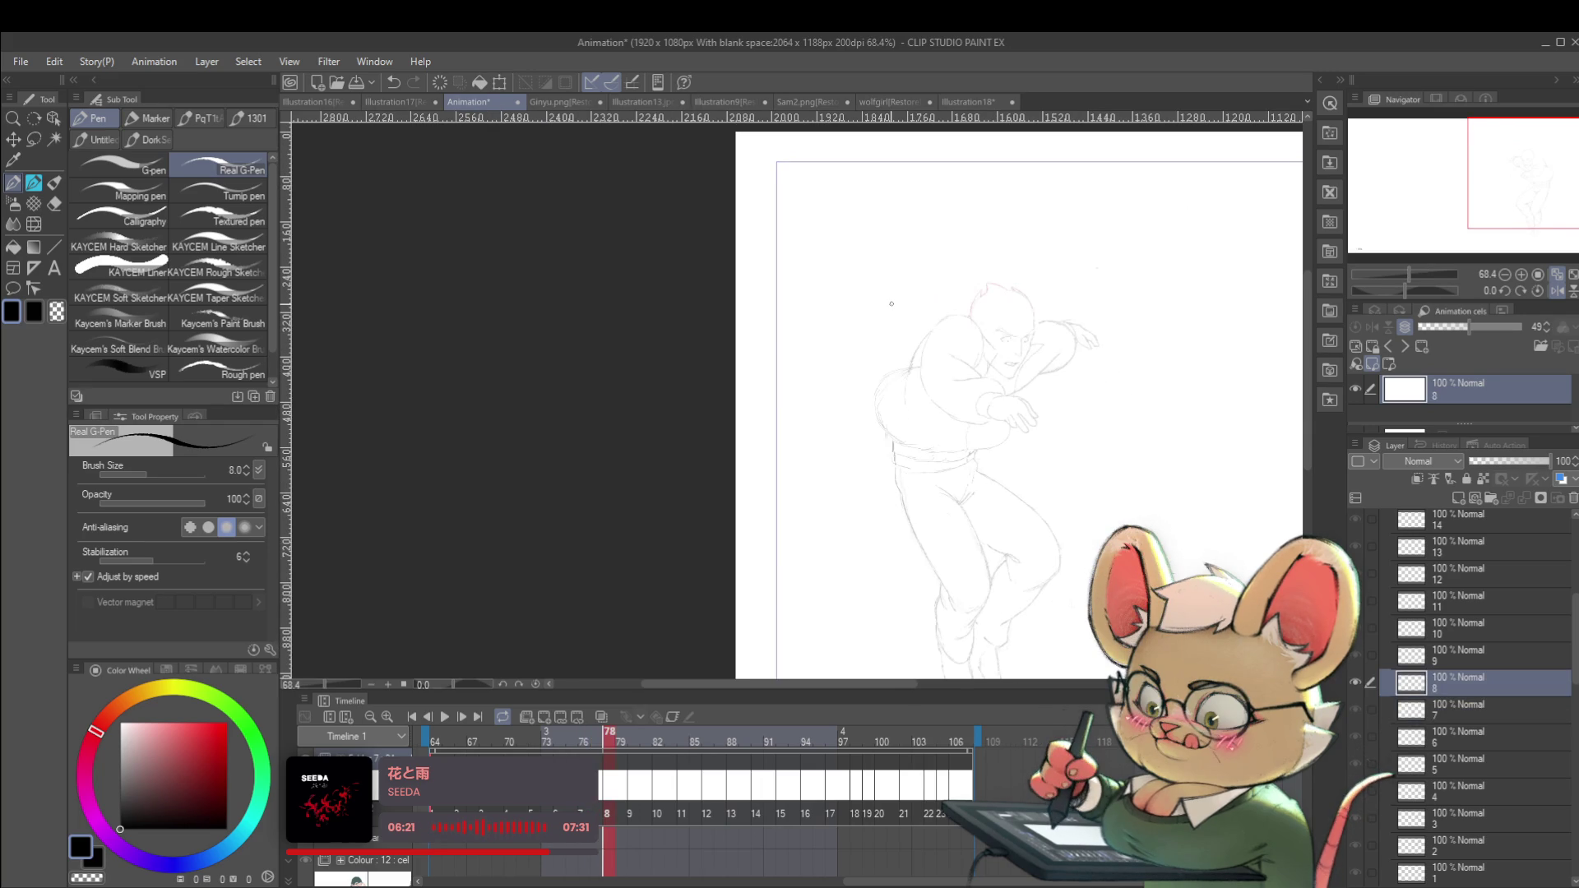
scroll(1217, 320, up, 5)
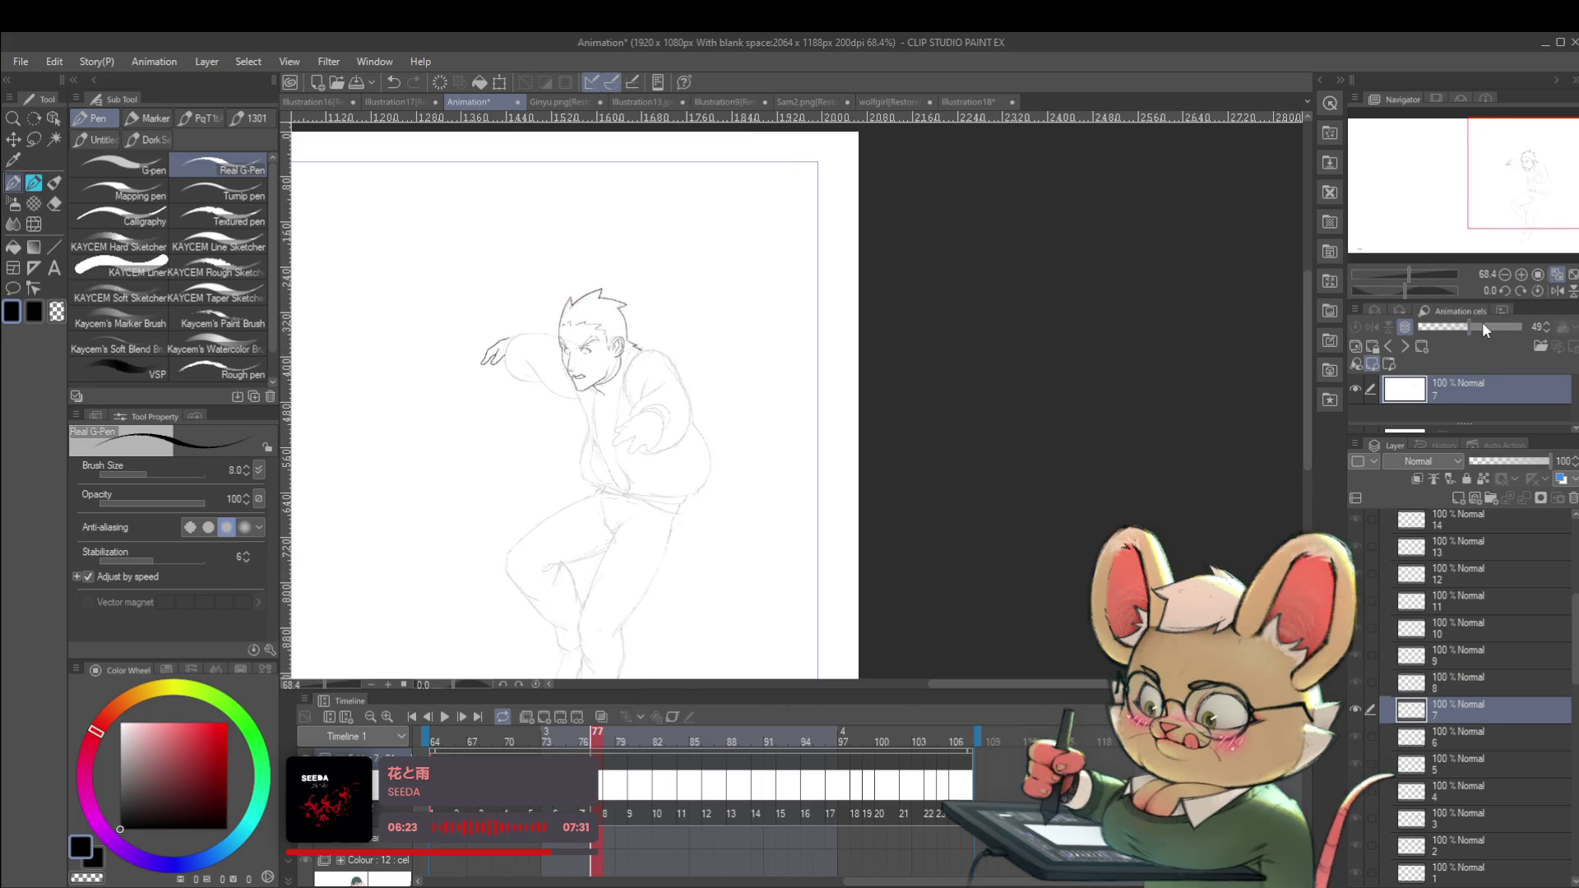
key(ctrl+Left)
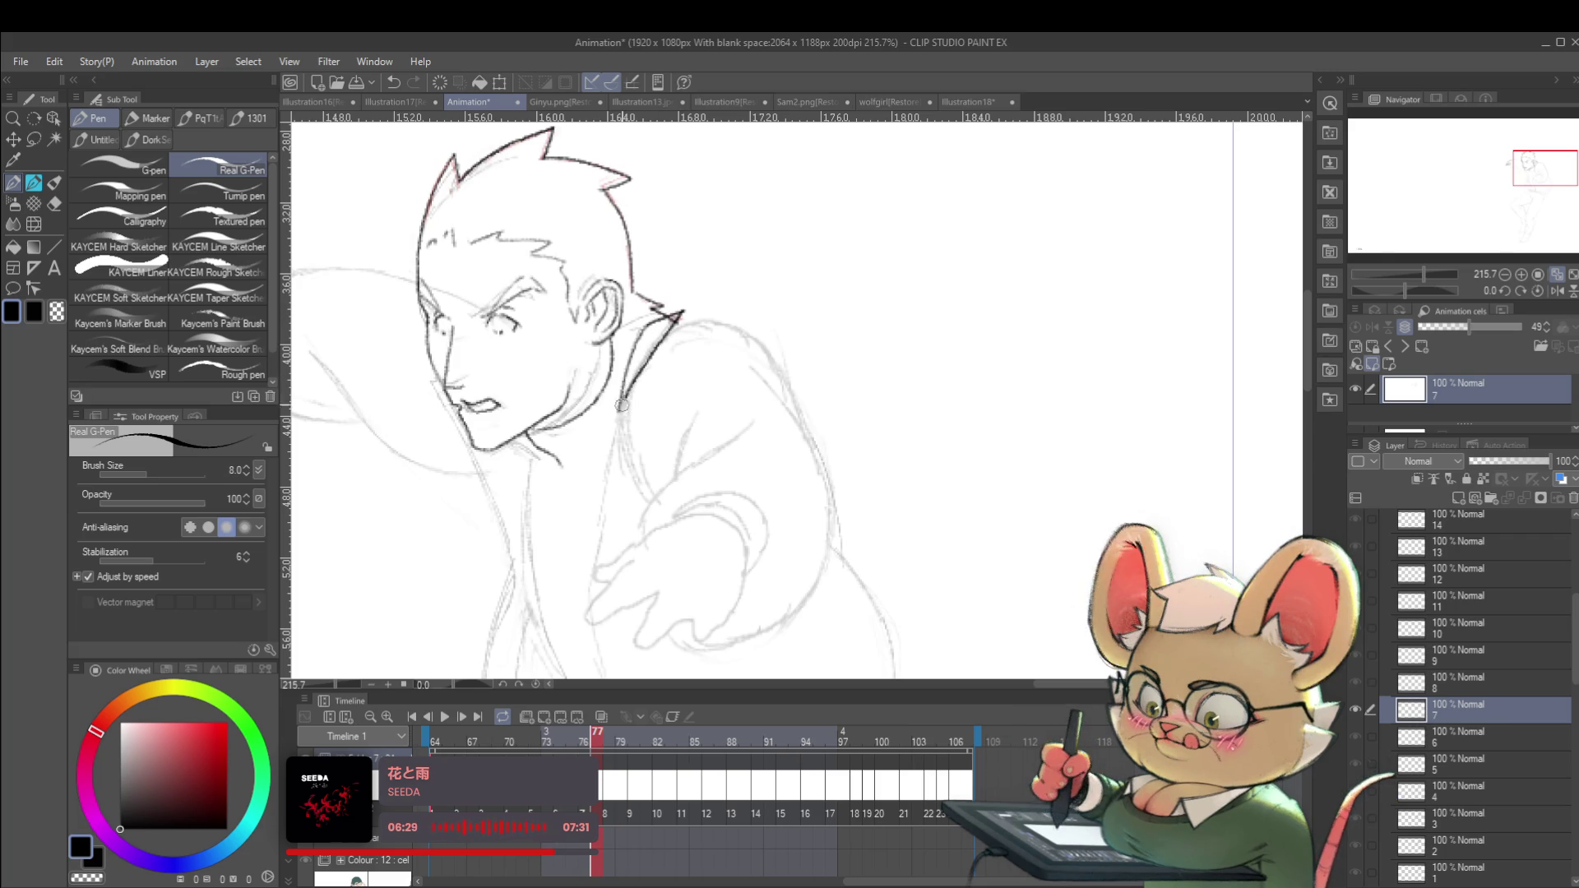
scroll(666, 351, up, 3)
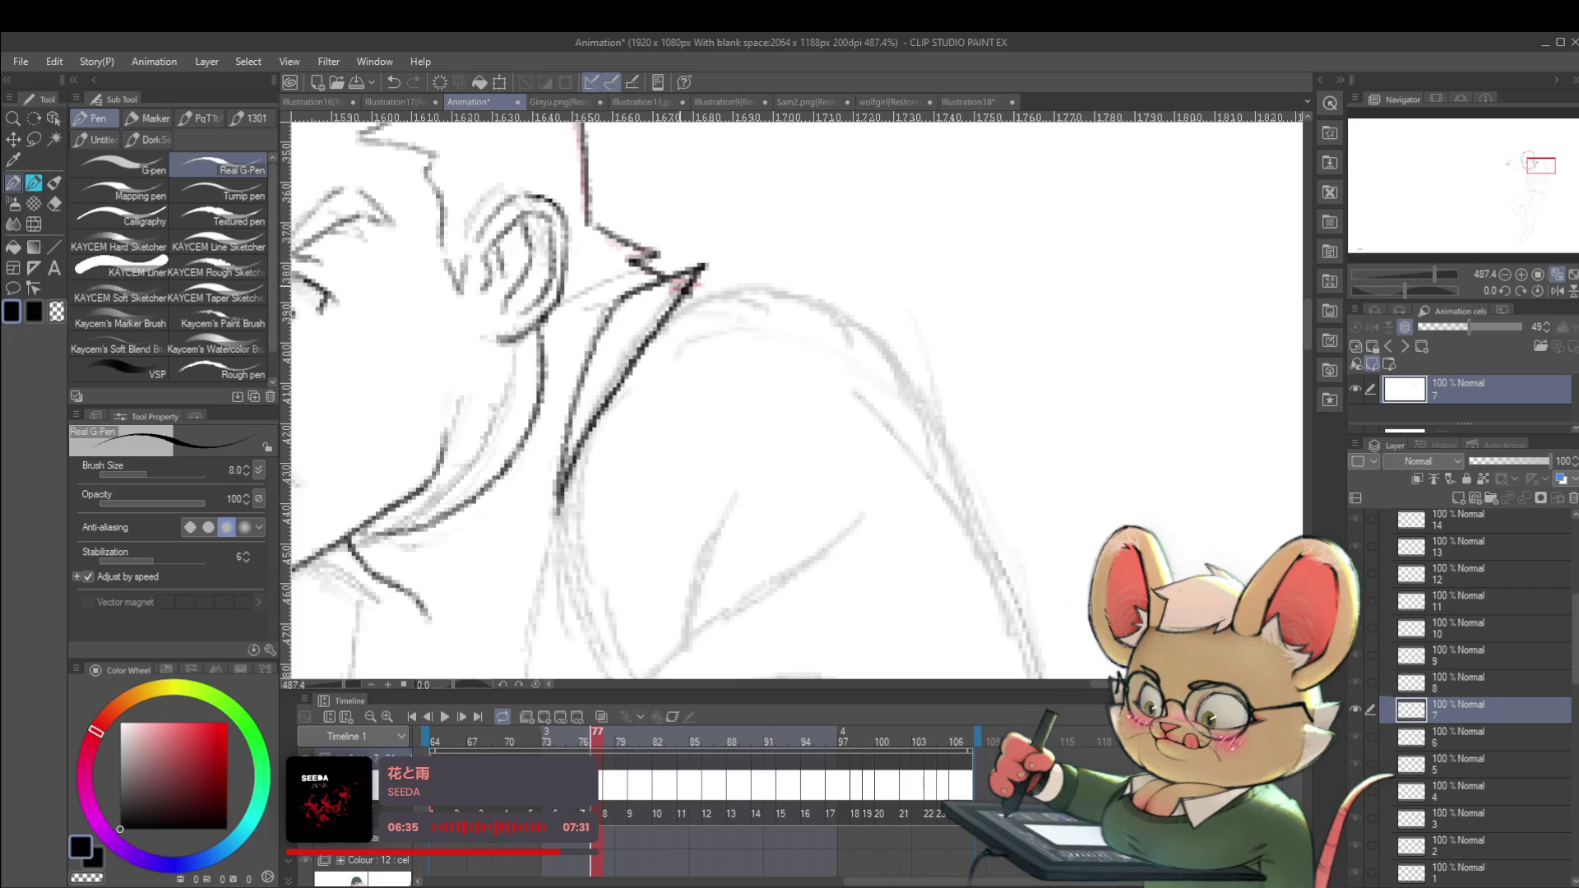
scroll(761, 271, down, 6)
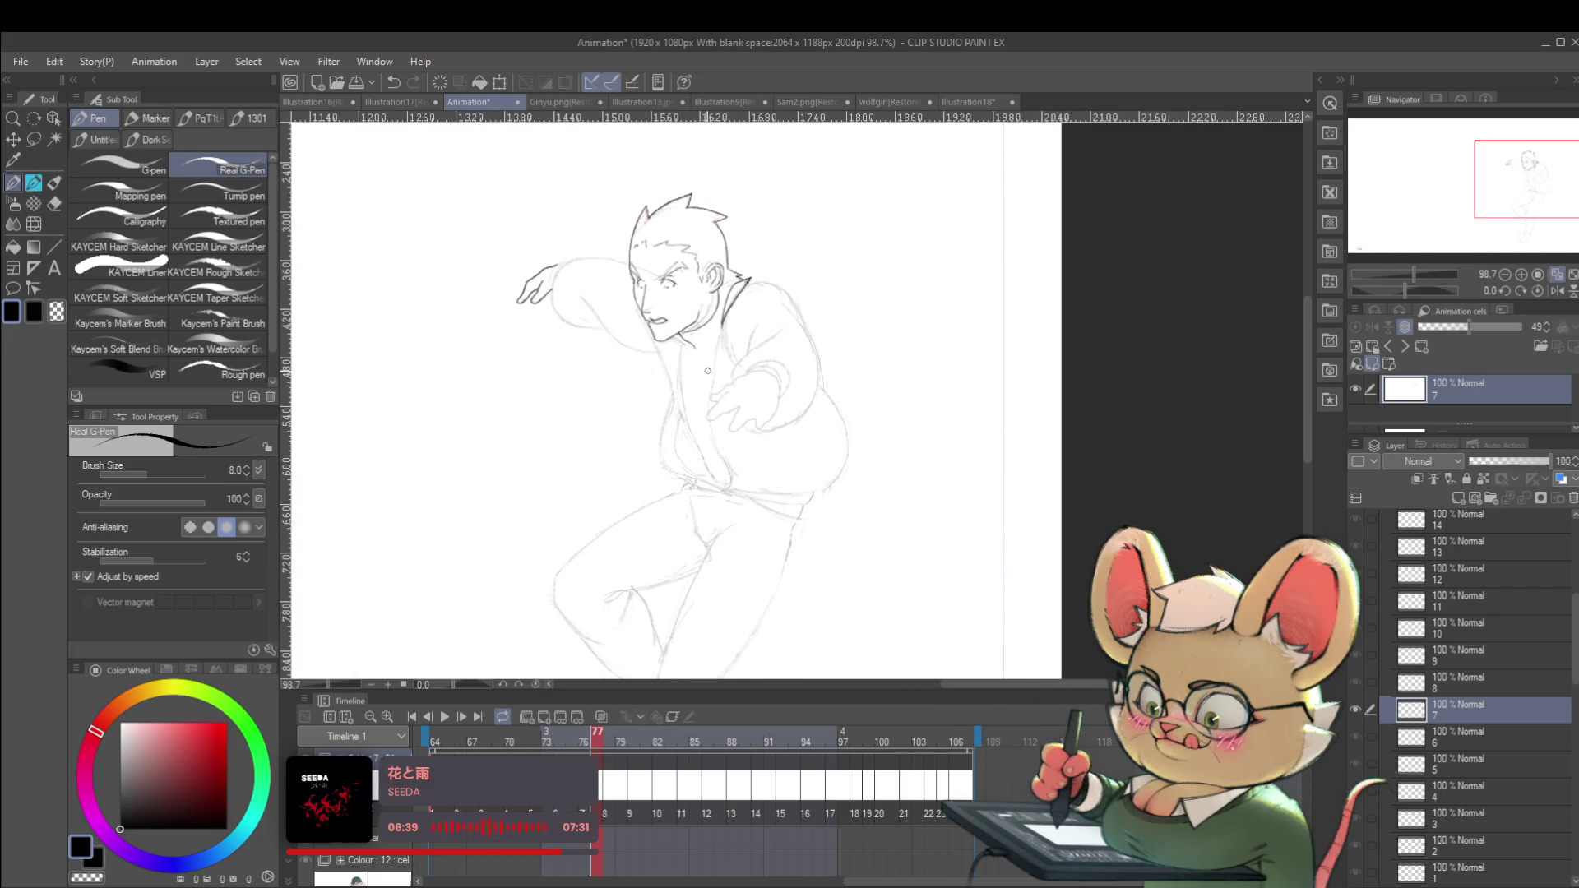
Undo the last collar stroke and step back to the previous drawing for comparison.
key(Left)
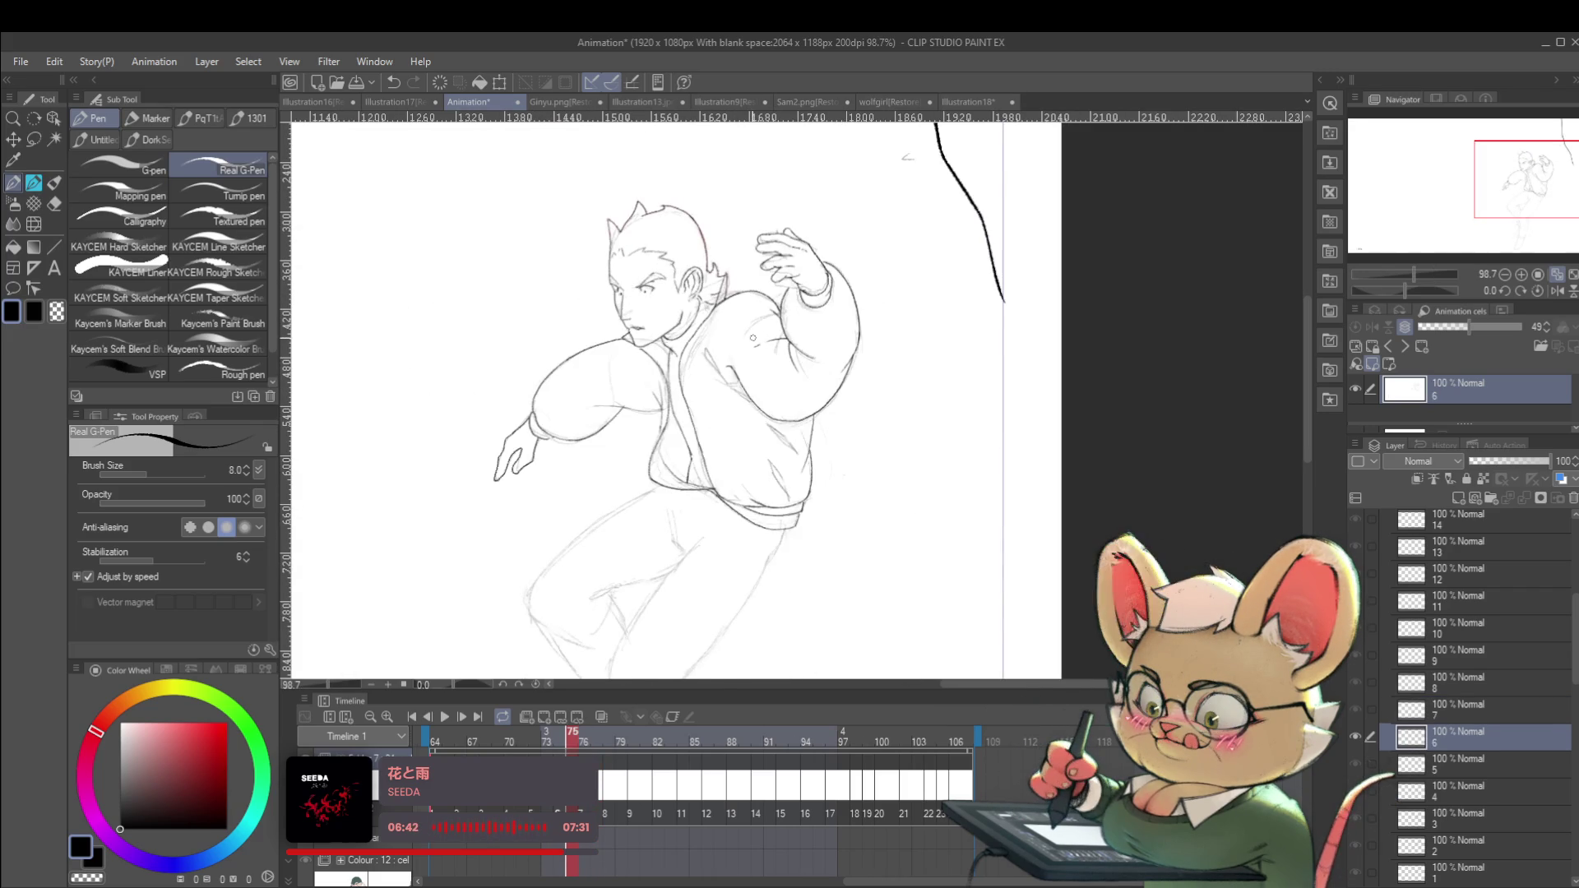
key(Right)
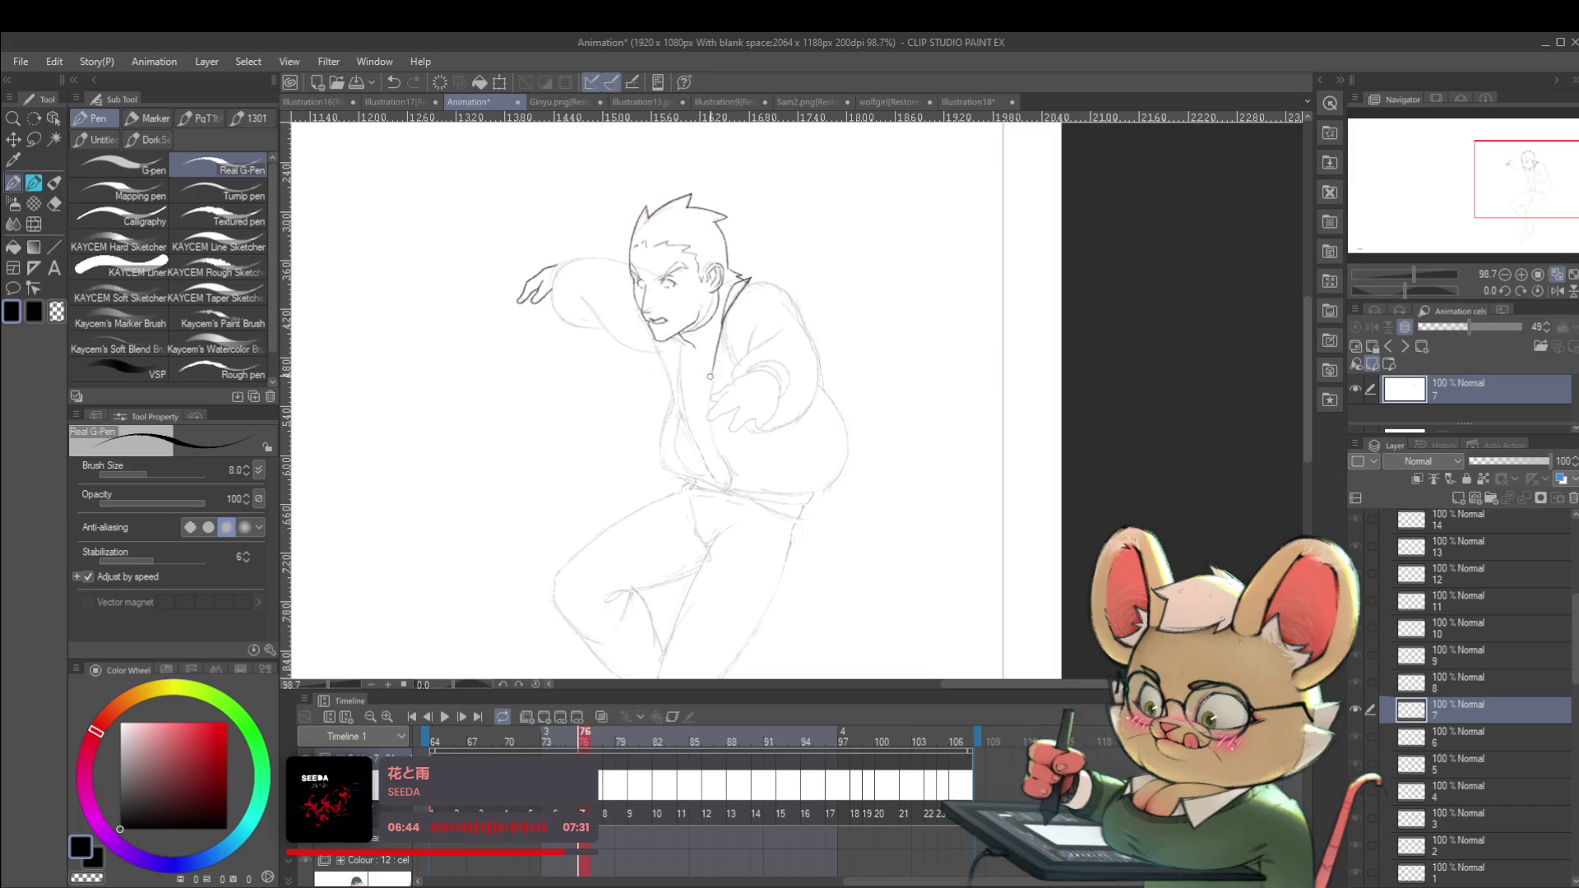
key(ctrl+z)
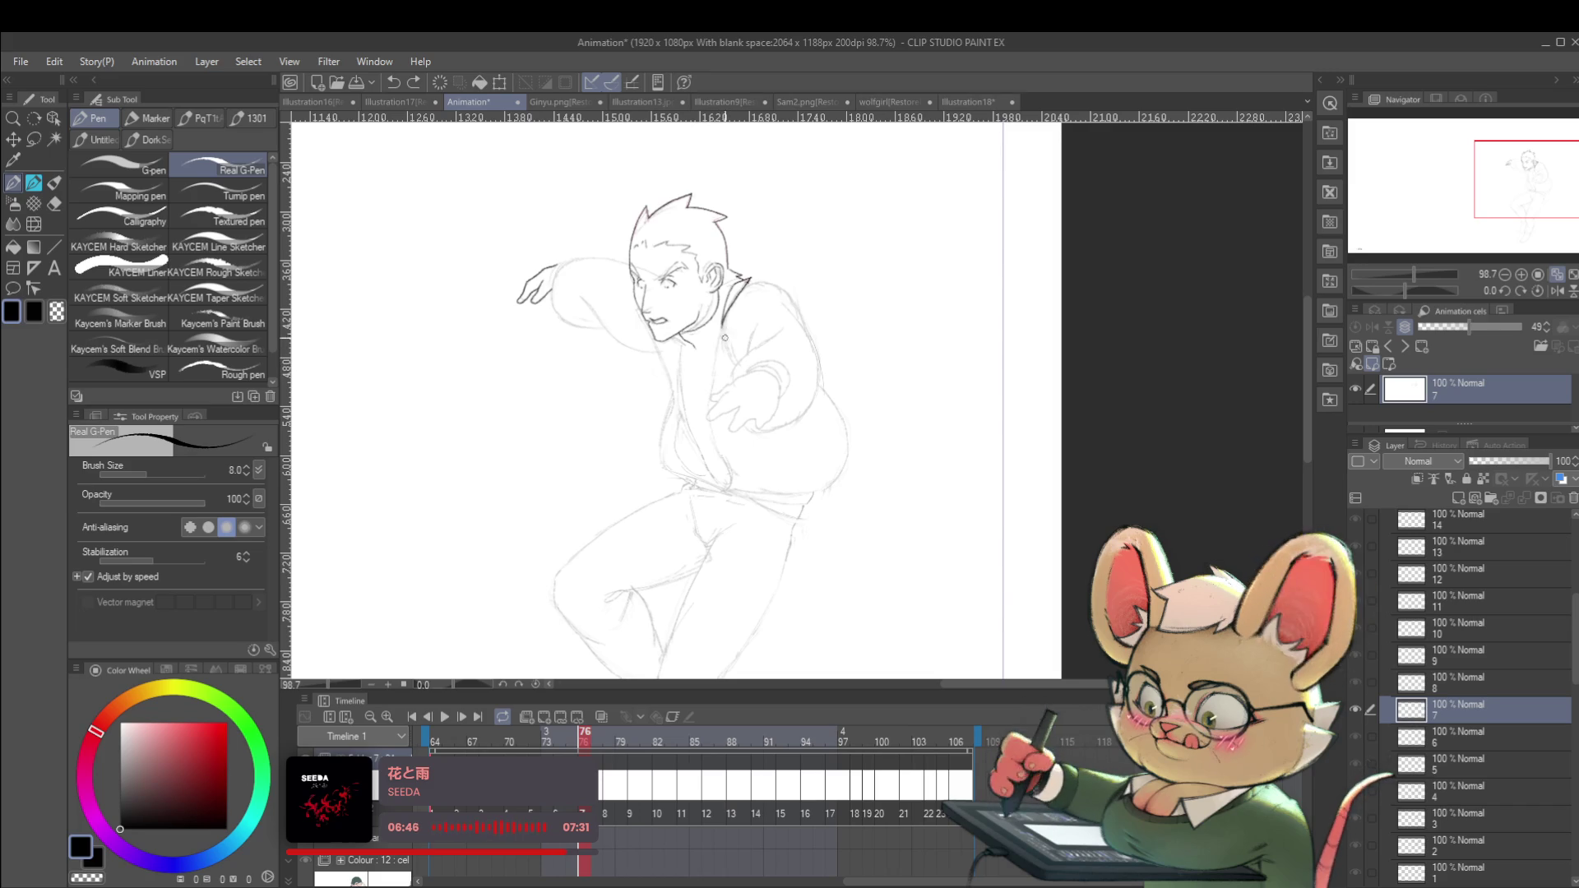
scroll(731, 409, up, 3)
key(Left)
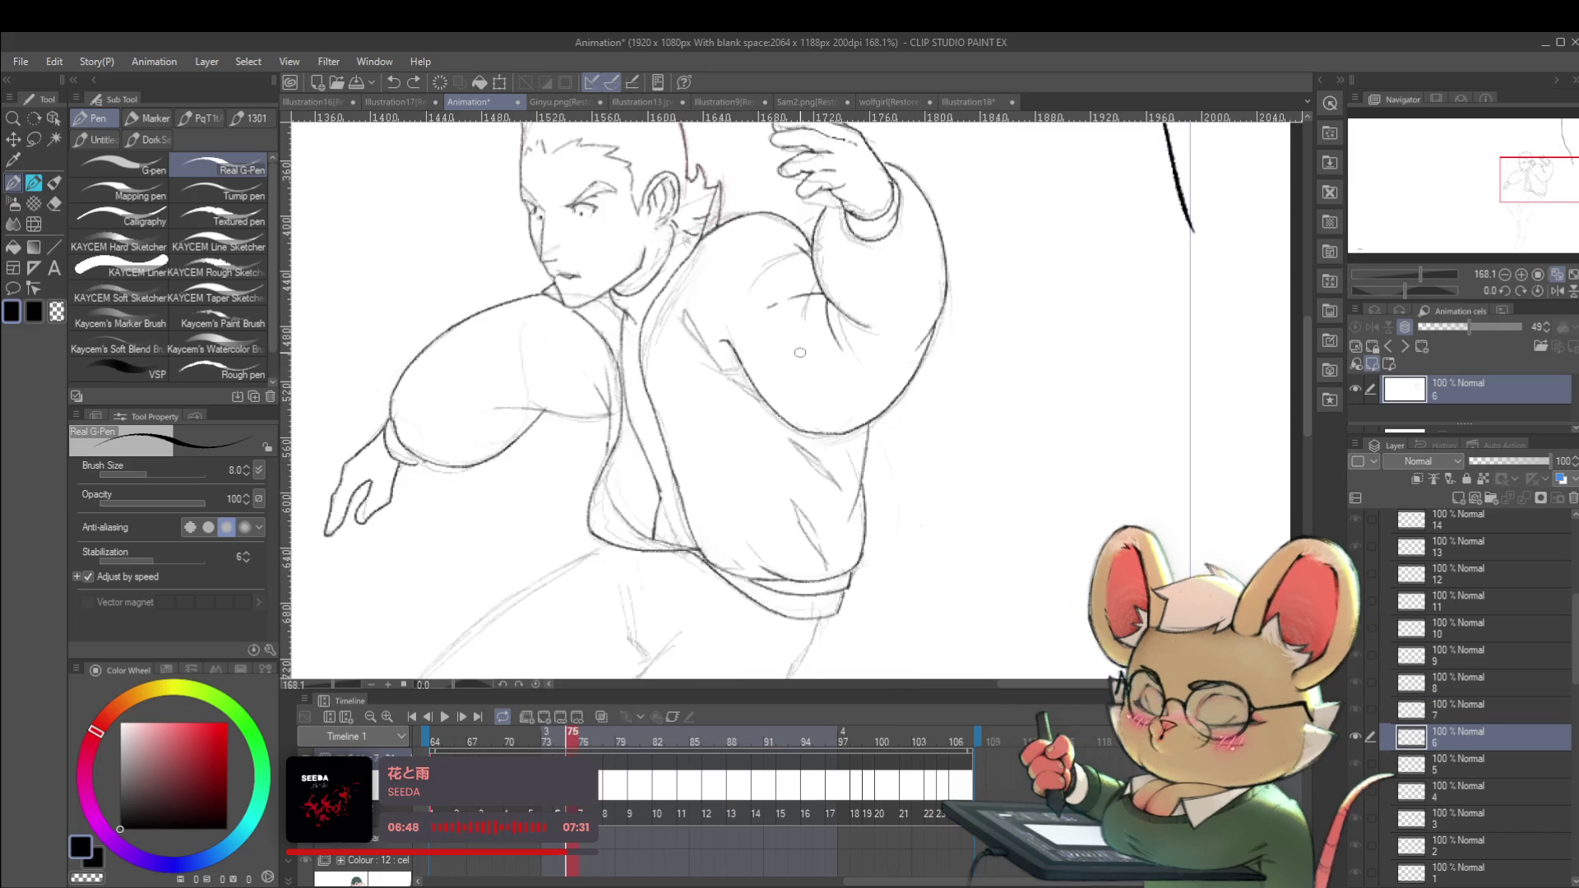
Return to cel 7 and ink the outstretched hand's finger outlines and knuckle stroke.
key(Right)
drag(729, 380, 718, 385)
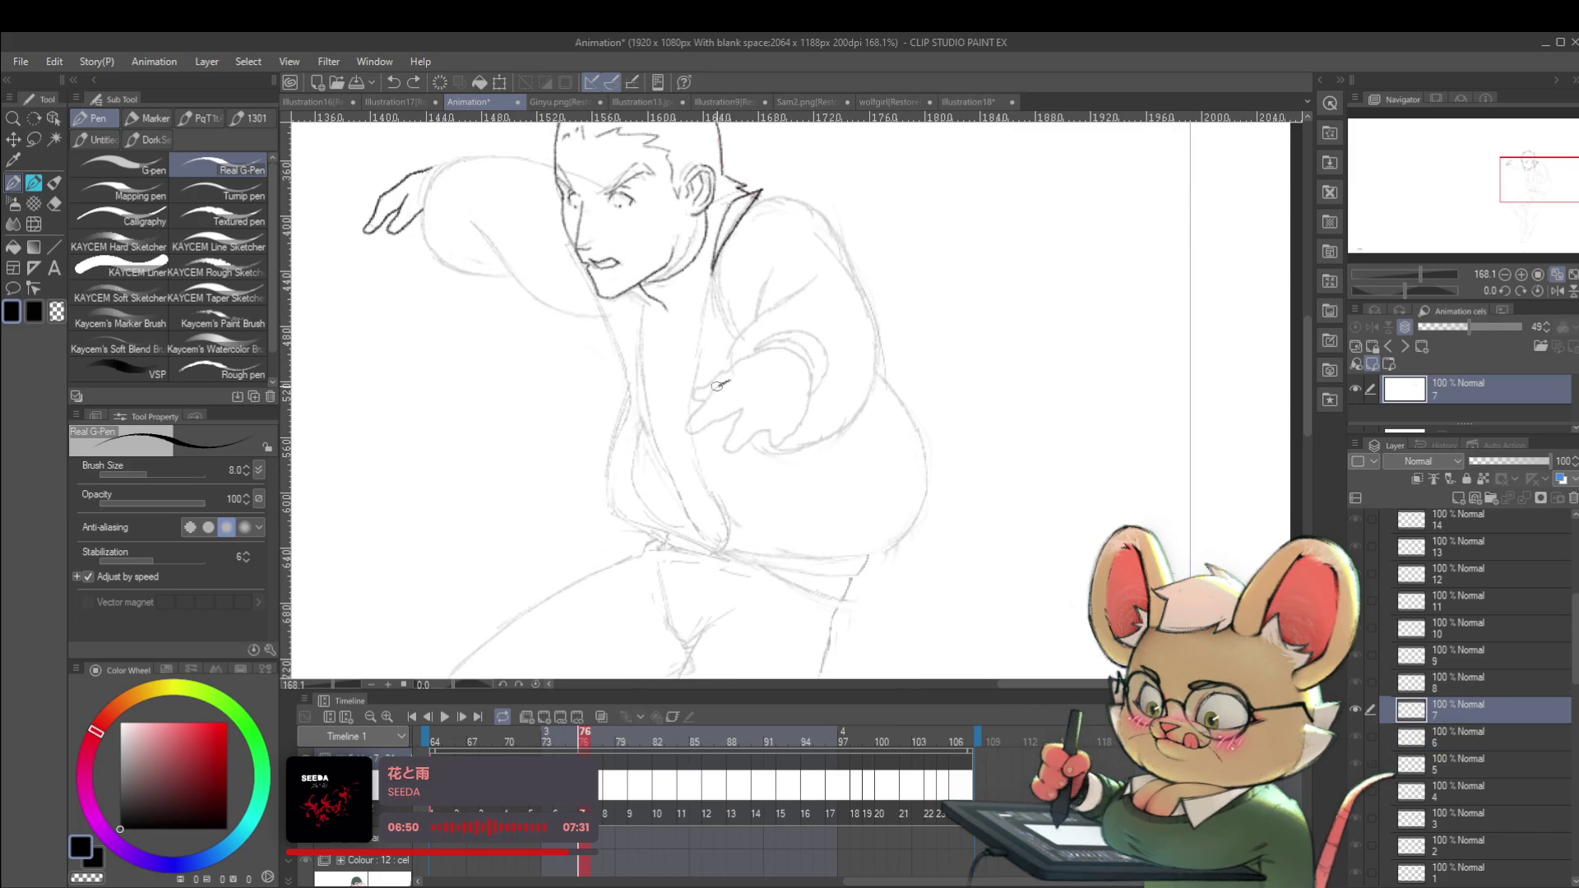
drag(682, 439, 698, 446)
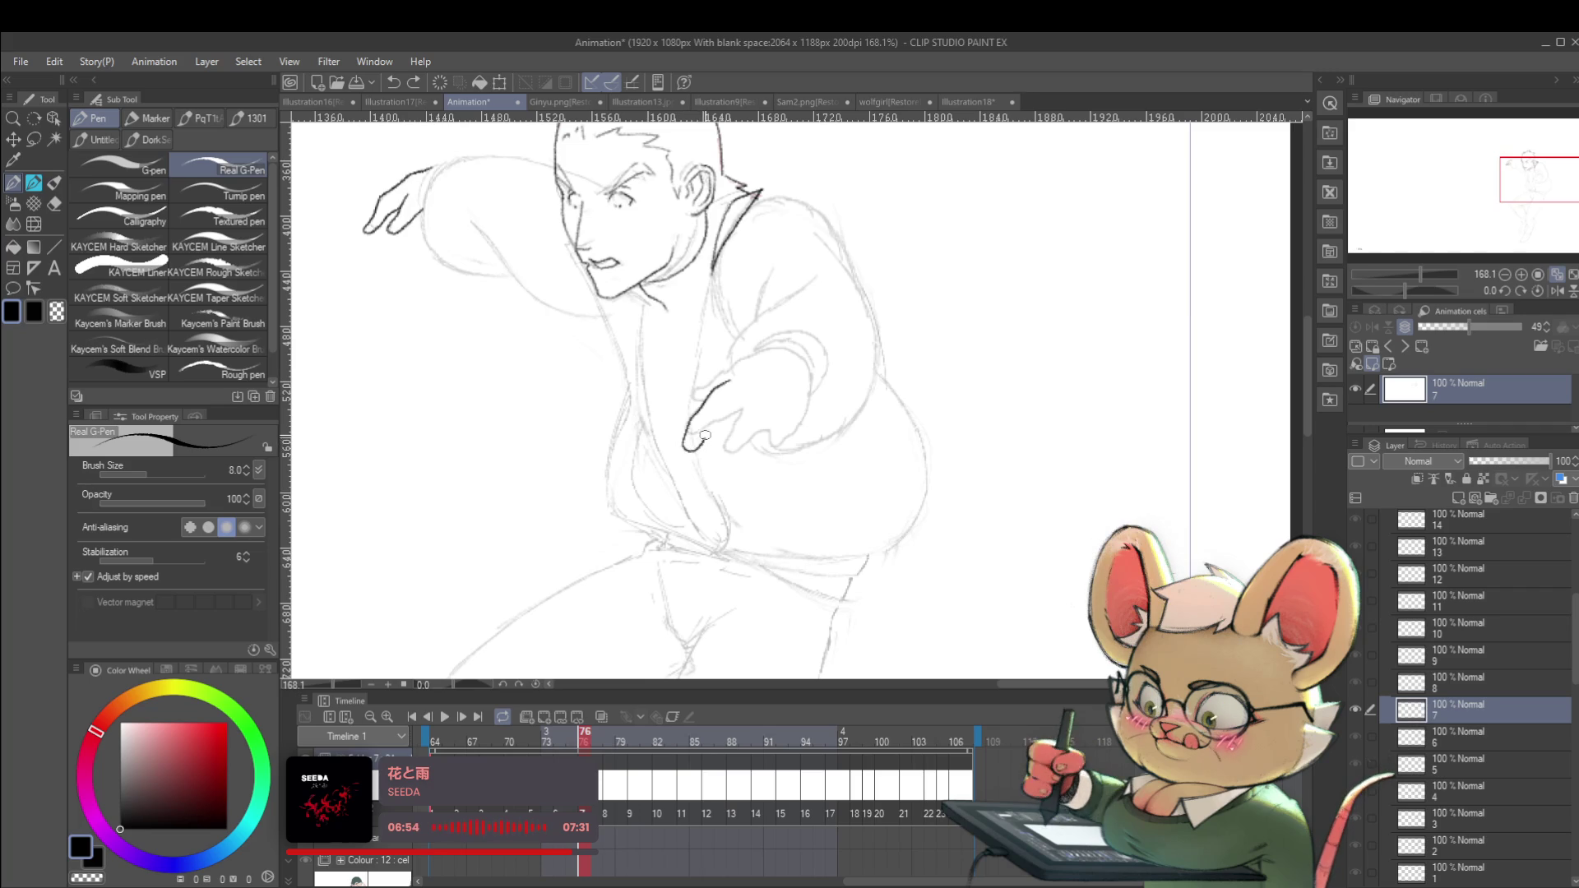
drag(725, 413, 739, 408)
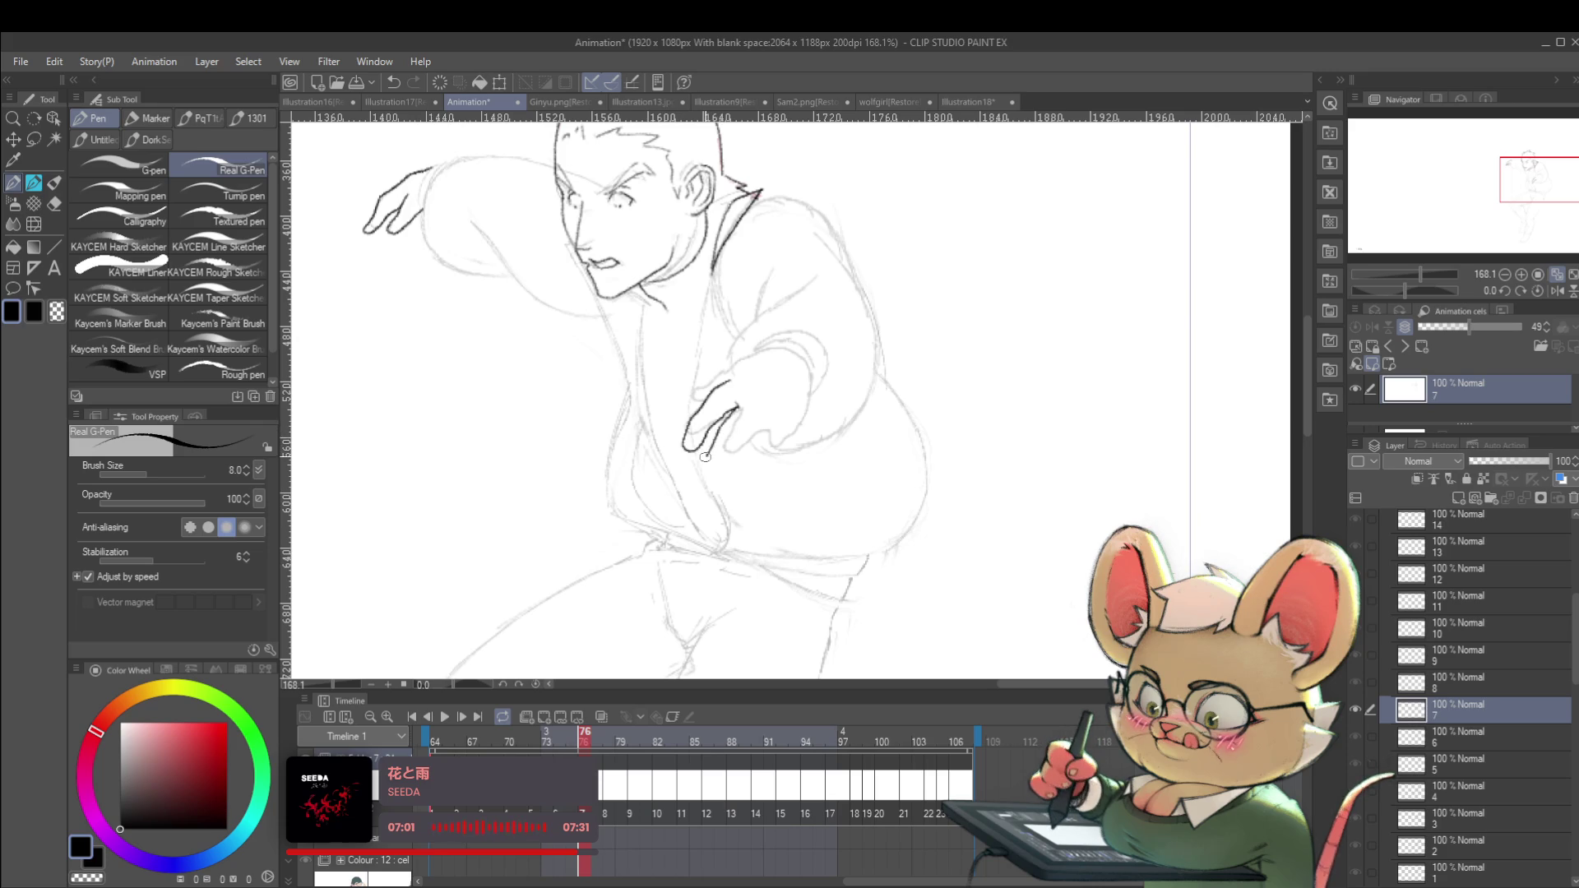
drag(714, 465, 736, 444)
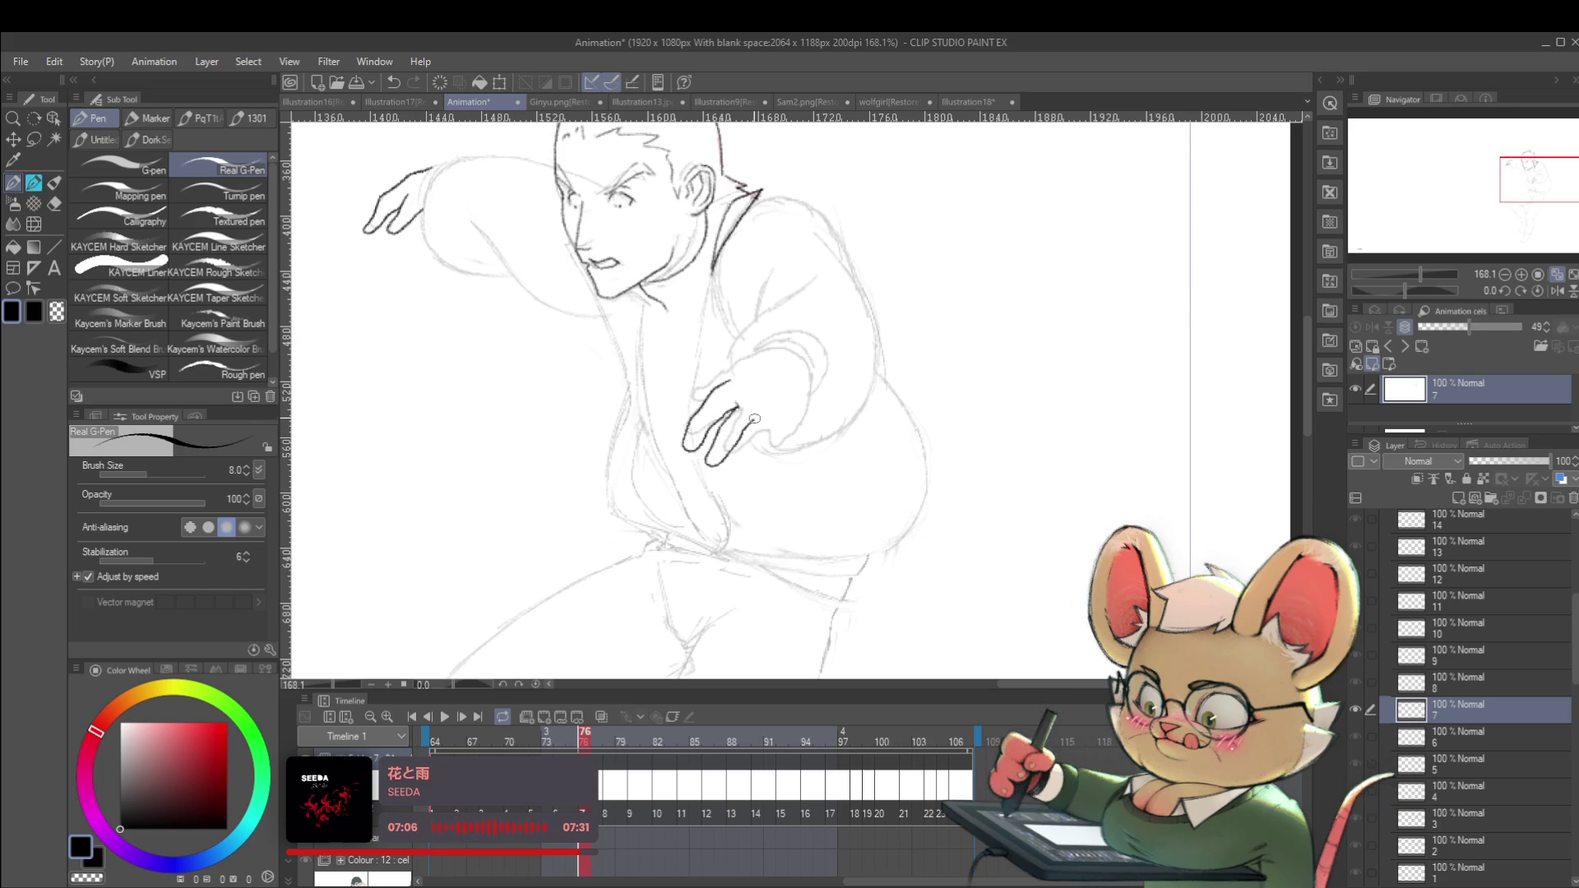
Compare the inked hand against the previous, more refined drawing.
scroll(757, 412, down, 5)
key(ctrl+Left)
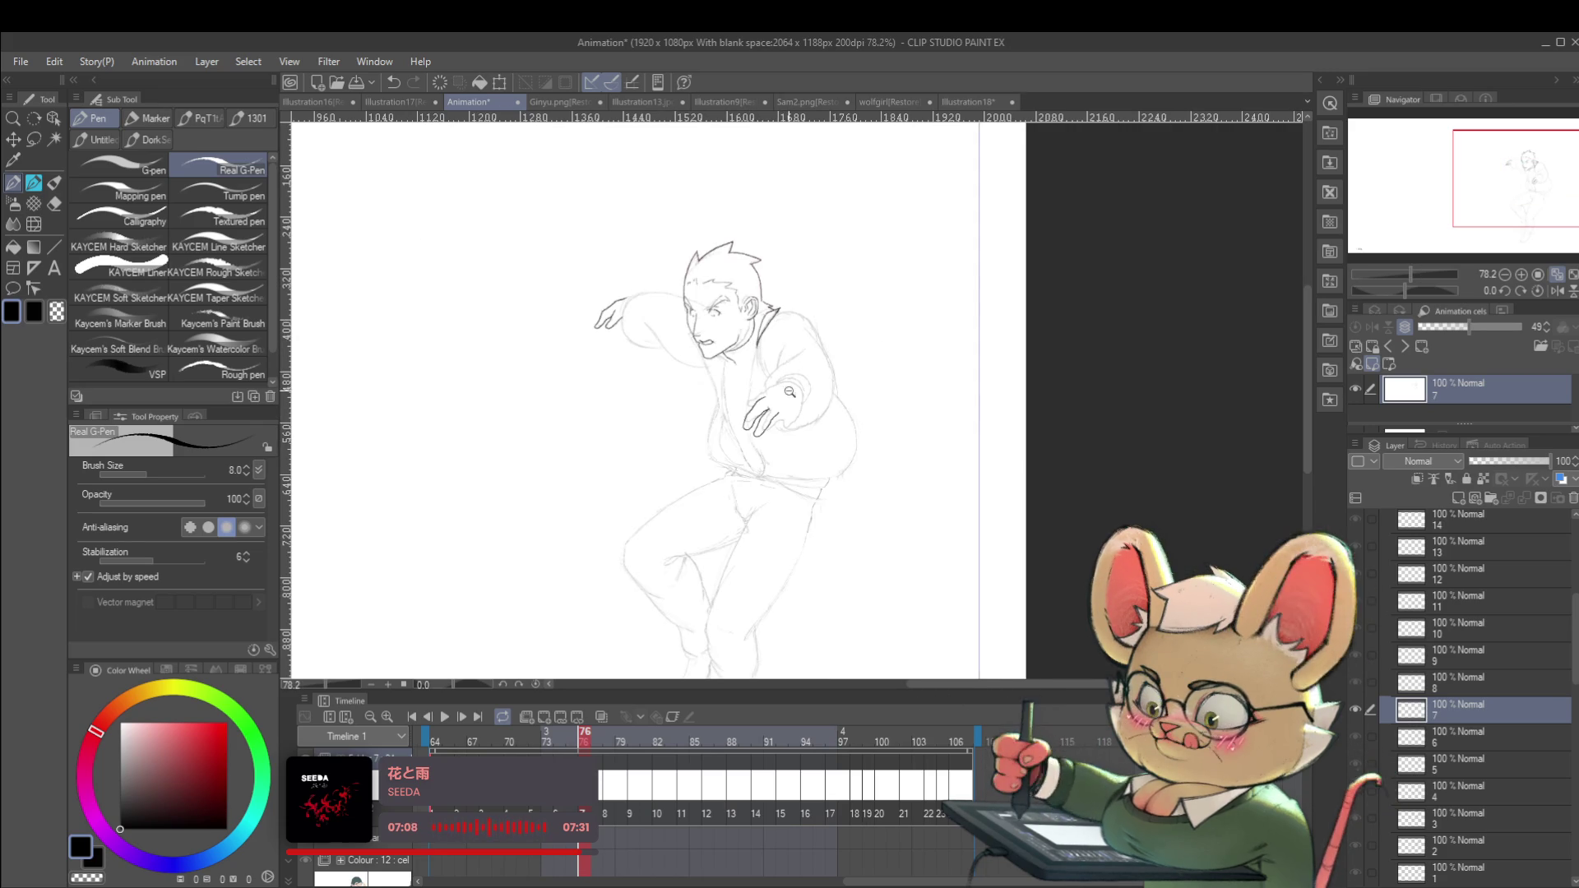
scroll(826, 402, up, 5)
key(ctrl+Right)
key(ctrl+Left)
key(ctrl+Right)
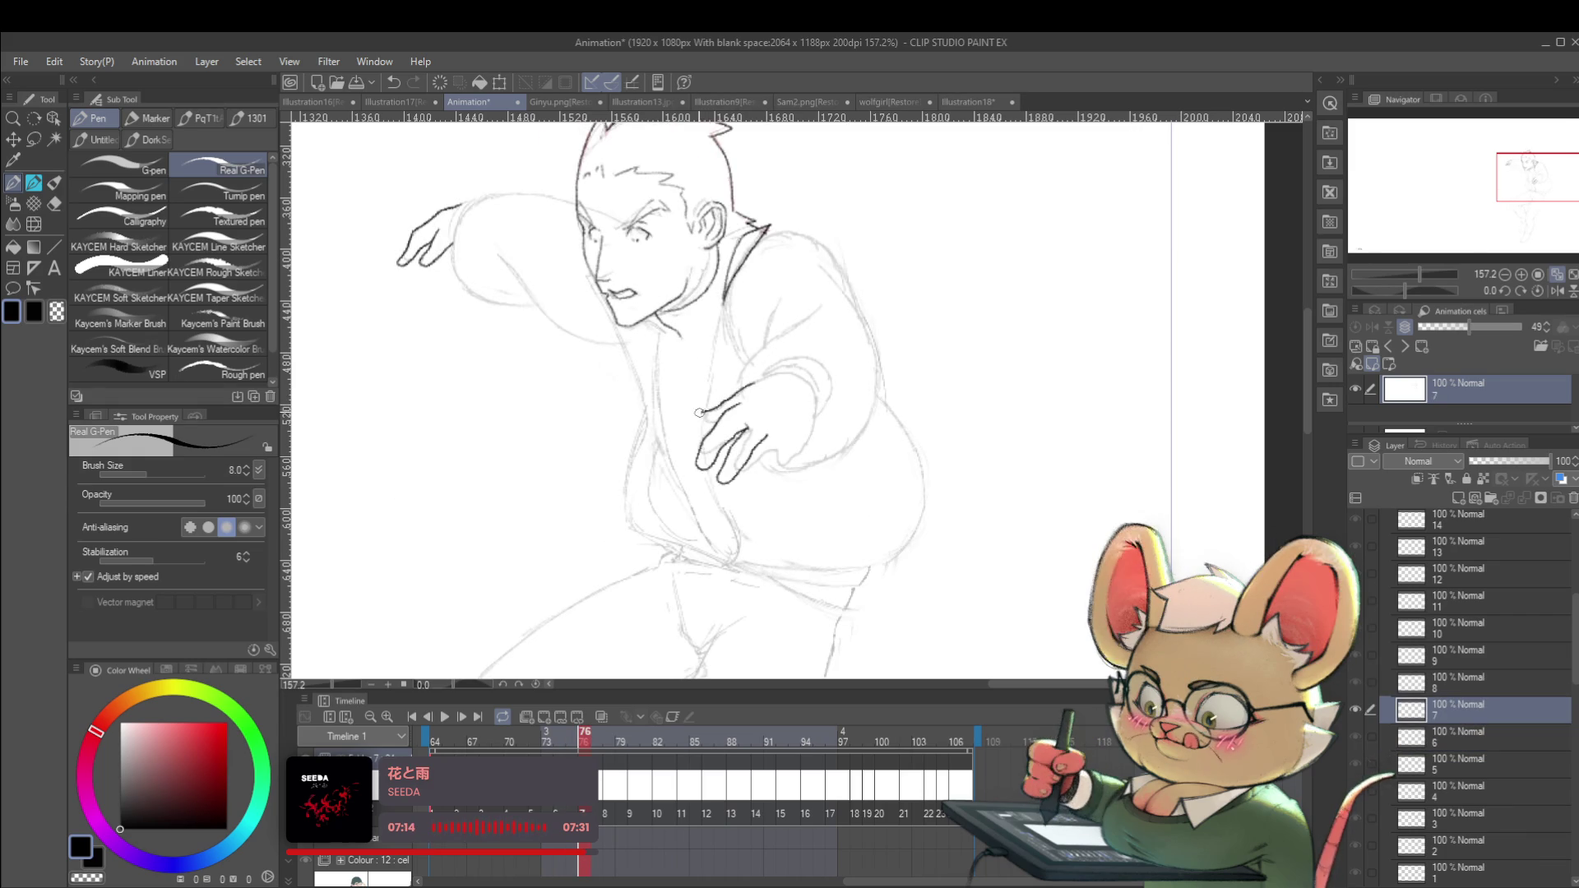
scroll(700, 412, down, 5)
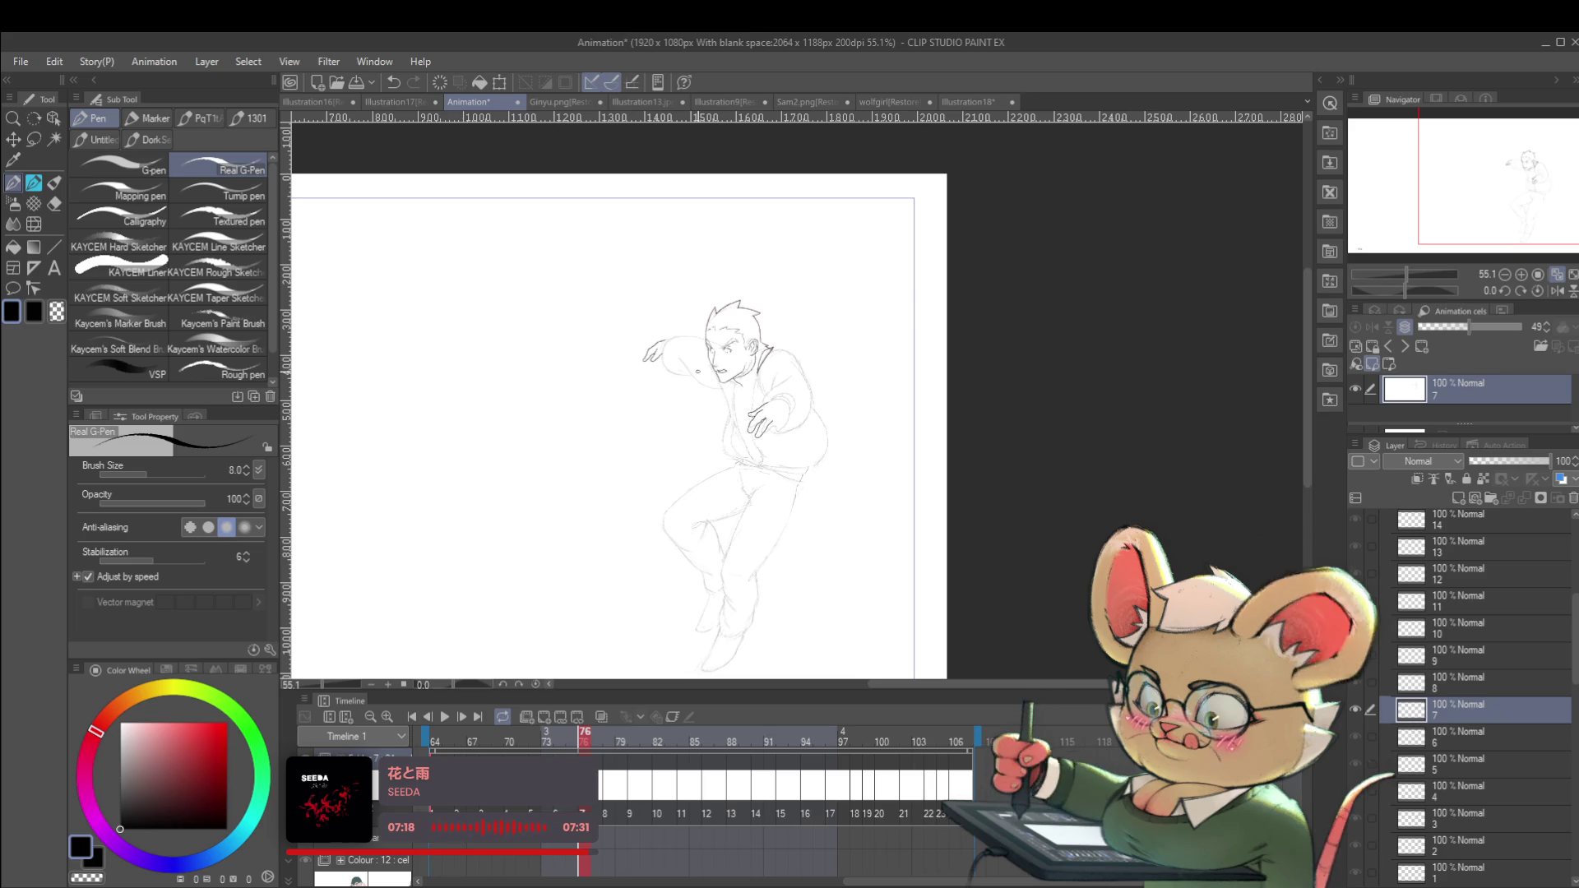
scroll(697, 371, up, 5)
key(ctrl+Left)
key(ctrl+Right)
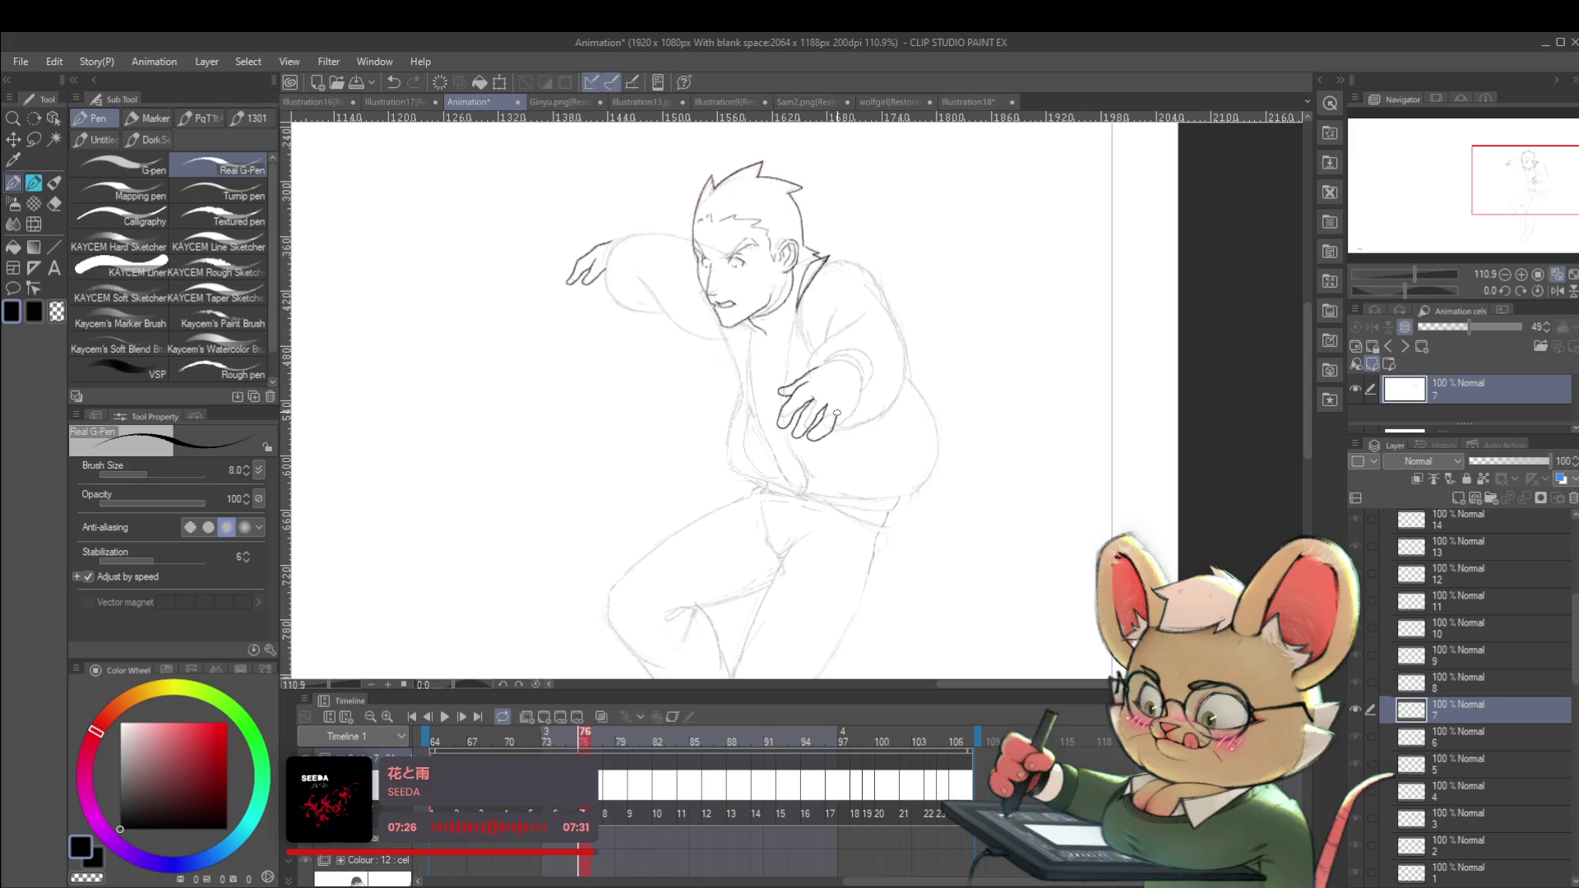
Close the bottom of the hand outline.
scroll(835, 415, down, 3)
scroll(871, 419, up, 5)
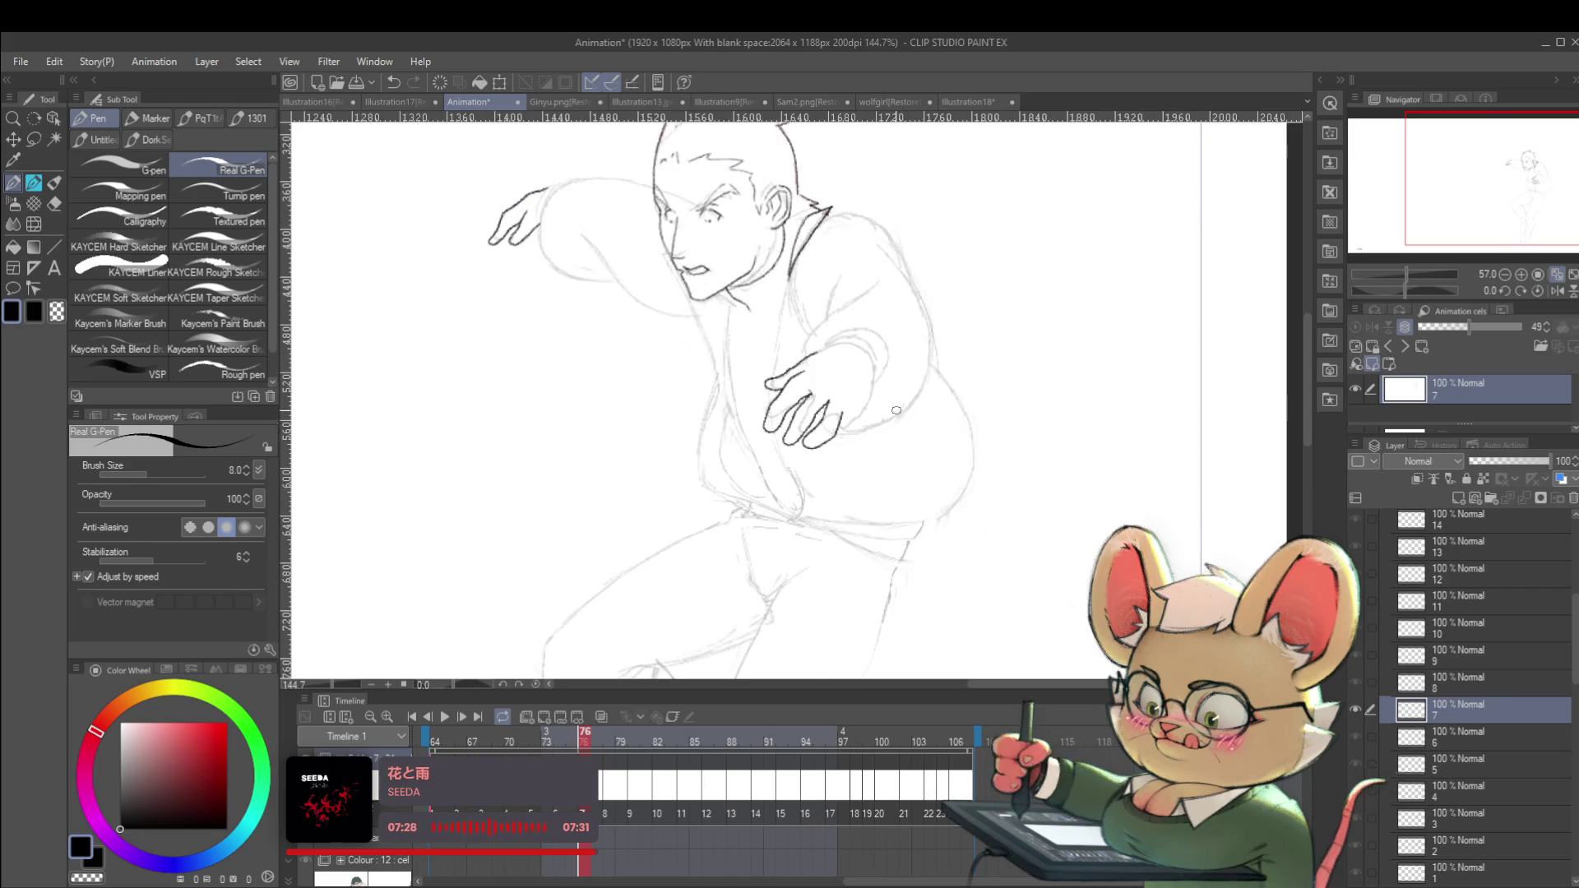
drag(825, 445, 841, 443)
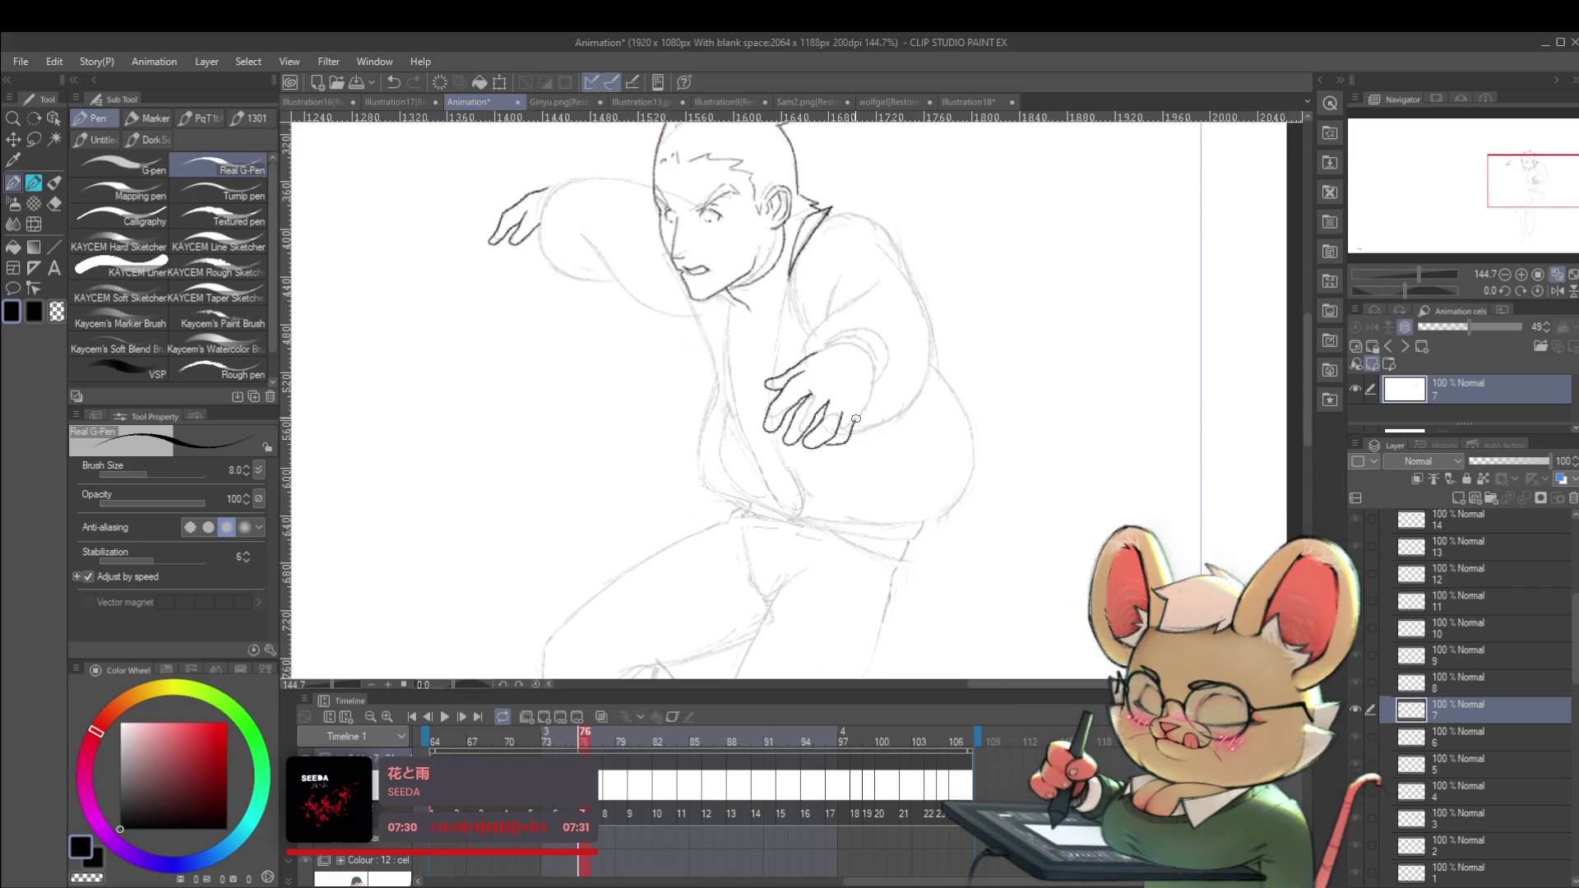
scroll(856, 415, down, 4)
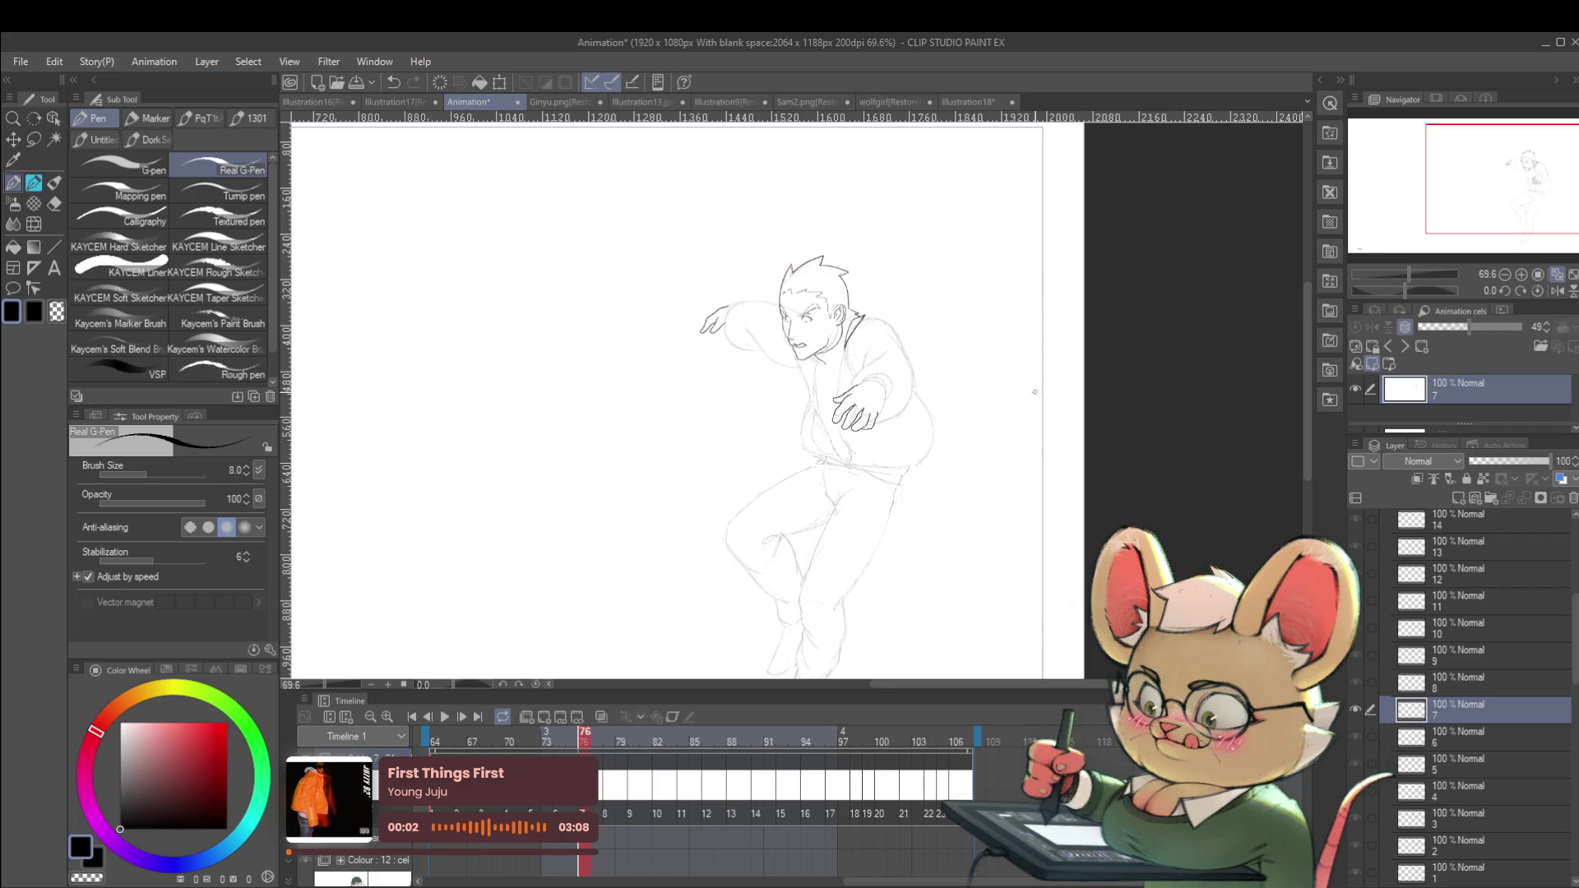
Mirror the canvas view horizontally to check the pose, then restore the normal view.
scroll(872, 403, up, 5)
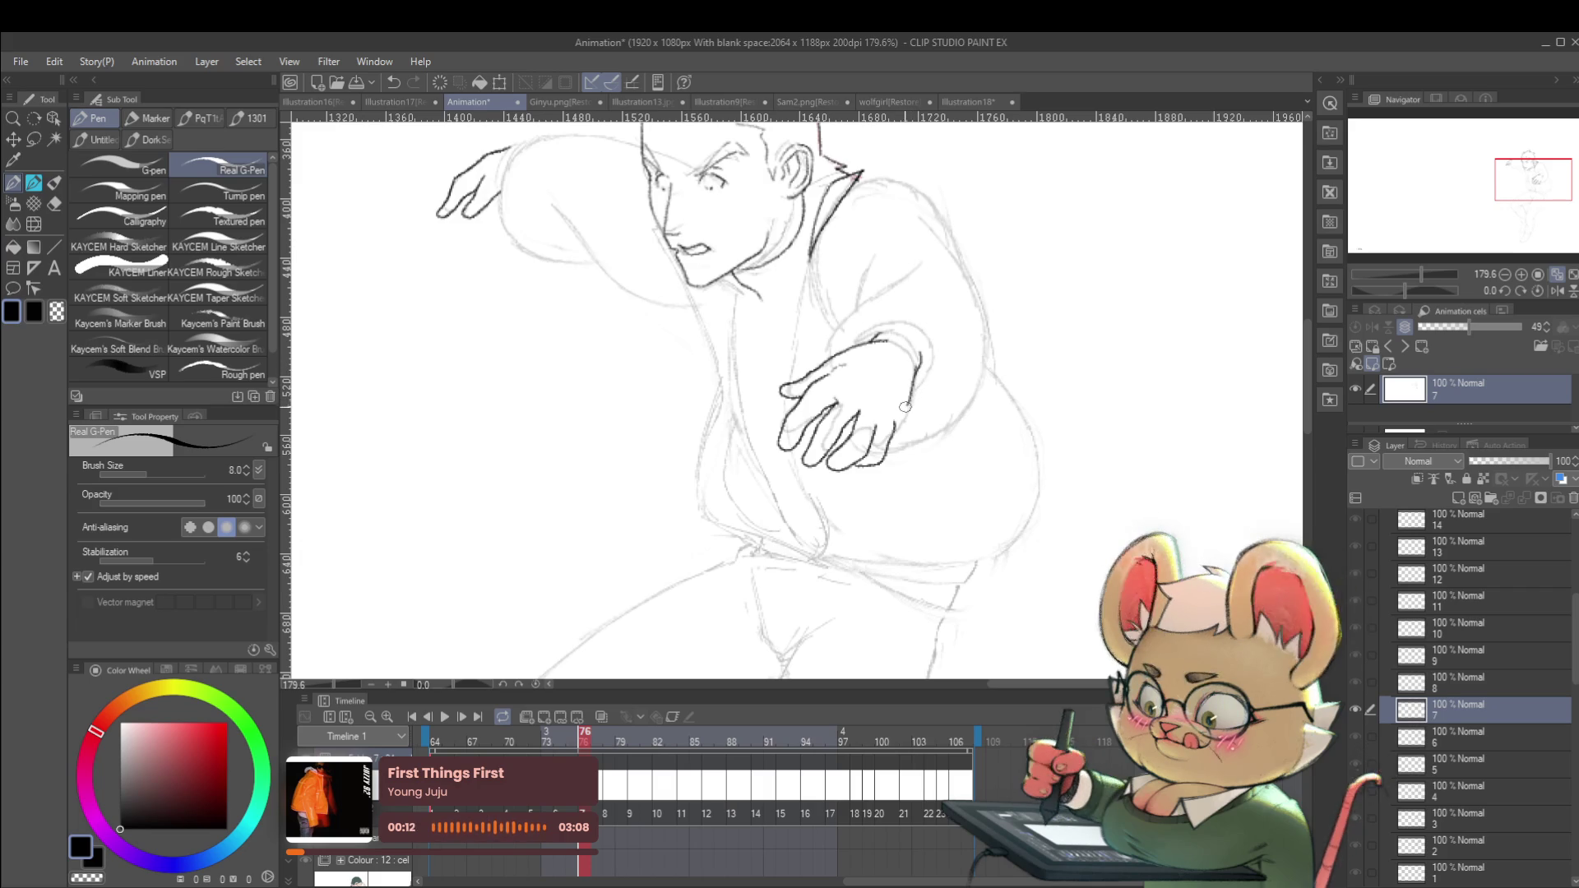
scroll(913, 405, down, 5)
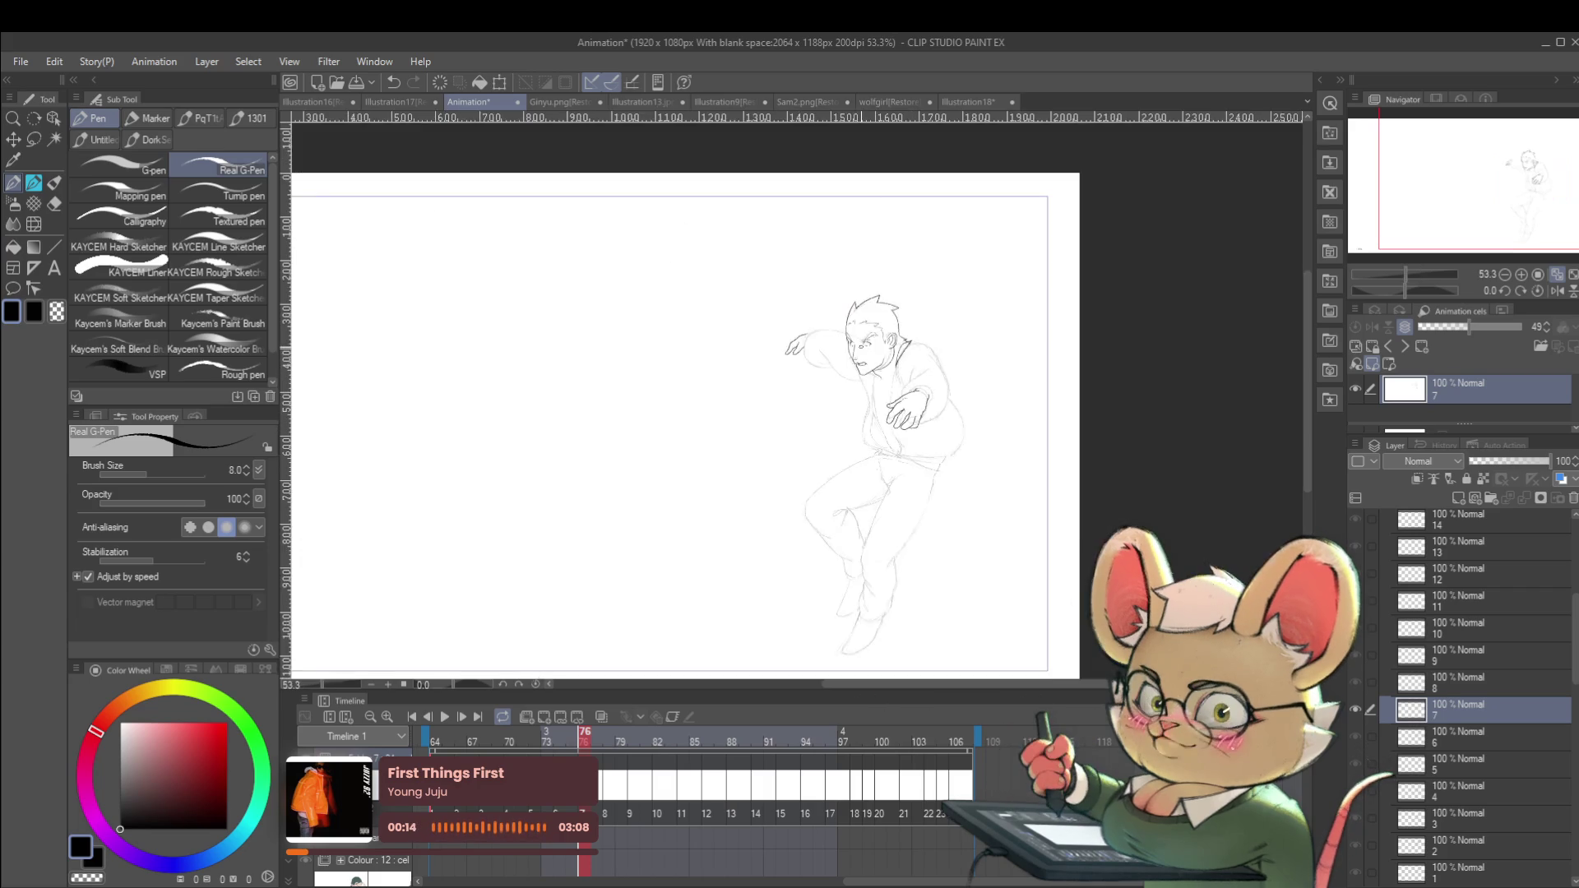
click(1555, 291)
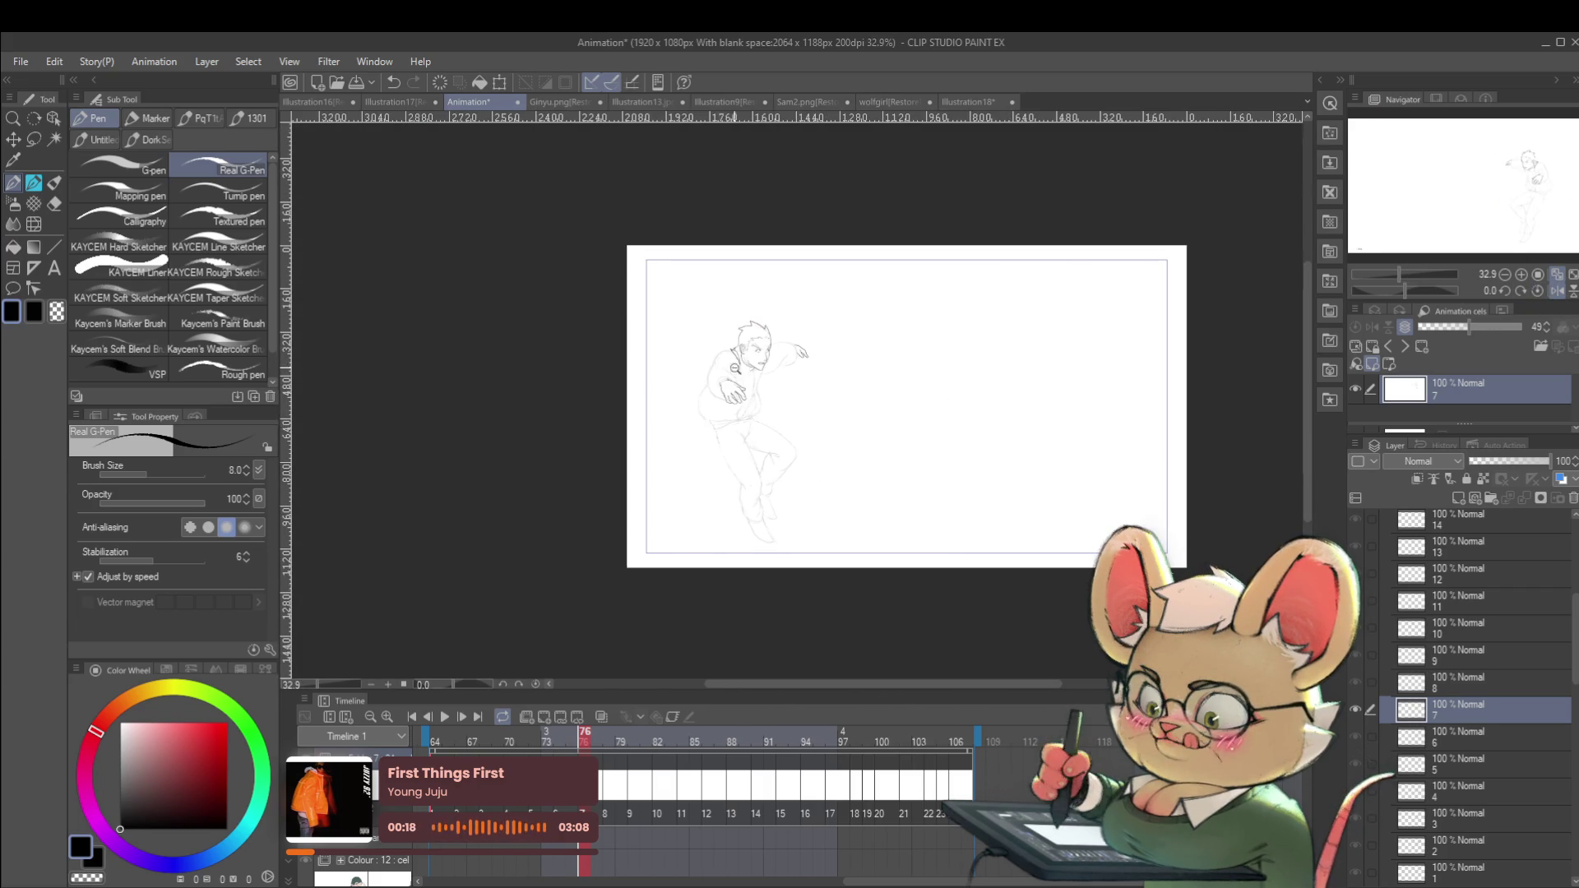
scroll(723, 417, up, 4)
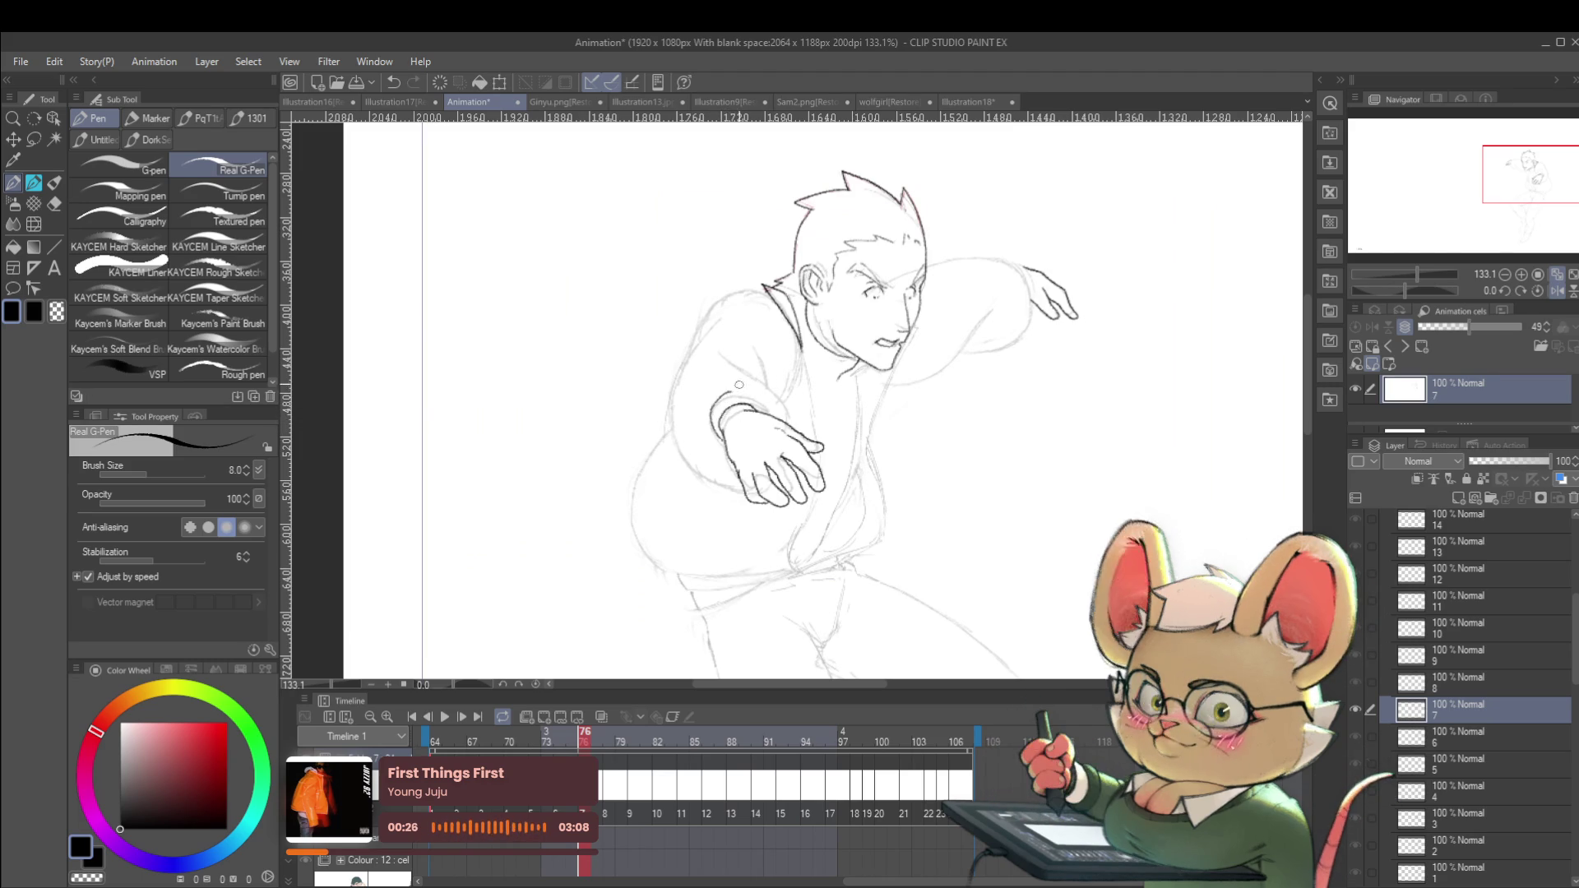
scroll(774, 376, down, 4)
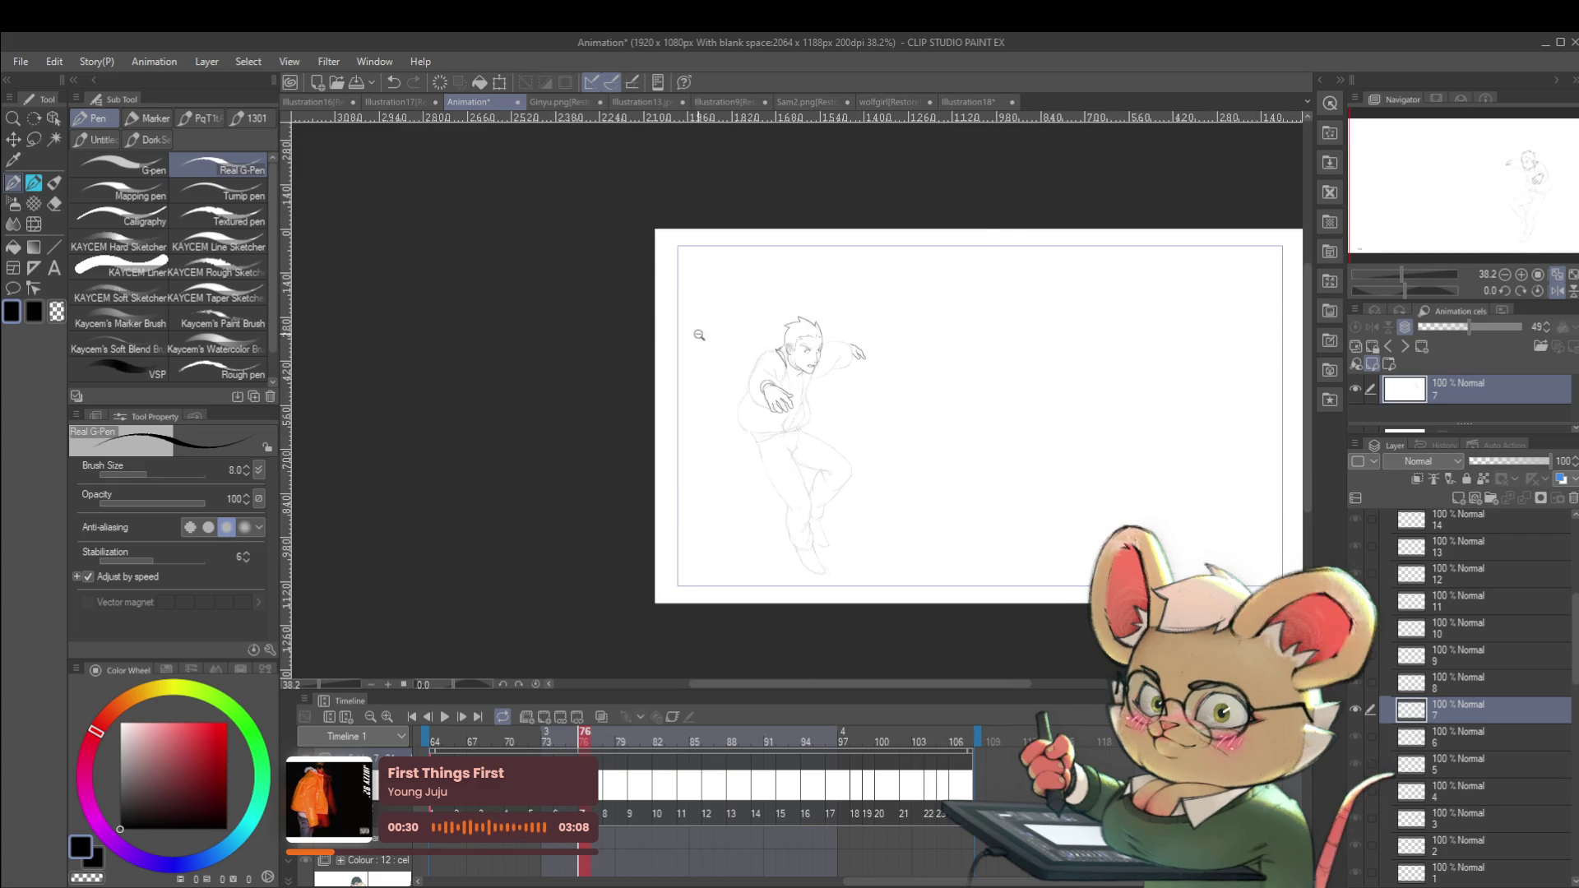
scroll(780, 363, up, 3)
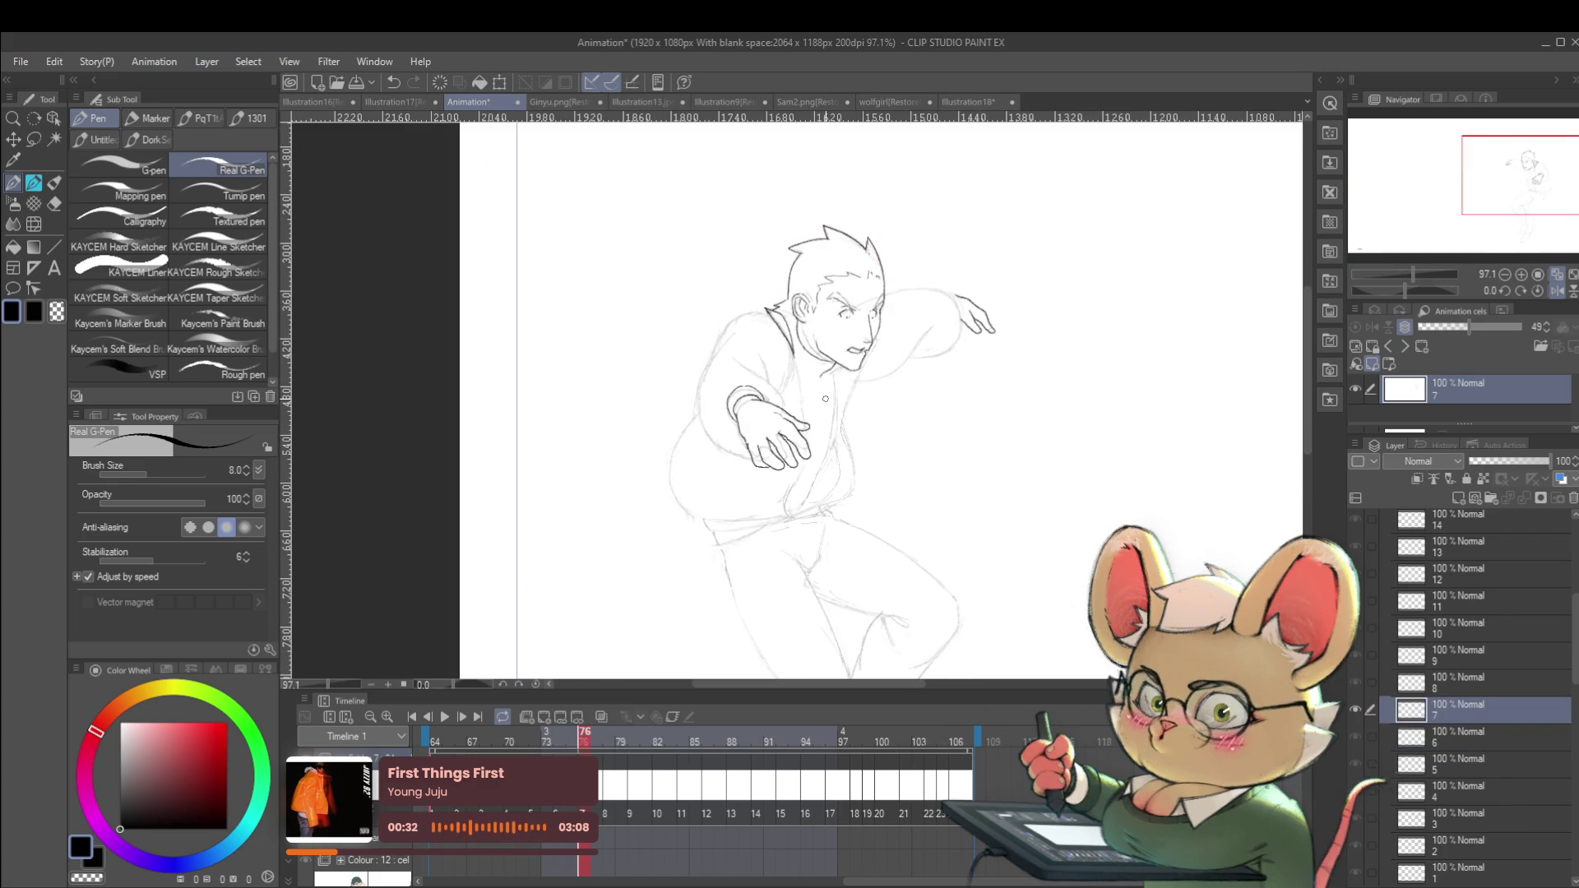
click(1558, 290)
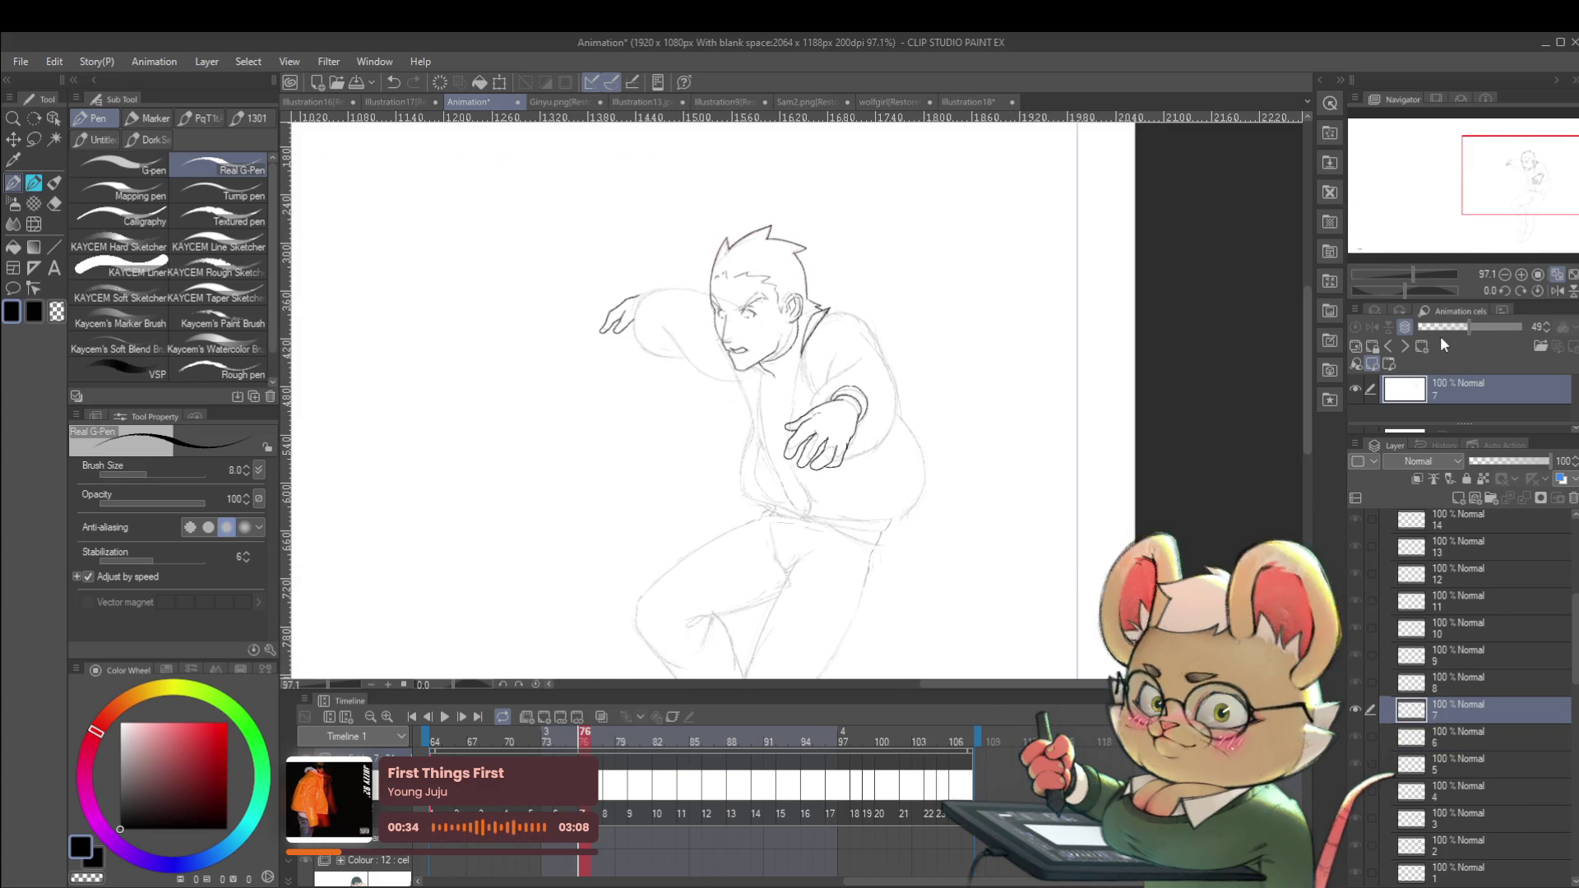
scroll(1018, 370, up, 3)
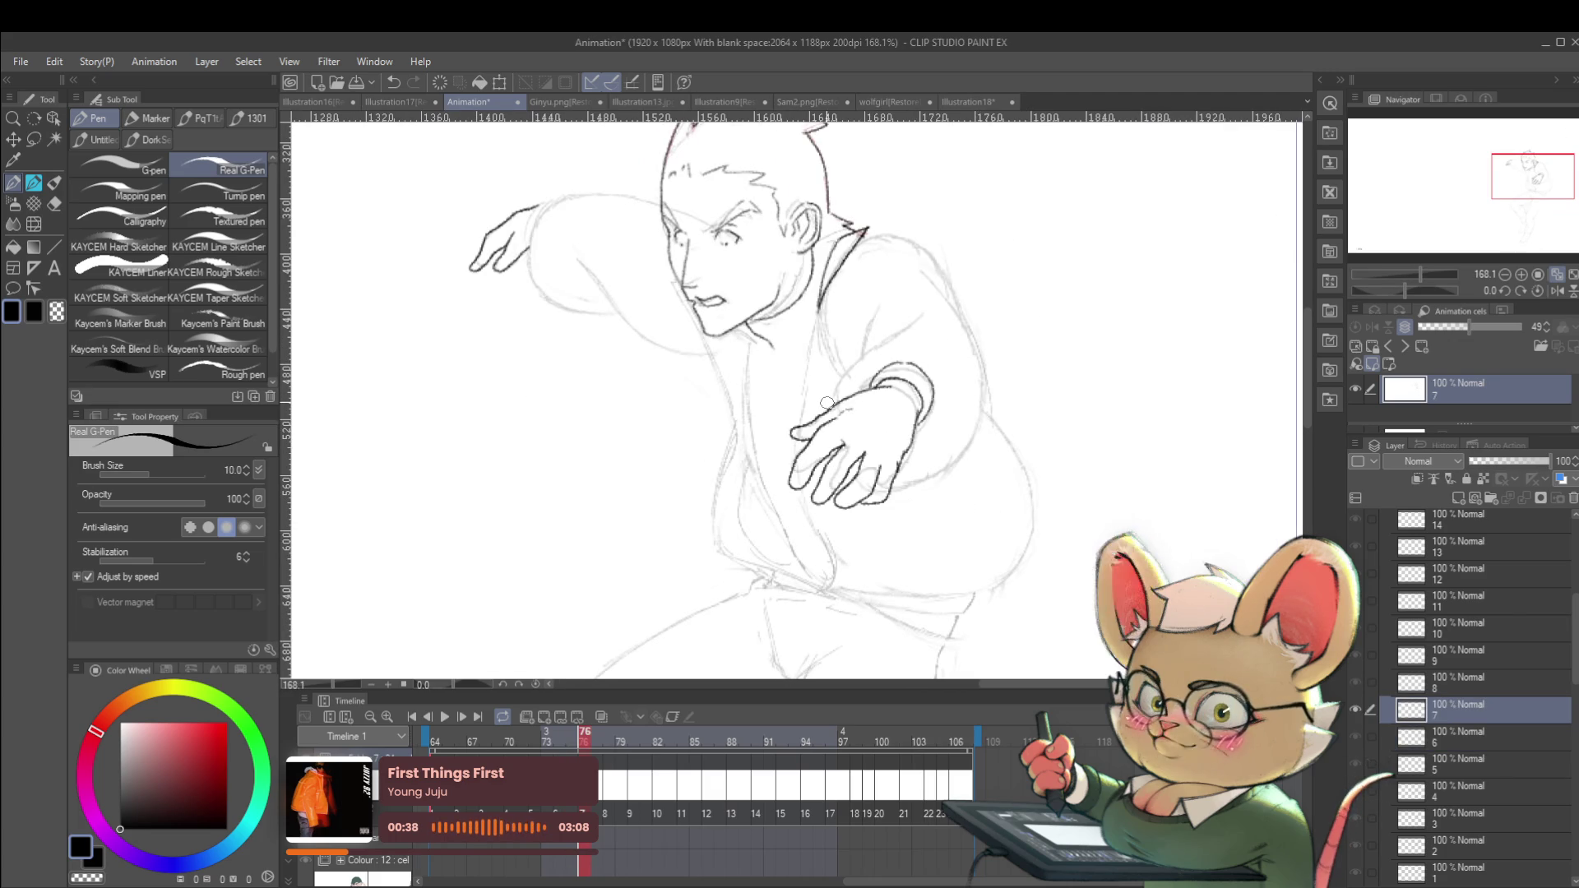
Center the view on the hand and compare frames 75 and 76.
drag(826, 402, 841, 421)
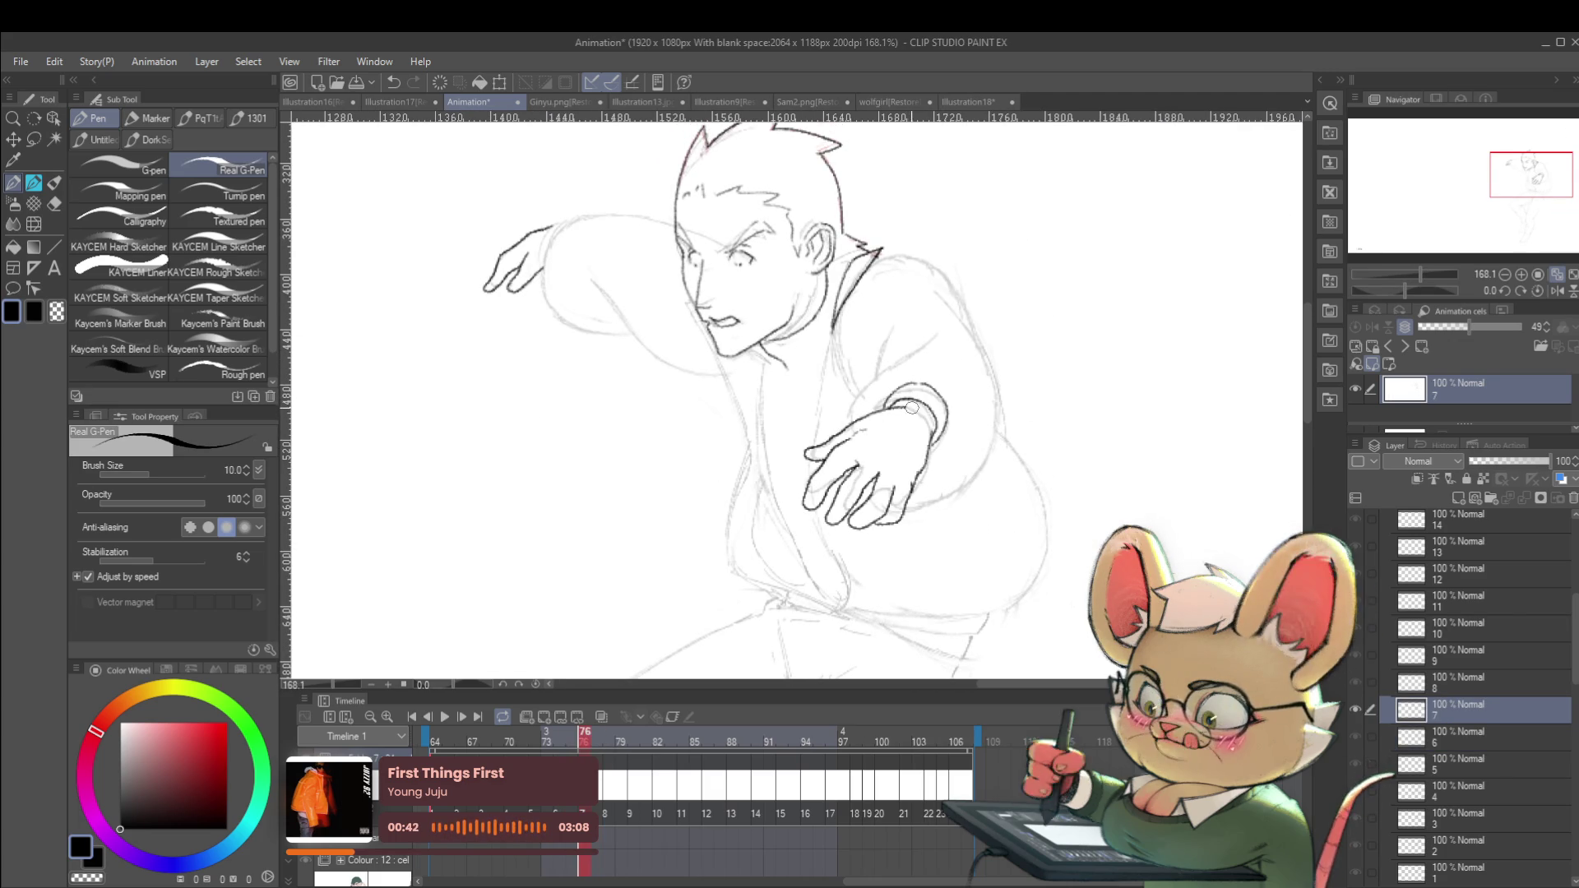
key(ctrl+Left)
key(ctrl+Right)
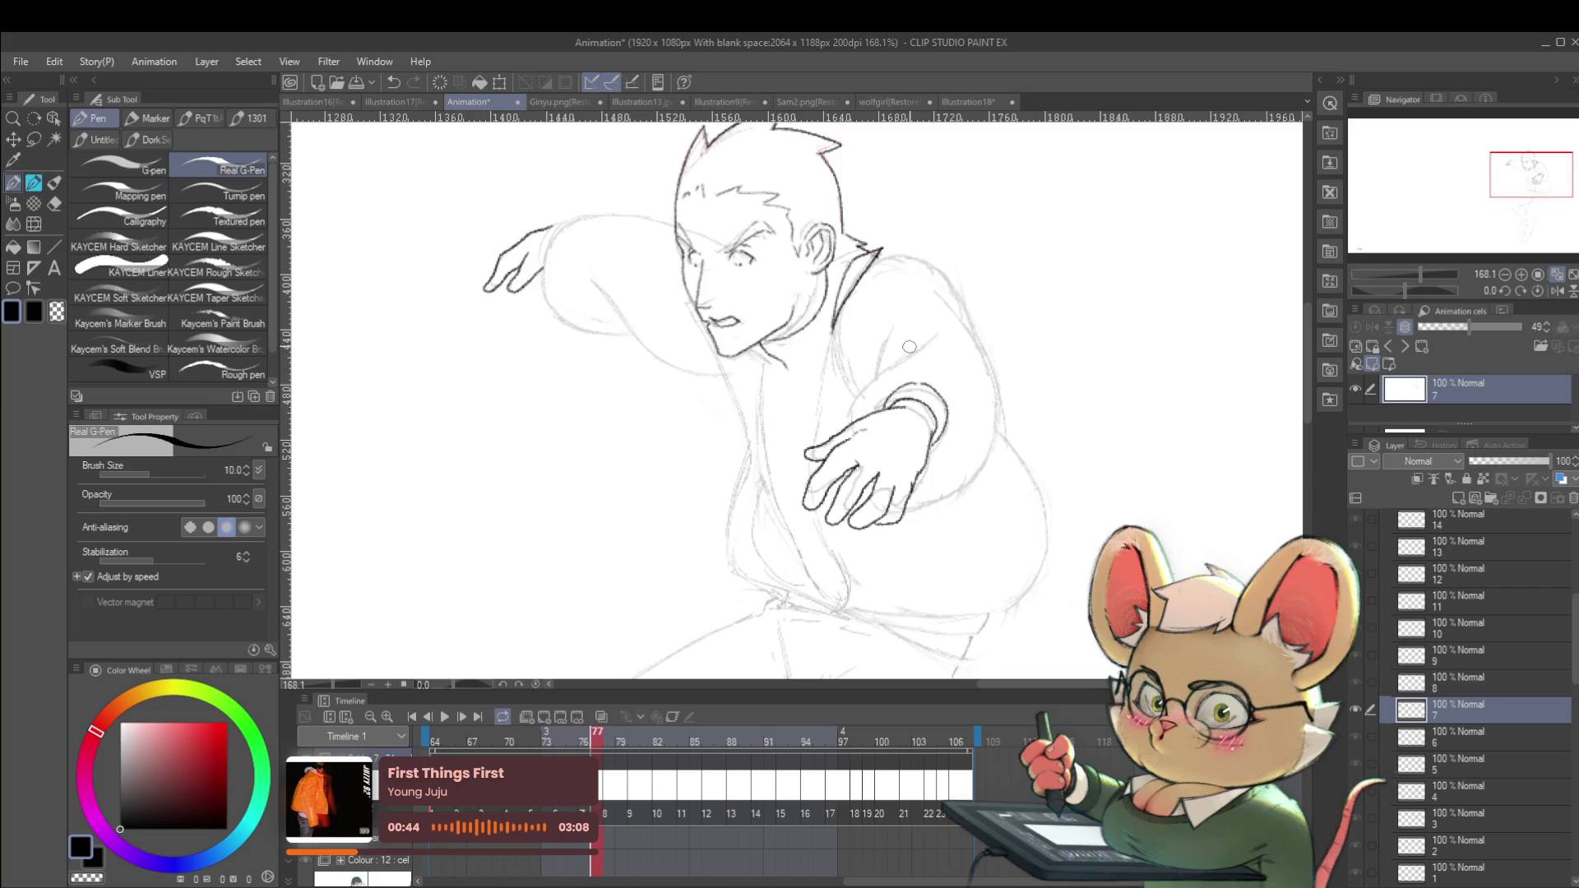
key(ctrl+Left)
key(ctrl+Left)
key(ctrl+Right)
key(ctrl+Left)
key(ctrl+Right)
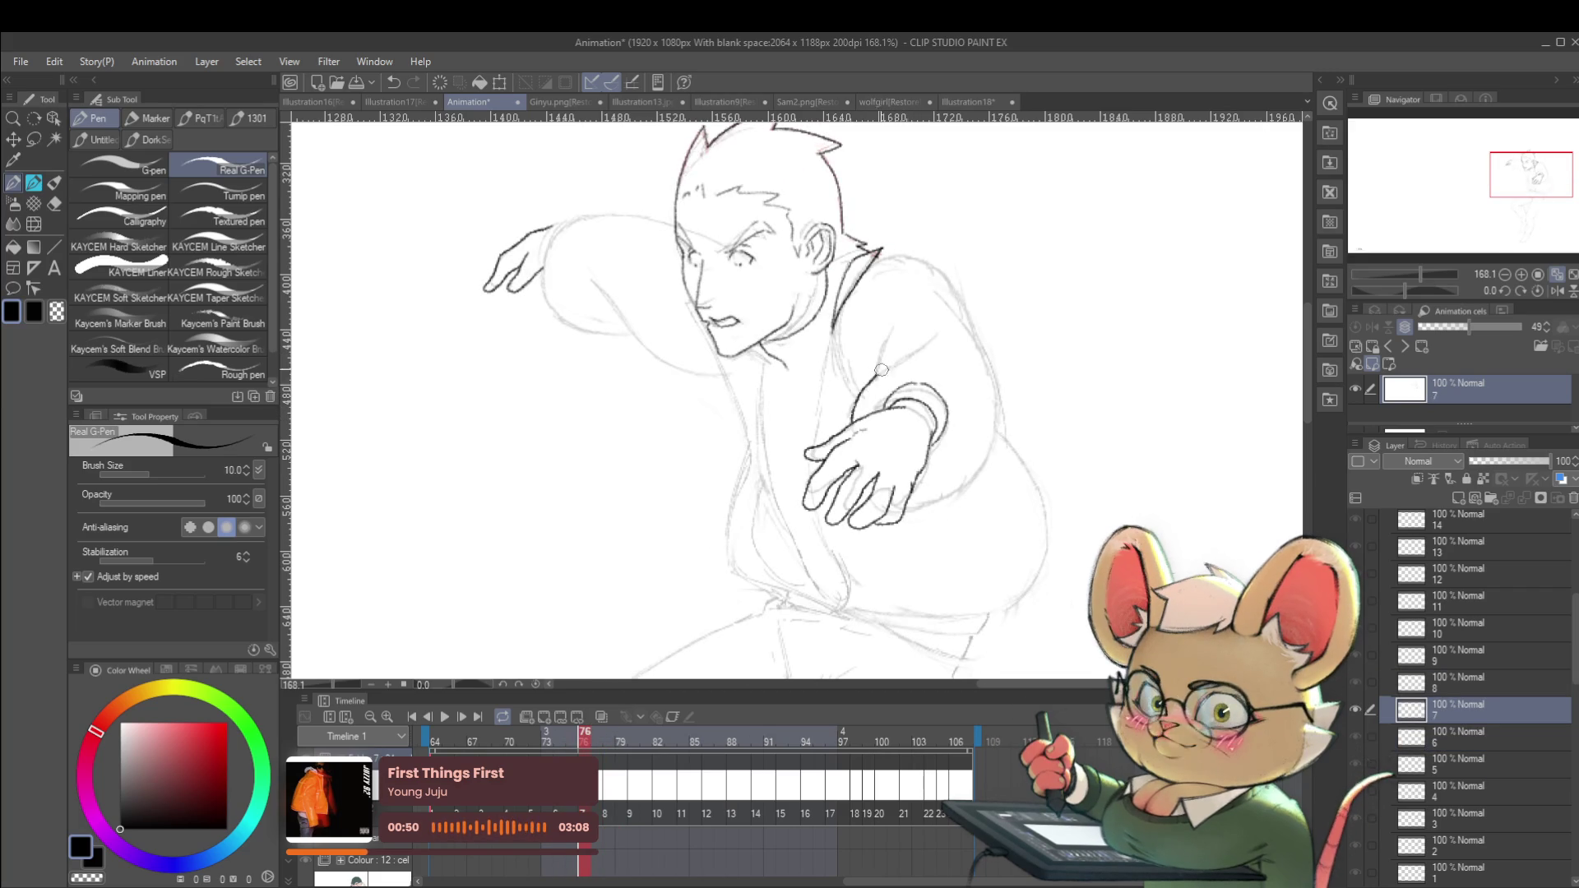
key(ctrl+Left)
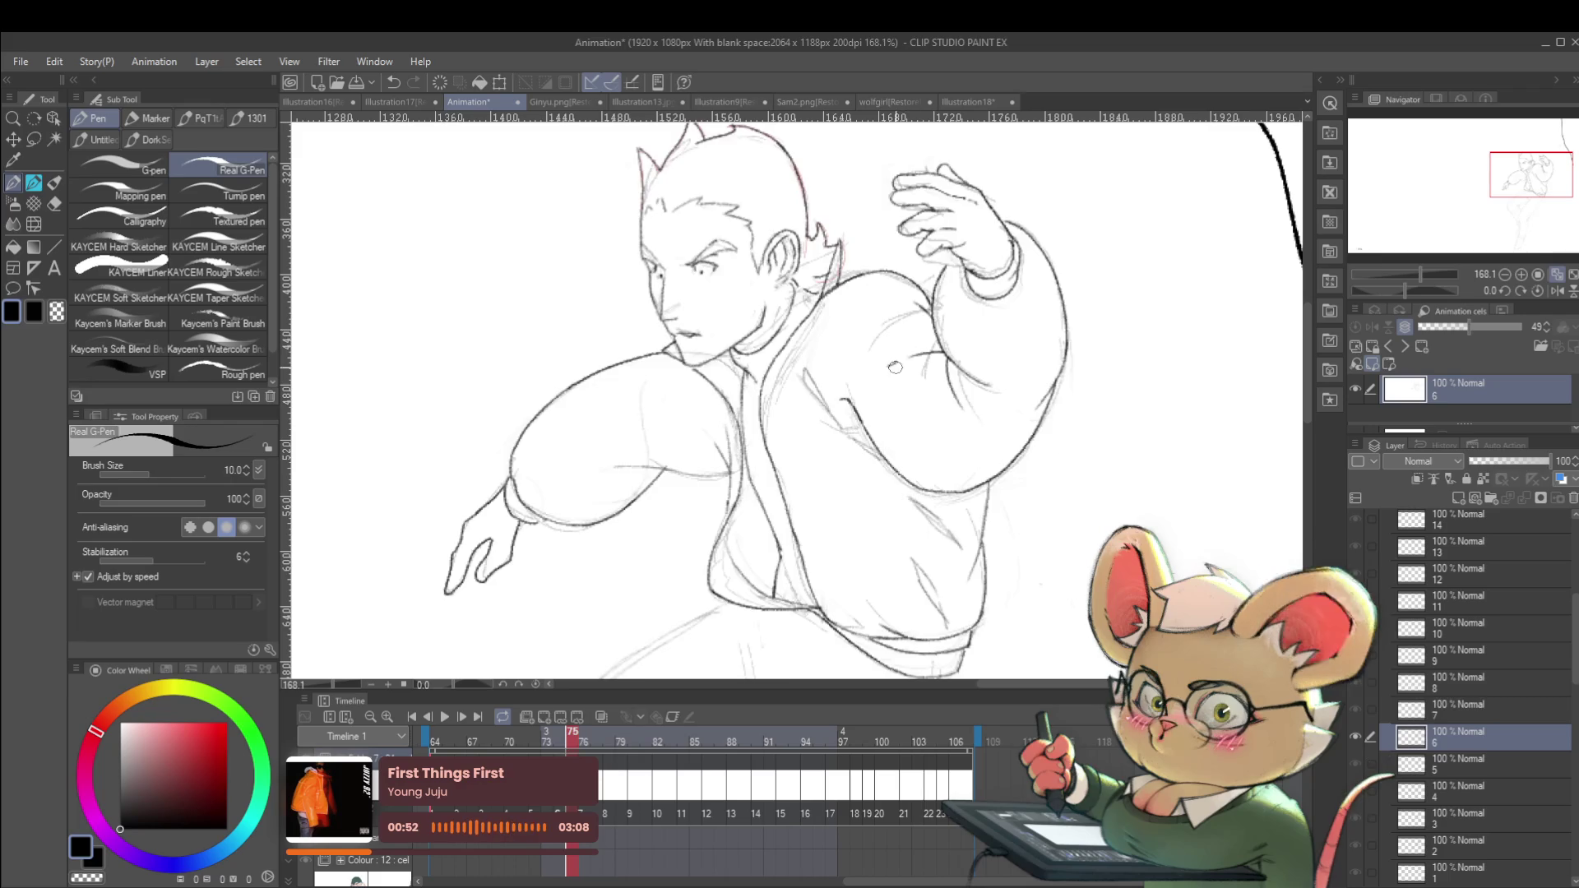
key(ctrl+Right)
Ink the sleeve line rising from the wrist cuff, checking it against the previous pose.
drag(869, 380, 889, 330)
key(ctrl+Left)
key(ctrl+Right)
key(ctrl+Left)
key(ctrl+Right)
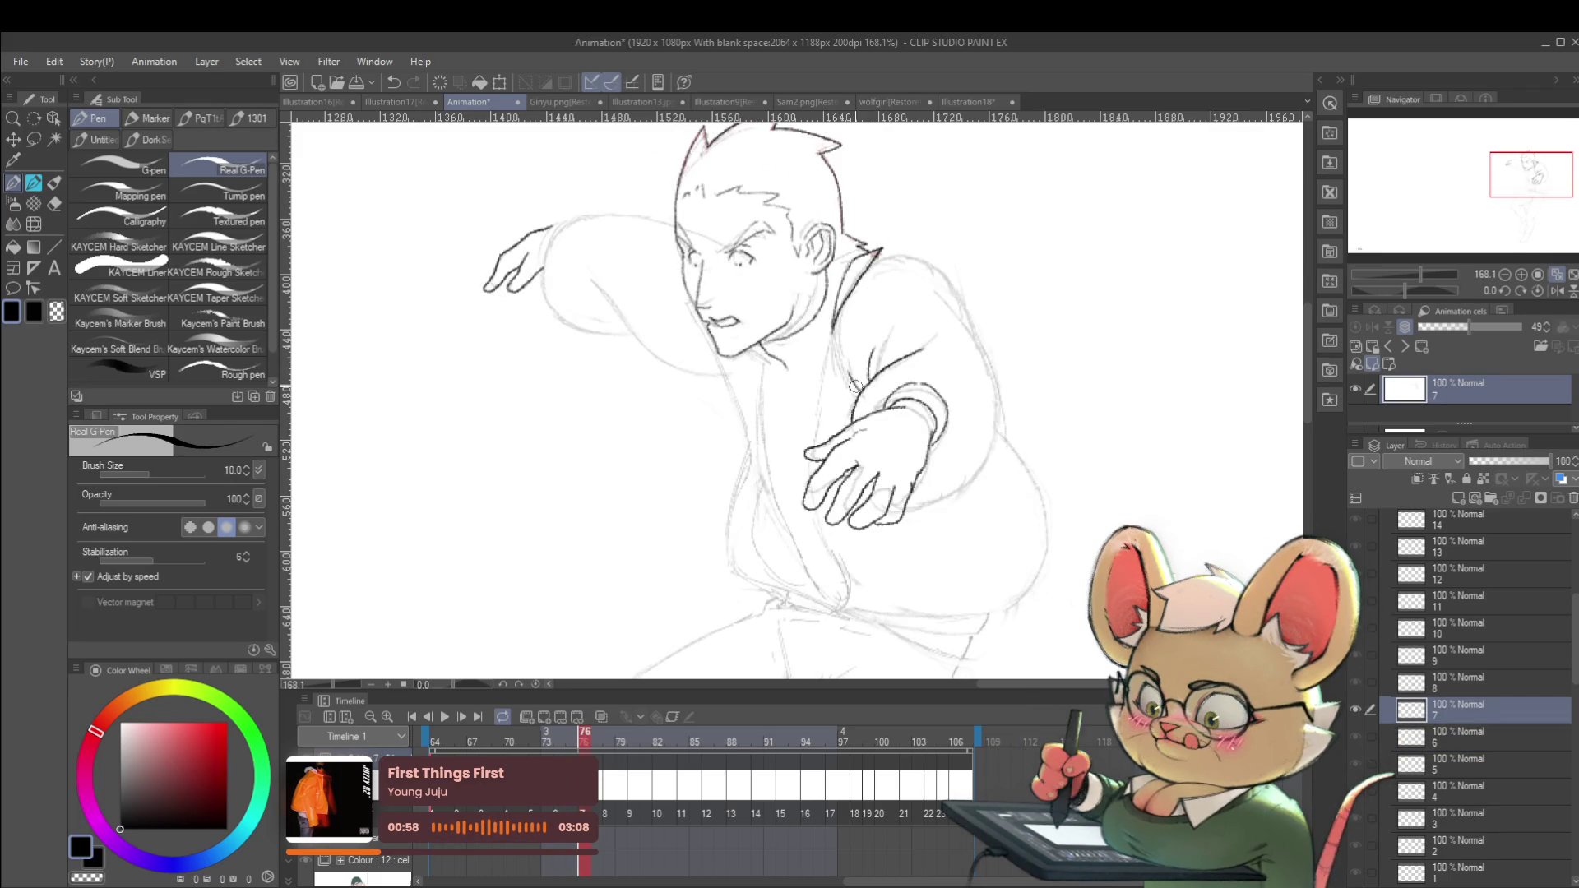
key(ctrl+Left)
key(ctrl+Right)
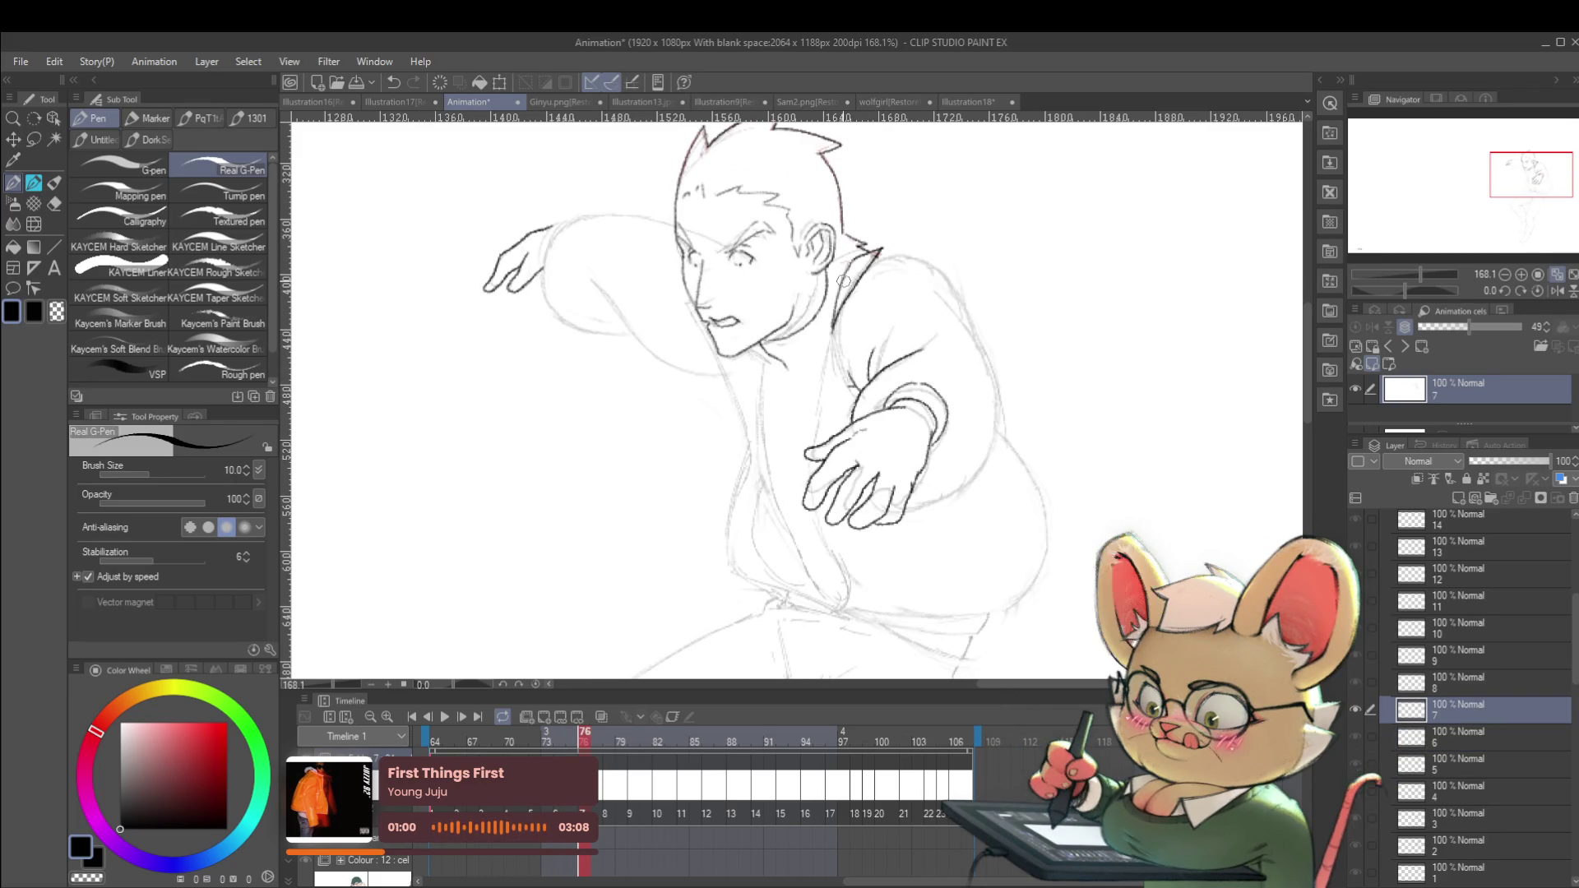
key(ctrl+Left)
key(ctrl+Right)
scroll(856, 271, down, 4)
Flip between frames 75 and 76 to compare cel 7 with the previous pose.
key(ctrl+Left)
key(ctrl+Right)
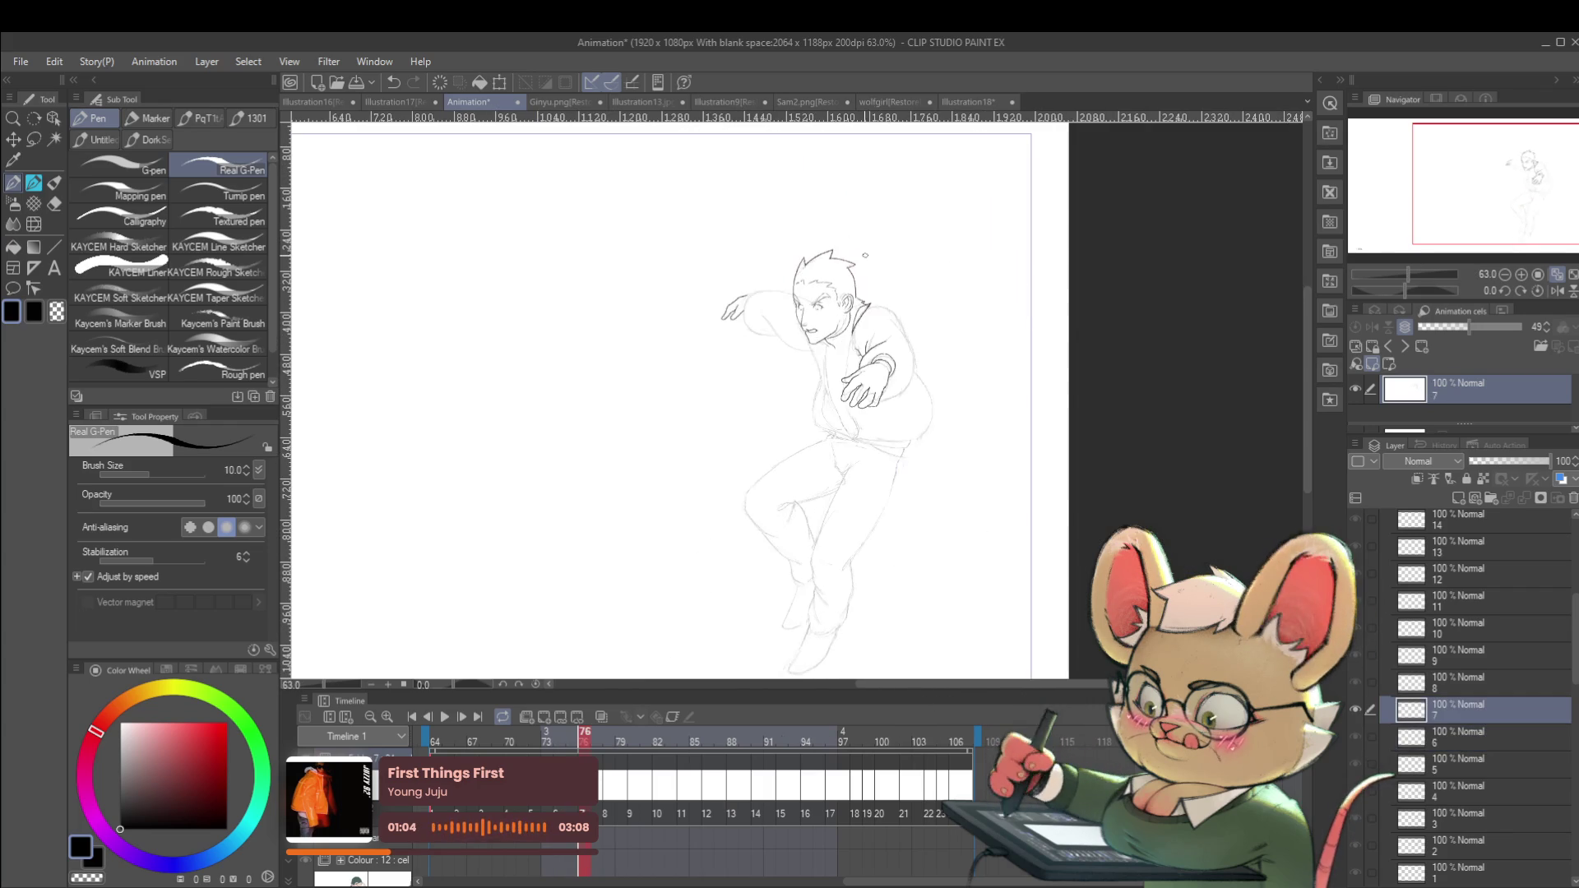
key(ctrl+Left)
key(ctrl+Right)
scroll(863, 354, up, 5)
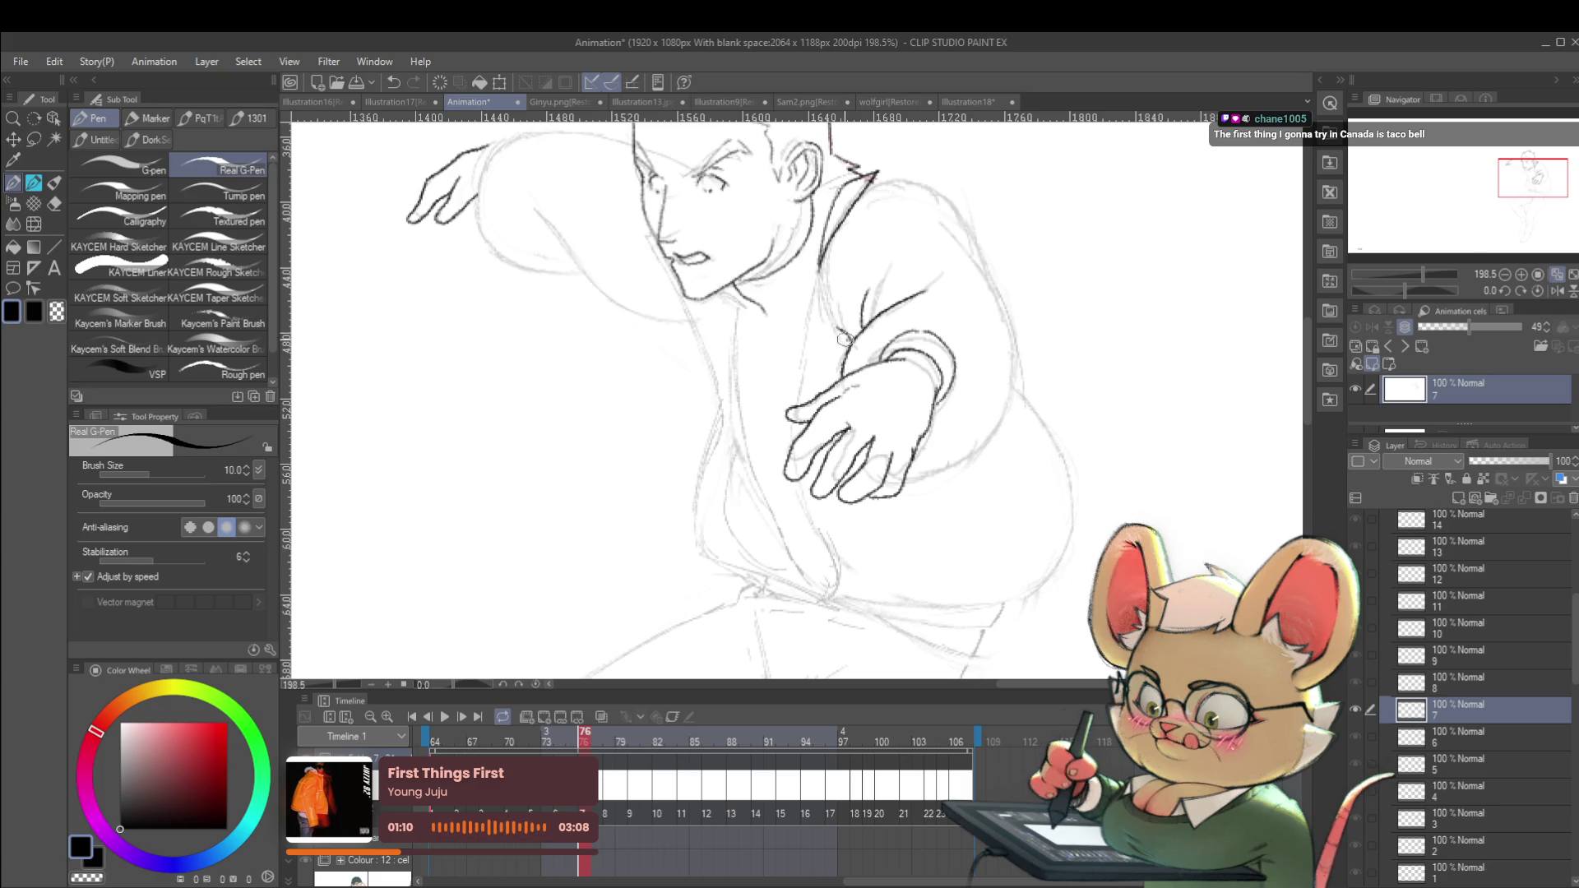
scroll(848, 338, down, 5)
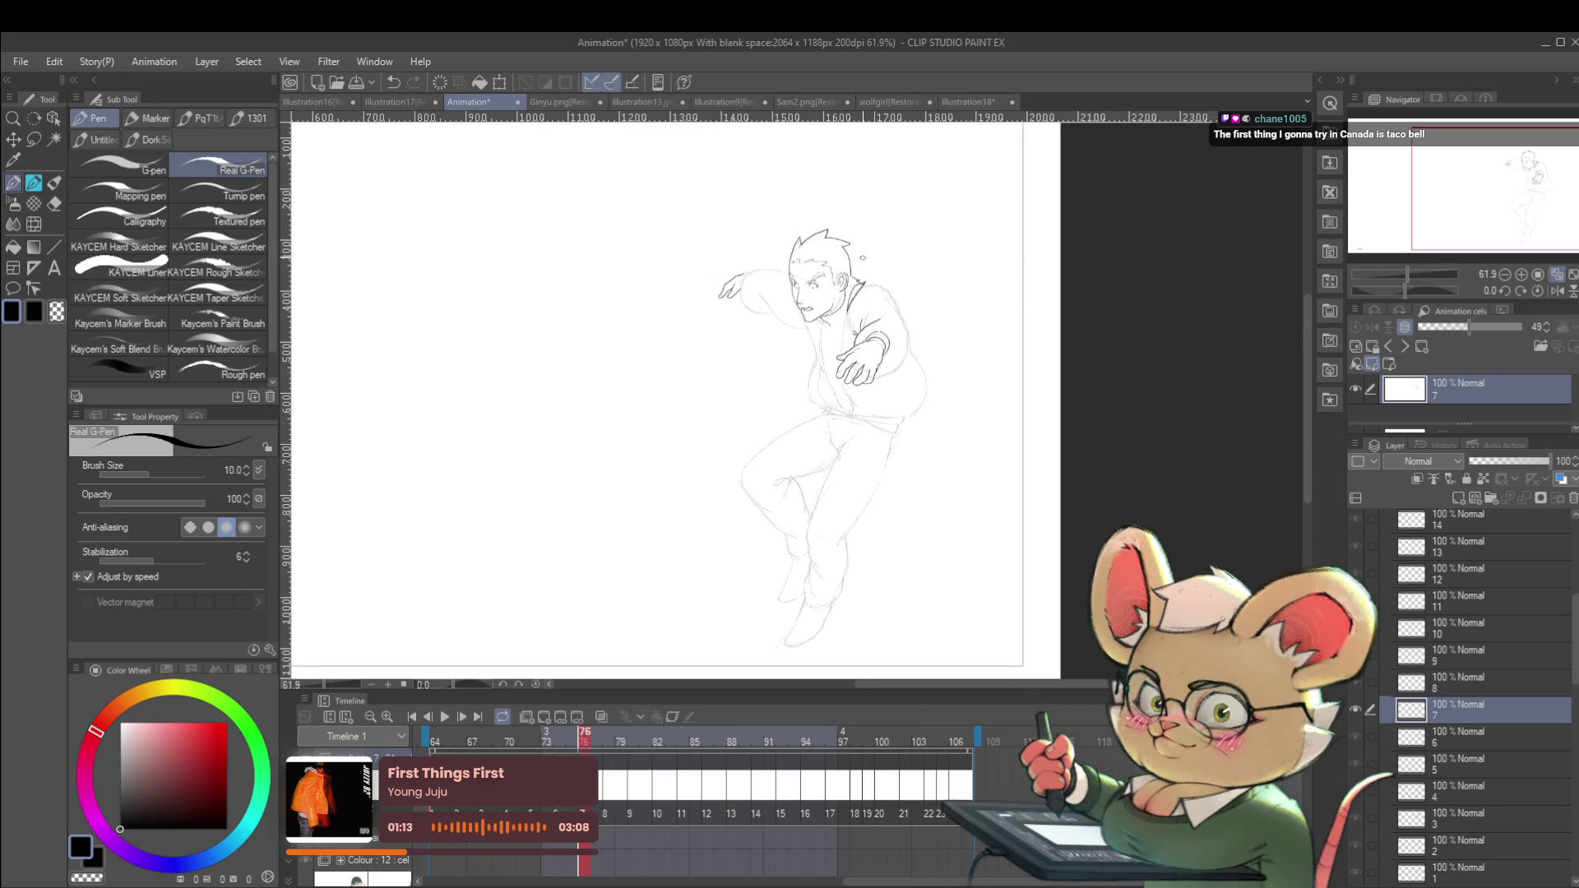
scroll(862, 304, up, 5)
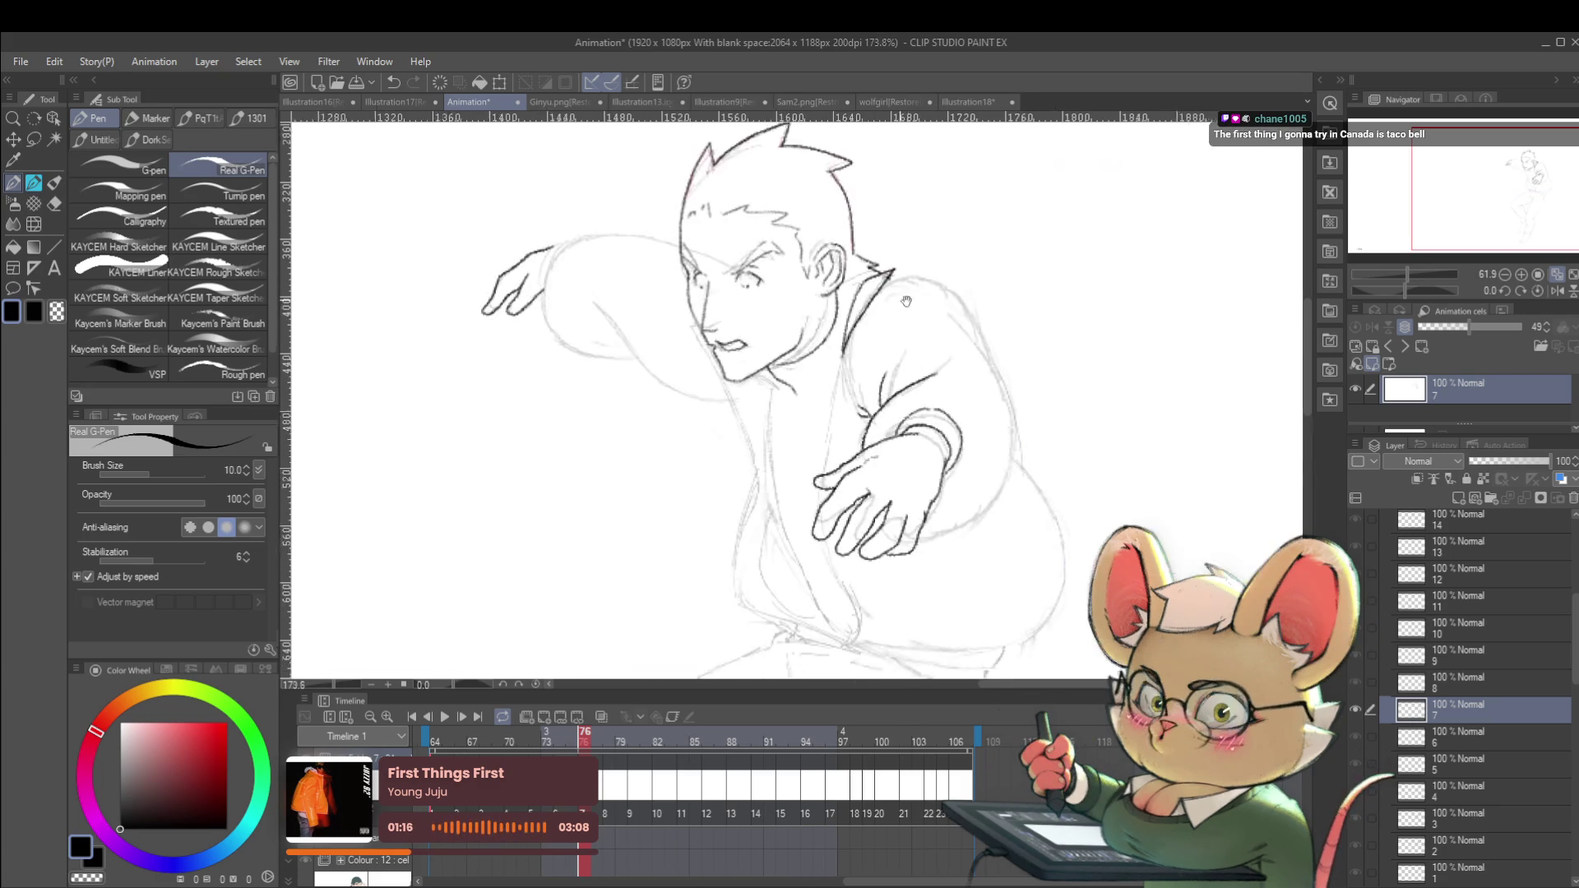
Toggle between neighbouring frames again to check the leaping motion before inking.
key(Left)
key(Right)
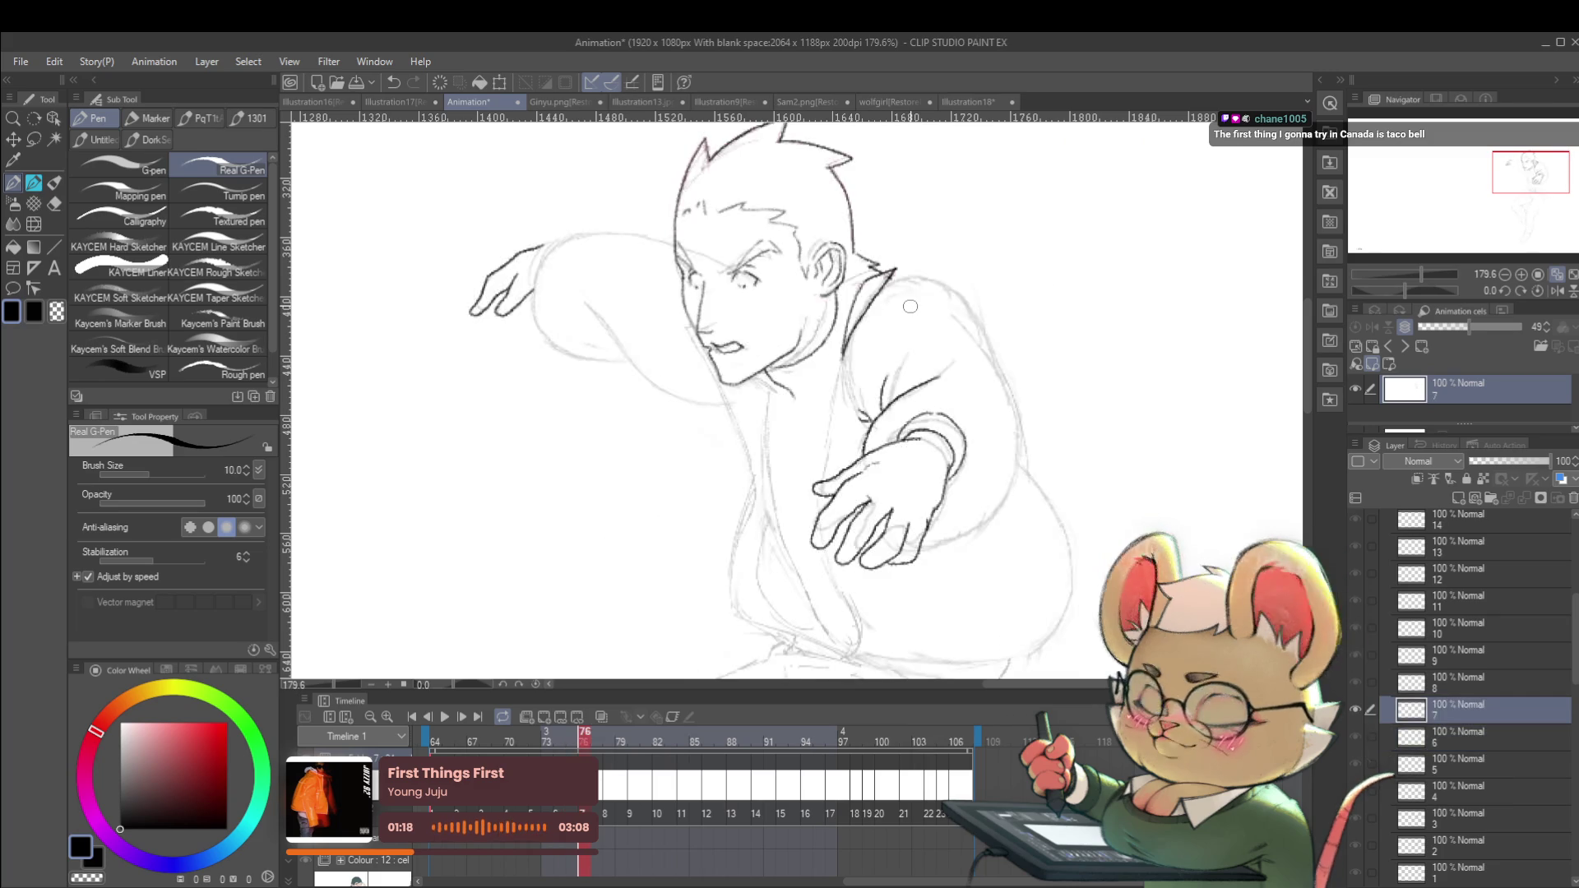
key(Left)
key(Right)
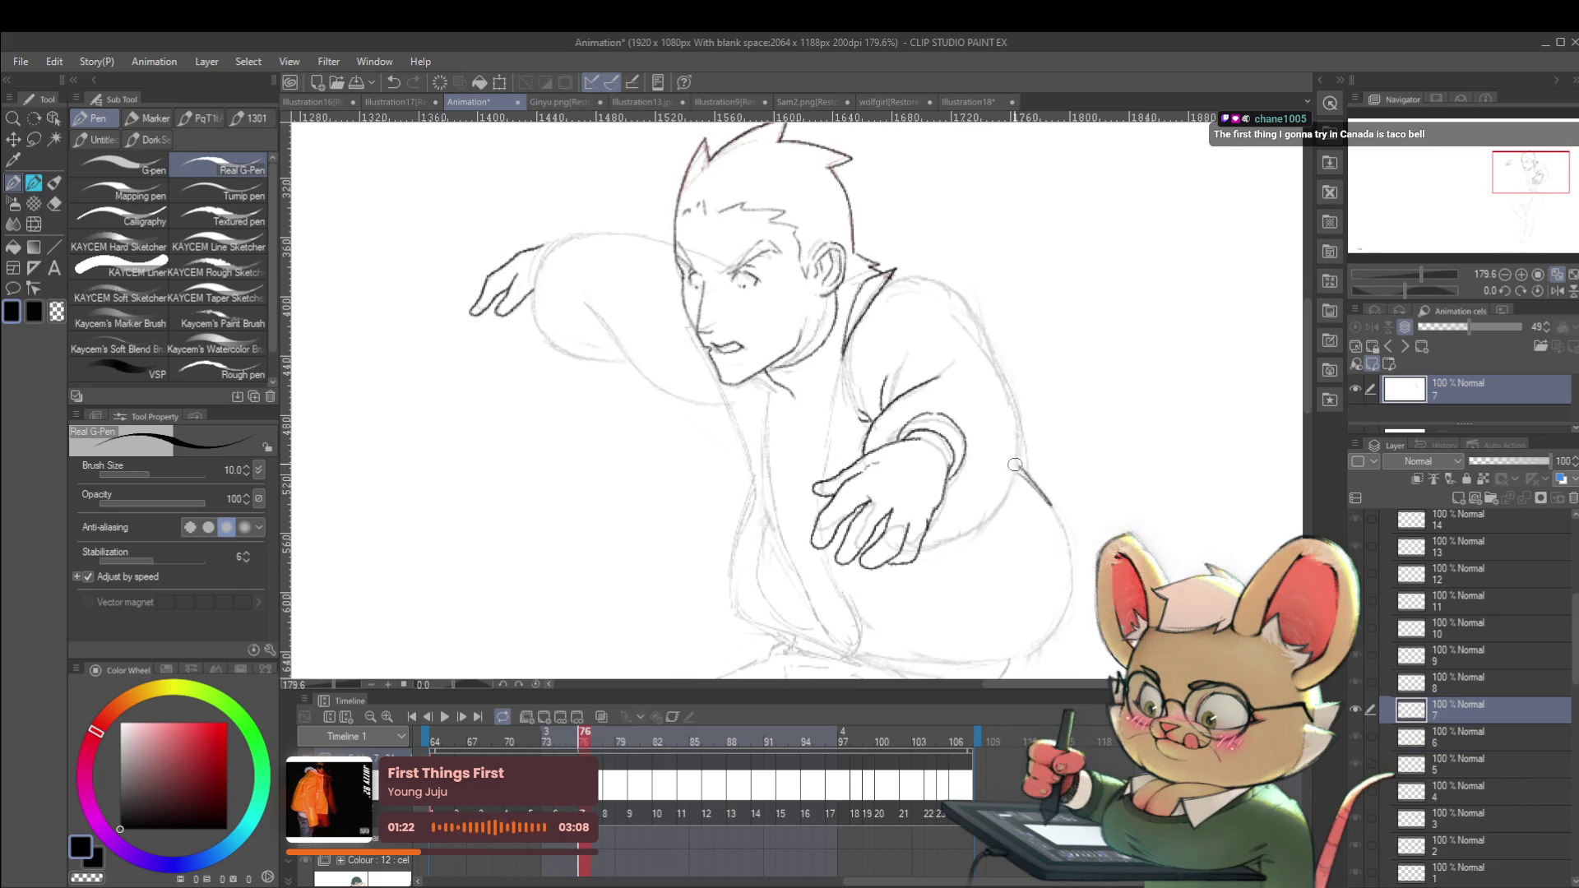
scroll(1028, 448, down, 5)
key(Left)
key(Right)
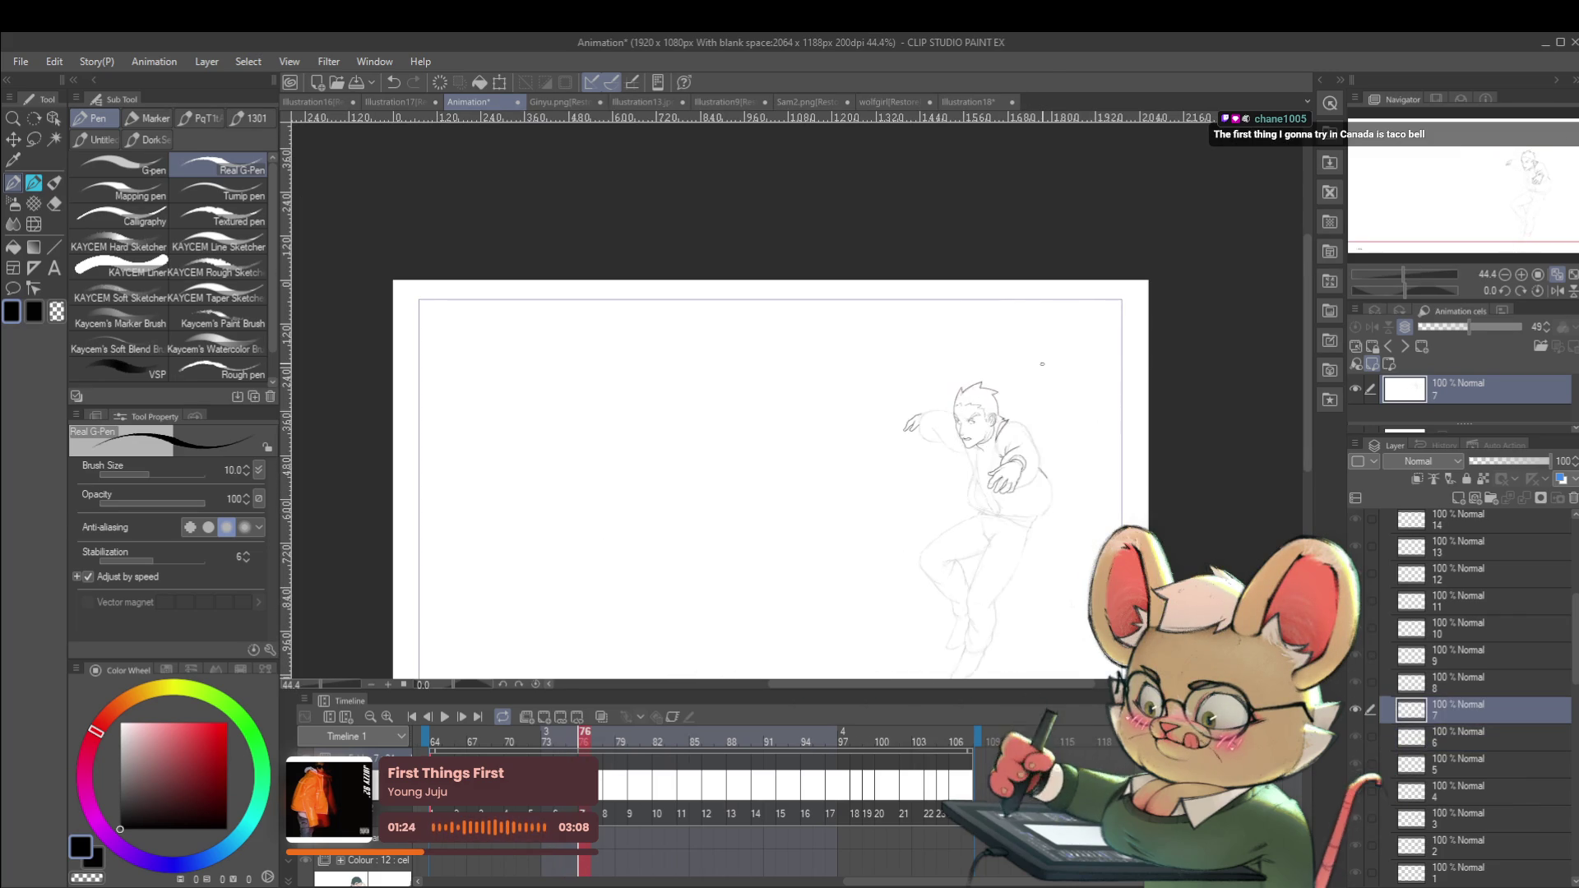
scroll(1061, 493, up, 5)
key(Left)
key(Right)
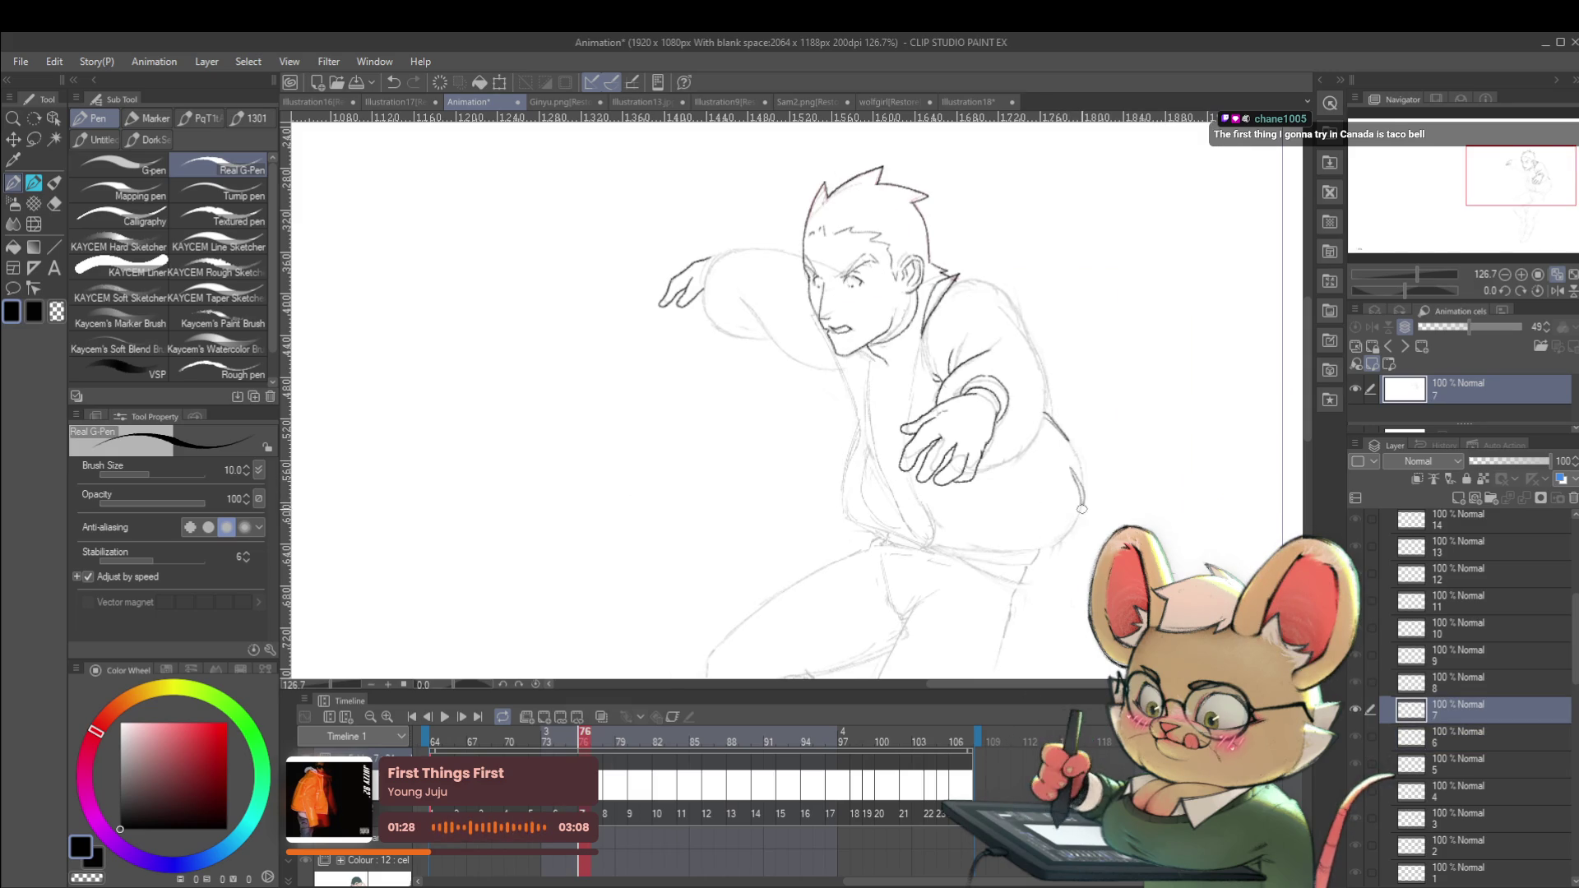
scroll(1094, 478, down, 5)
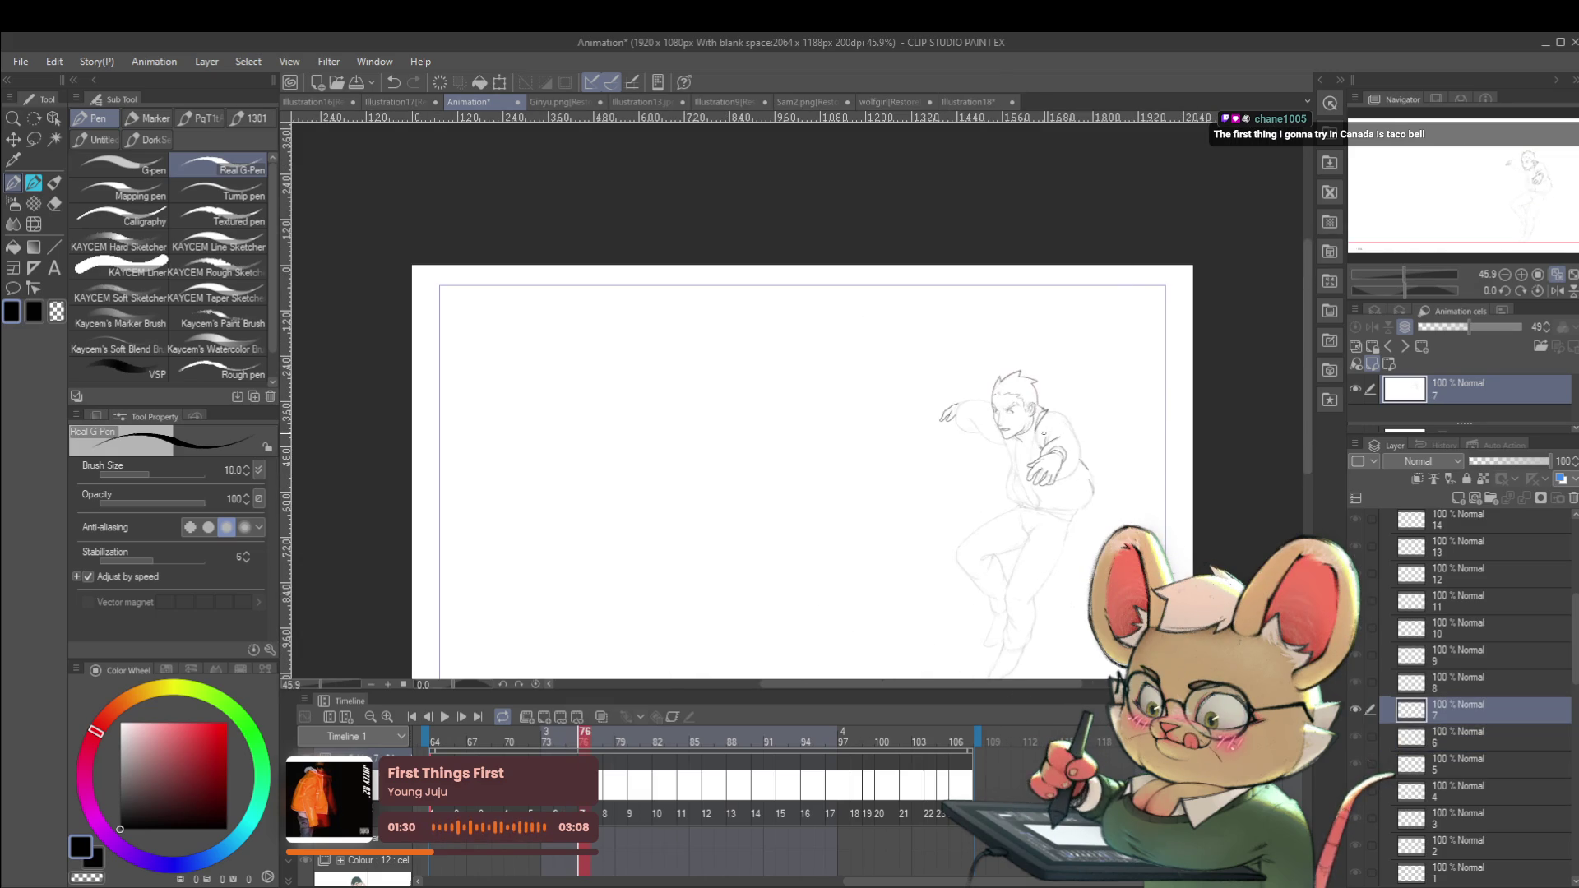
scroll(1043, 434, up, 5)
Ink the back contour down the figure's side, then recheck it against frame 75.
drag(1059, 453, 1080, 518)
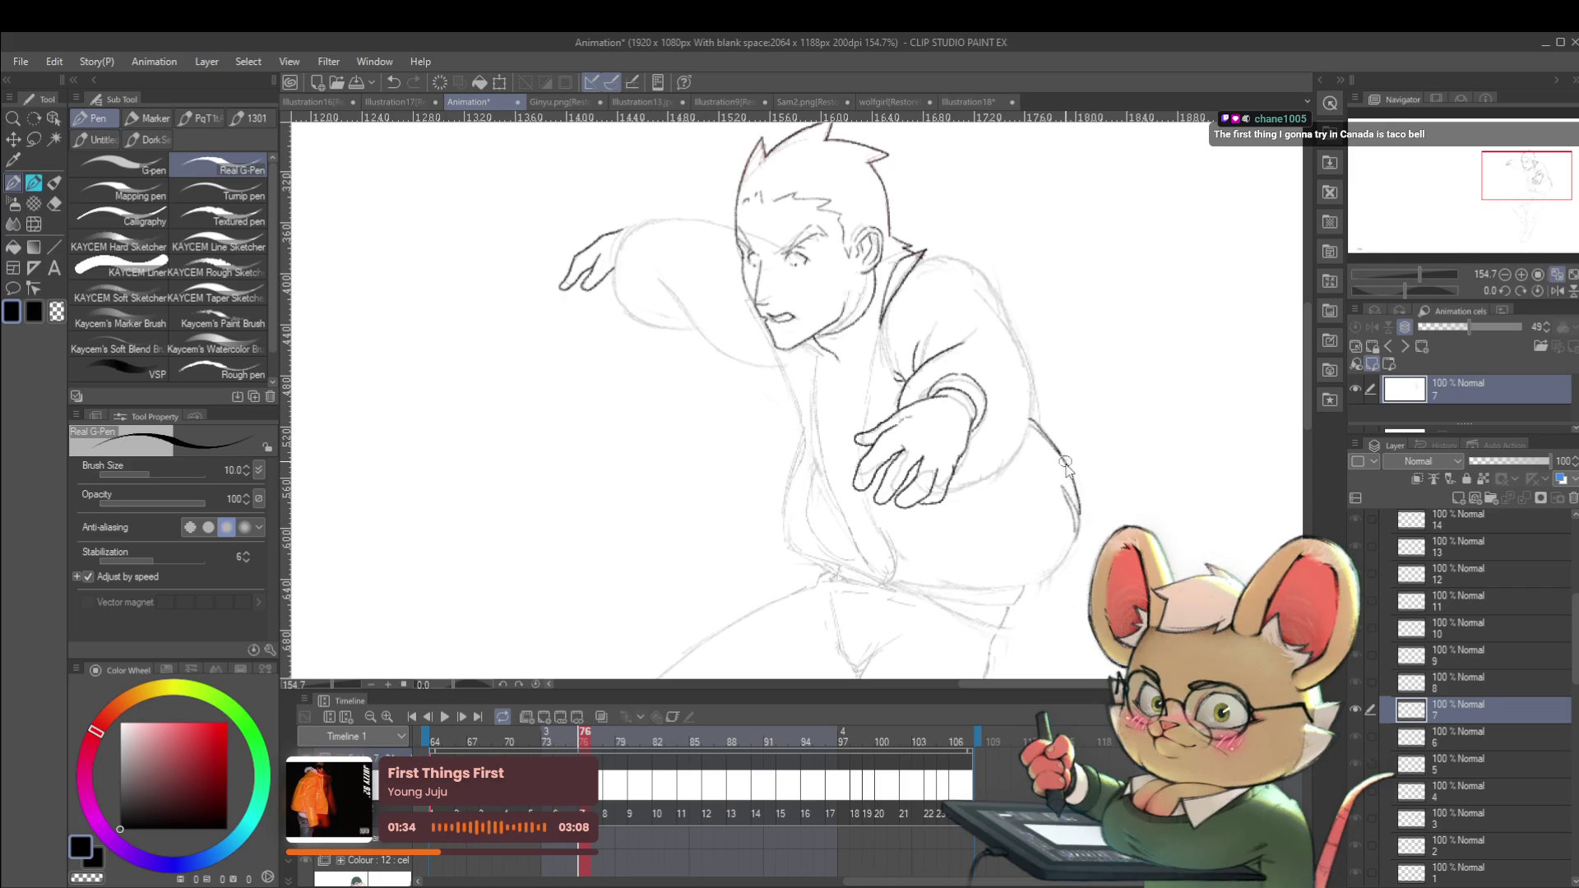
drag(1058, 452, 1077, 517)
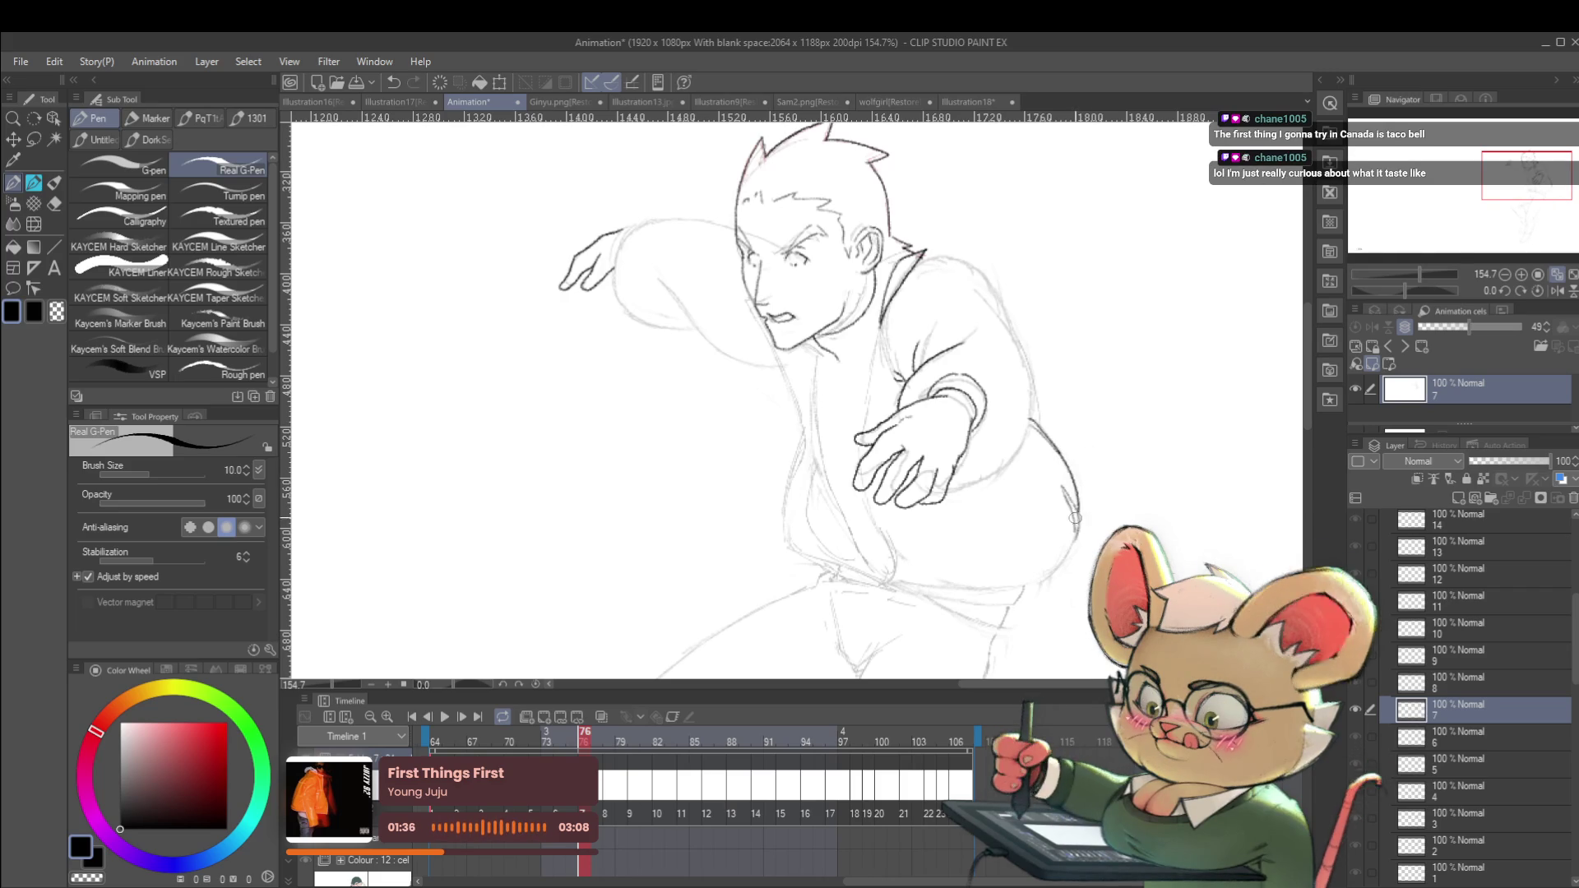
key(Right)
key(Left)
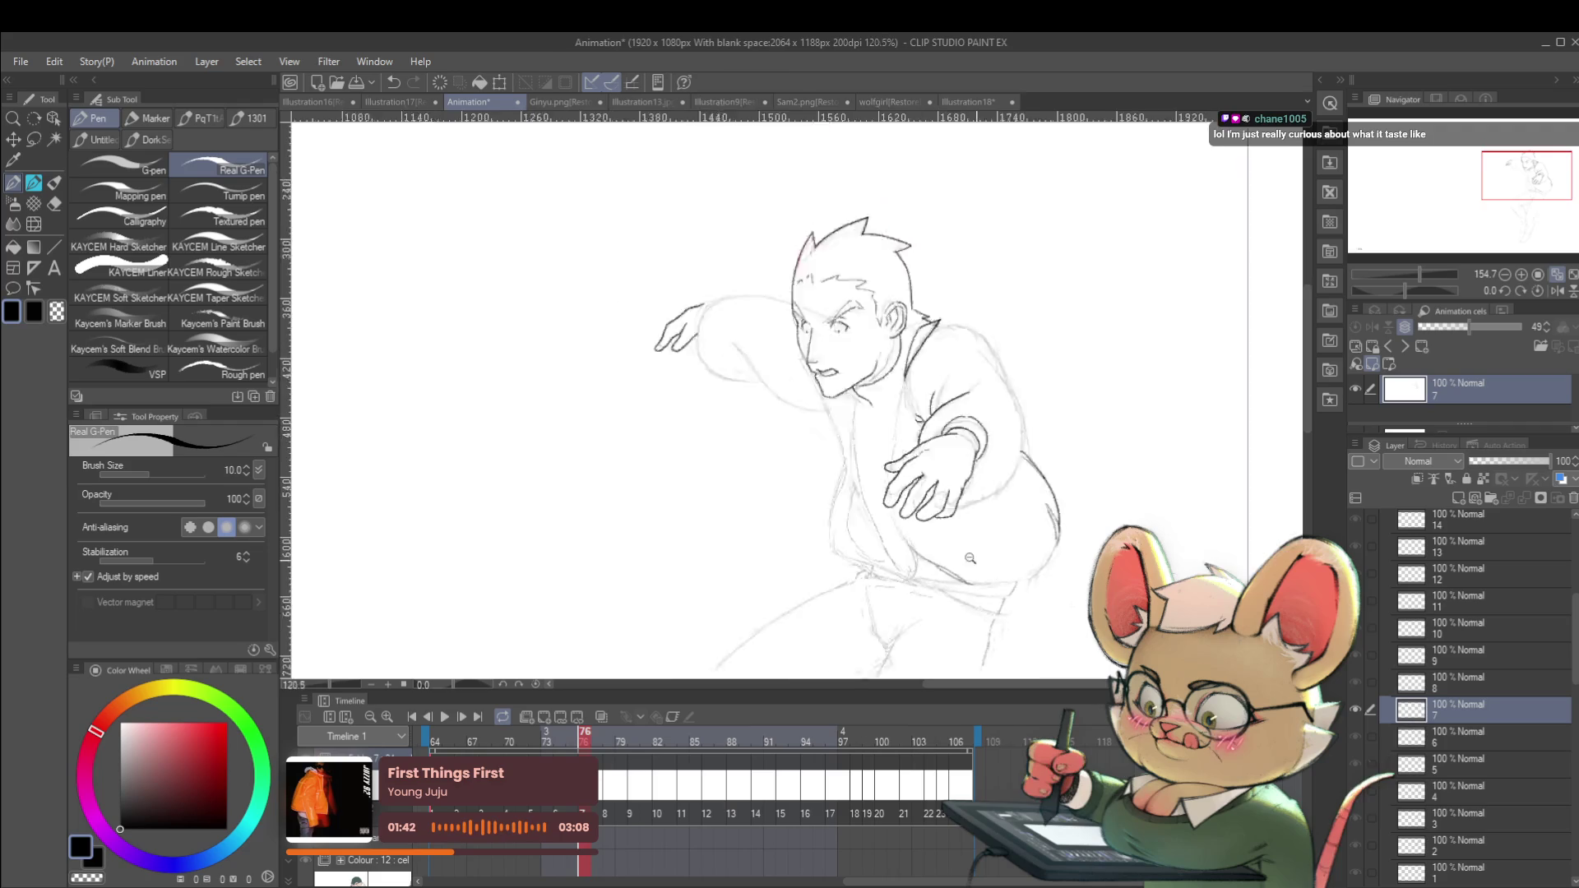
scroll(982, 564, down, 5)
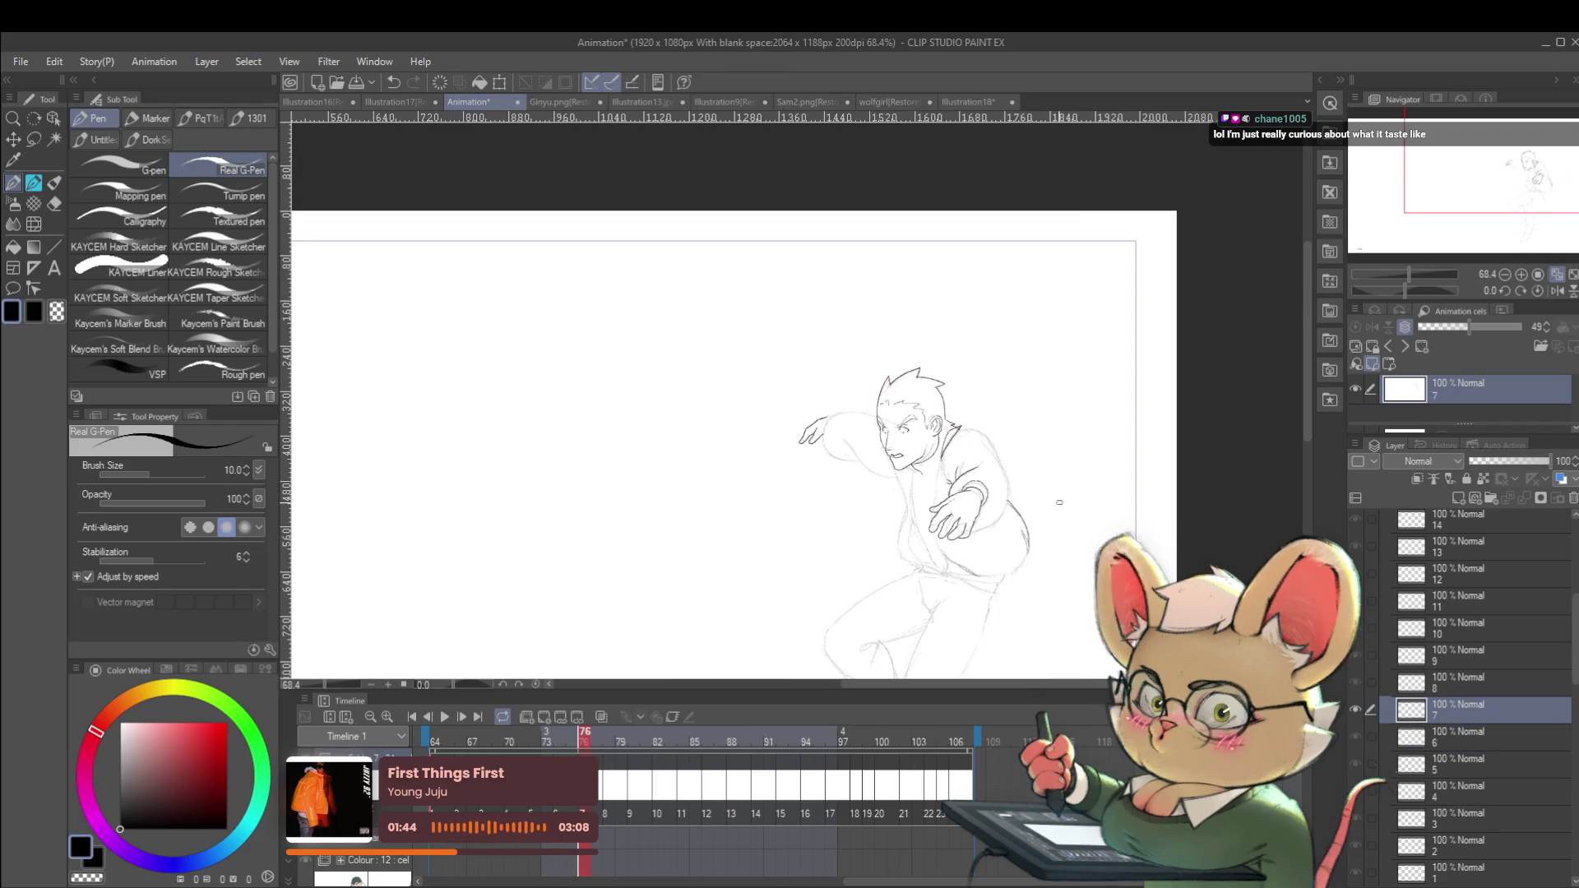
scroll(1056, 527, up, 5)
key(comma)
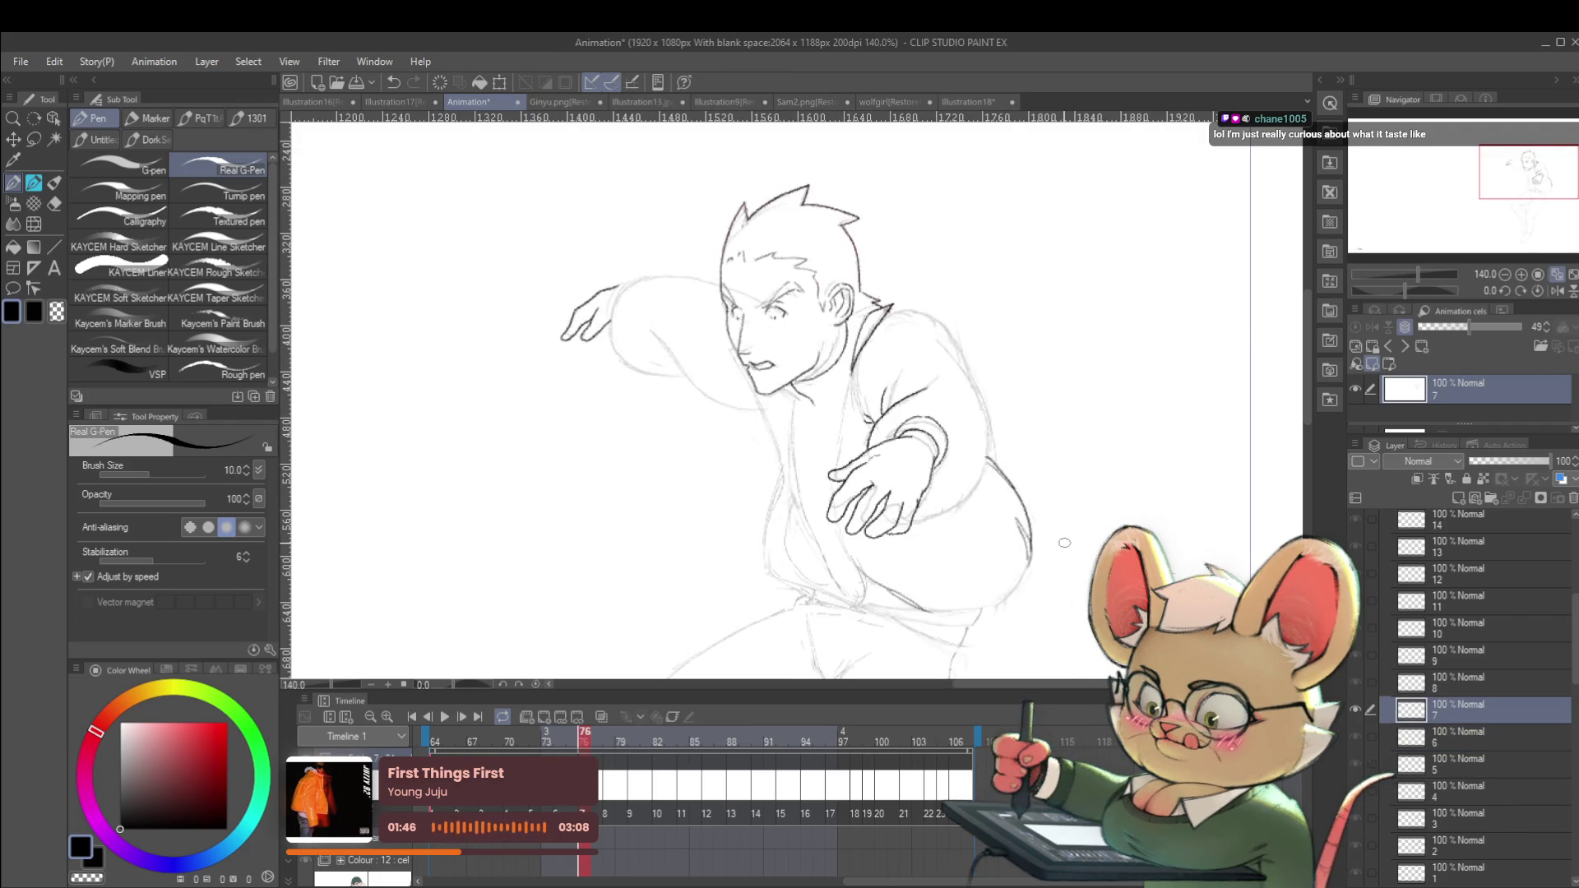
key(period)
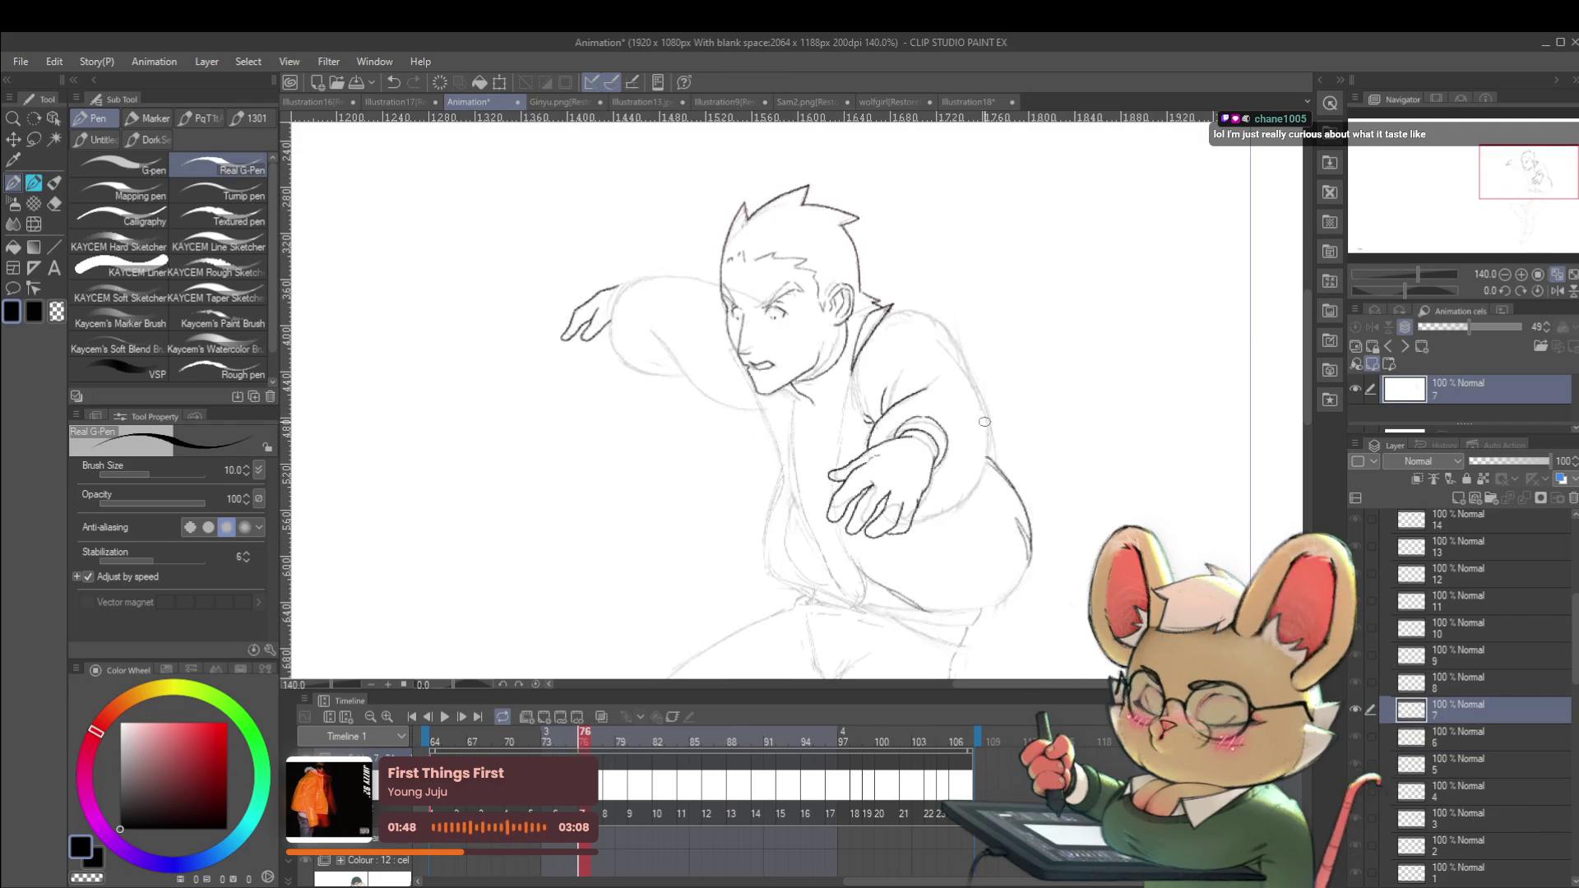
Ink the line from the hand into the forearm and darken the shoulder contour.
drag(999, 476, 1006, 492)
key(comma)
key(period)
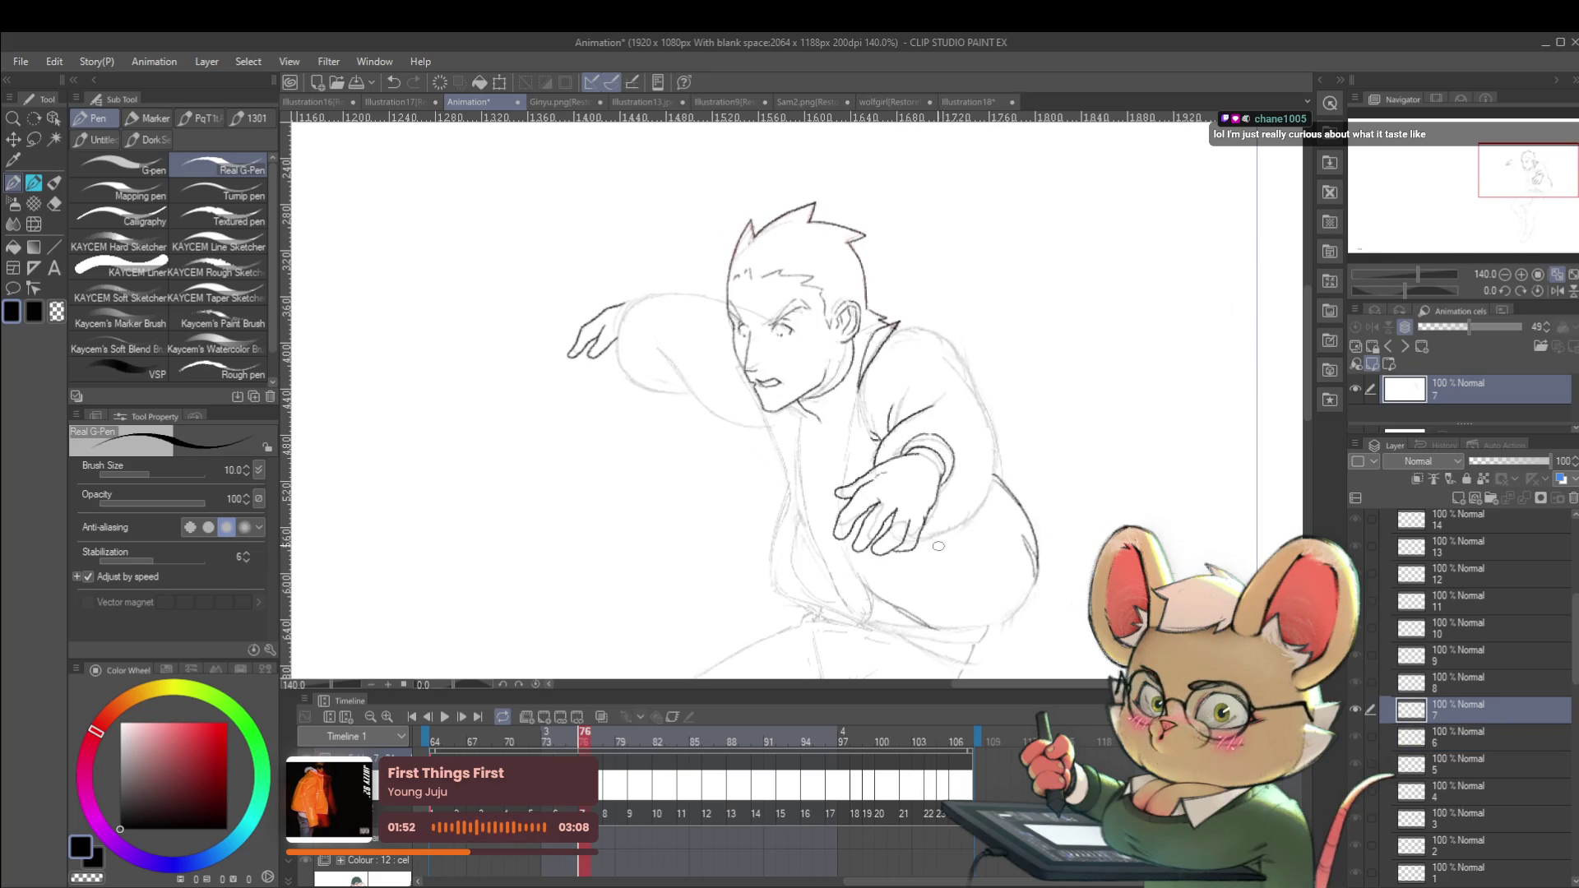
key(comma)
key(period)
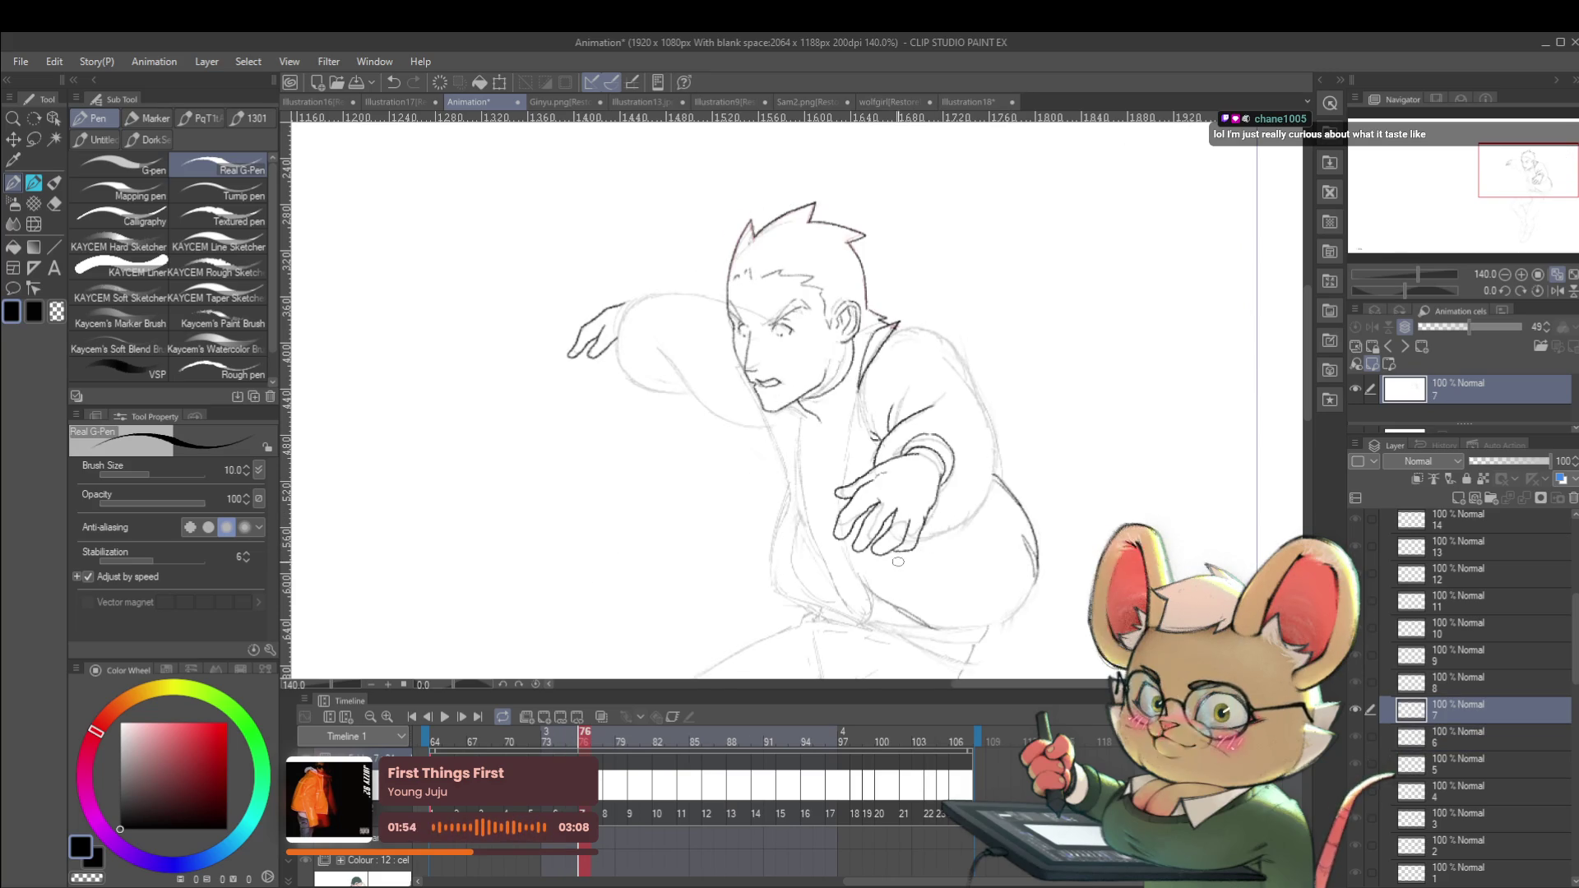
drag(930, 542, 958, 557)
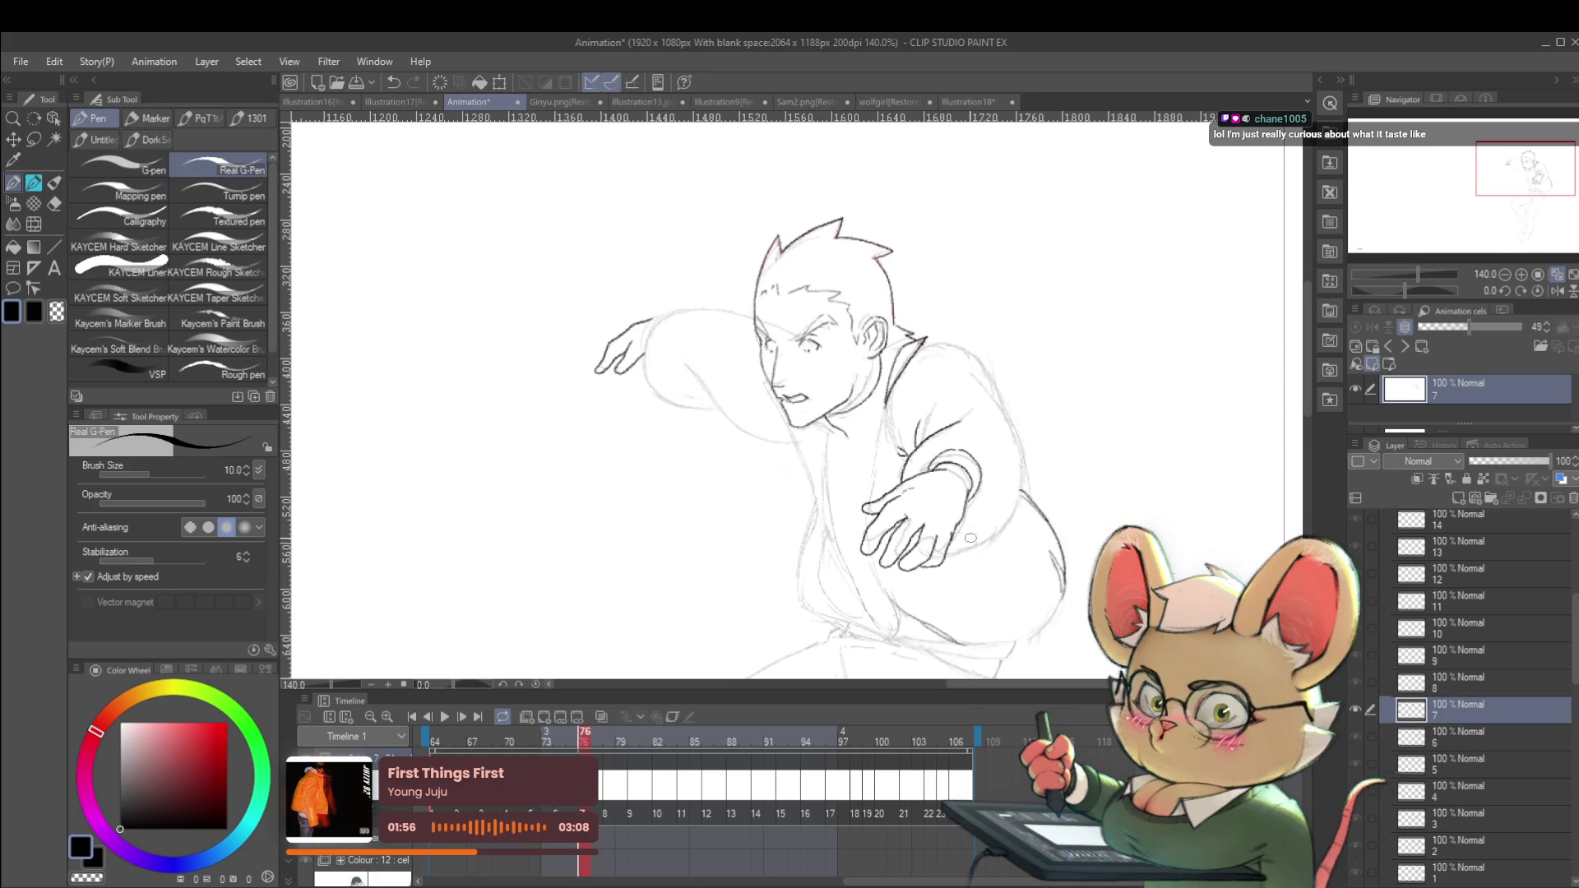
mouse_move(952, 535)
mouse_down()
mouse_move(1007, 518)
mouse_move(1023, 494)
mouse_up()
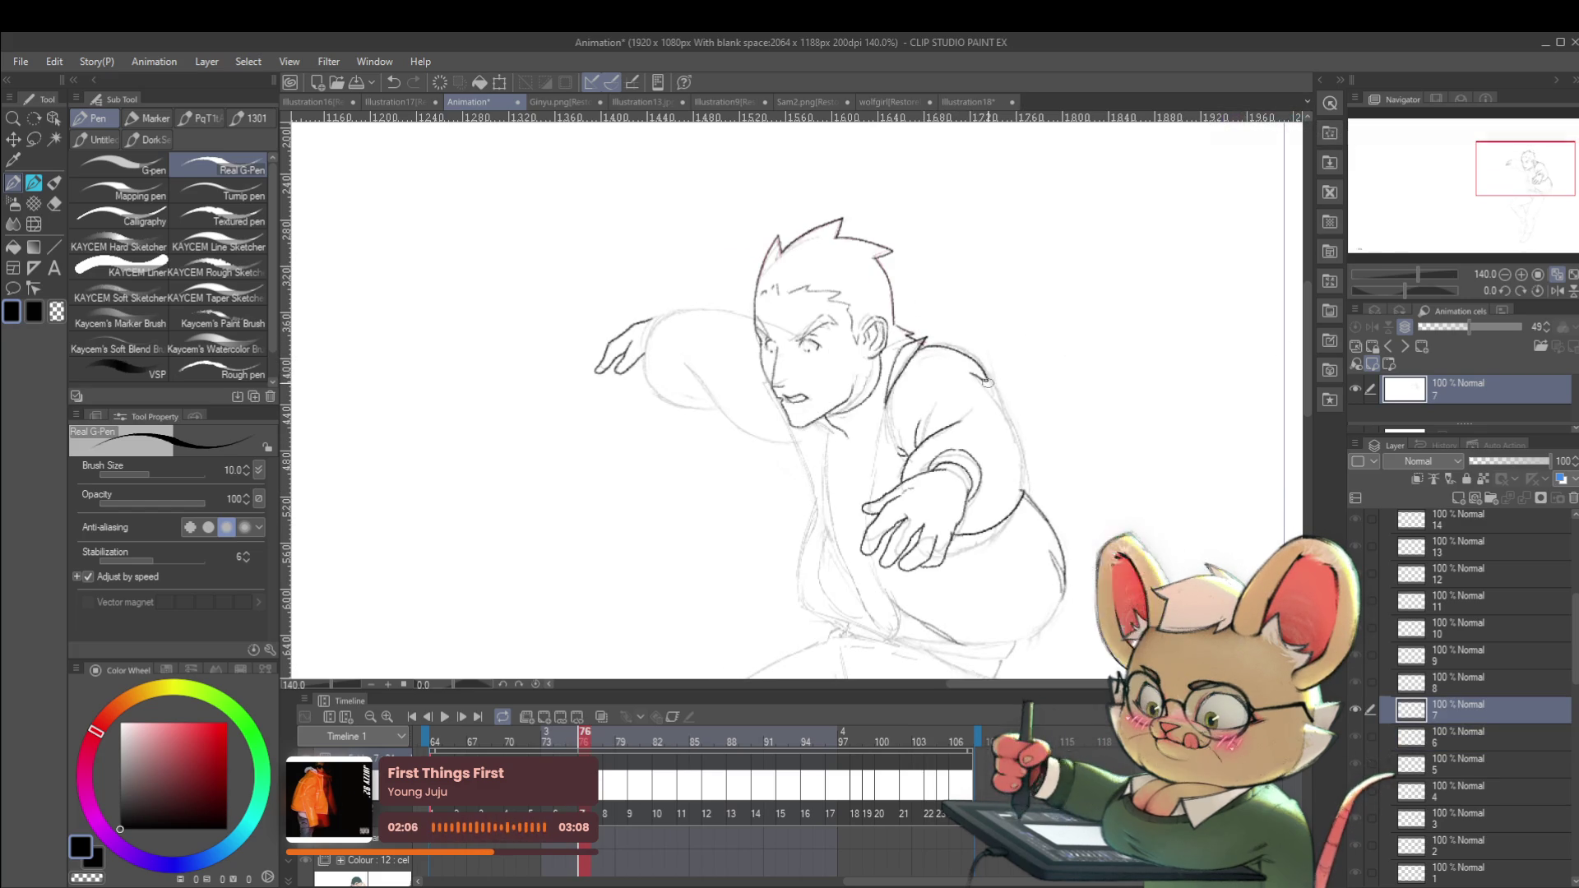
drag(1023, 446, 1023, 501)
scroll(1029, 468, down, 5)
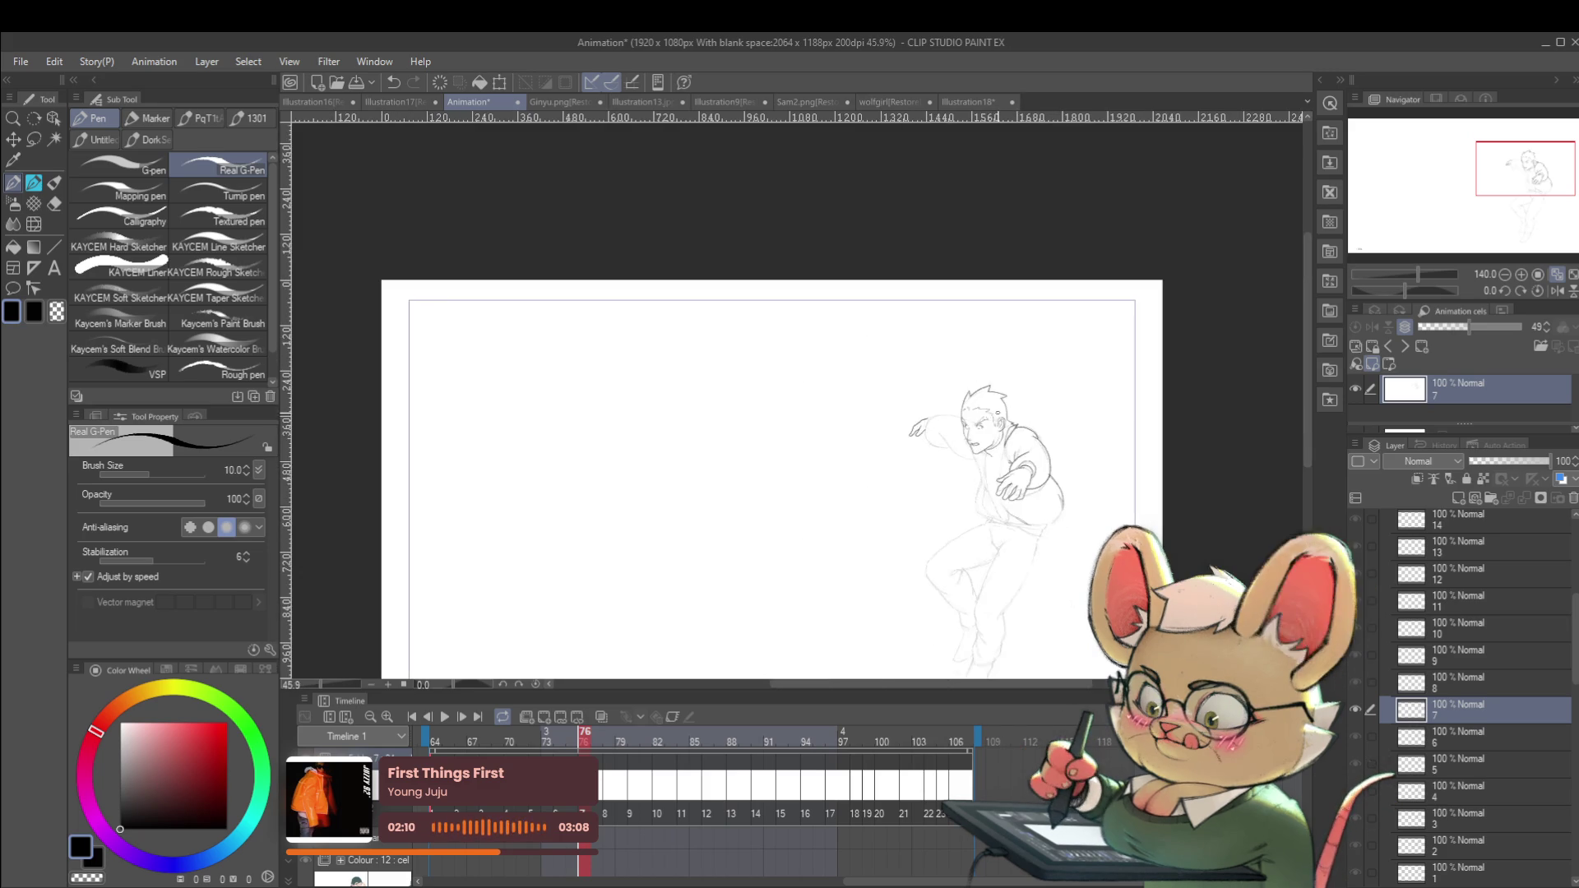
Check cel 7 in mirrored view against frame 75, then restore the normal view.
click(1556, 291)
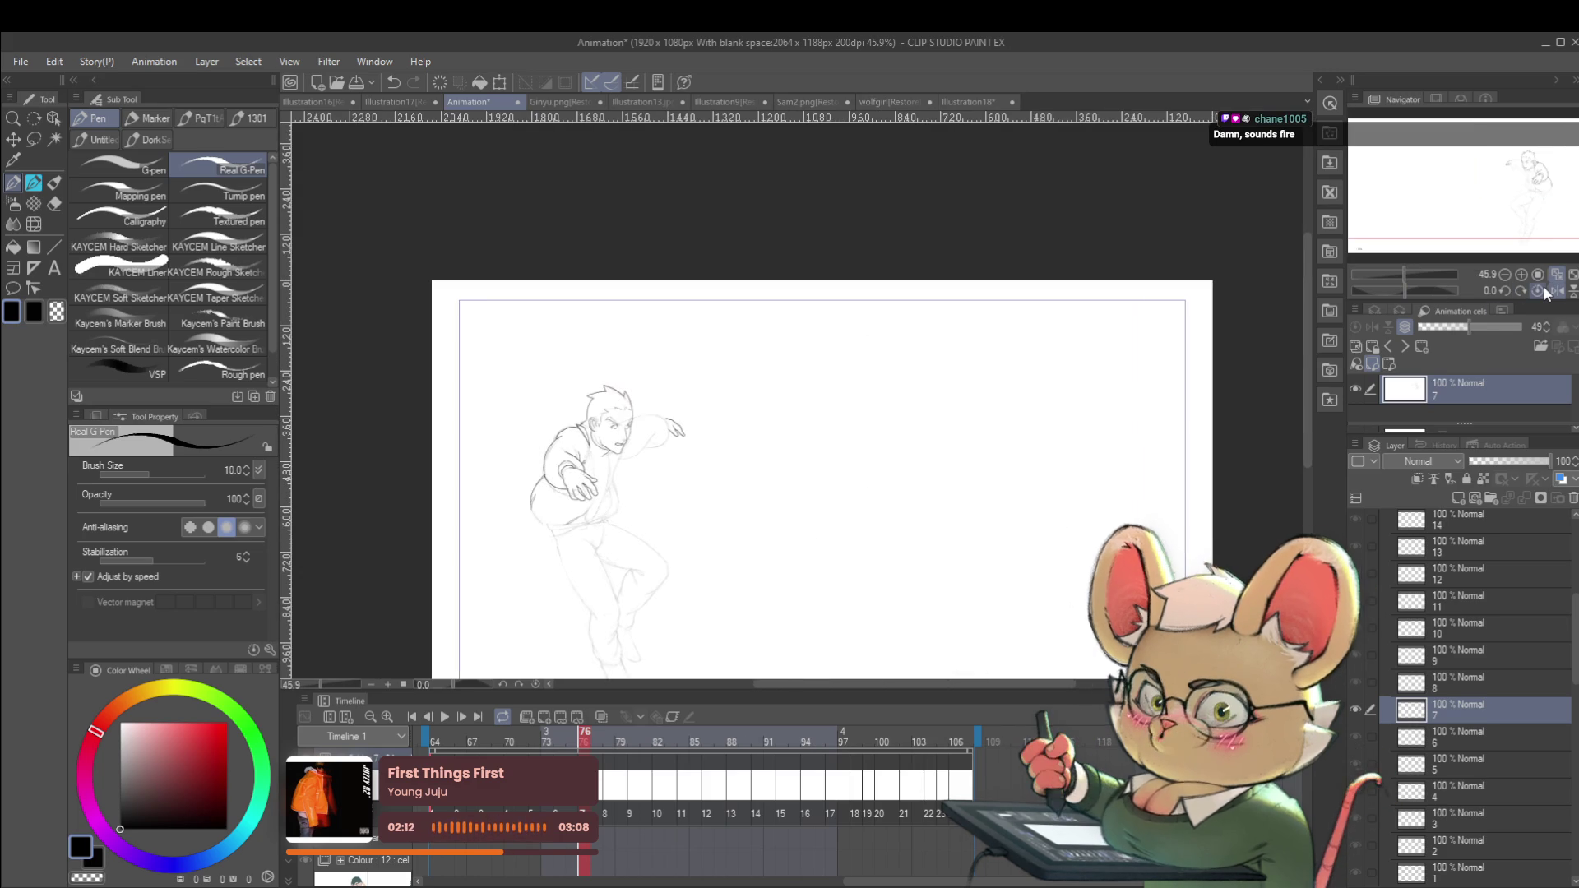
scroll(640, 469, up, 5)
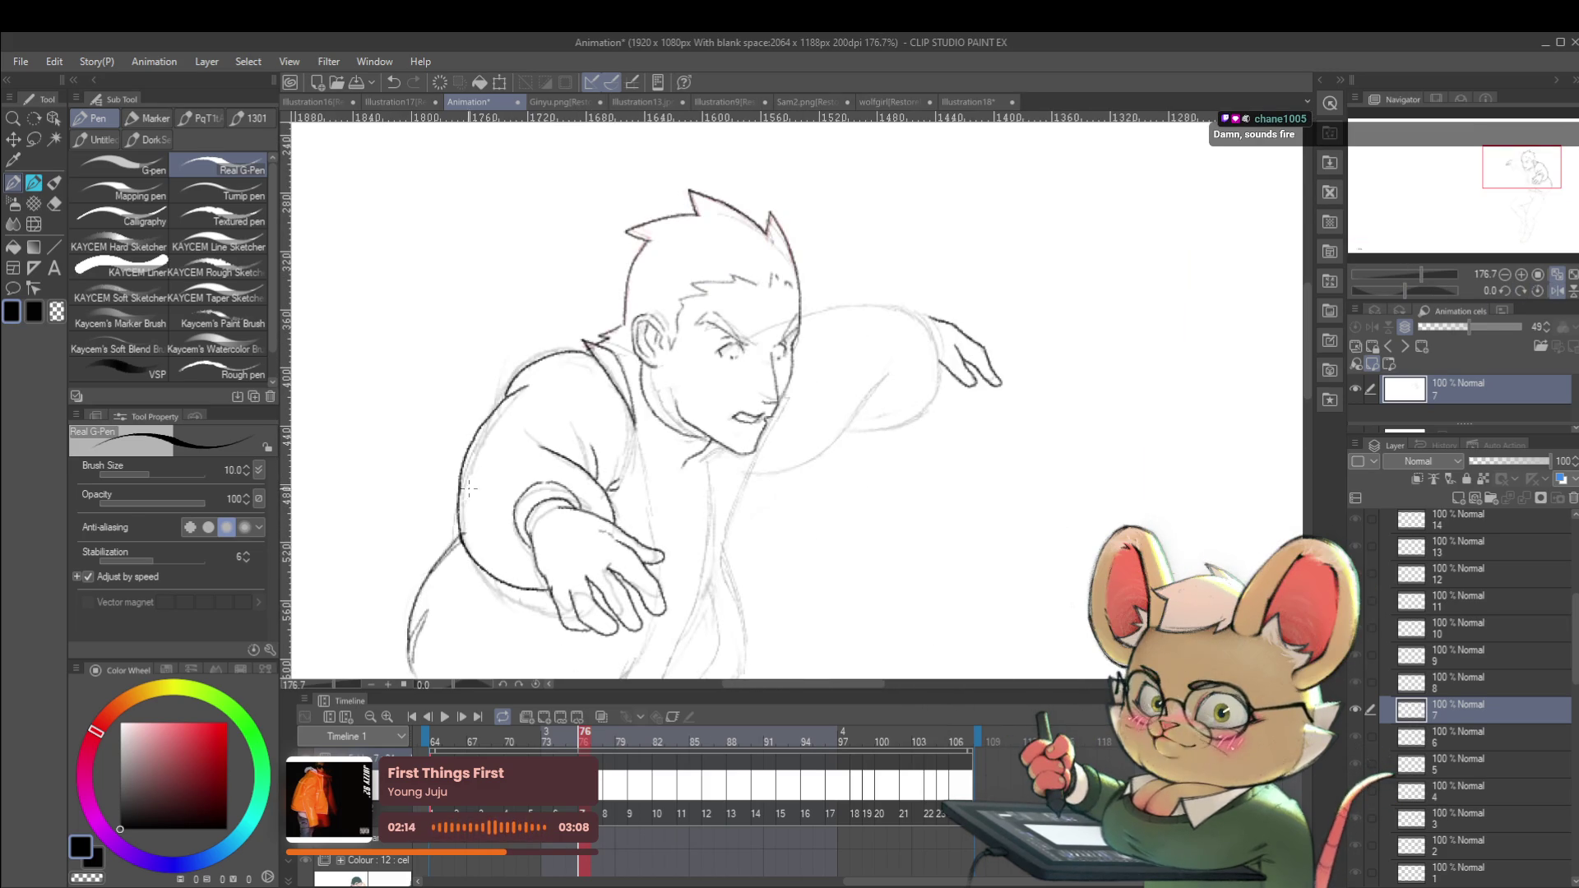
key(ctrl+Left)
key(ctrl+Right)
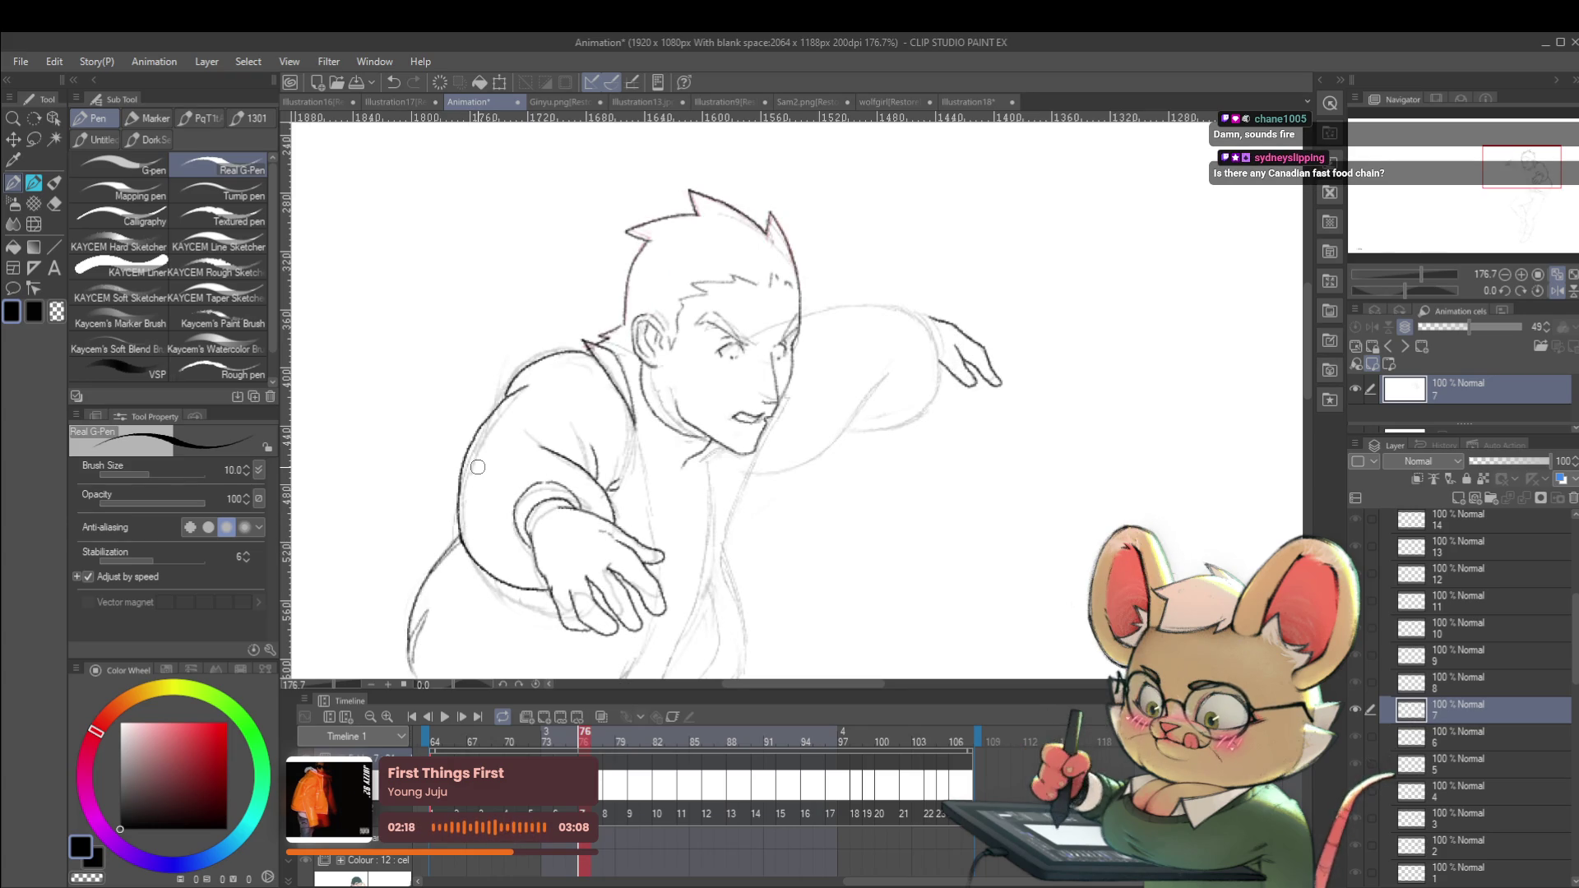
drag(562, 455, 608, 449)
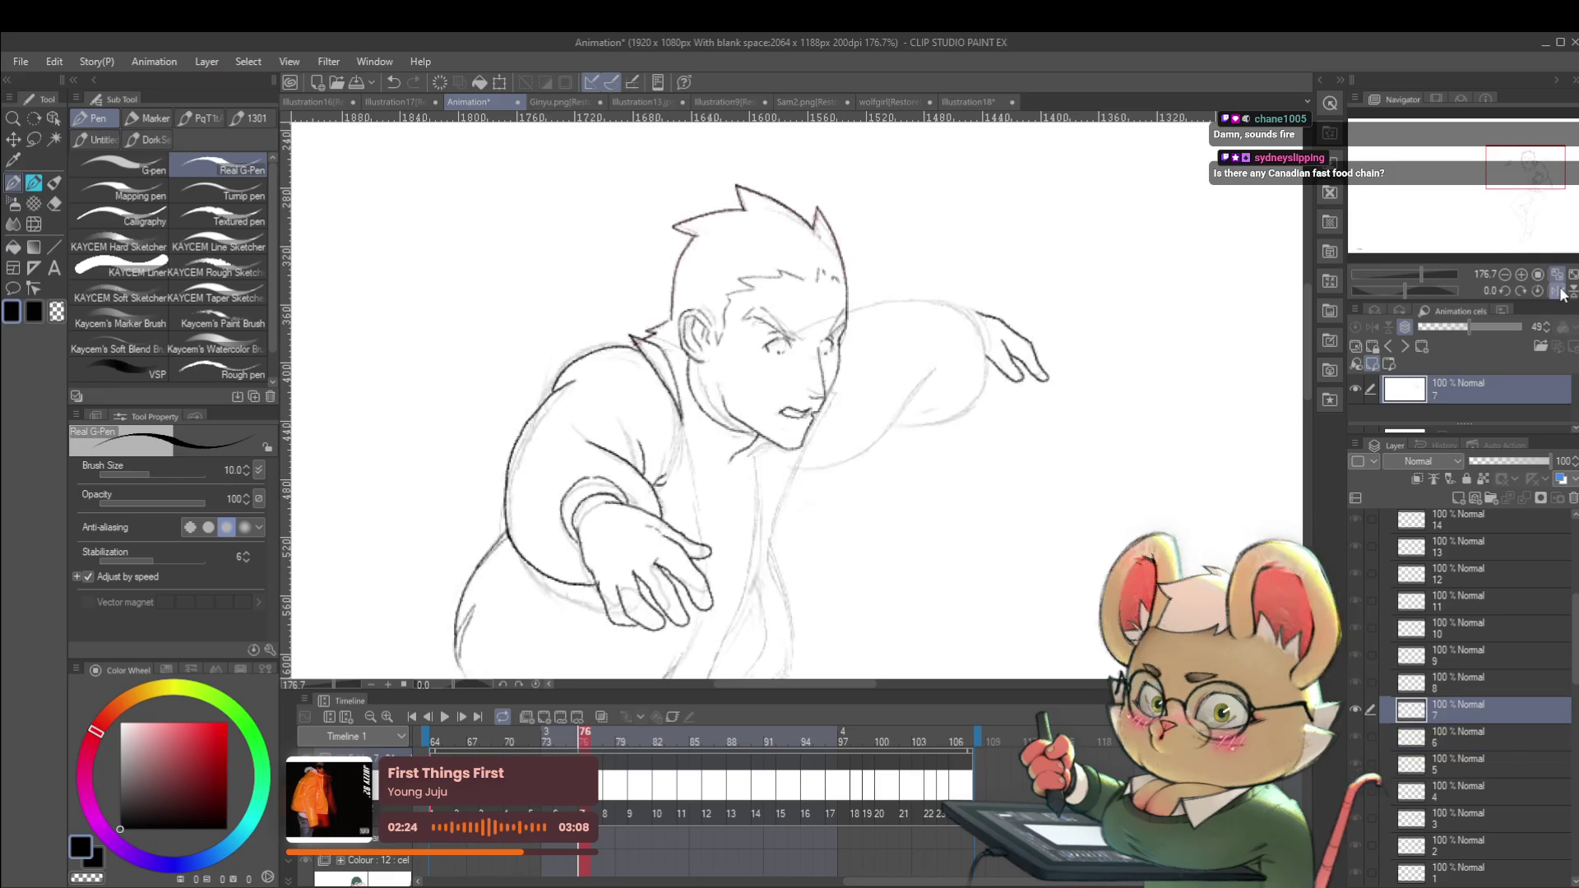
key(h)
Ink the underside of the man's flung-back rear arm with the G-pen.
key(alt+bracketleft)
key(alt+bracketright)
scroll(973, 459, up, 2)
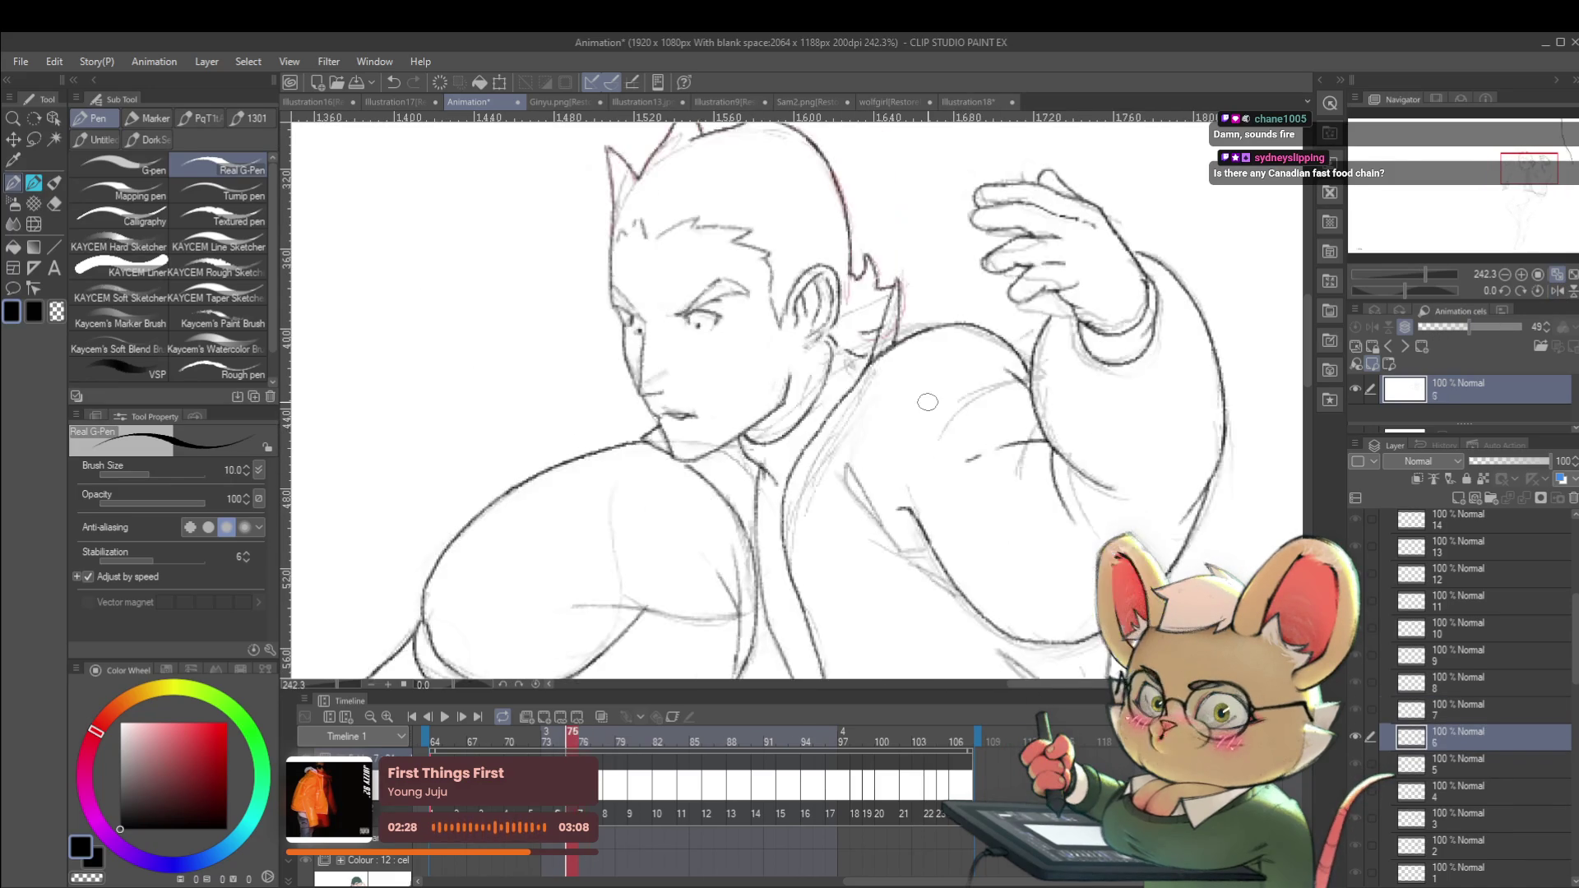
scroll(930, 416, down, 2)
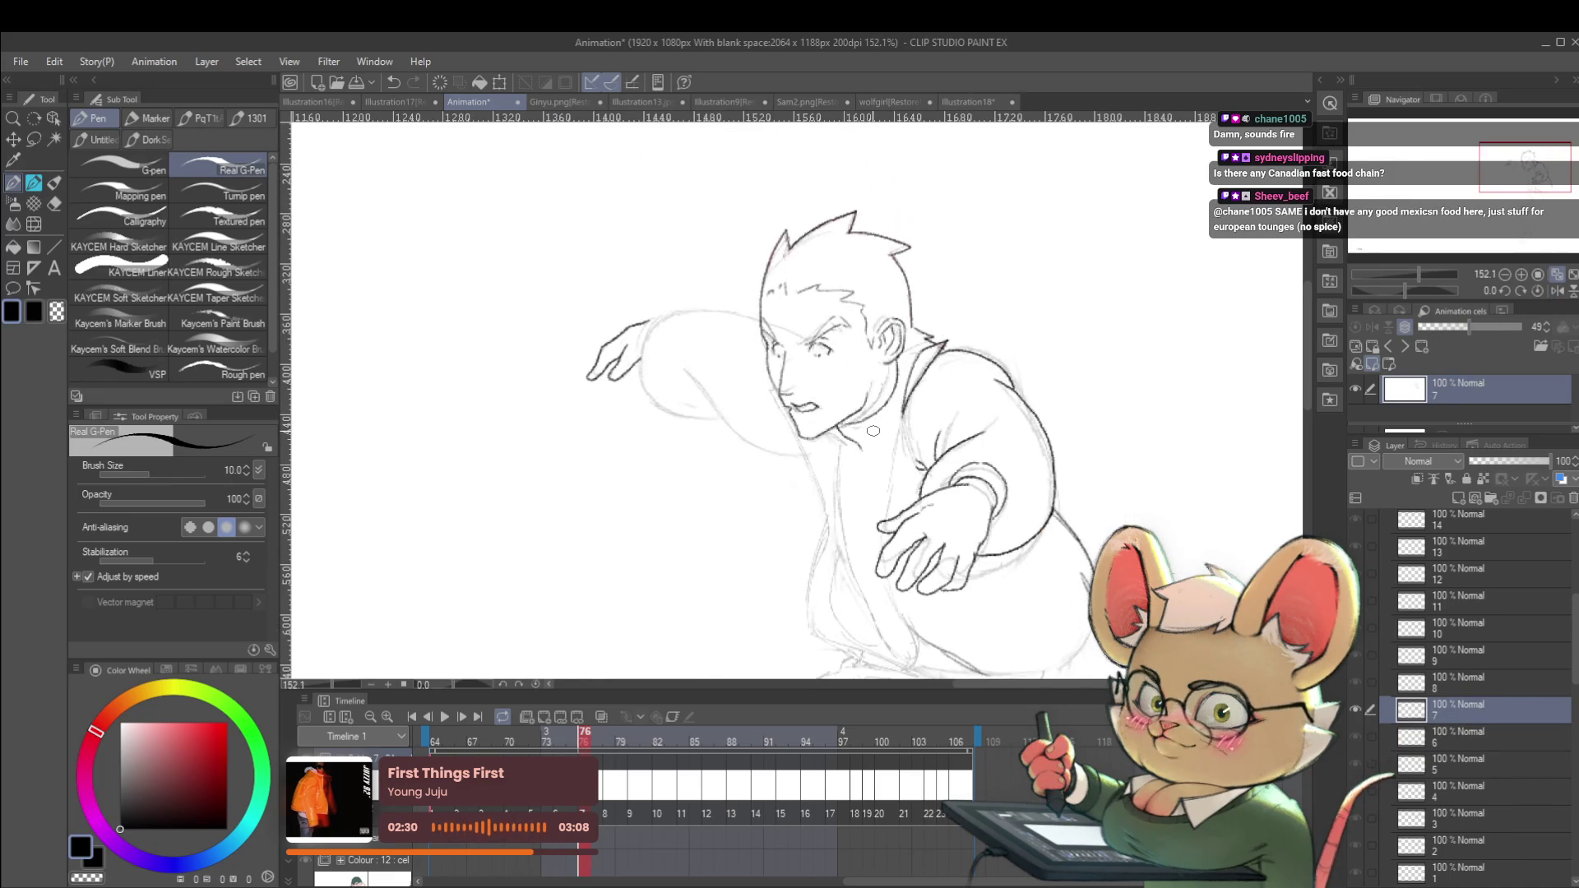
scroll(695, 373, up, 3)
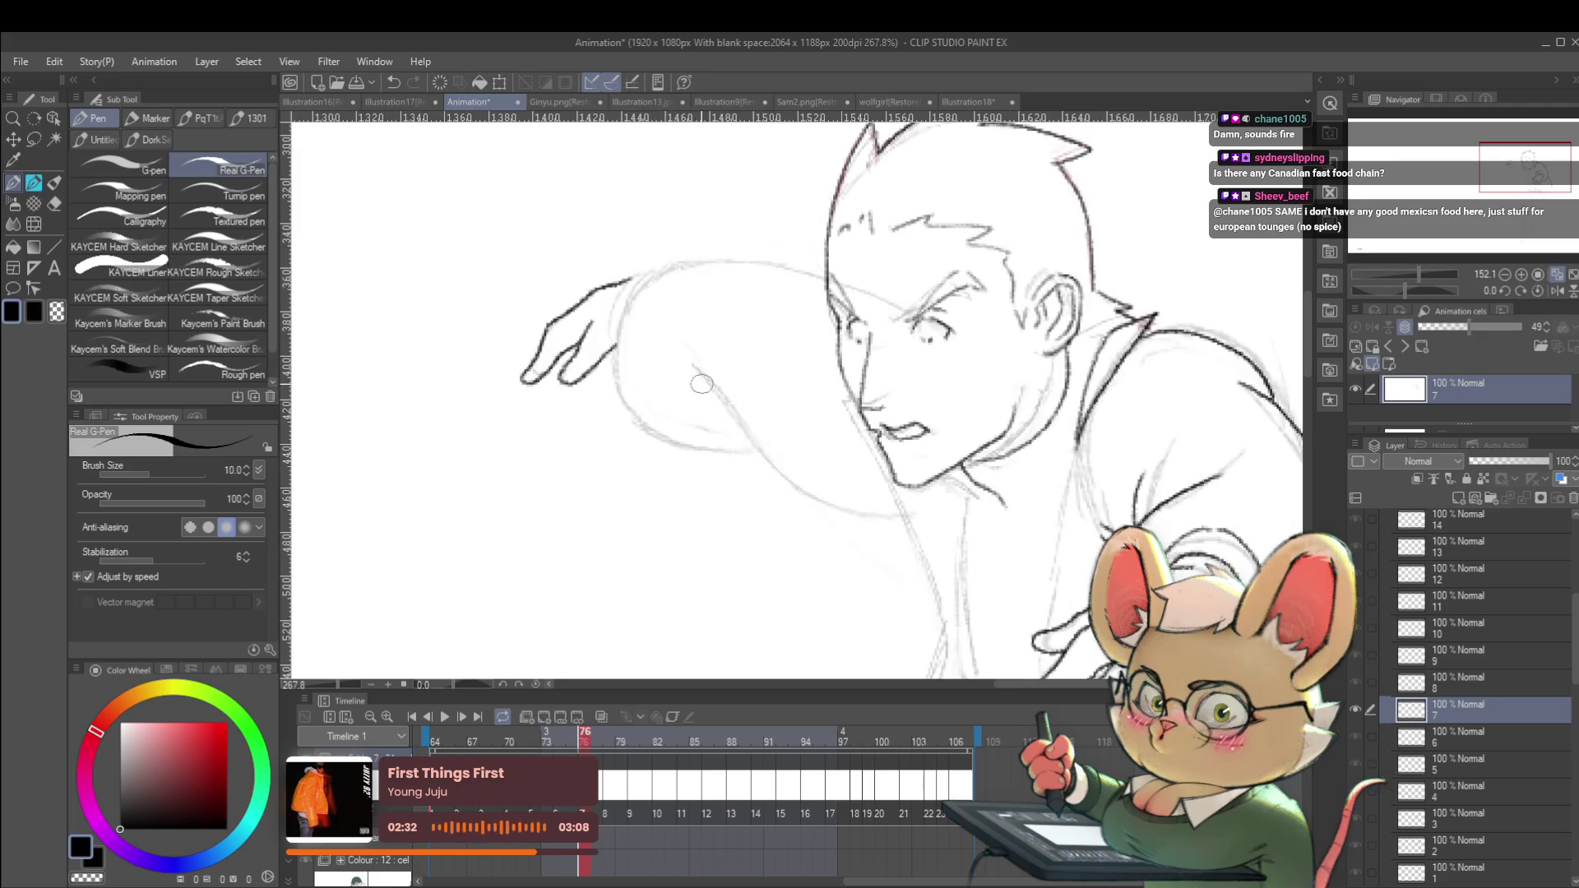
mouse_move(617, 334)
mouse_down()
mouse_move(630, 405)
mouse_move(689, 426)
mouse_up()
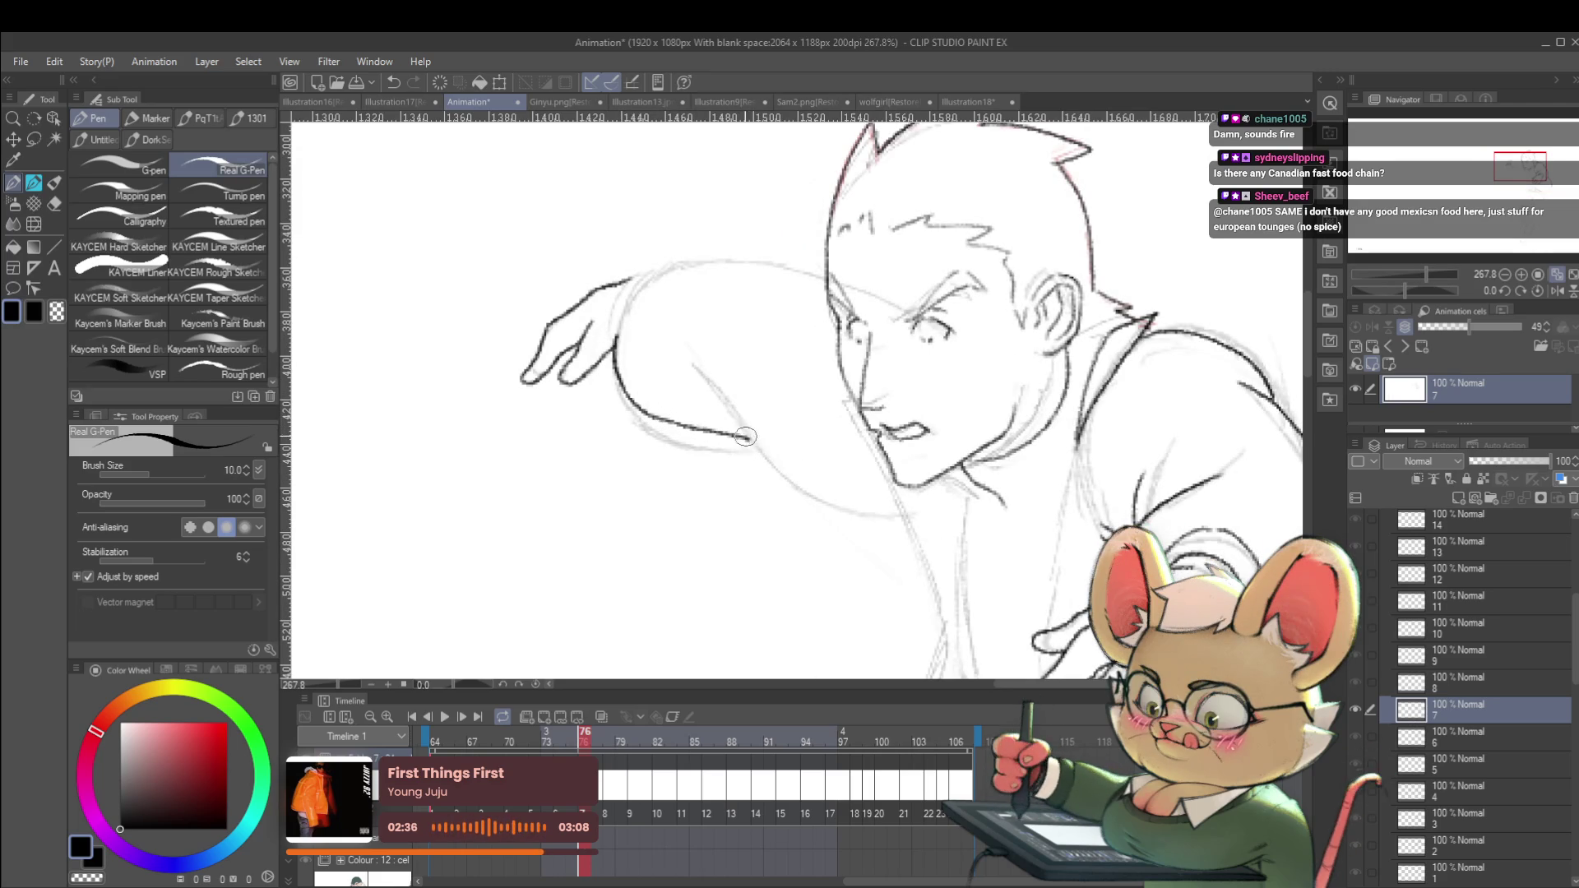
scroll(744, 438, down, 5)
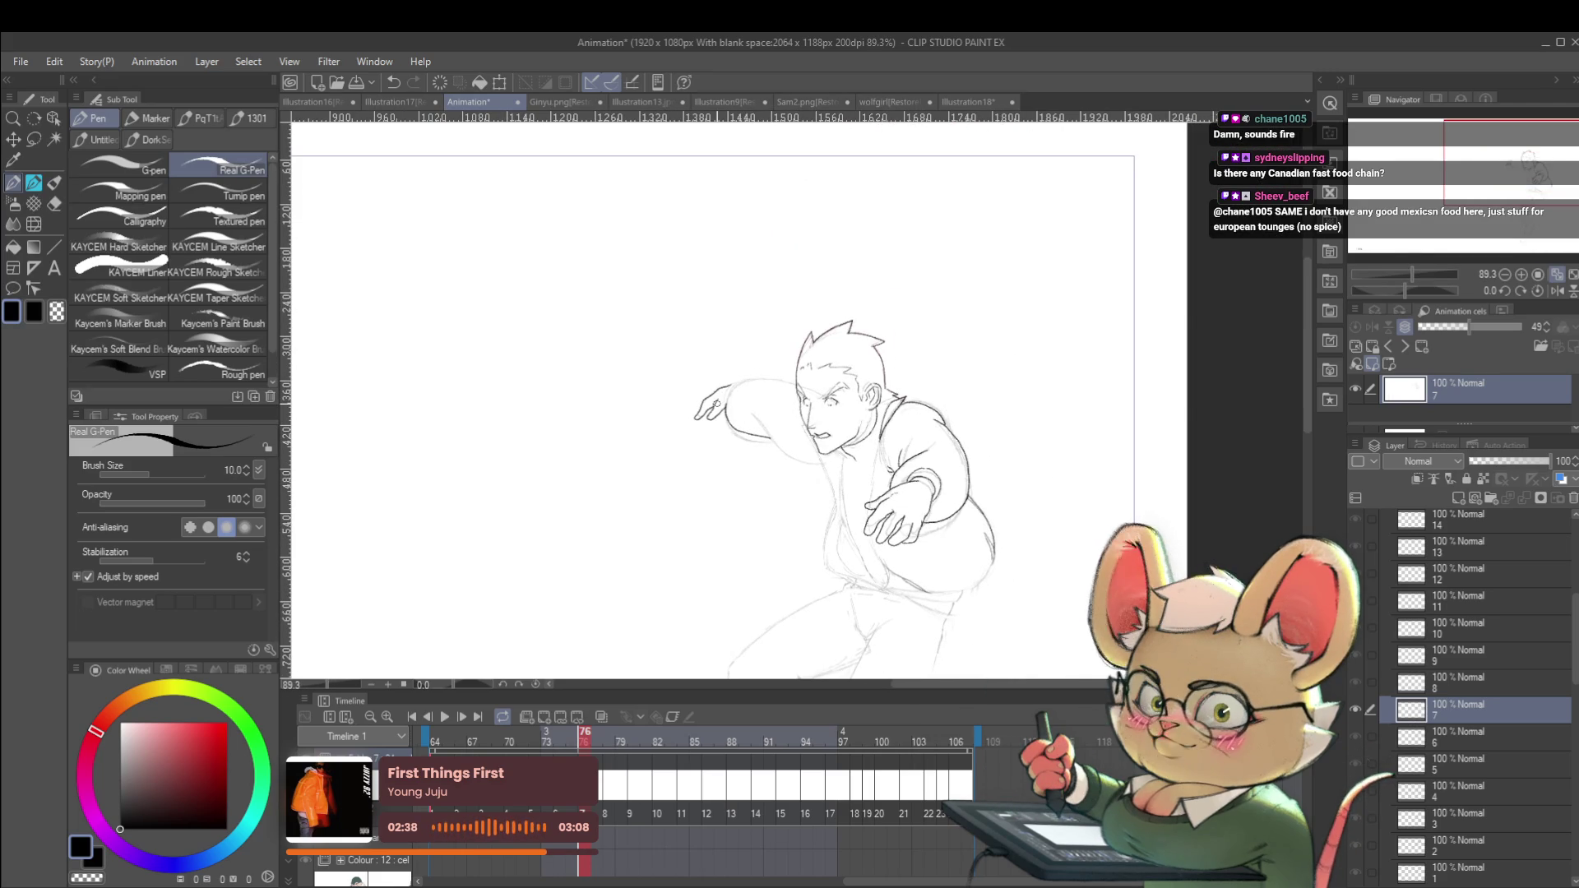
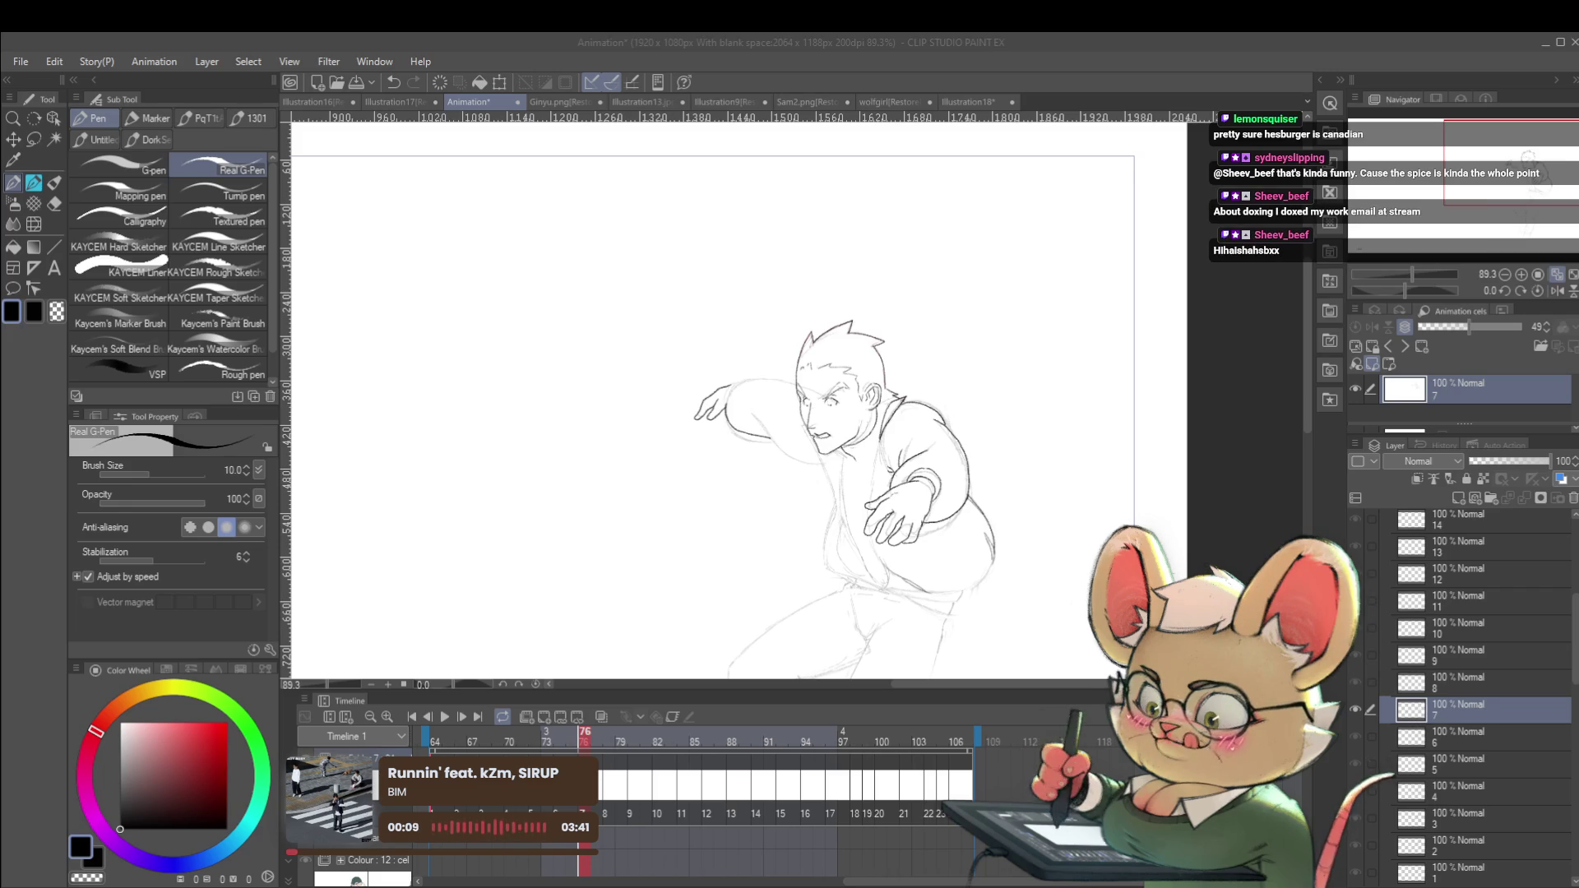
Zoom in on the figure and ink the torso's left contour over the sketch.
click(1074, 445)
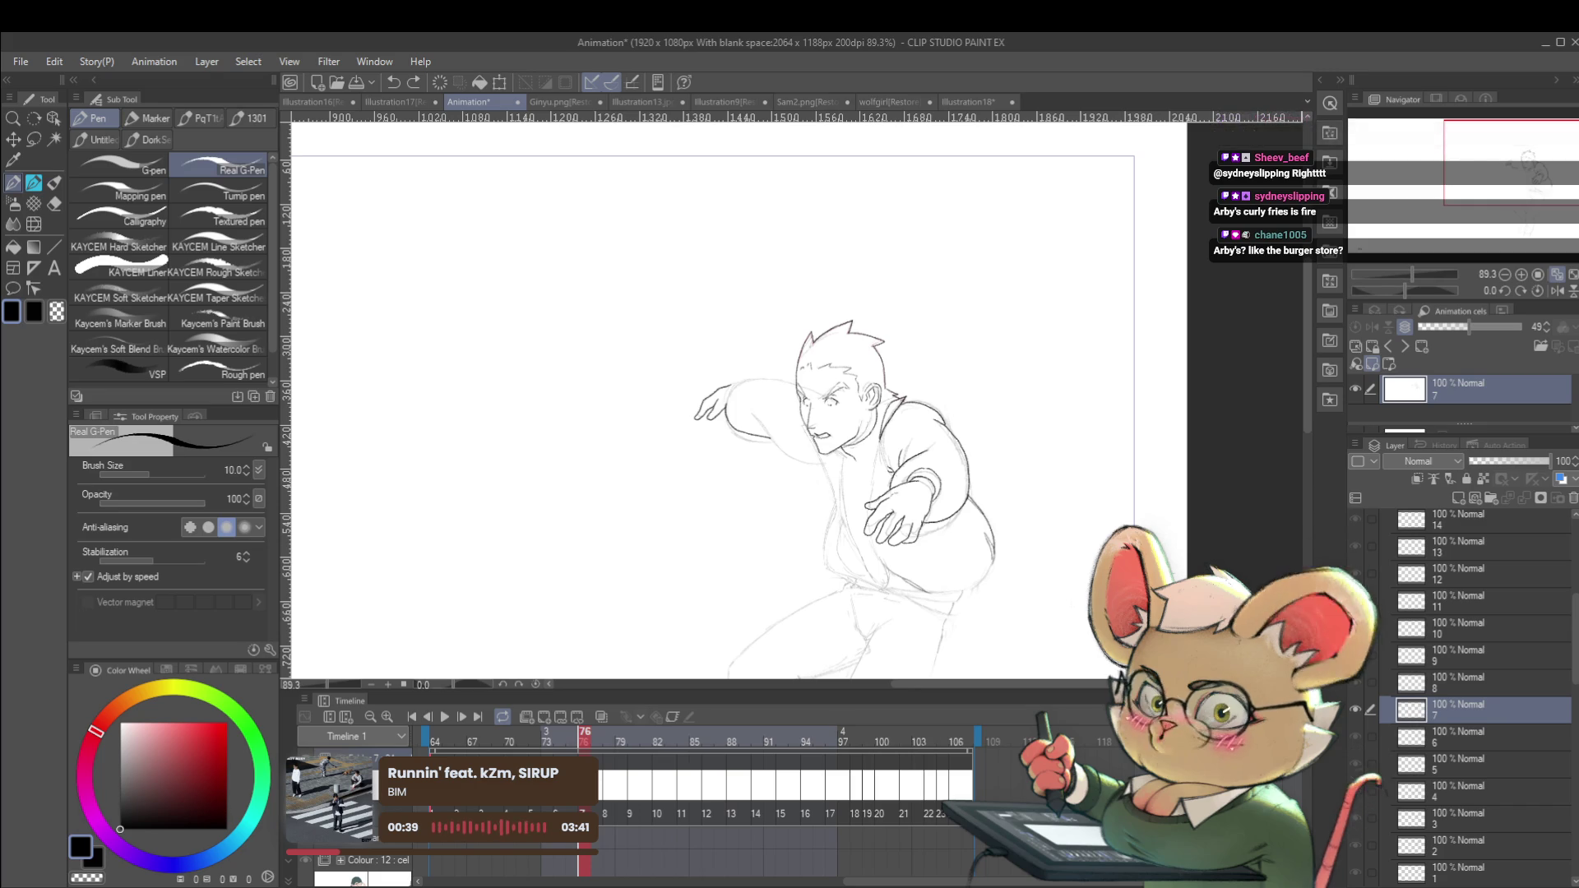
scroll(884, 457, up, 4)
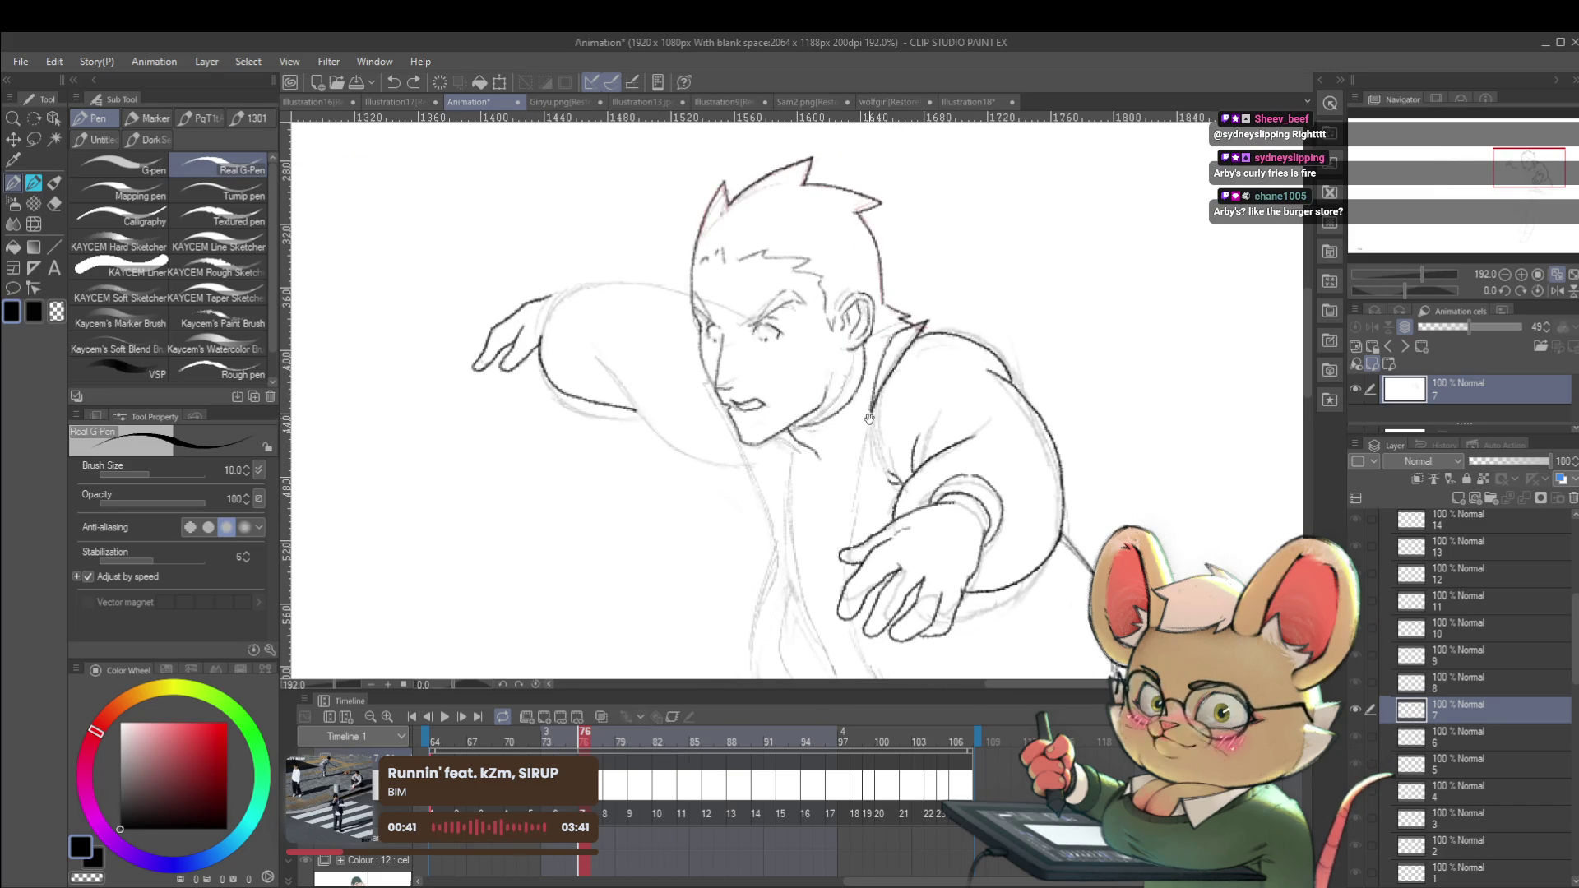
drag(868, 417, 871, 382)
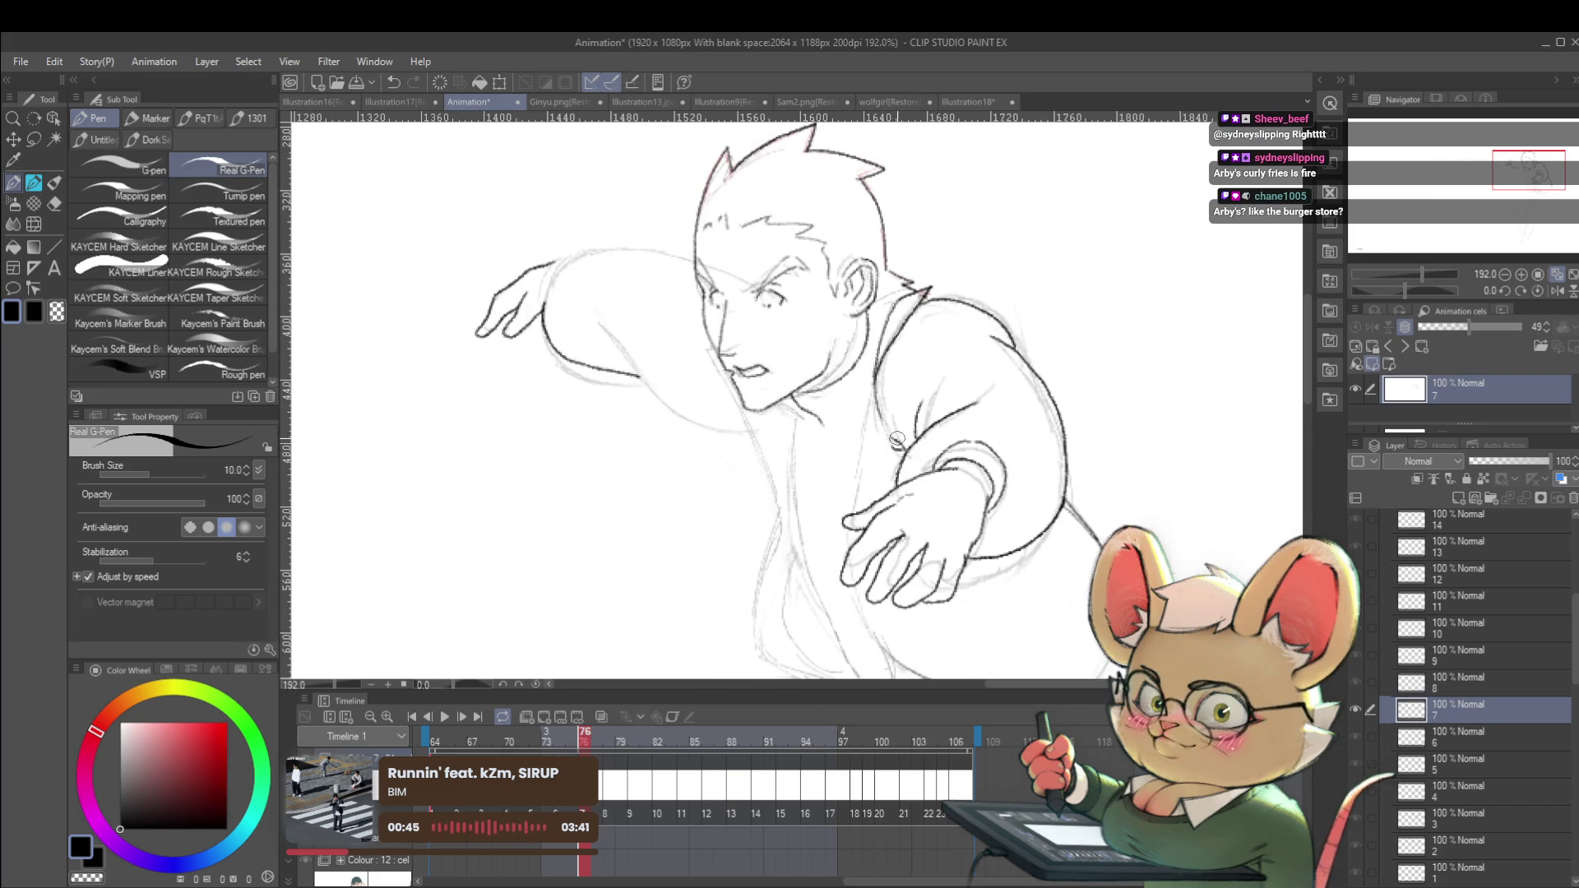
scroll(895, 440, down, 4)
scroll(878, 383, up, 4)
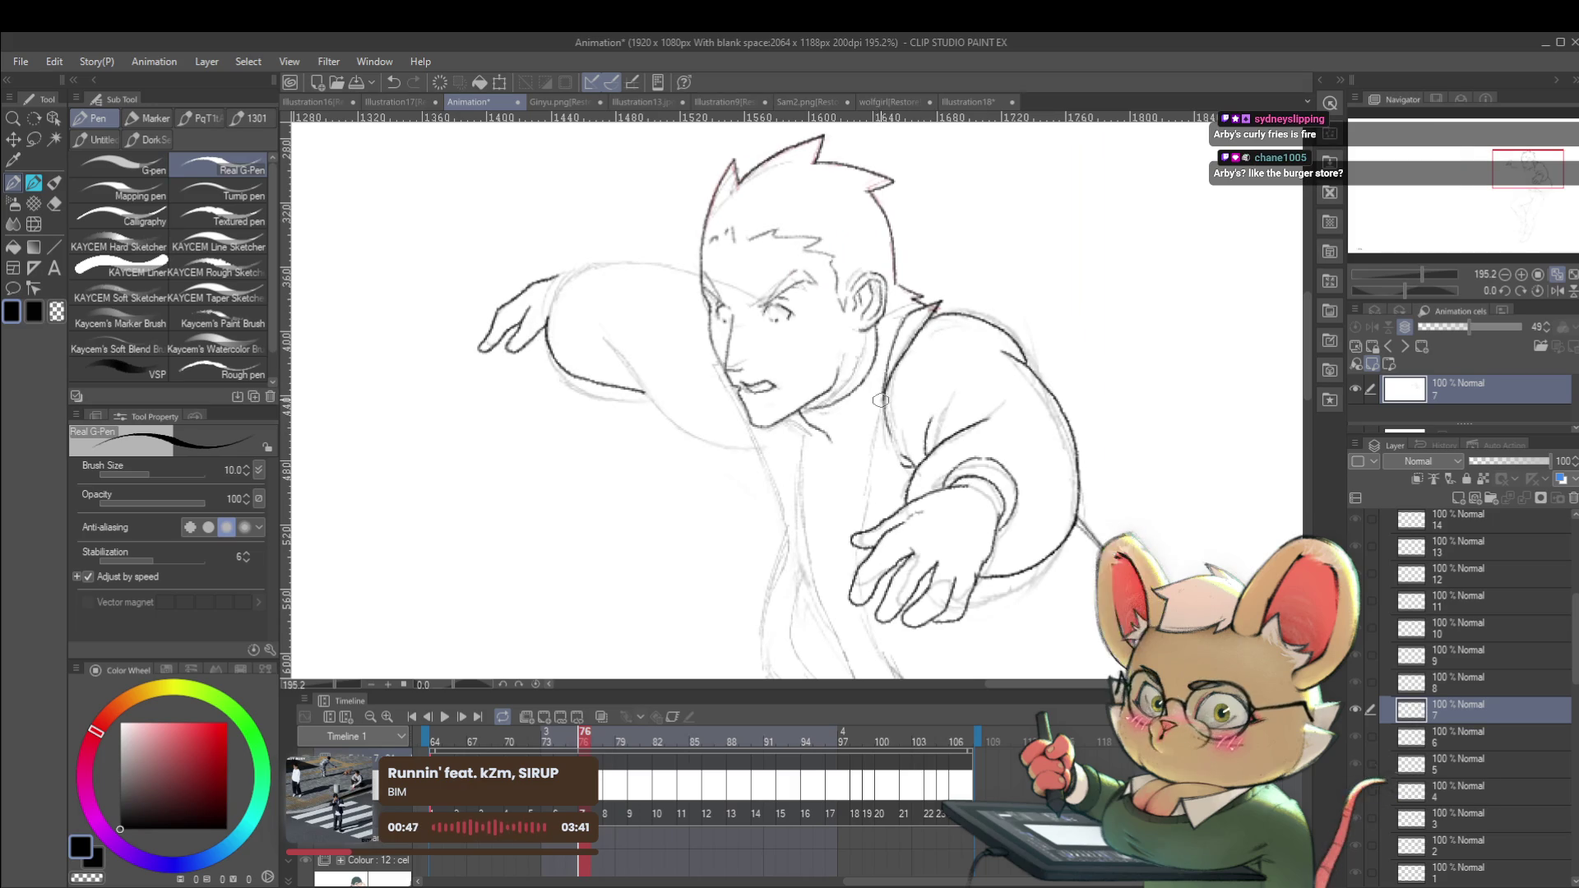
drag(880, 390, 861, 519)
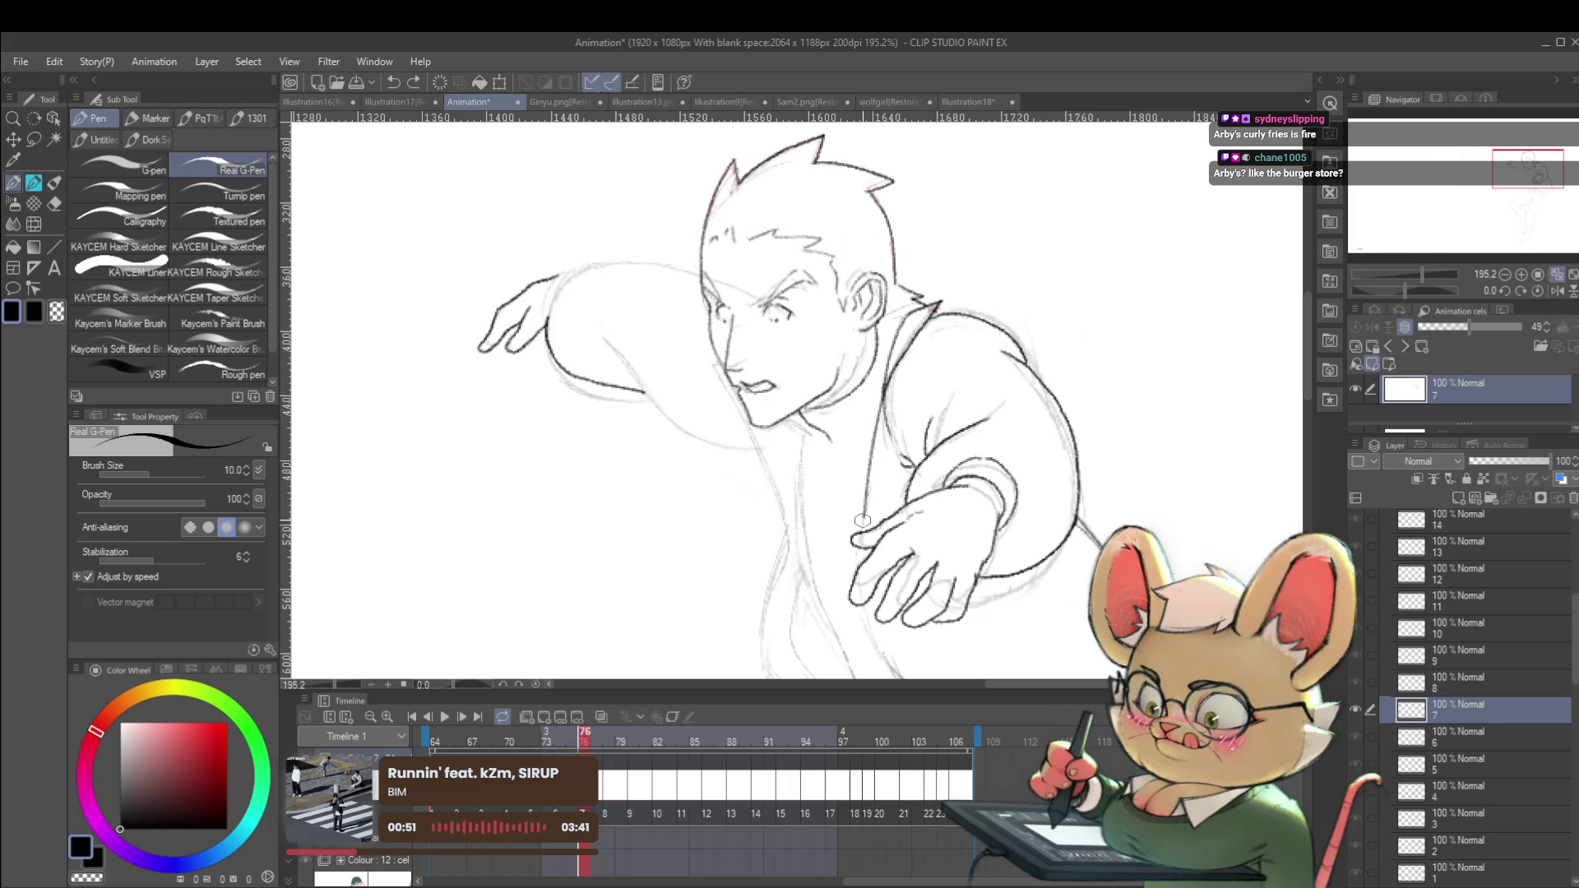
Extend the belly contour down to the right and mirror the view to check it.
scroll(872, 456, down, 3)
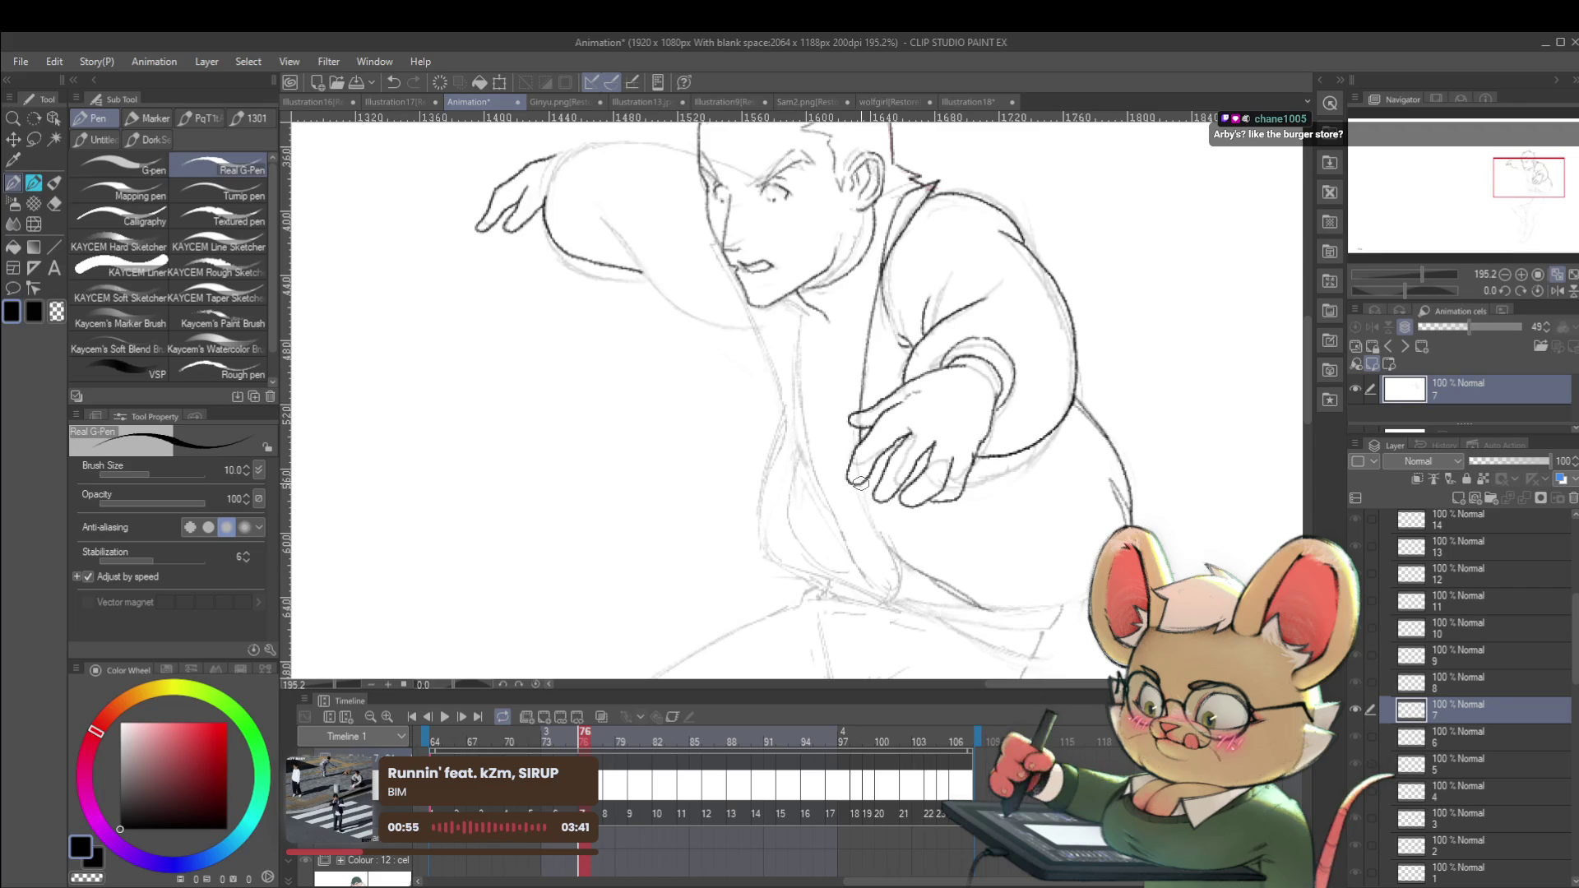
drag(888, 548, 937, 594)
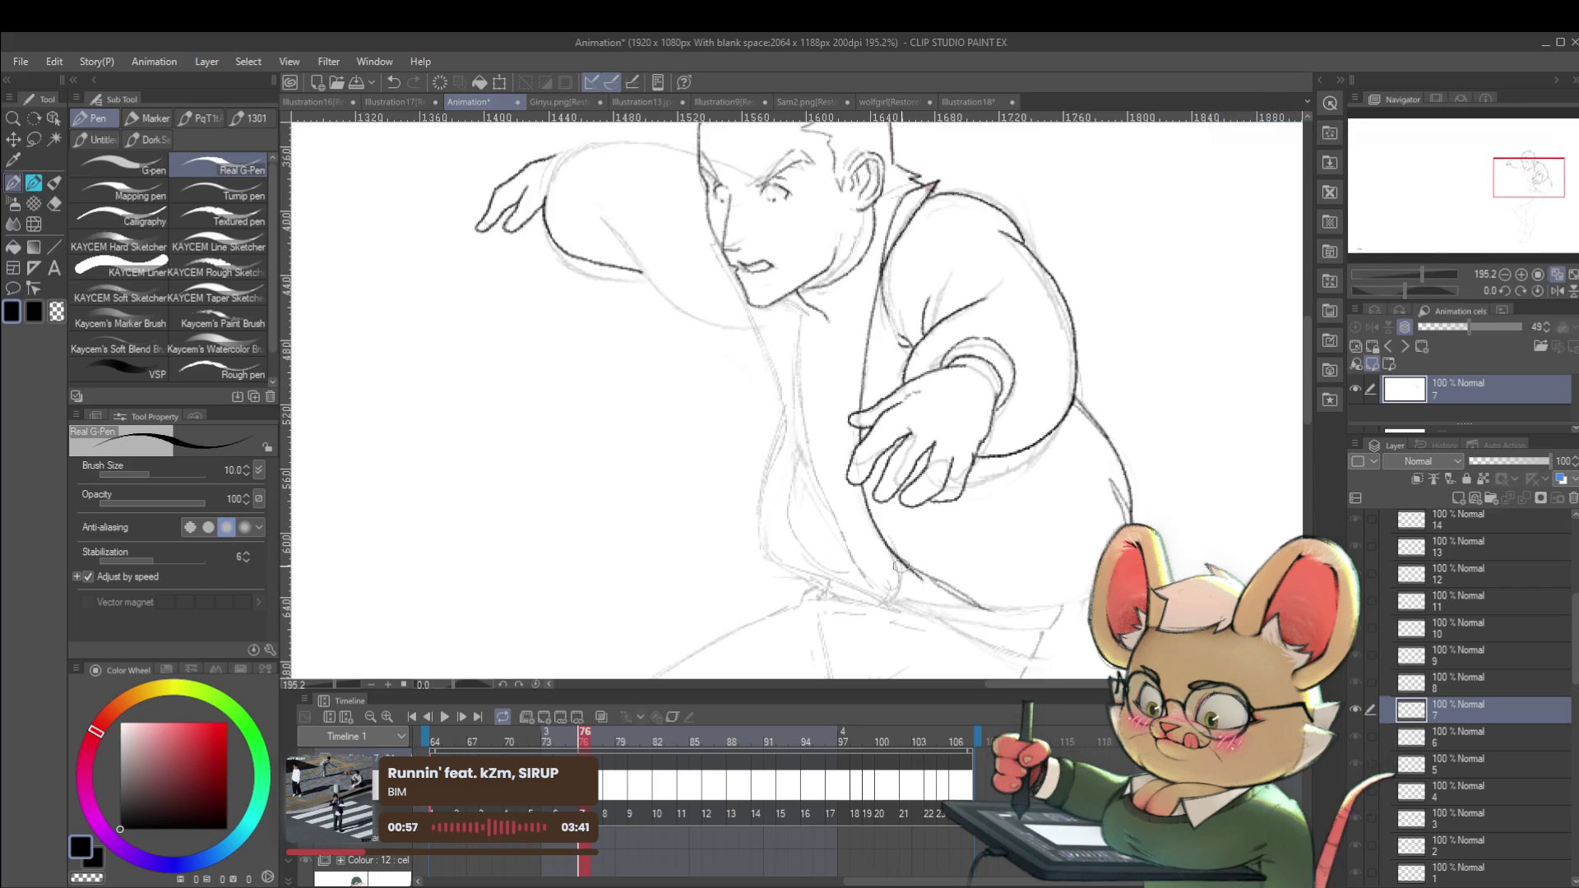
scroll(912, 542, down, 5)
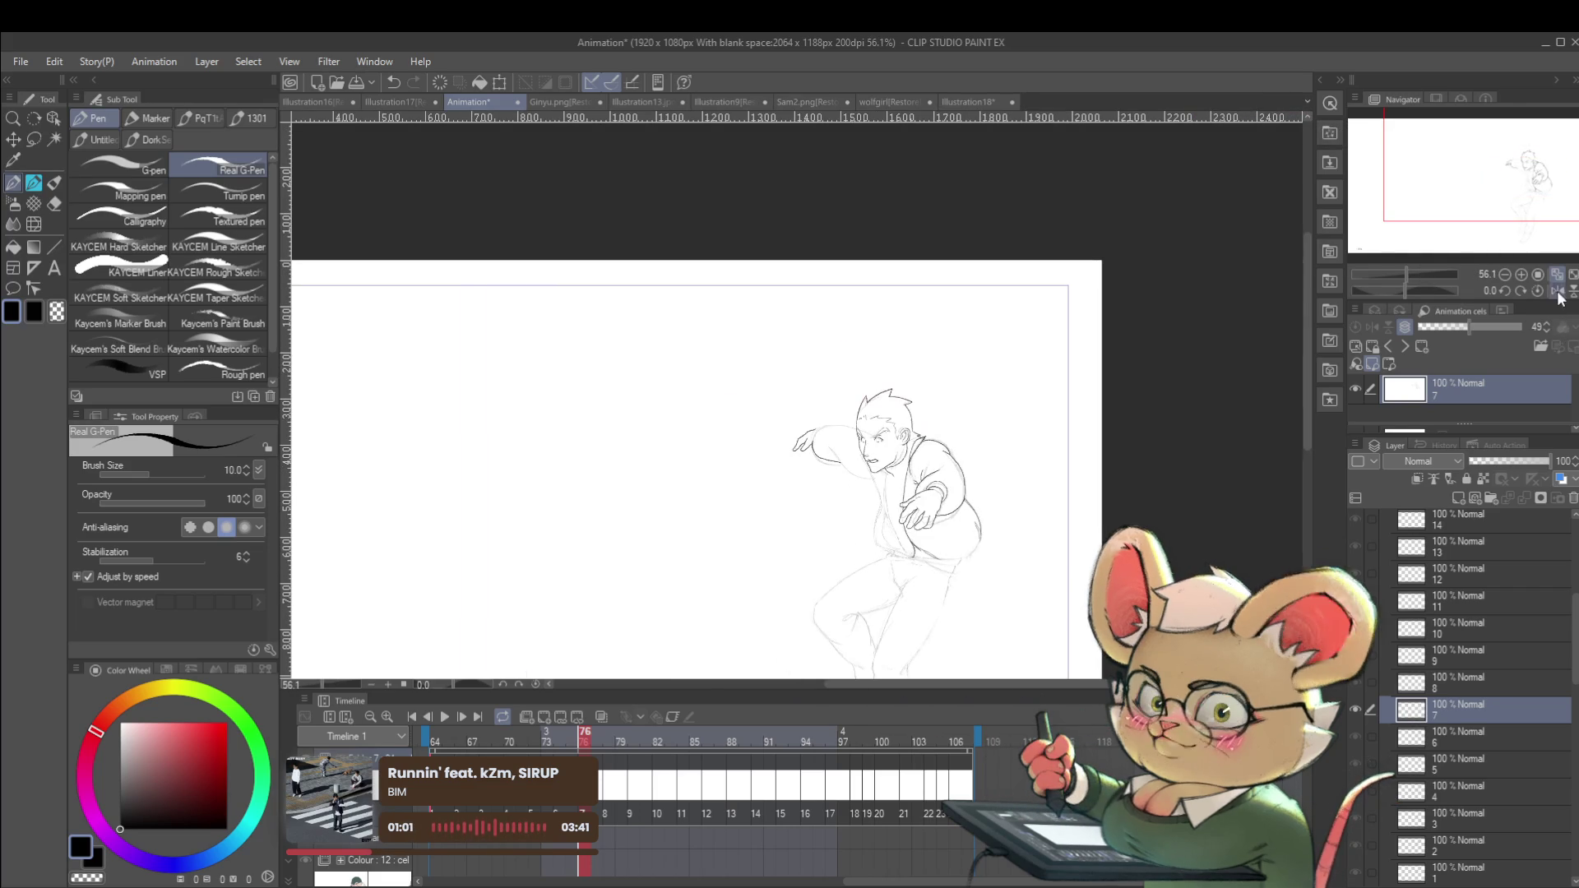
key(h)
scroll(749, 544, up, 4)
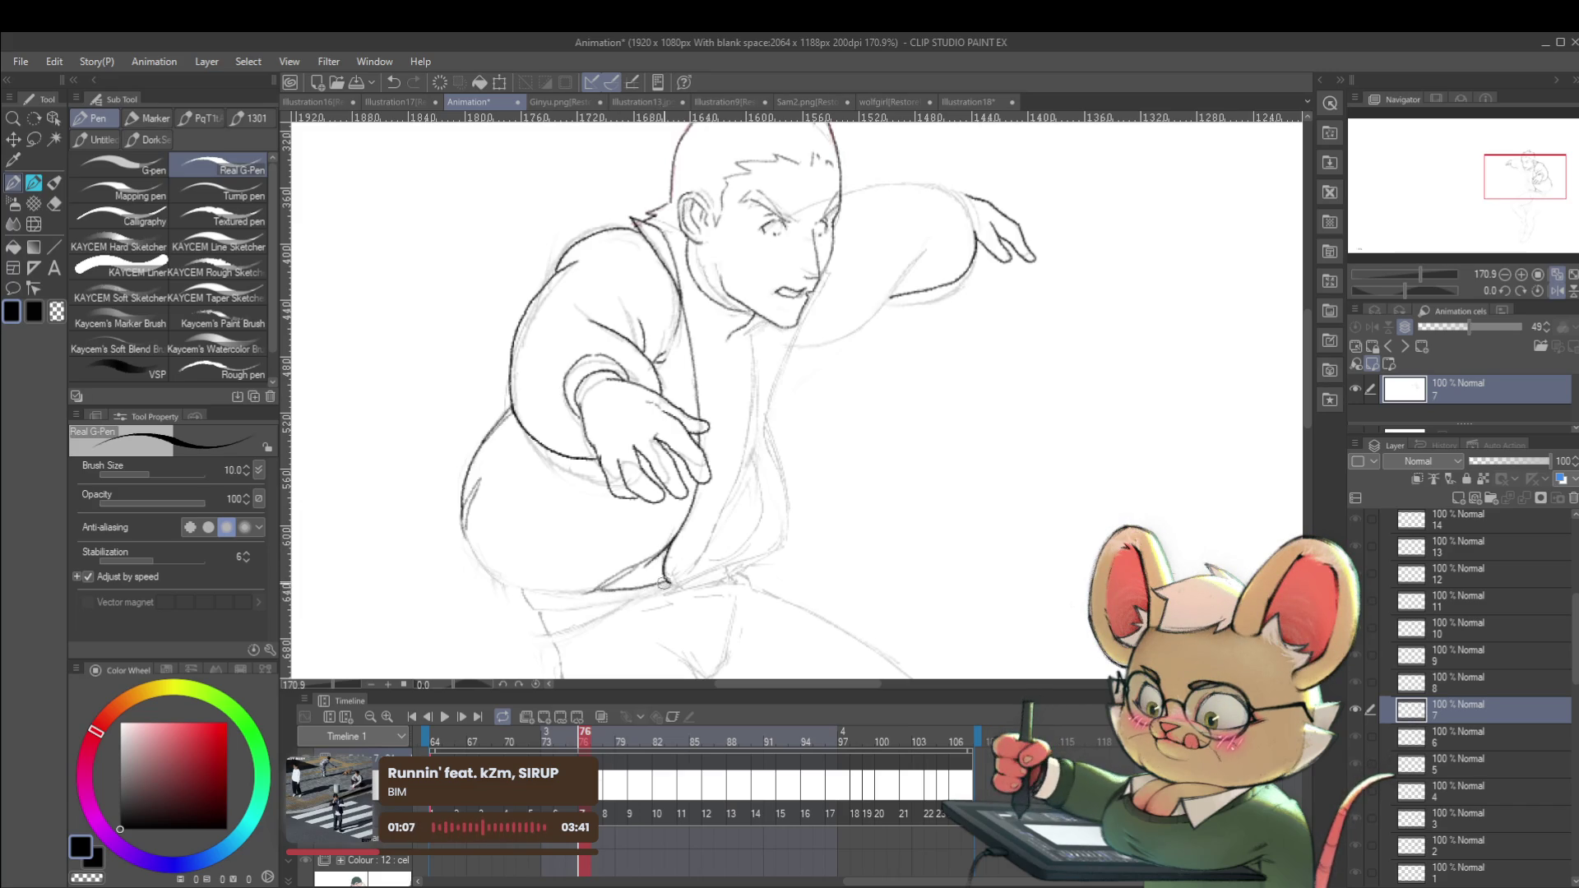
scroll(668, 584, down, 5)
drag(1082, 483, 1171, 412)
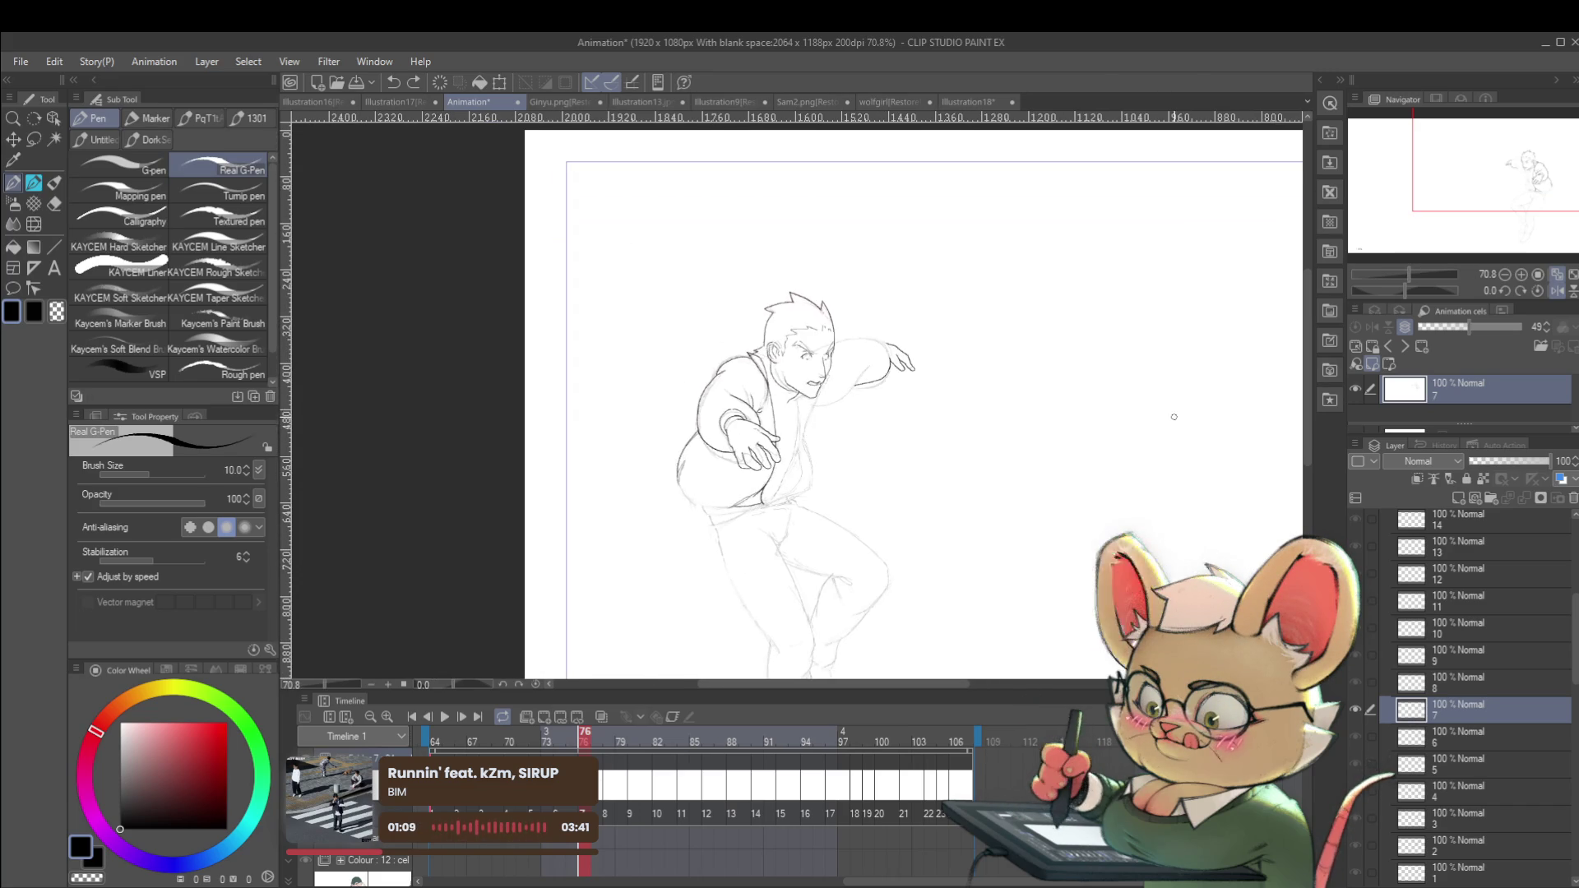
scroll(716, 505, up, 4)
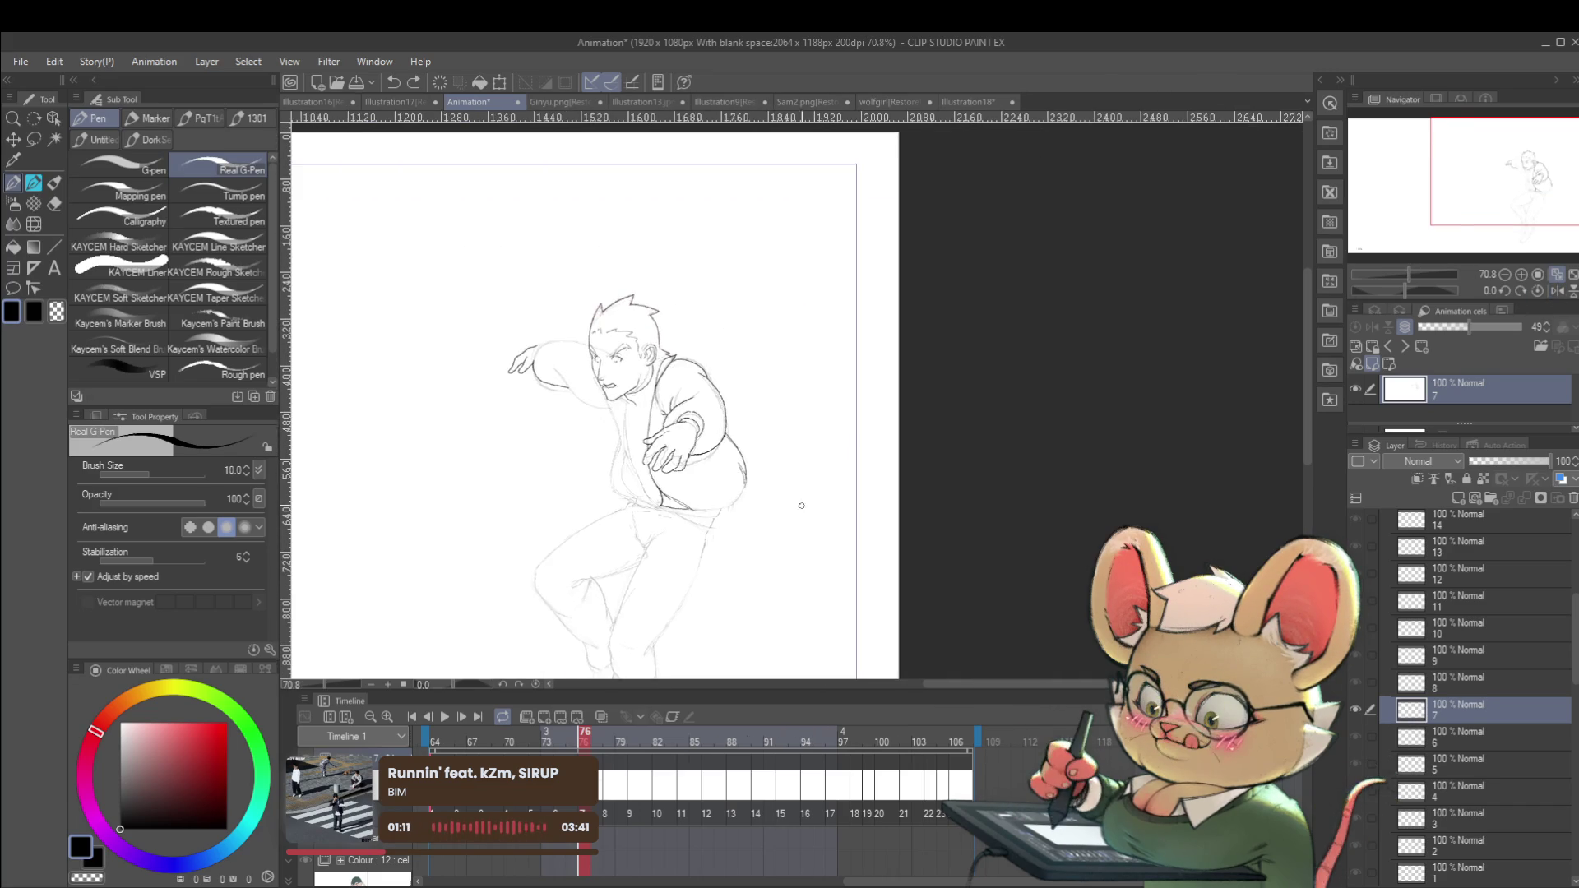
Ink the belly's curving bottom edge, mirror the view, and handwrite 'Har' beside the figure.
mouse_move(685, 516)
mouse_down()
mouse_move(757, 514)
mouse_move(817, 448)
mouse_up()
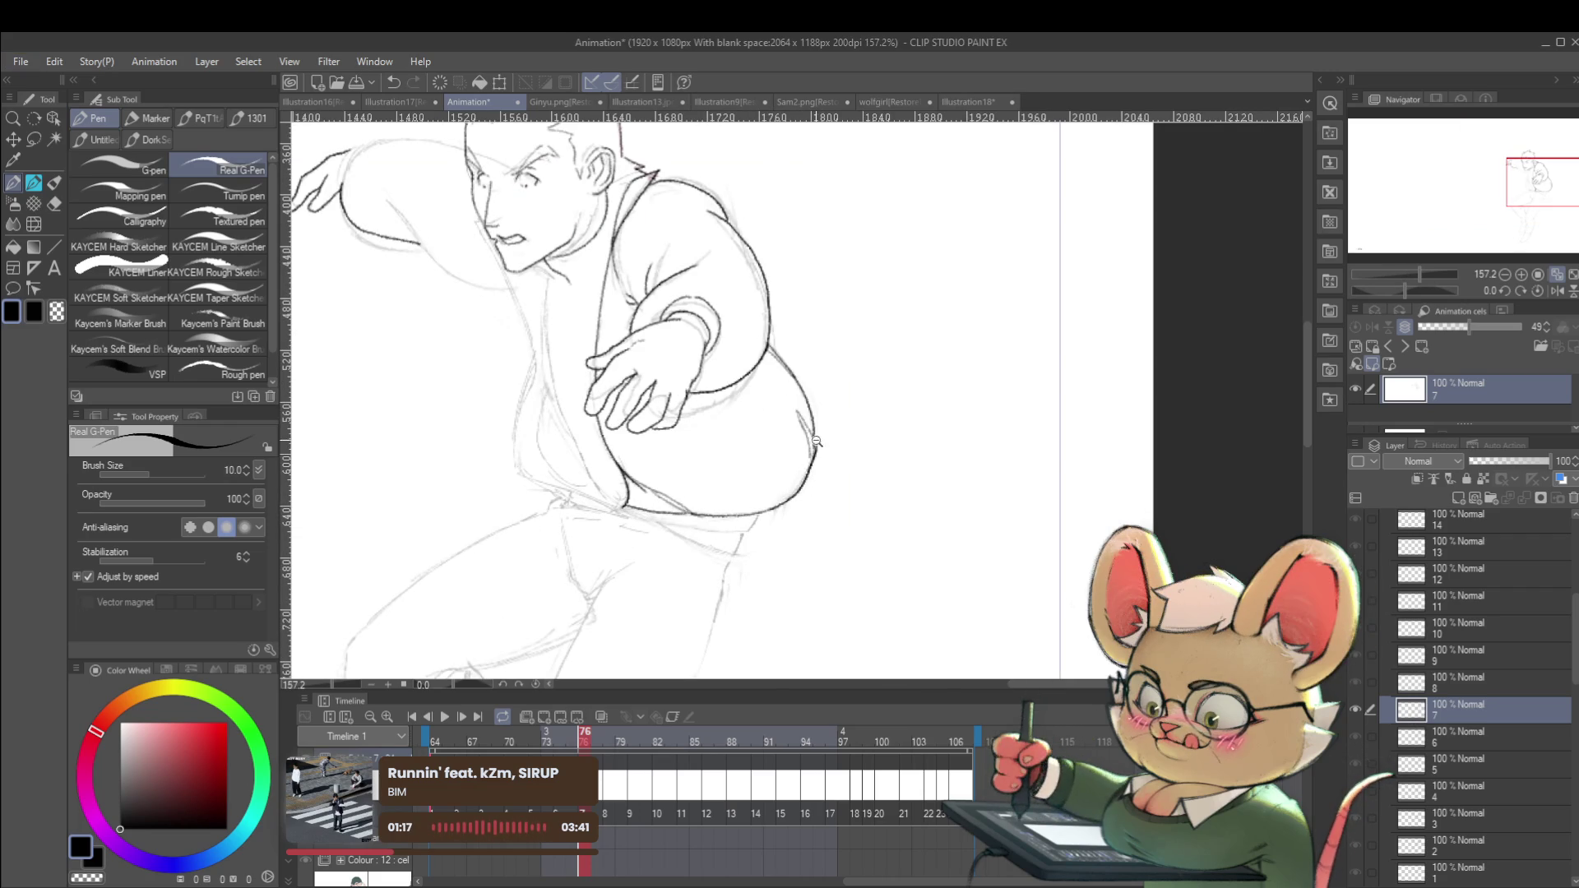
ctrl+click(815, 440)
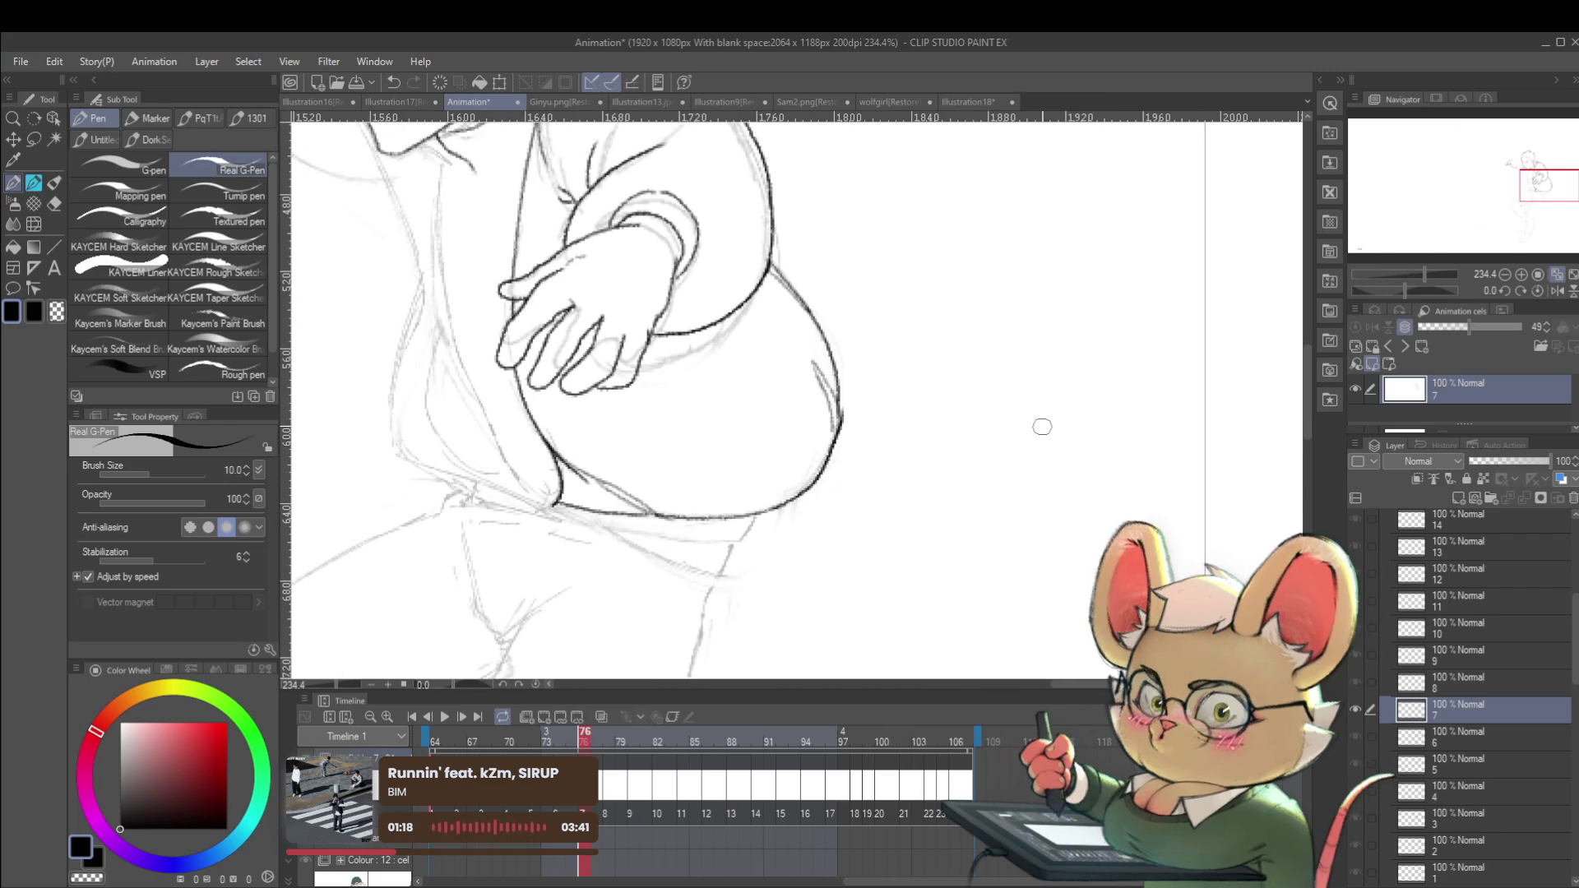
click(1557, 291)
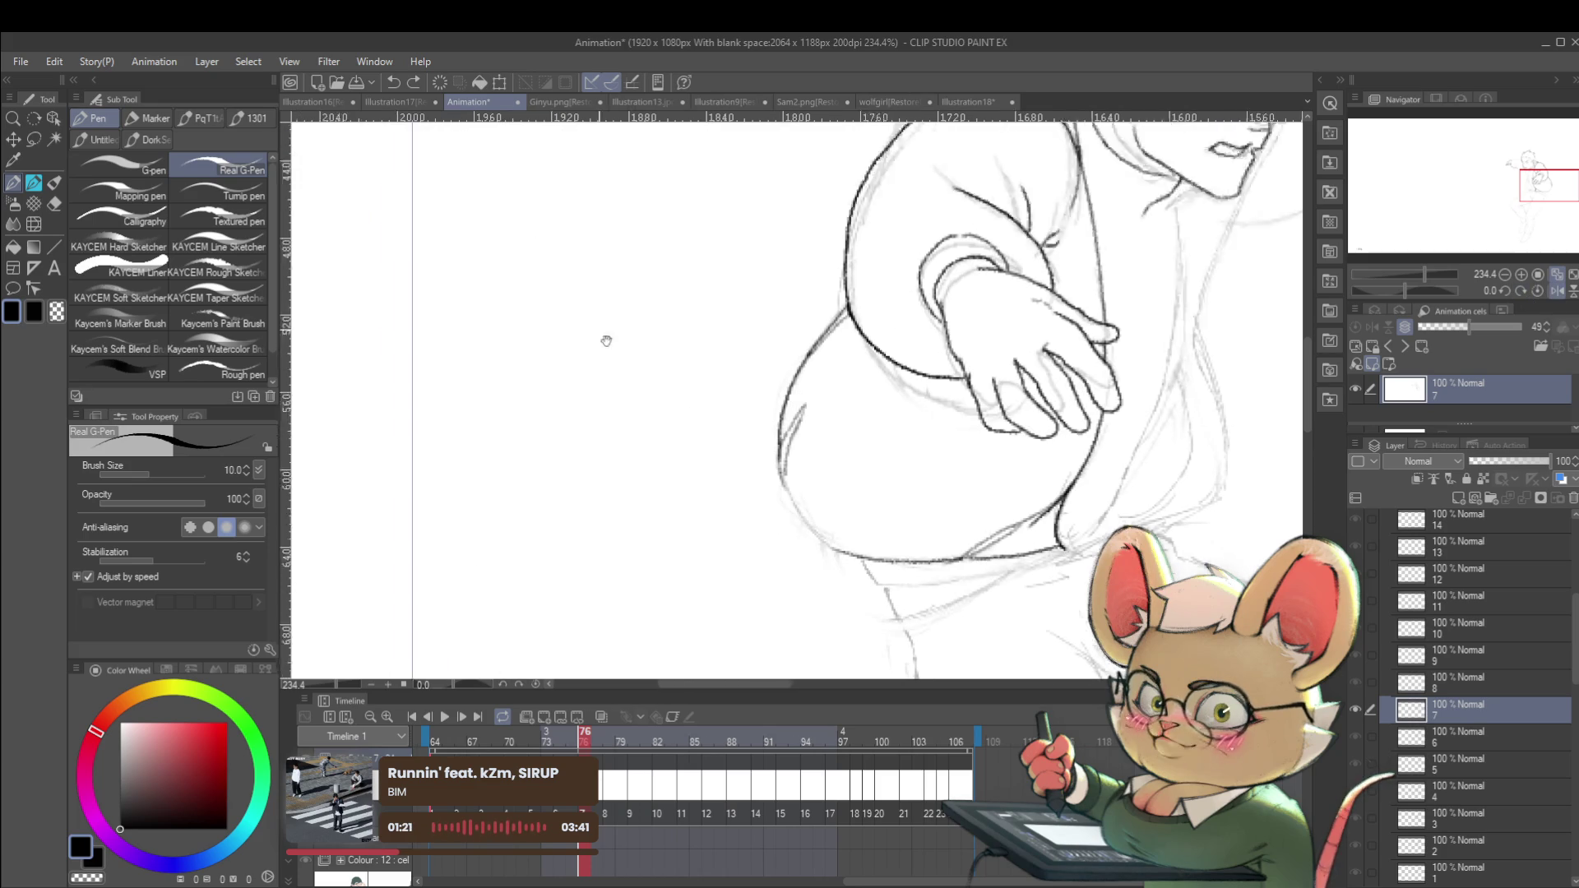
scroll(582, 307, up, 2)
mouse_move(536, 324)
mouse_down()
mouse_move(575, 313)
mouse_move(613, 344)
mouse_move(642, 290)
mouse_move(674, 288)
mouse_up()
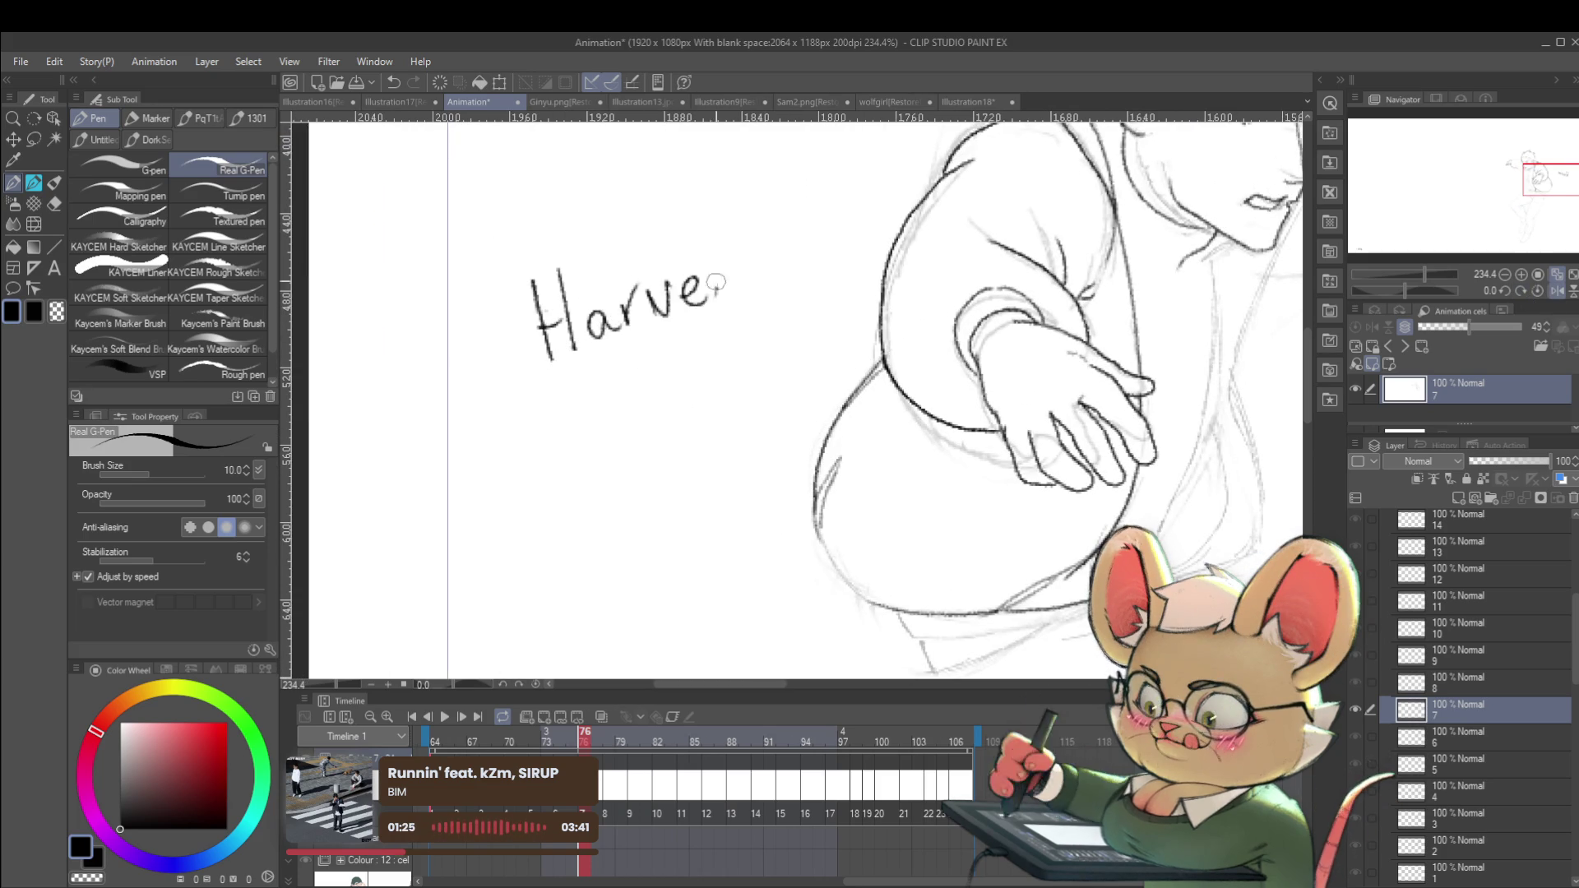
drag(753, 221, 773, 282)
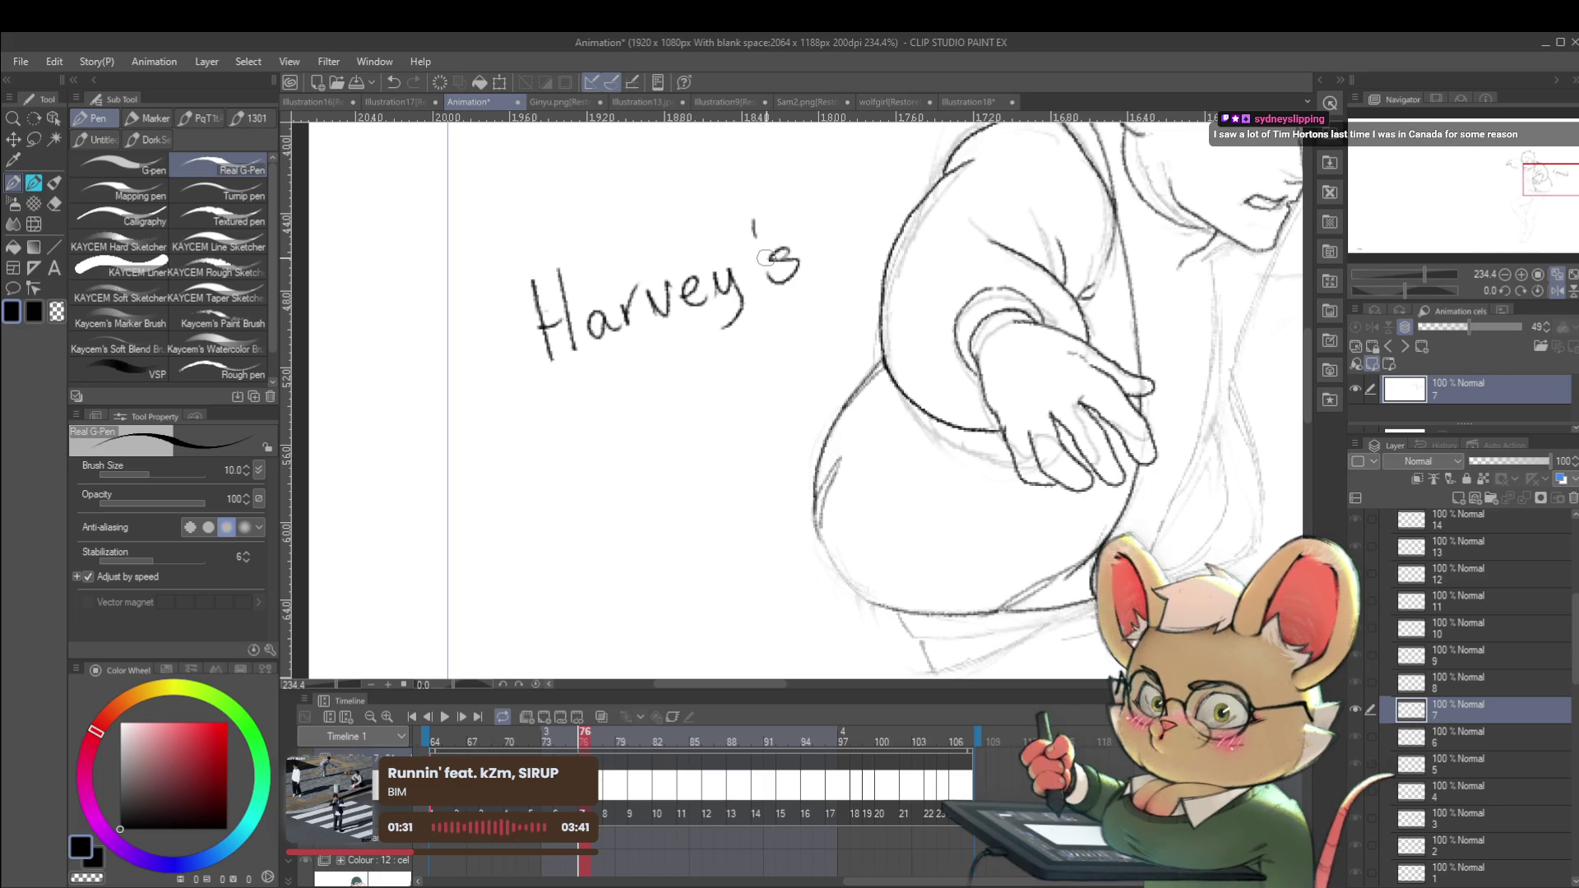
key(ctrl+z)
key(ctrl+z)
key(ctrl+z)
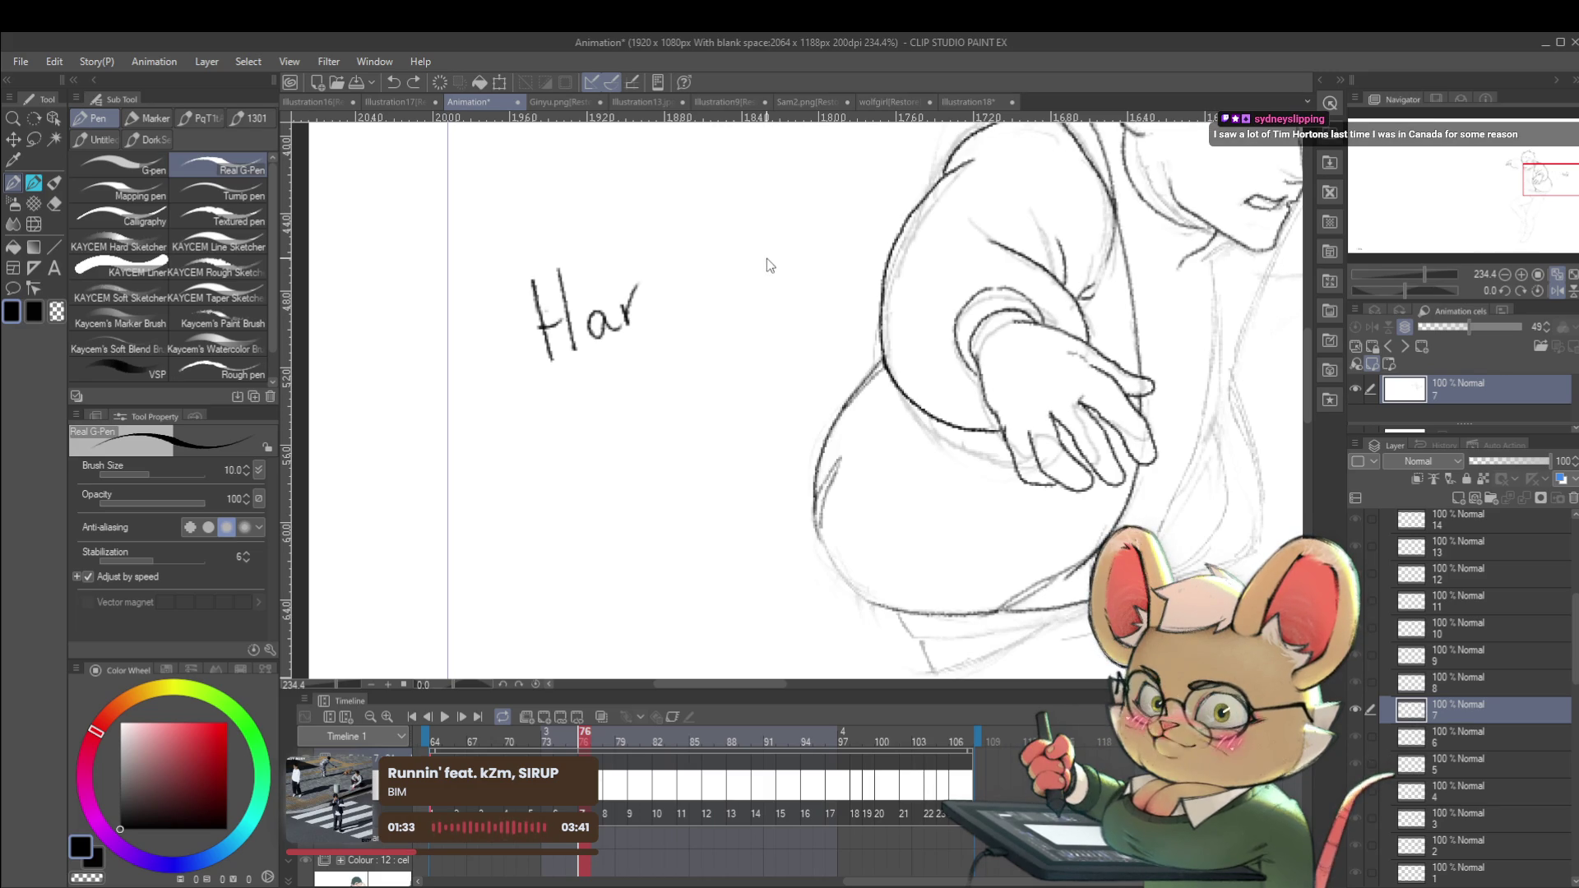
key(ctrl+z)
key(ctrl+z)
key(ctrl+z)
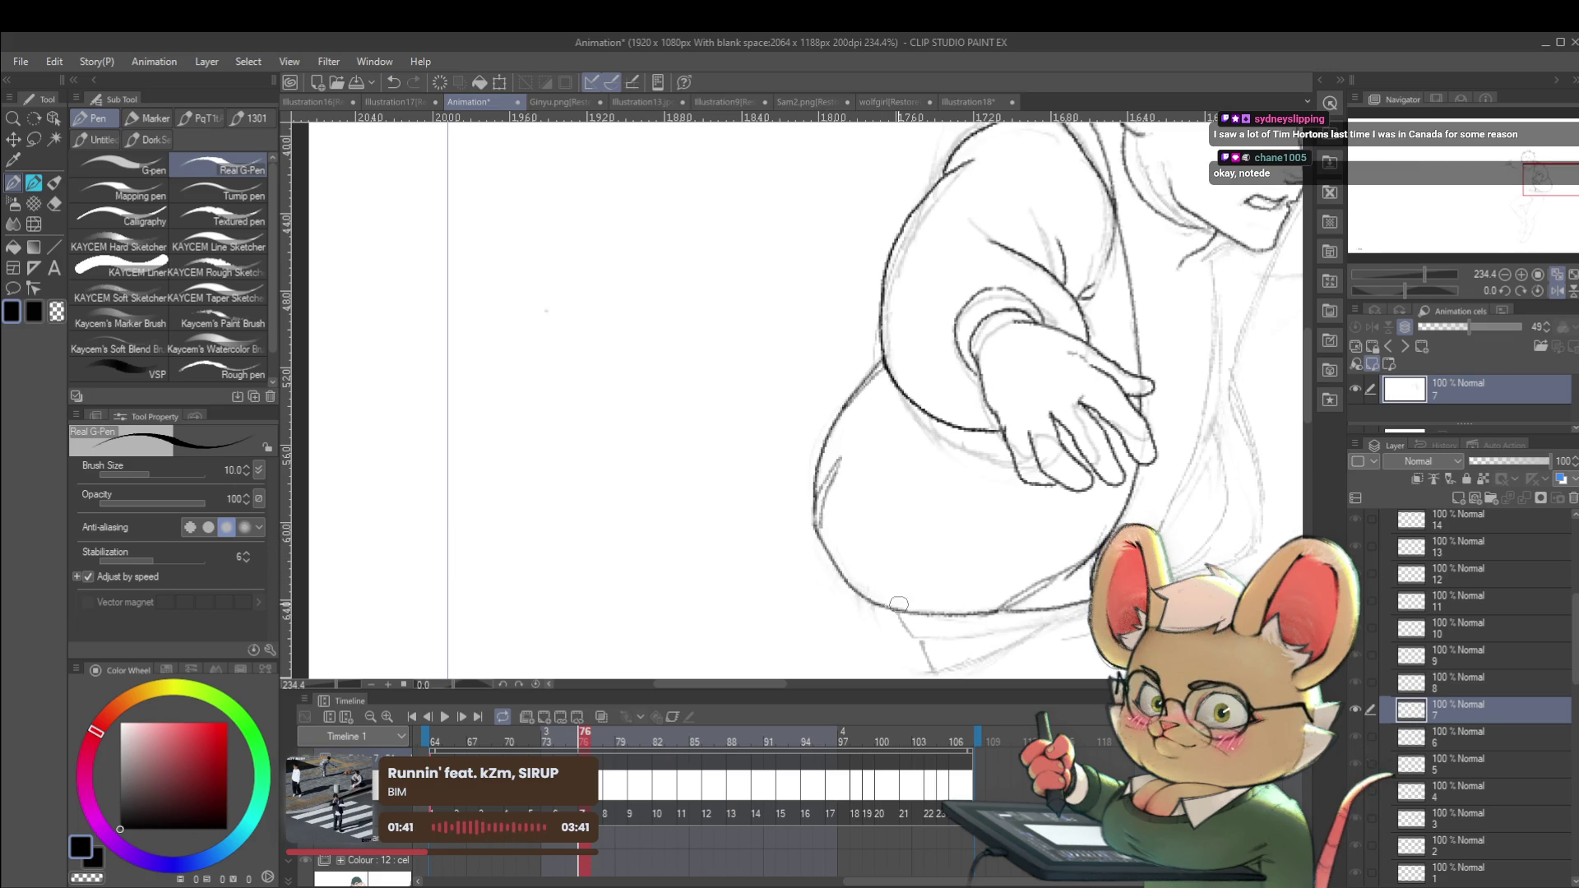
Restore the unmirrored view and ink the neck line down from the chin and the upper torso line.
scroll(889, 605, down, 5)
scroll(1071, 481, down, 1)
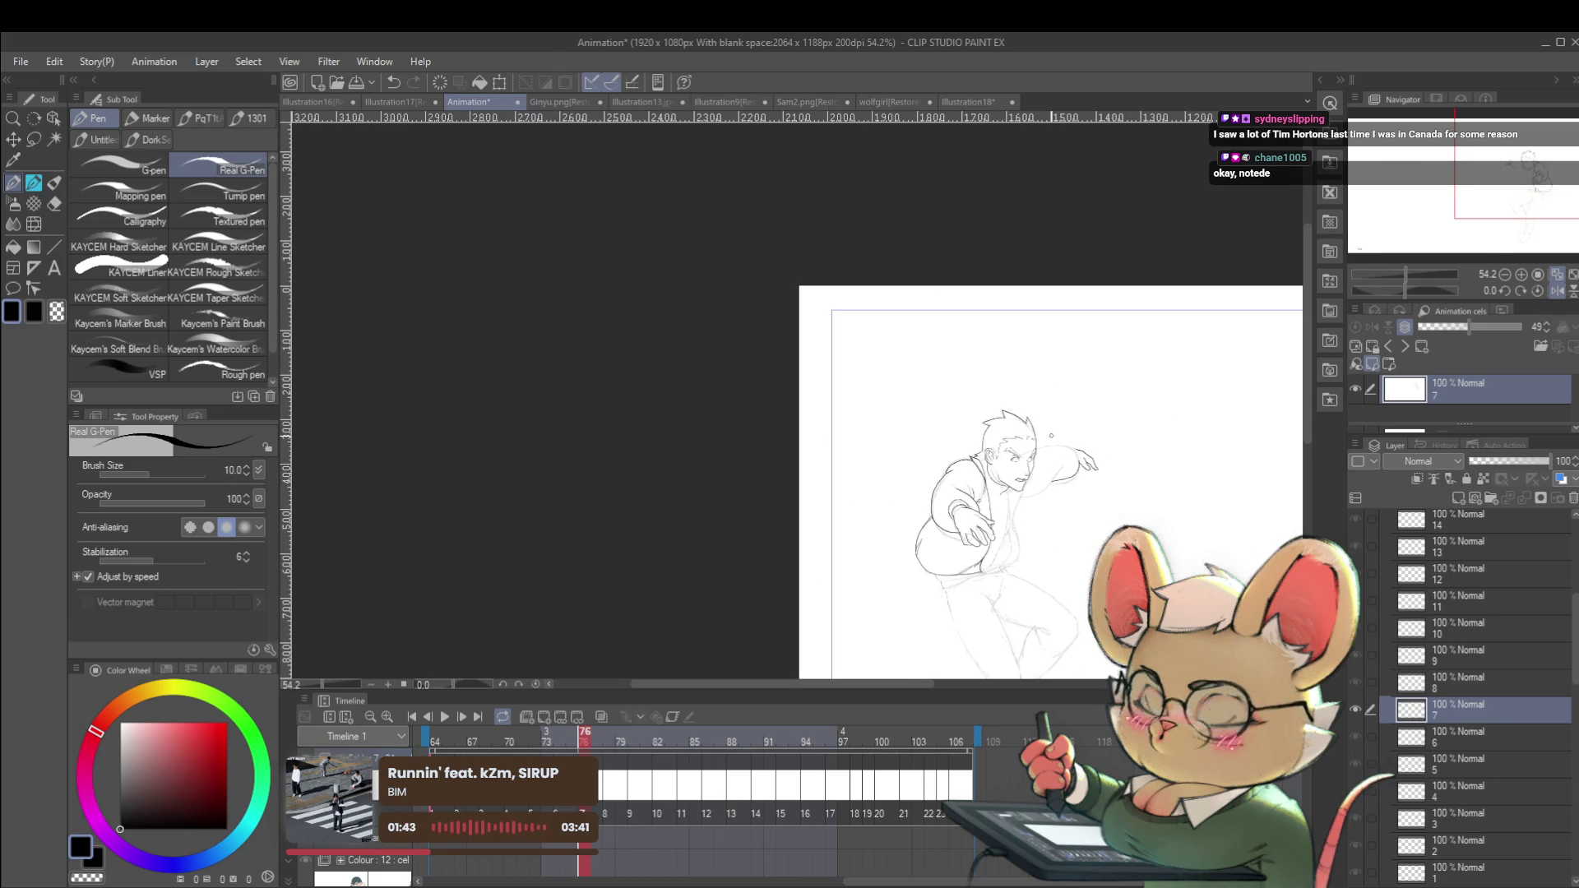
scroll(1016, 526, up, 4)
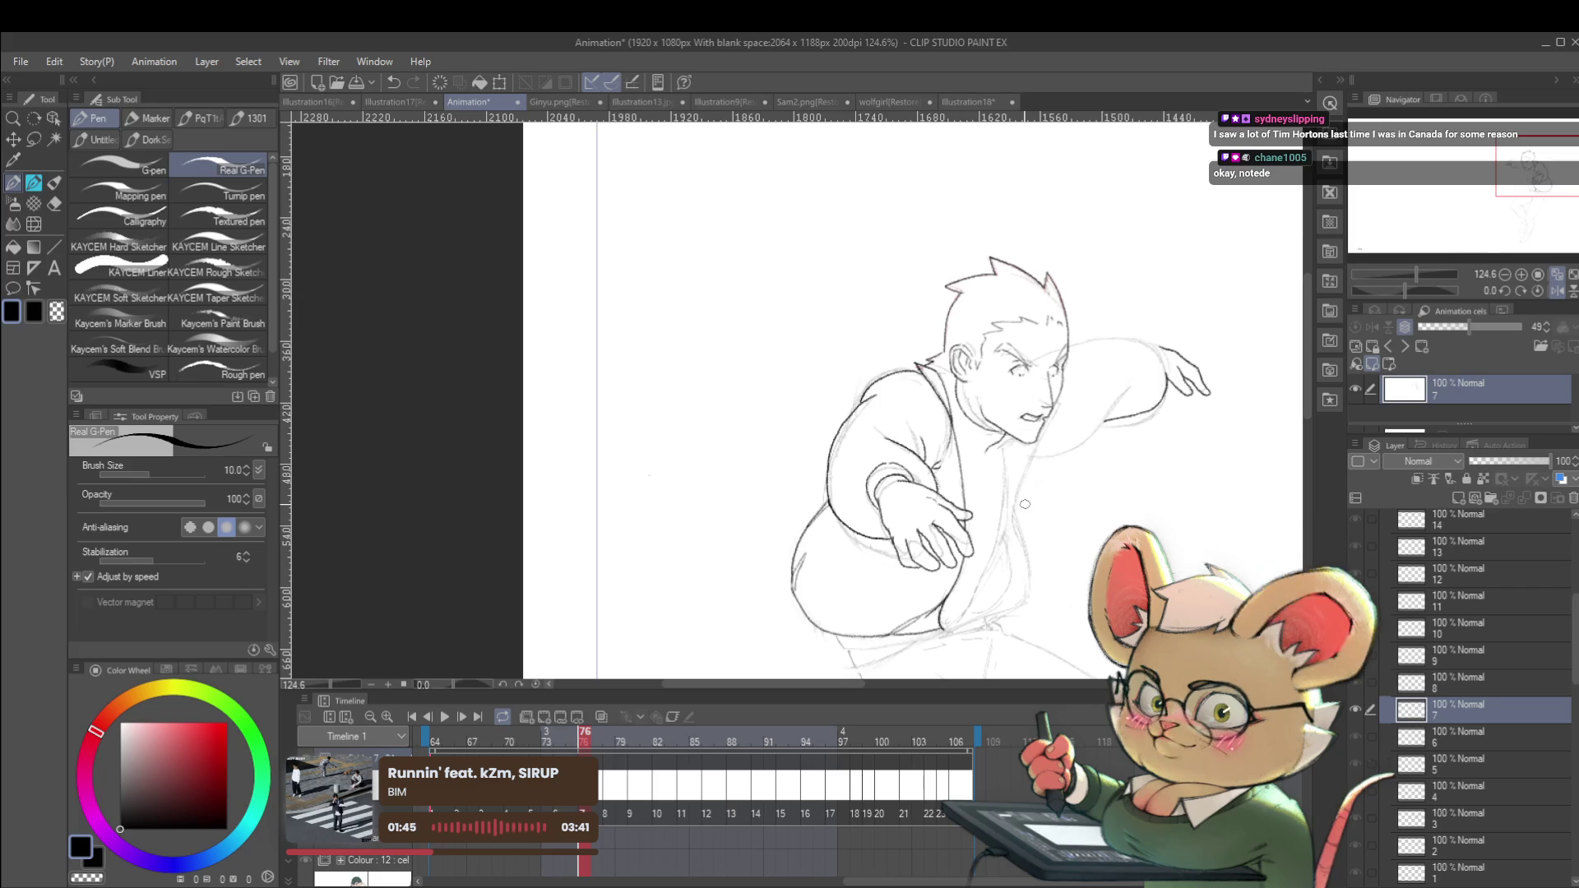
click(1558, 291)
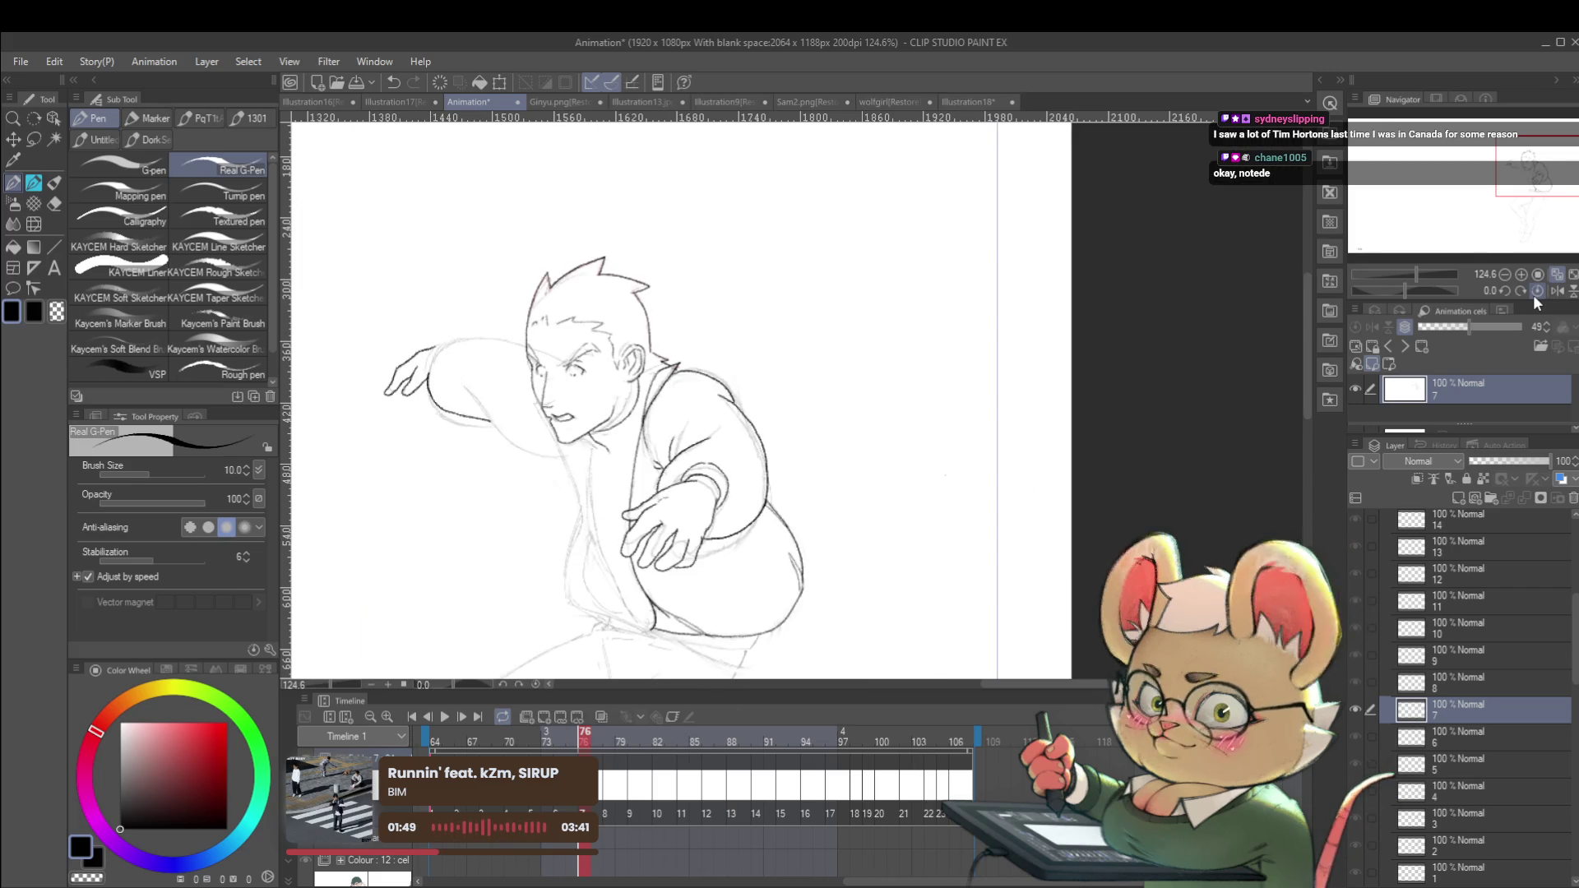
scroll(693, 395, up, 3)
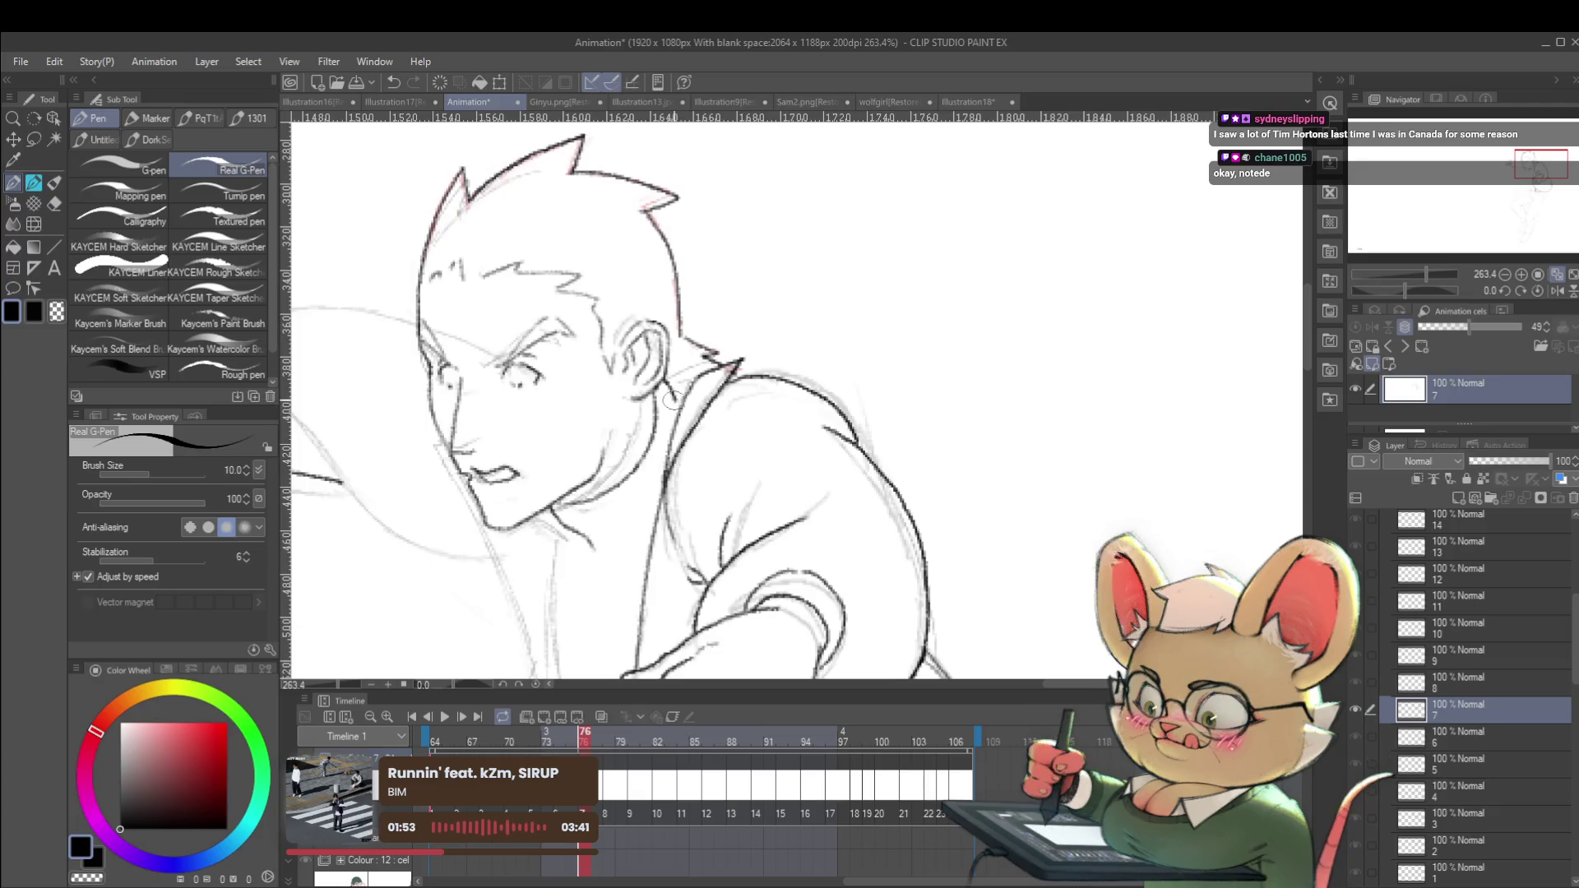
scroll(693, 395, down, 5)
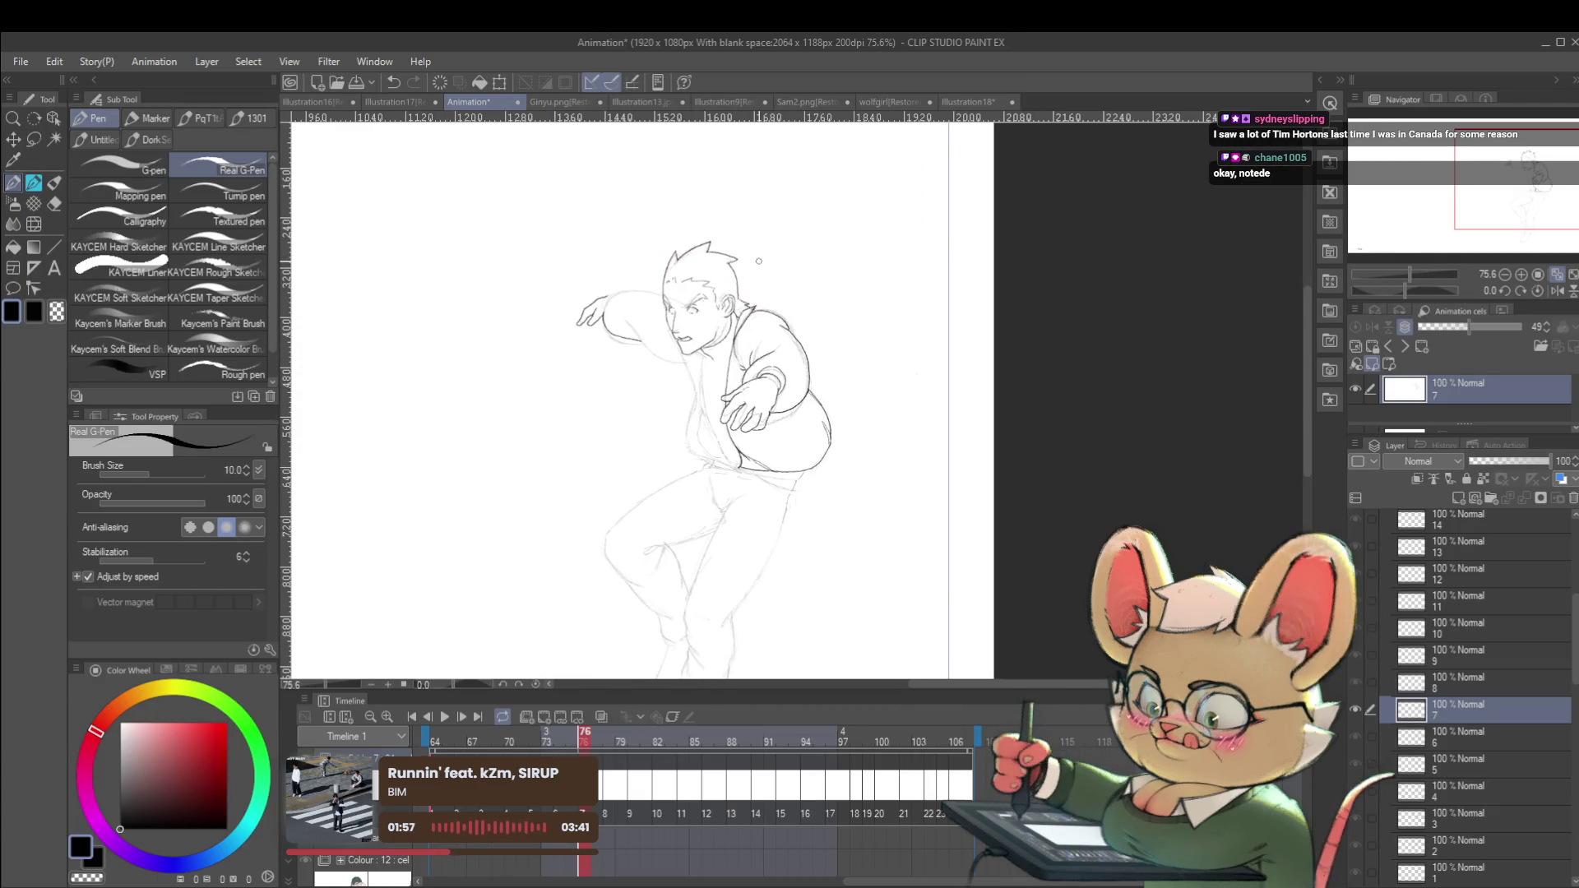
scroll(722, 365, up, 2)
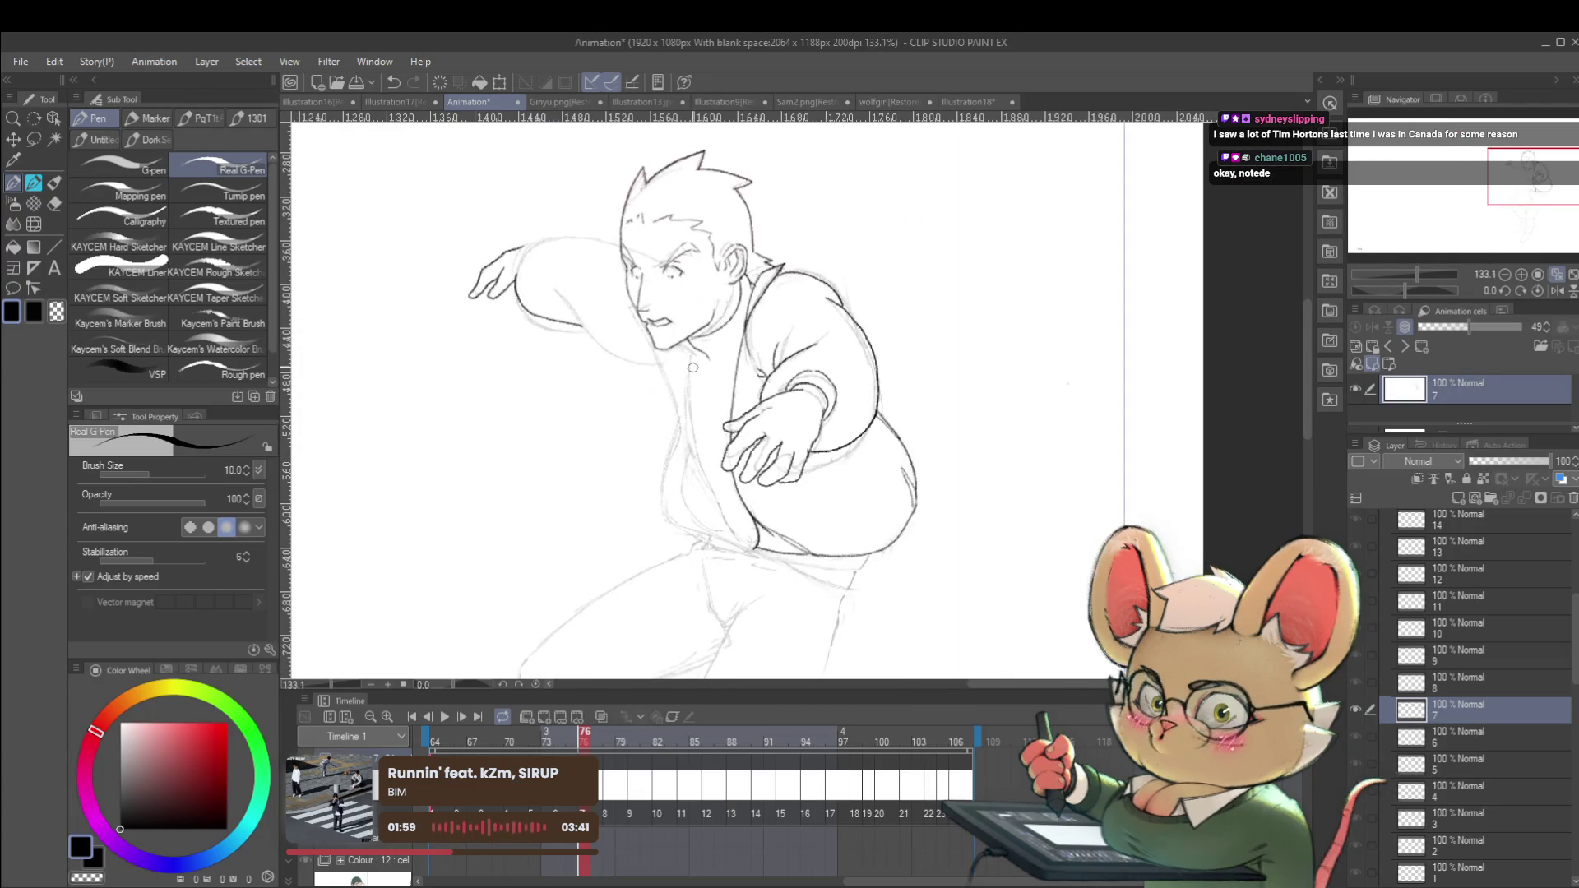
drag(691, 352, 695, 437)
drag(734, 526, 740, 539)
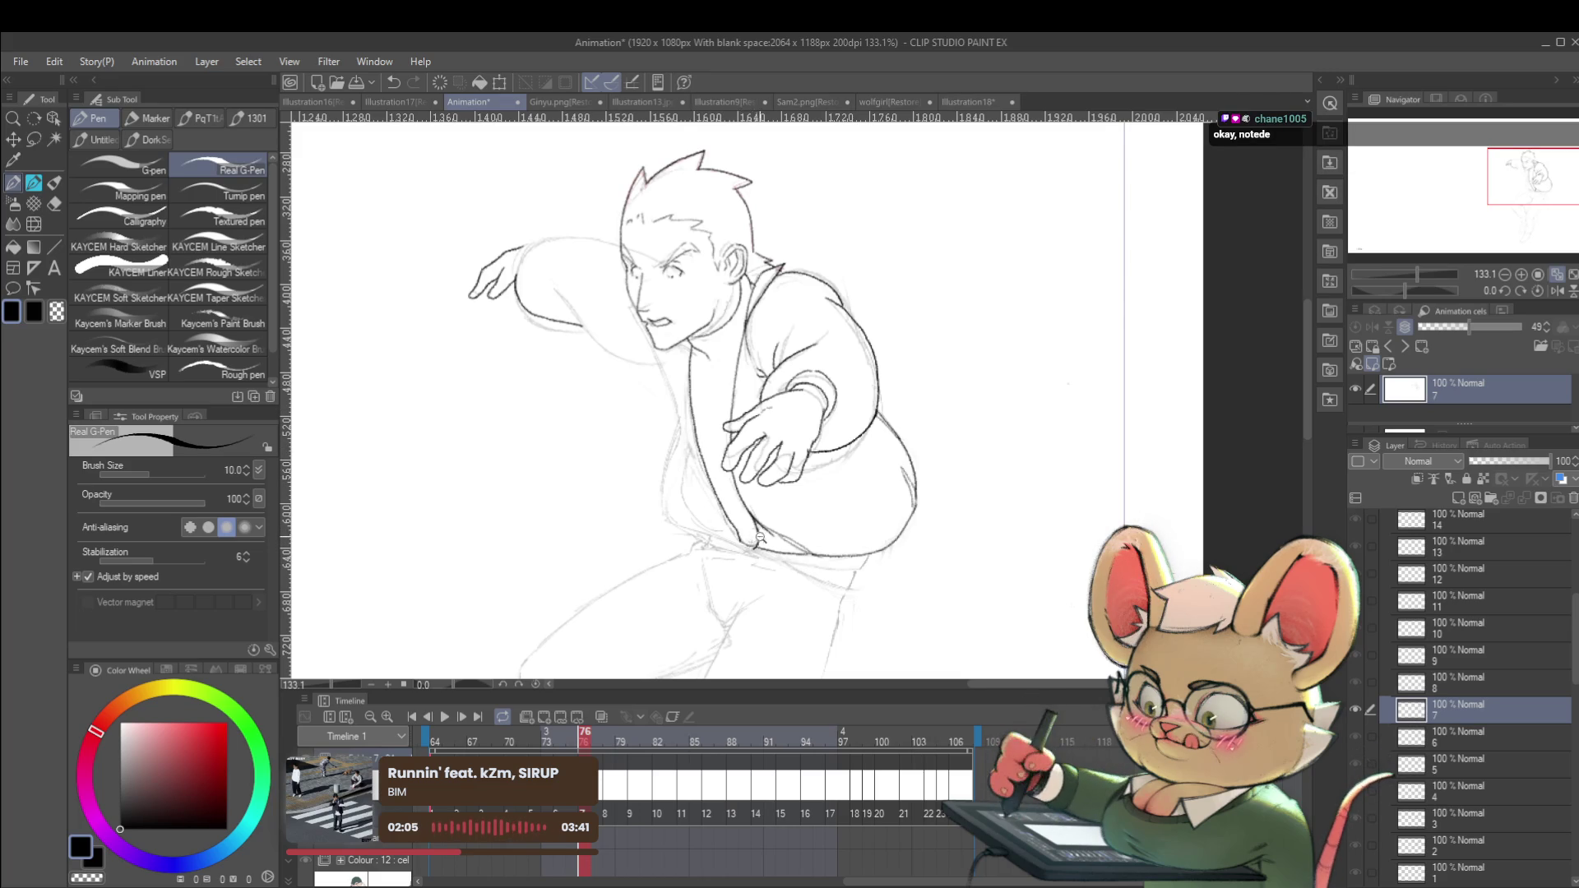
Continue the jaw and neck line, then ink the lower-left edge and left outline of the torso.
scroll(757, 535, down, 3)
scroll(764, 514, up, 3)
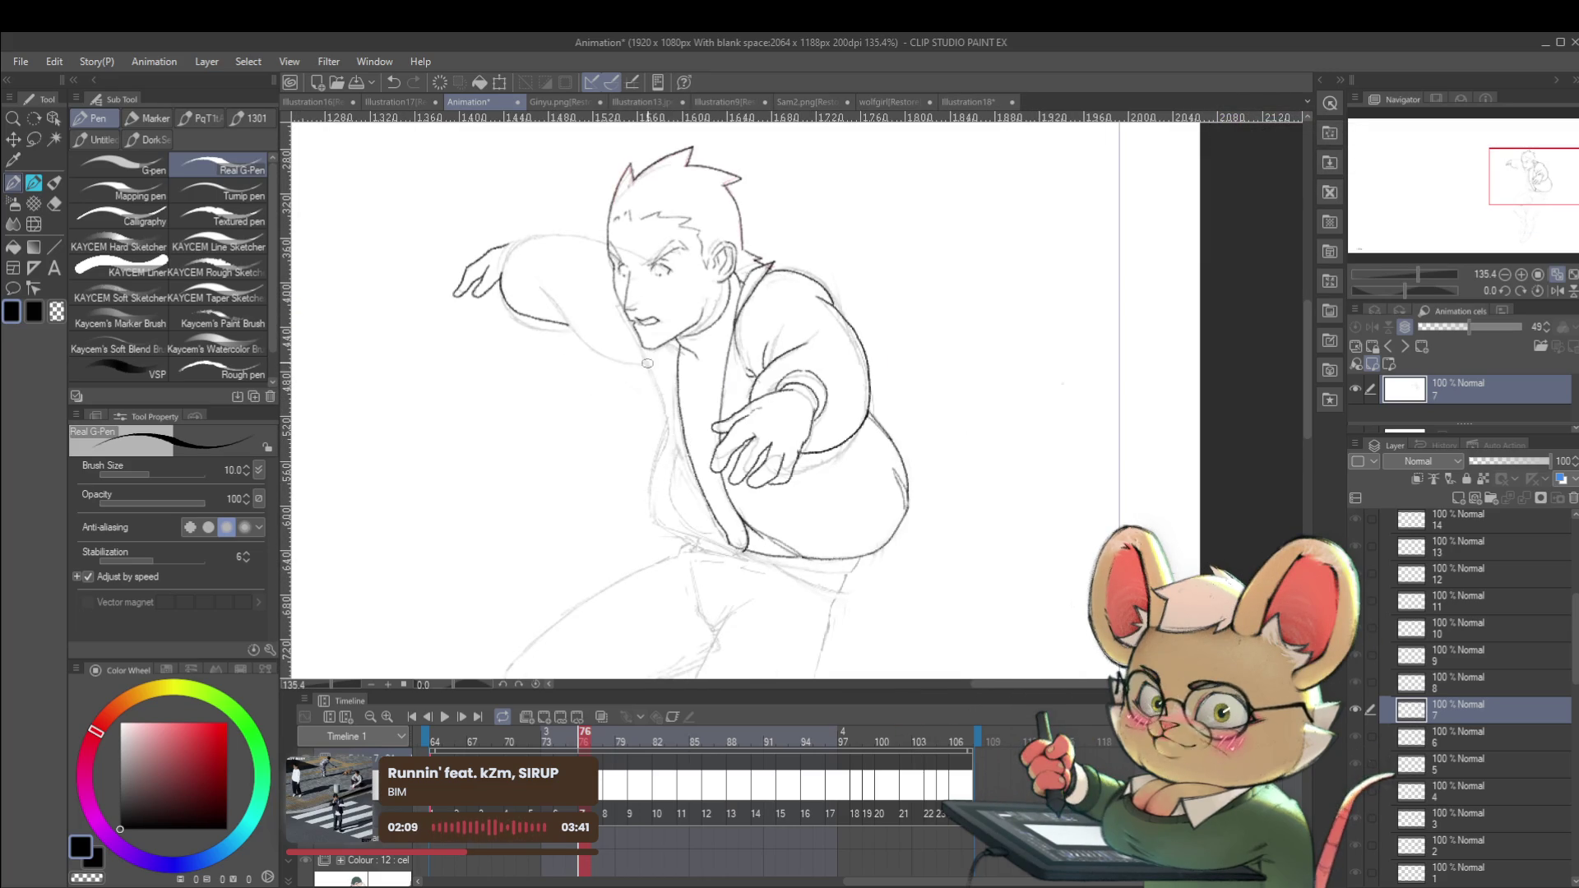
drag(616, 305, 635, 344)
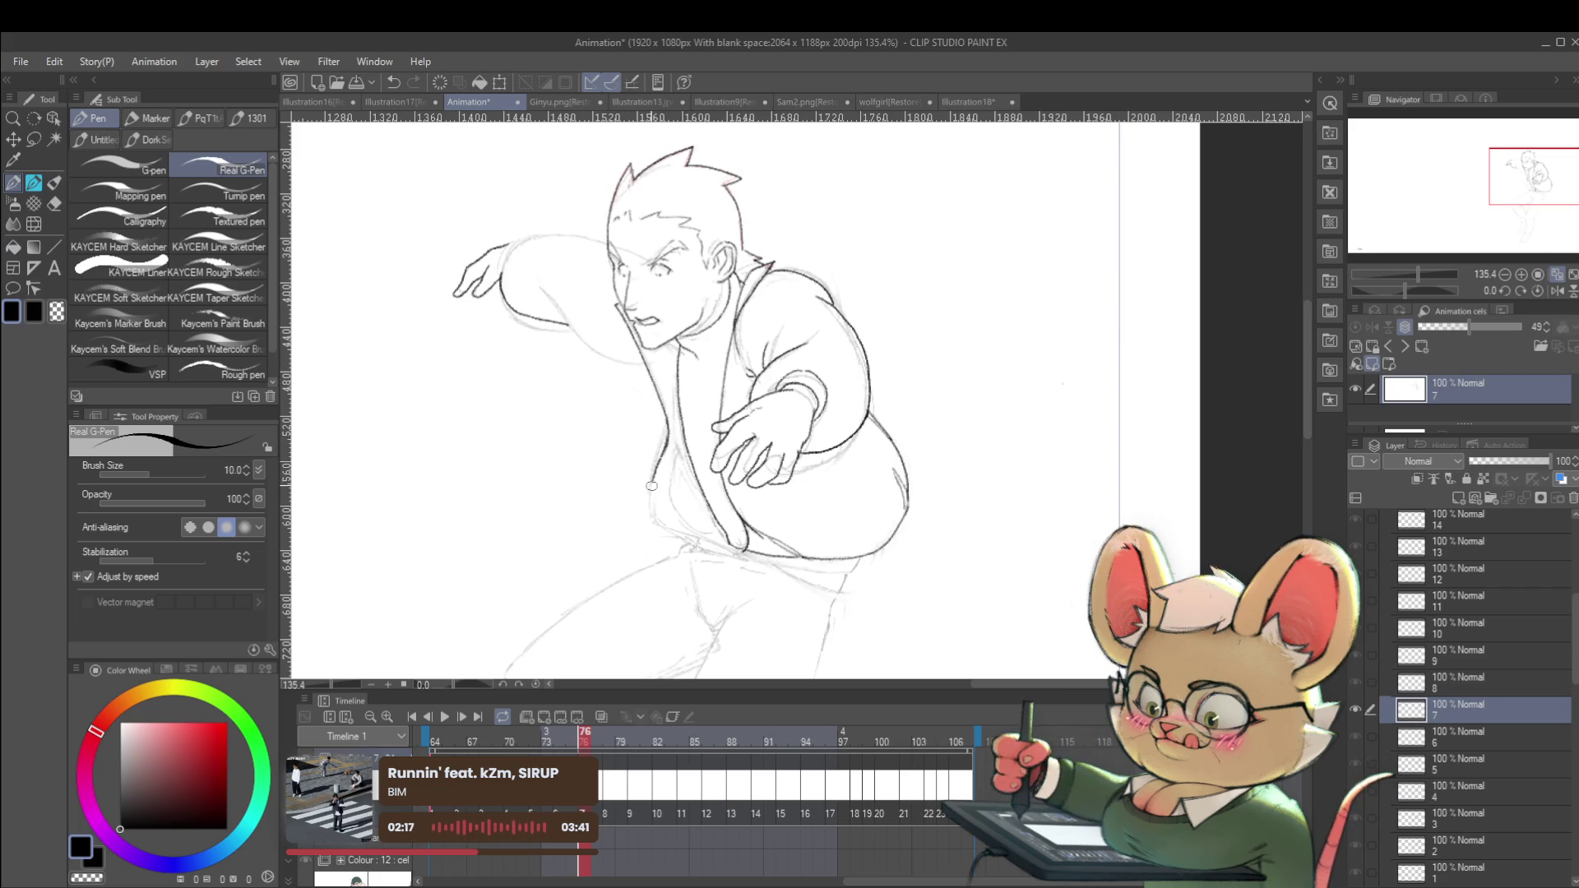
drag(651, 511, 750, 553)
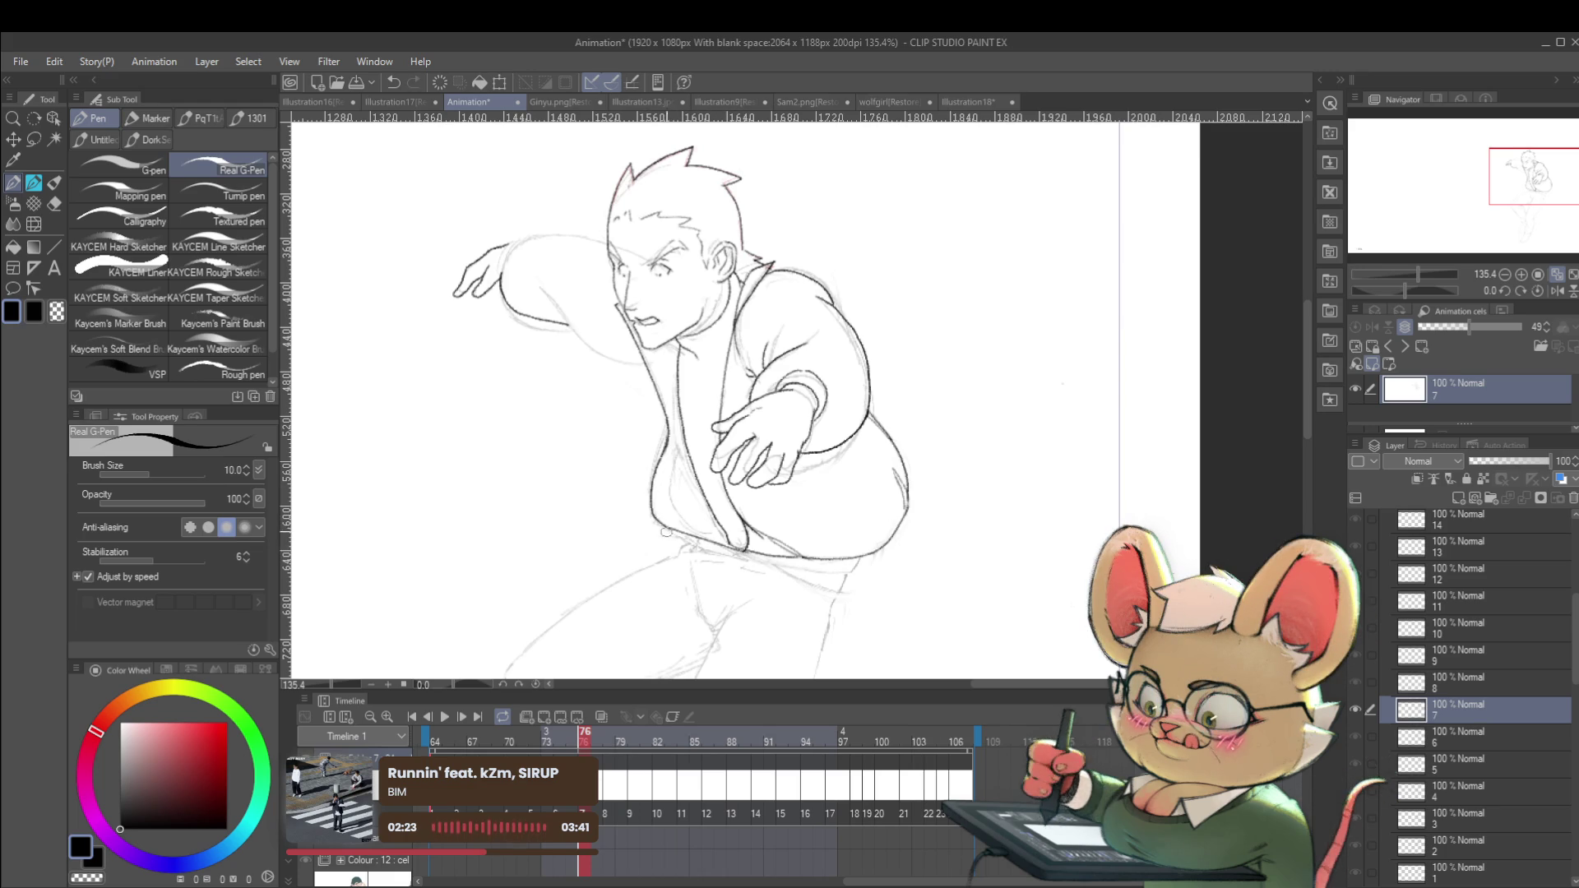
scroll(747, 551, down, 8)
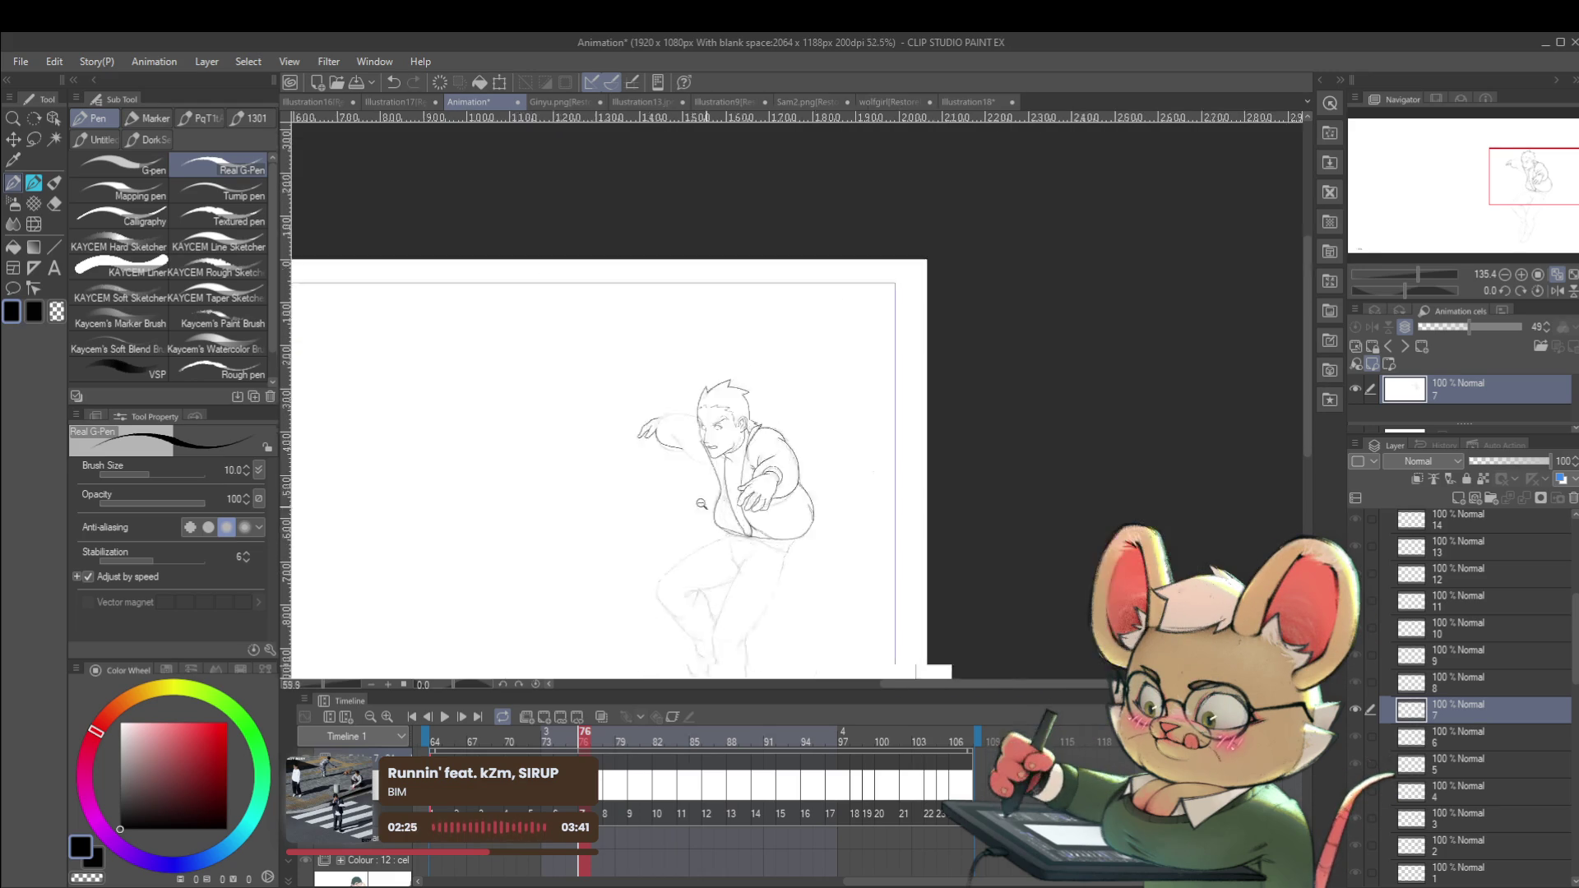
scroll(749, 472, up, 6)
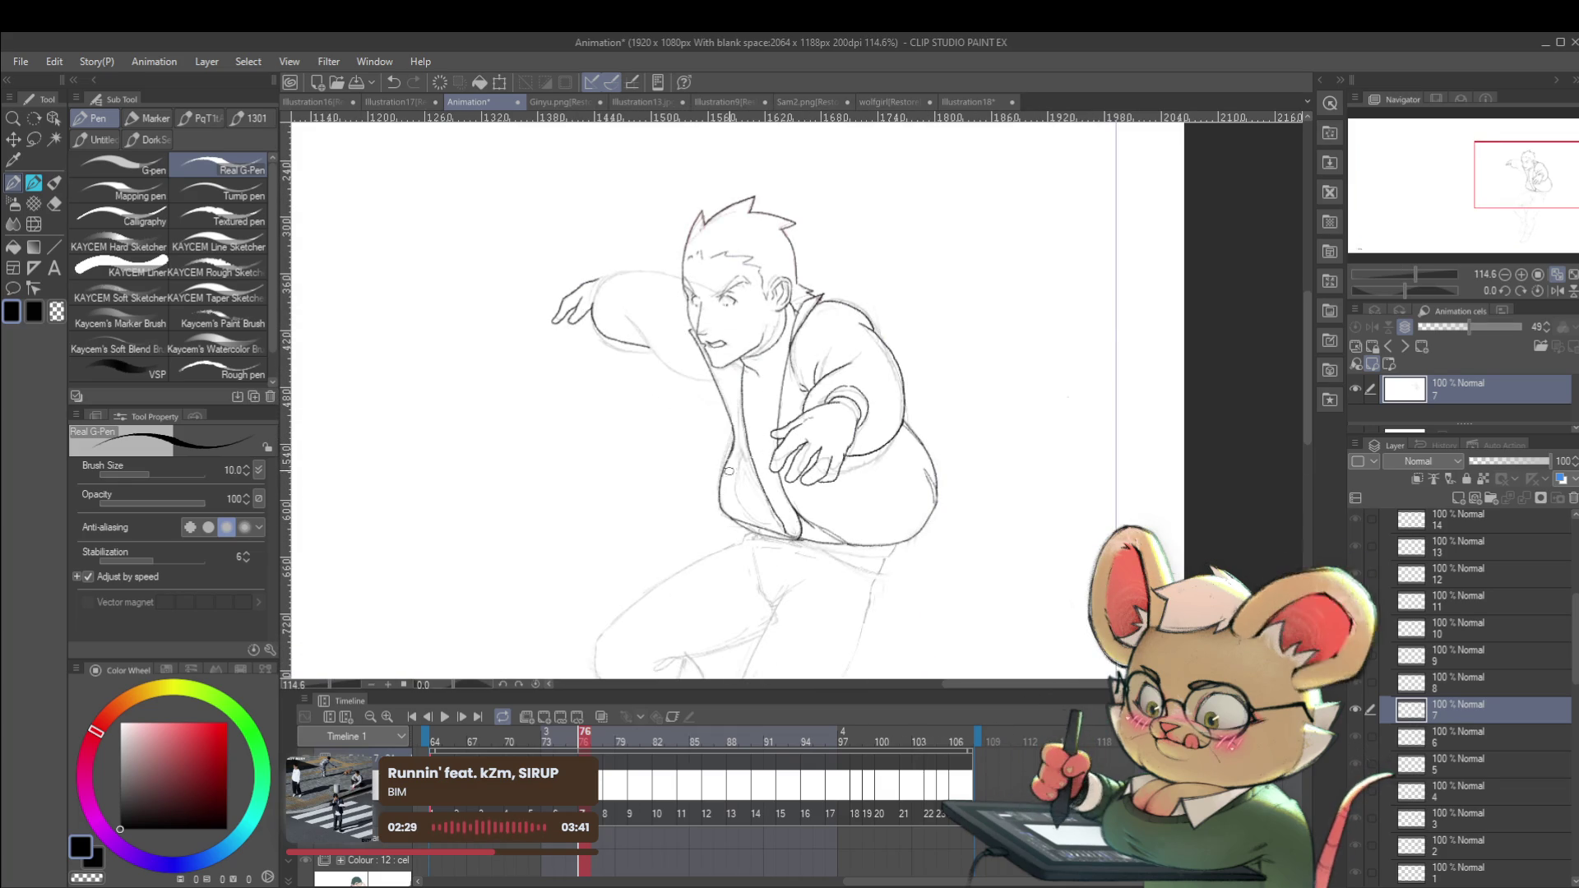
drag(736, 429, 748, 520)
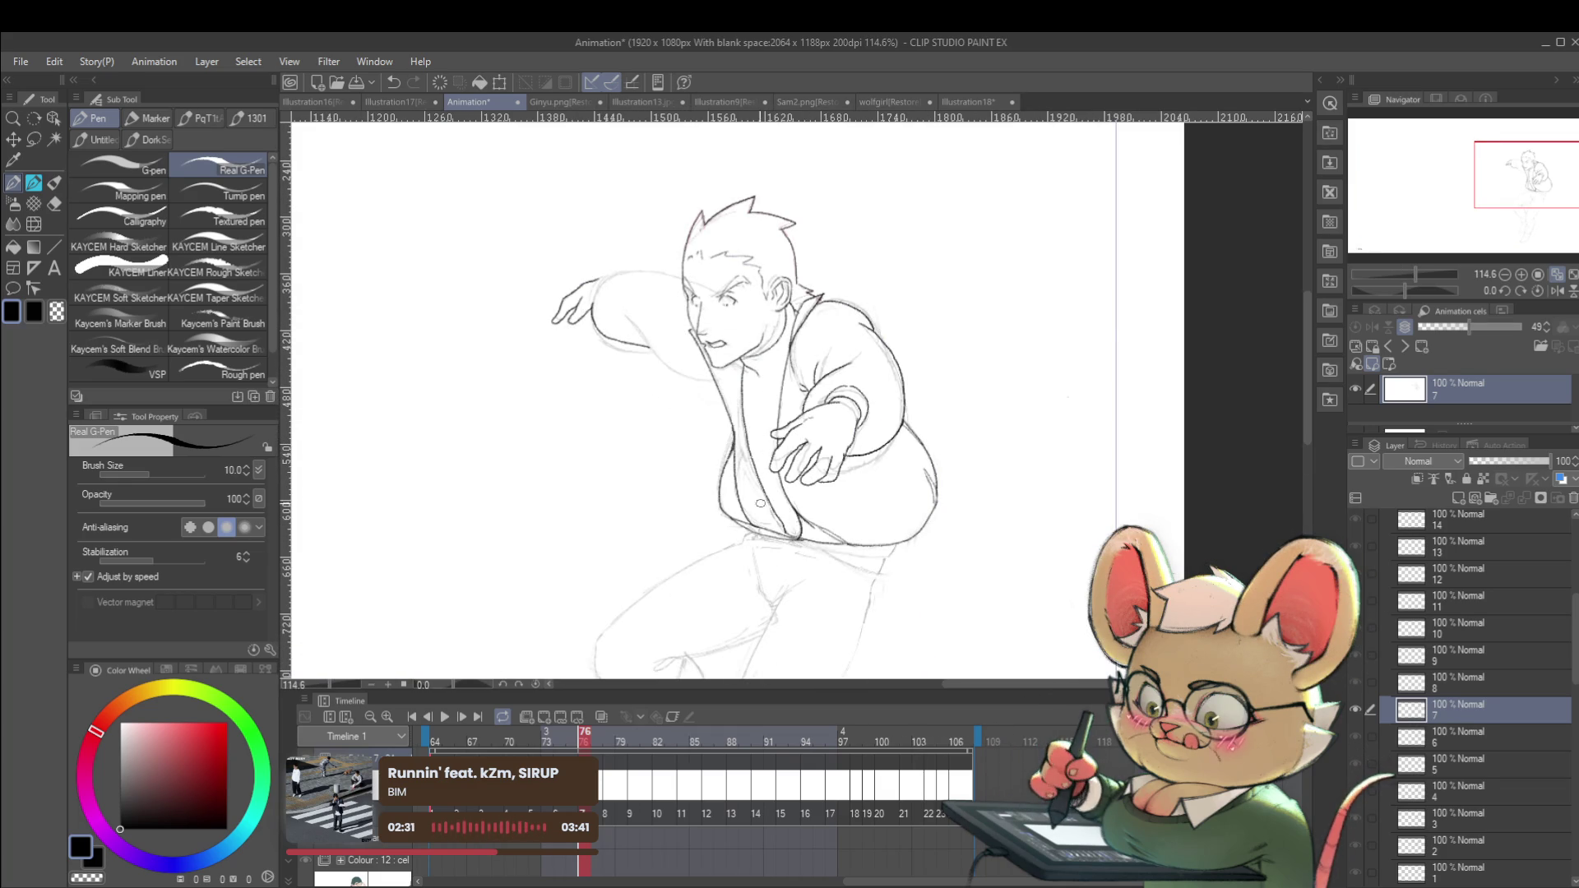
scroll(759, 502, down, 5)
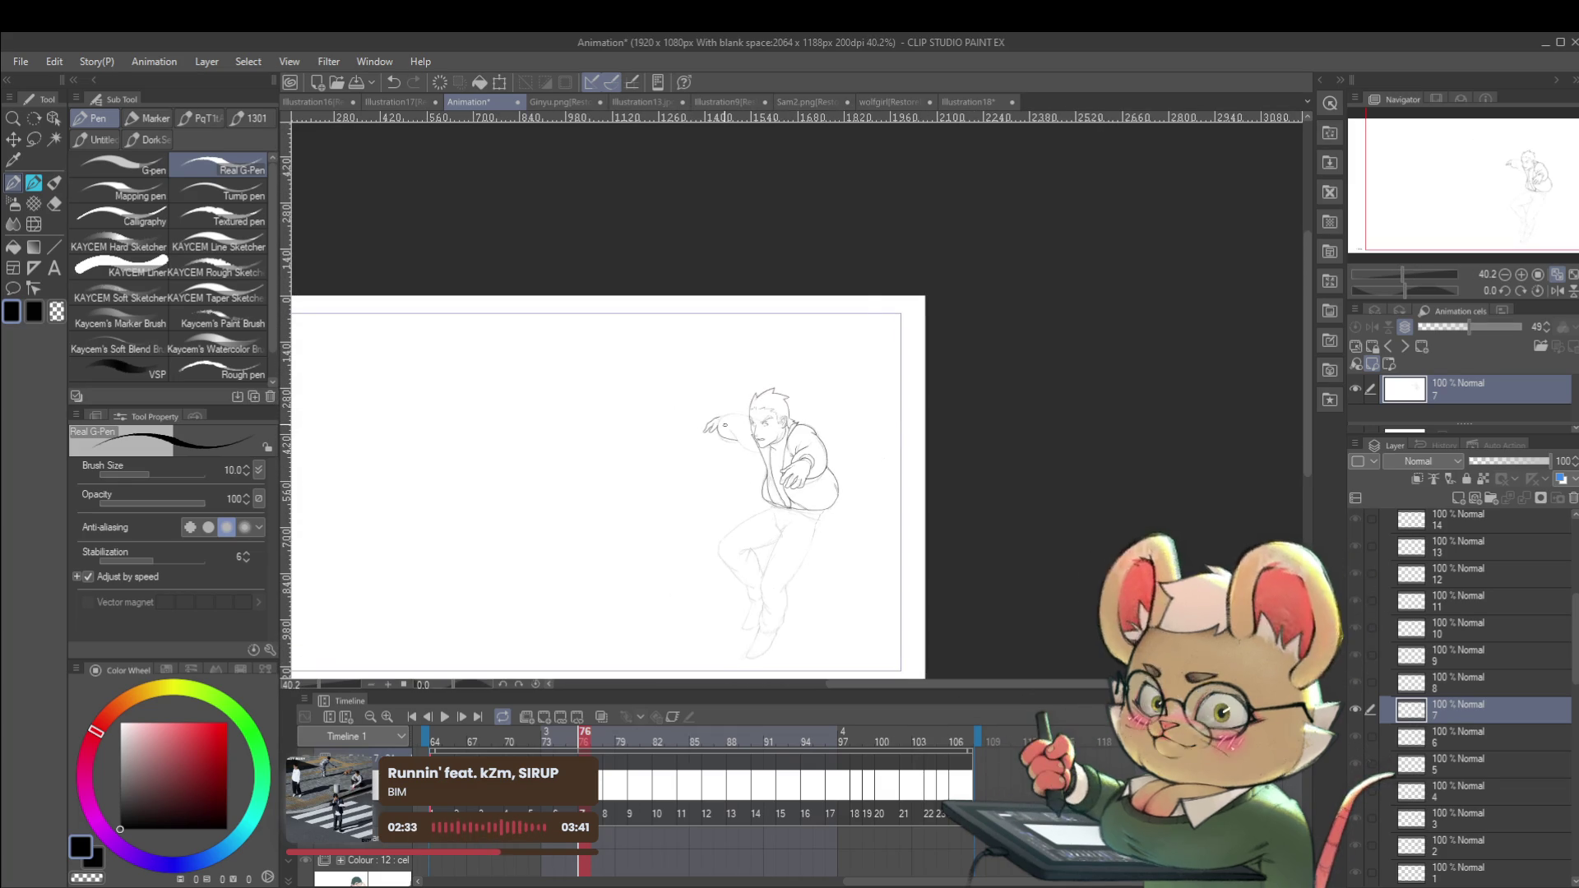
Flick between frames 74 and 76 to compare the lunging poses.
key(comma)
key(period)
key(comma)
key(period)
key(comma)
scroll(790, 476, up, 5)
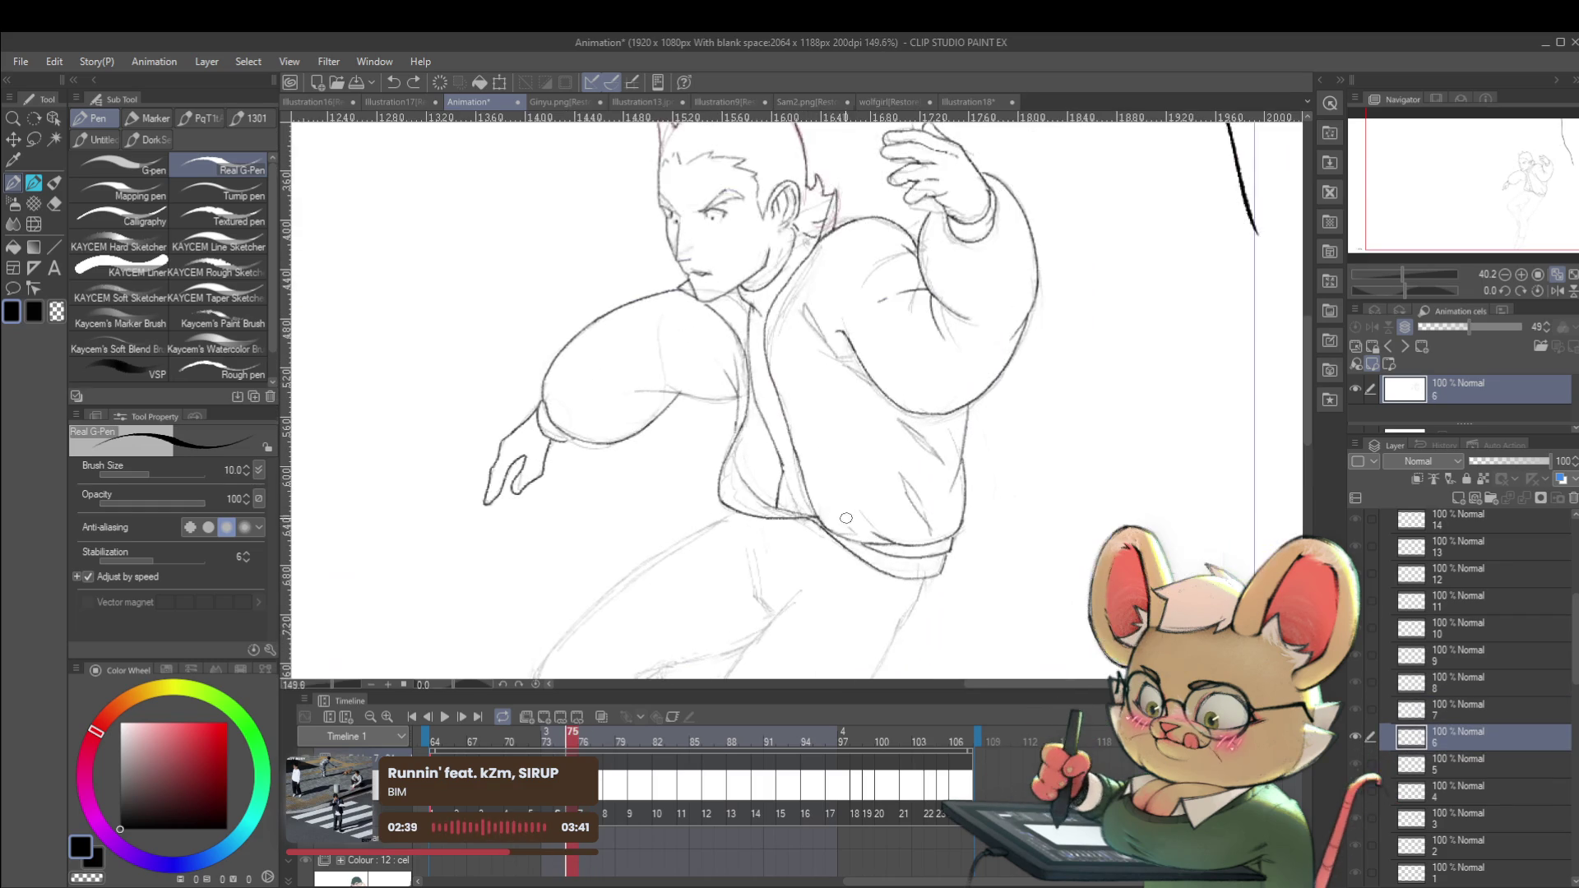
key(comma)
key(period)
key(period)
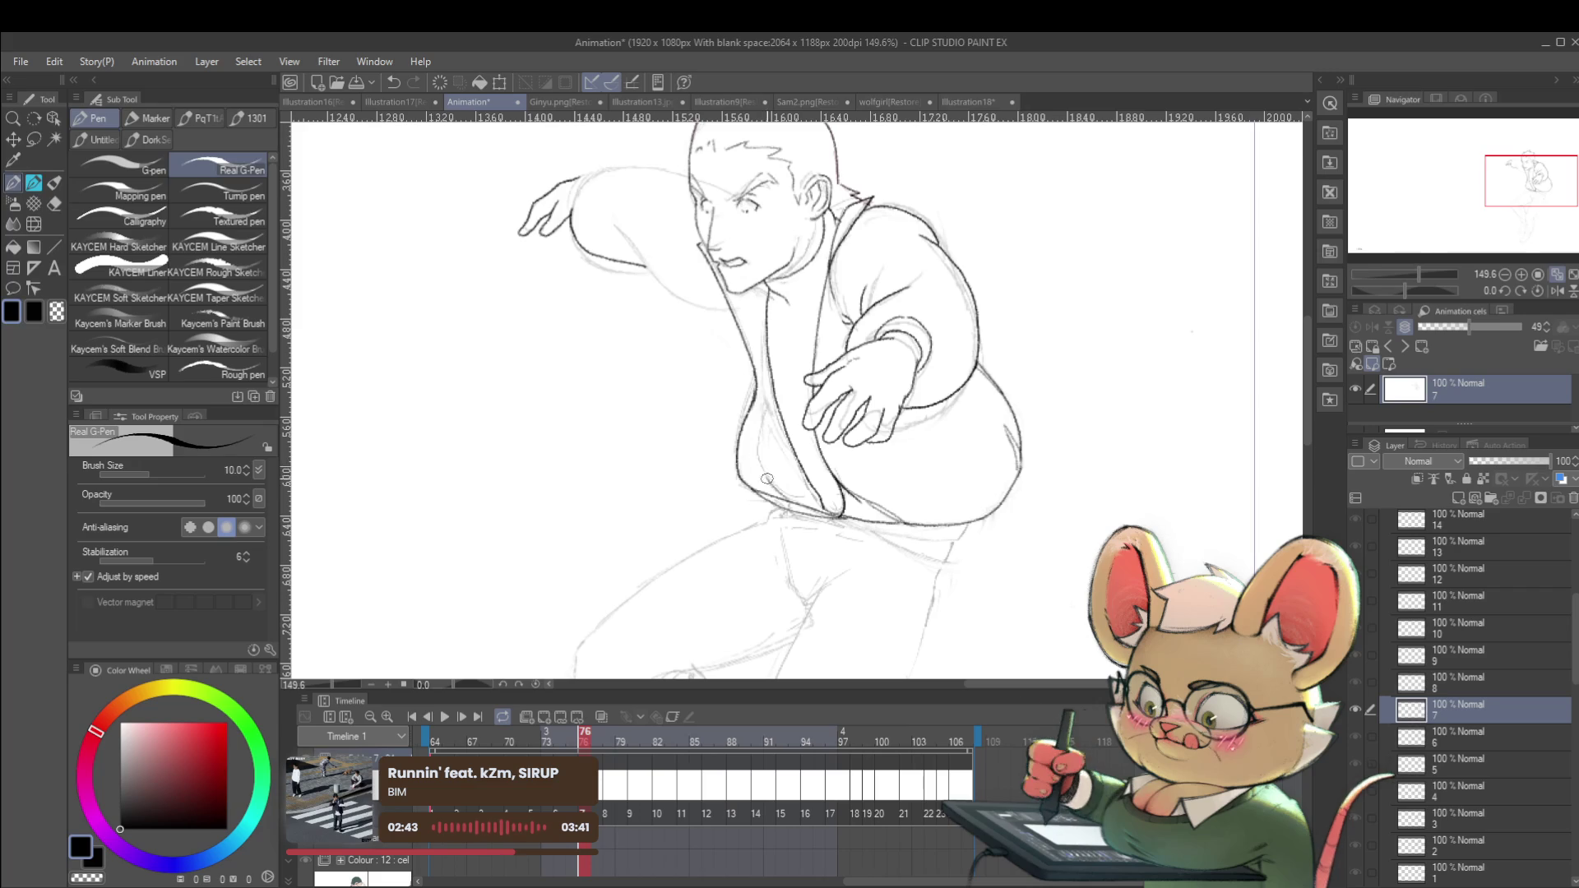
key(comma)
key(period)
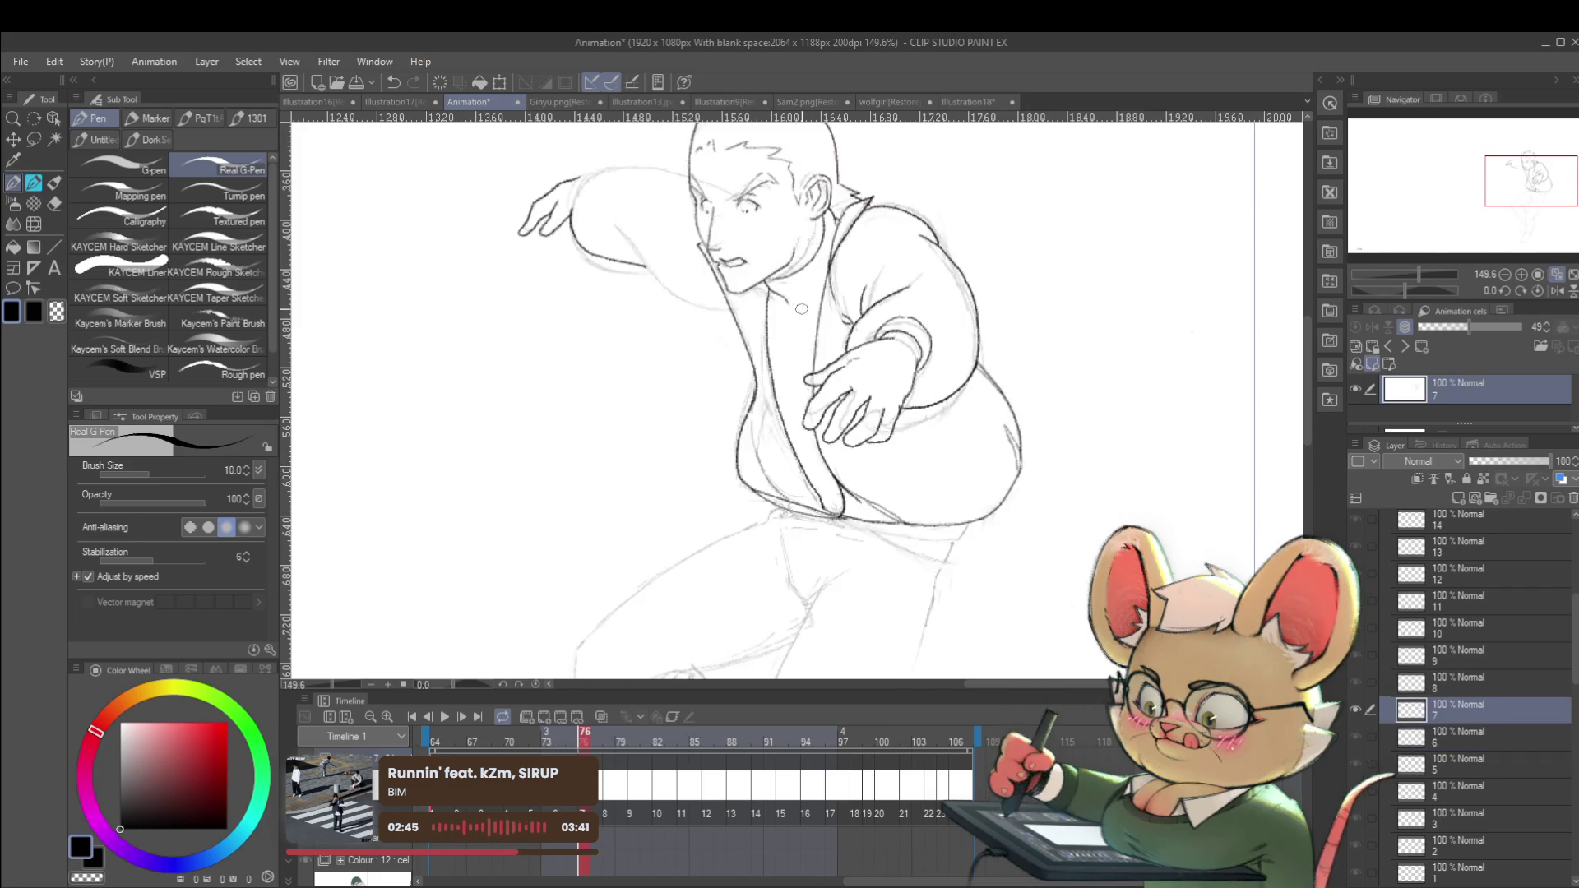
scroll(765, 338, down, 4)
scroll(765, 338, down, 1)
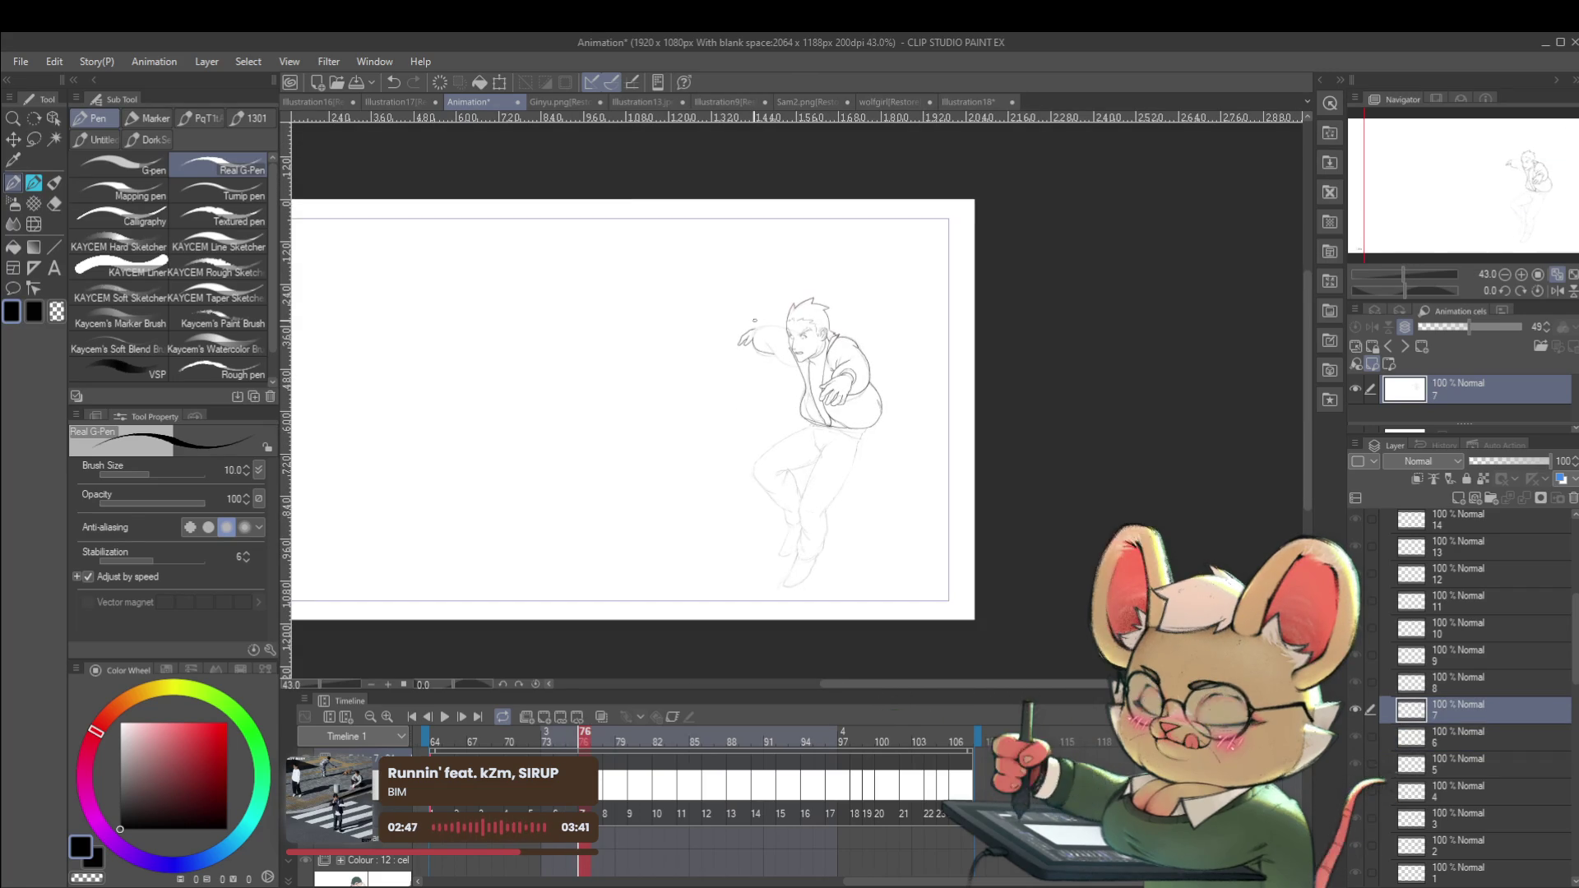
drag(754, 320, 775, 352)
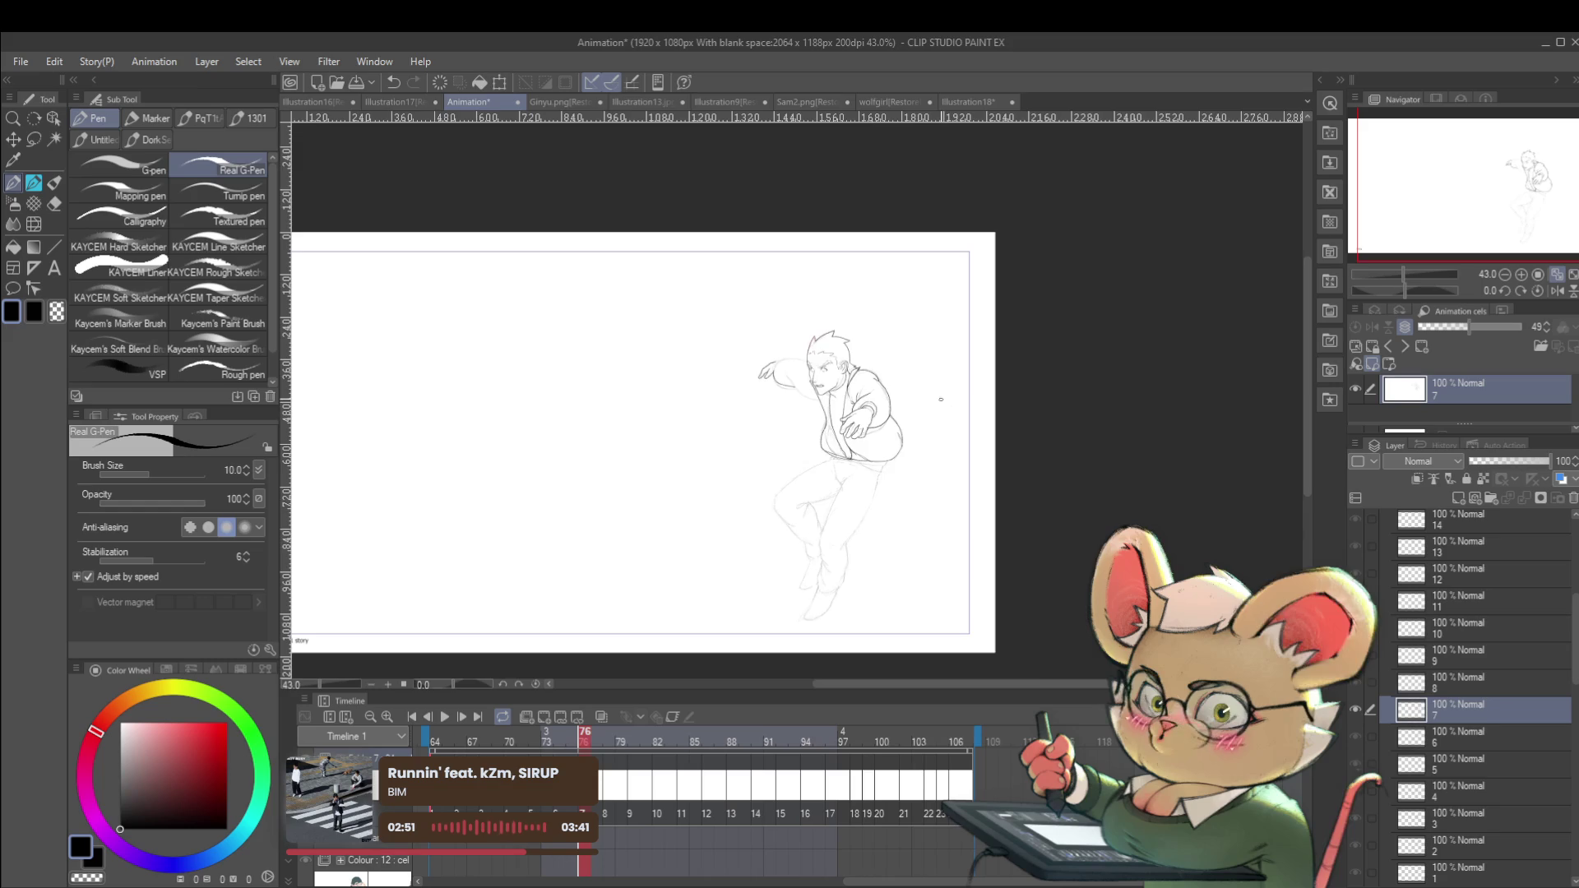
scroll(840, 382, up, 3)
key(Return)
key(Return)
scroll(693, 338, up, 4)
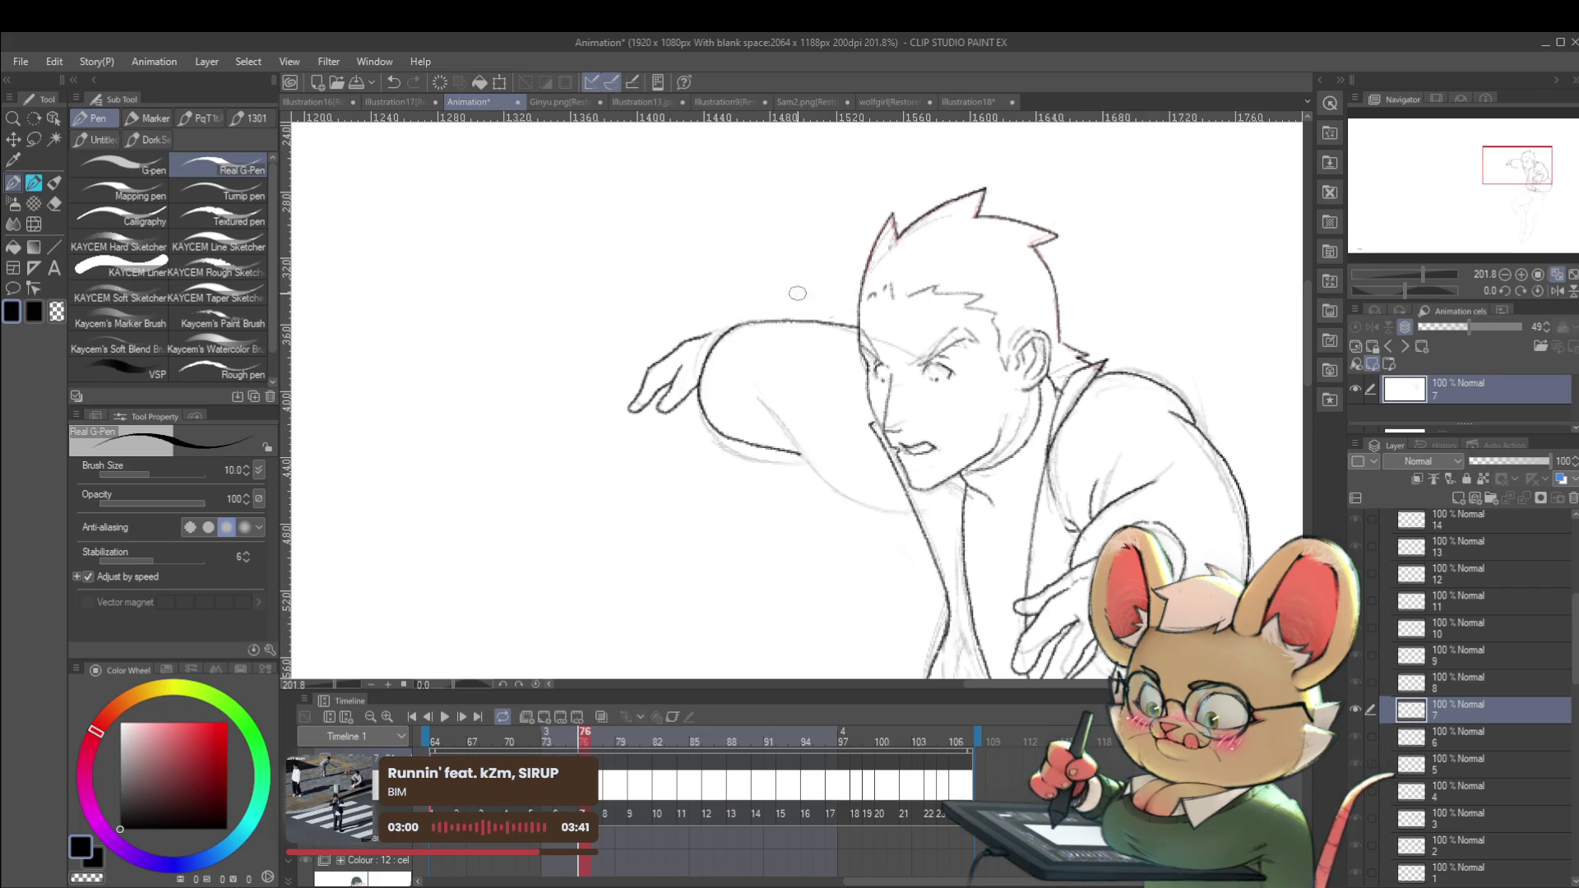
Ink the reaching arm's underside, undo it, and redraw the torso's left outline more darkly.
drag(760, 419, 816, 468)
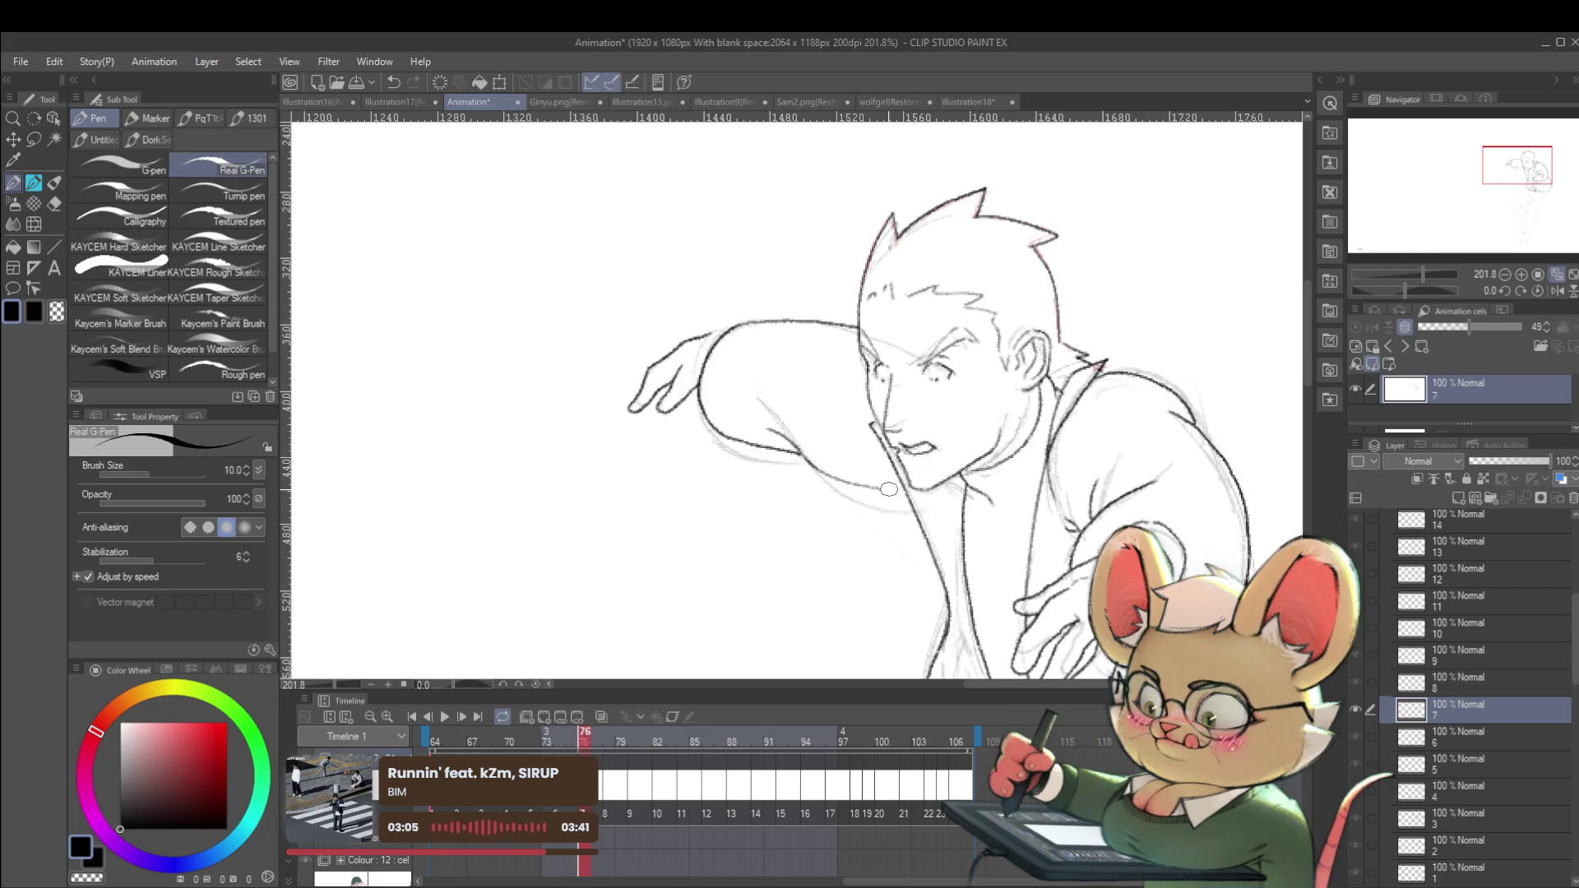
scroll(905, 490, down, 5)
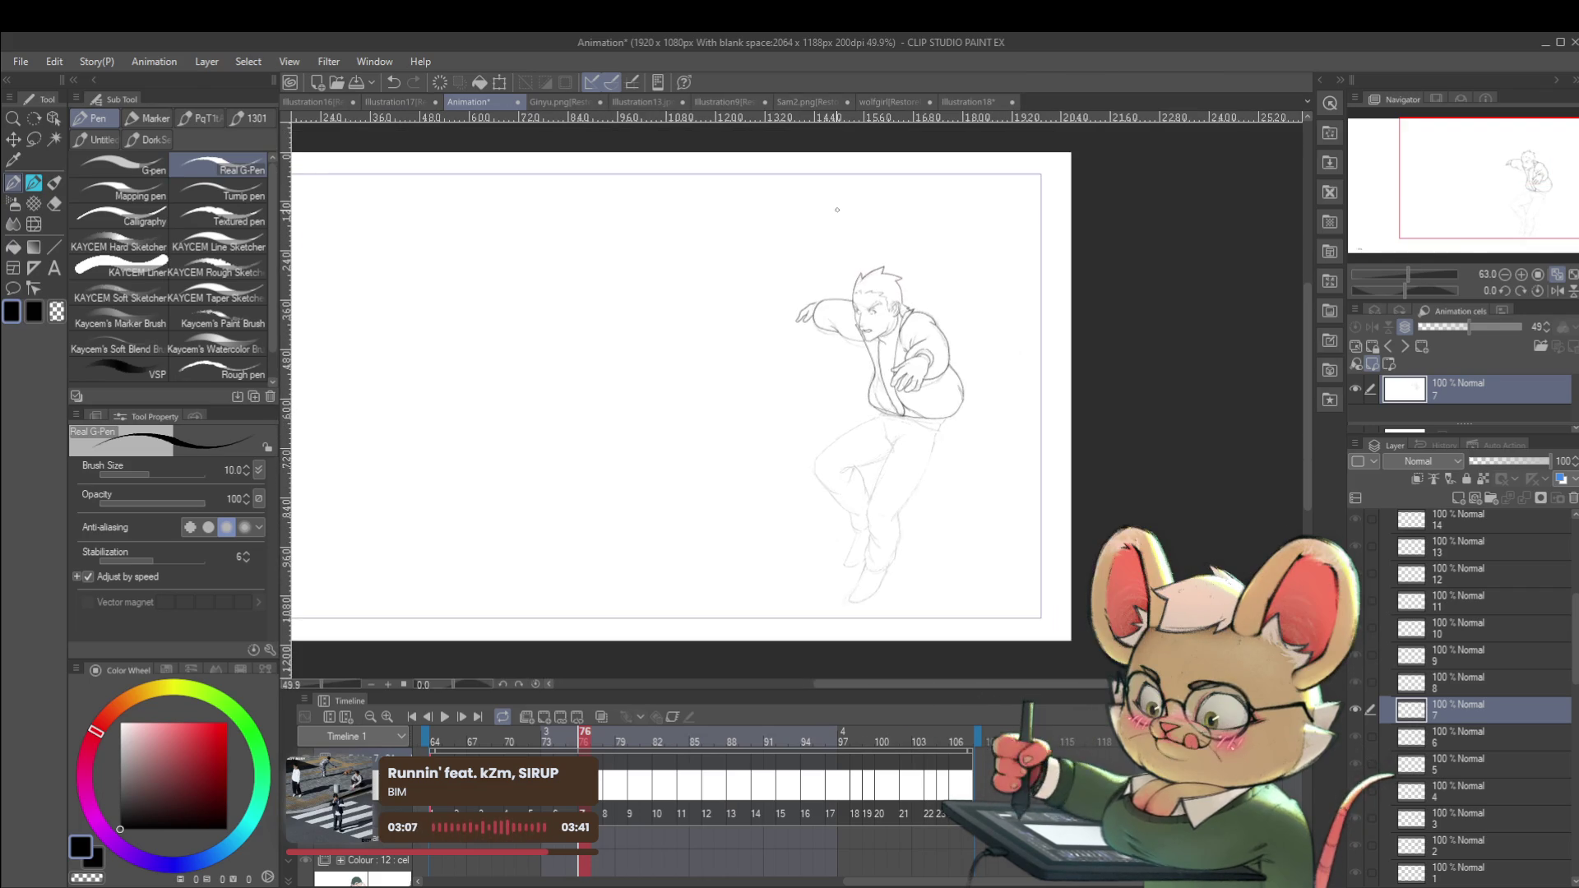
scroll(878, 337, up, 5)
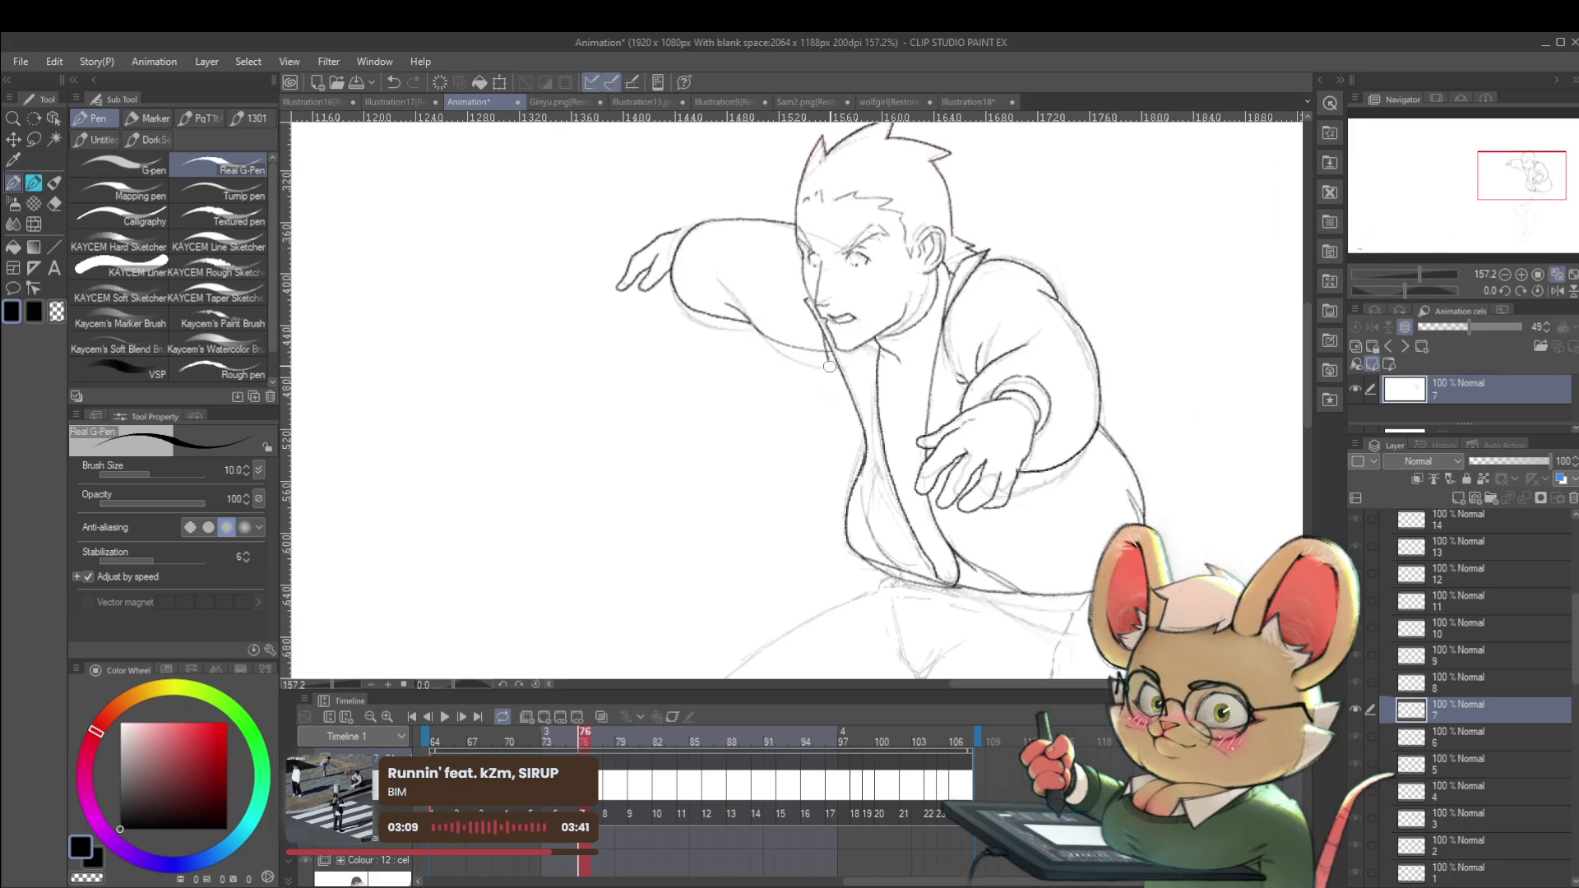
key(ctrl+z)
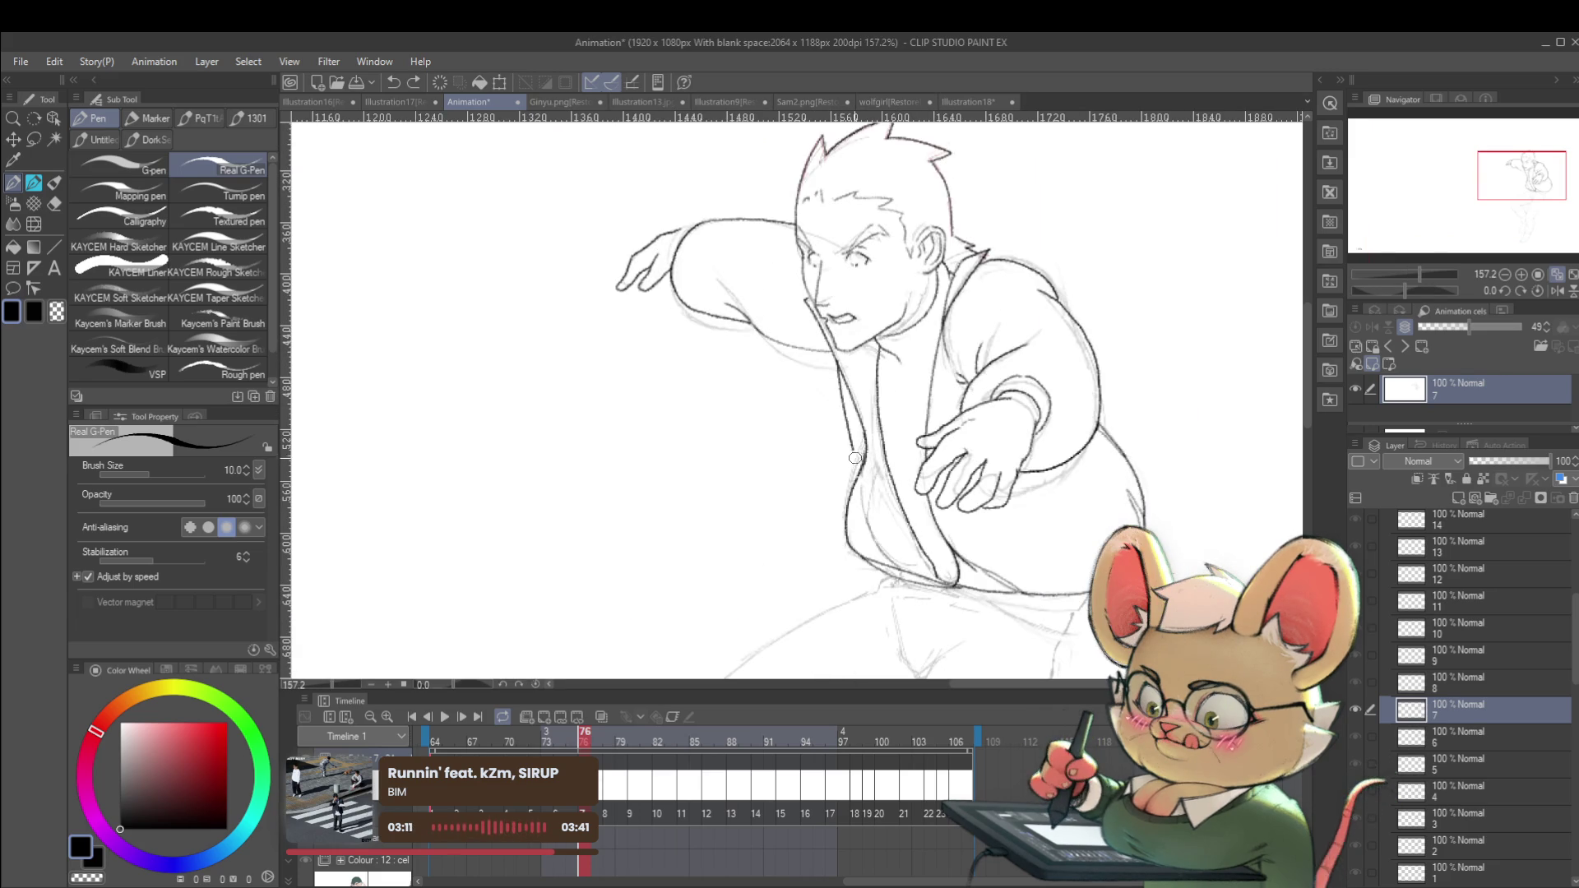
drag(844, 504, 856, 414)
scroll(857, 414, down, 5)
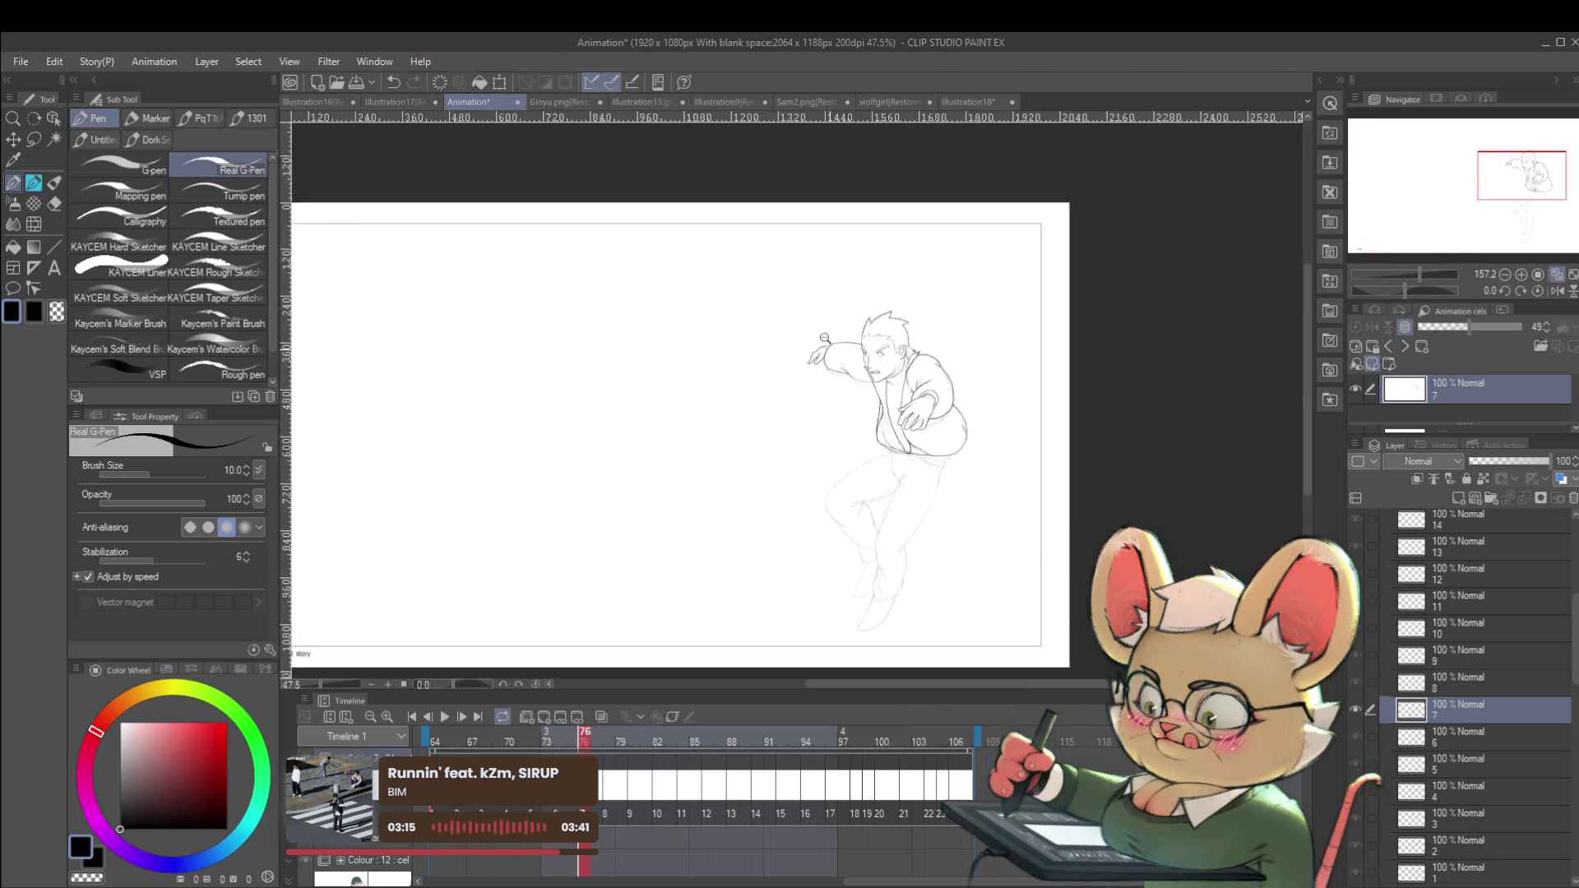
Mirror the view, compare against frames 74–75, and ink the trousers' waistline on frame 76.
click(1555, 290)
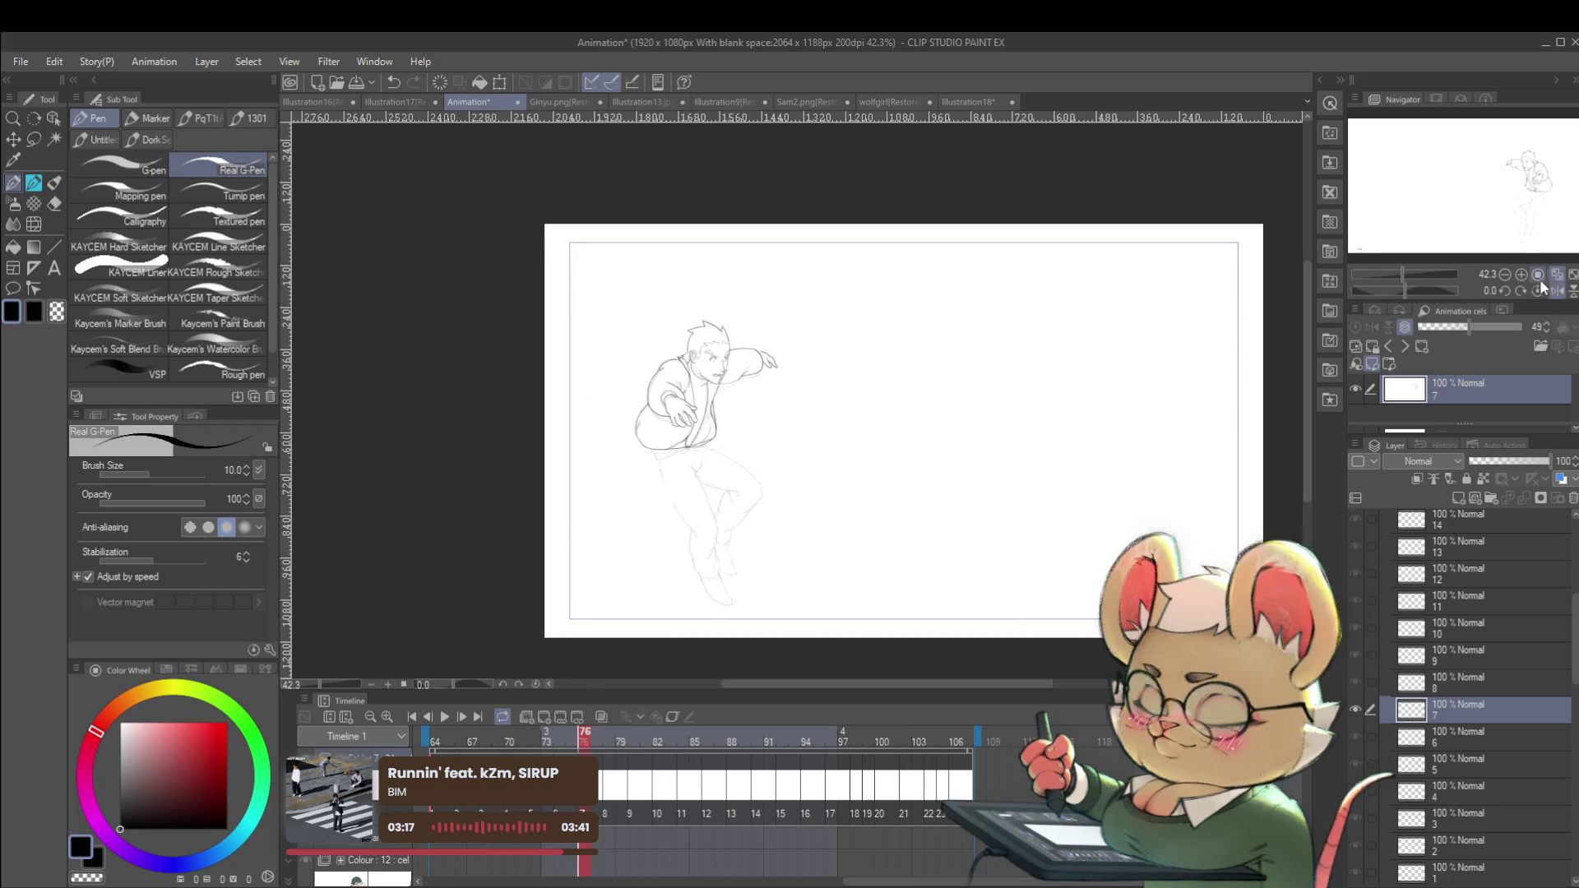
scroll(661, 442, up, 4)
key(ctrl+Left)
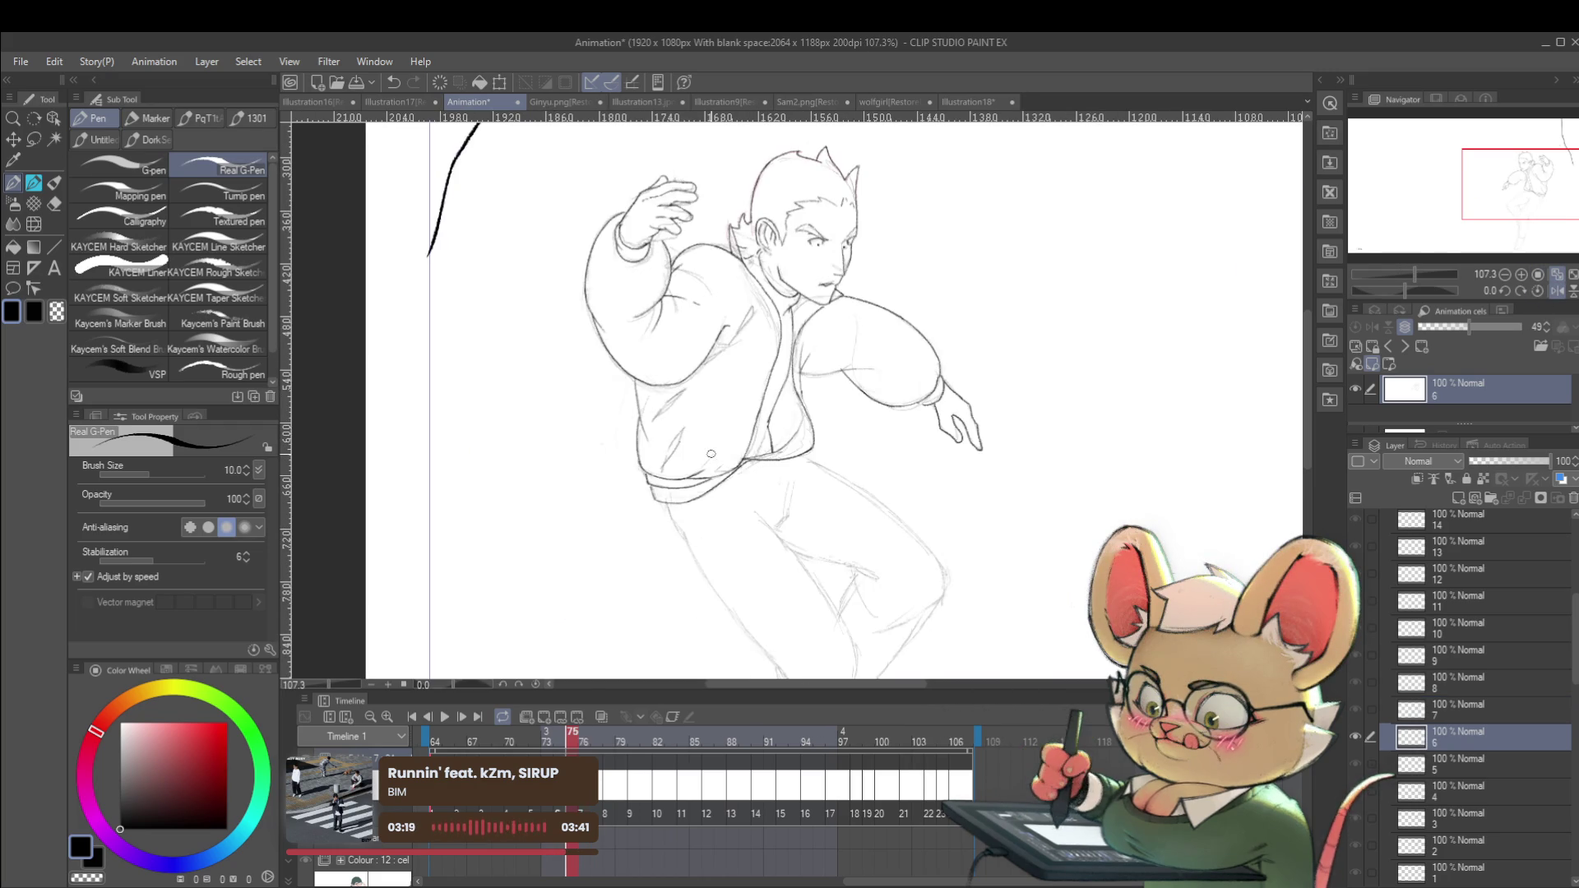
key(ctrl+Left)
key(ctrl+Left)
key(ctrl+Right)
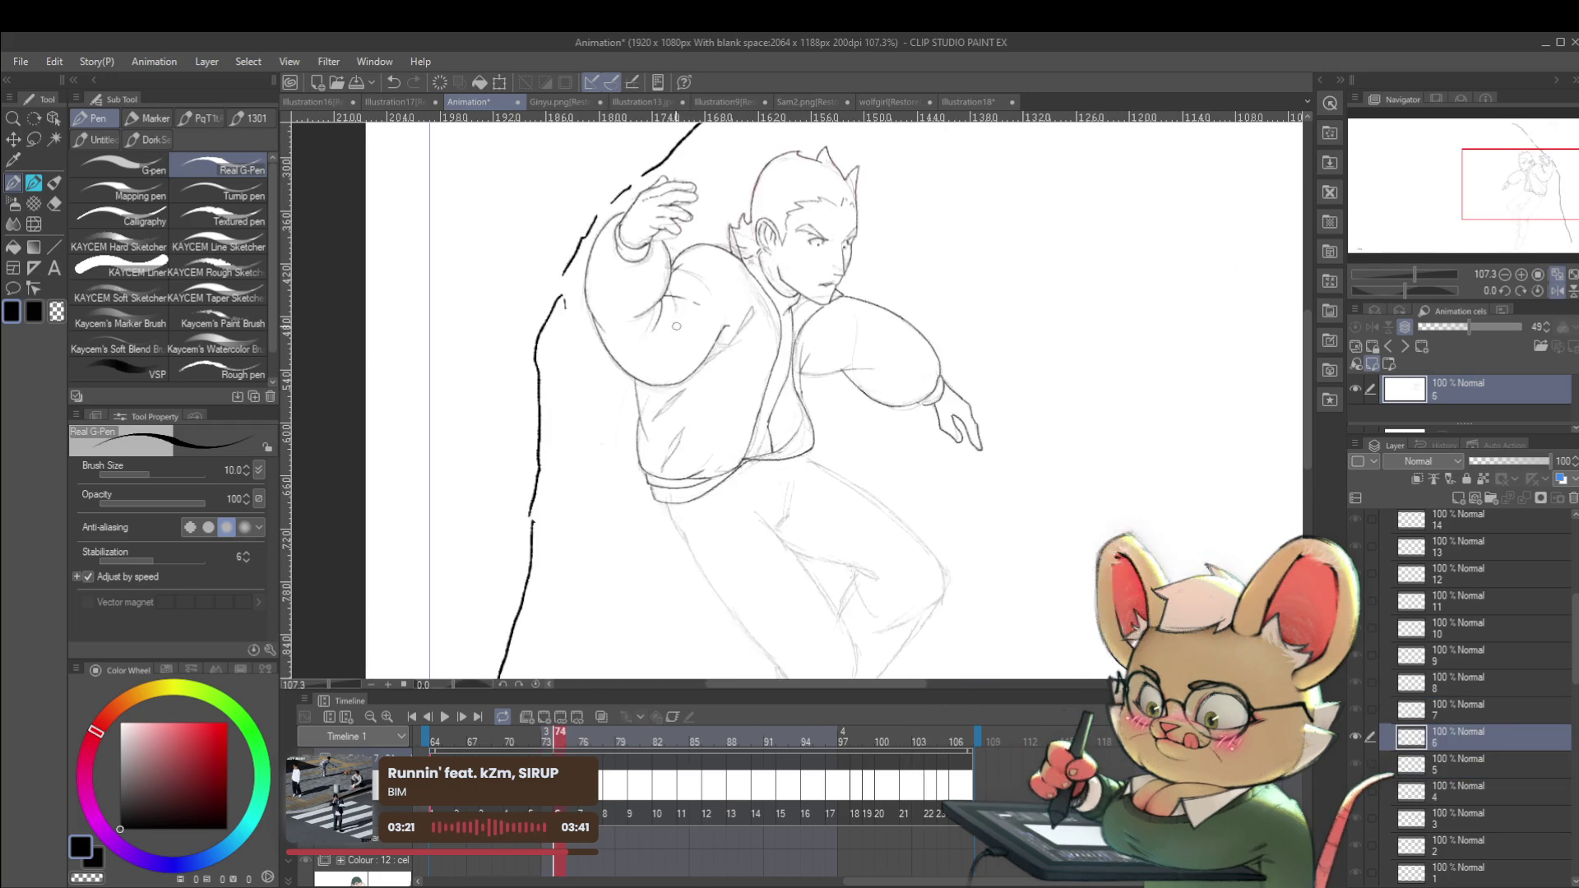
key(ctrl+Right)
key(ctrl+Right)
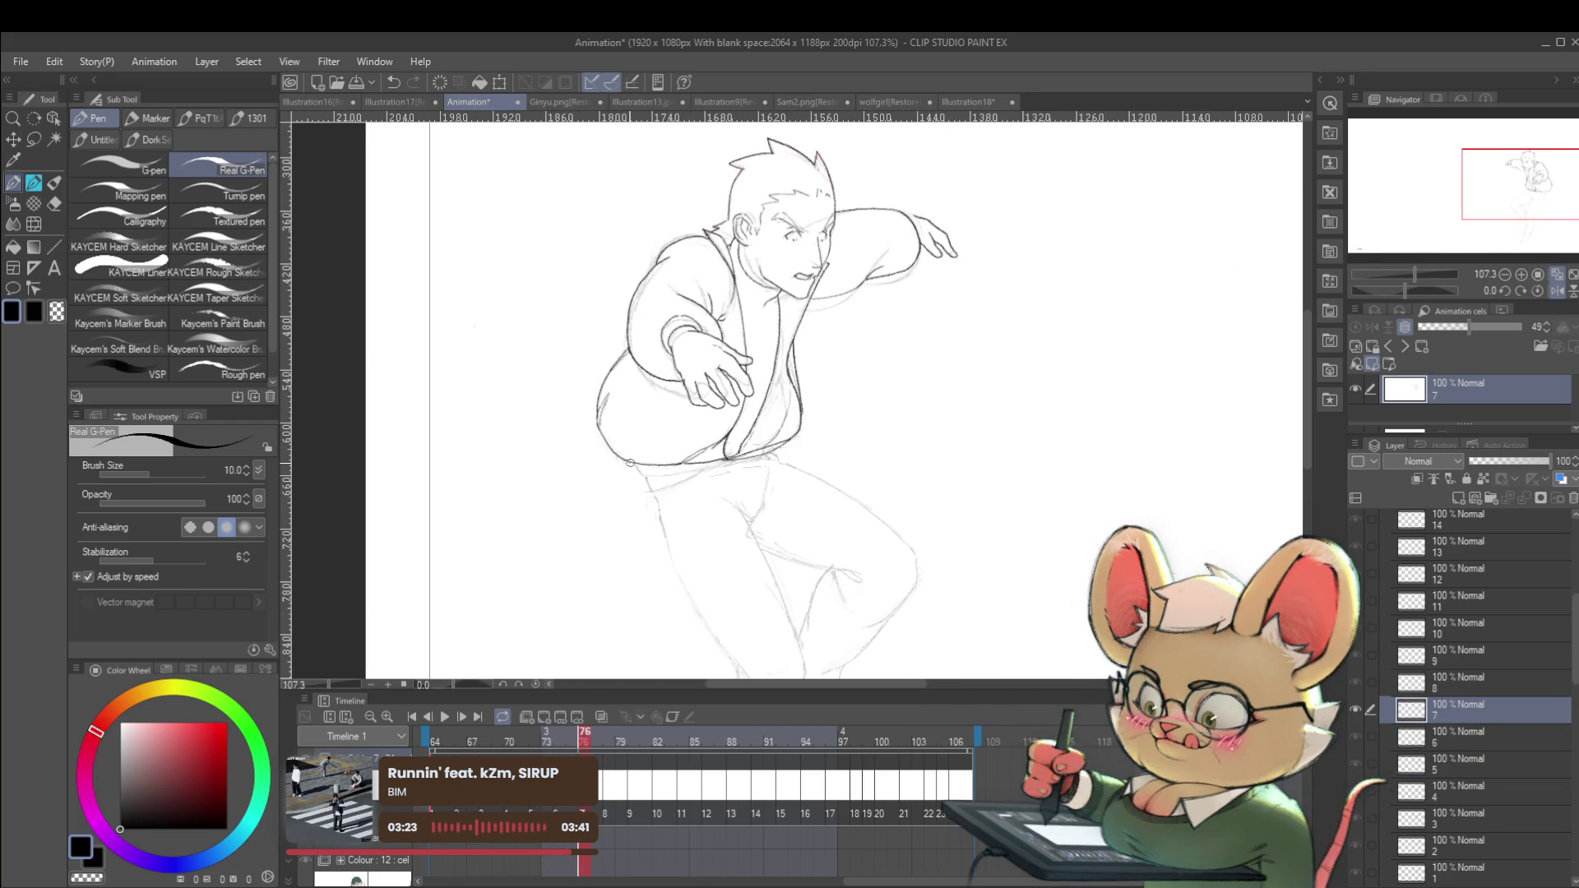
drag(633, 468, 718, 463)
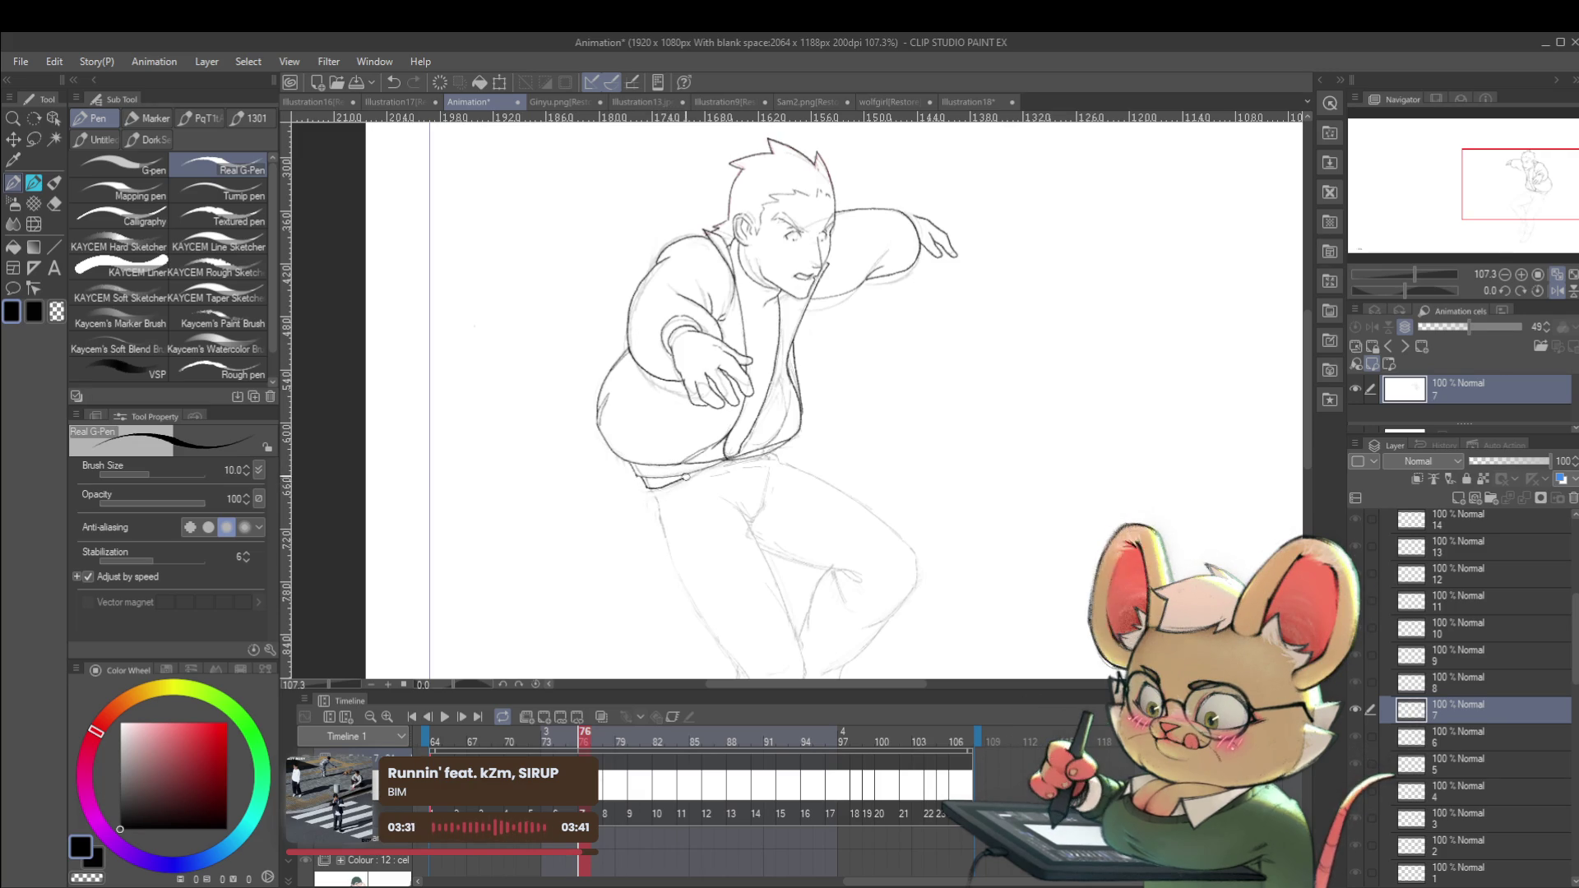
Pan out to the whole page and advance to frame 78's rough sketch.
scroll(863, 438, down, 4)
drag(863, 437, 877, 372)
key(Right)
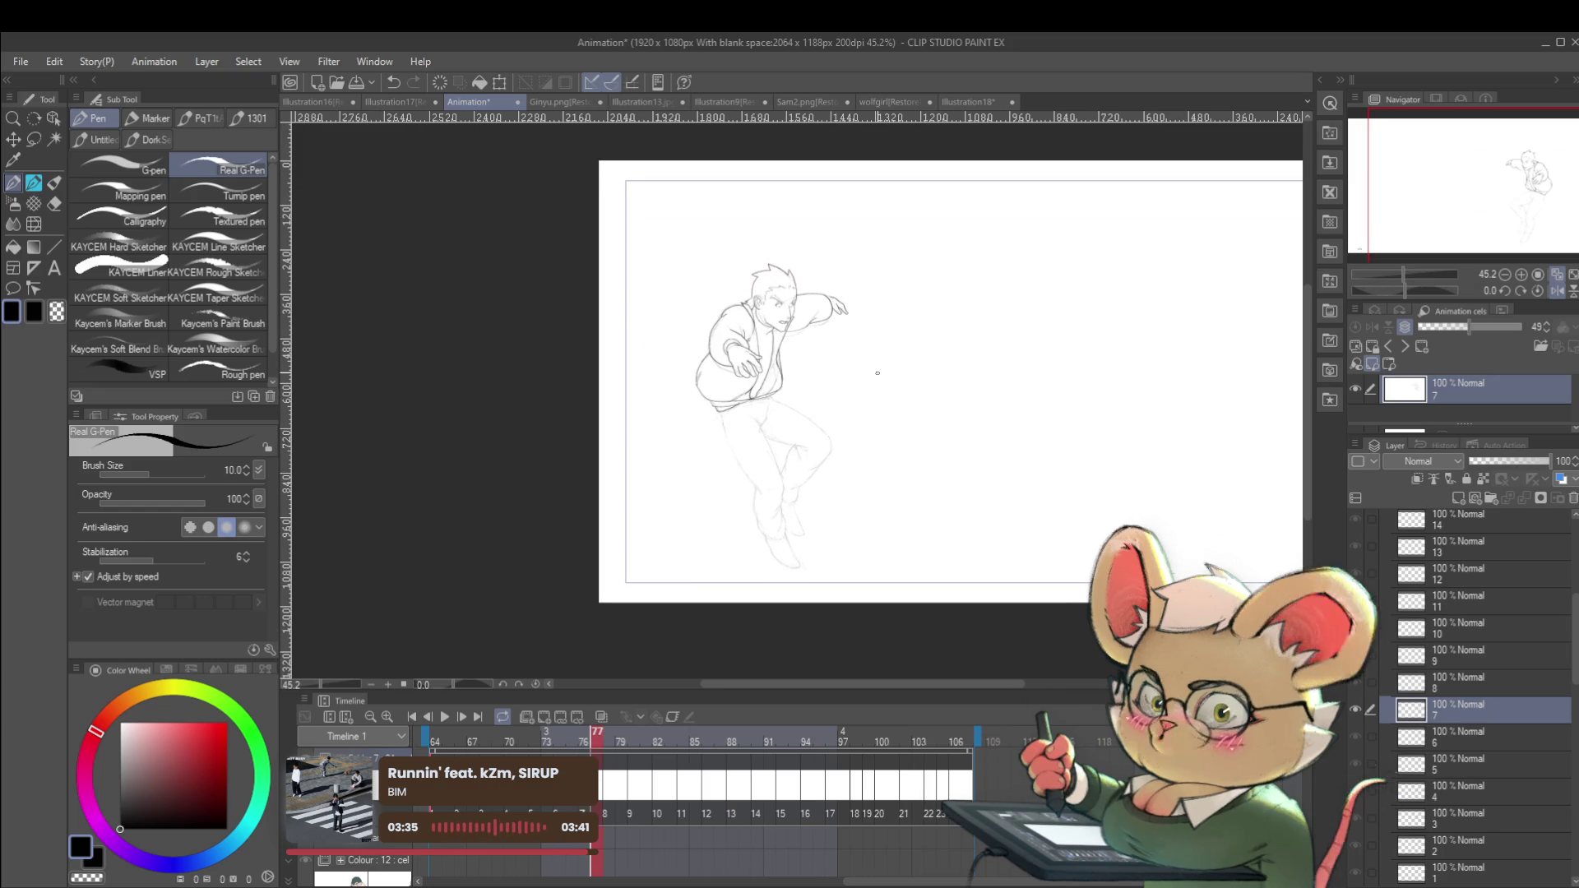
scroll(762, 352, up, 3)
scroll(763, 352, up, 2)
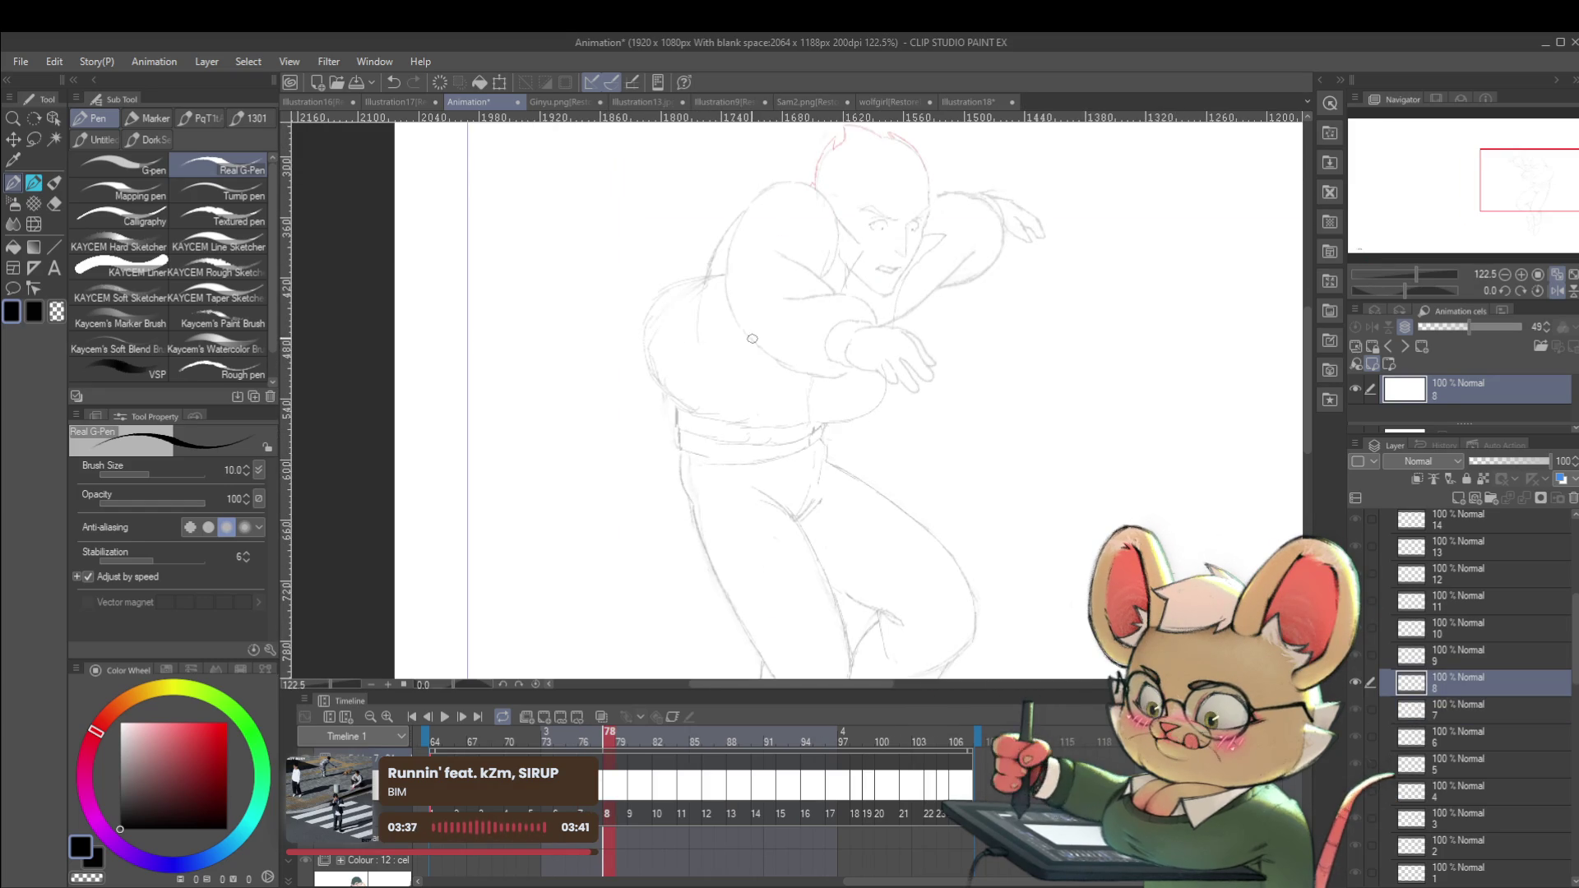
Compare frame 78's rough sketch against the inked drawing on frame 77.
key(Left)
key(Right)
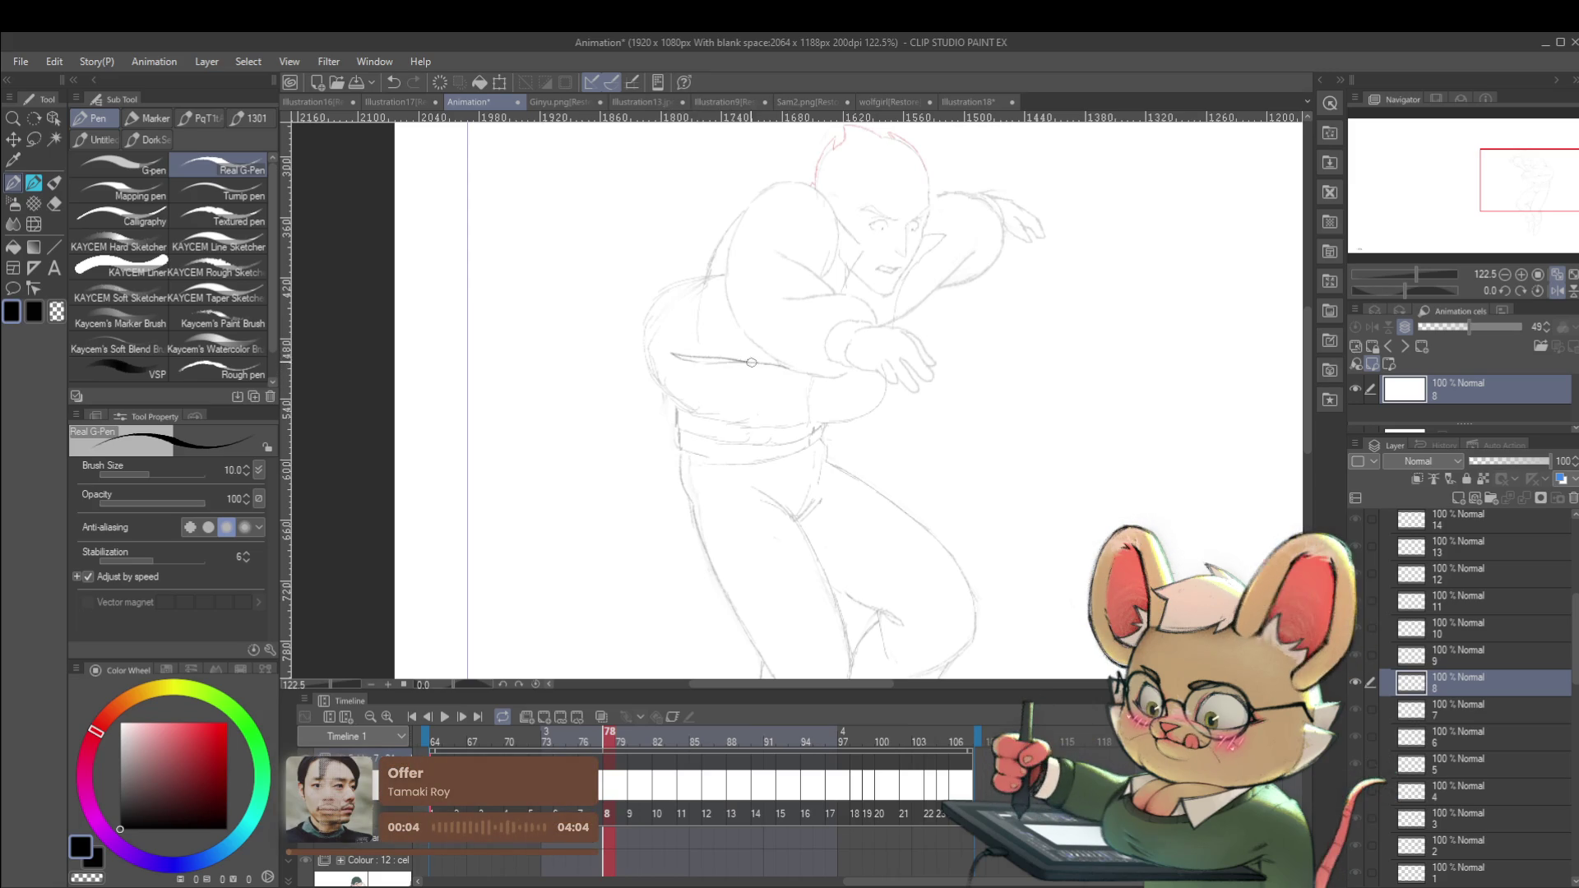
scroll(775, 361, down, 5)
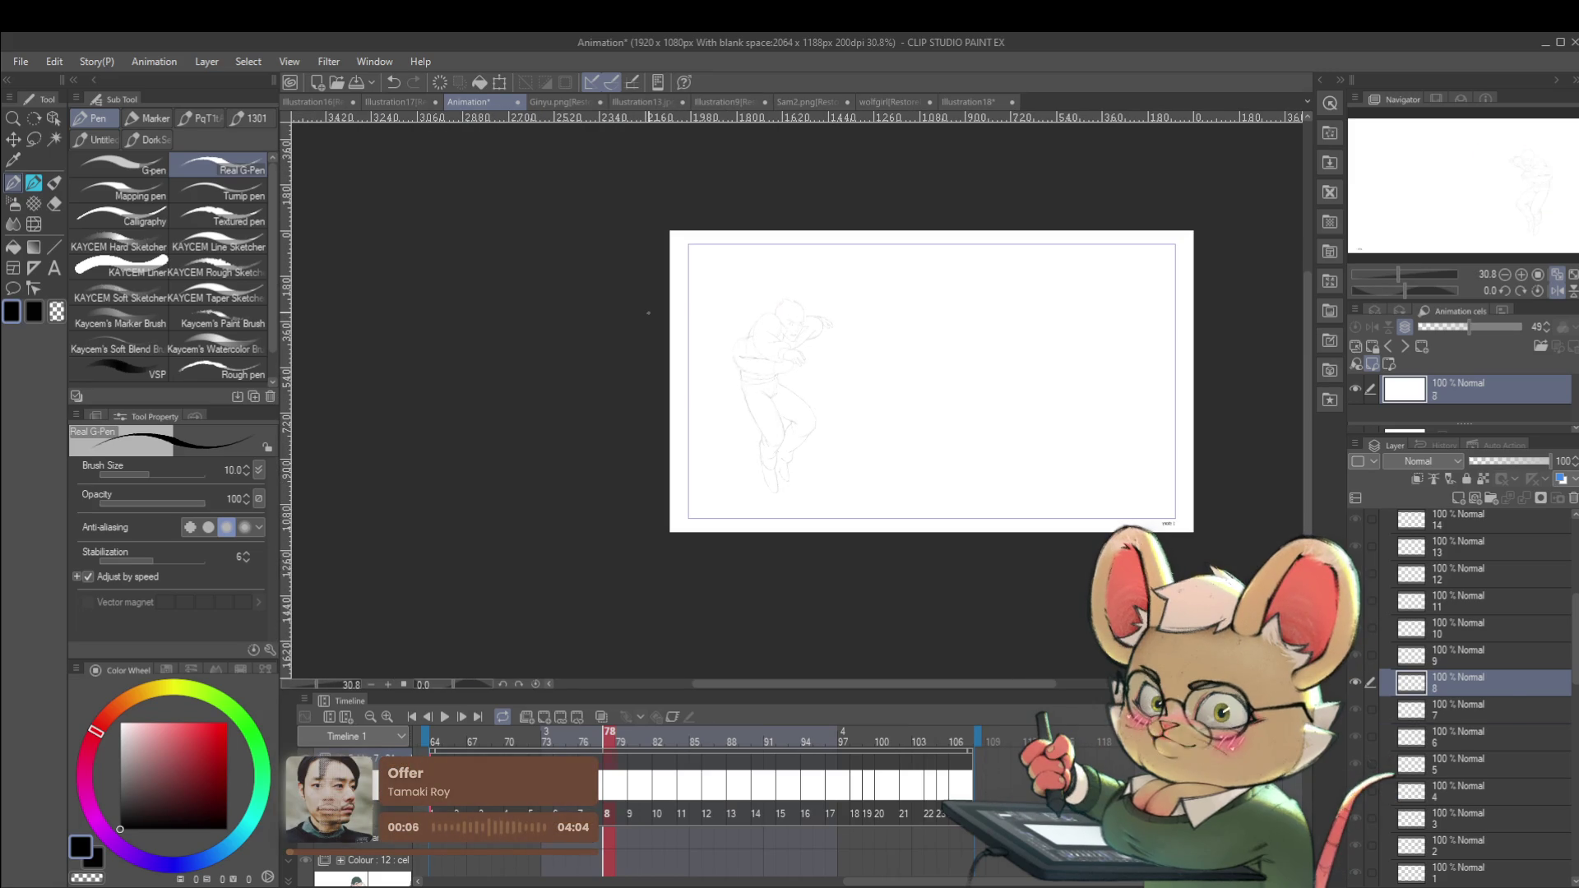
key(Left)
key(Right)
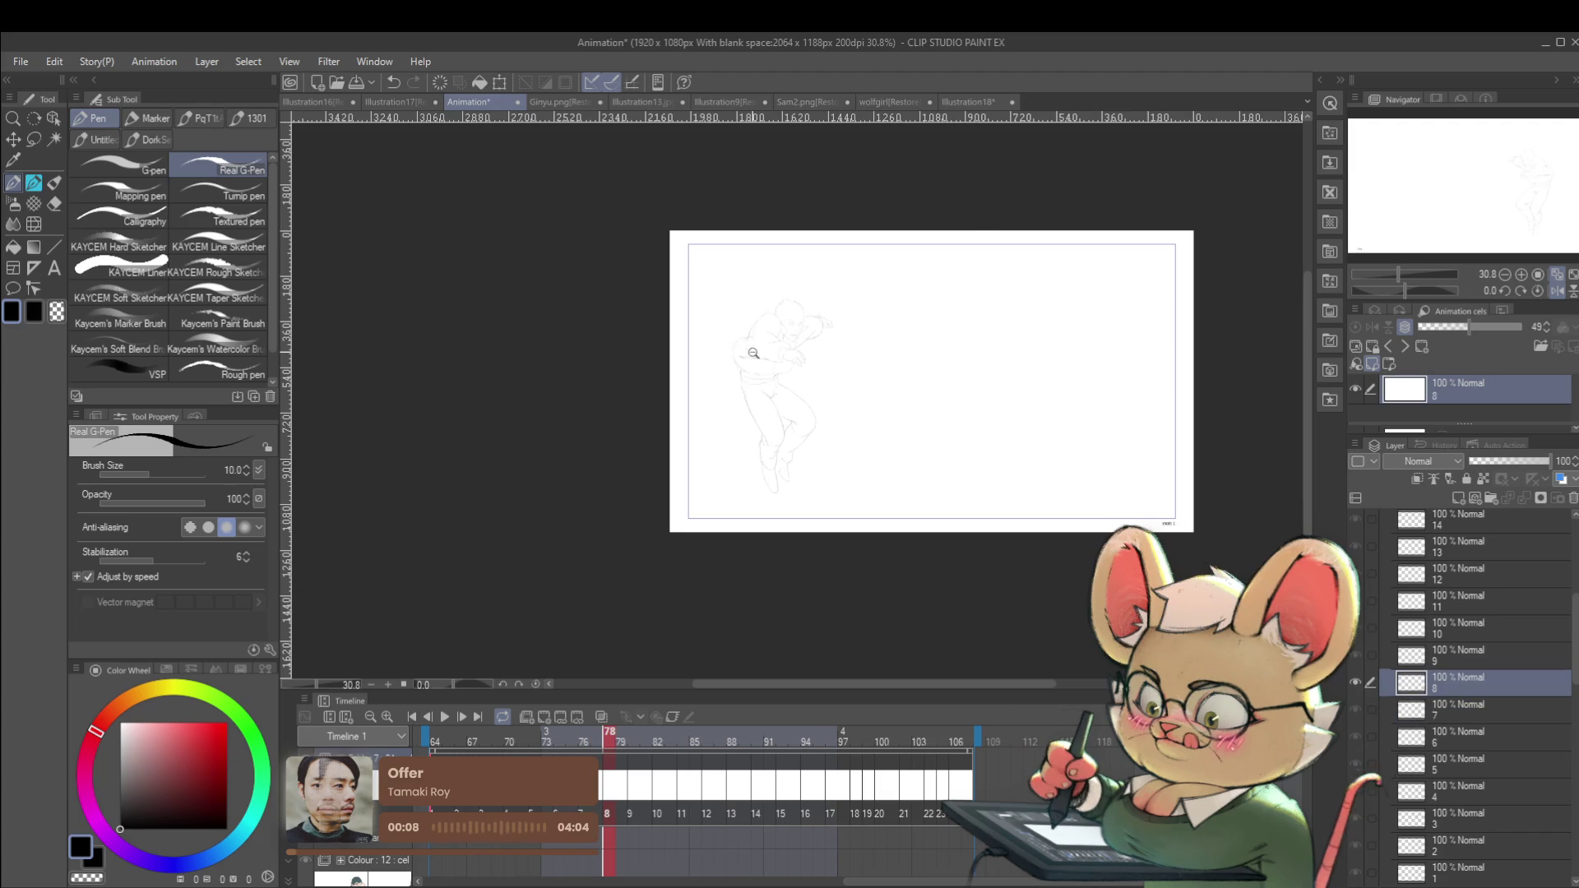
scroll(765, 329, up, 4)
key(Left)
key(Right)
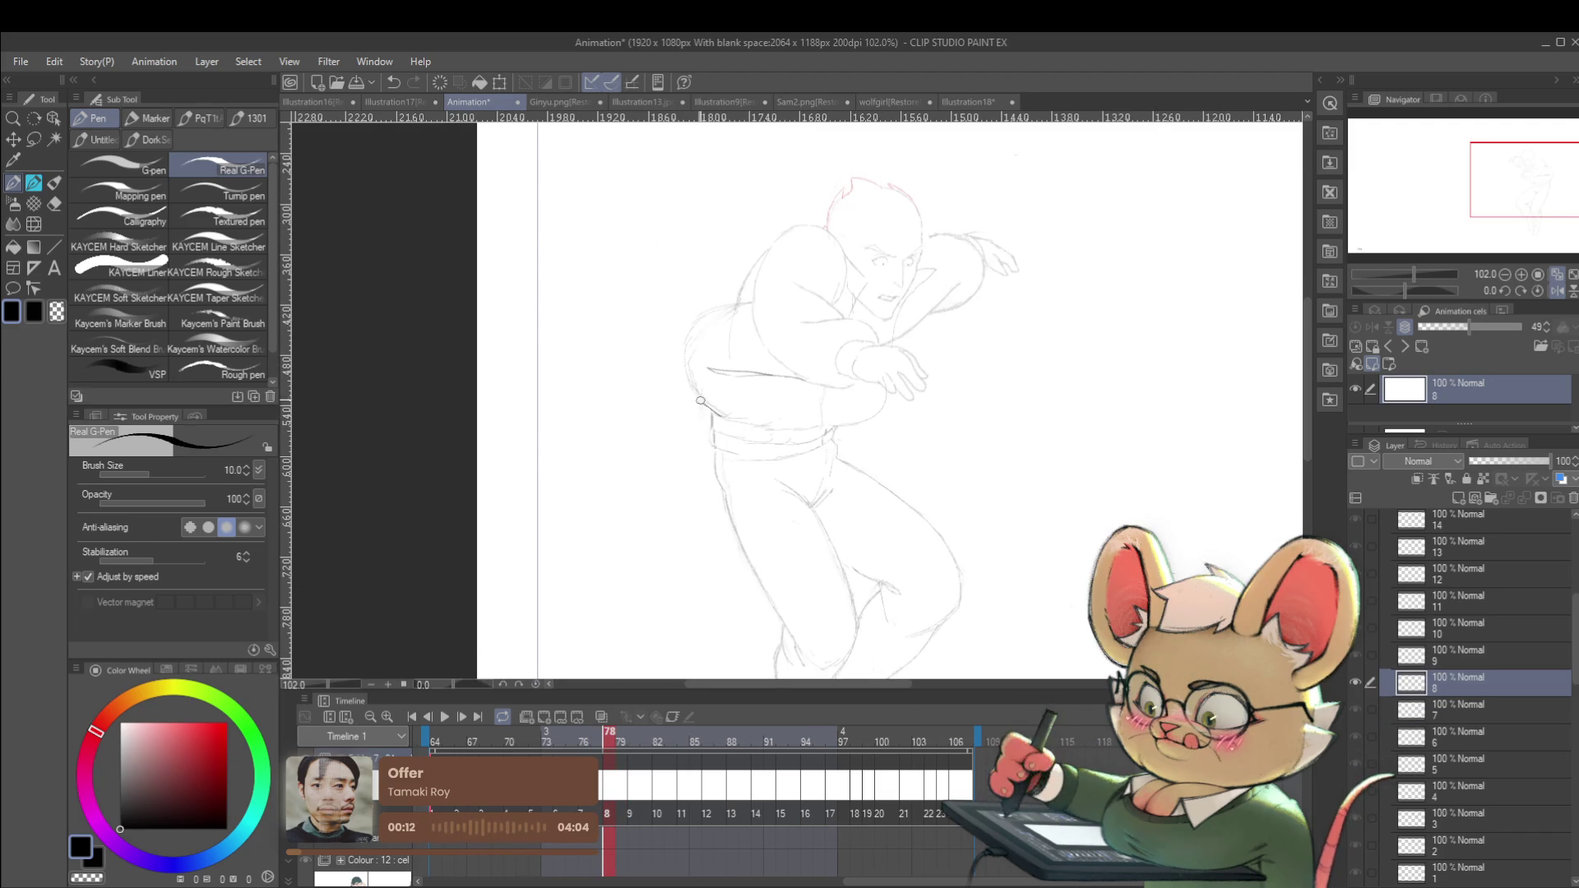
Ink the man's back from the hip up toward the shoulder, then thin the pen.
mouse_move(712, 413)
mouse_down()
mouse_move(684, 346)
mouse_move(715, 306)
mouse_up()
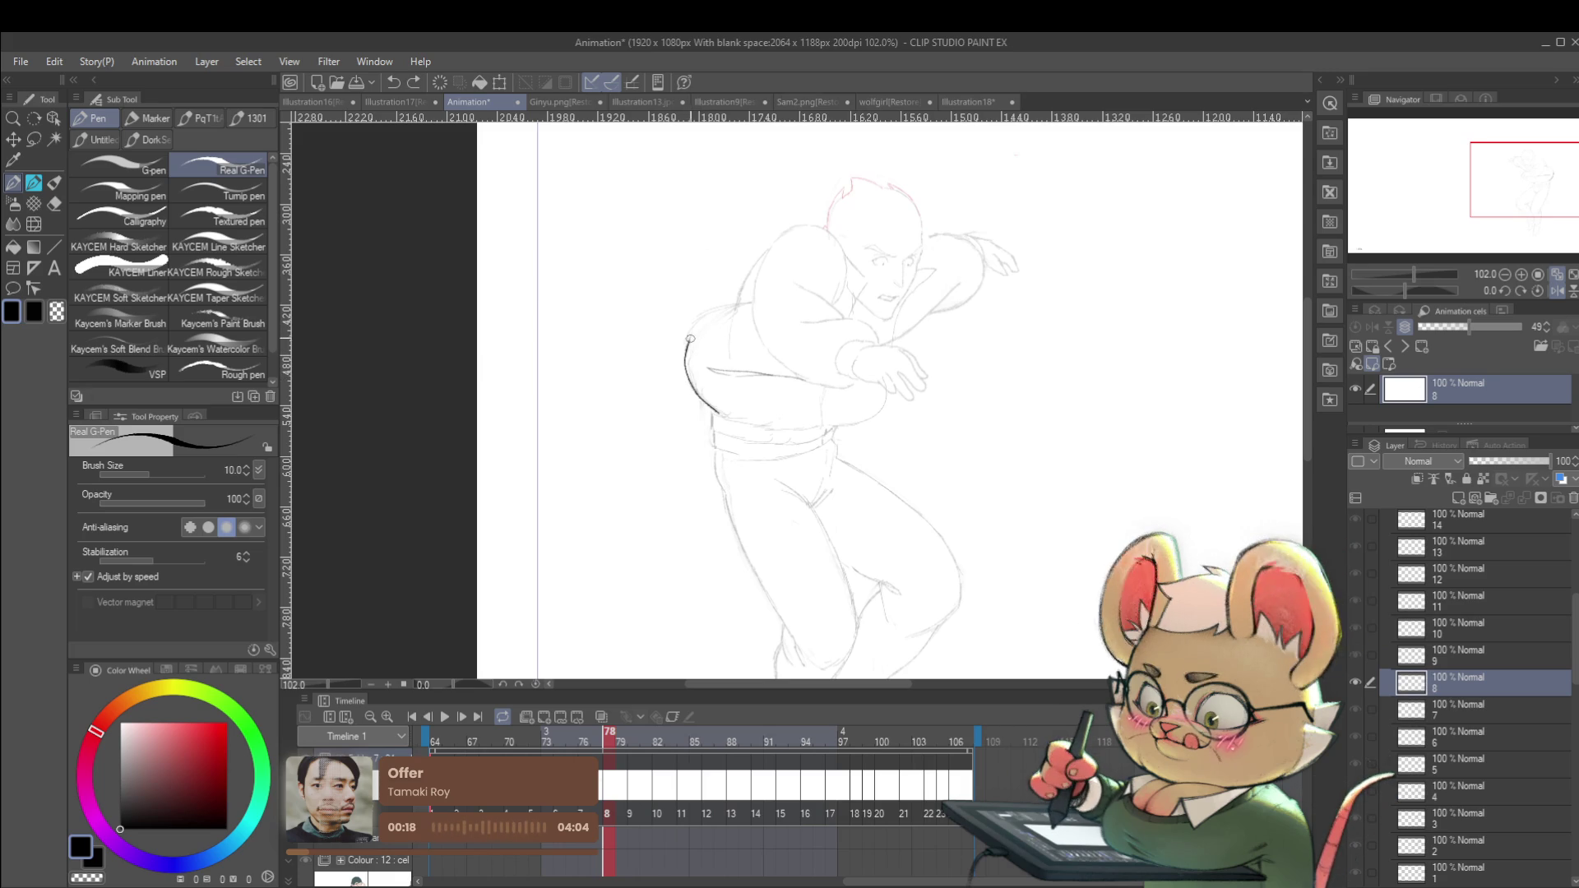
drag(688, 349, 730, 306)
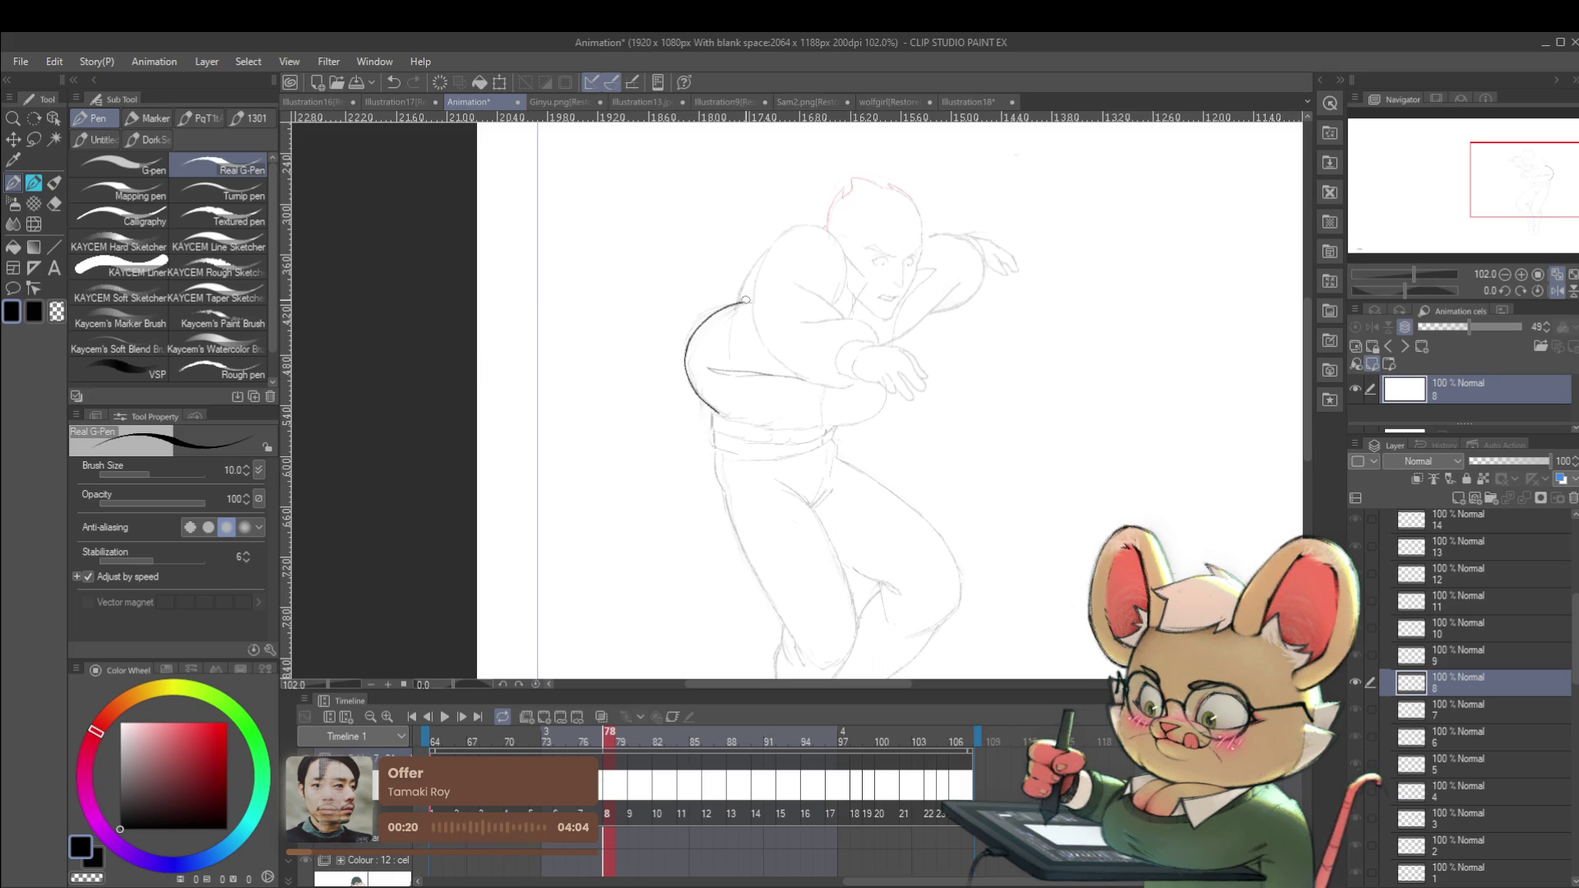
drag(745, 303, 762, 255)
scroll(776, 241, down, 5)
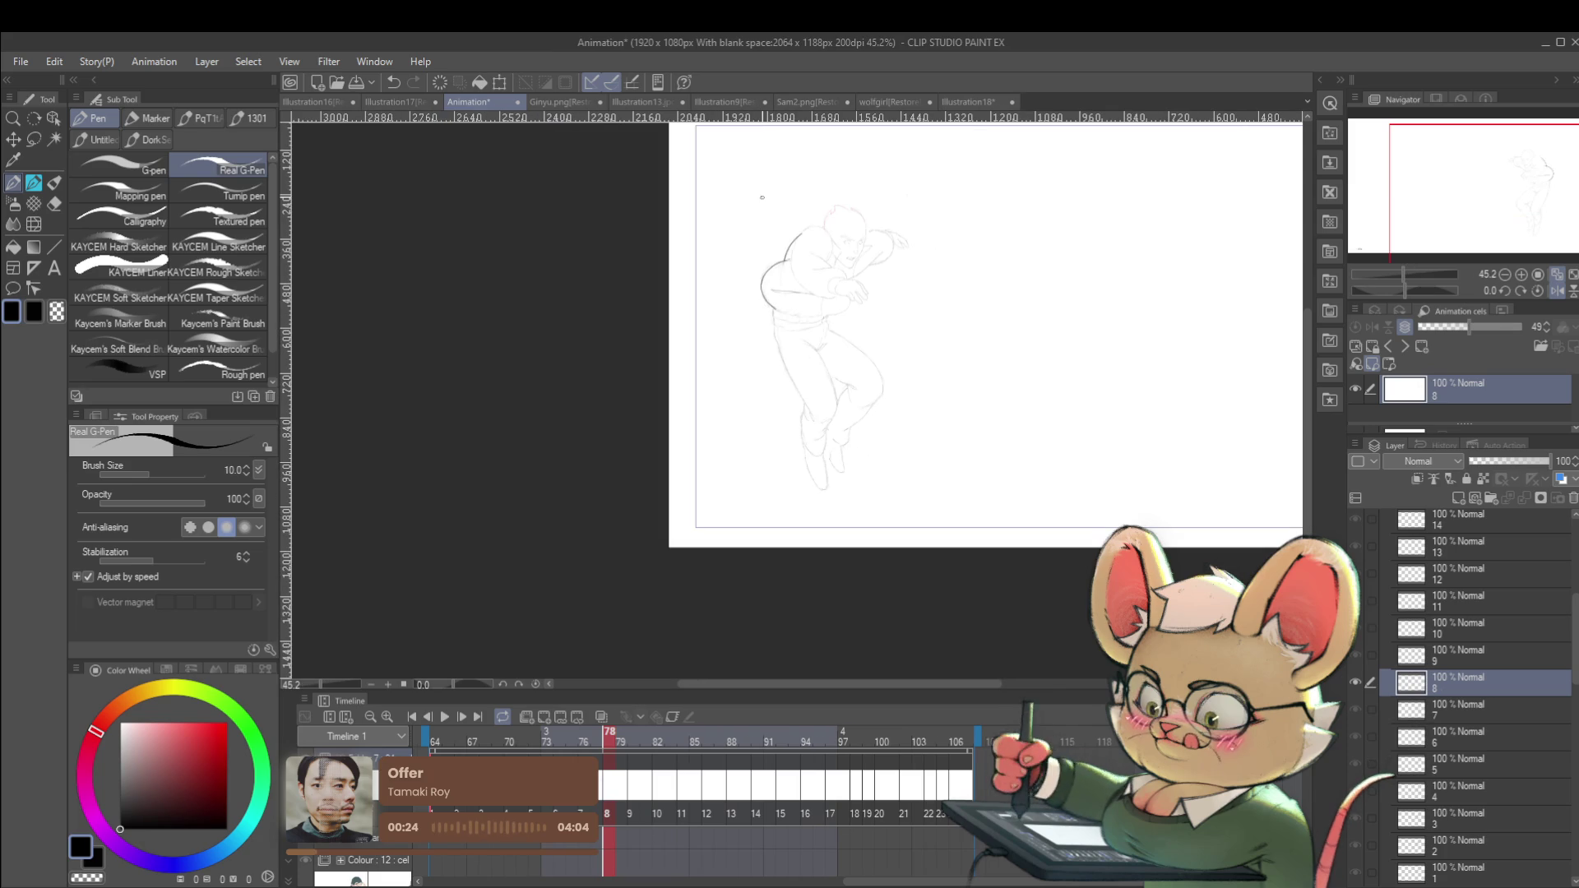
key(bracketleft)
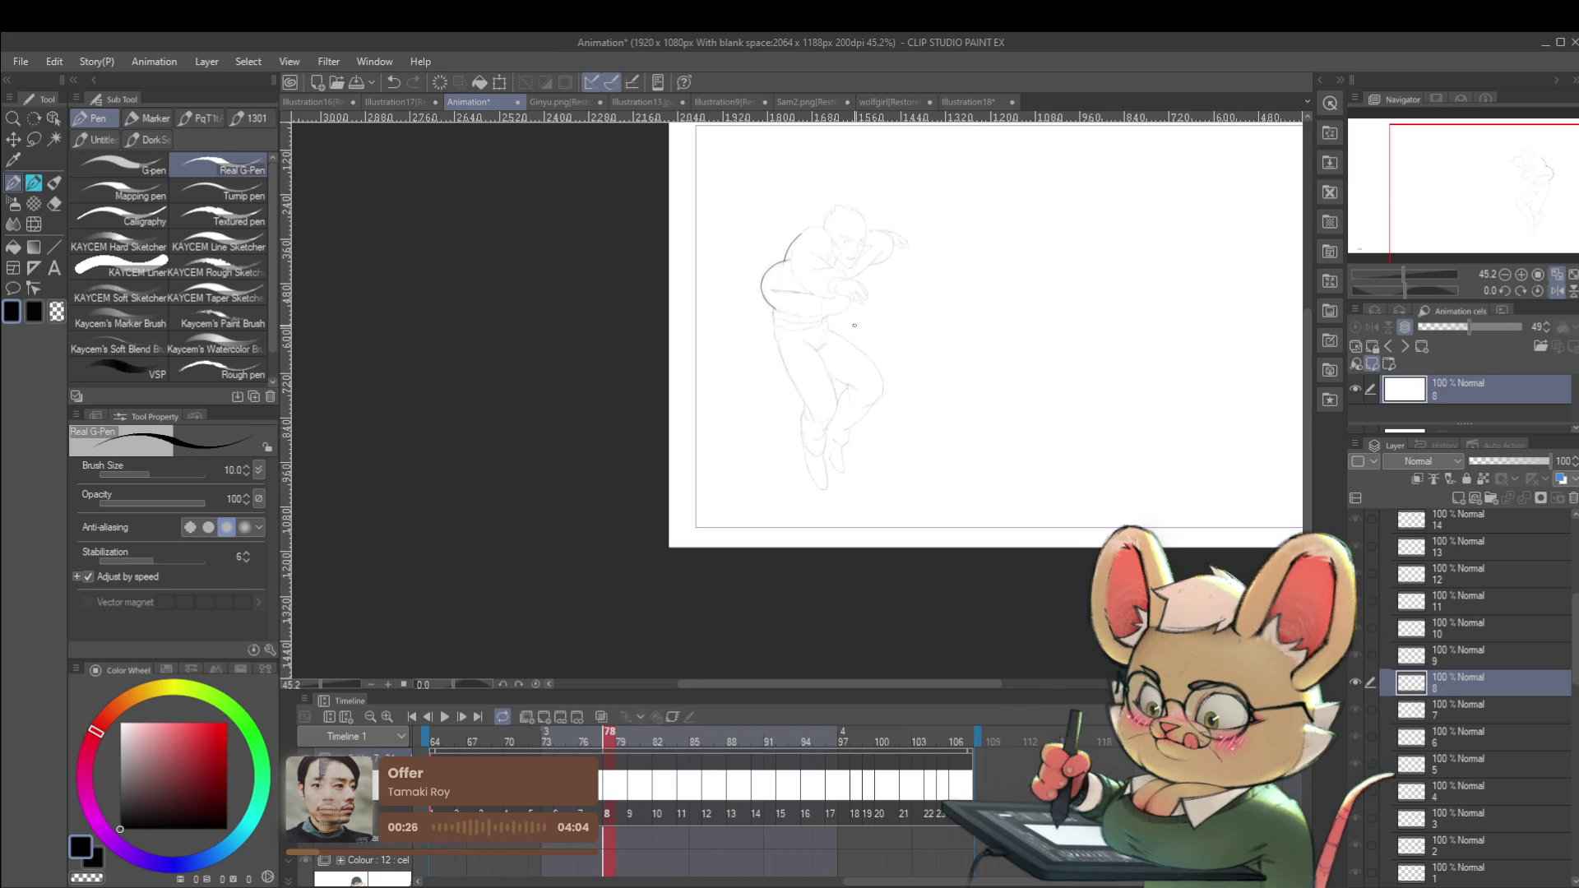
scroll(867, 252, up, 5)
Undo the back curve, redraw it with the thinner pen, and mirror the view to check.
key(ctrl+z)
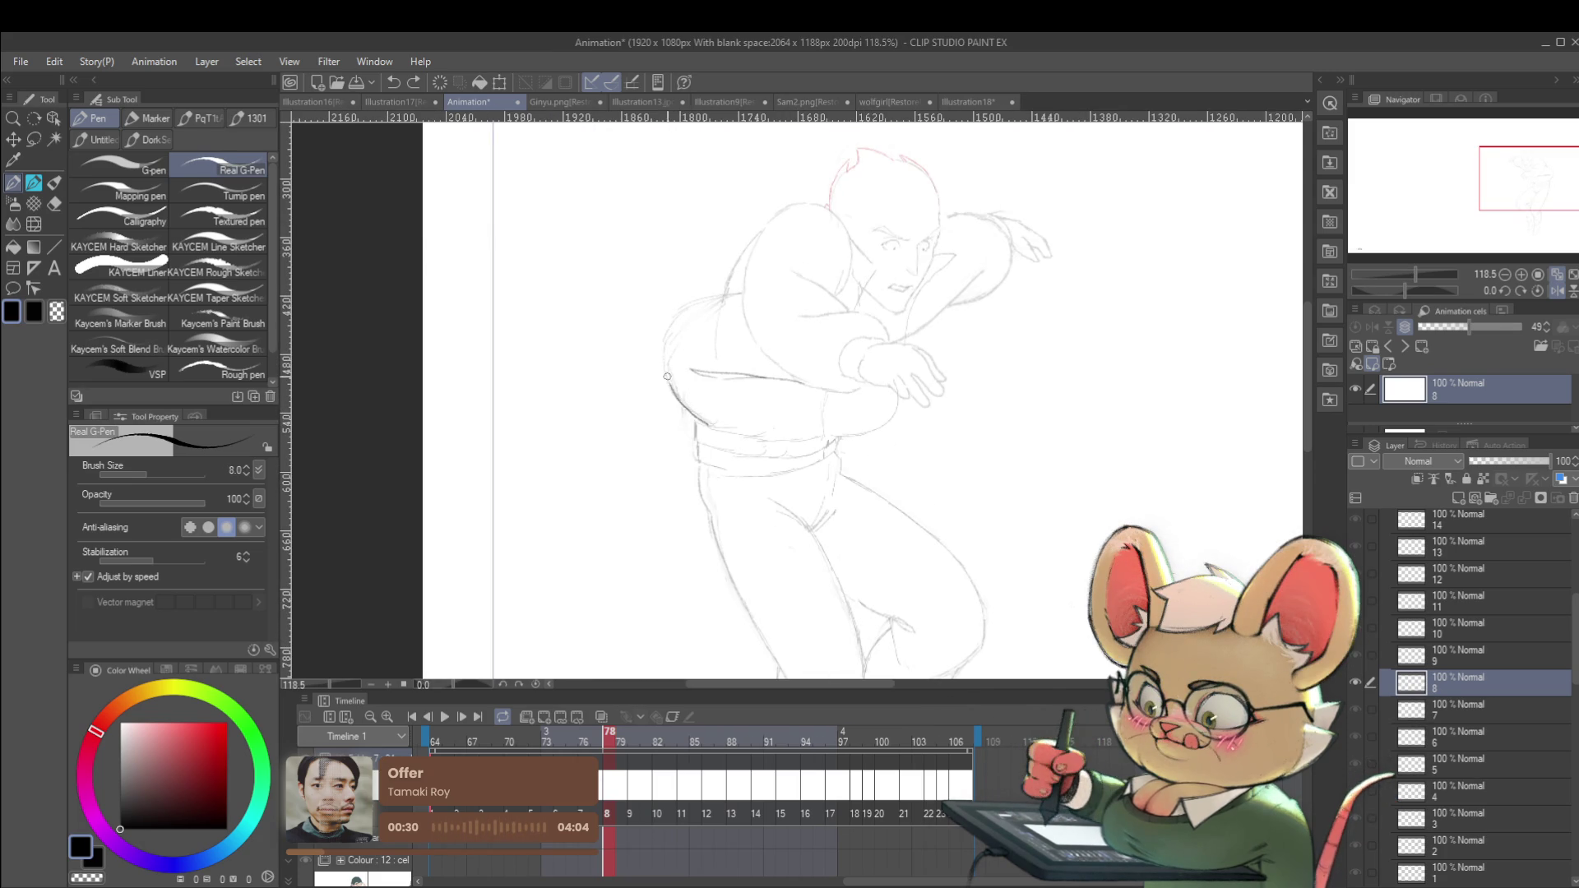
click(668, 329)
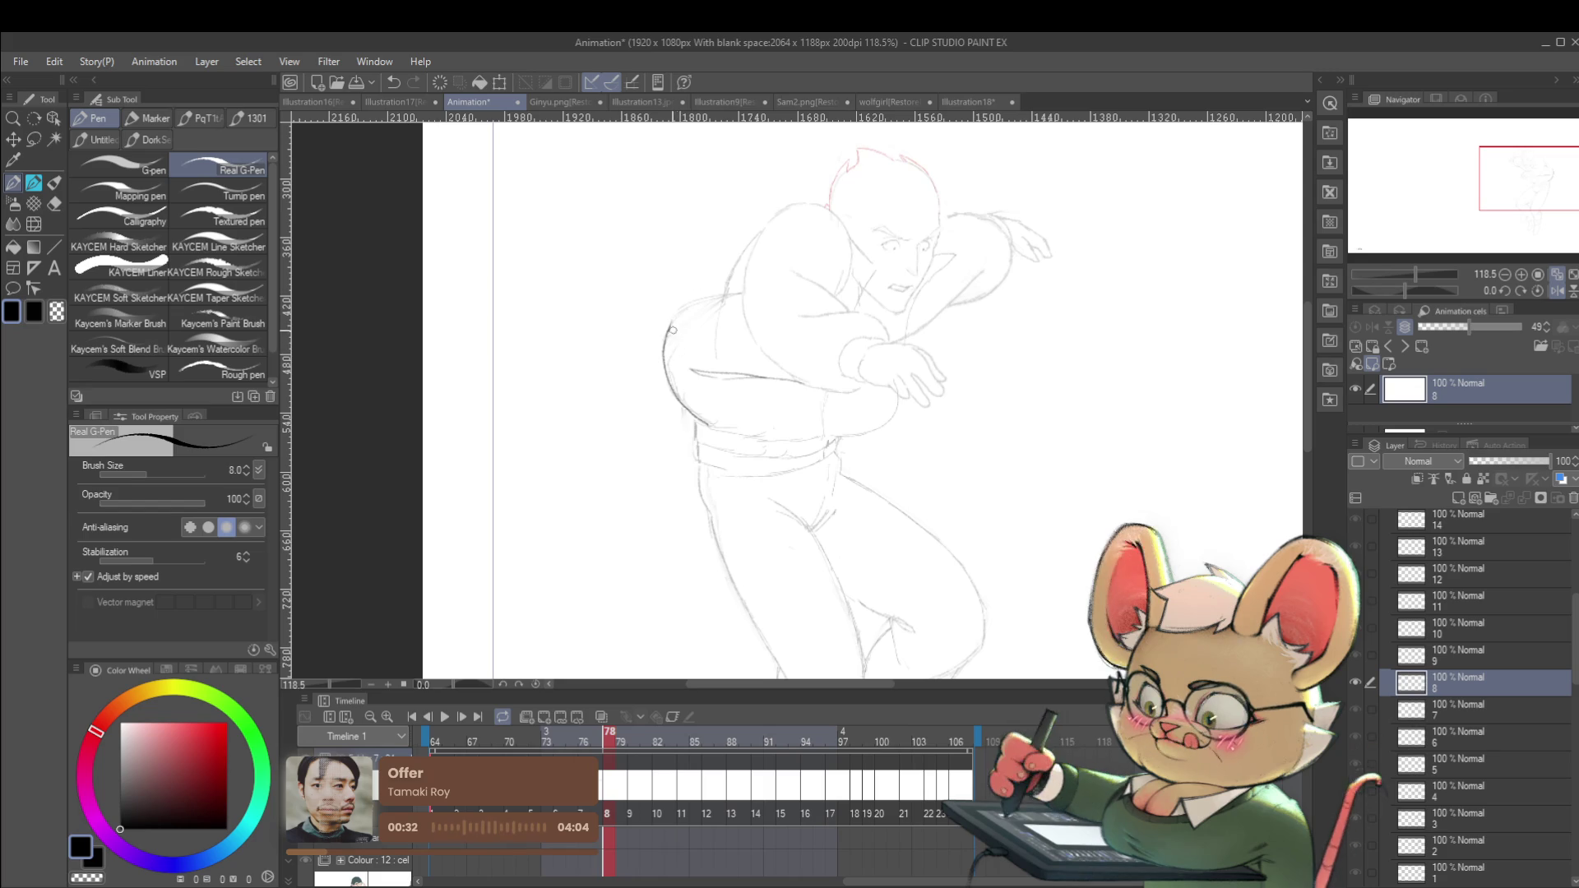
drag(668, 330, 727, 292)
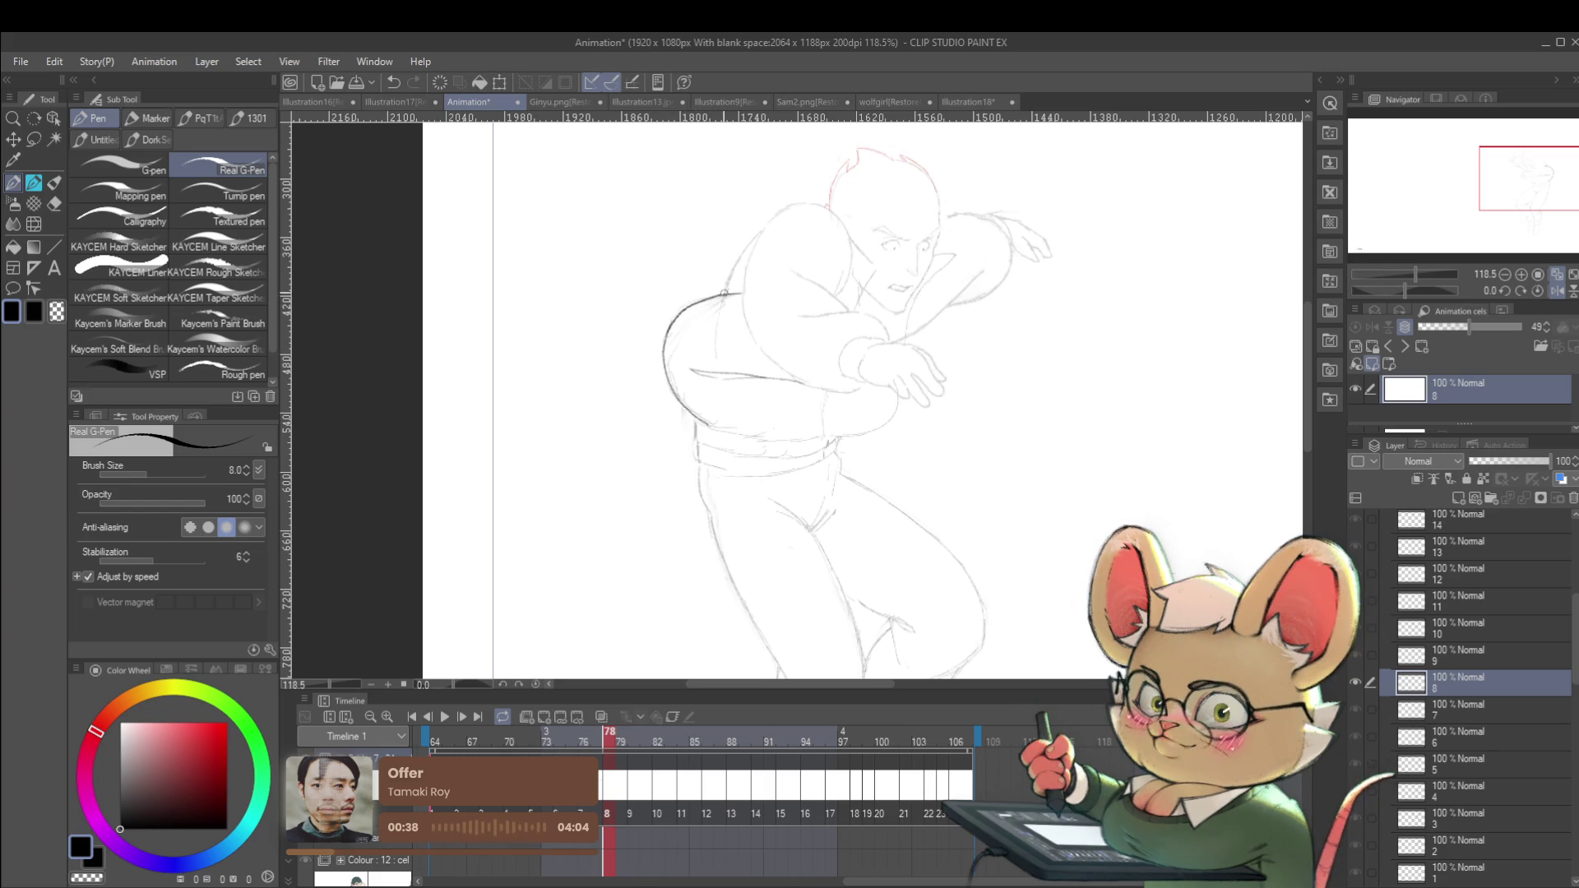
scroll(763, 233, down, 5)
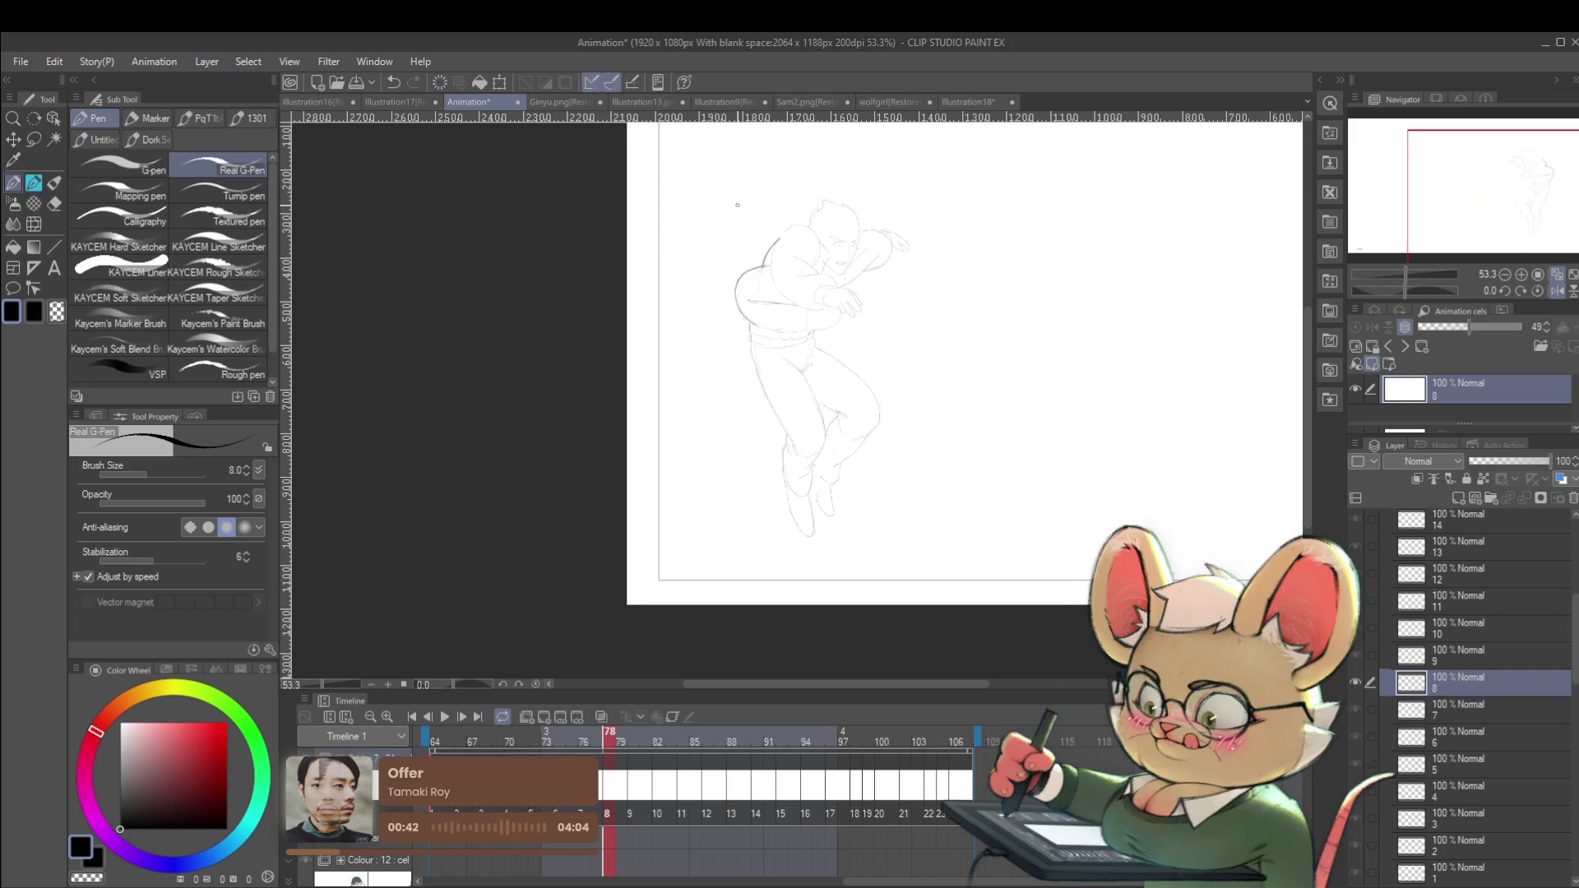
drag(940, 485, 945, 500)
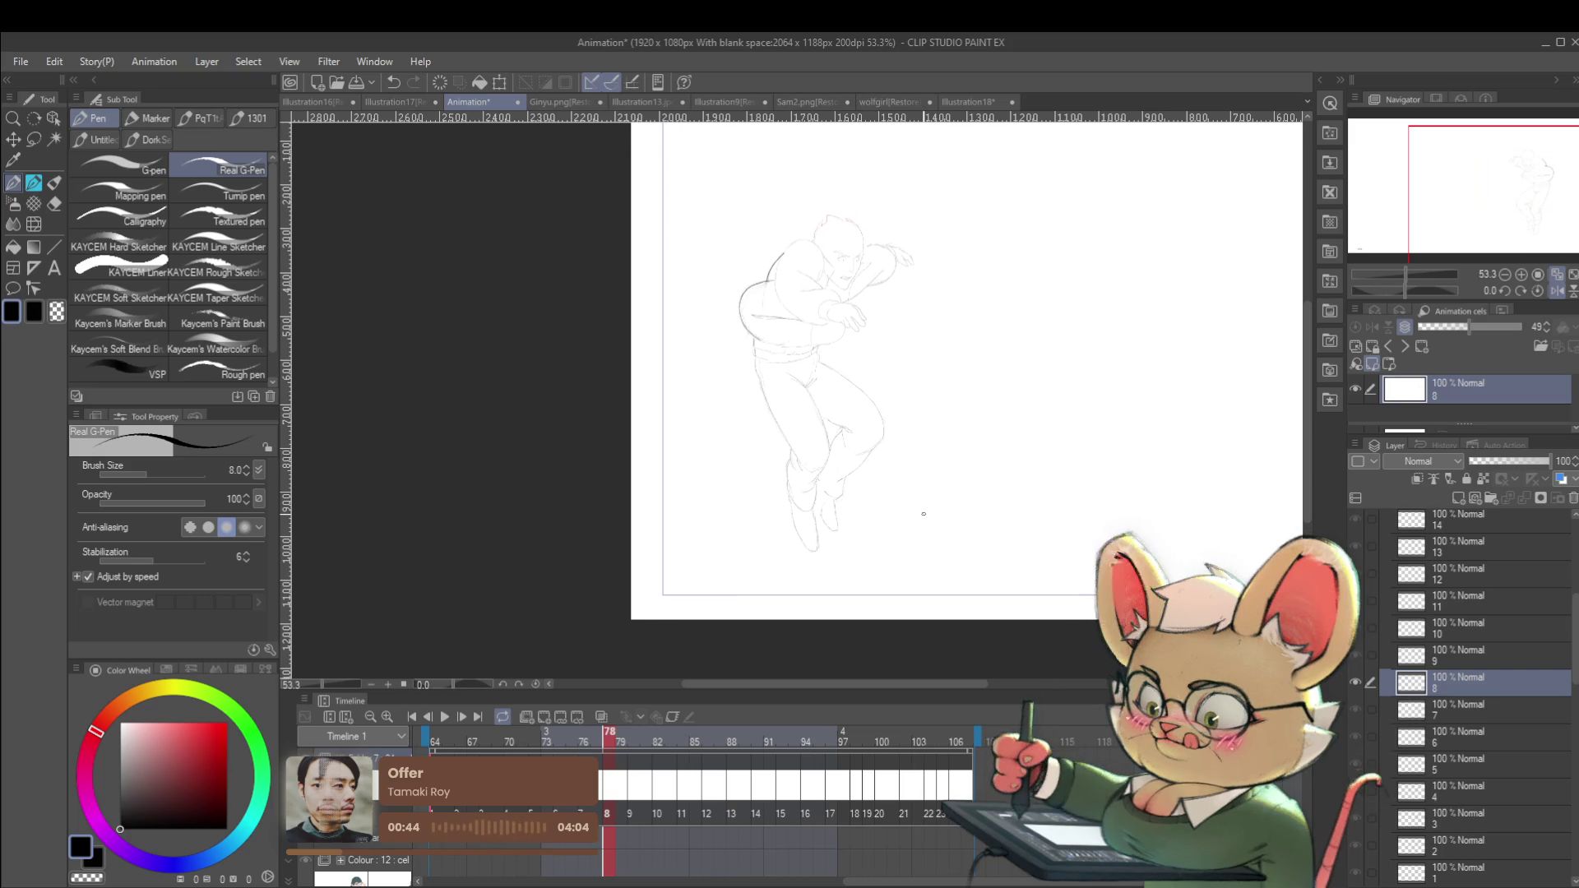
click(1554, 291)
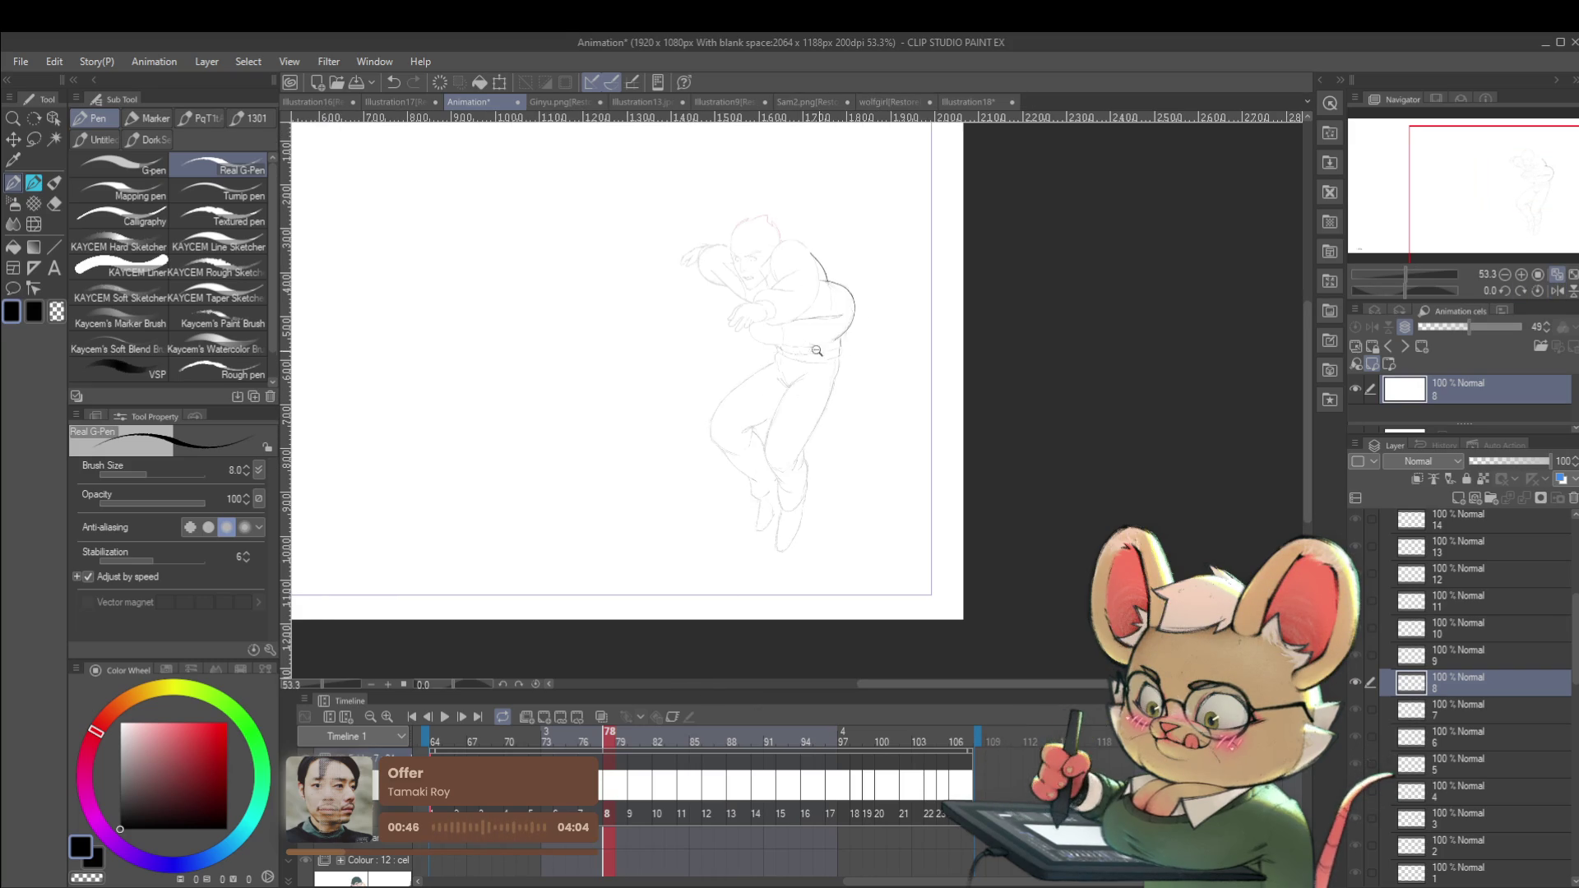
scroll(845, 357, up, 4)
key(ctrl+Left)
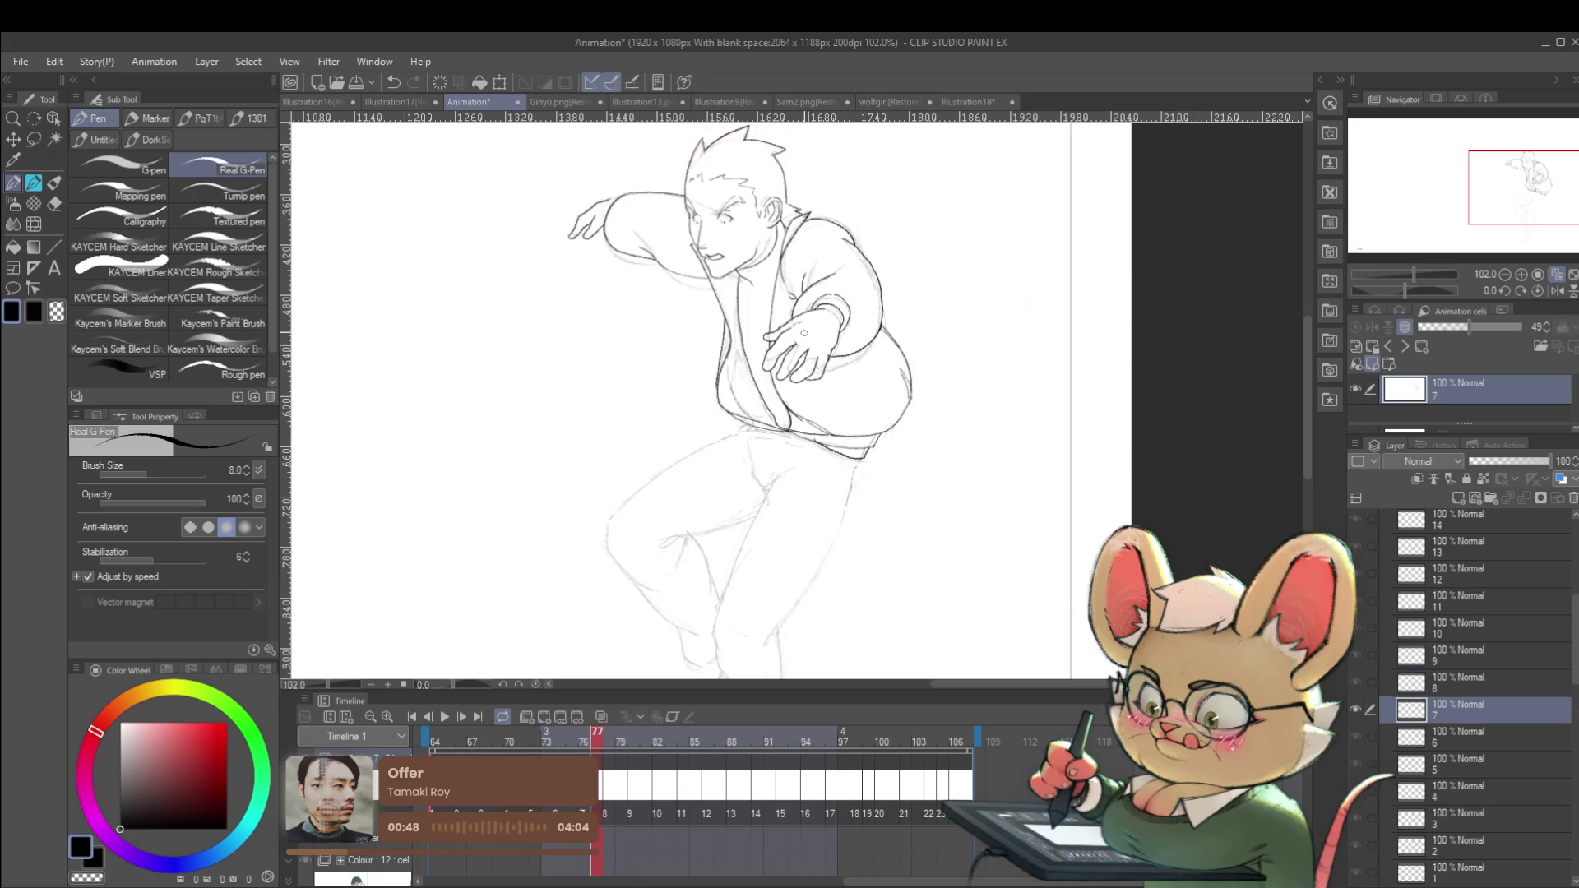
On frame 78, ink the figure's side, a neck line, and a short chest stroke.
key(ctrl+Right)
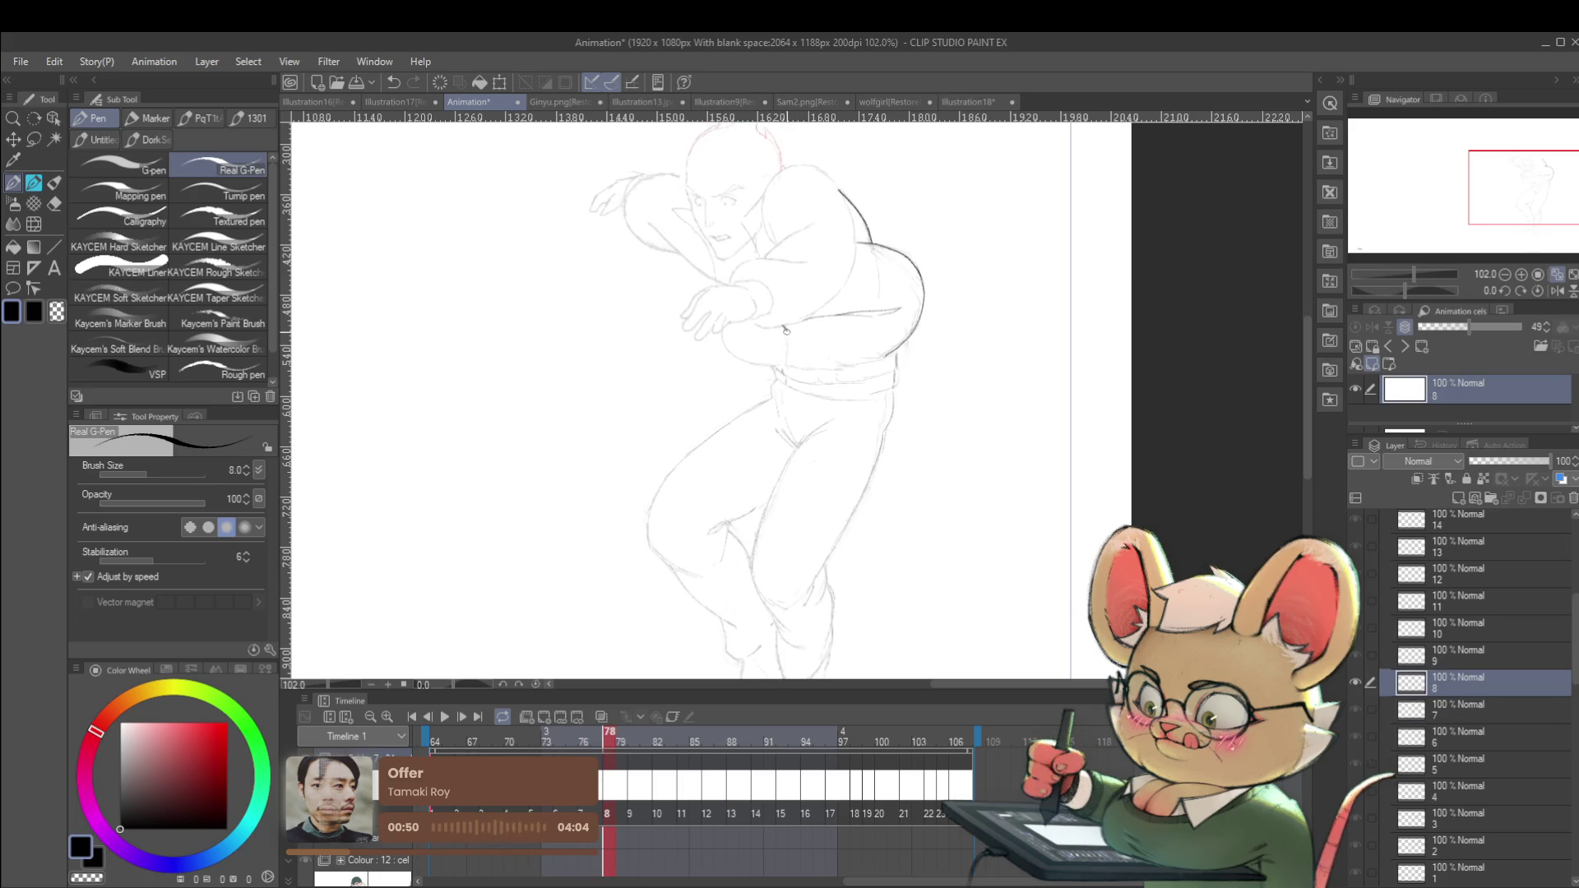
drag(787, 351, 787, 365)
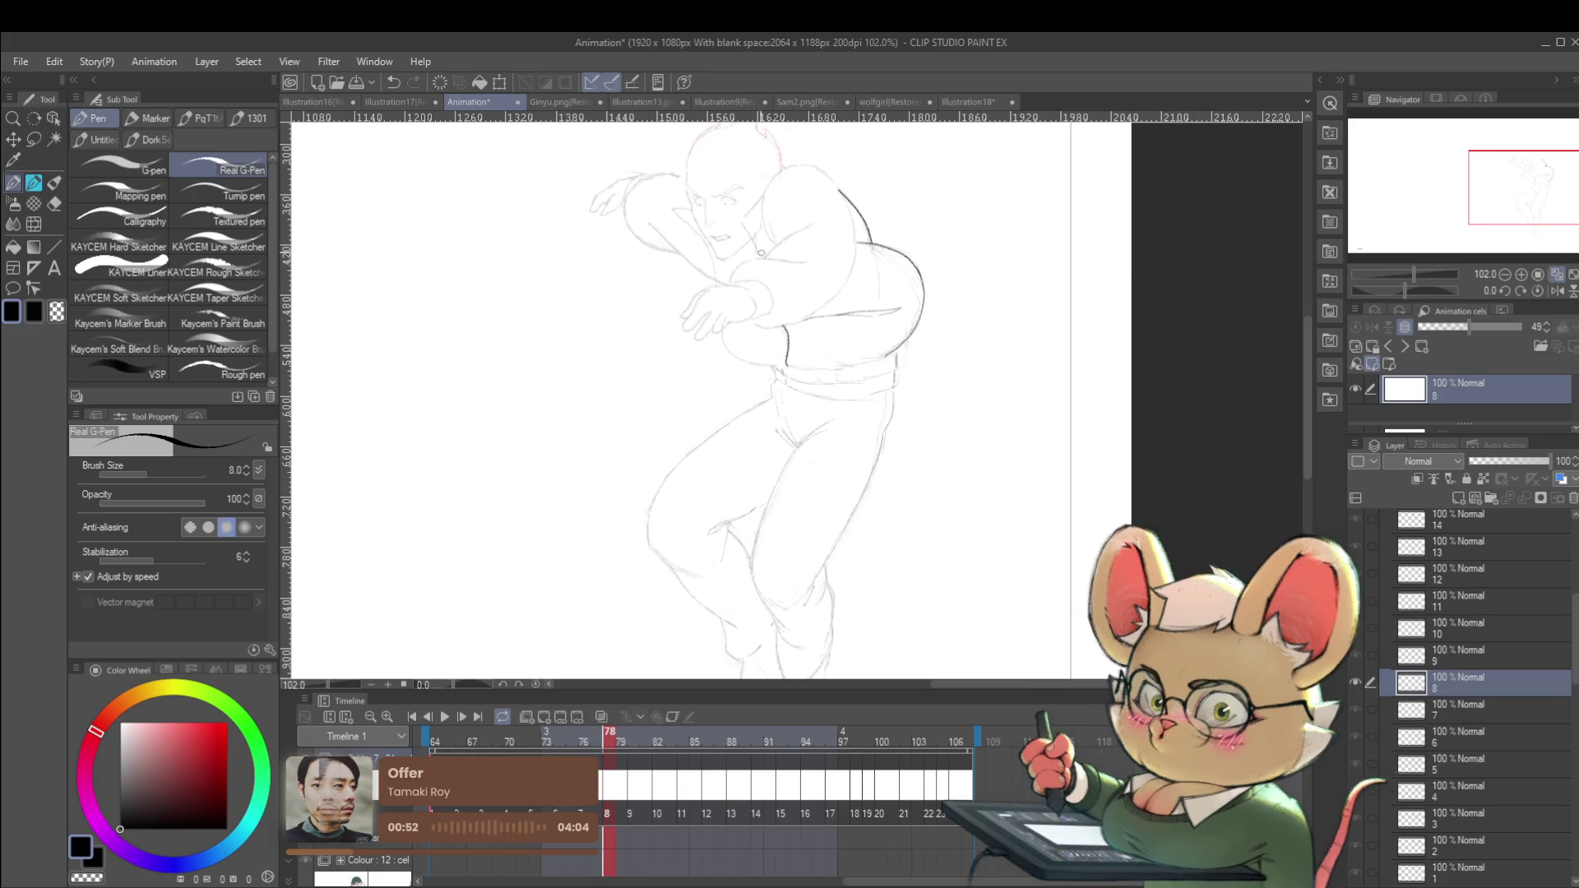
drag(765, 191, 742, 220)
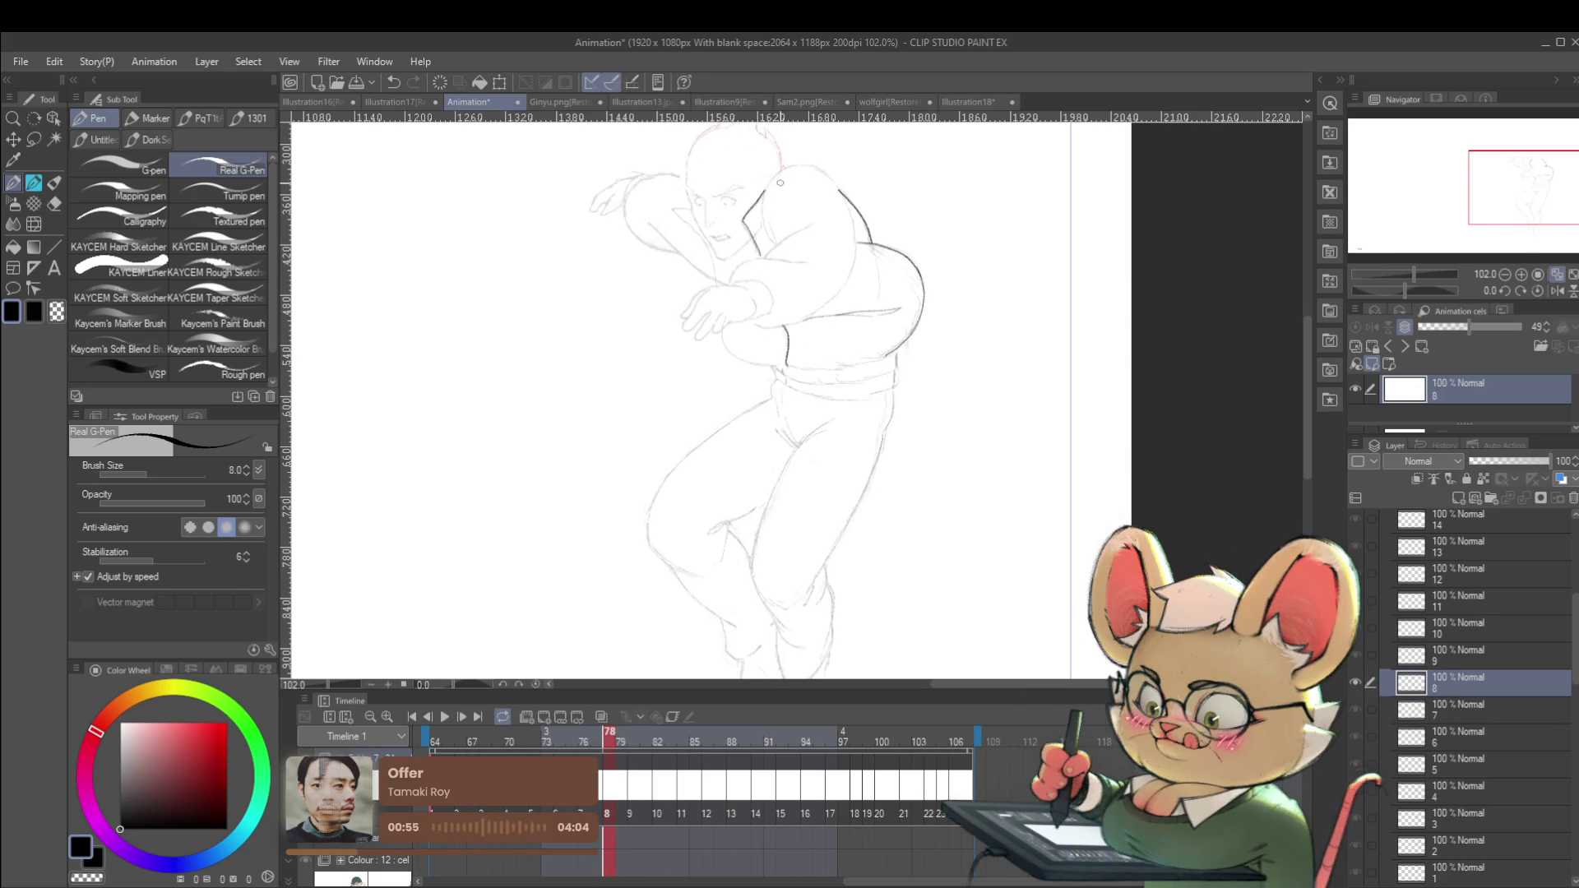
scroll(739, 197, down, 3)
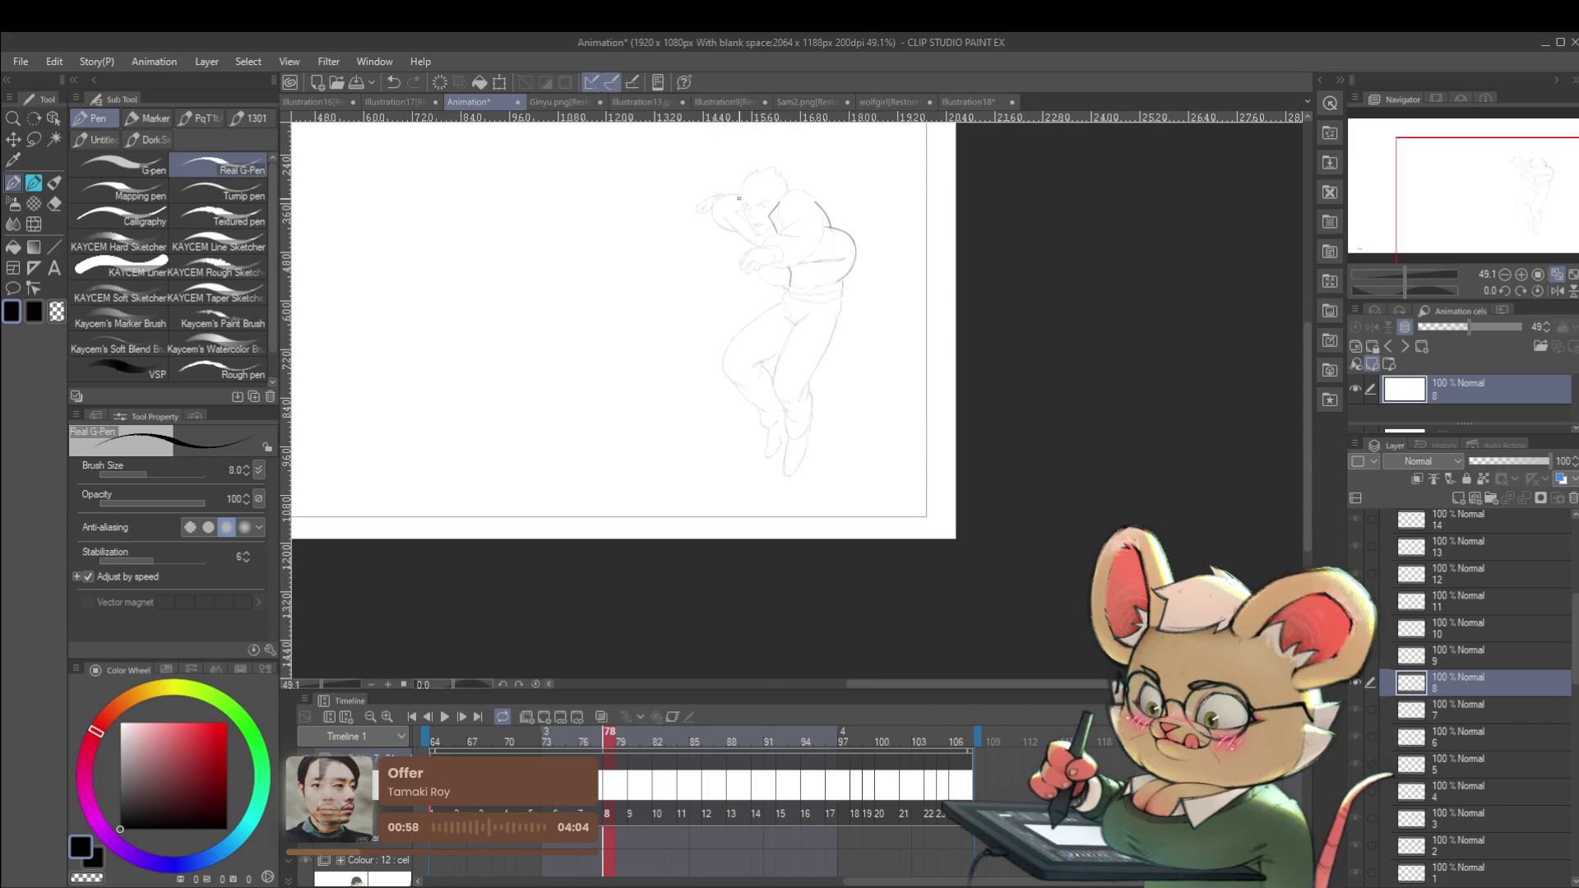
key(Left)
key(Right)
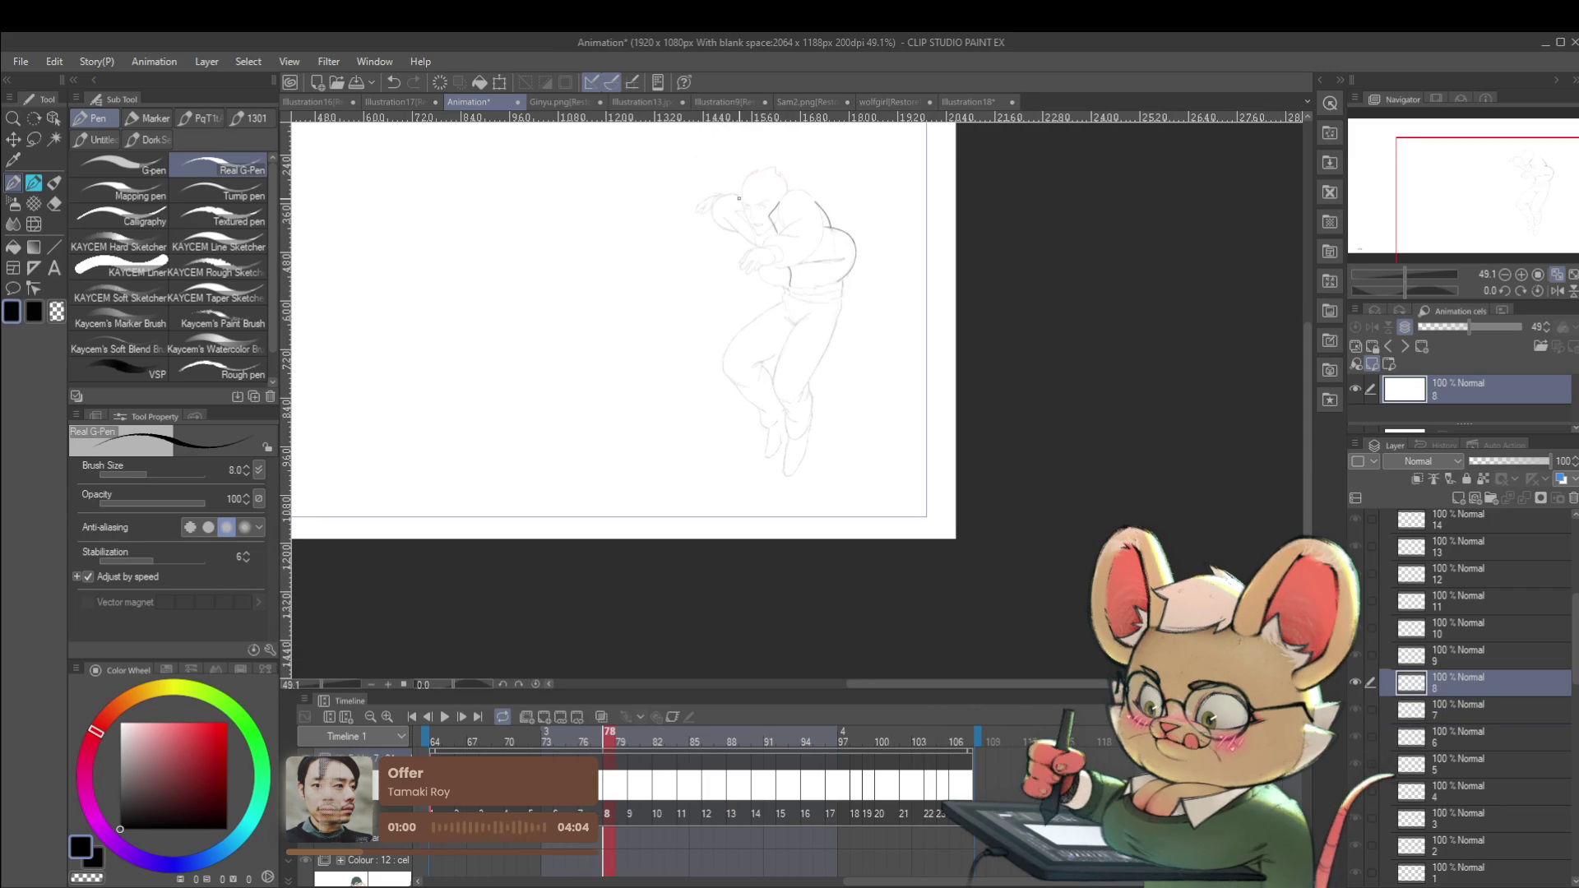
scroll(793, 206, up, 4)
drag(762, 261, 777, 301)
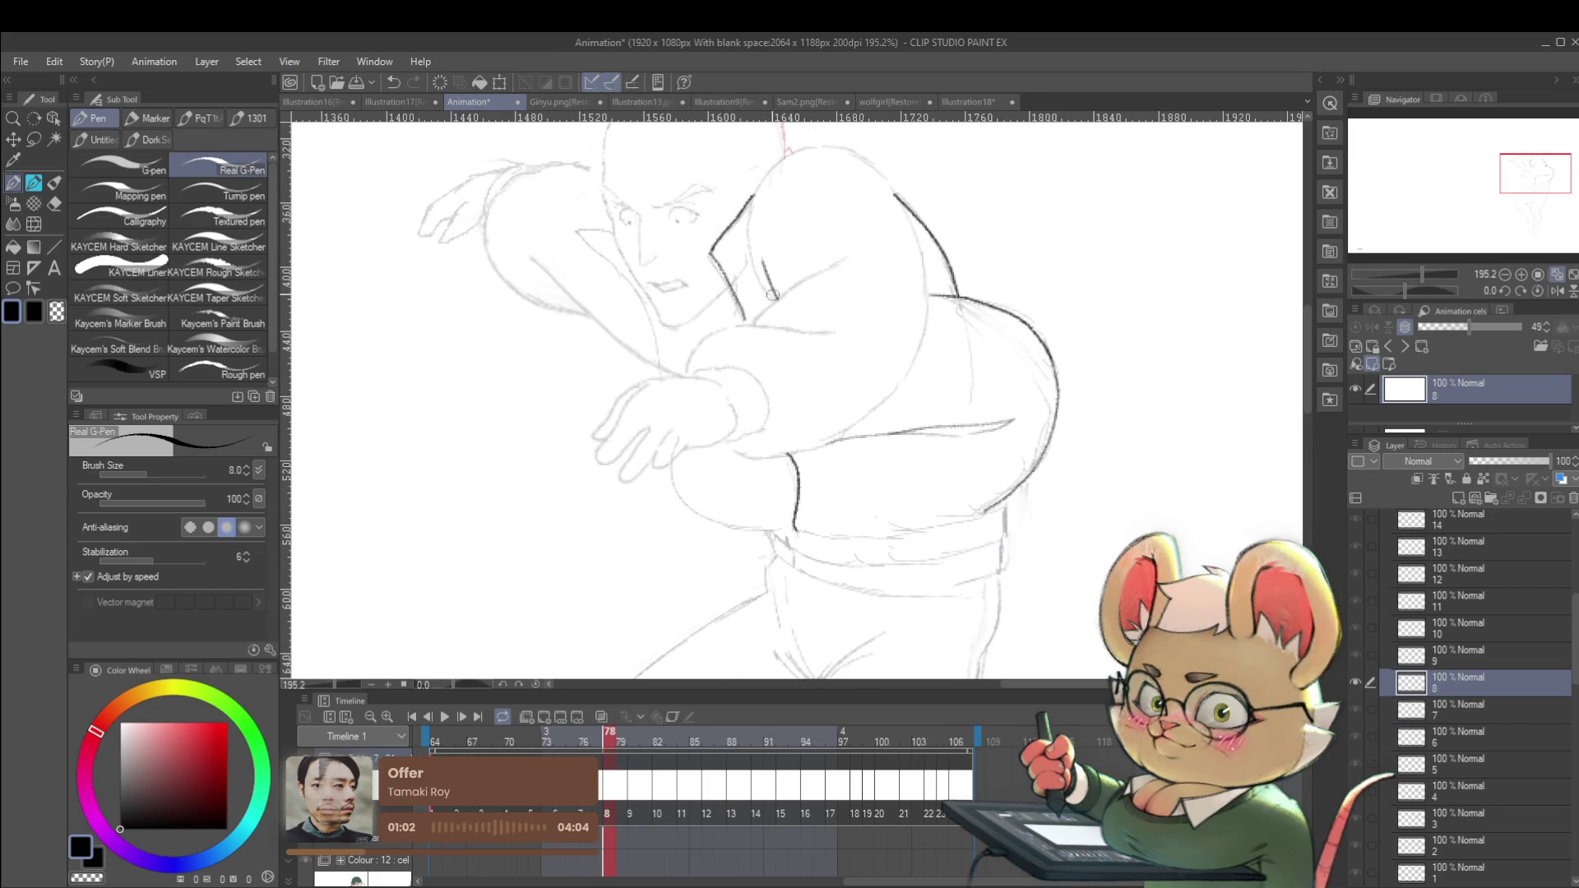
Extend the chest line, toggle between frames 77 and 78 to compare, then play the animation.
key(Left)
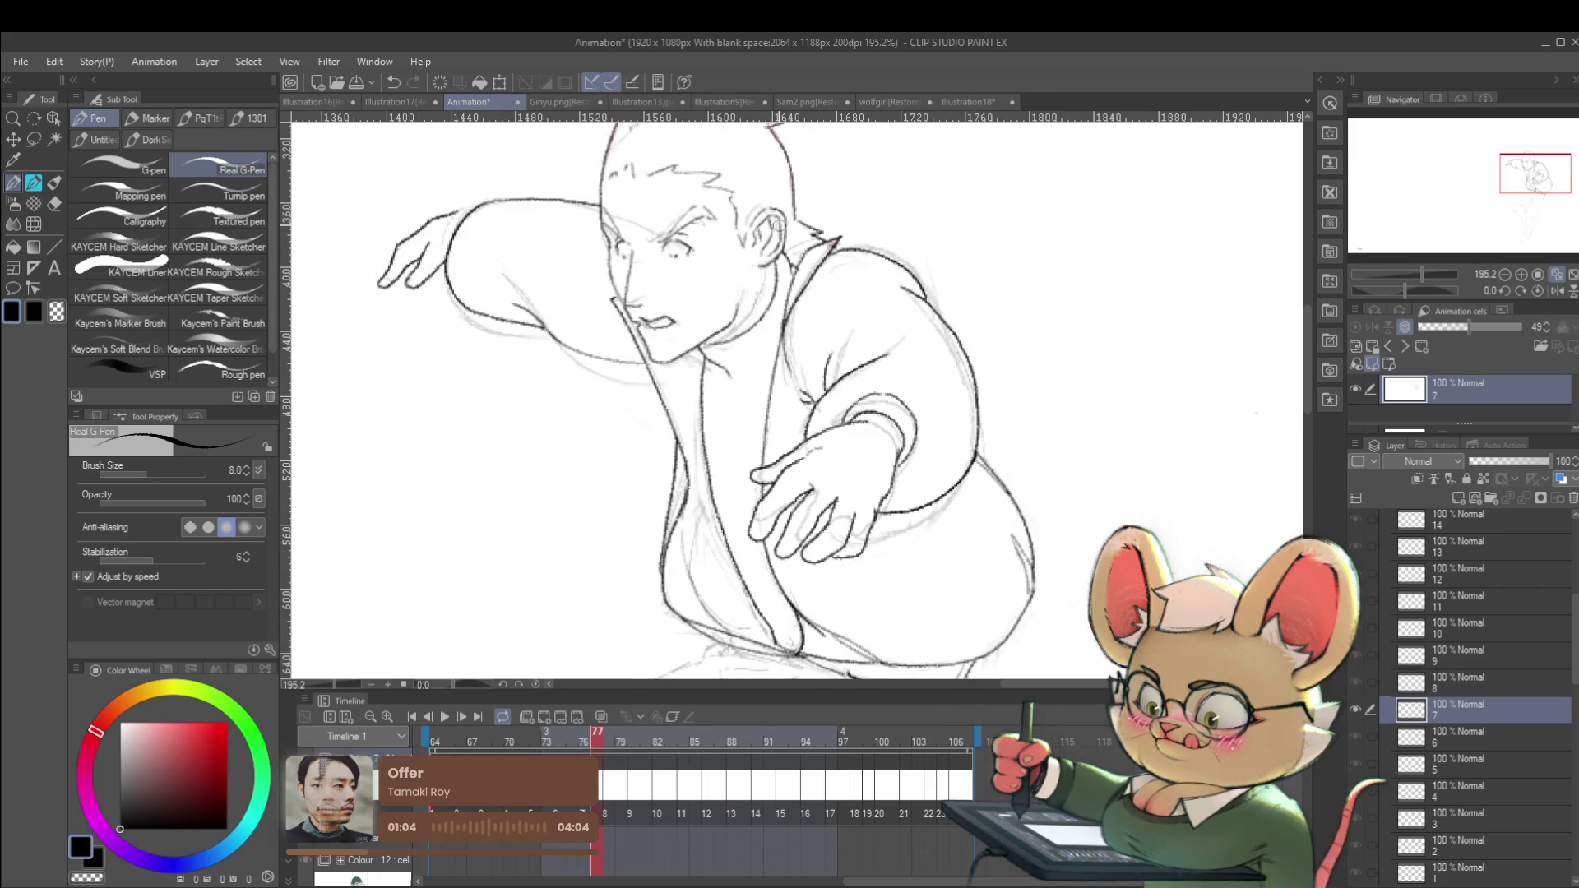
key(Right)
key(Left)
key(Right)
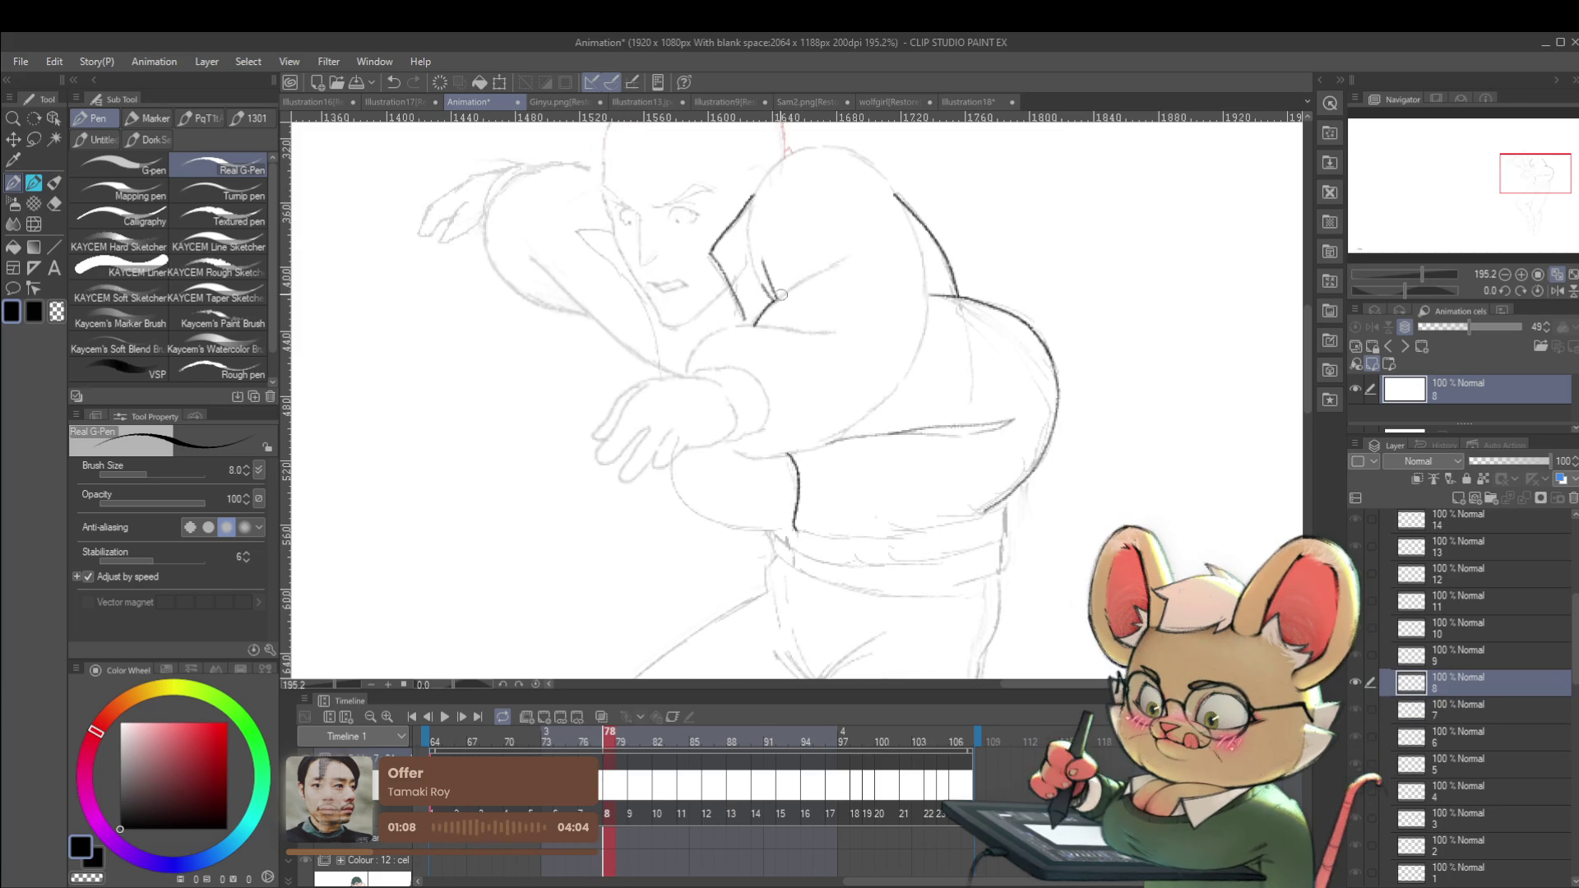
drag(806, 276, 861, 253)
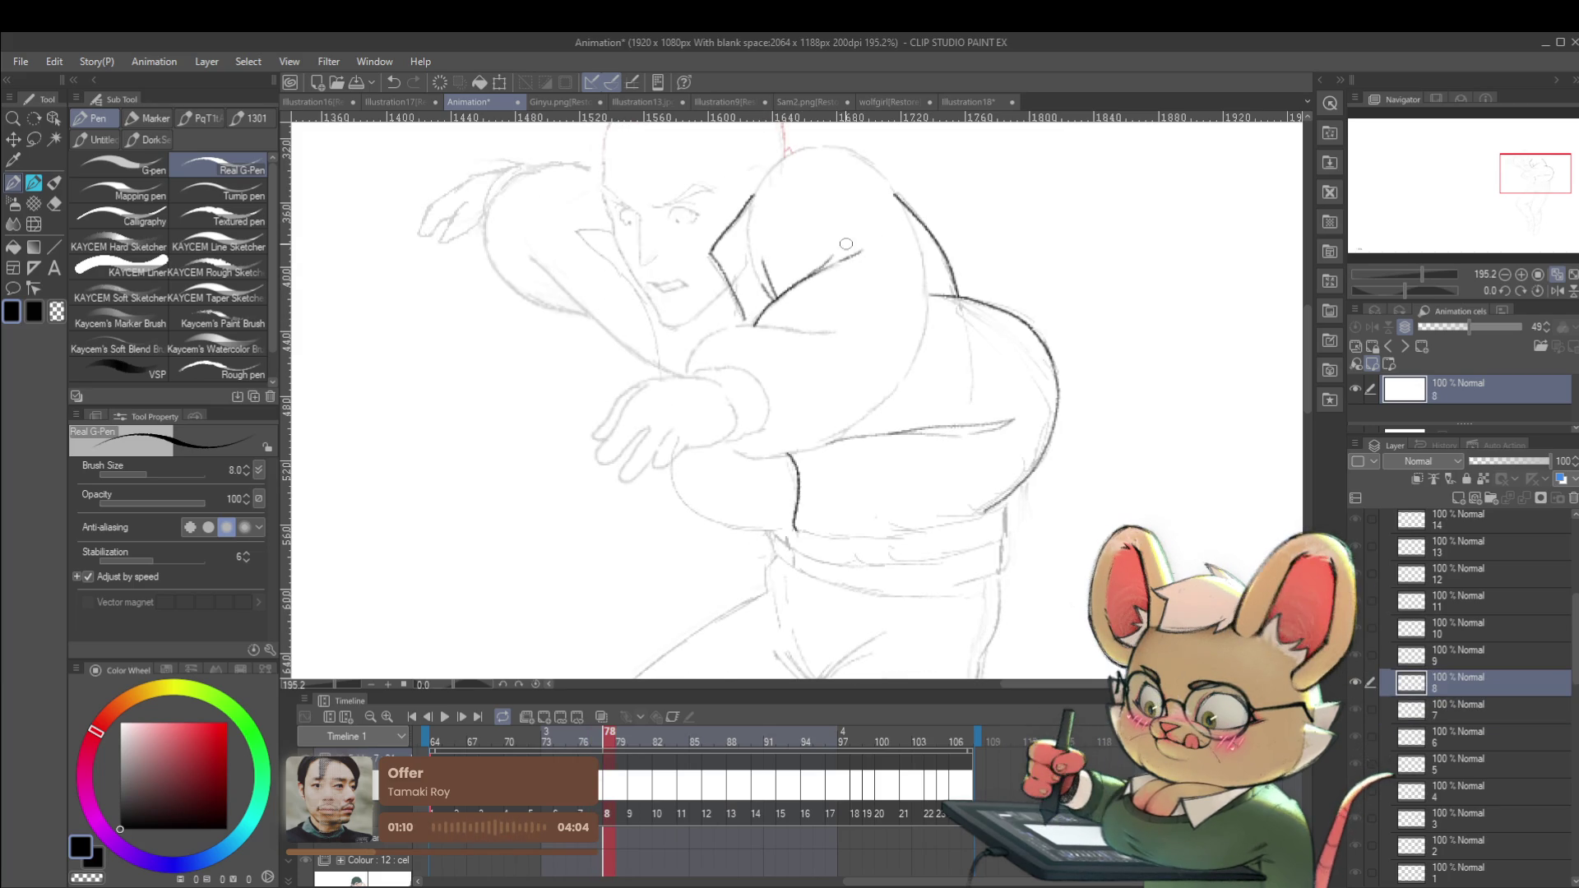
scroll(867, 264, down, 5)
key(Left)
key(Right)
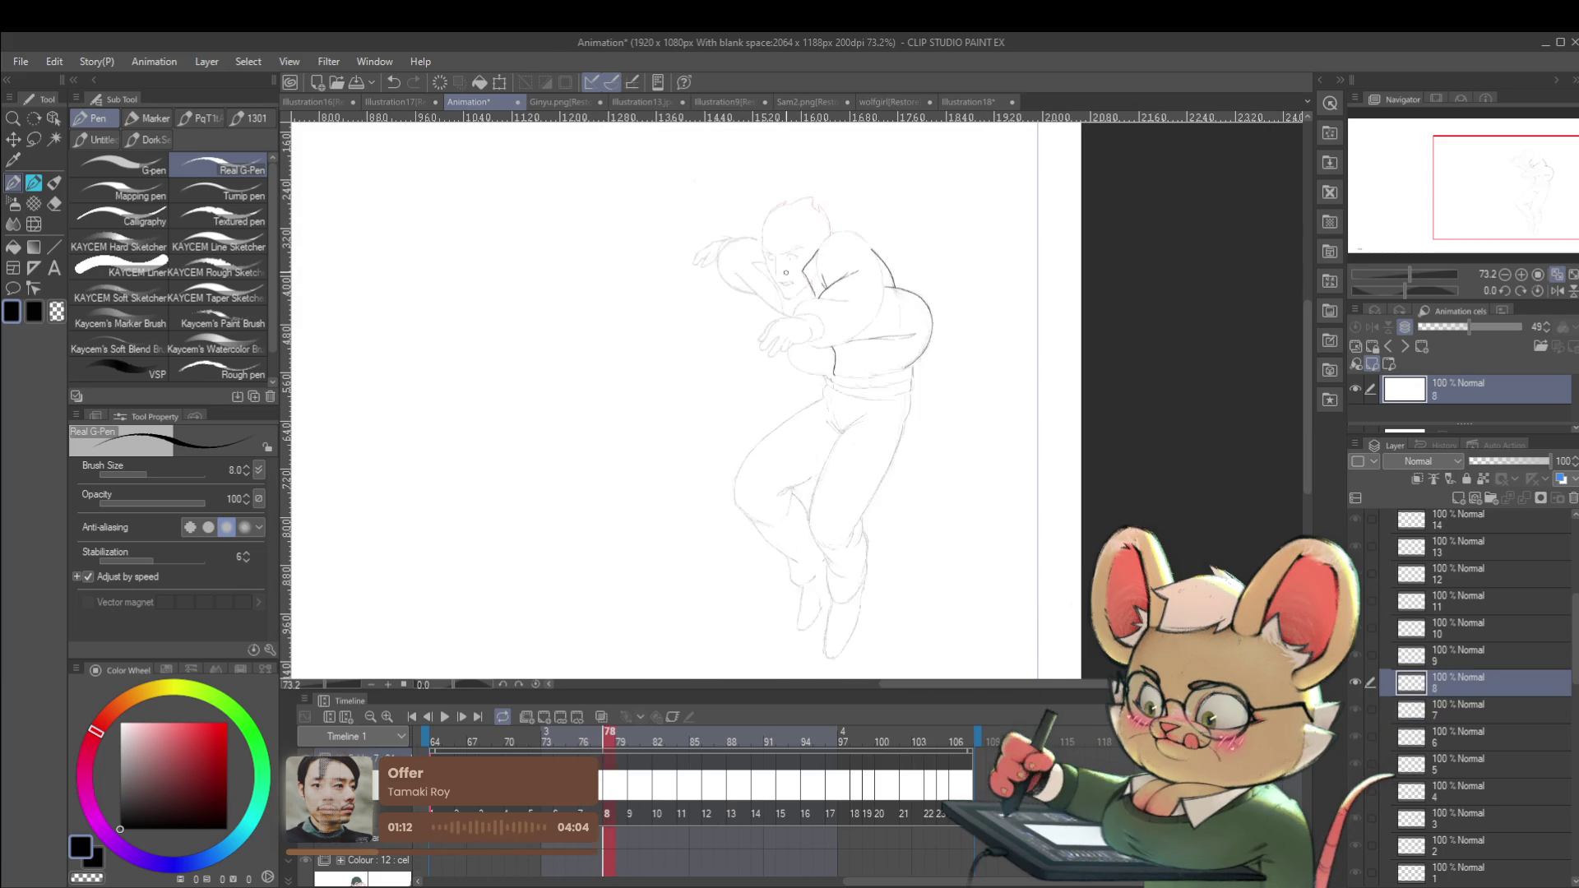
scroll(840, 307, up, 5)
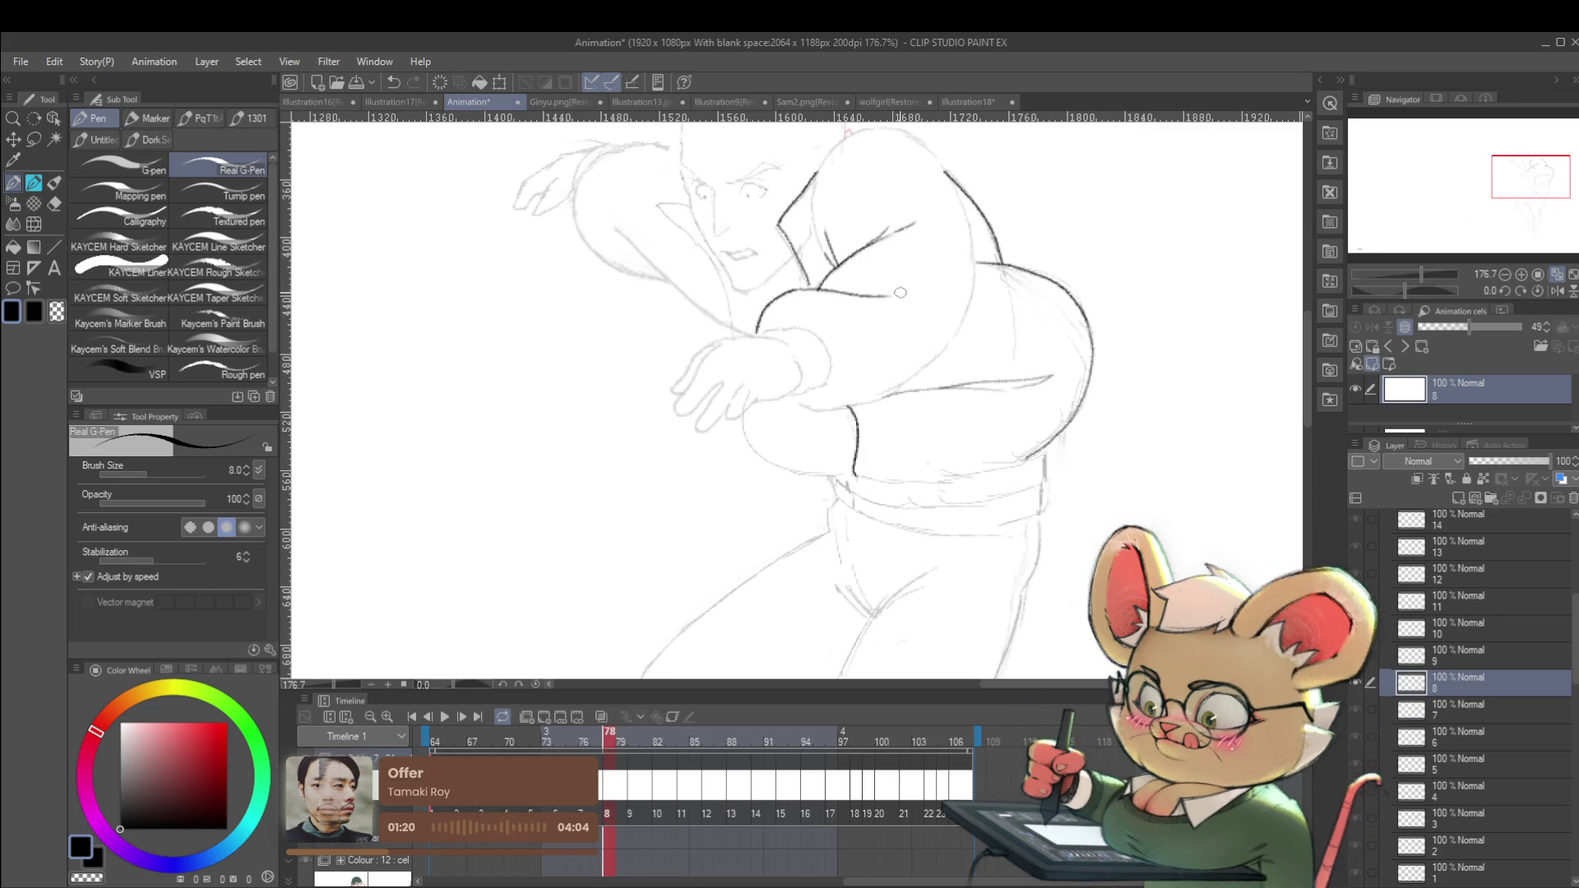
scroll(839, 287, down, 5)
key(Left)
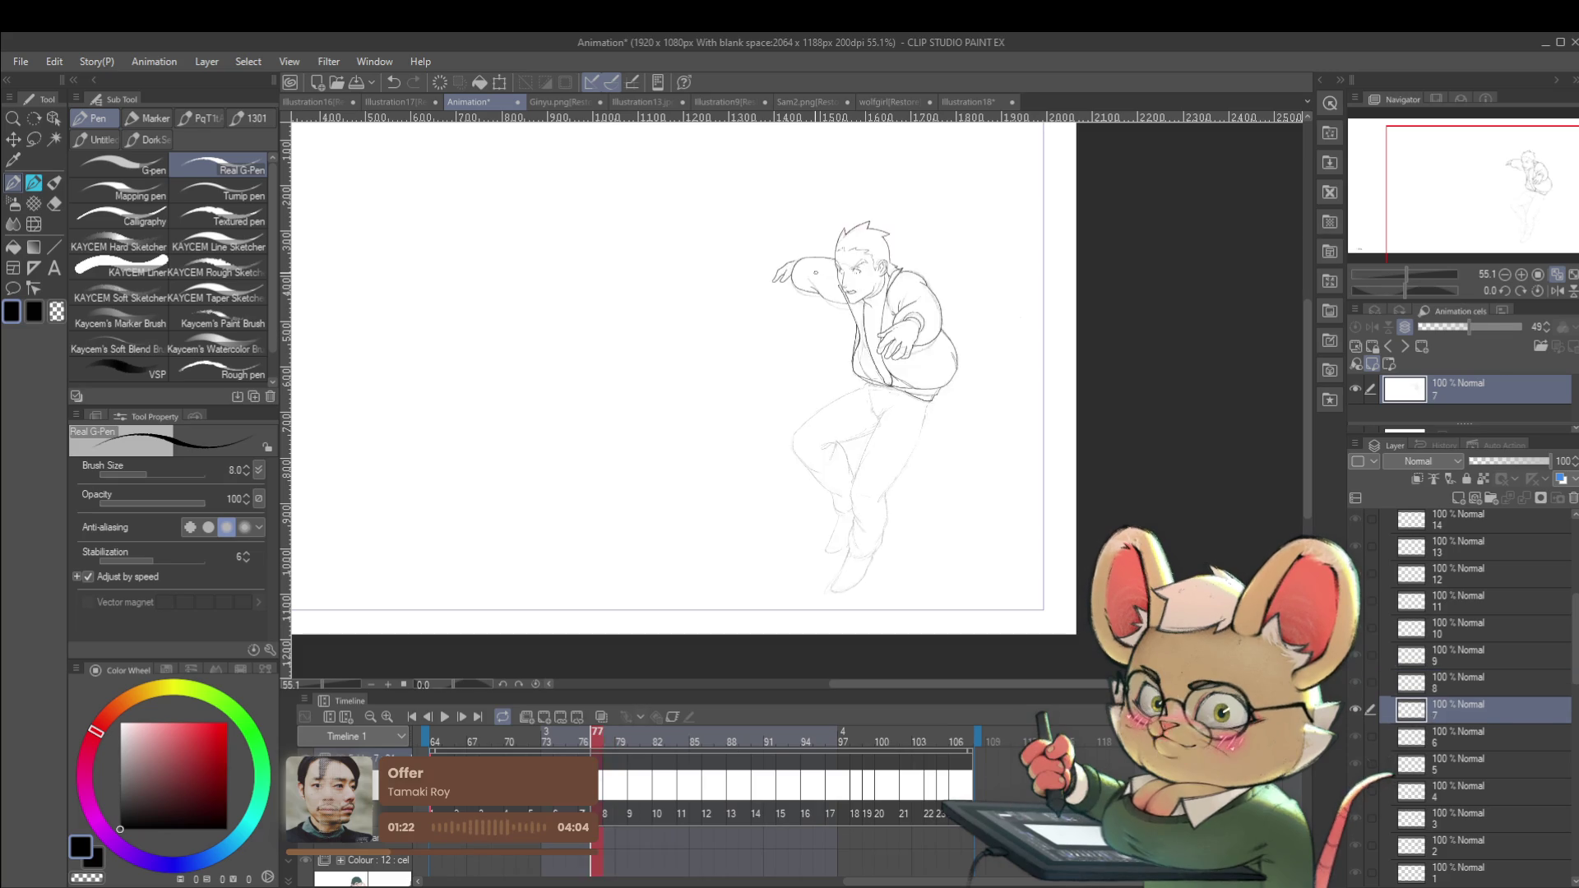
key(Right)
key(Left)
key(Right)
key(Left)
key(Left)
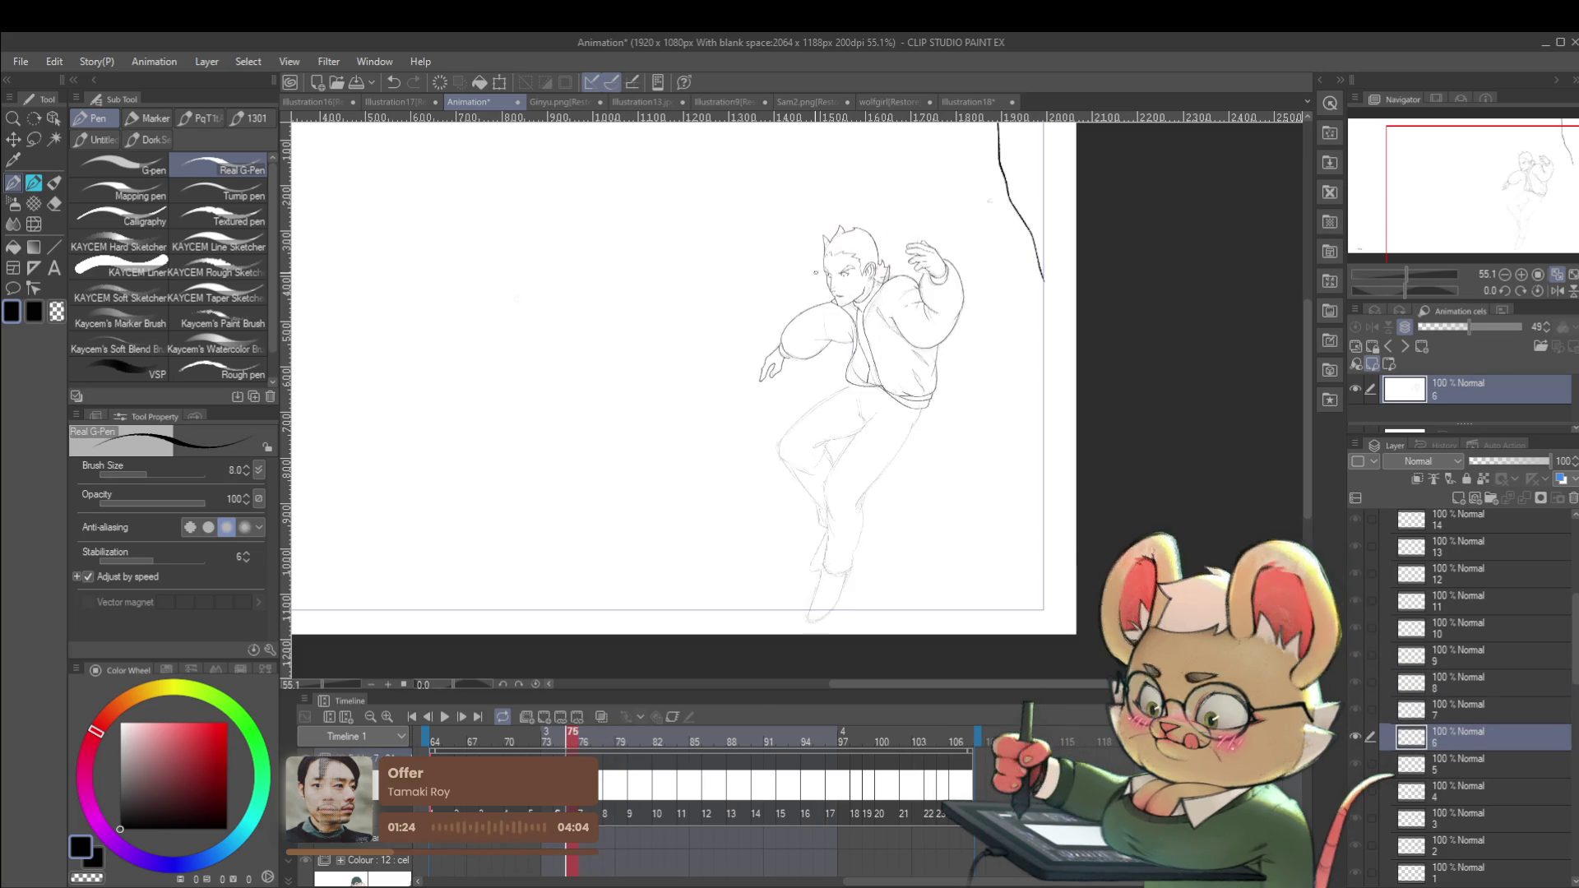
key(Right)
key(Right)
key(Left)
key(Left)
key(Left)
key(Left)
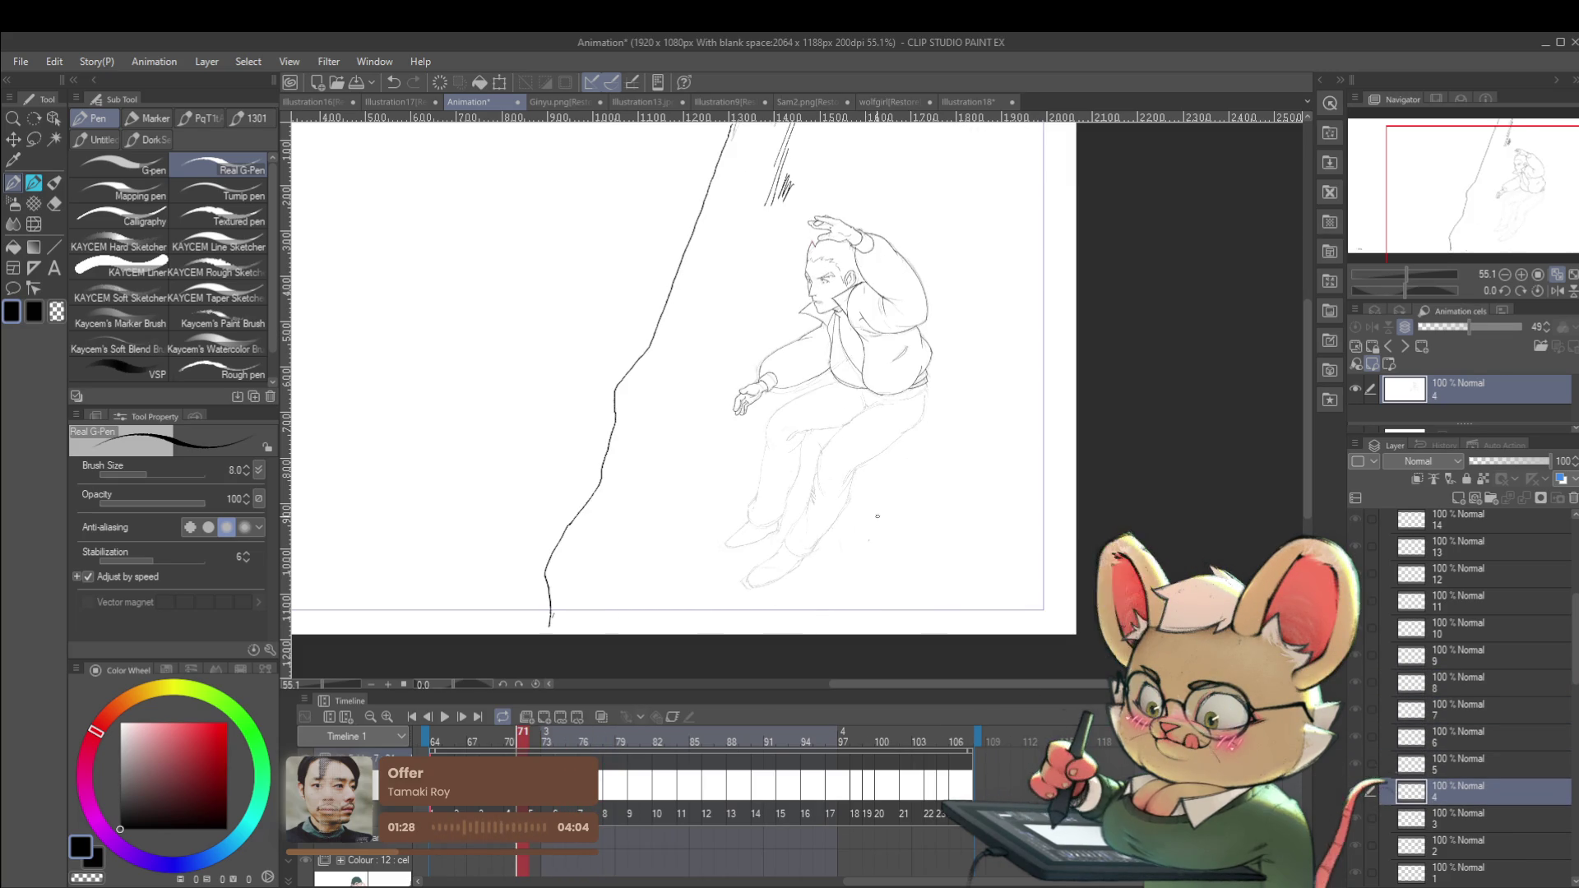
click(443, 722)
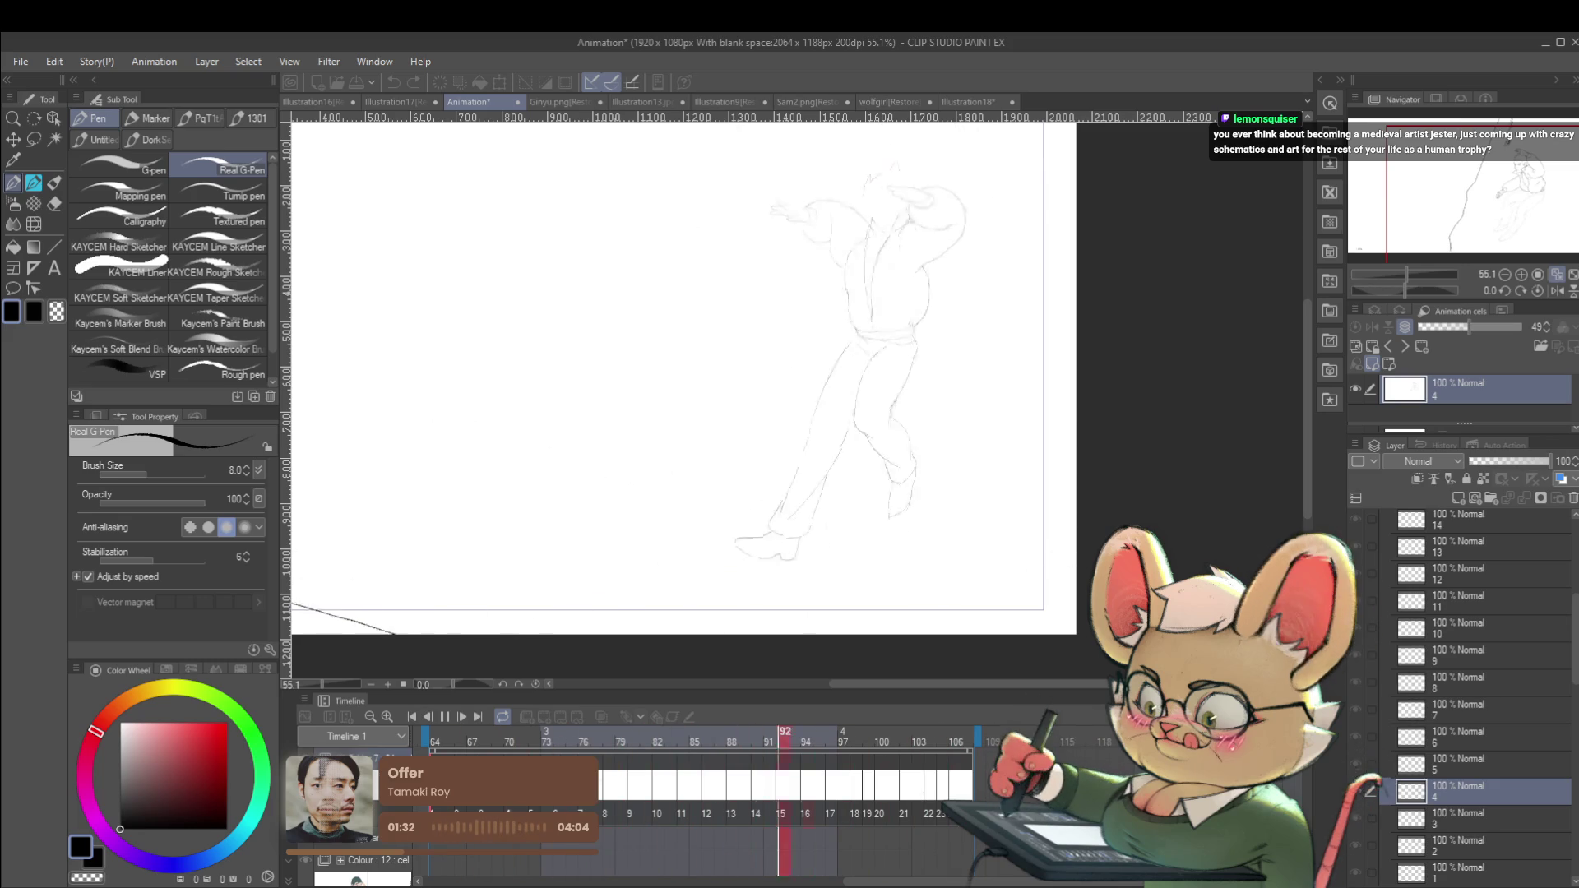
Mirror the view during playback, pause the animation, then restore the unmirrored view and zoom in.
click(1556, 292)
scroll(1128, 393, down, 2)
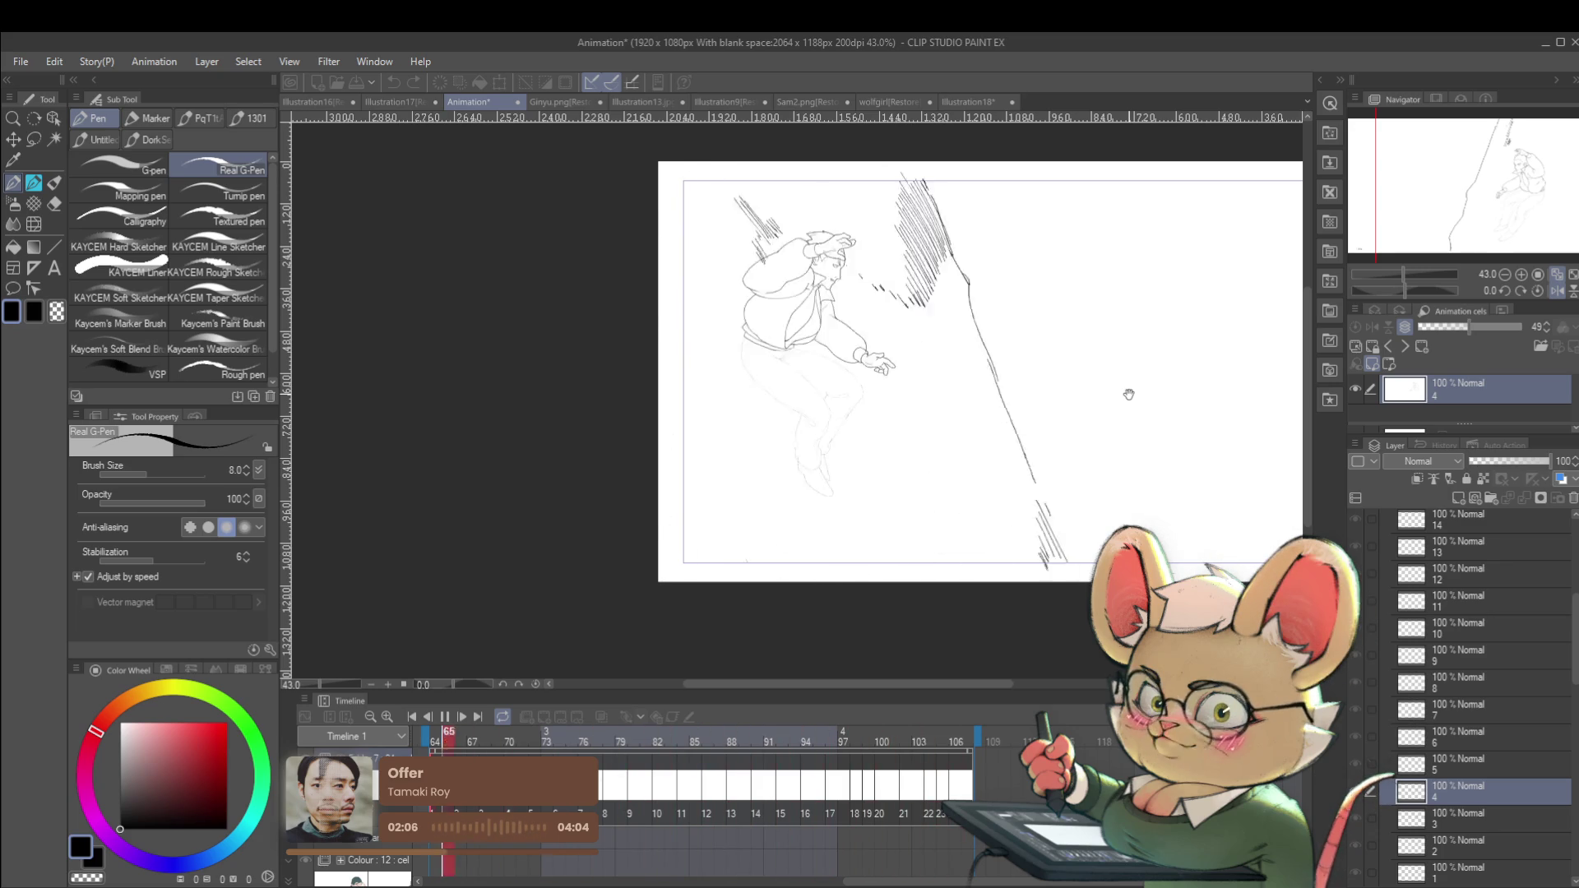
click(442, 719)
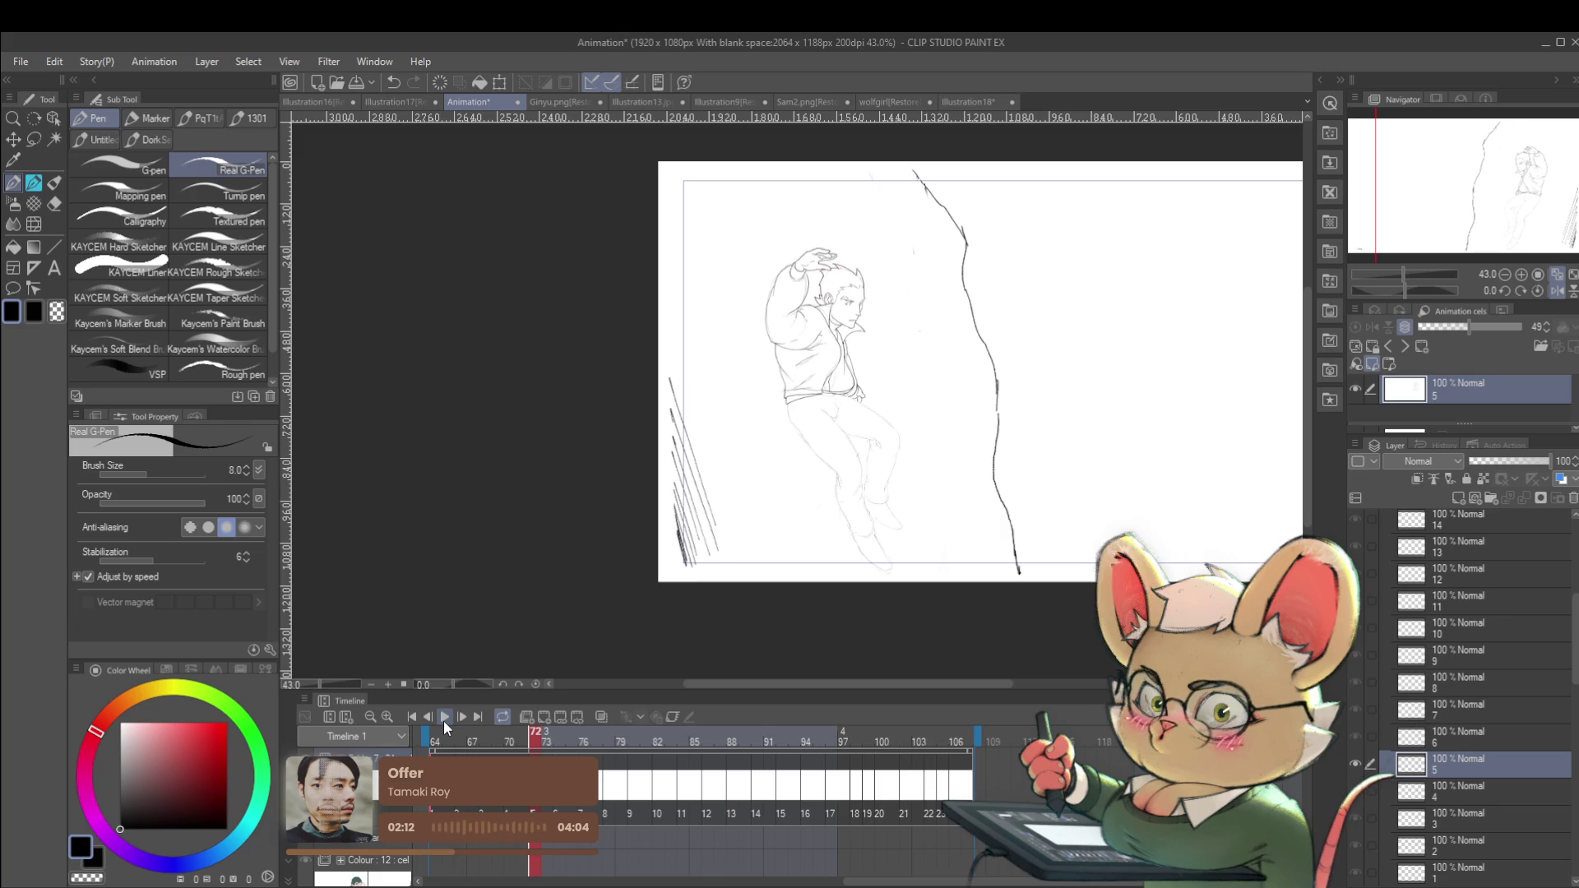
click(1557, 292)
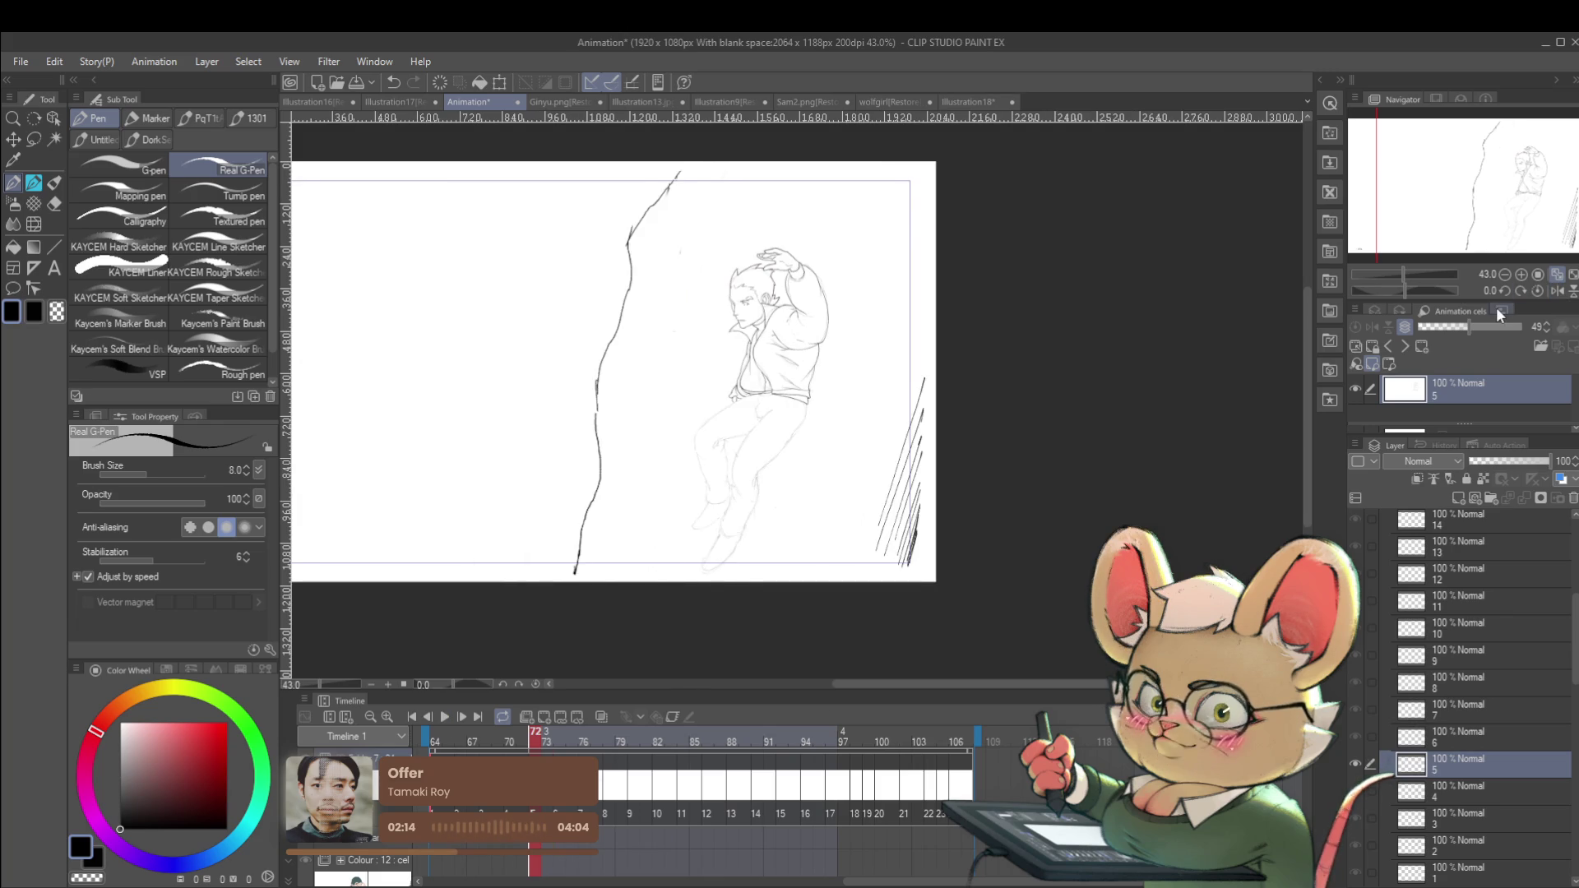
scroll(772, 350, up, 5)
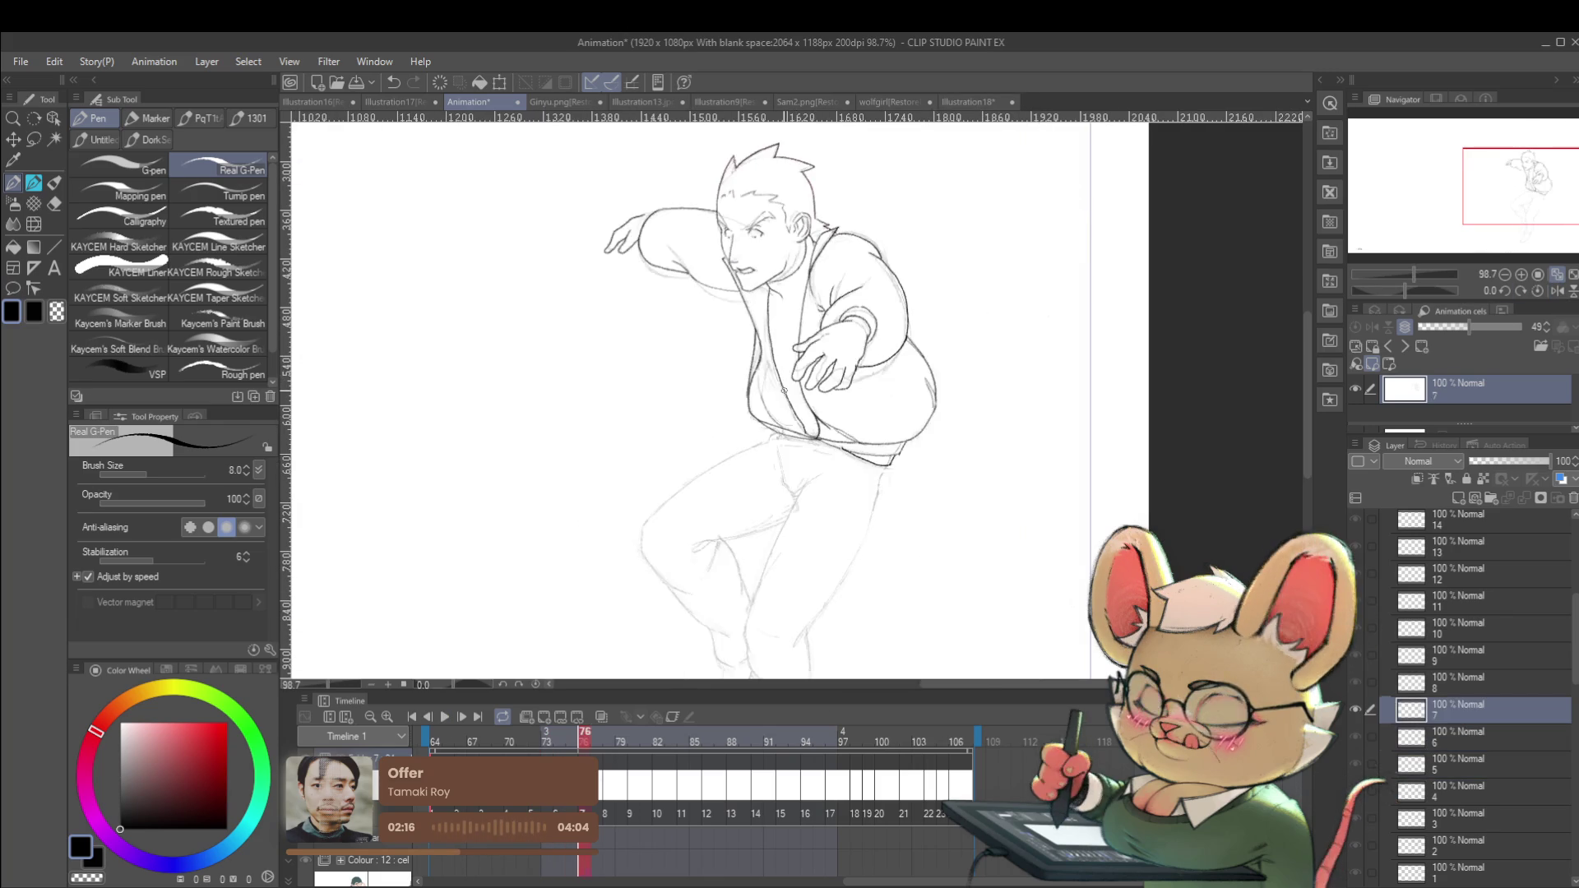
Compare the poses of frames 77 and 78, ending on frame 78.
drag(906, 333, 924, 338)
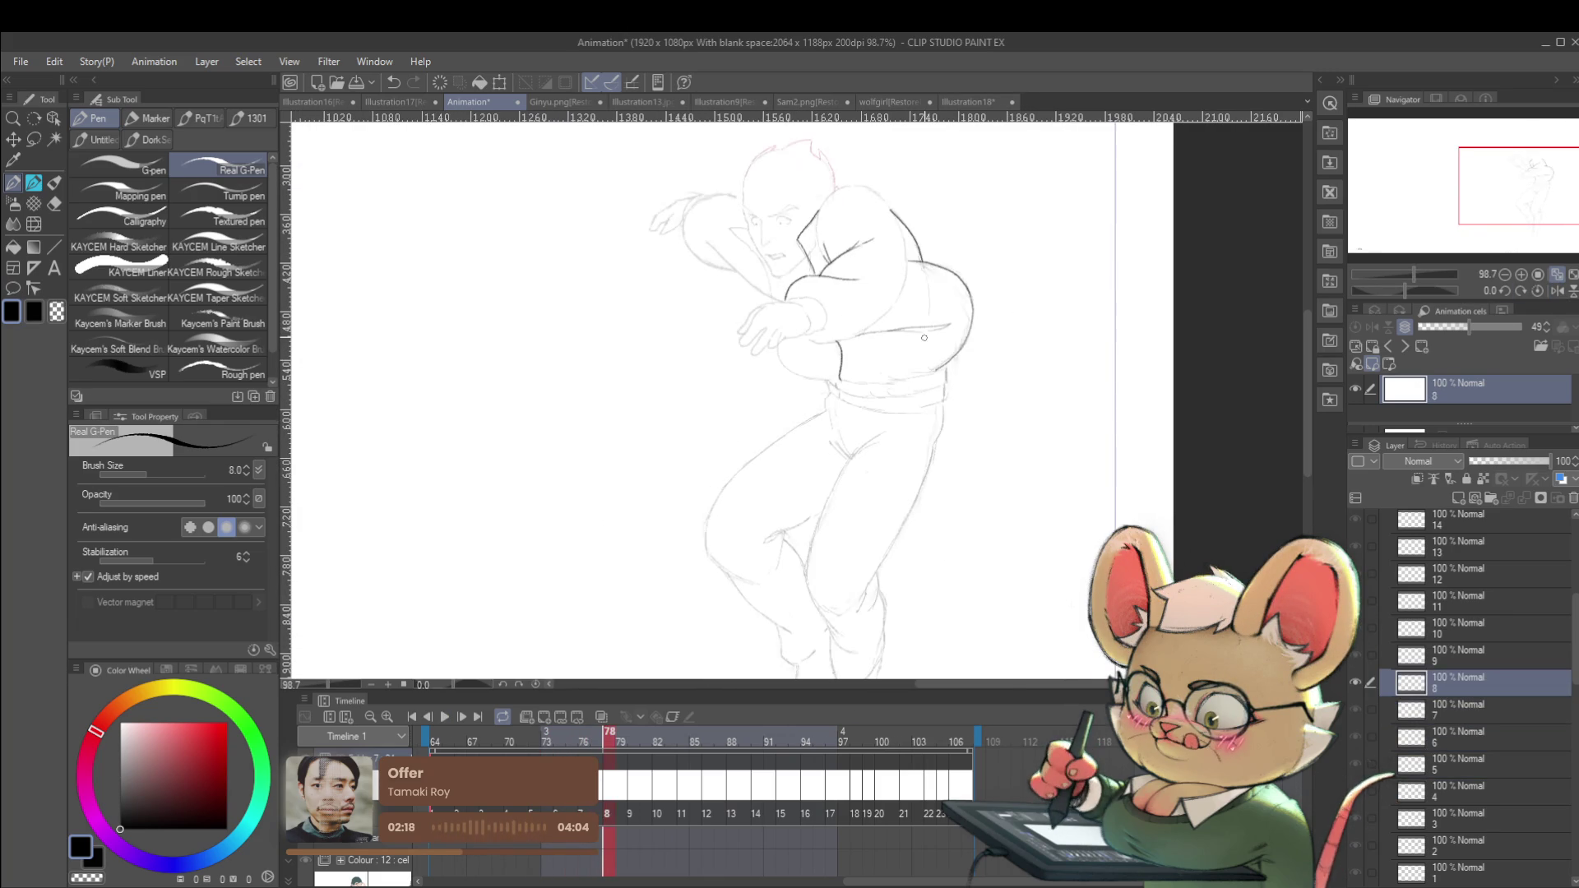
scroll(842, 251, up, 4)
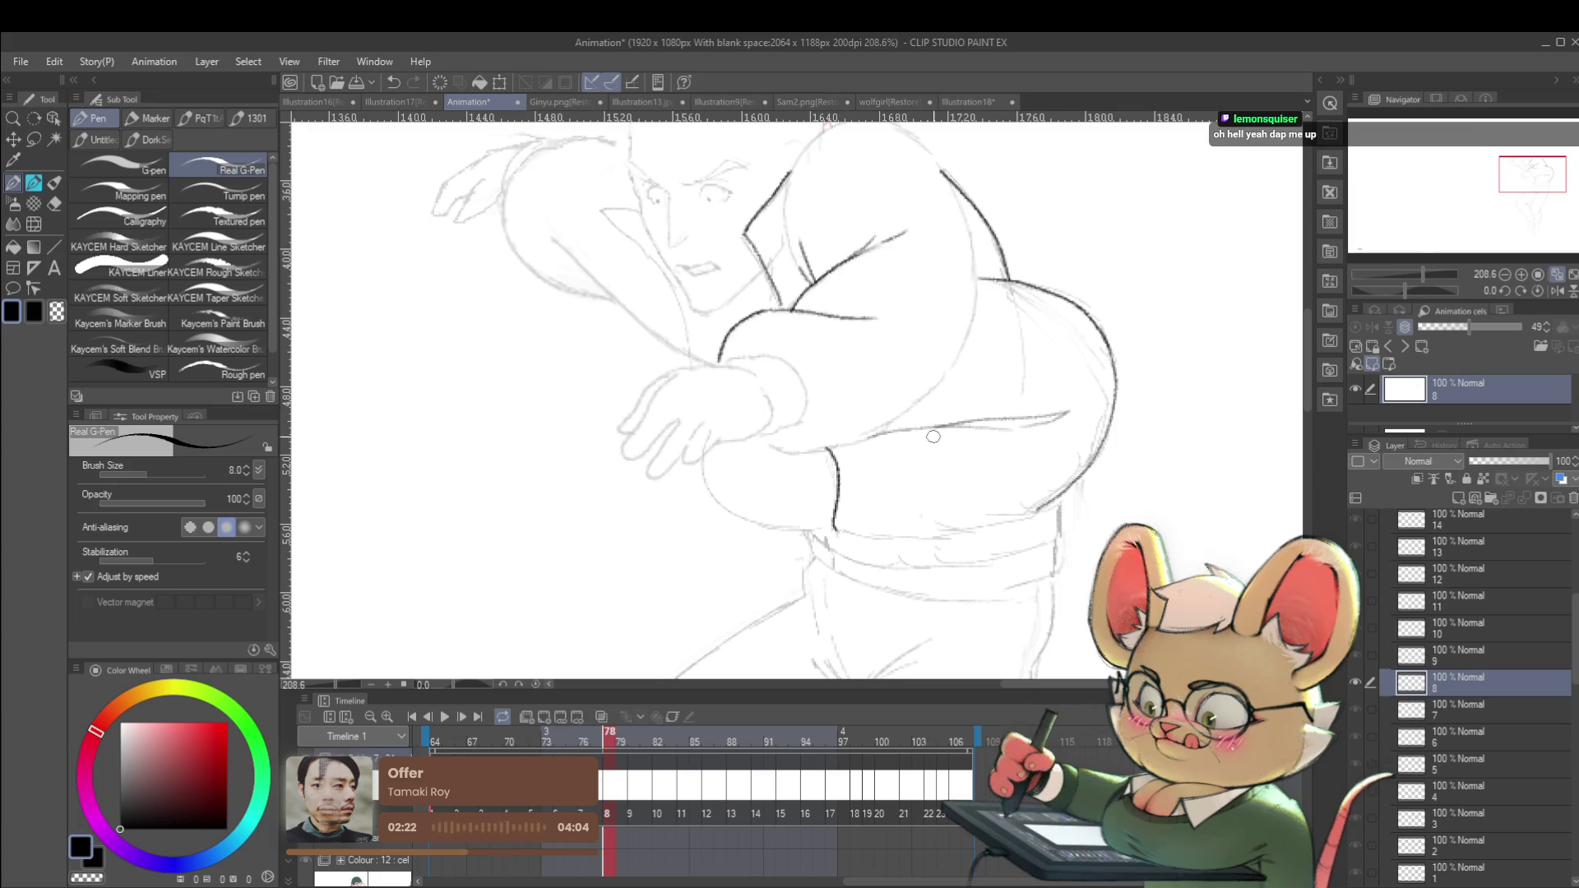
key(Left)
key(Right)
drag(945, 433, 1013, 431)
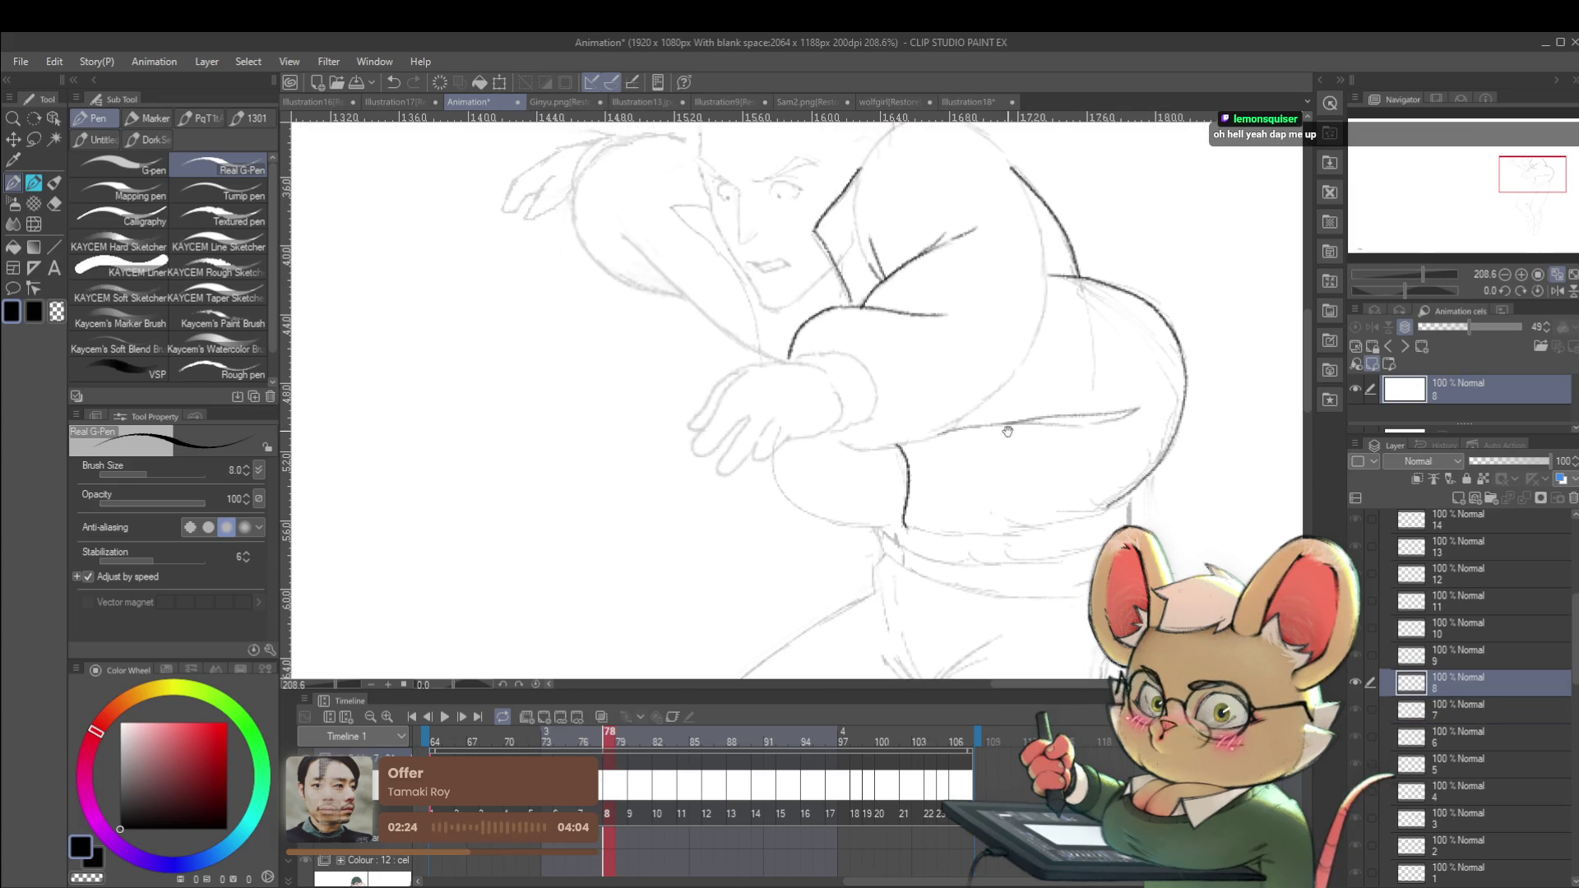
key(Left)
key(Right)
key(Left)
key(Right)
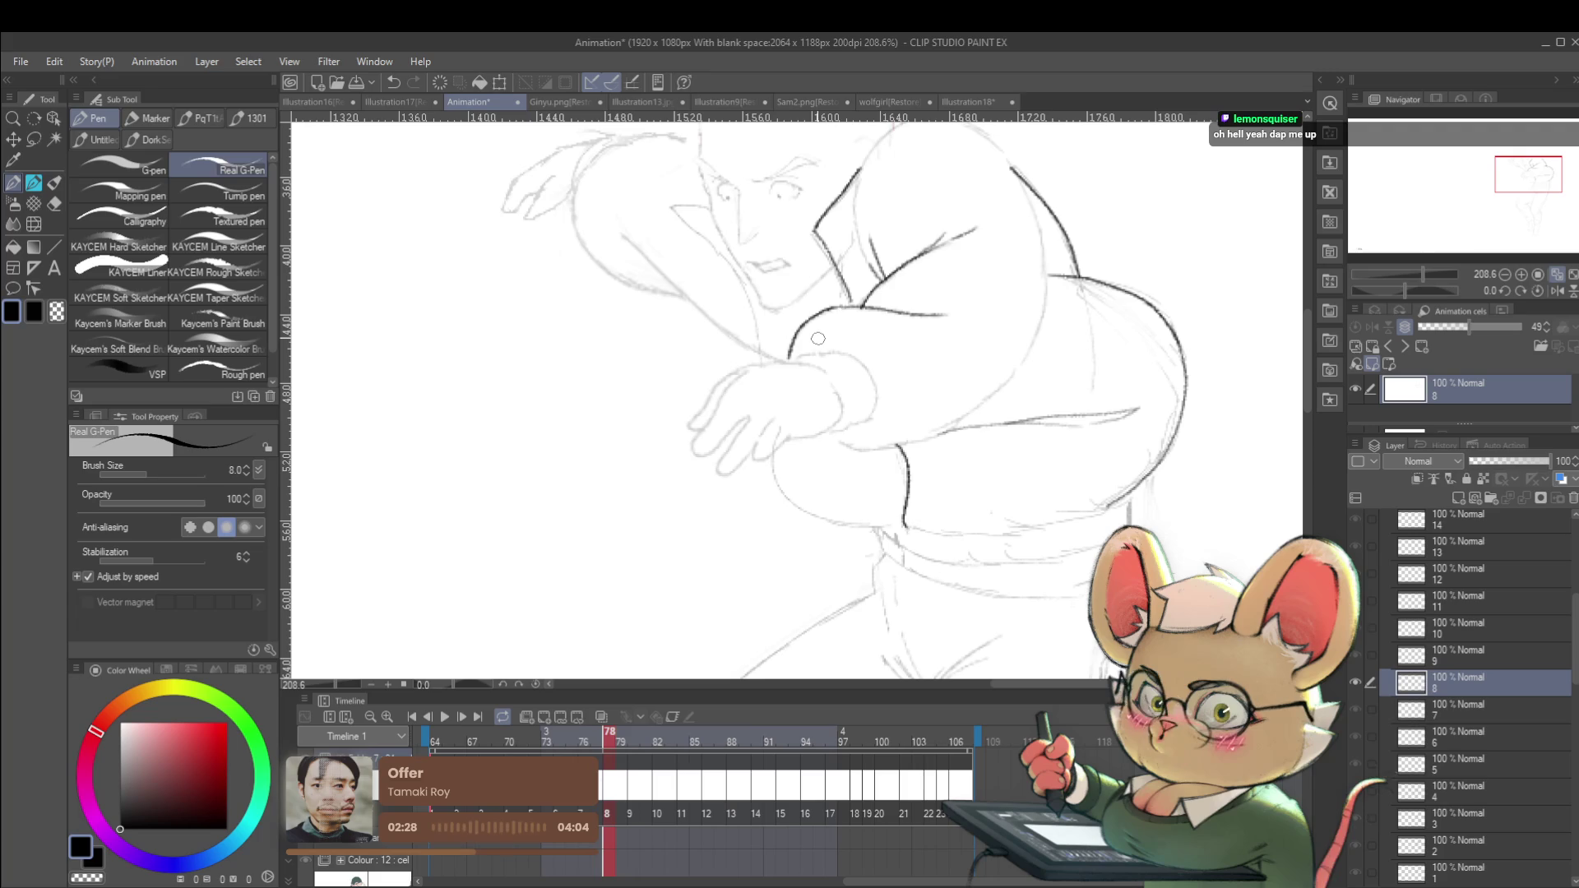
scroll(817, 338, up, 2)
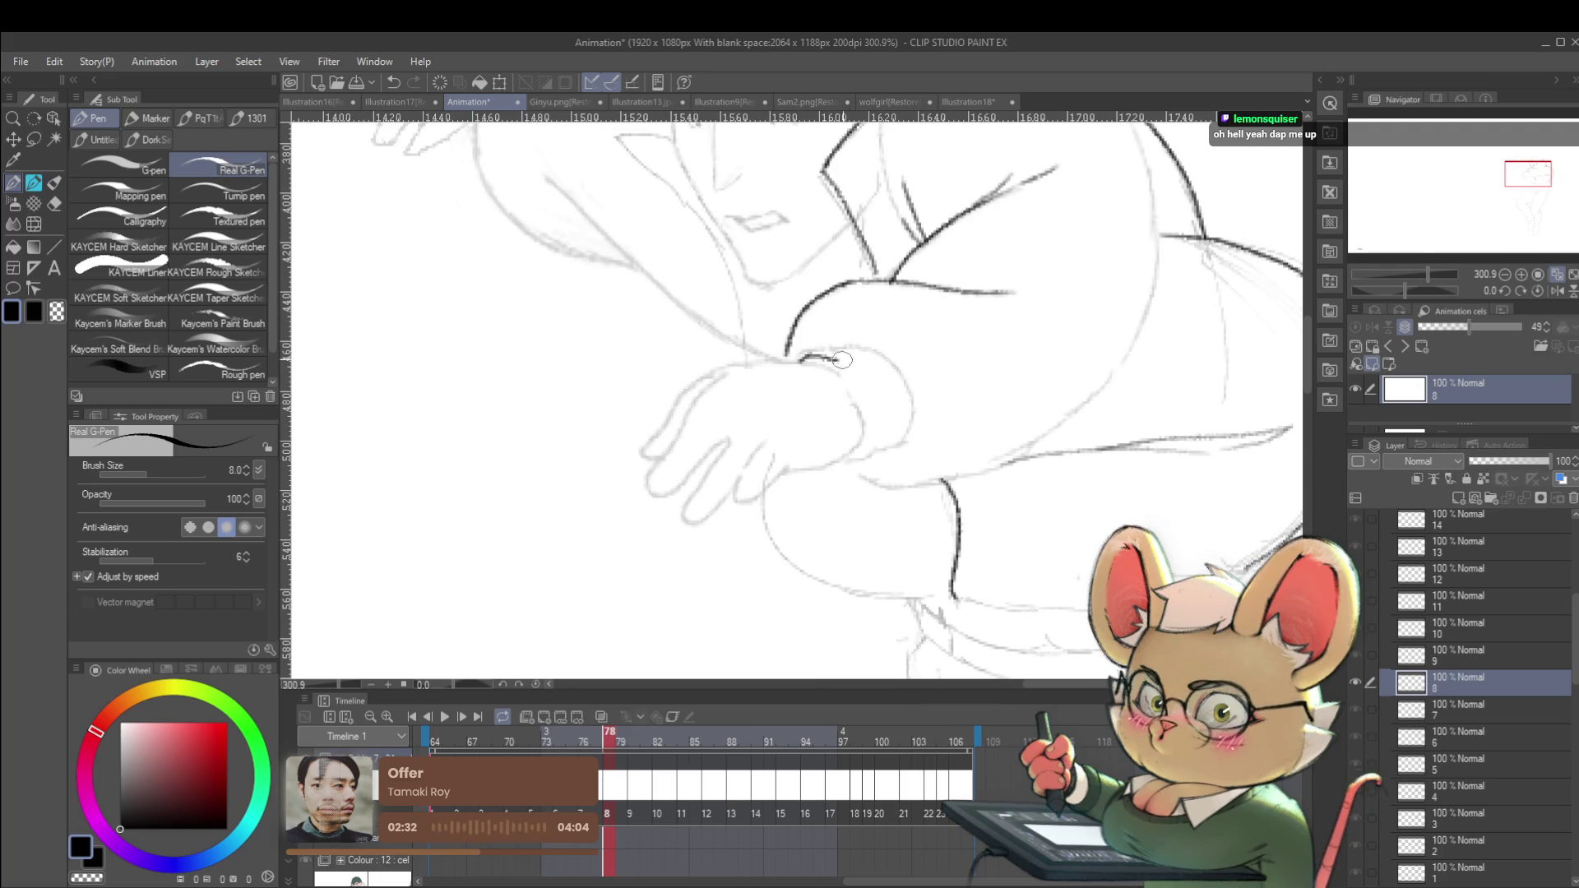
scroll(834, 360, down, 5)
Flip the canvas horizontally to check proportions around the hand and sleeve cuff.
click(1557, 292)
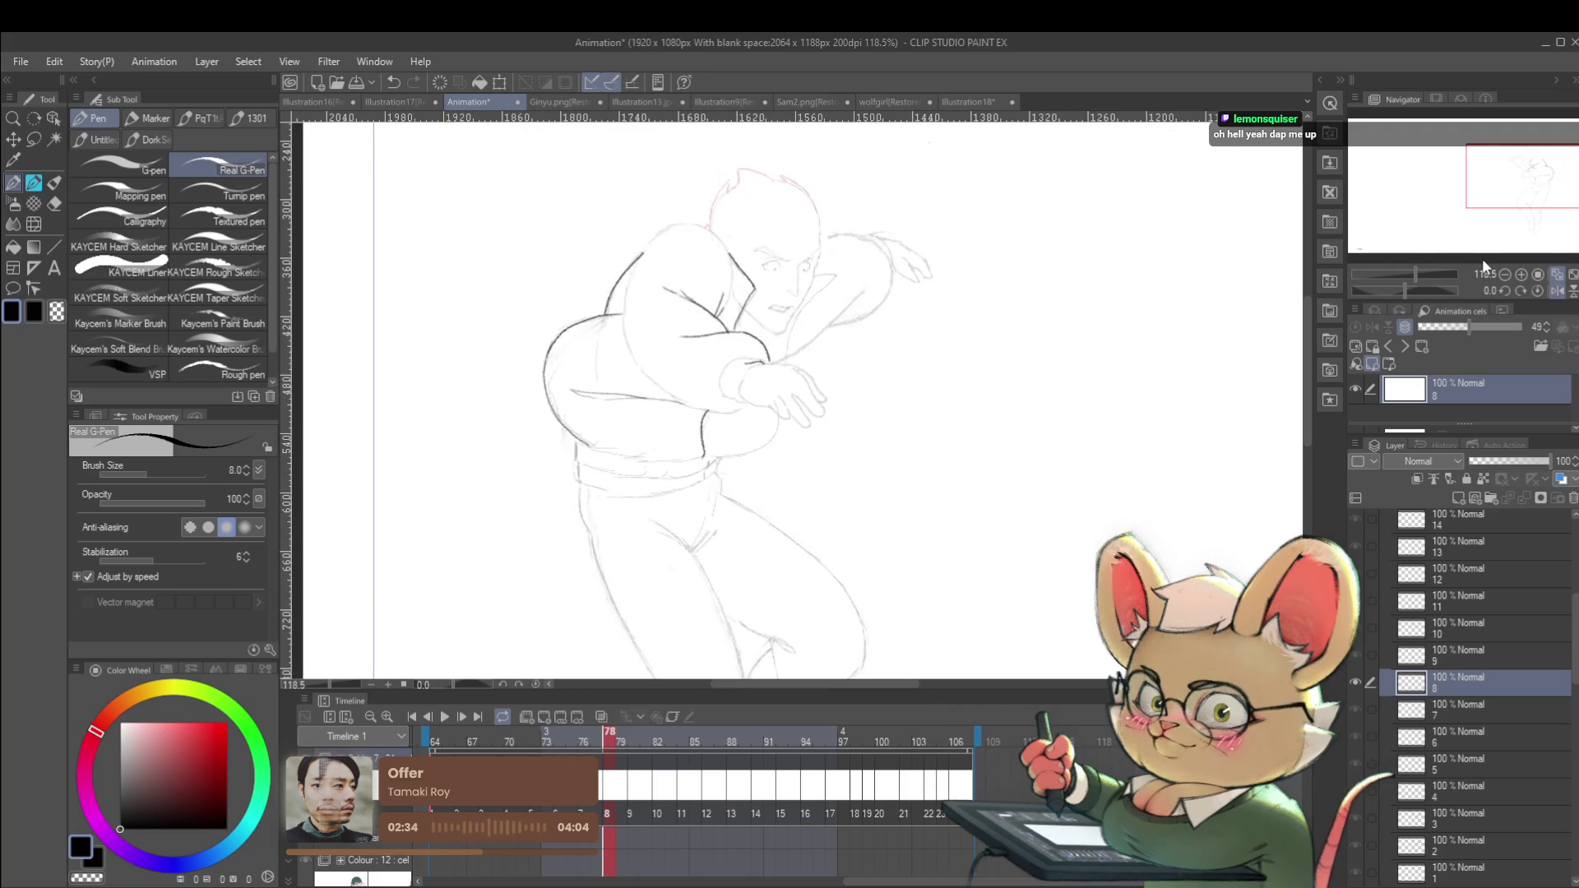
scroll(806, 383, up, 6)
mouse_move(811, 355)
mouse_down()
mouse_move(1003, 373)
mouse_move(932, 401)
mouse_move(915, 475)
mouse_up()
scroll(907, 395, down, 4)
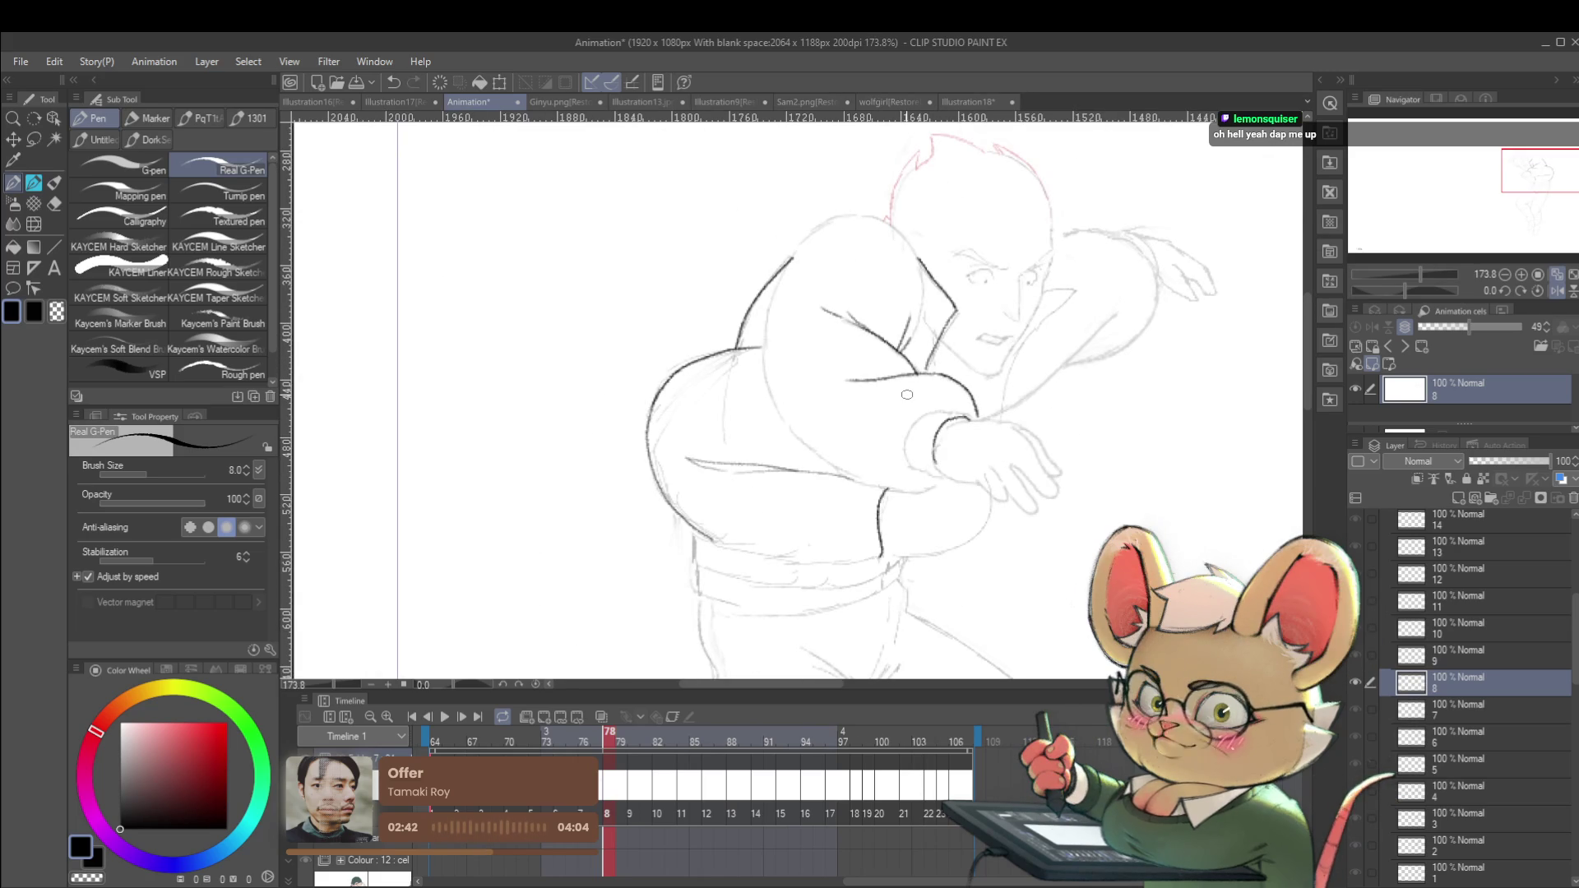
click(1556, 294)
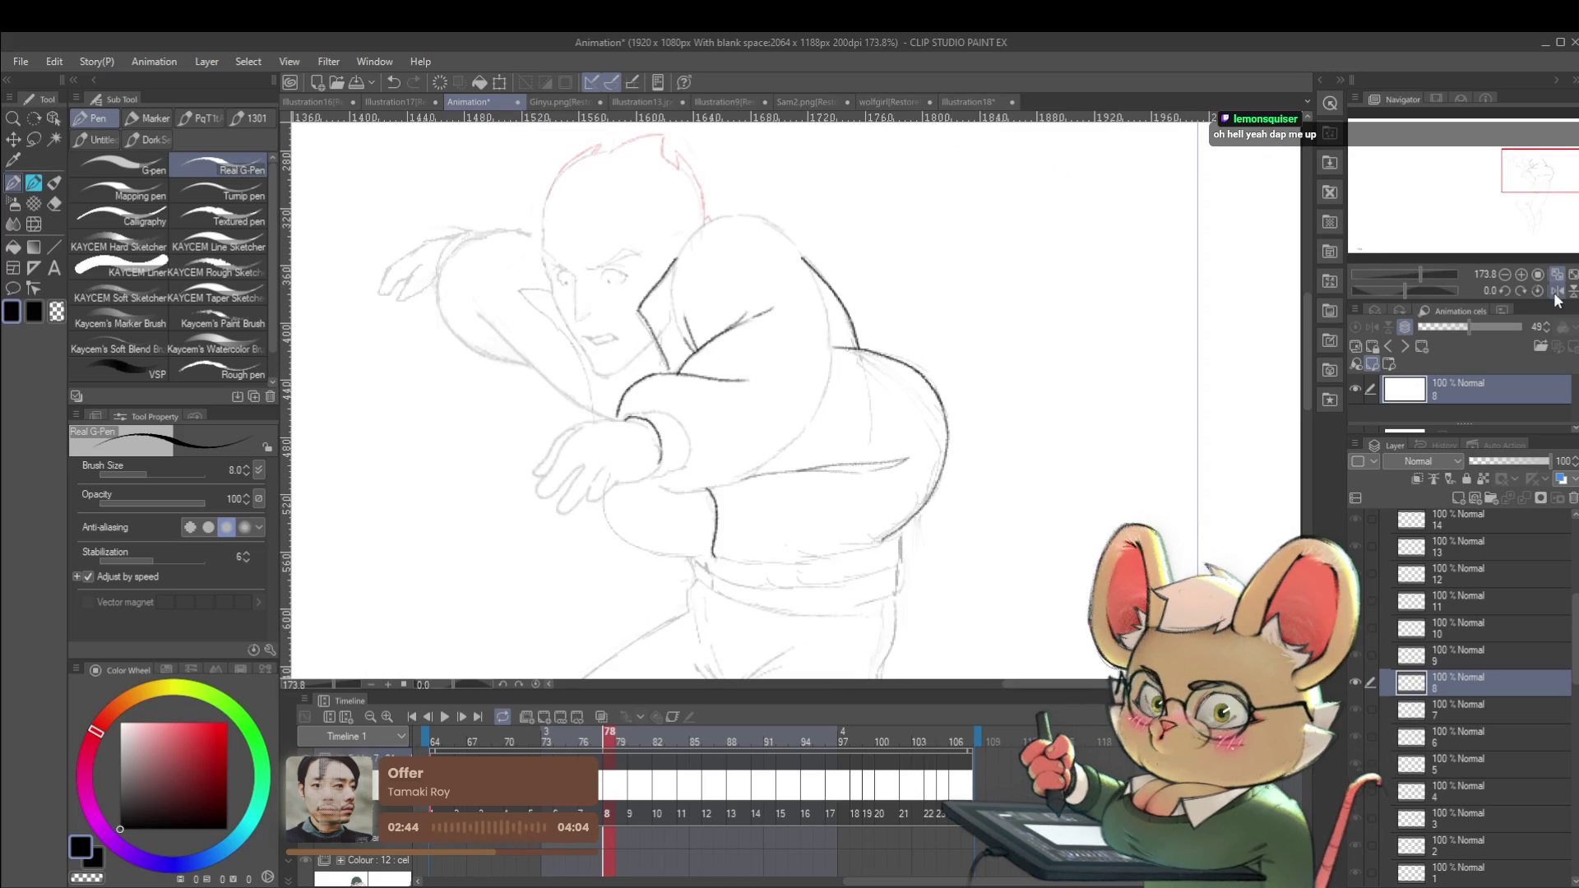
scroll(871, 366, up, 3)
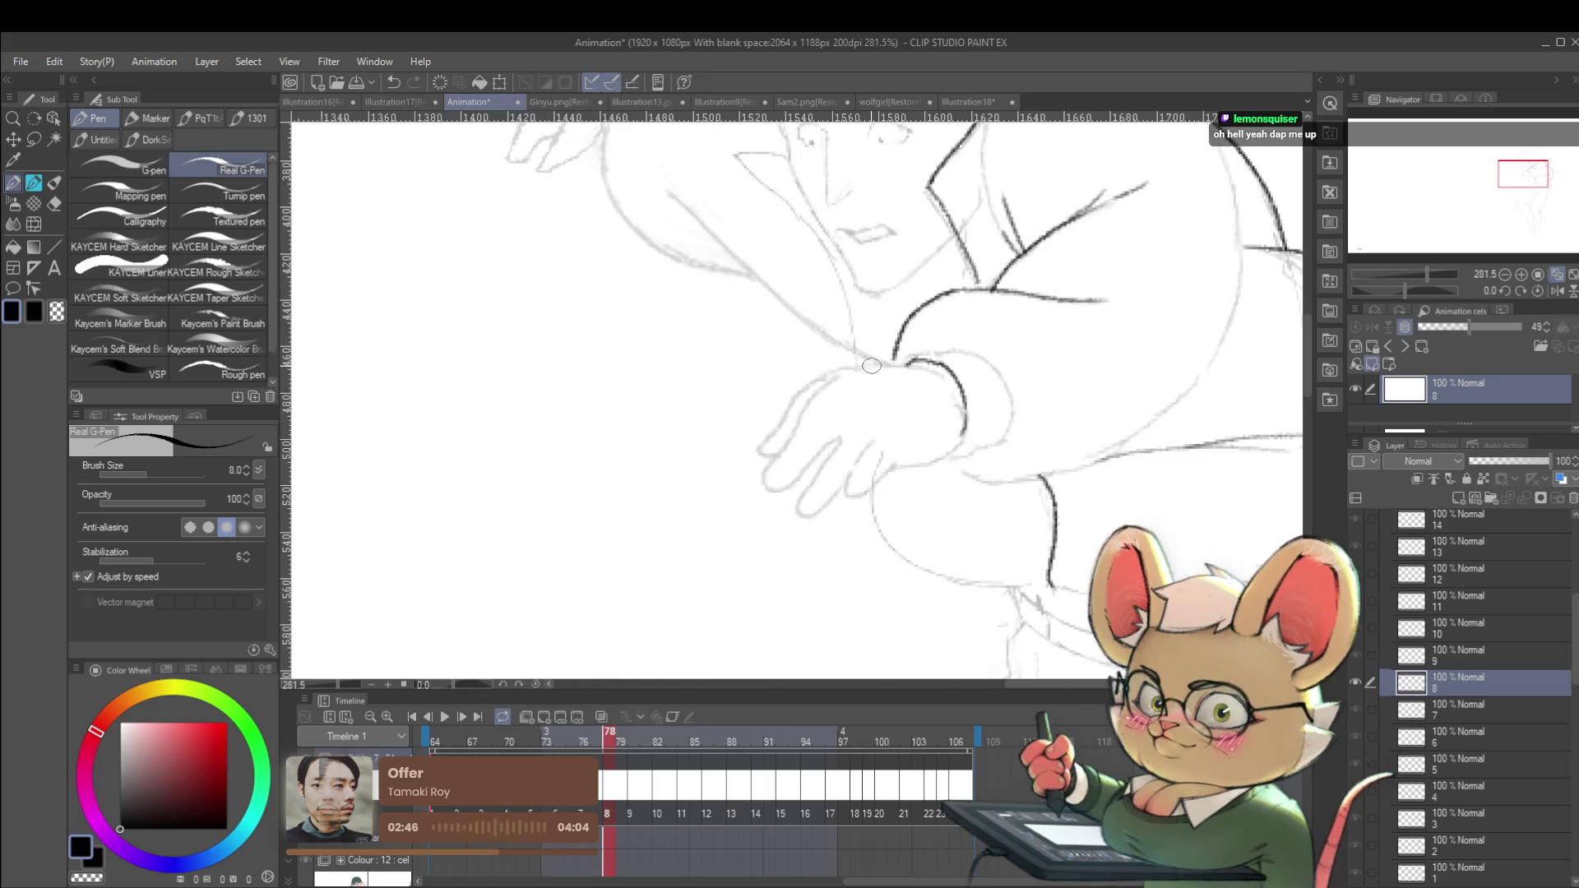
Ink the top edge of the outstretched hand on frame 78 with the Real G-Pen.
key(ctrl+Left)
key(ctrl+Right)
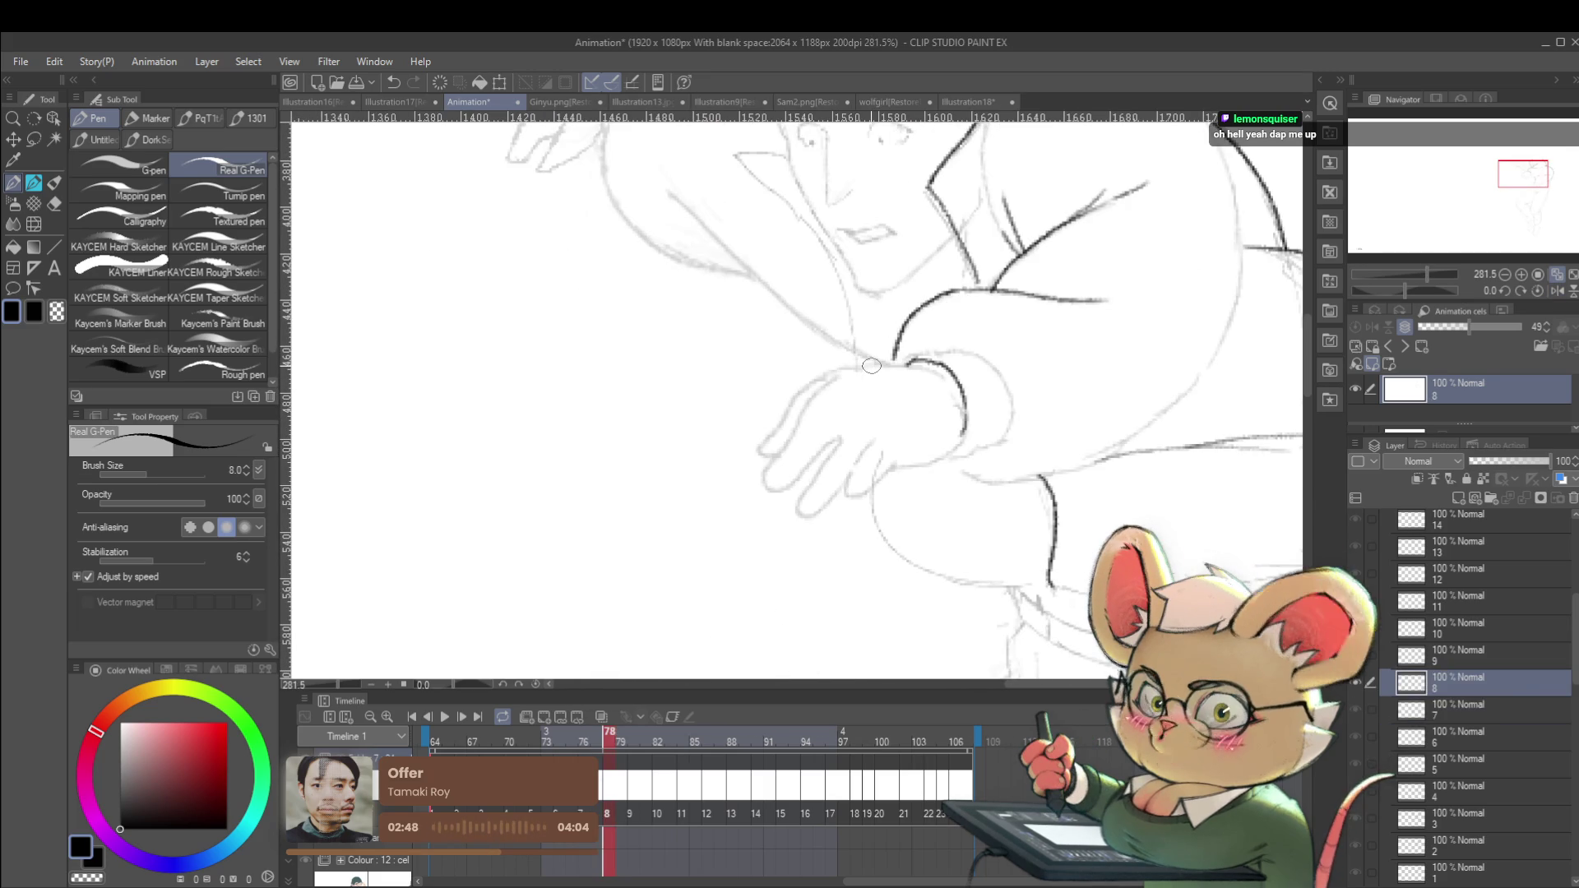
key(ctrl+Left)
key(ctrl+Right)
drag(802, 392, 764, 411)
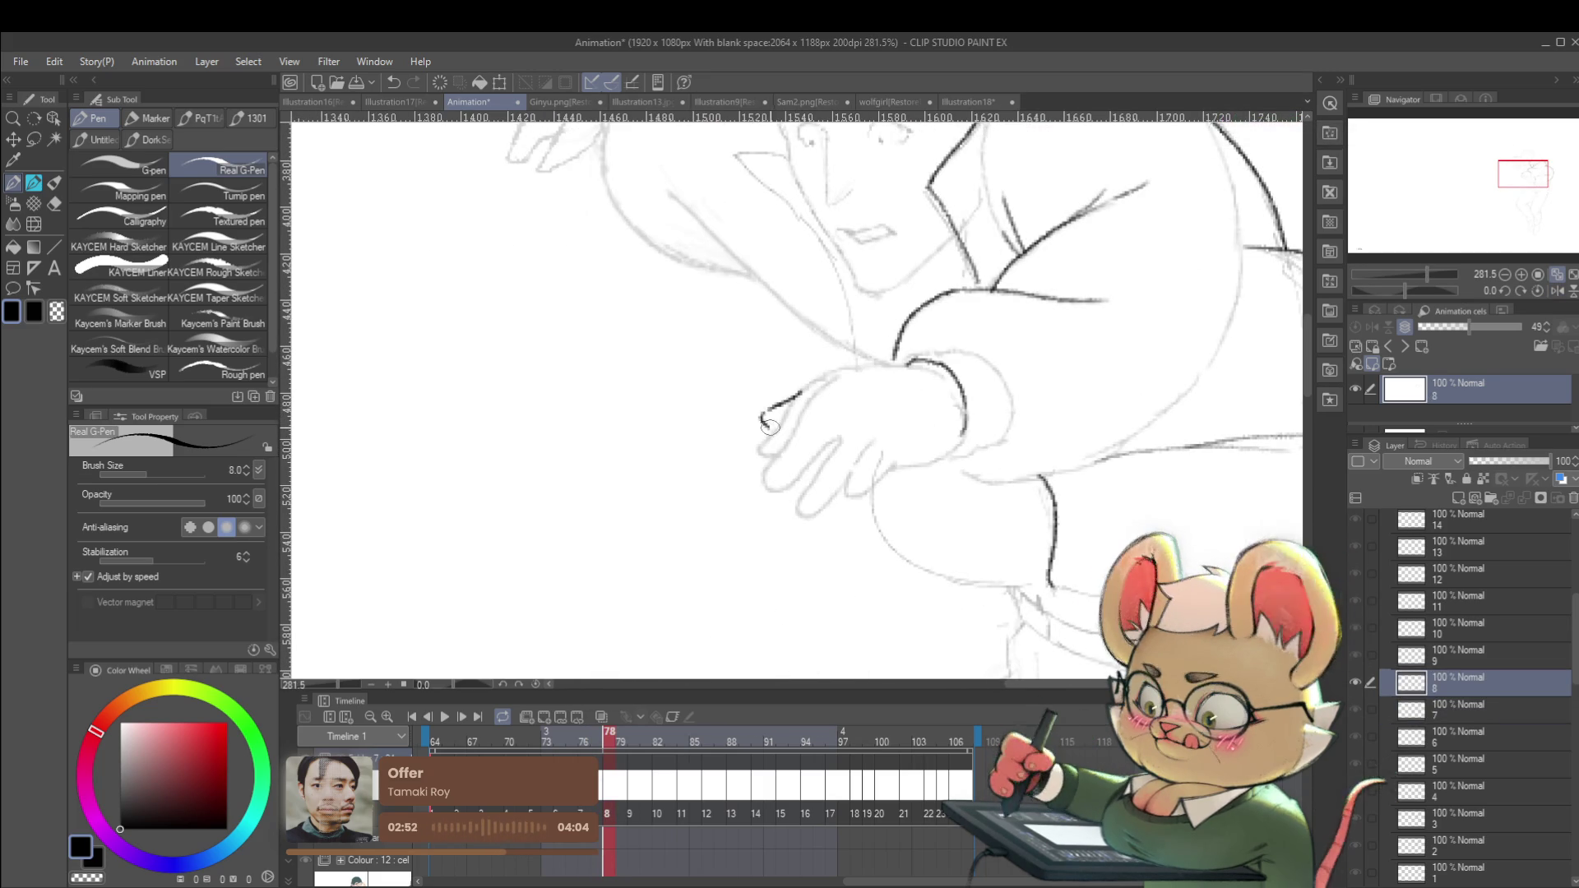
Ink the sleeve cuff line running down-left from the hand.
scroll(770, 363, down, 5)
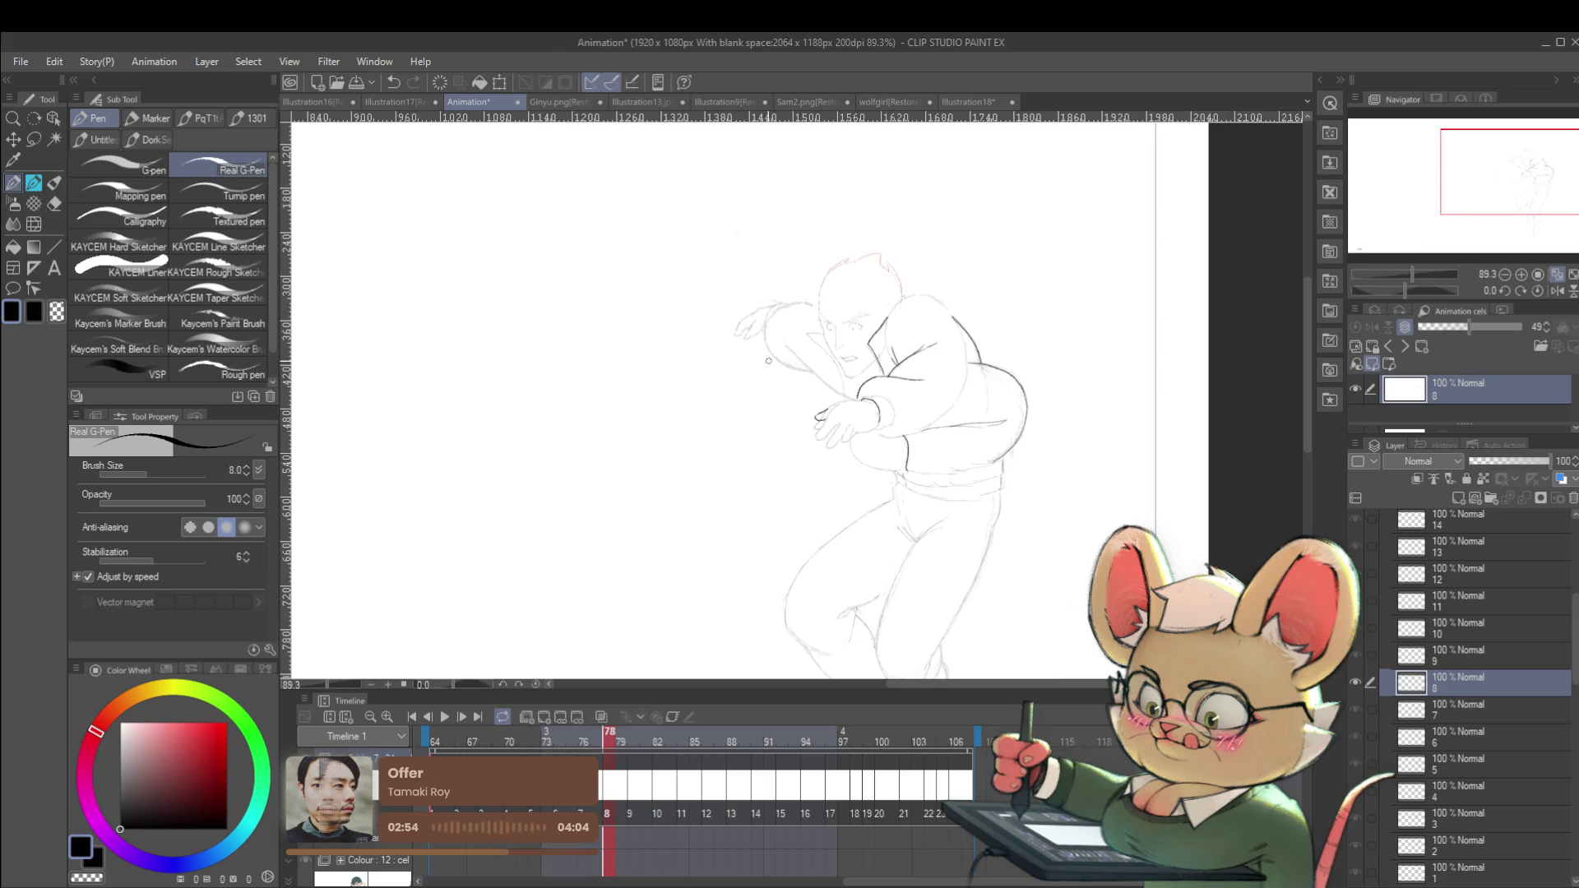
scroll(845, 416, up, 2)
key(Left)
key(Right)
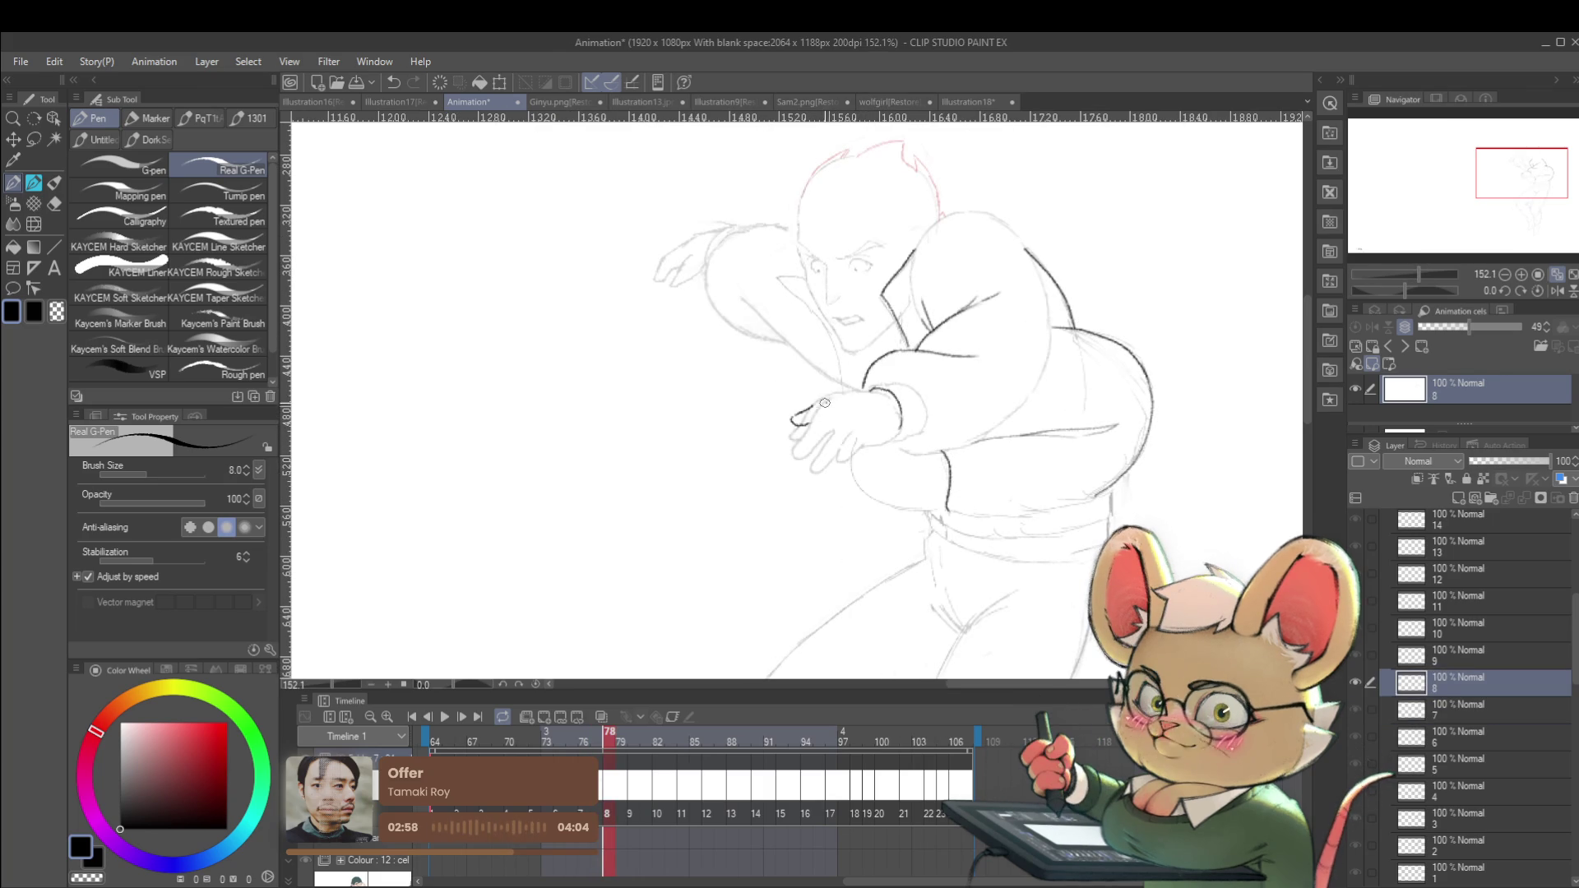
drag(812, 415, 787, 449)
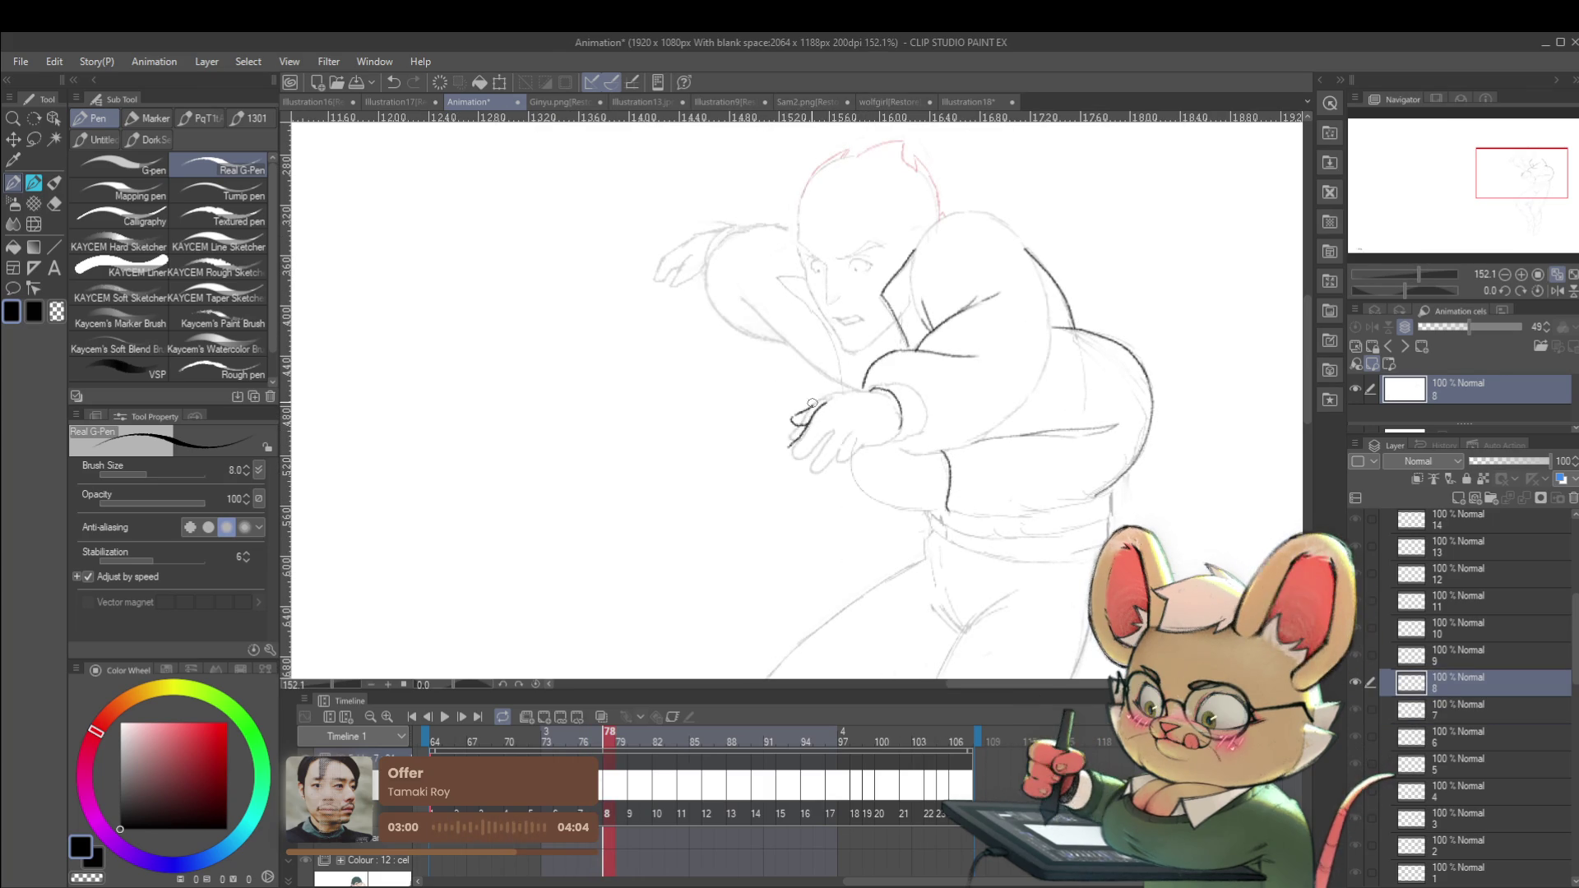
scroll(811, 410, down, 5)
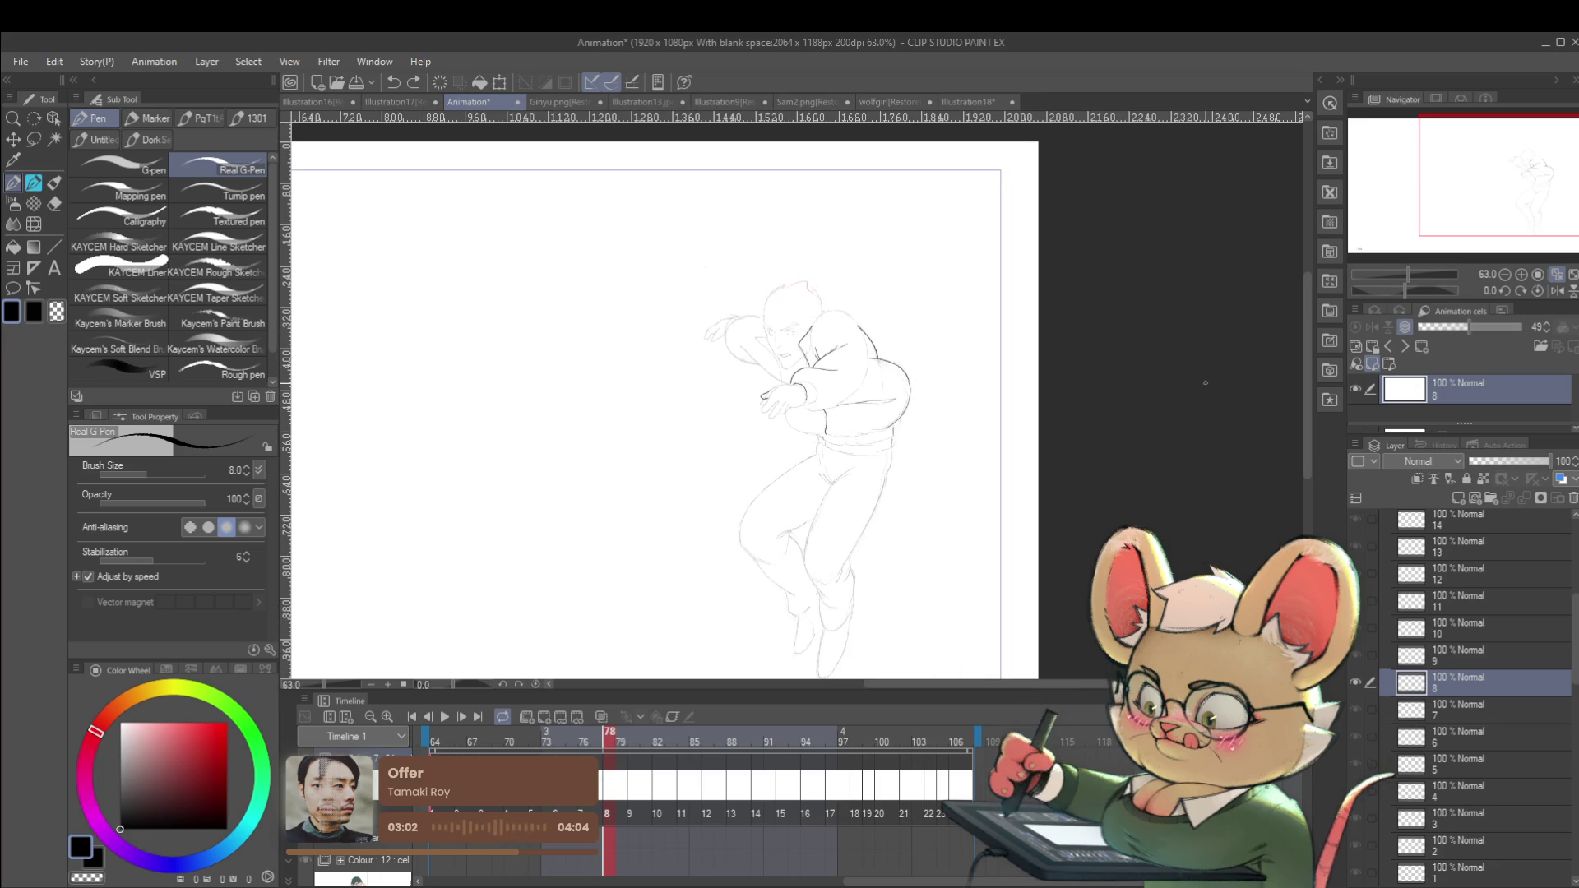
scroll(746, 396, up, 6)
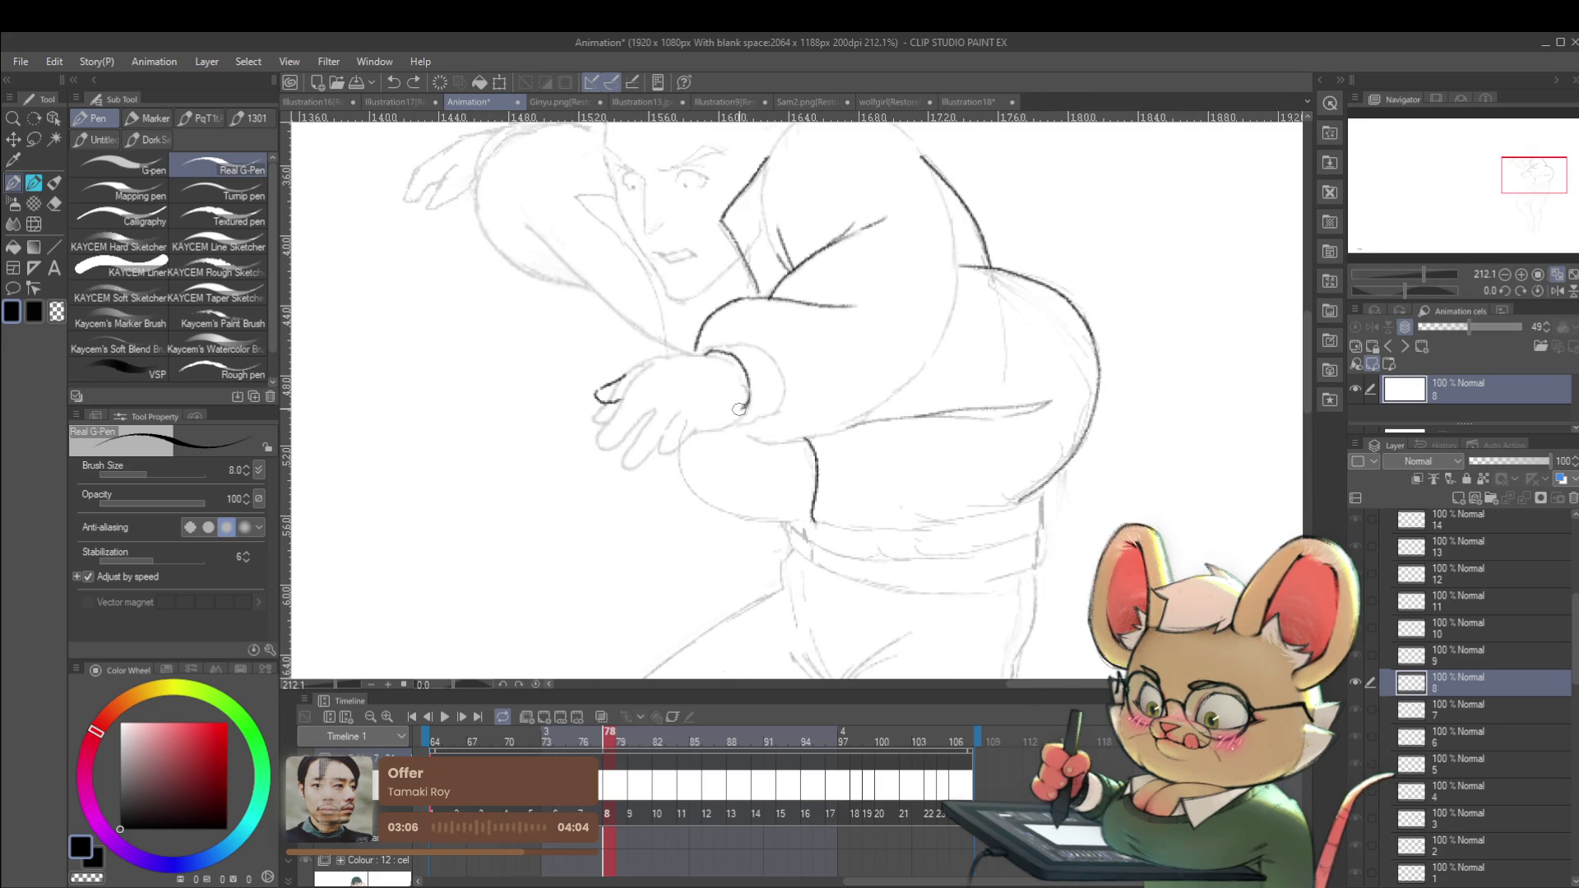
scroll(743, 421, down, 5)
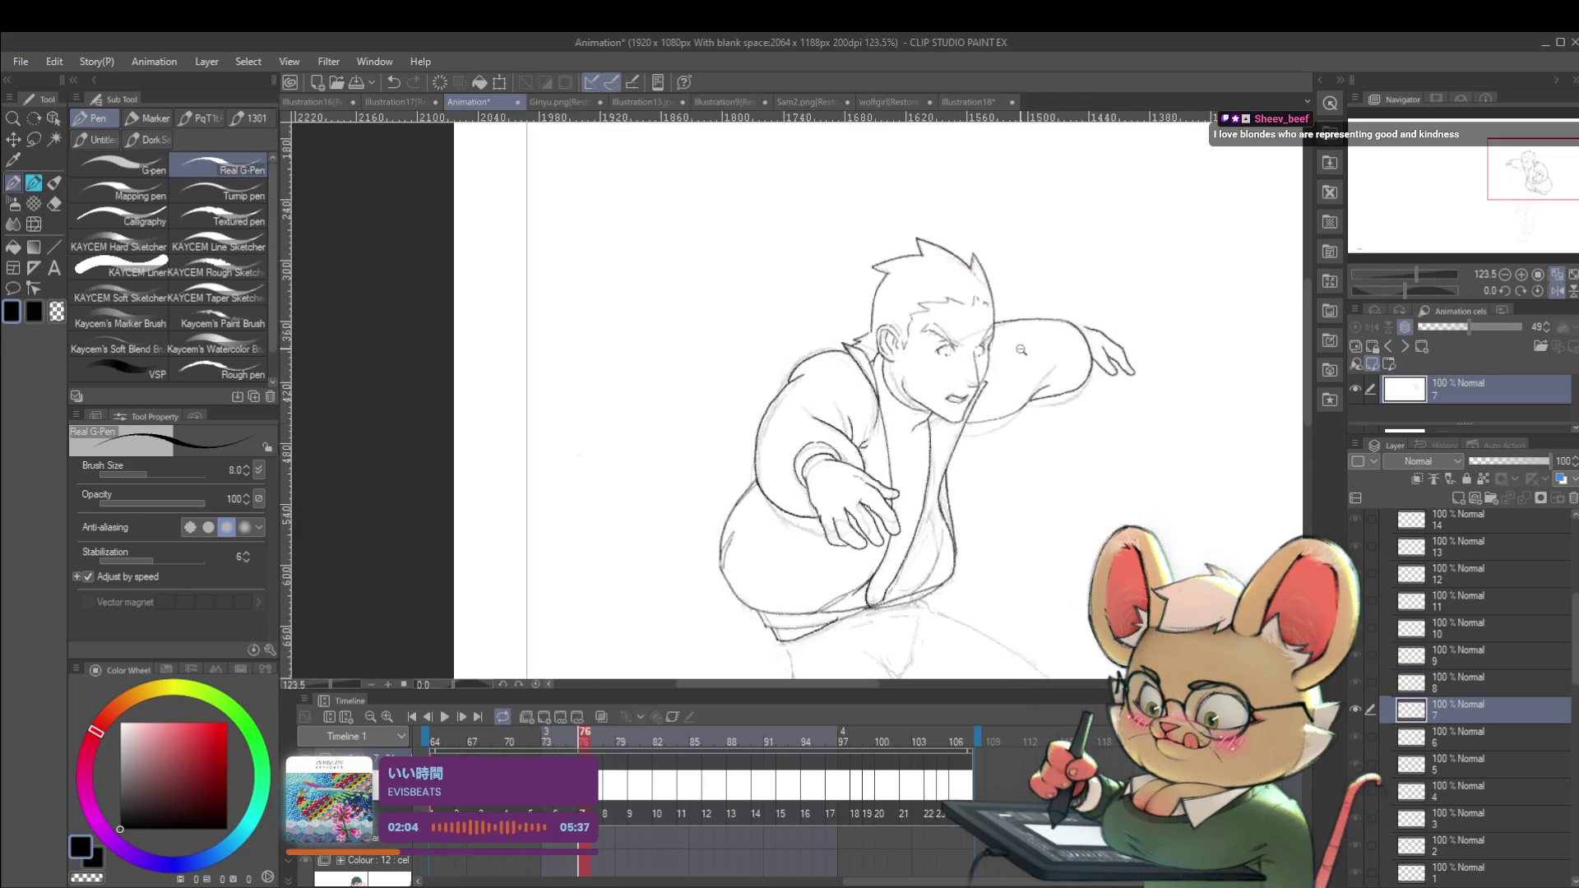
Unflip the canvas and return to frame 78's drawing.
click(1556, 290)
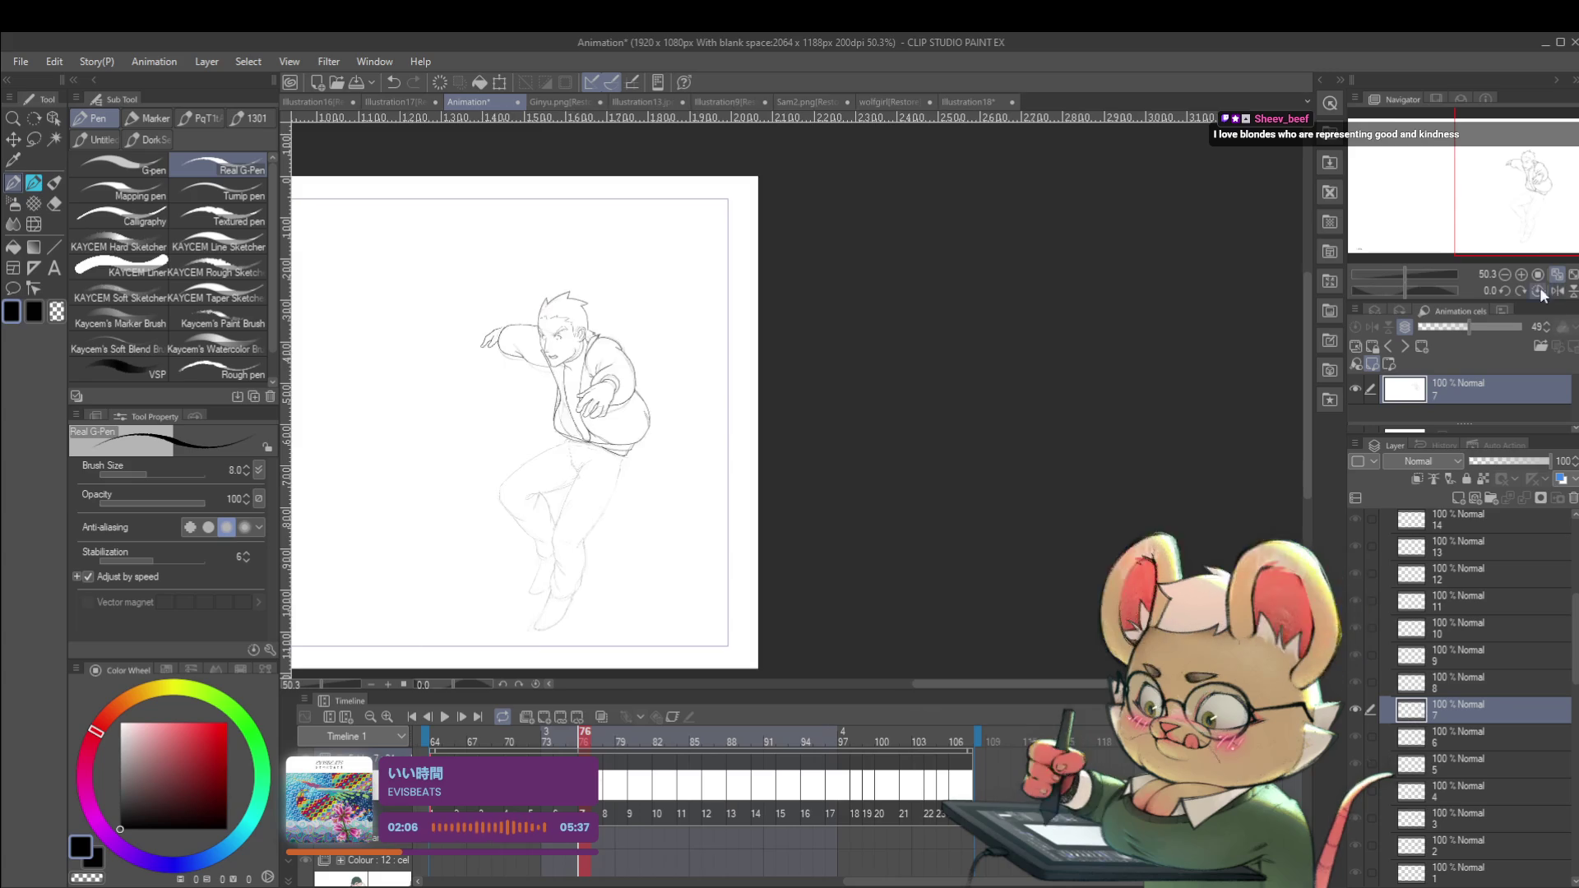
drag(901, 477, 980, 469)
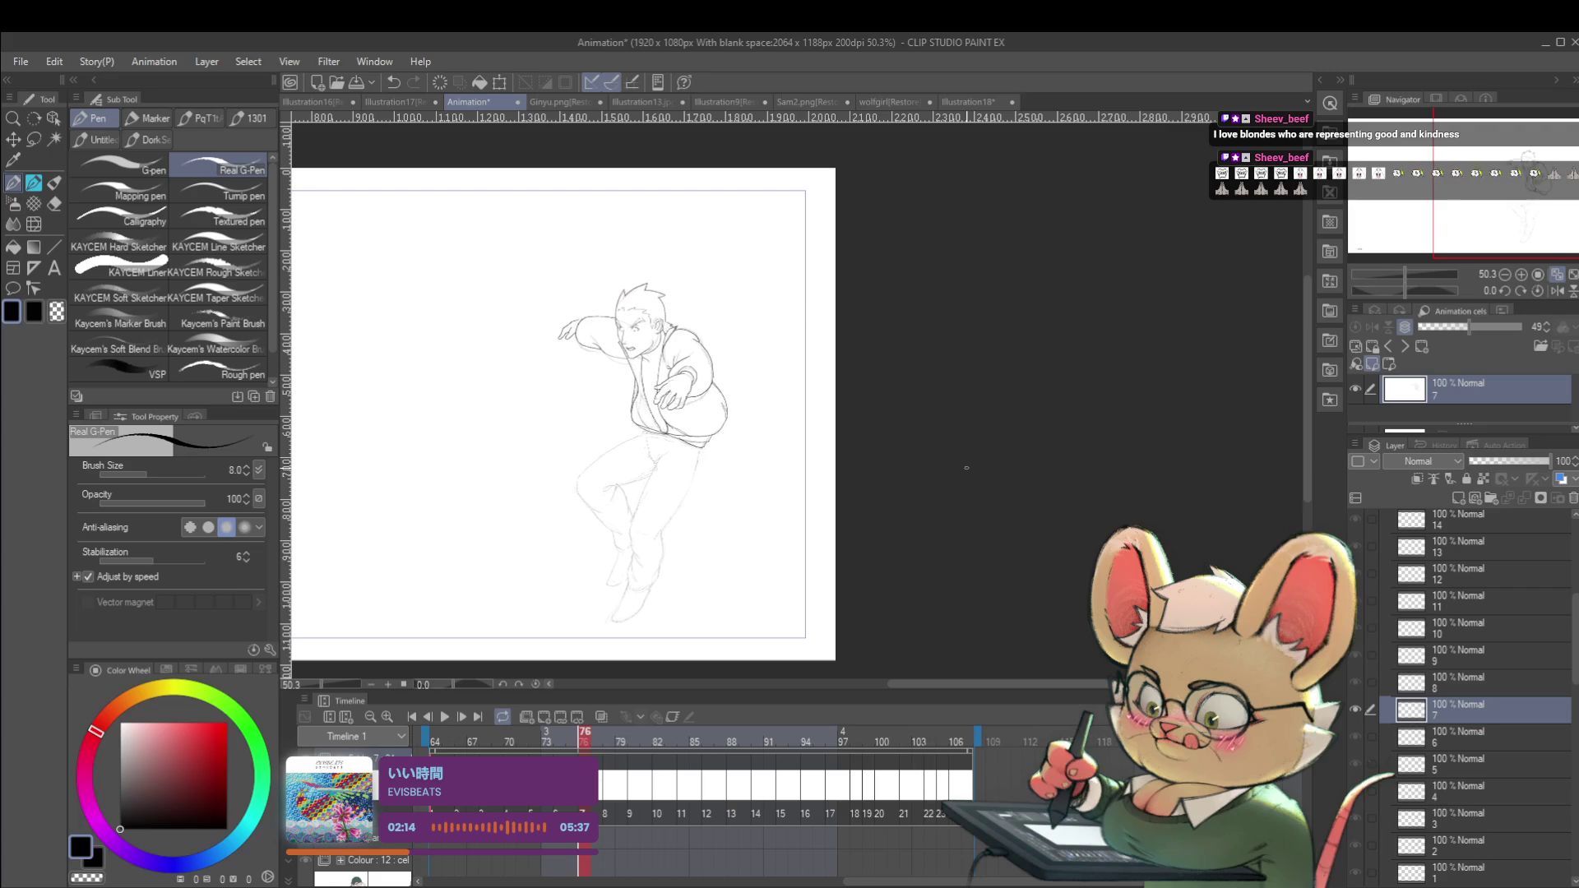
scroll(724, 407, up, 5)
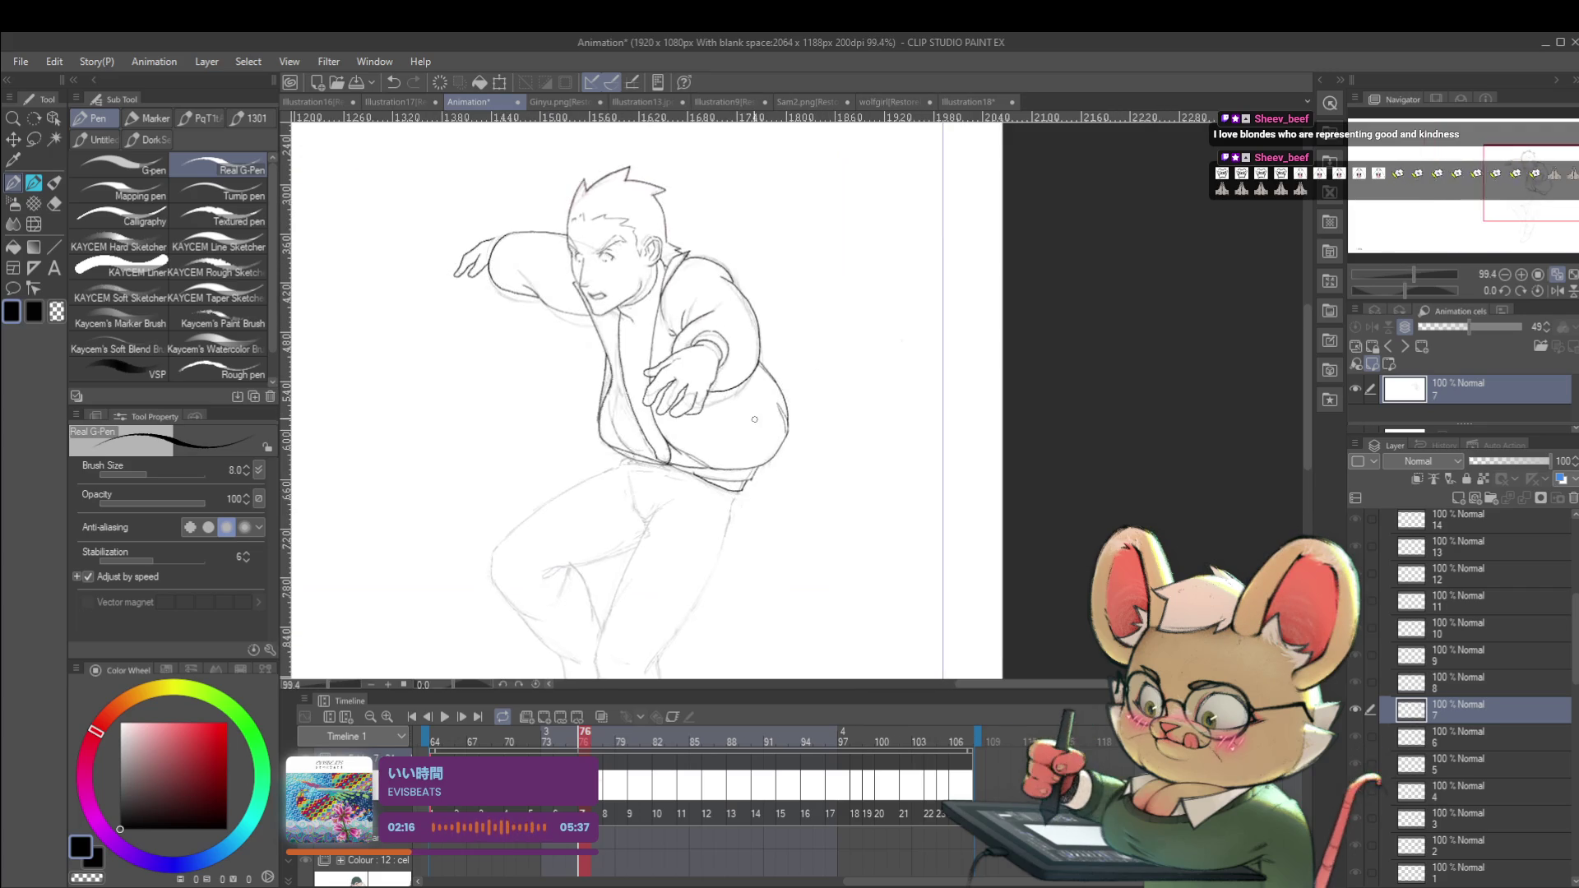
key(Right)
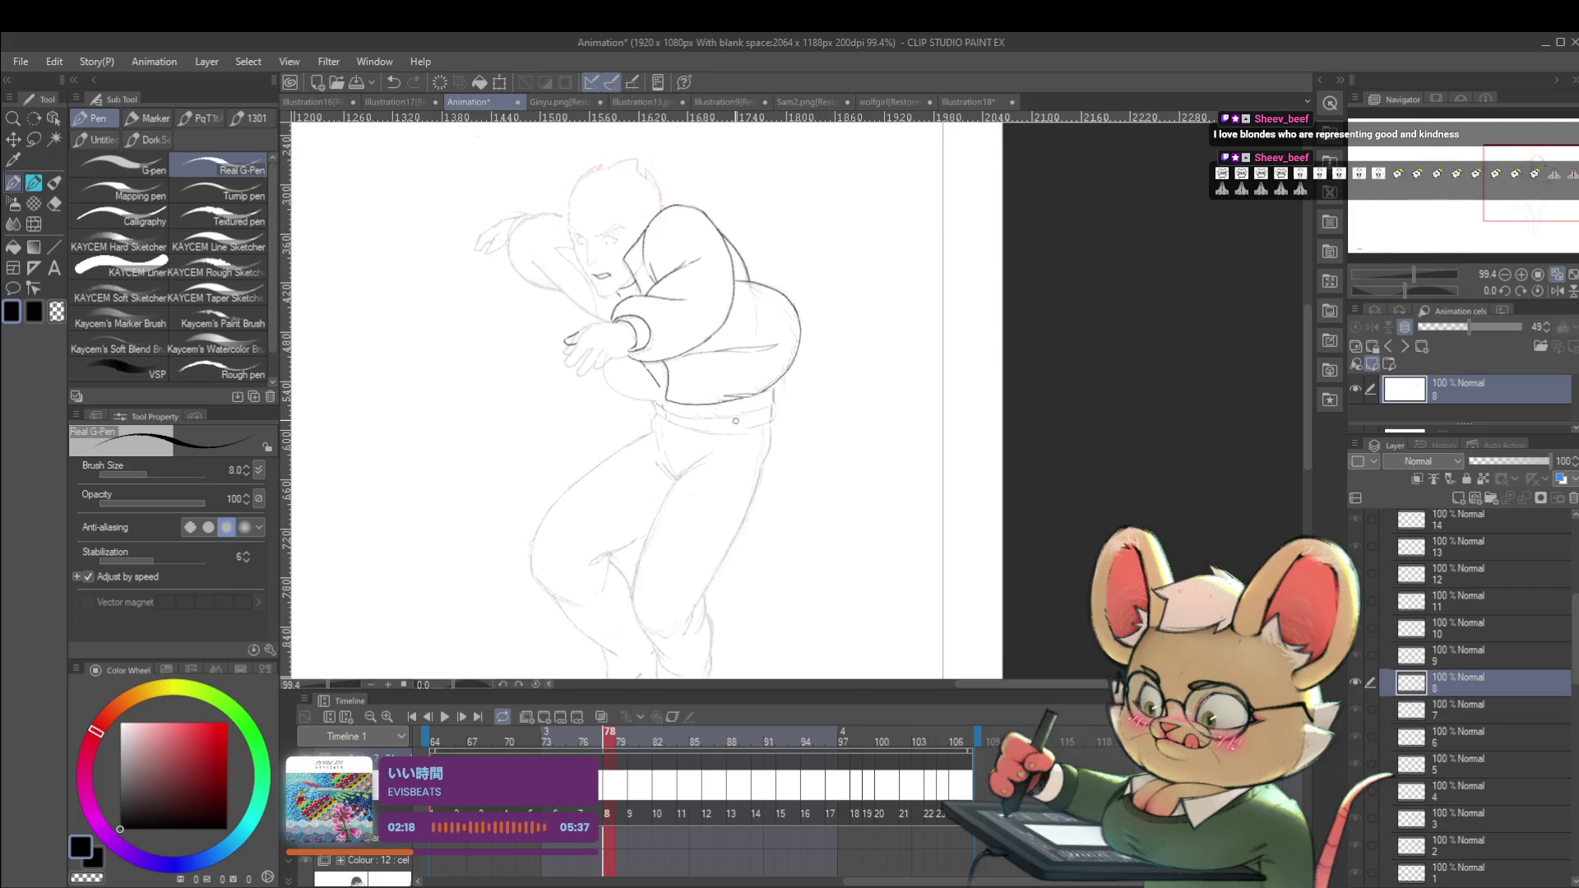
scroll(666, 369, up, 4)
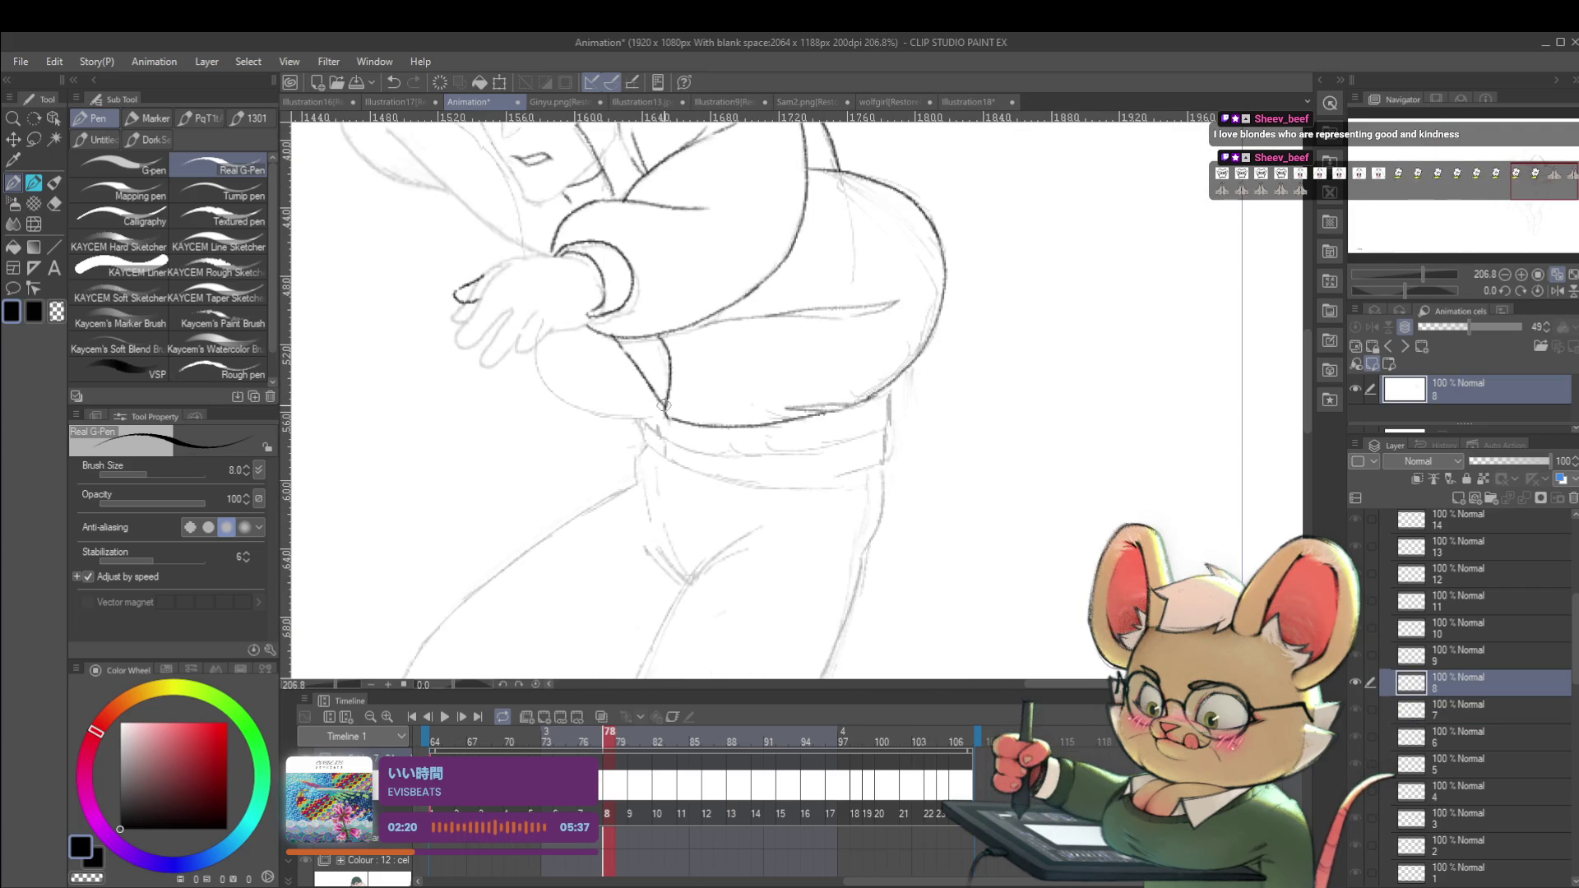
Try the Lasso selection on frame 78, then cancel back to the G-Pen.
key(m)
key(Left)
key(Right)
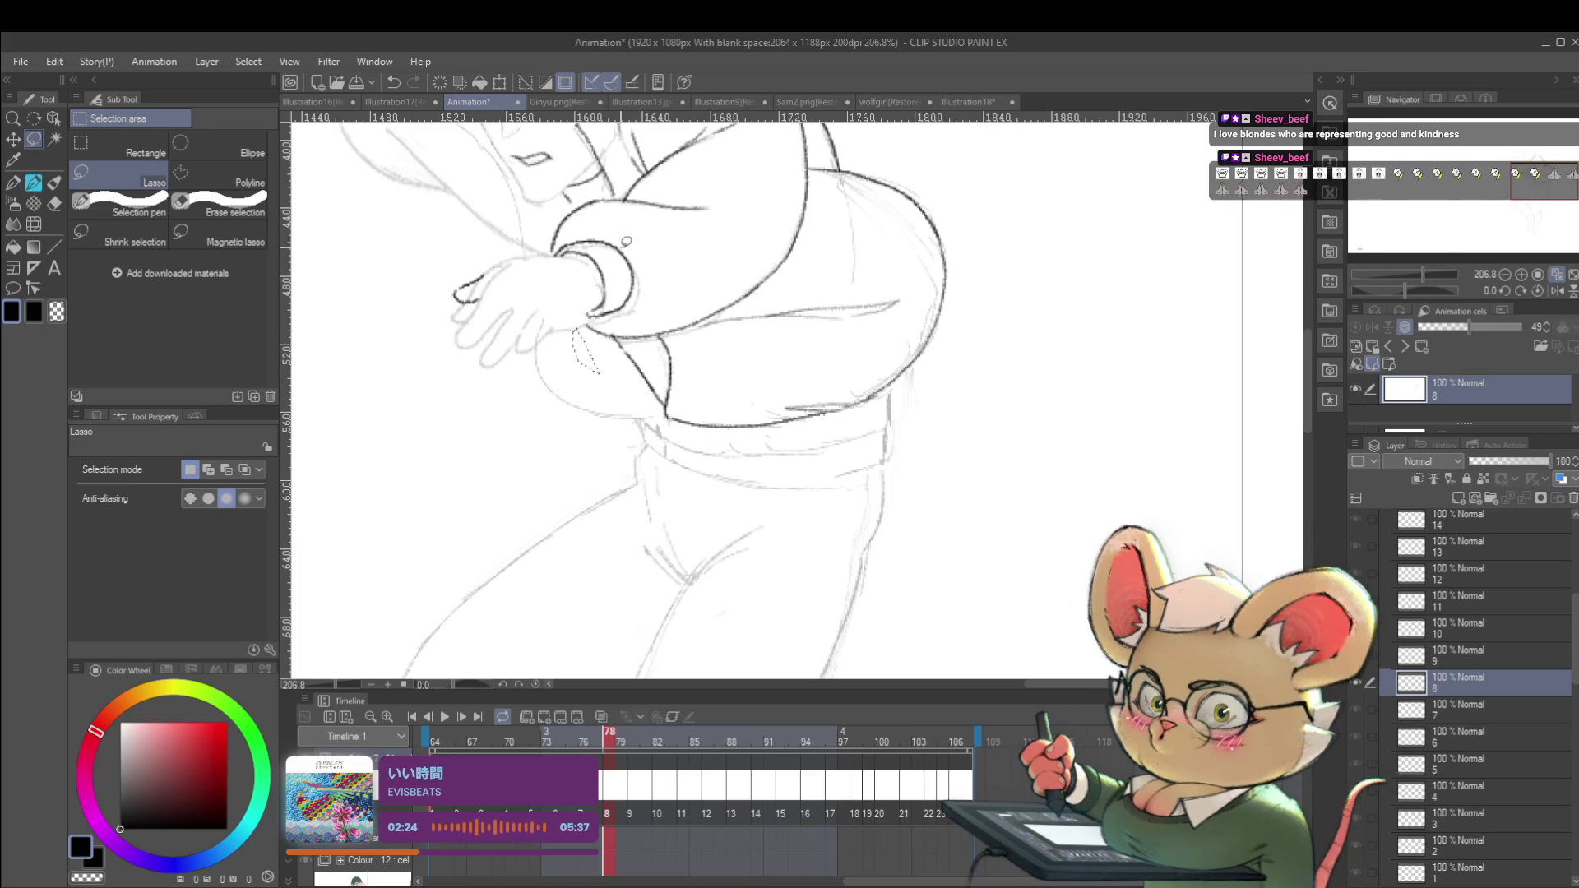
key(p)
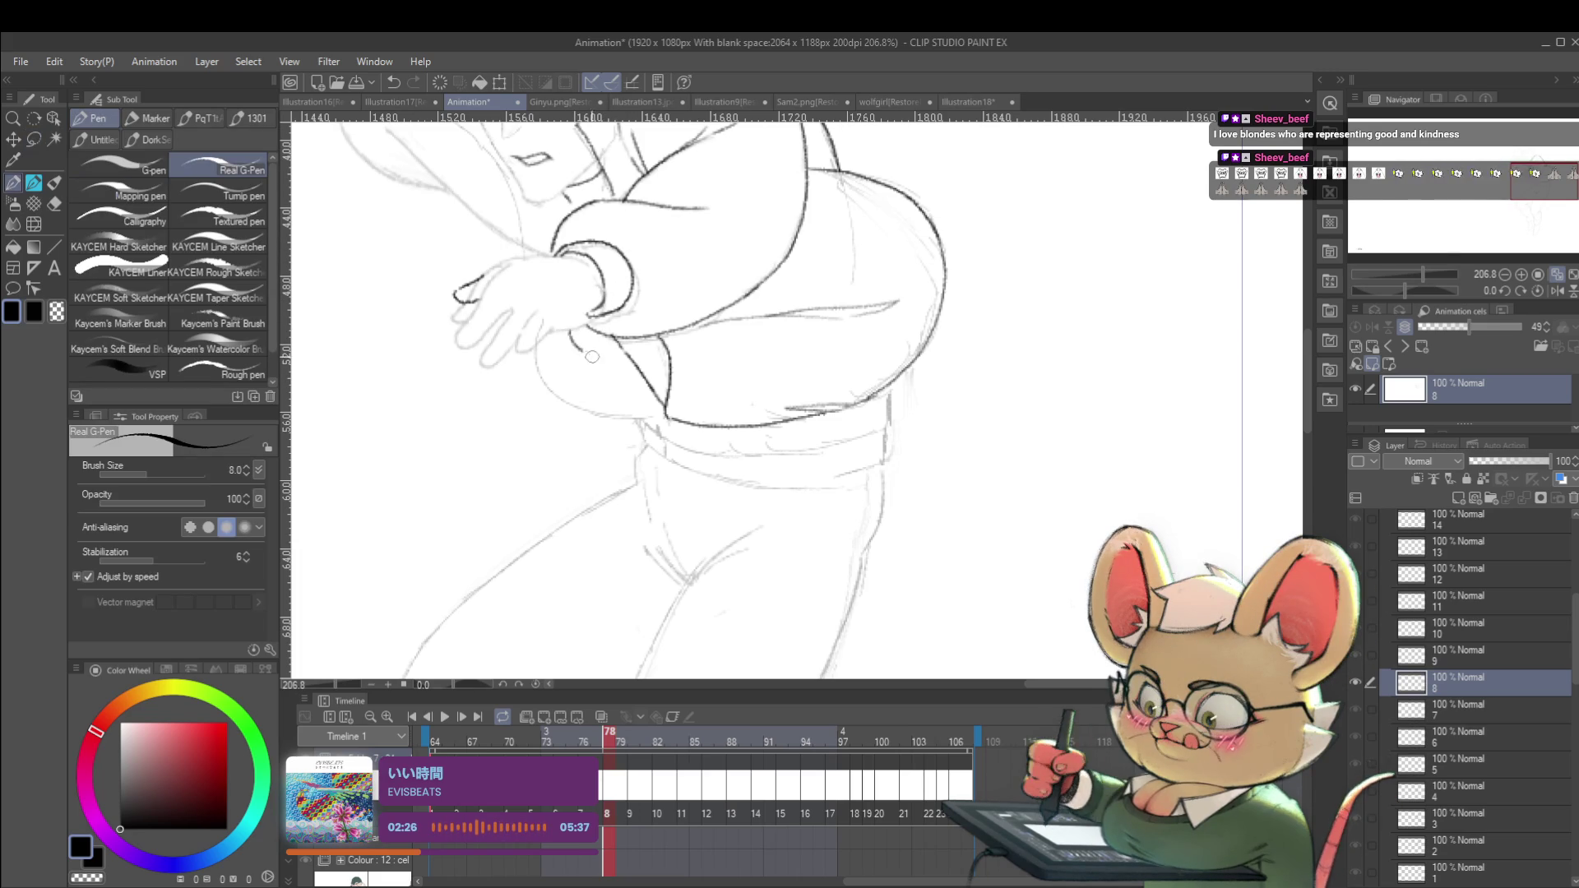
Fit the whole page in view and check frame 78 against the previous frame.
key(ctrl+0)
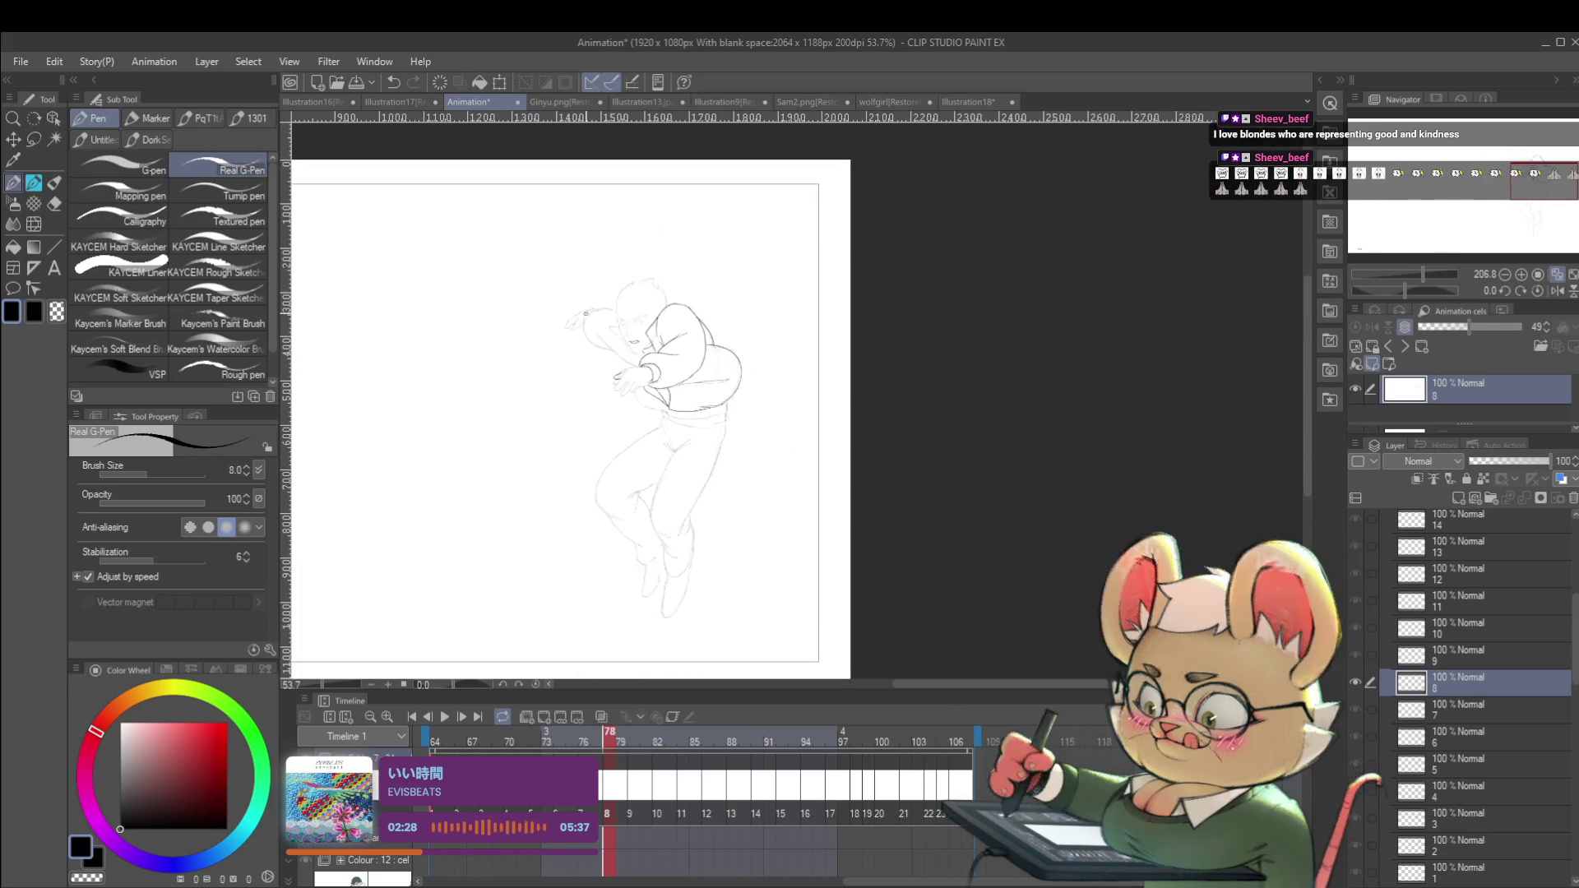
scroll(698, 412, up, 3)
key(Left)
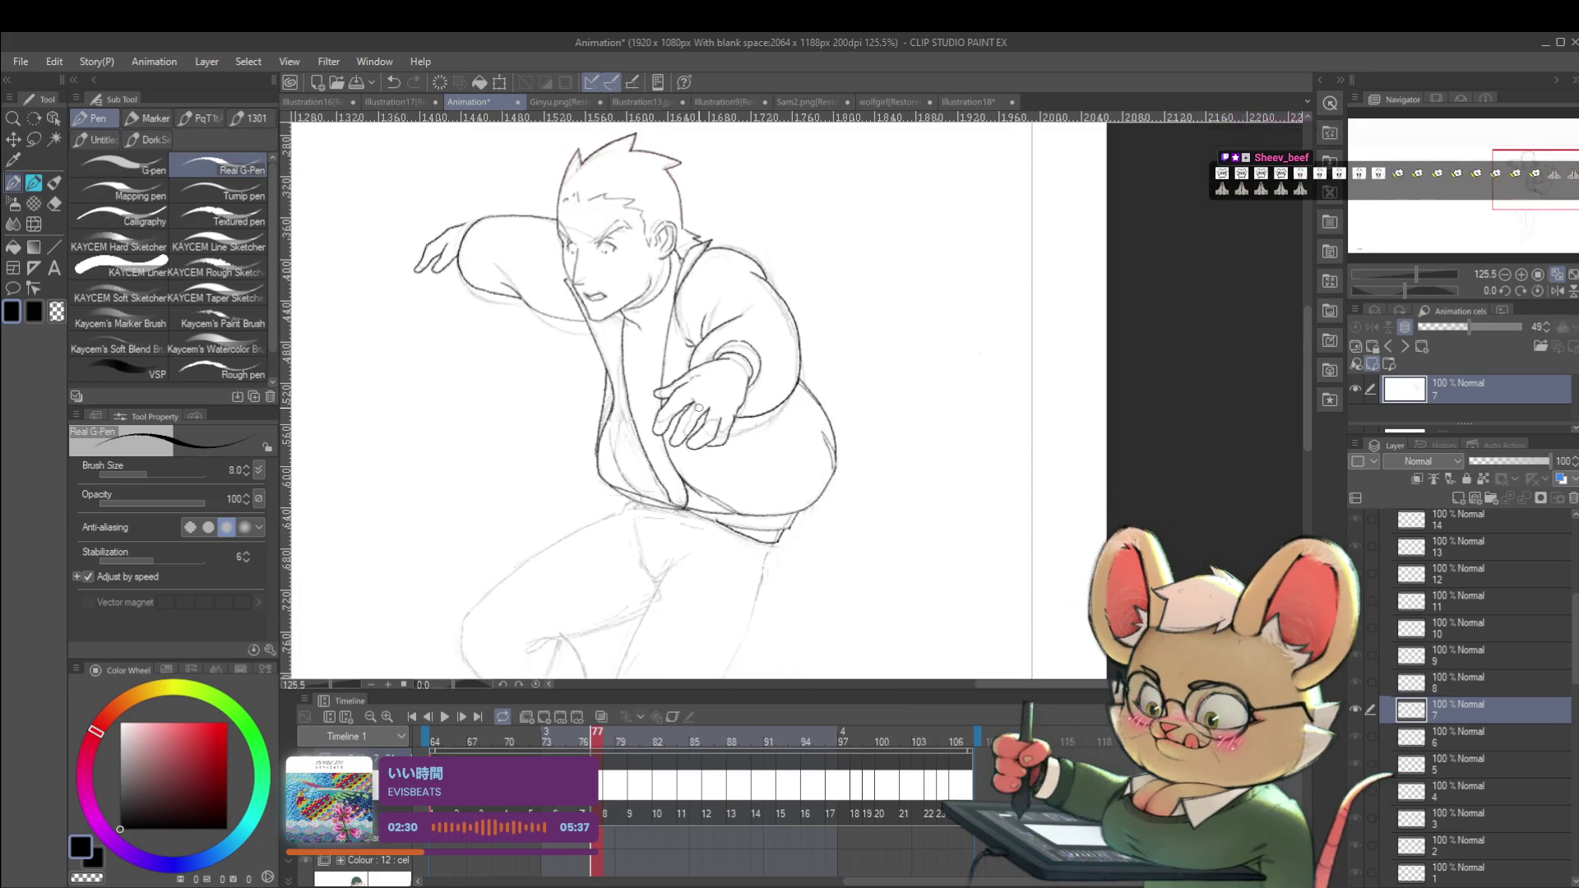
key(Right)
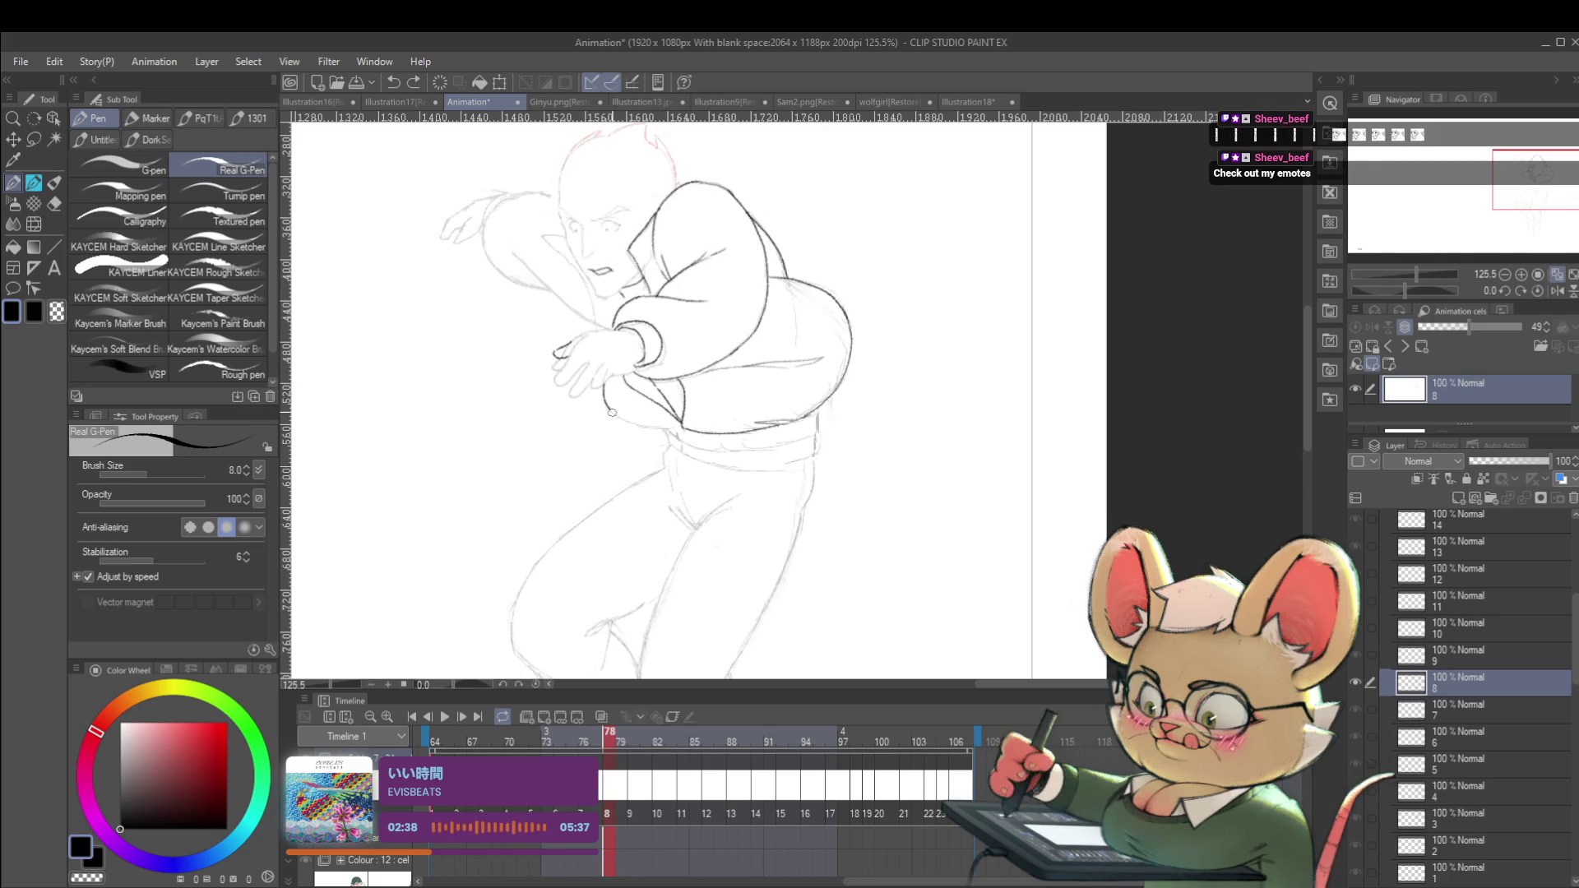
scroll(629, 411, down, 5)
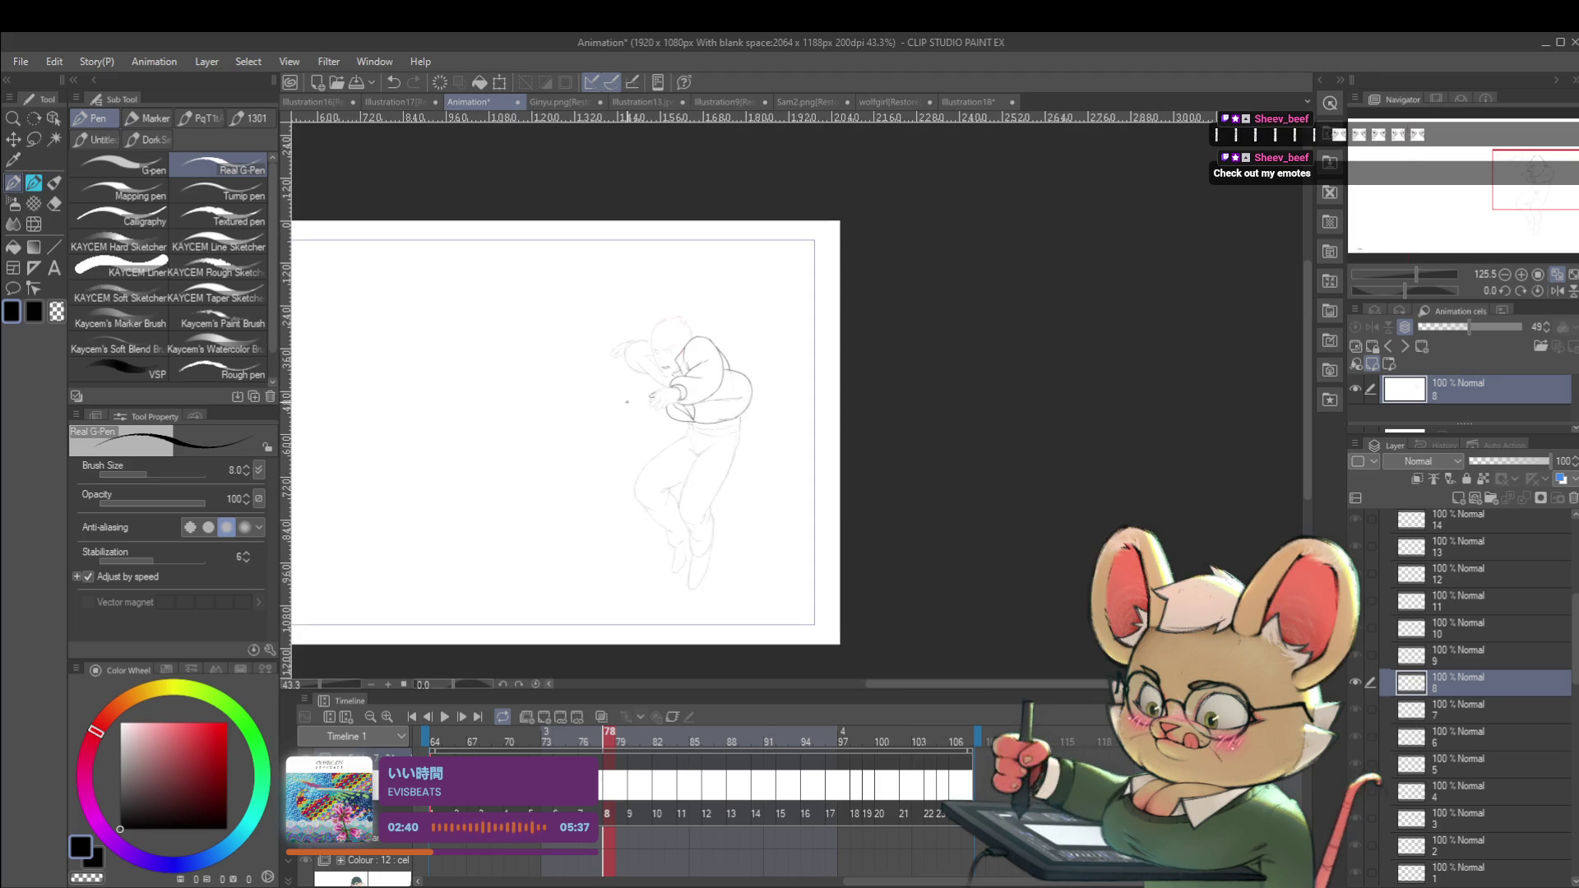